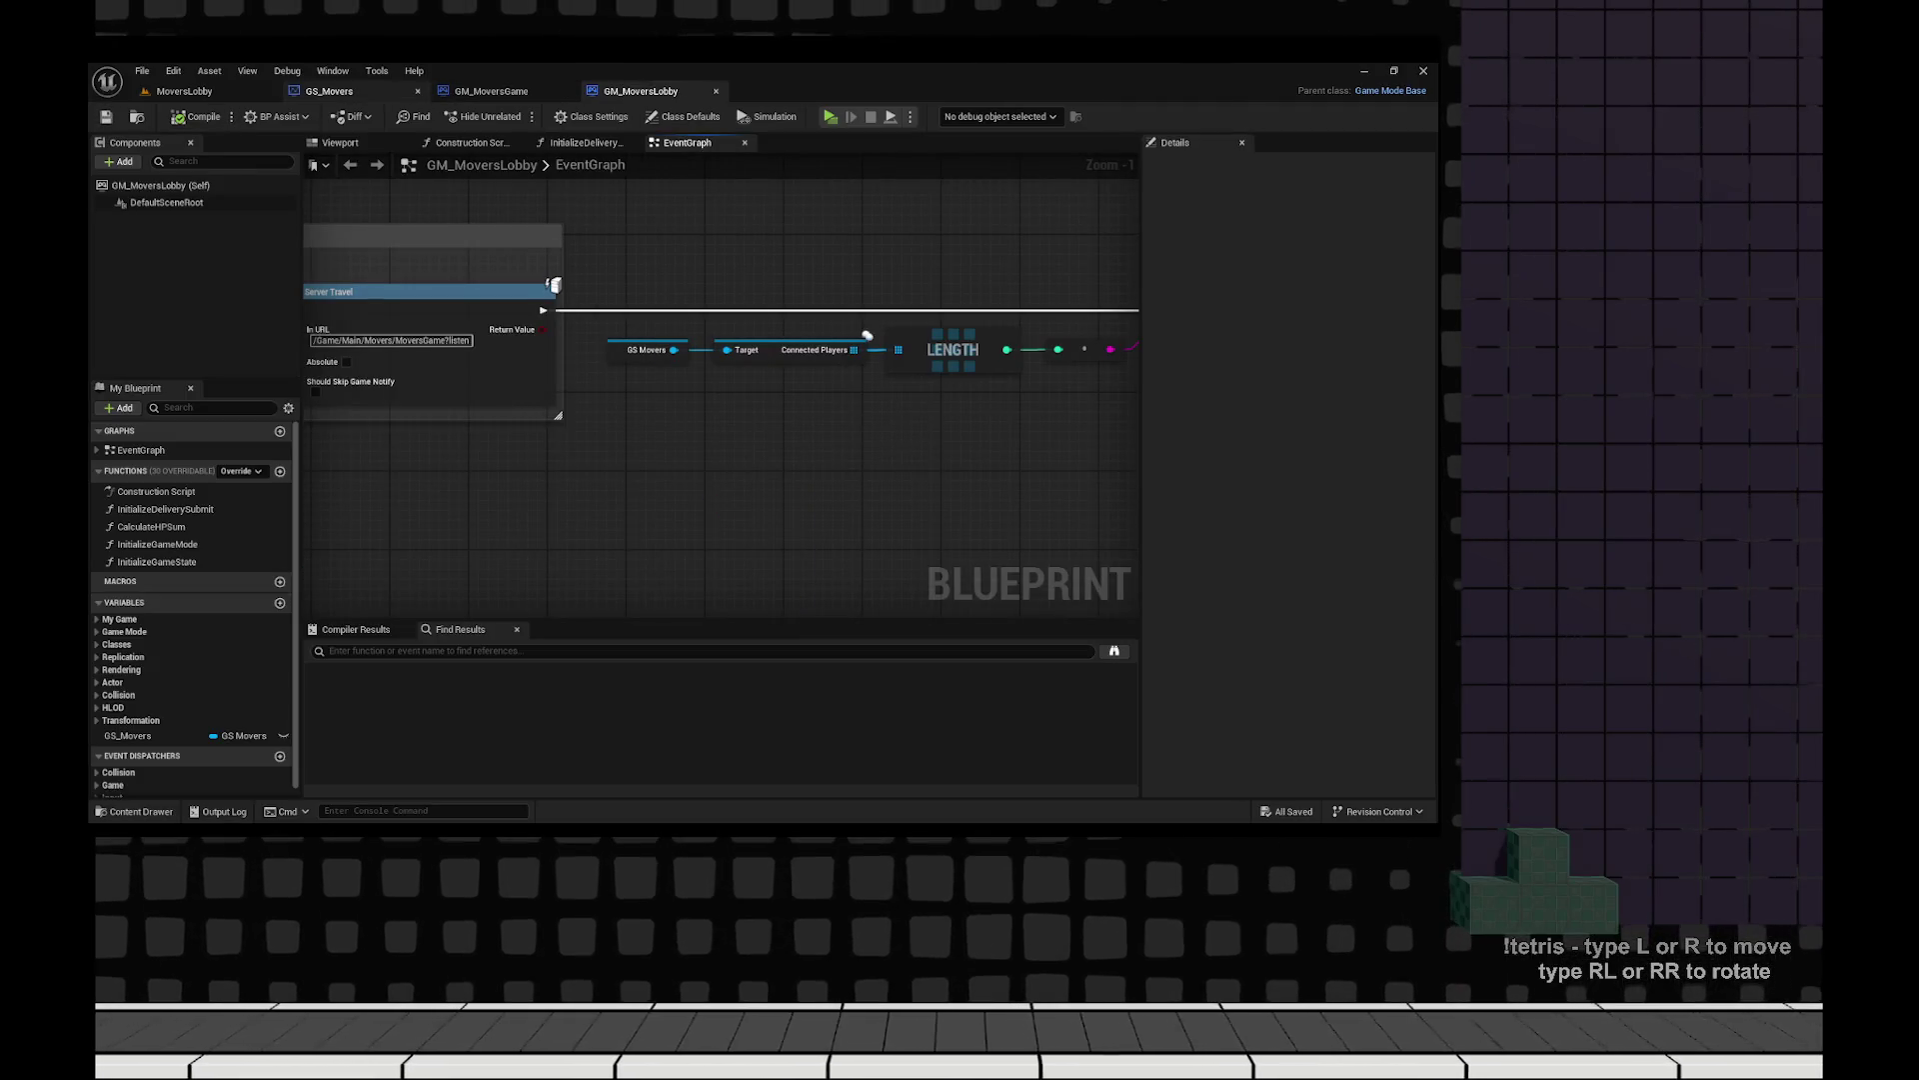
Save the MoversLobby level and start a Listen Server play session with one client.
{"action": "left_click", "coordinate": [184, 91]}
{"action": "left_click", "coordinate": [1328, 386]}
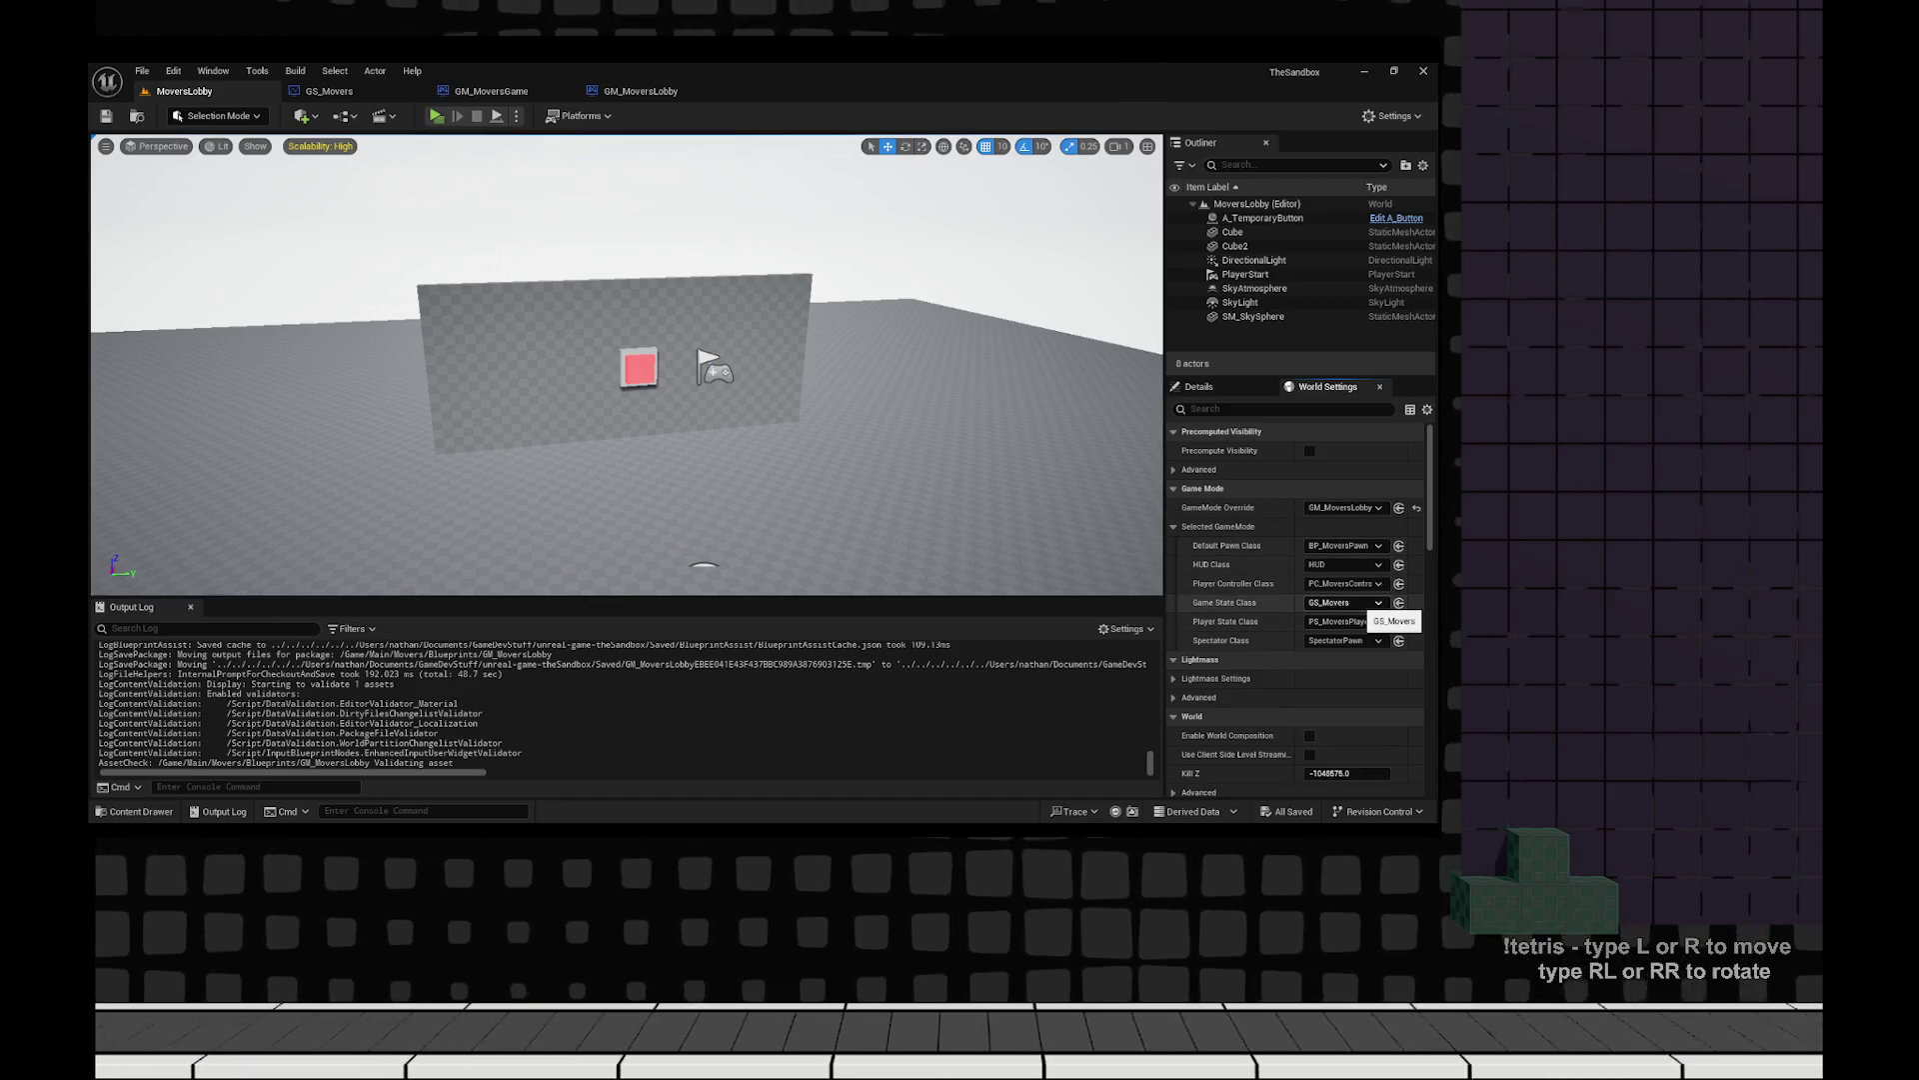
{"action": "left_click", "coordinate": [106, 116]}
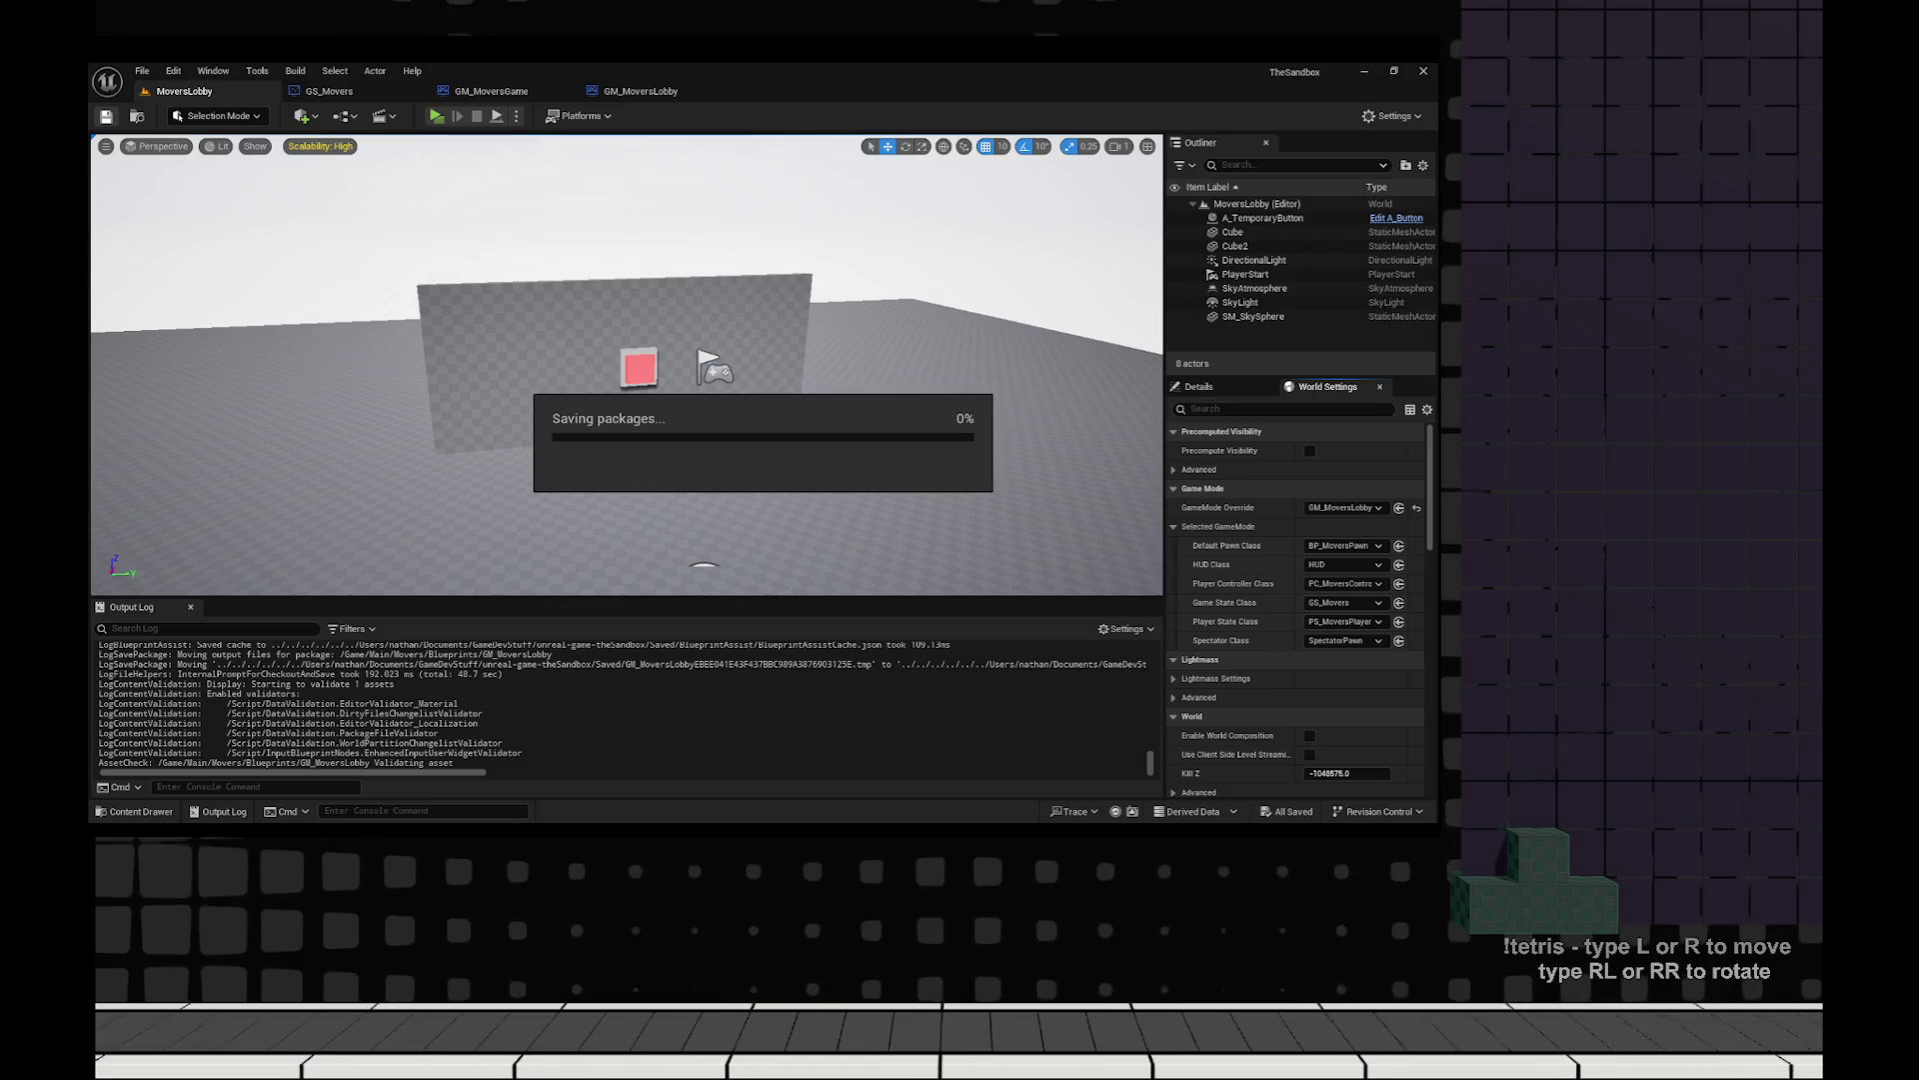
{"action": "left_click", "coordinate": [436, 116]}
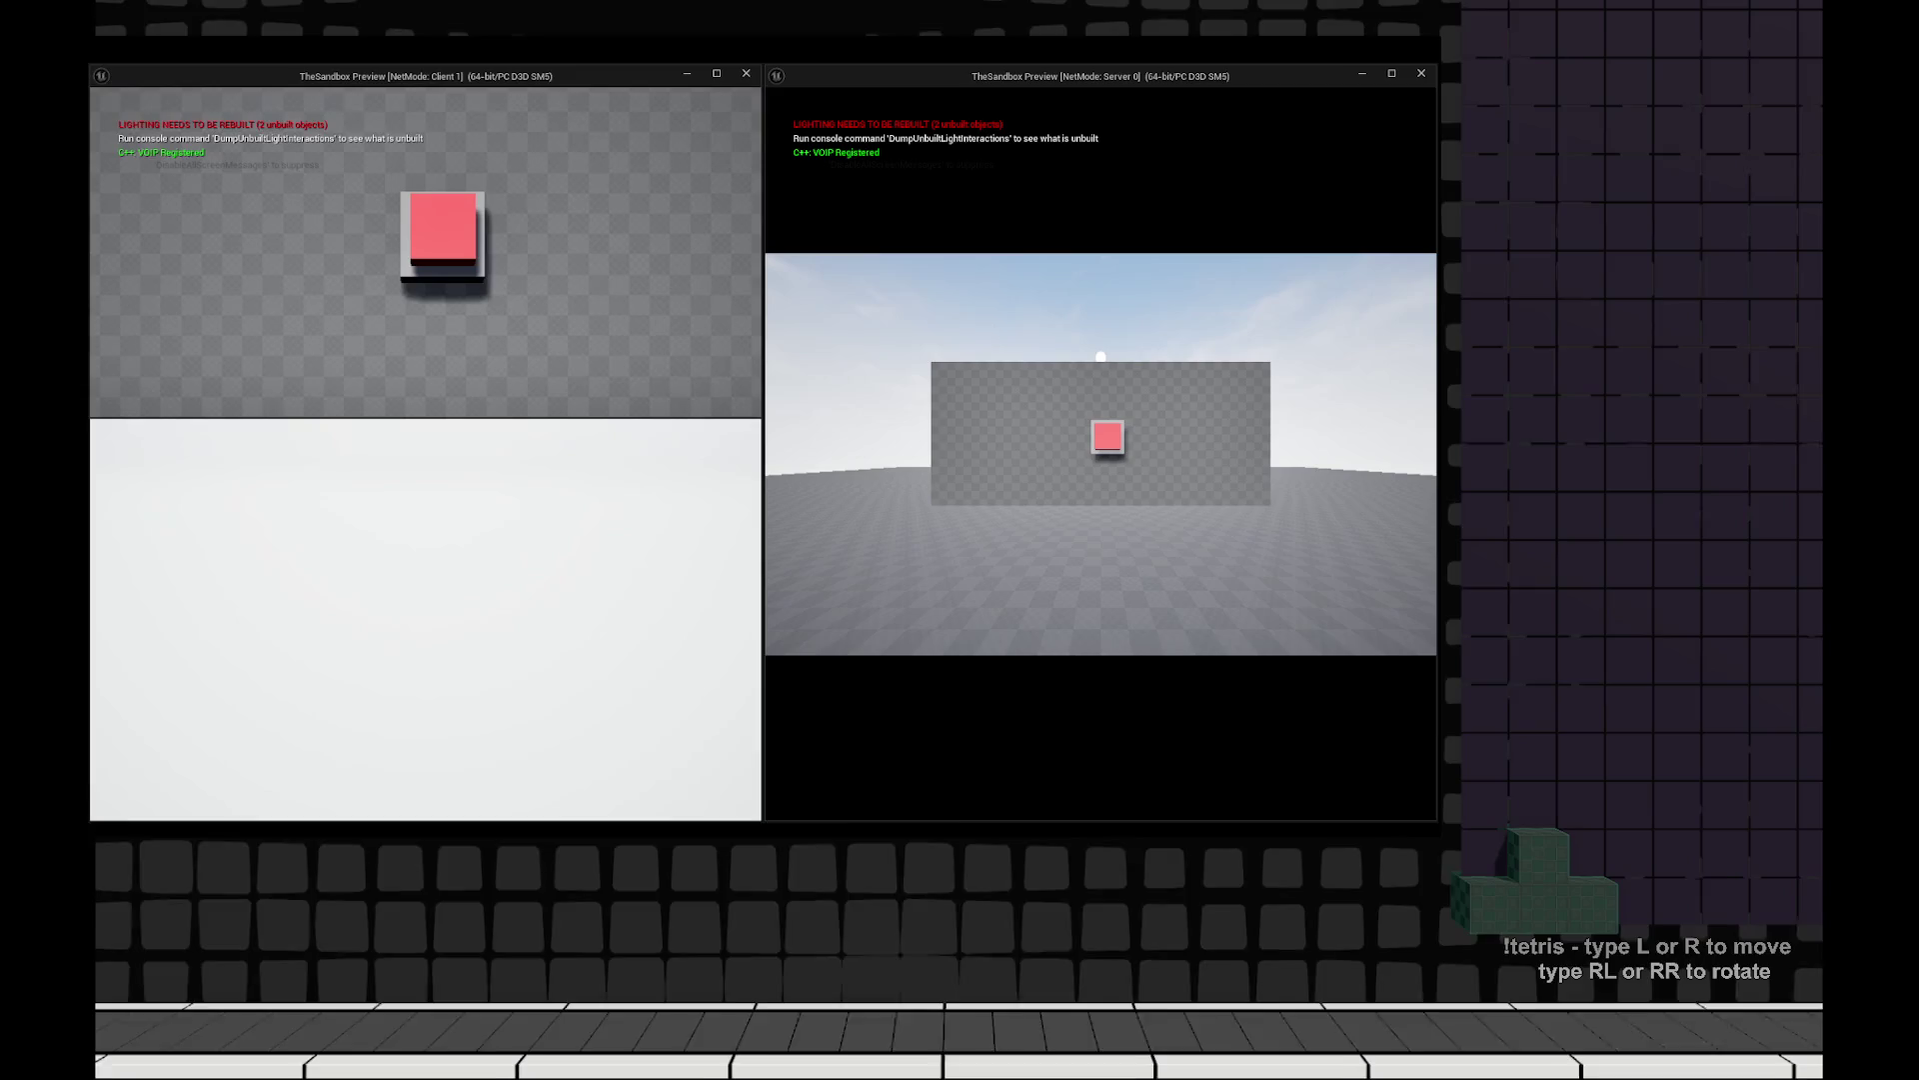
Walk the client and server characters up to the red-button wall.
{"action": "key", "text": "w"}
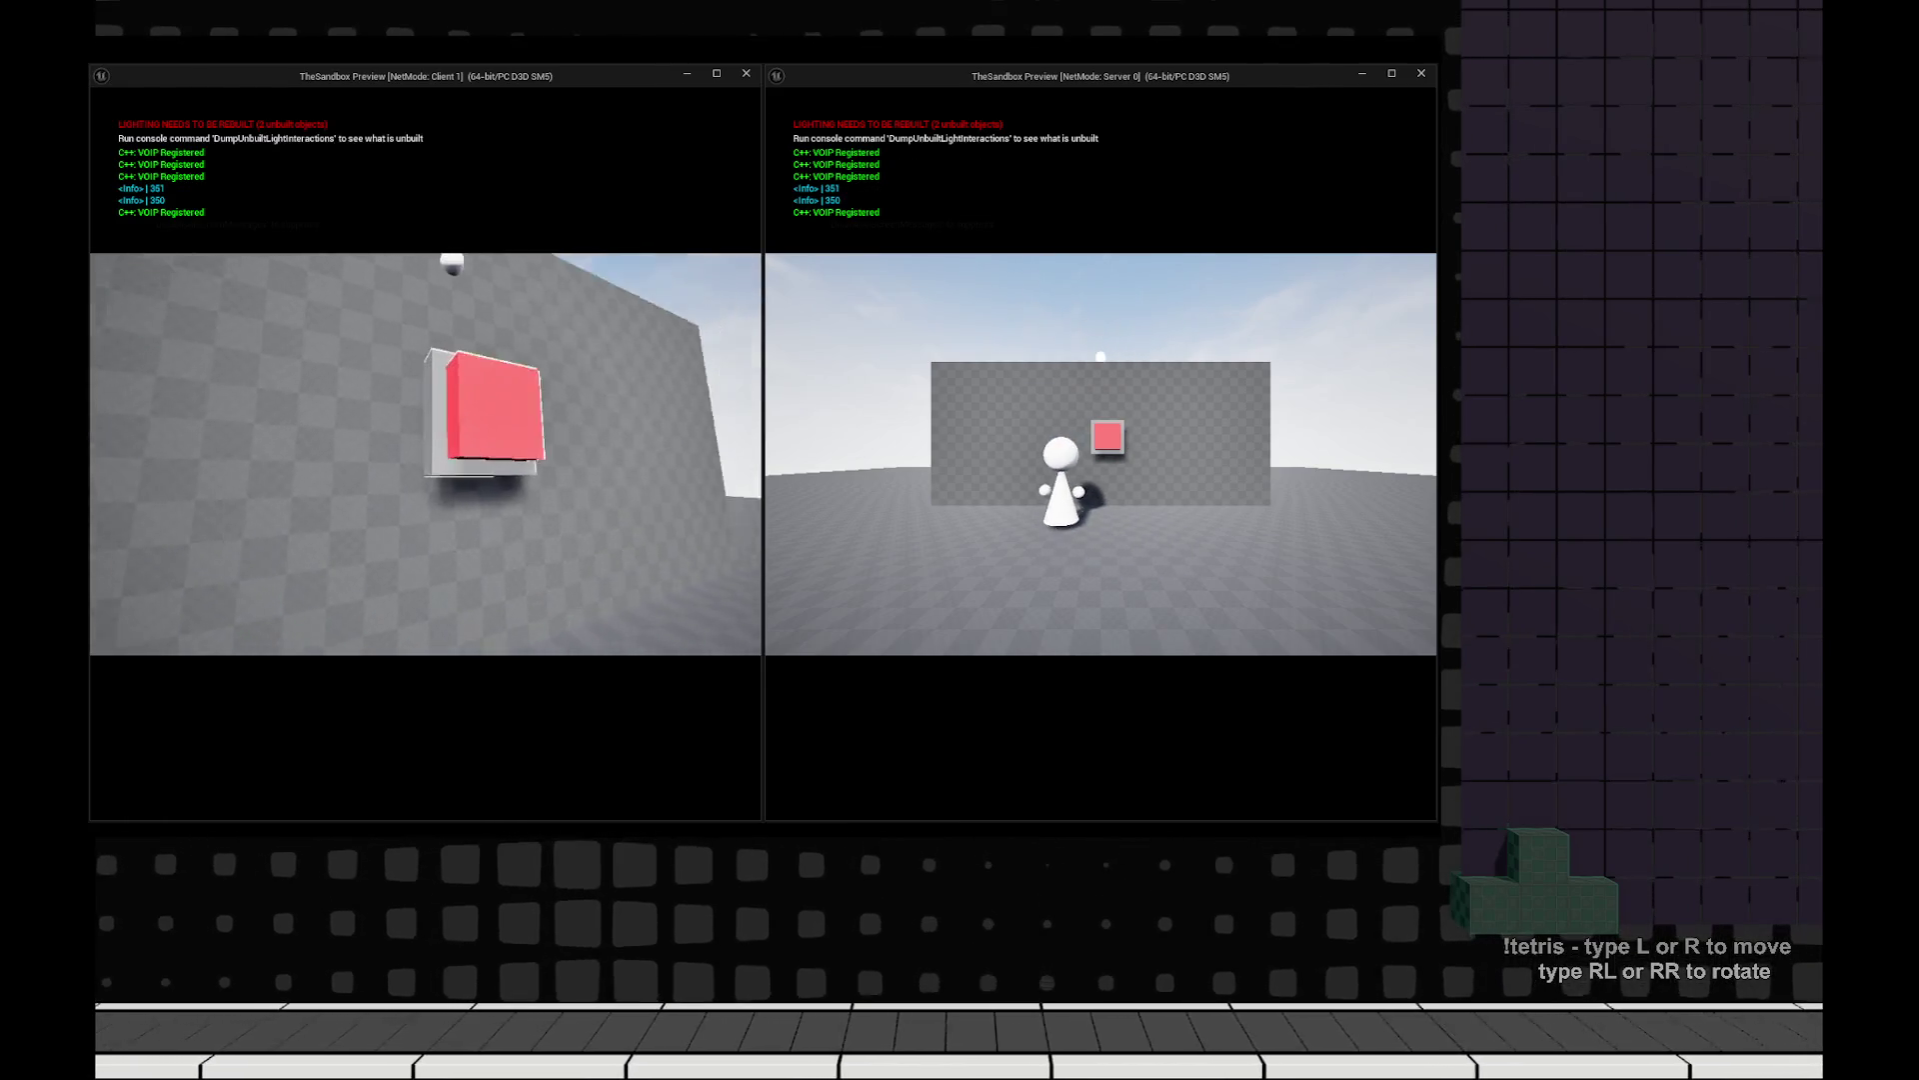
{"action": "key", "text": "w"}
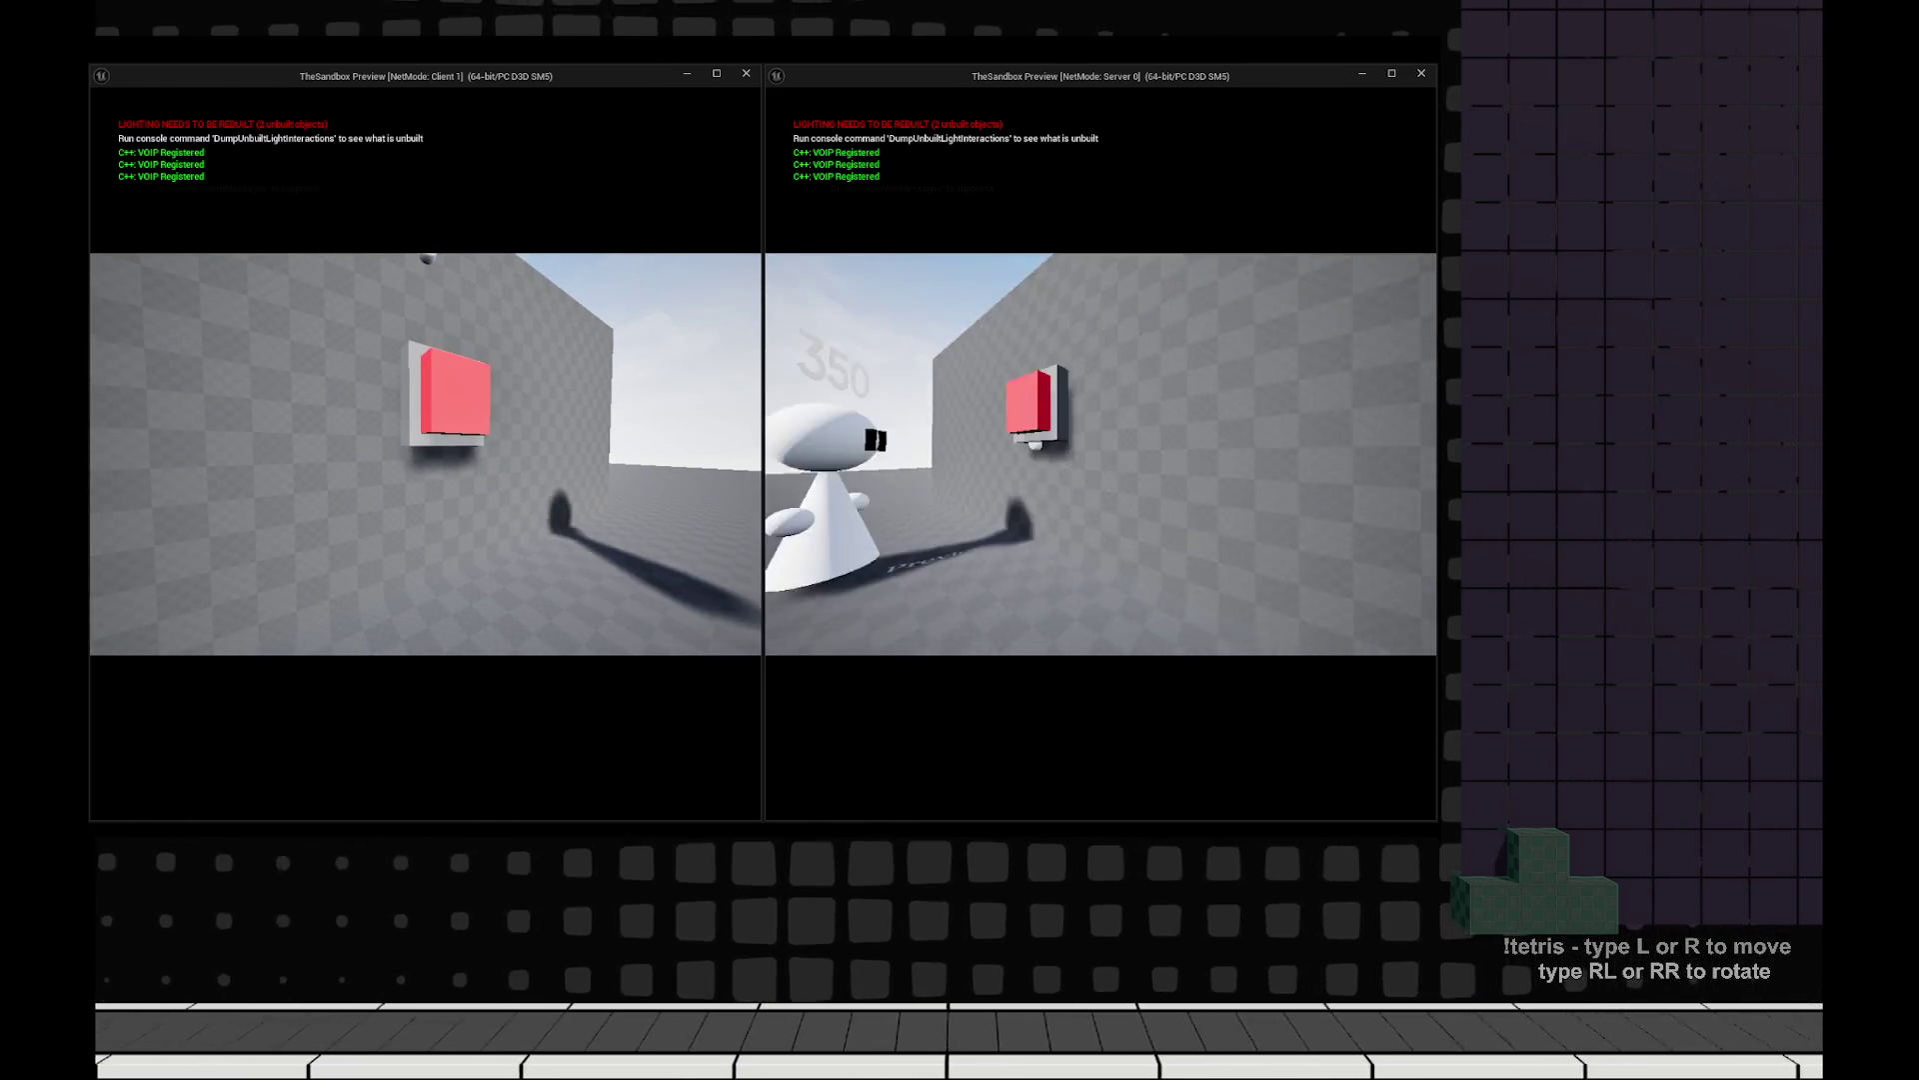
{"action": "key", "text": "e"}
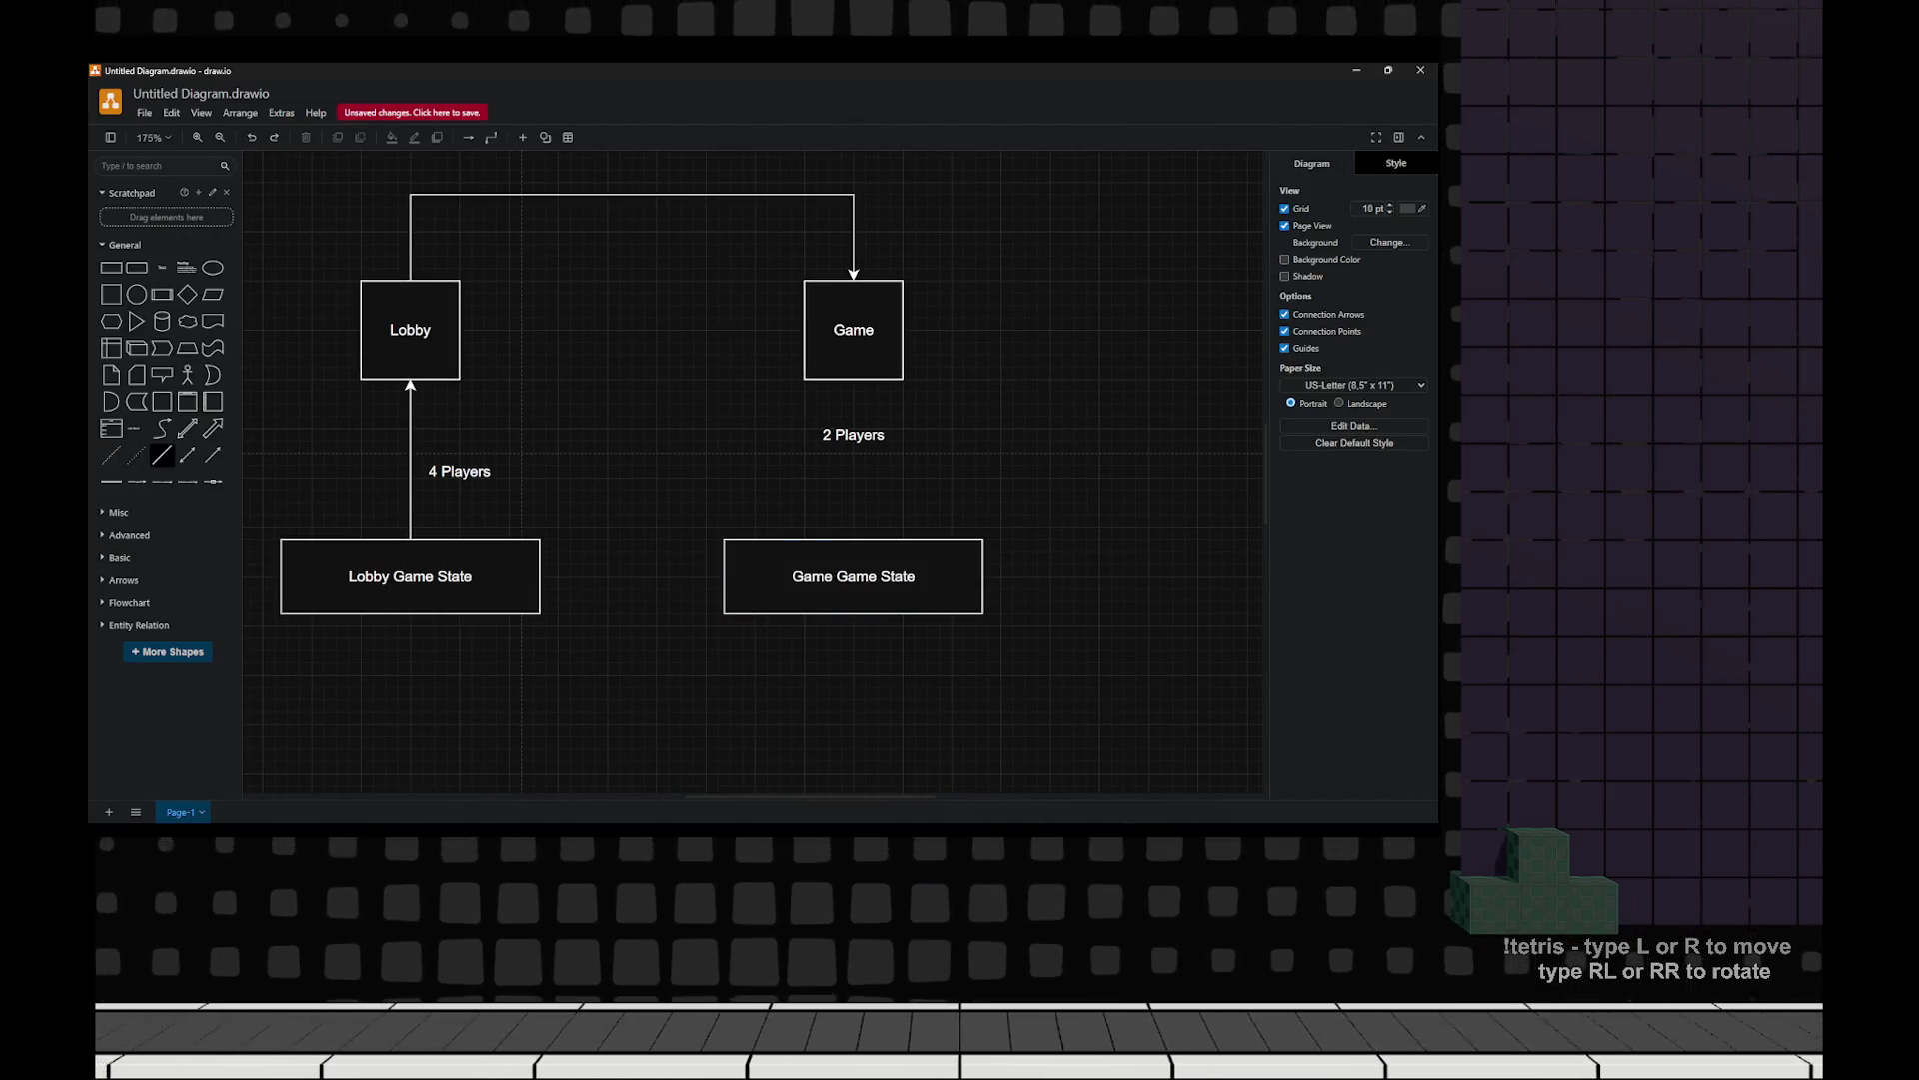
Draw a vertical divider between the Lobby and Game columns and drop a wide rectangle below.
{"action": "left_click", "coordinate": [162, 455]}
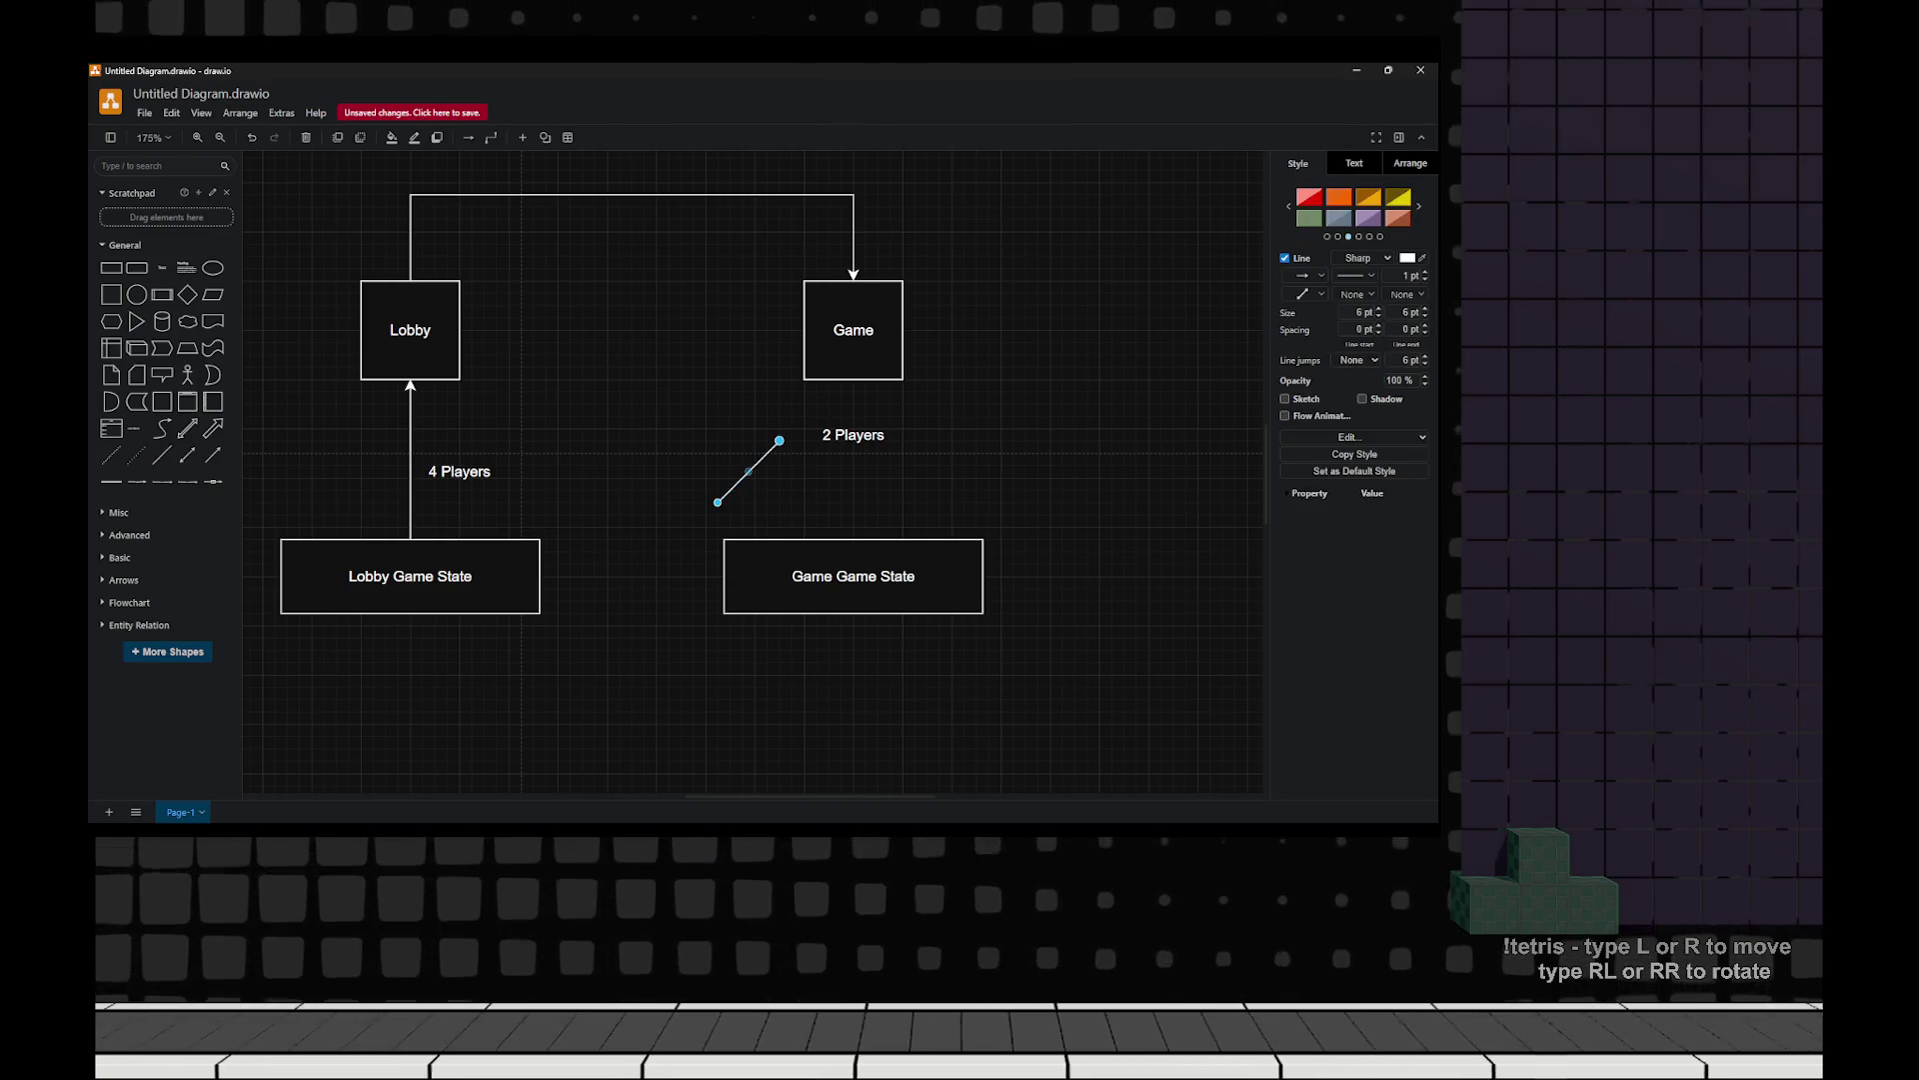
{"action": "left_click_drag", "start_coordinate": [717, 502], "coordinate": [644, 748]}
{"action": "left_click", "coordinate": [643, 570]}
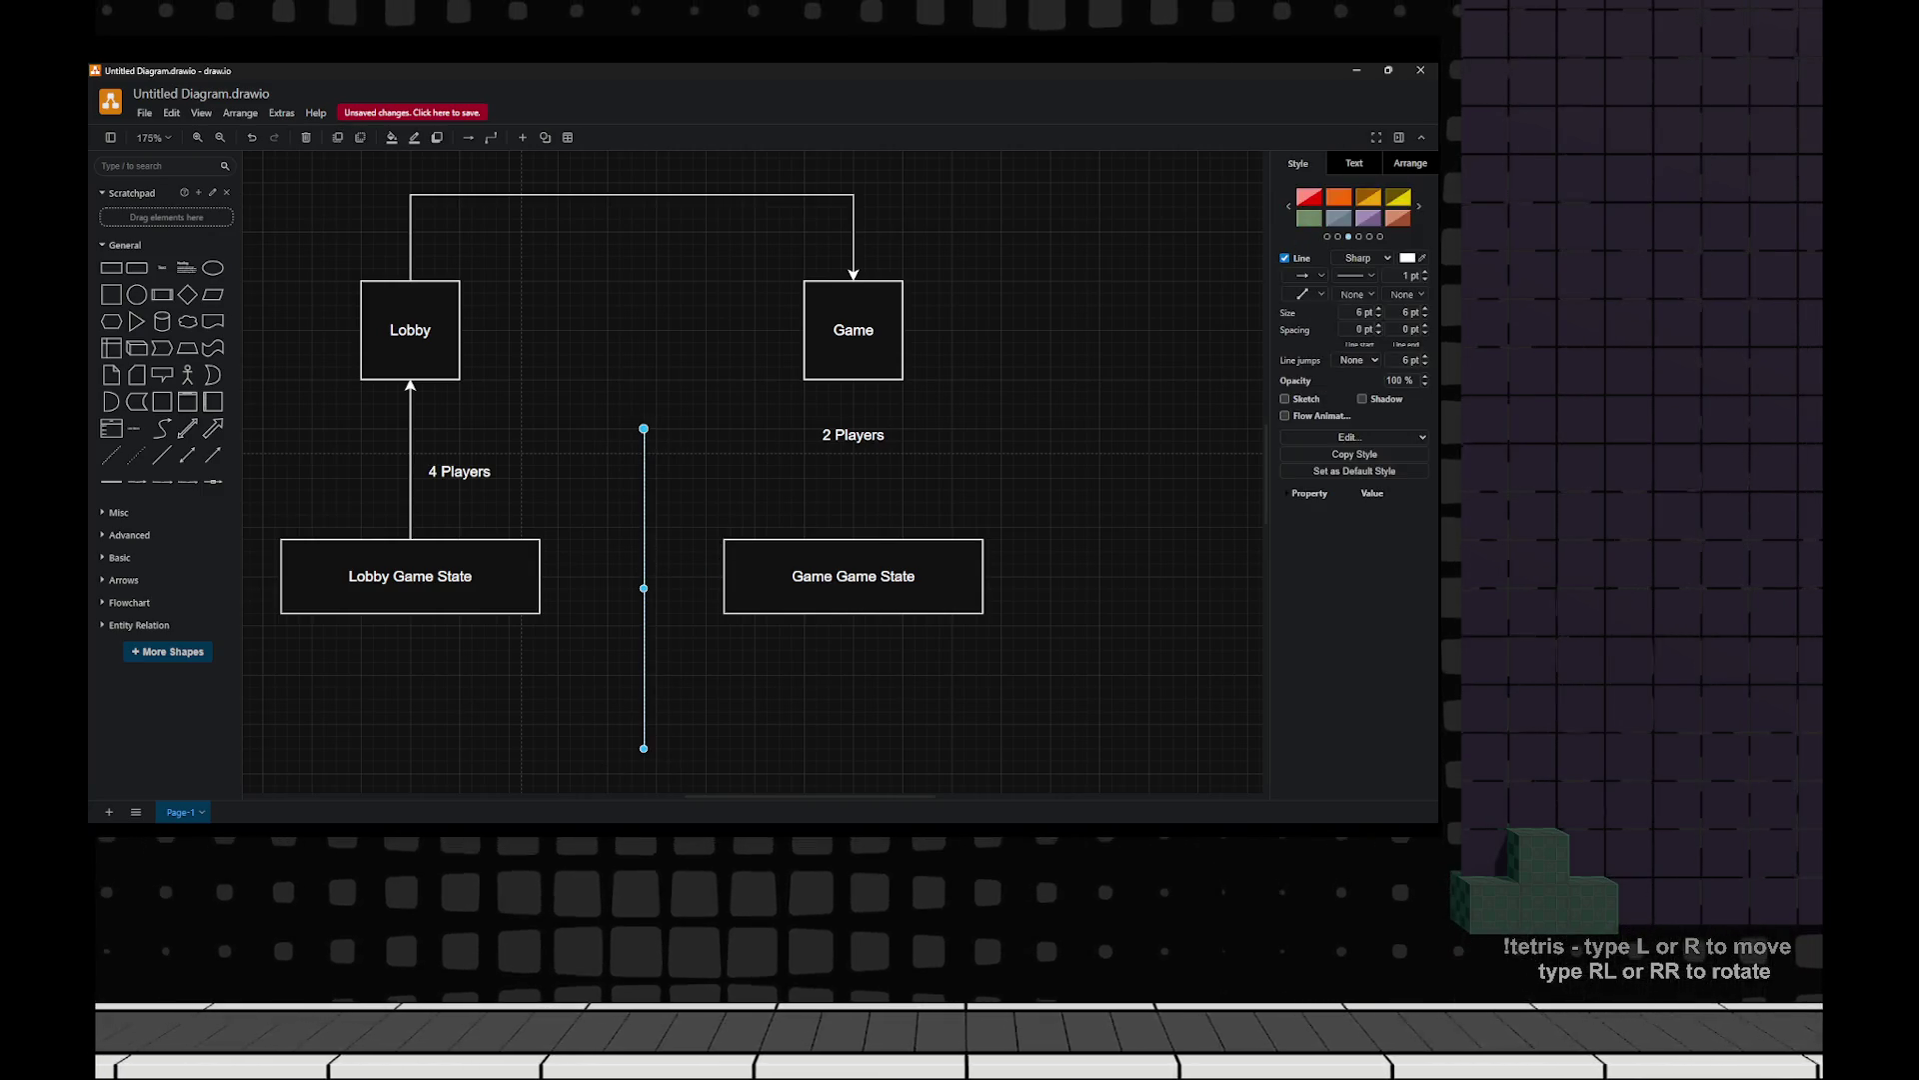
{"action": "left_click_drag", "start_coordinate": [644, 587], "coordinate": [632, 588]}
{"action": "key", "text": "Escape"}
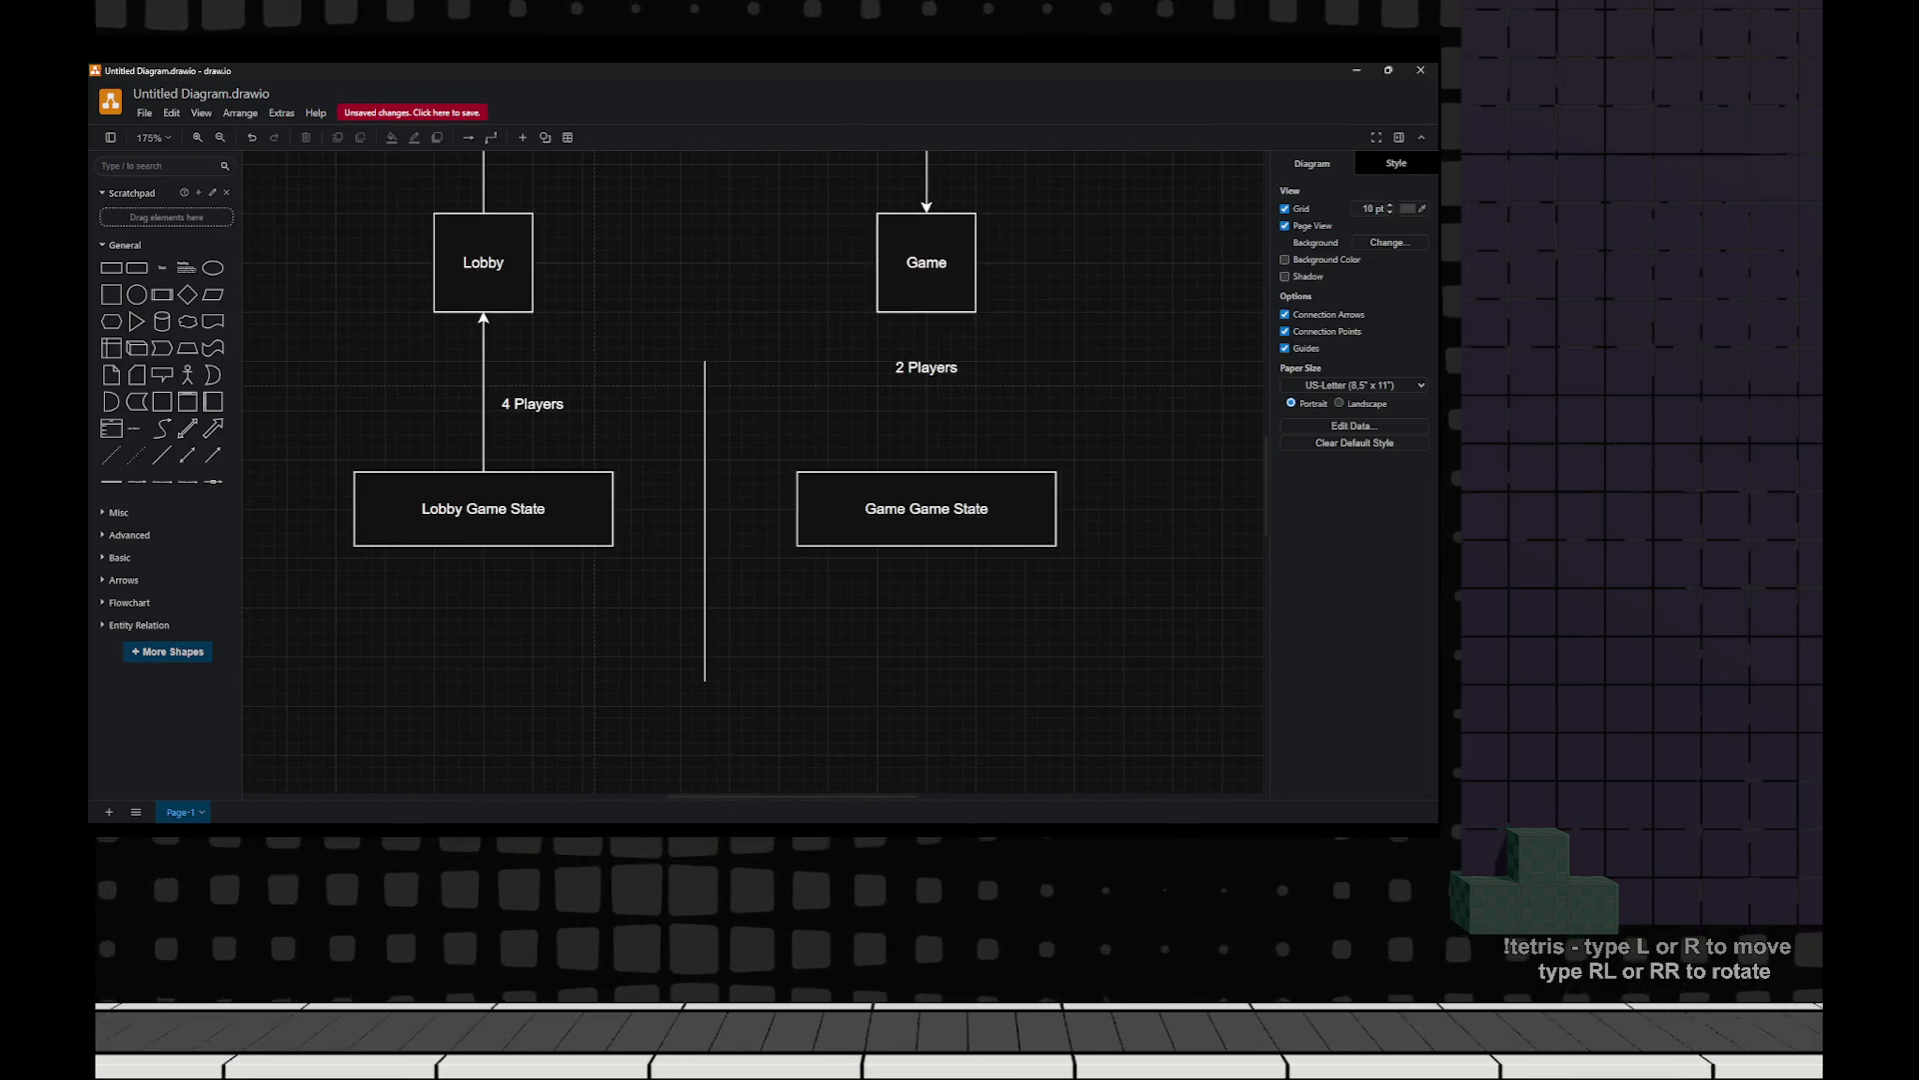
{"action": "scroll", "coordinate": [718, 459], "scroll_direction": "up", "scroll_amount": 1}
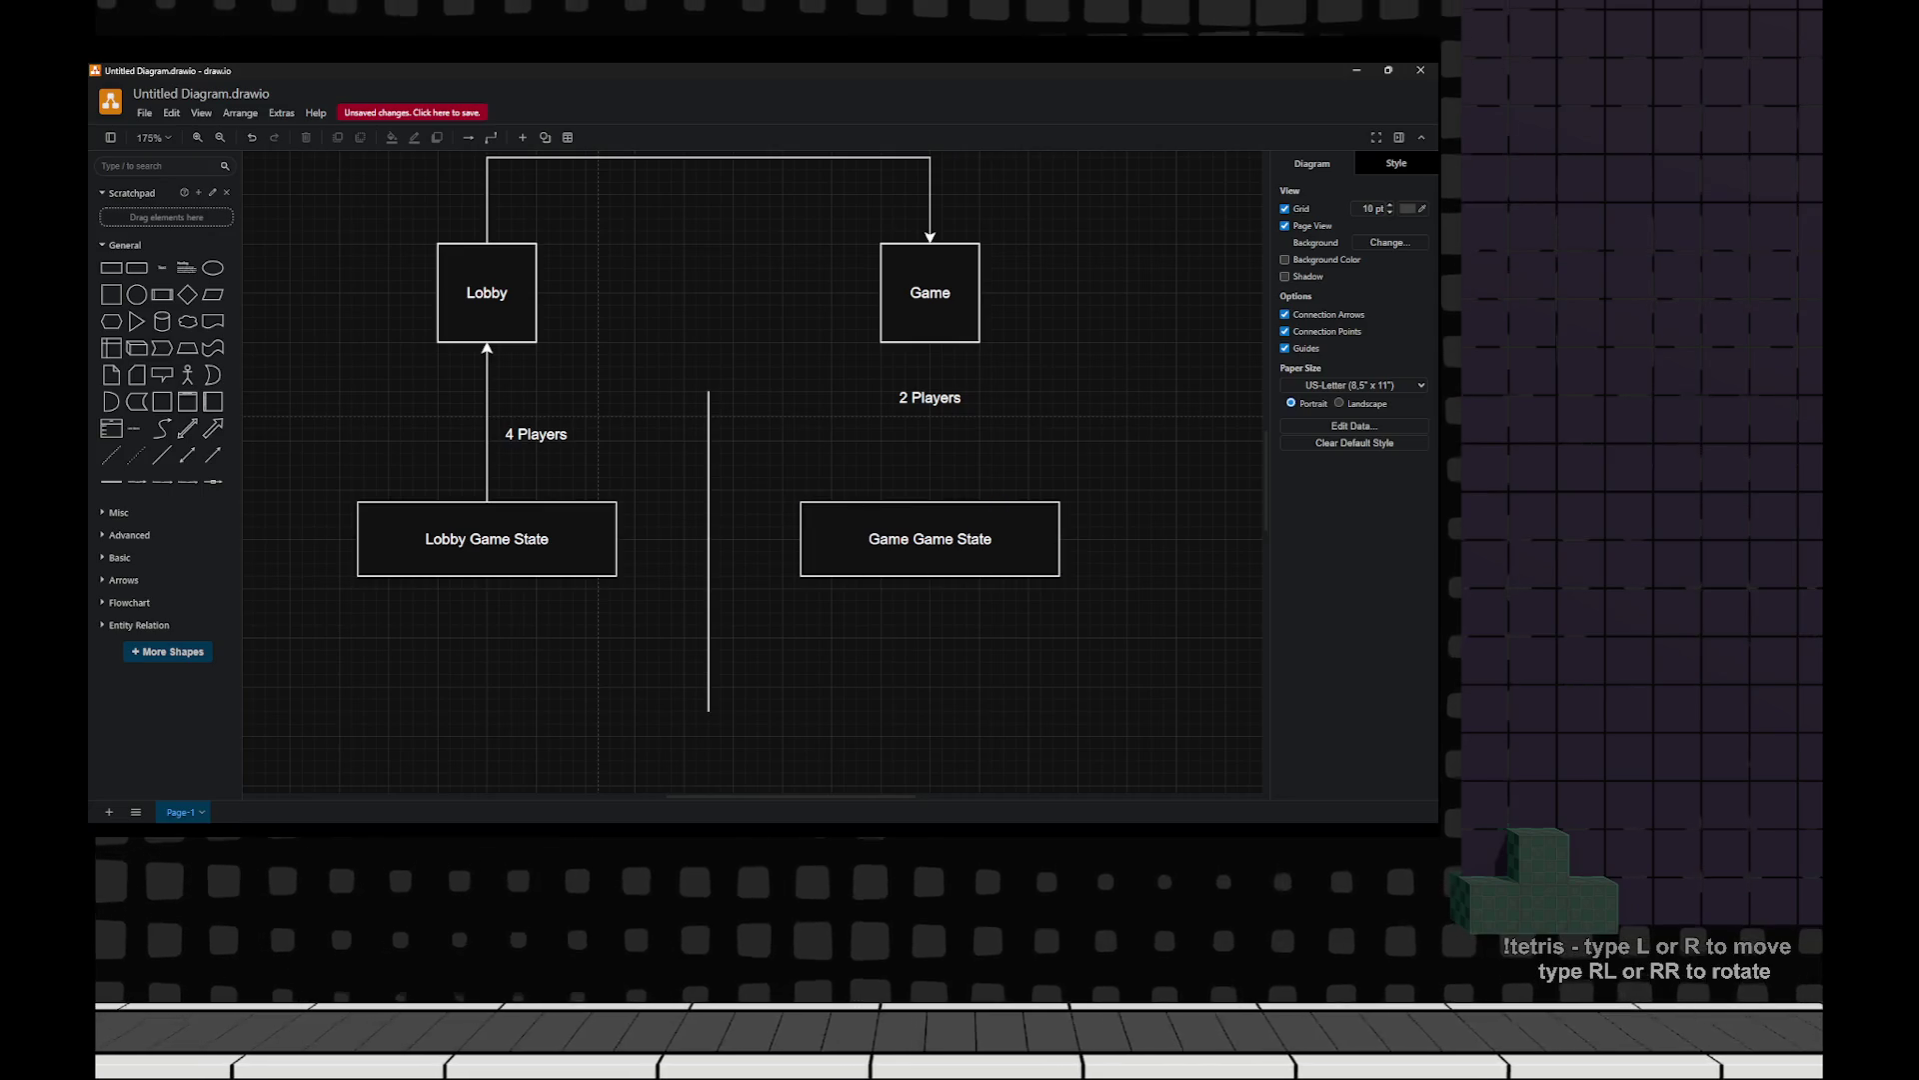
{"action": "scroll", "coordinate": [759, 459], "scroll_direction": "up", "scroll_amount": 2}
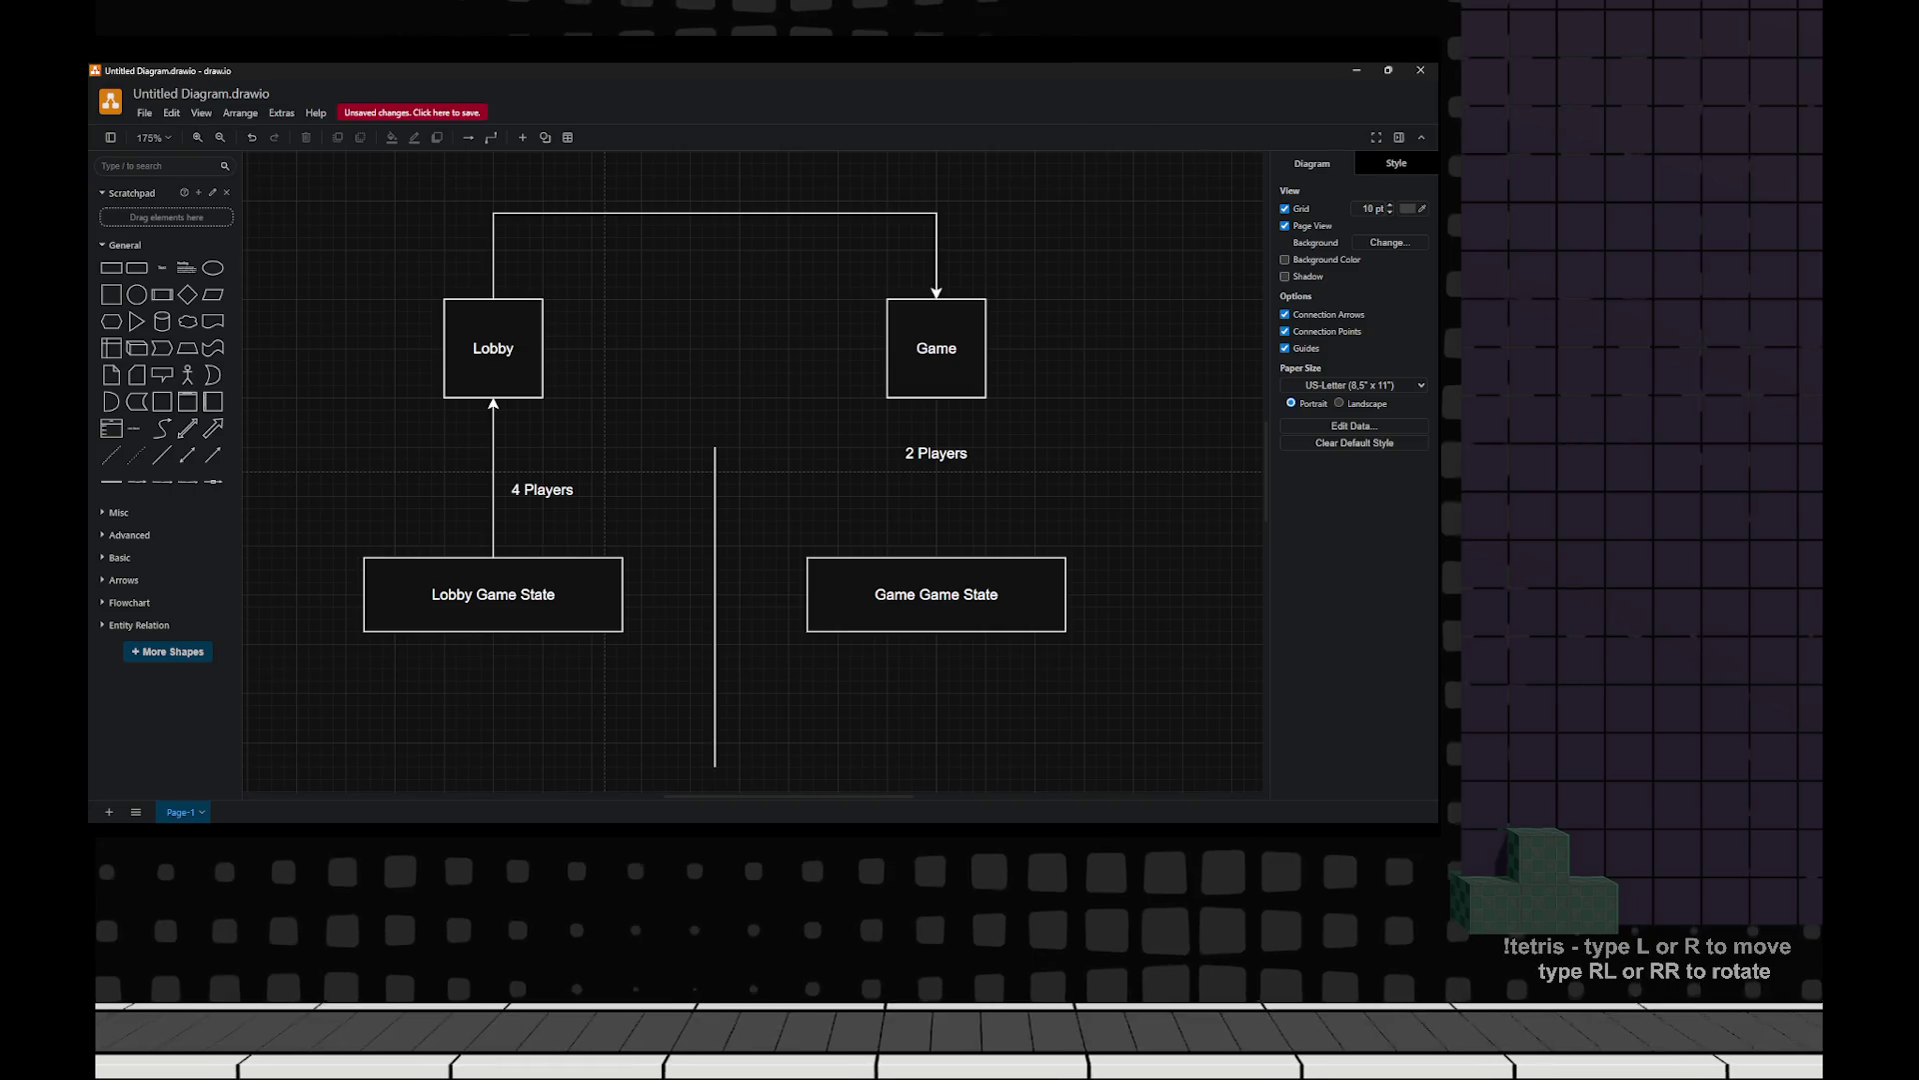
{"action": "mouse_move", "coordinate": [715, 600]}
{"action": "left_mouse_down"}
{"action": "mouse_move", "coordinate": [714, 501]}
{"action": "mouse_move", "coordinate": [715, 587]}
{"action": "left_mouse_up"}
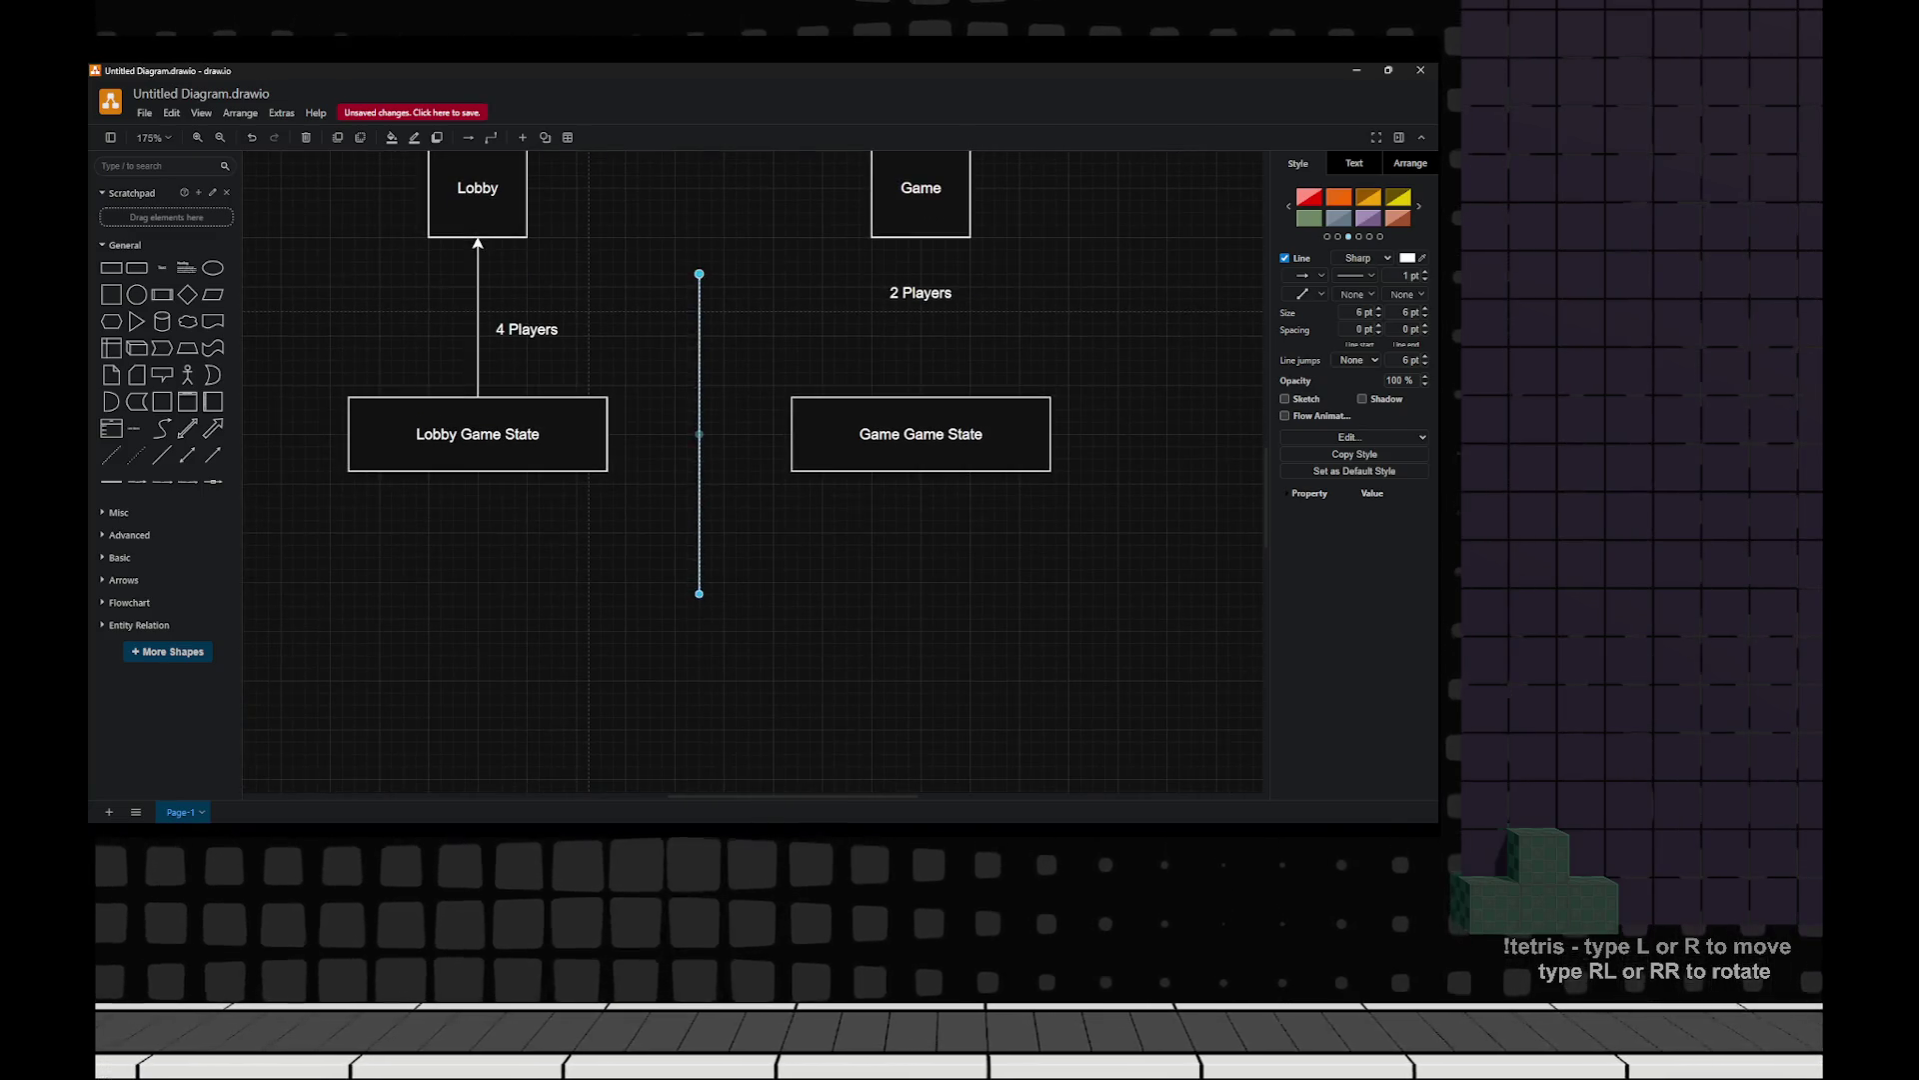
{"action": "mouse_move", "coordinate": [137, 267]}
{"action": "left_mouse_down"}
{"action": "mouse_move", "coordinate": [453, 533]}
{"action": "mouse_move", "coordinate": [697, 680]}
{"action": "mouse_move", "coordinate": [986, 677]}
{"action": "mouse_move", "coordinate": [478, 678]}
{"action": "mouse_move", "coordinate": [514, 677]}
{"action": "left_mouse_up"}
Label the new wide rectangle 'UGameInstance'.
{"action": "key", "text": "F2"}
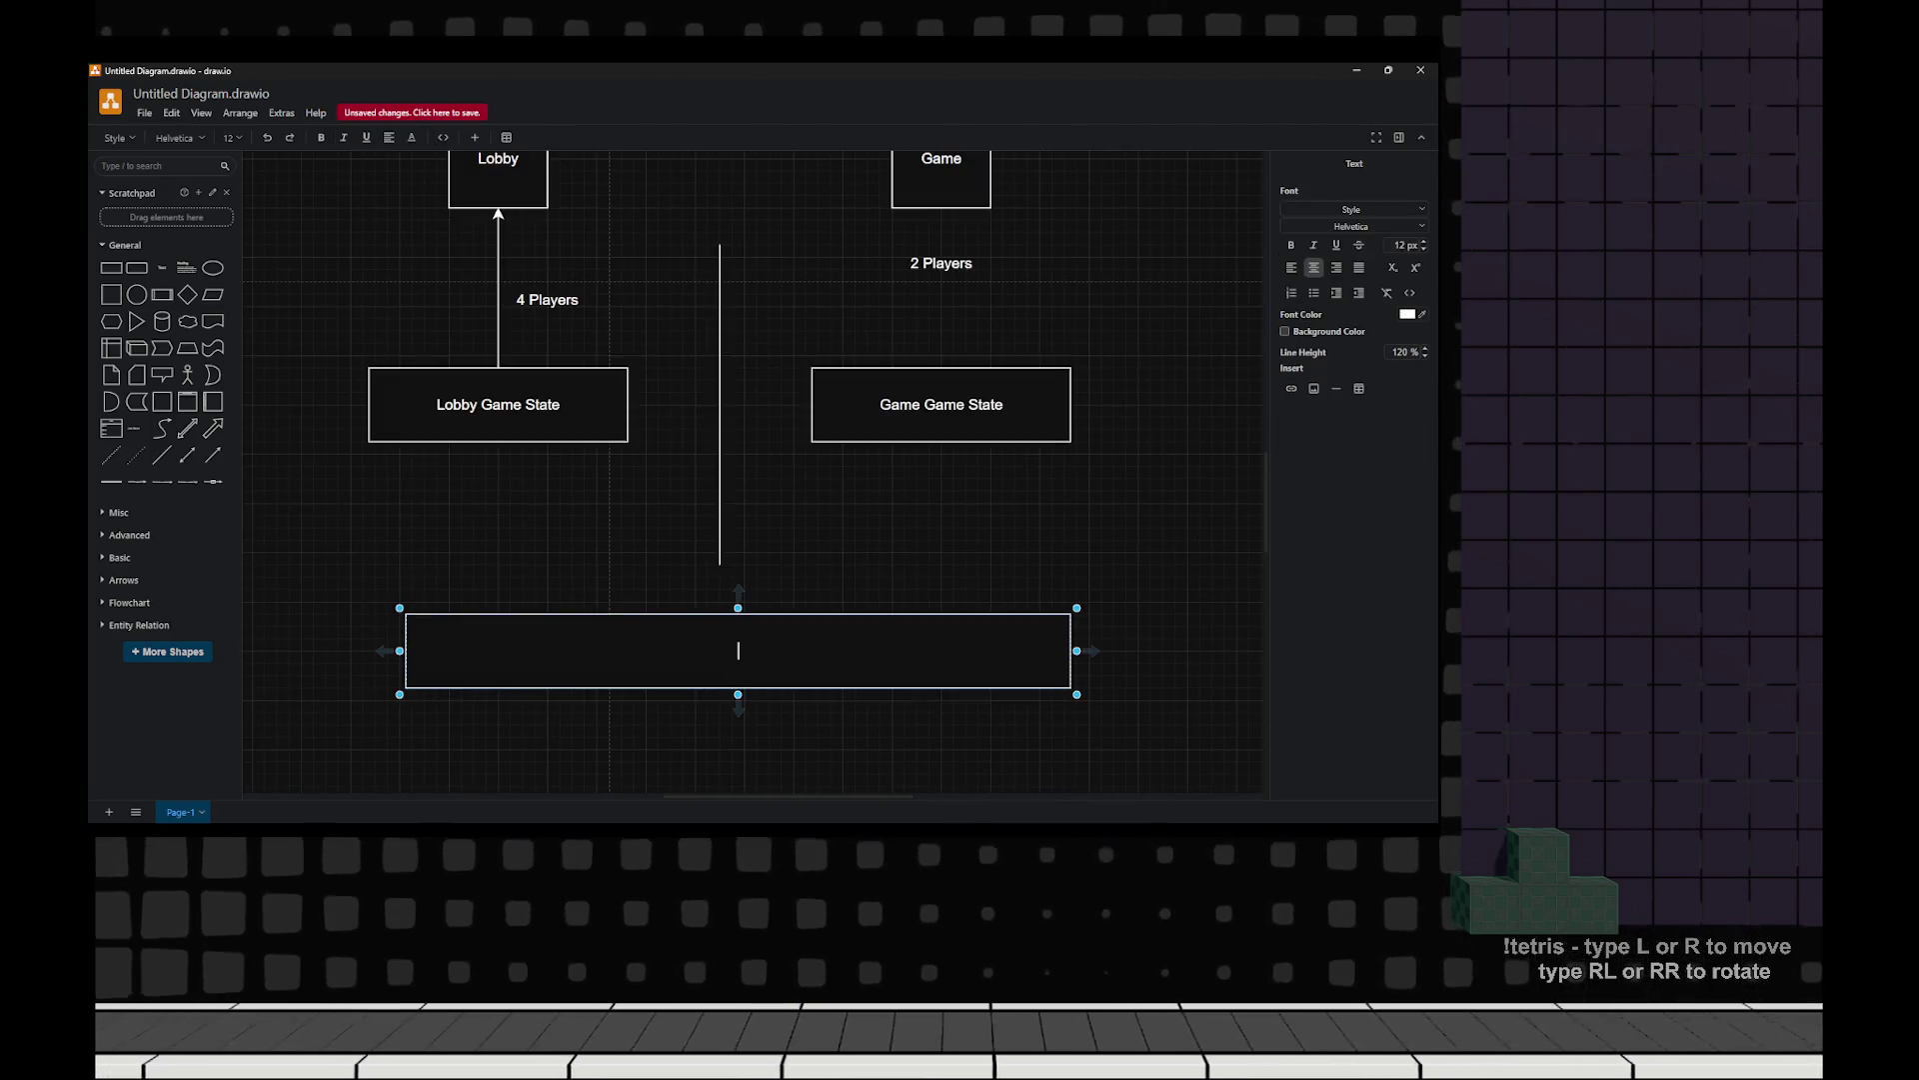
{"action": "type", "text": "Game"}
{"action": "type", "text": "2"}
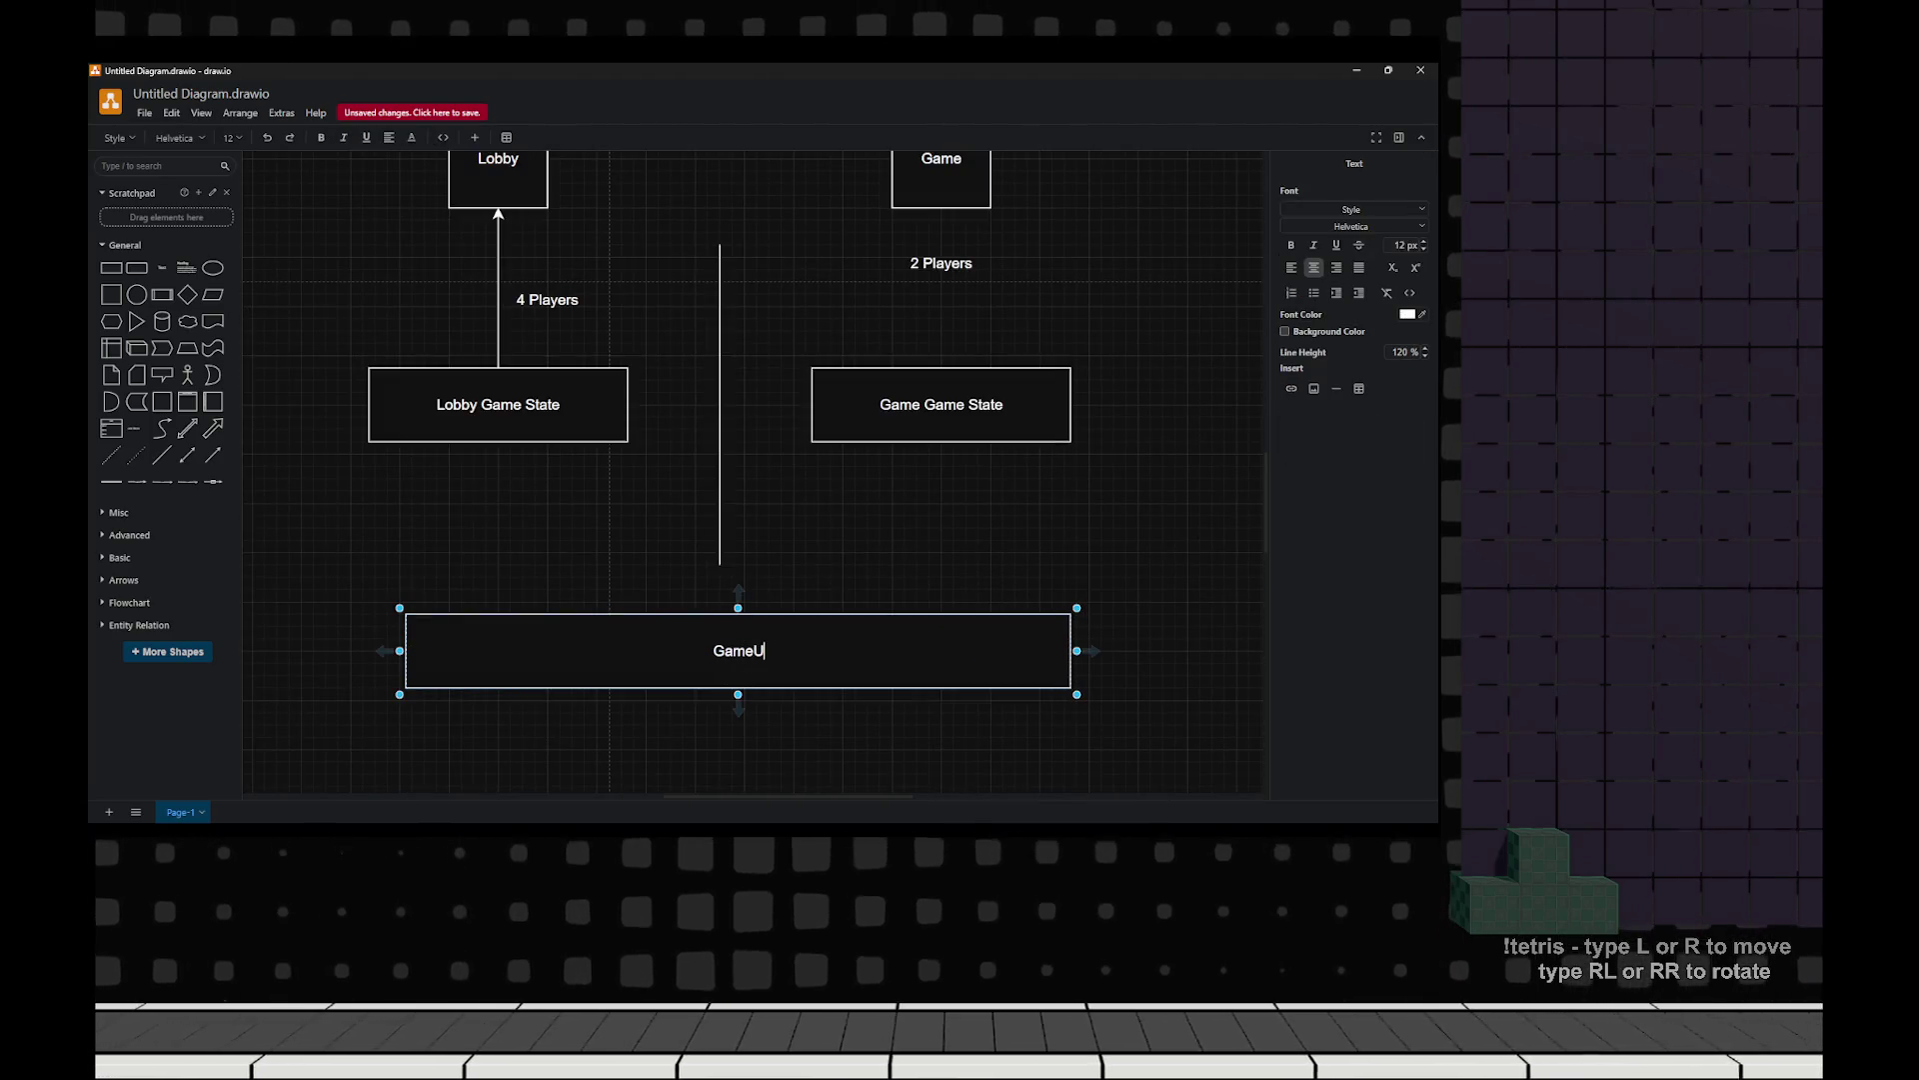
{"action": "key", "text": "BackSpace"}
{"action": "key", "text": "ctrl+a"}
{"action": "type", "text": "uGameInstance"}
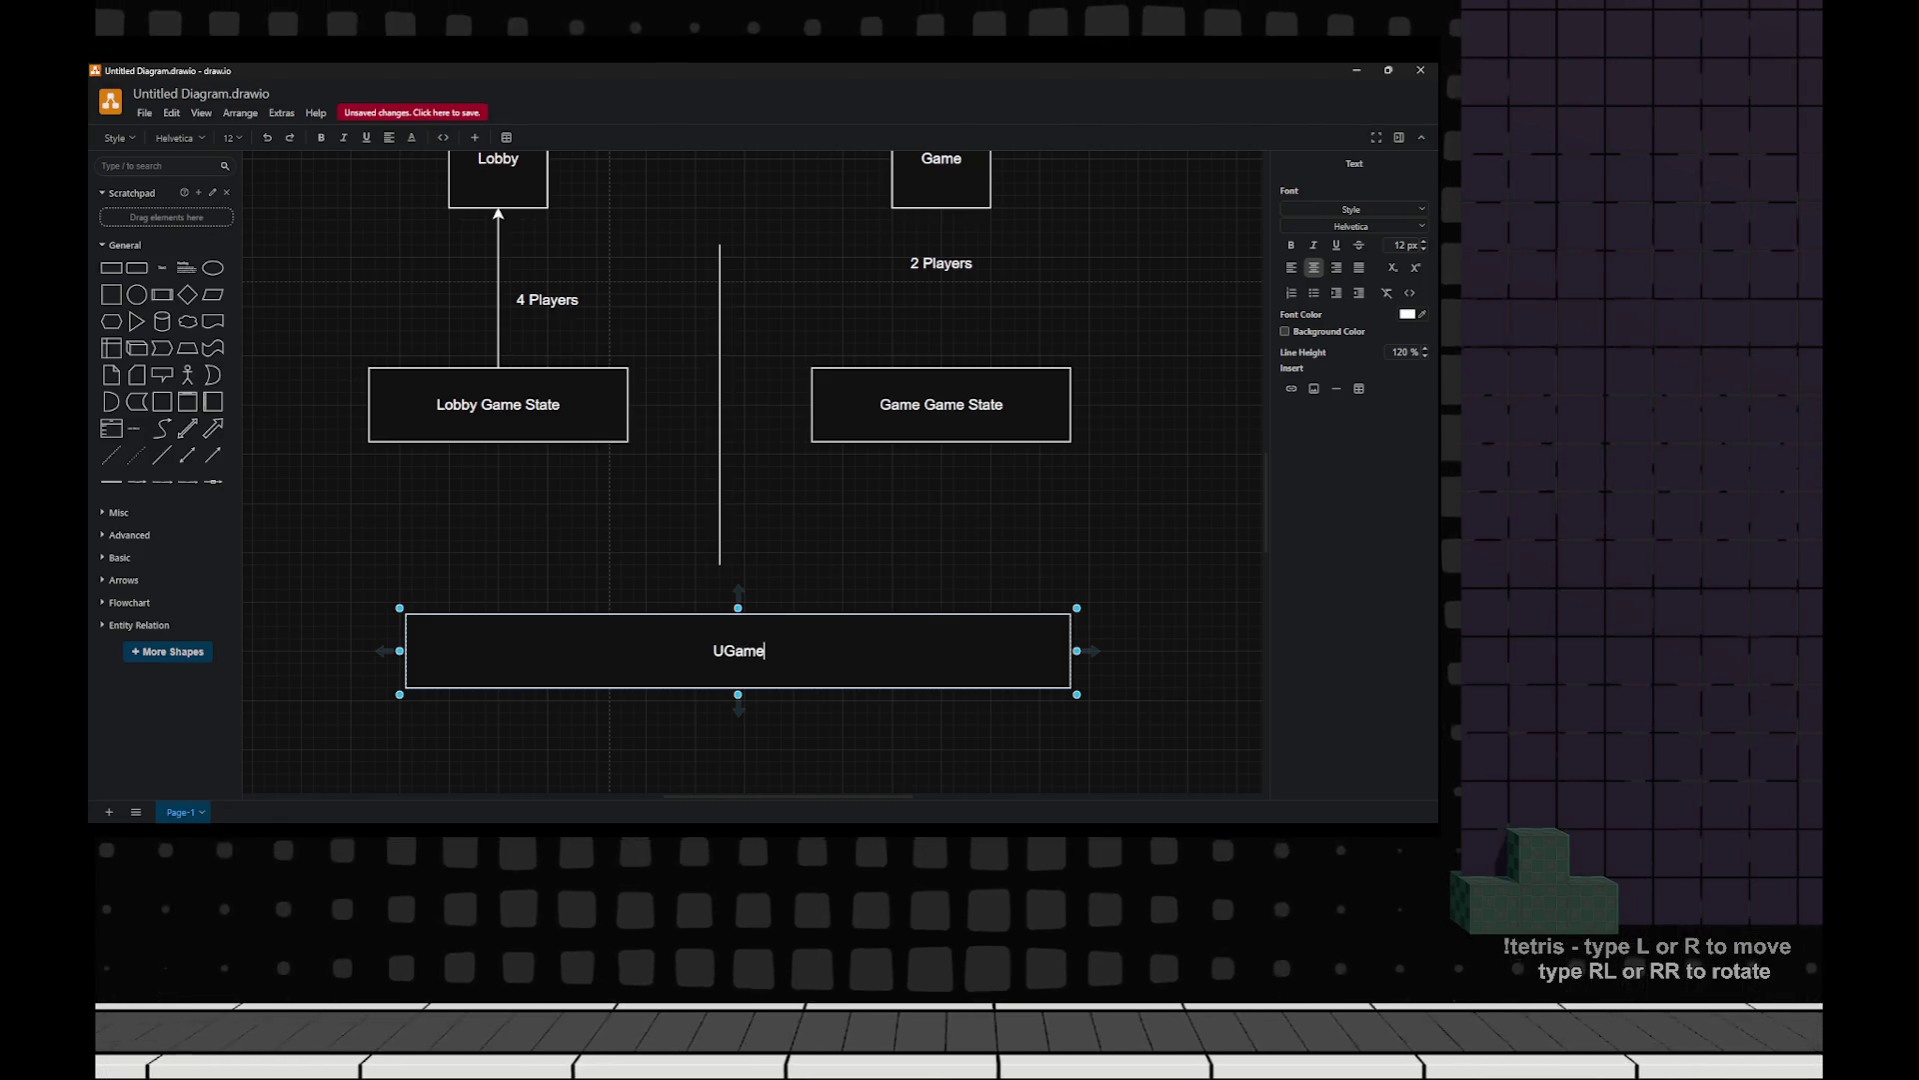
{"action": "key", "text": "Escape"}
Nudge the UGameInstance box one grid step left.
{"action": "left_click", "coordinate": [740, 649]}
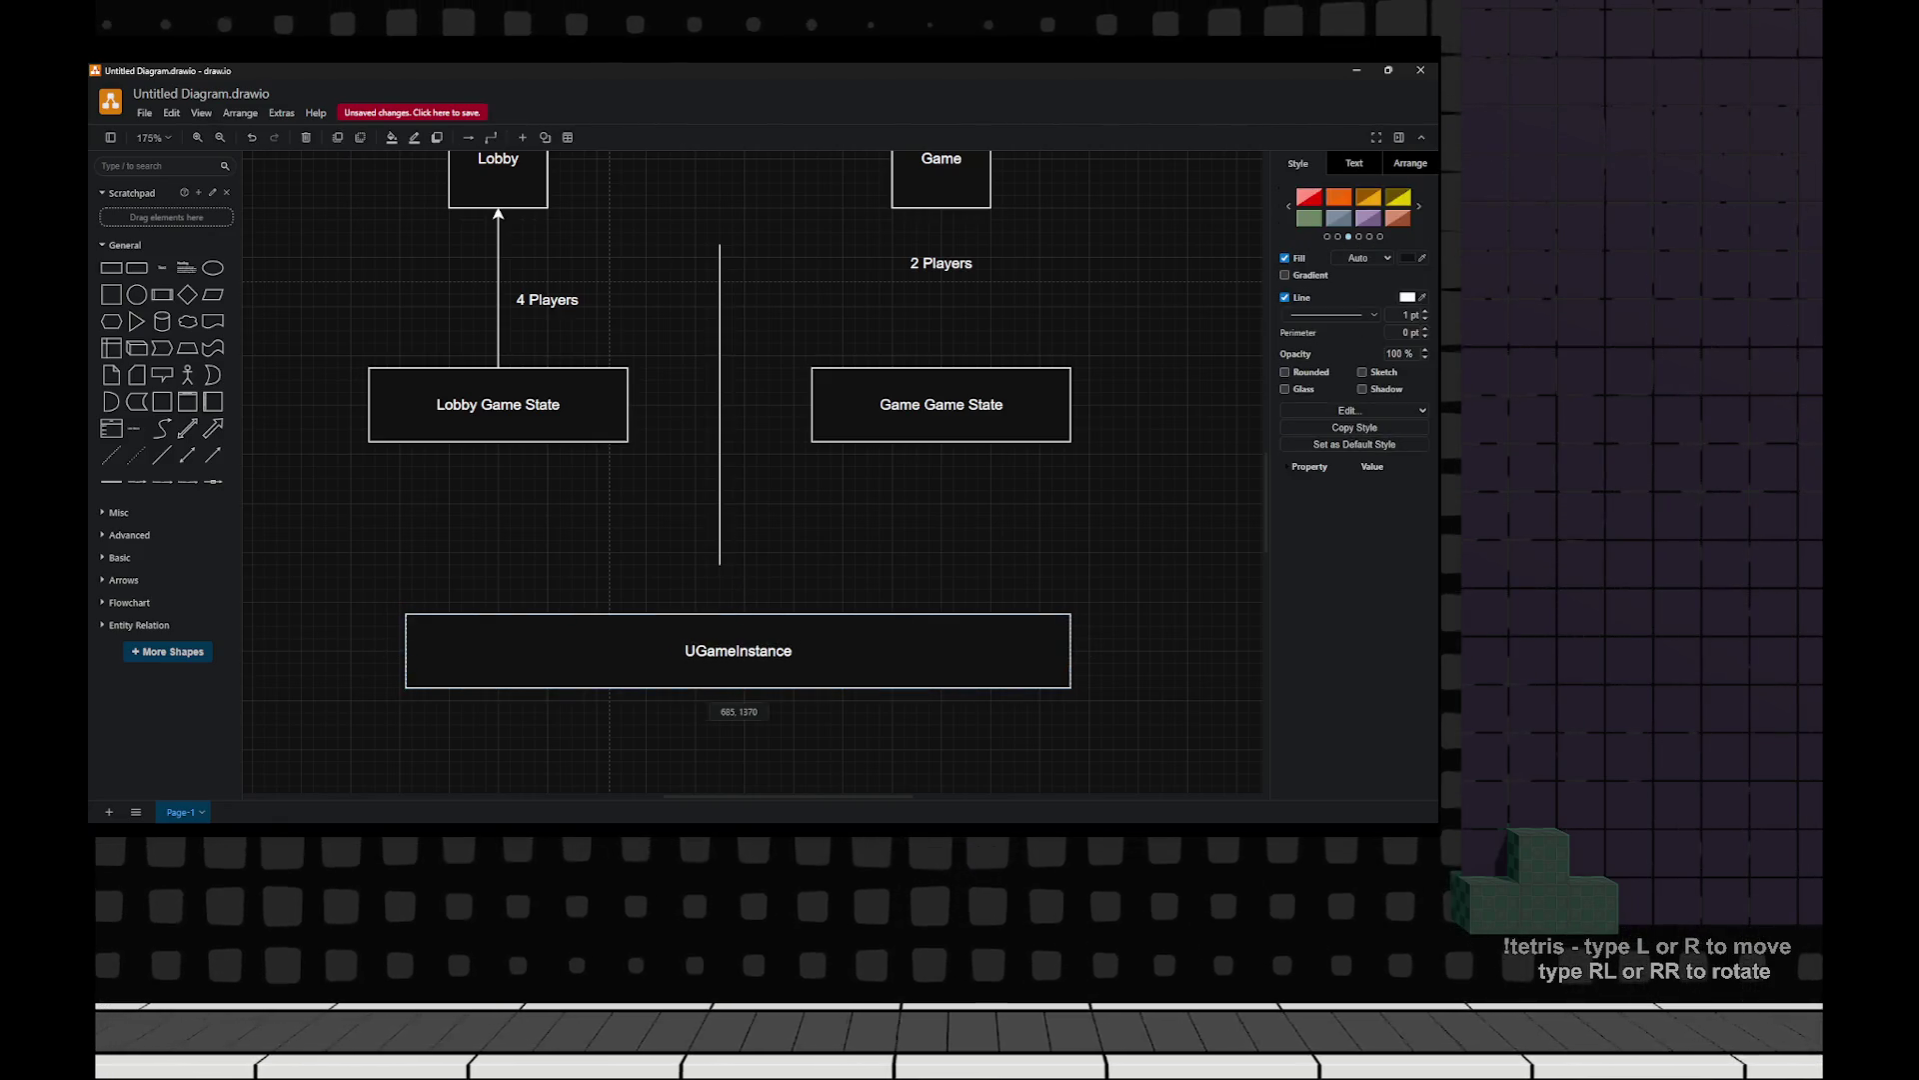
{"action": "left_click_drag", "start_coordinate": [740, 650], "coordinate": [722, 650]}
{"action": "key", "text": "Escape"}
{"action": "scroll", "coordinate": [720, 470], "scroll_direction": "up", "scroll_amount": 1}
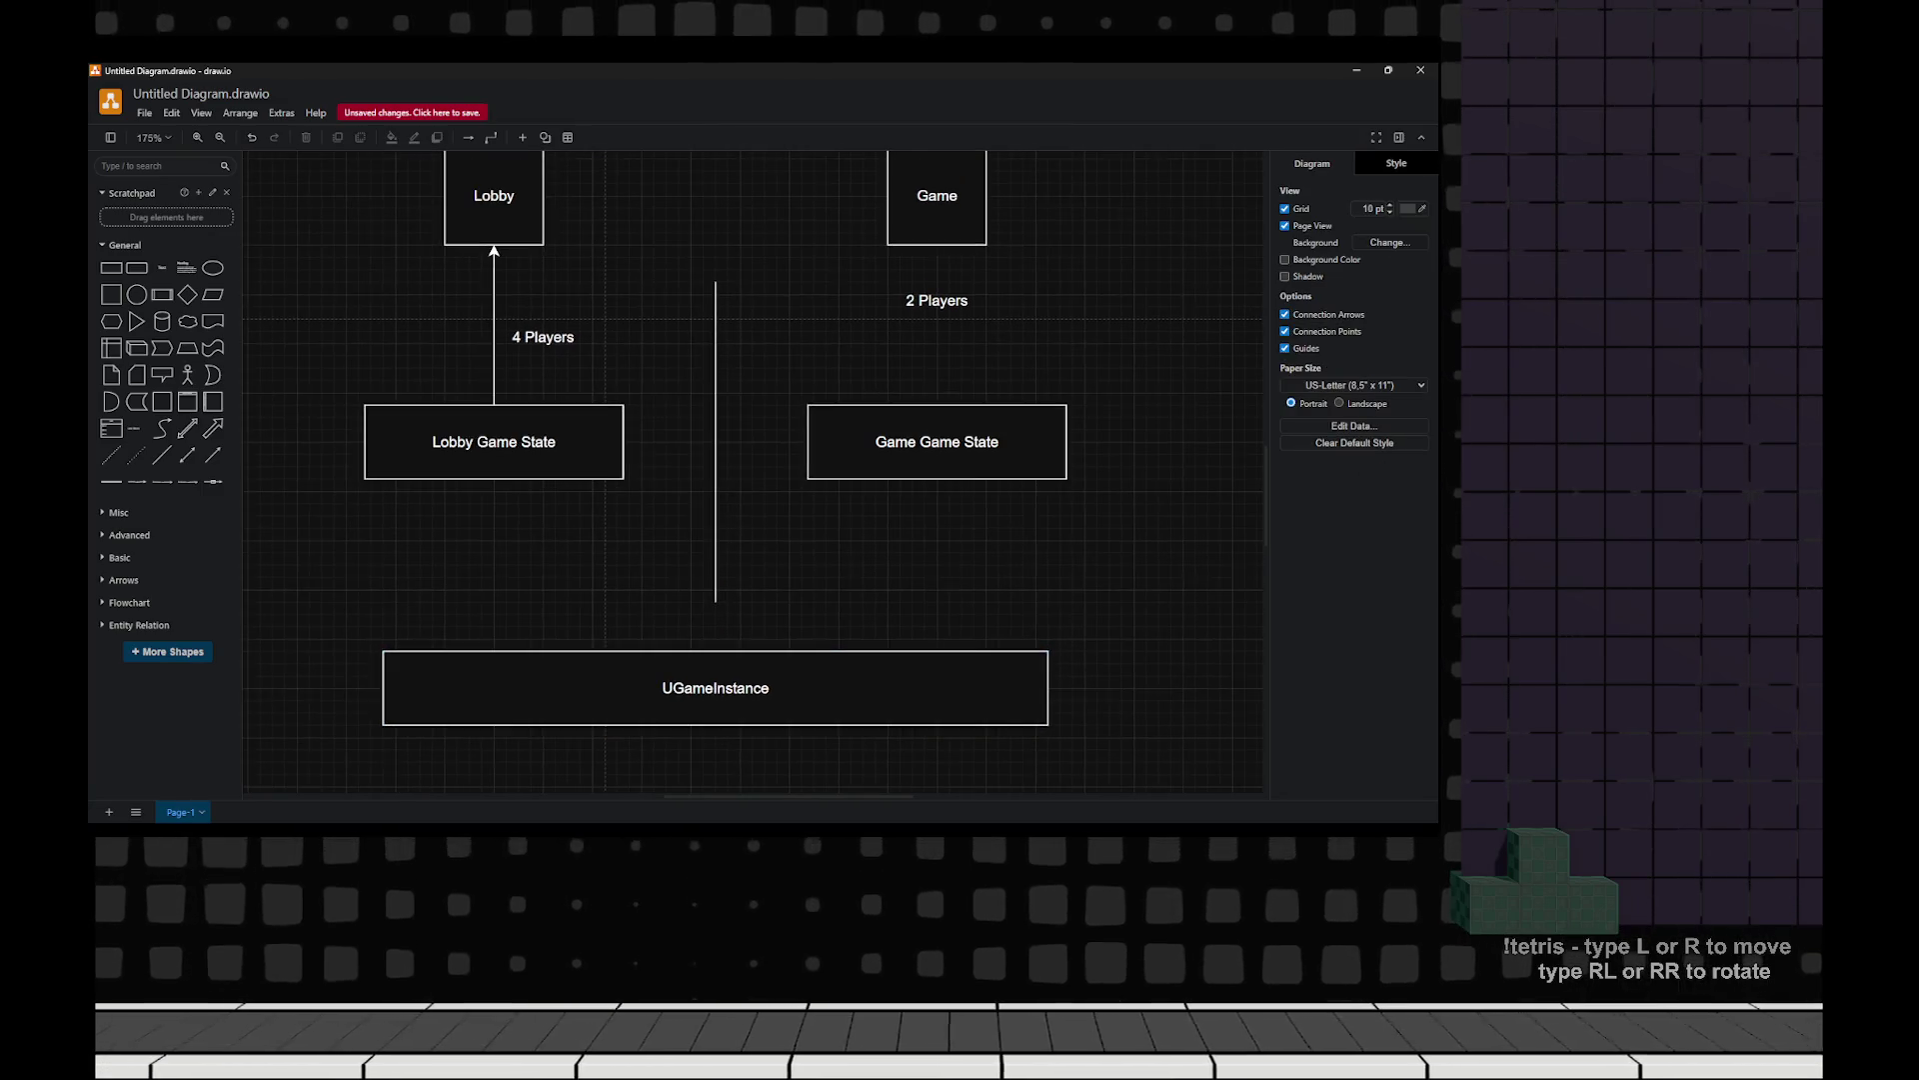
{"action": "scroll", "coordinate": [720, 470], "scroll_direction": "up", "scroll_amount": 3}
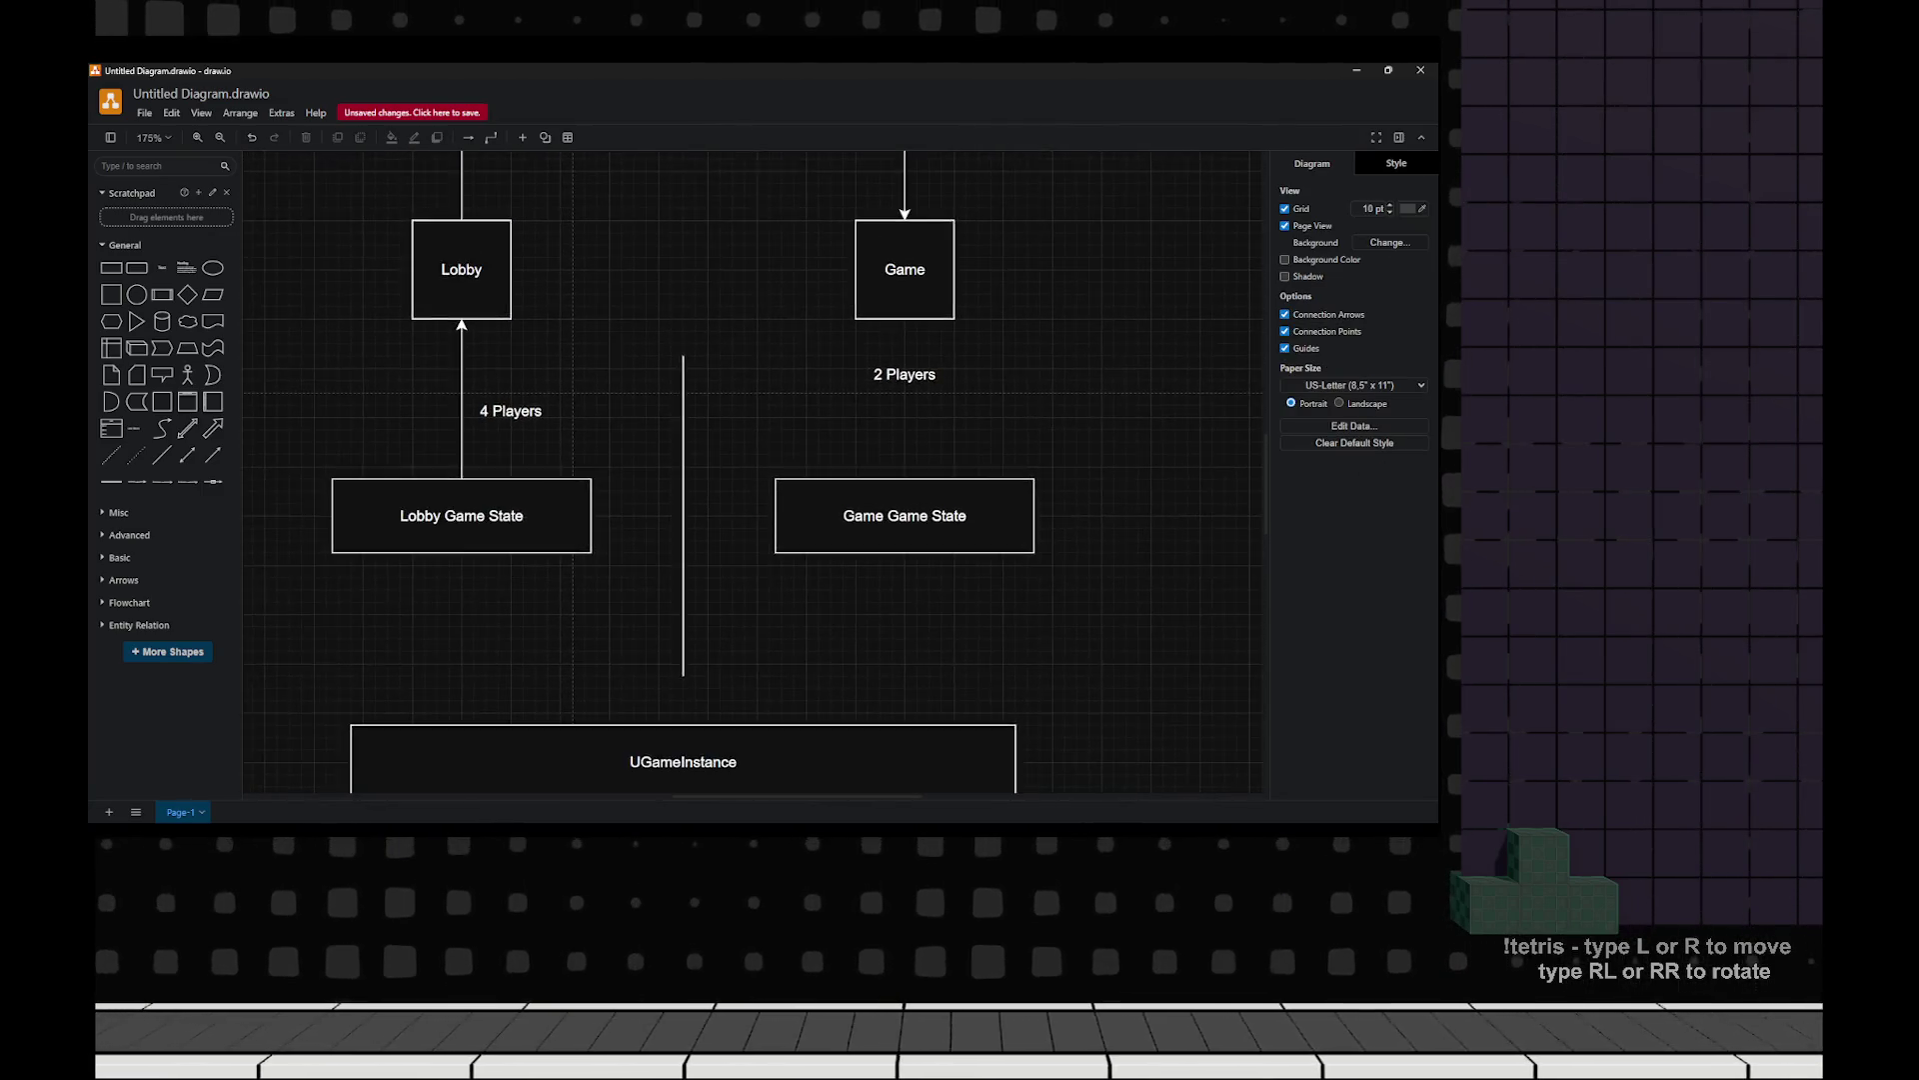
{"action": "scroll", "coordinate": [690, 470], "scroll_direction": "down", "scroll_amount": 2}
{"action": "scroll", "coordinate": [690, 470], "scroll_direction": "down", "scroll_amount": 2}
{"action": "scroll", "coordinate": [690, 470], "scroll_direction": "up", "scroll_amount": 2}
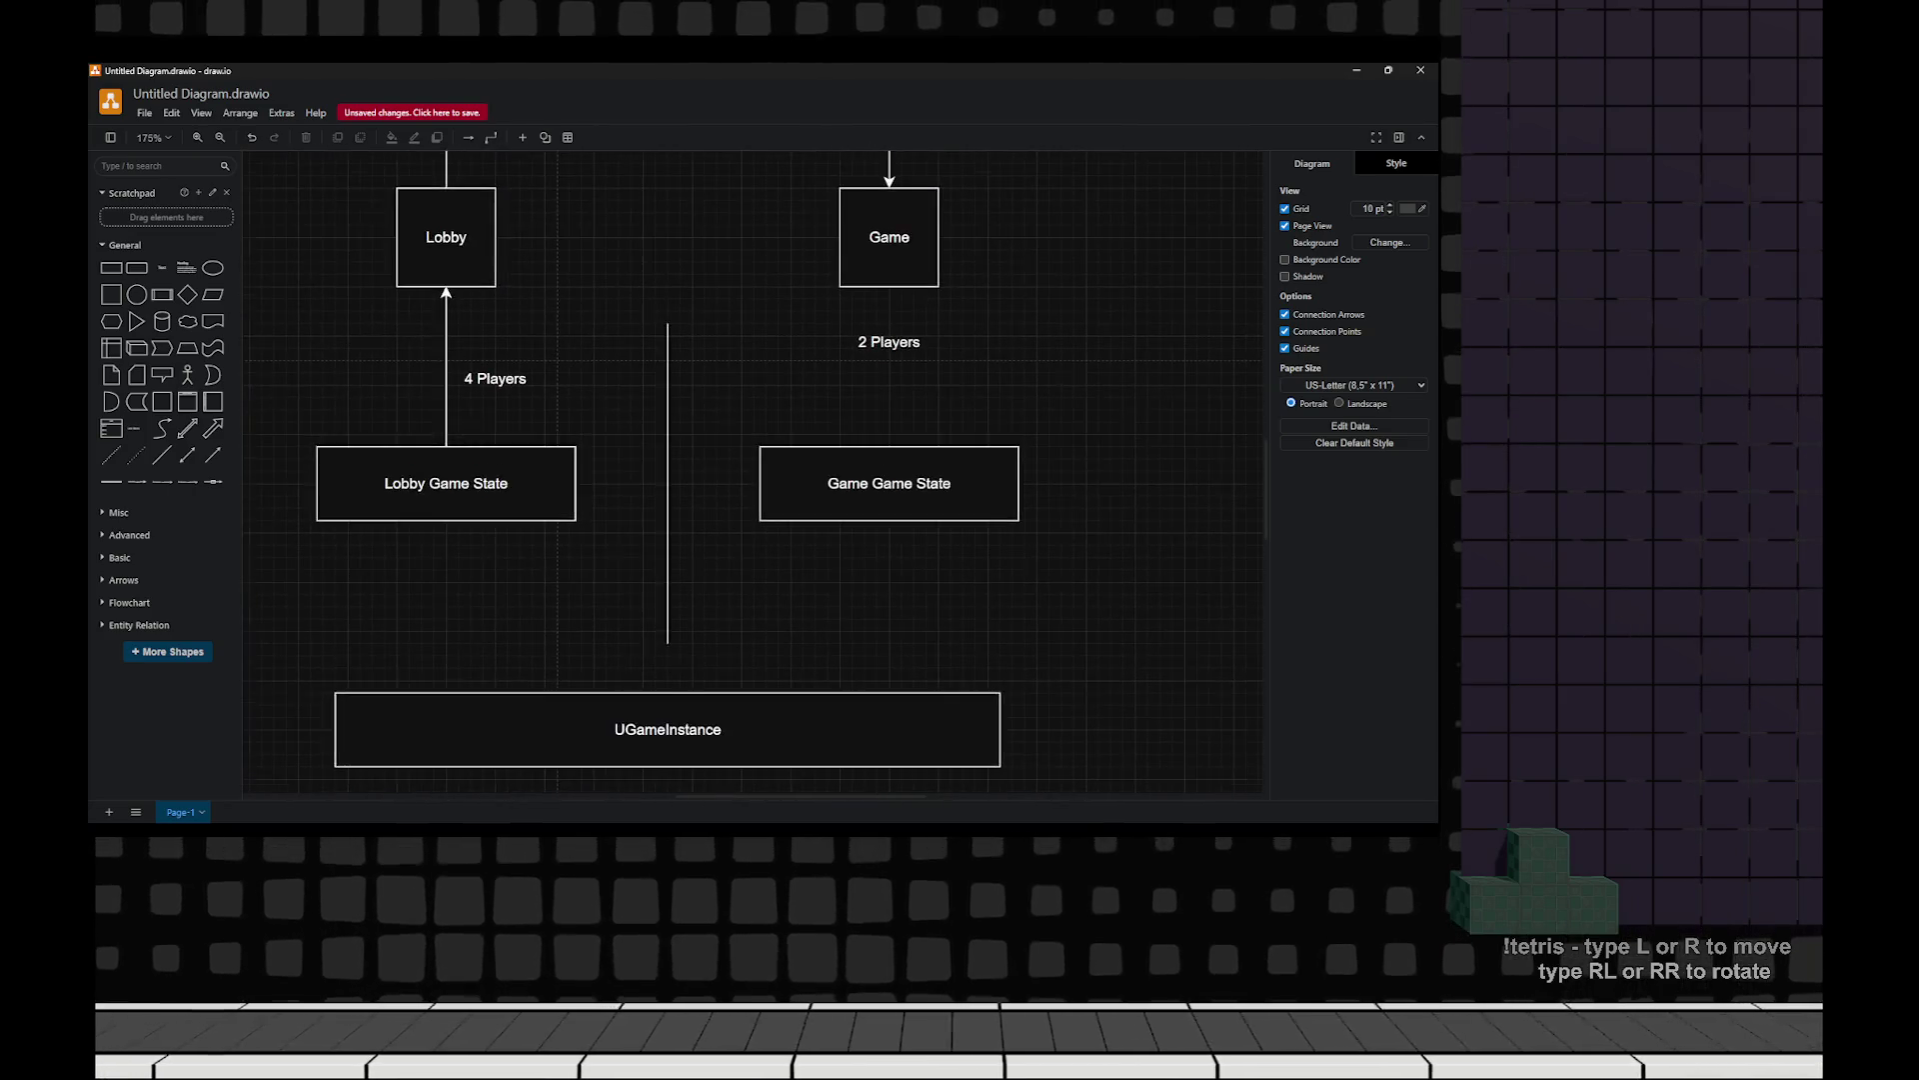
{"action": "left_click", "coordinate": [502, 294]}
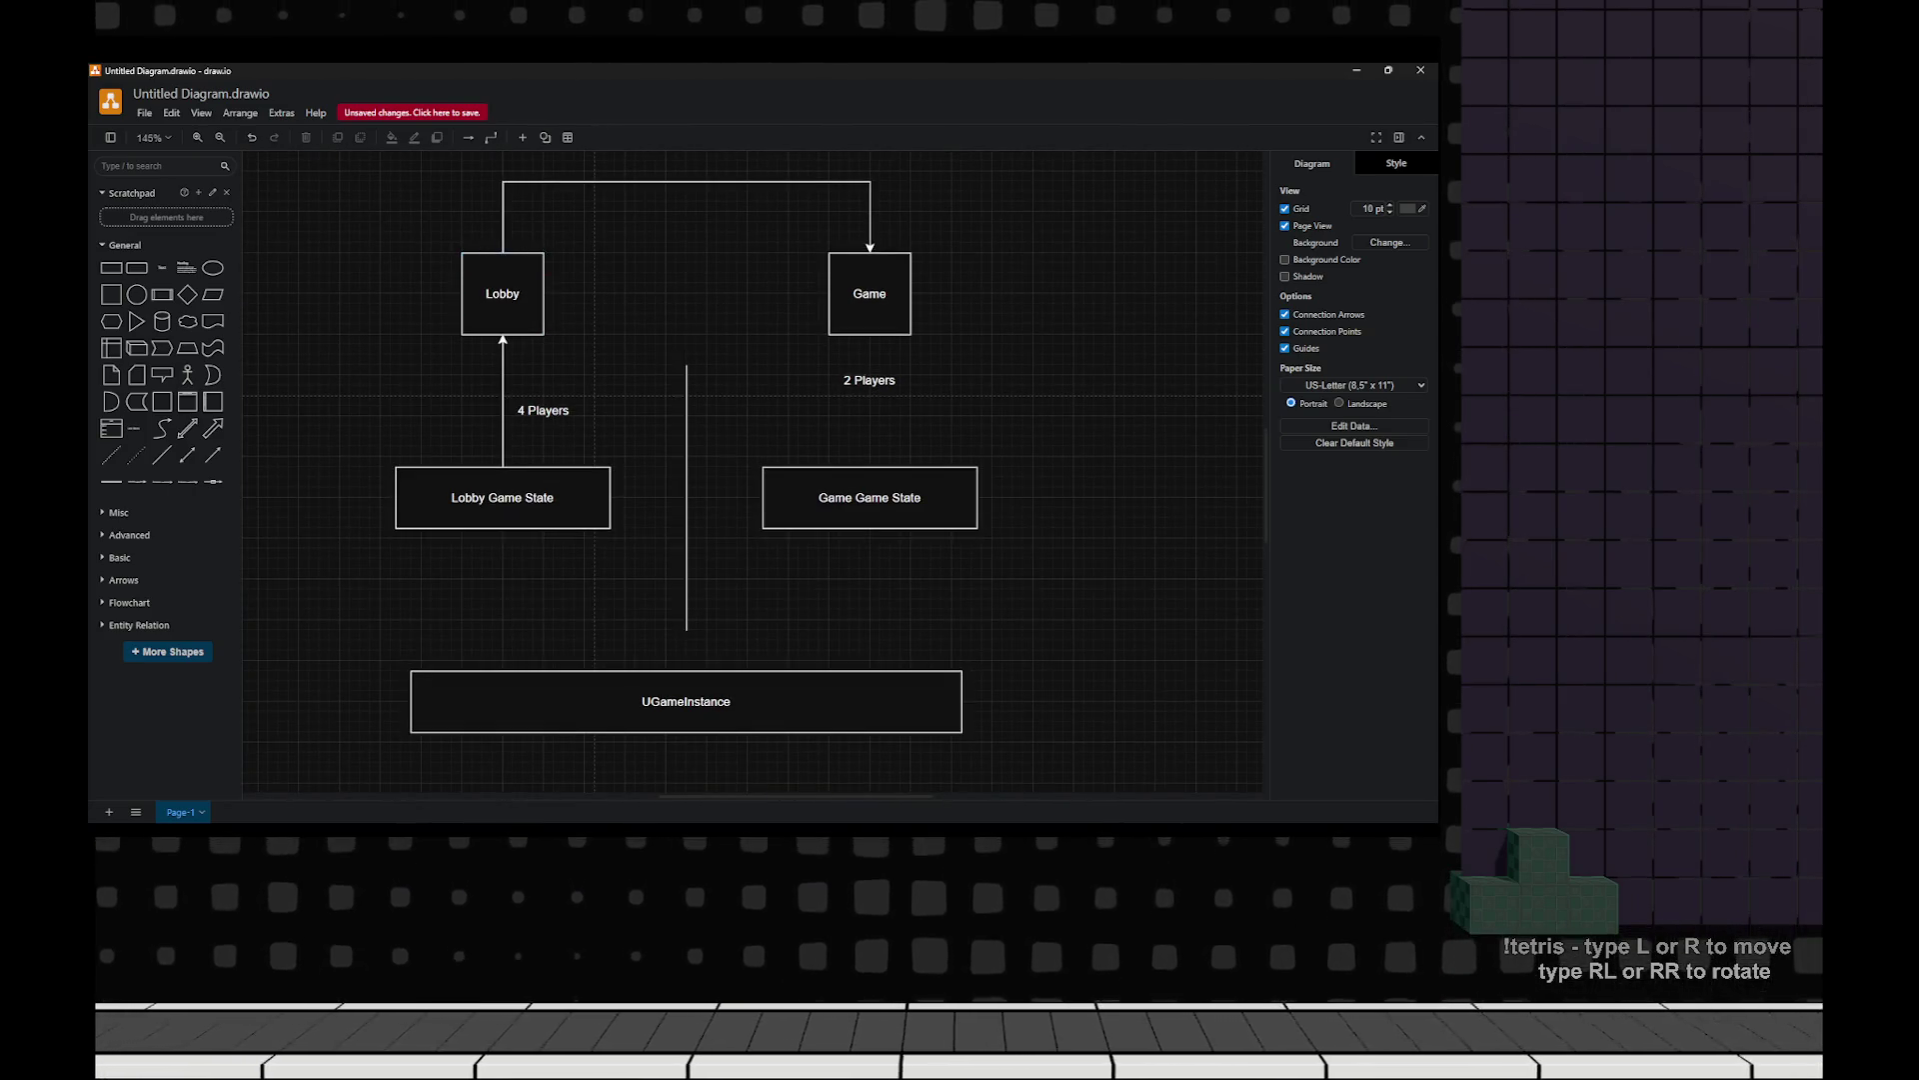
{"action": "scroll", "coordinate": [696, 470], "scroll_direction": "down", "scroll_amount": 1}
{"action": "left_click", "coordinate": [697, 650]}
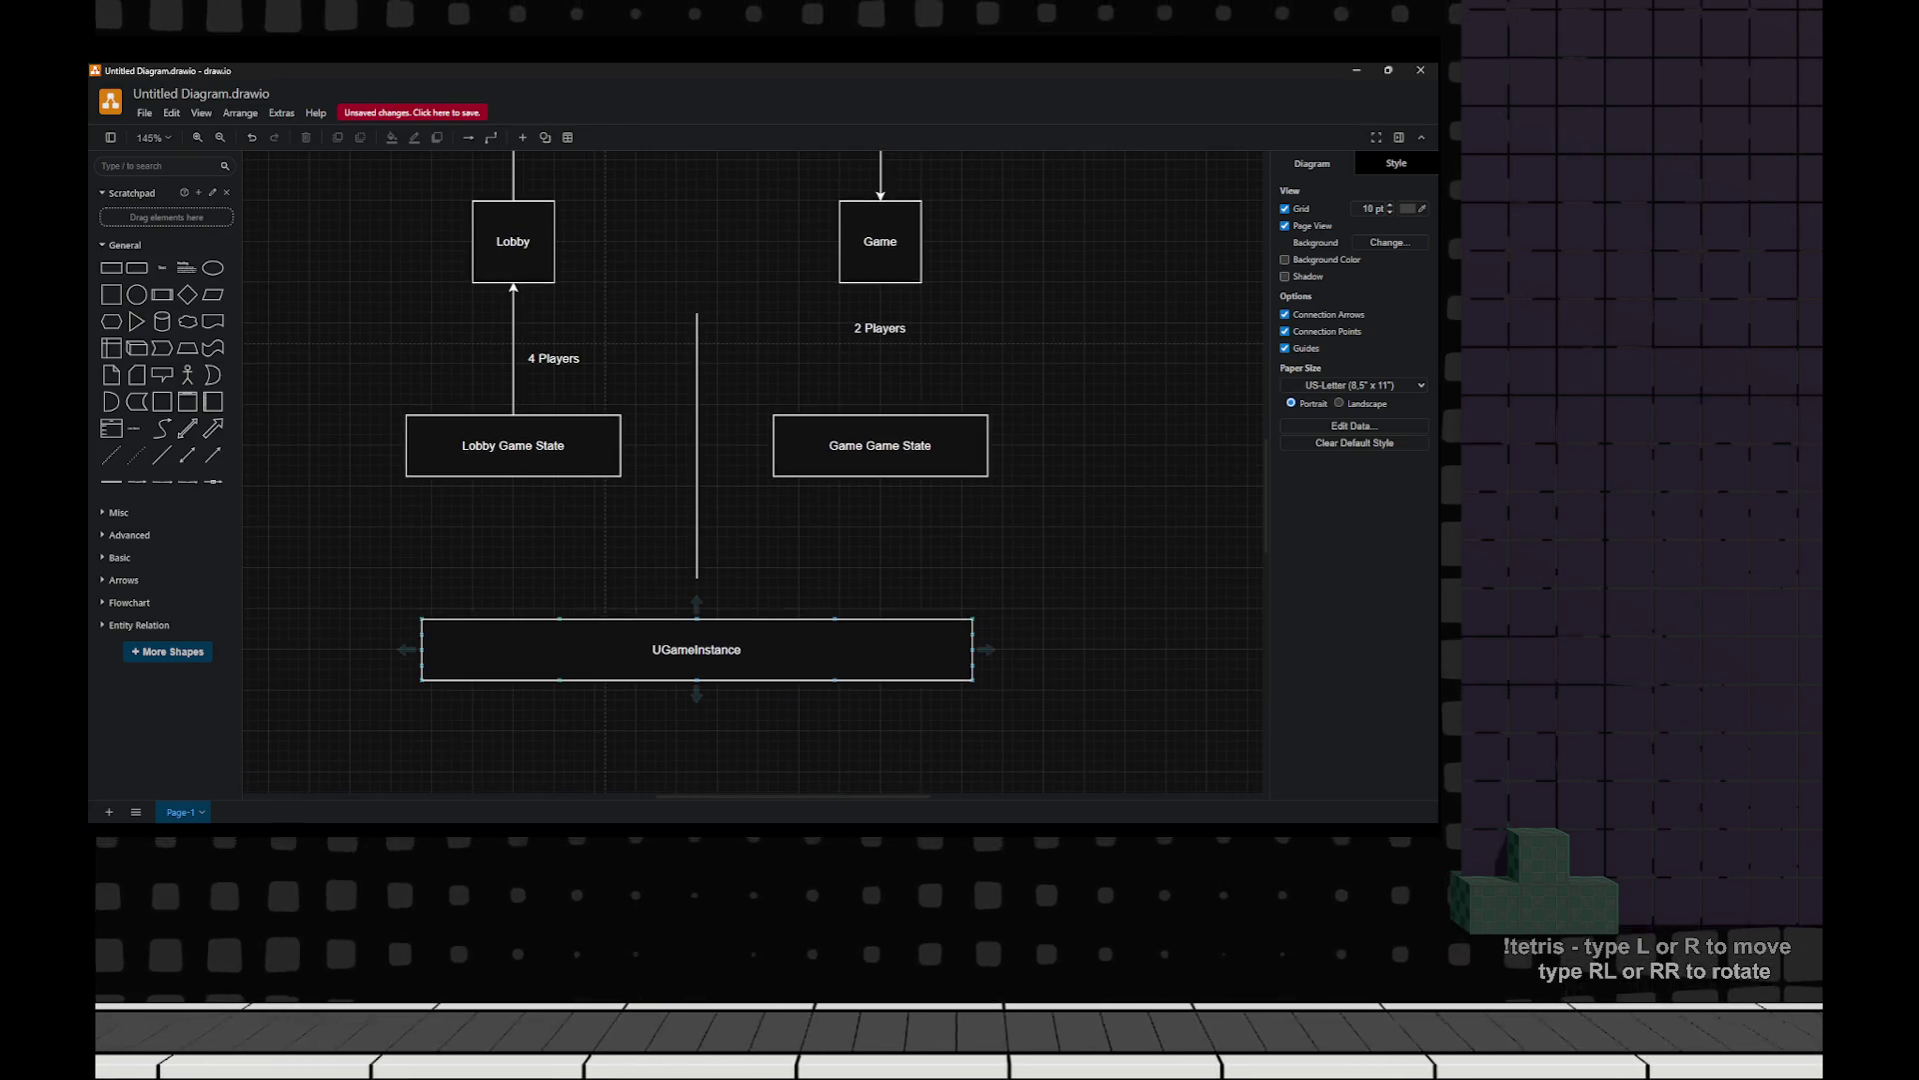
{"action": "key", "text": "Escape"}
Shorten the vertical divider line so it stops above UGameInstance.
{"action": "scroll", "coordinate": [696, 470], "scroll_direction": "up", "scroll_amount": 1}
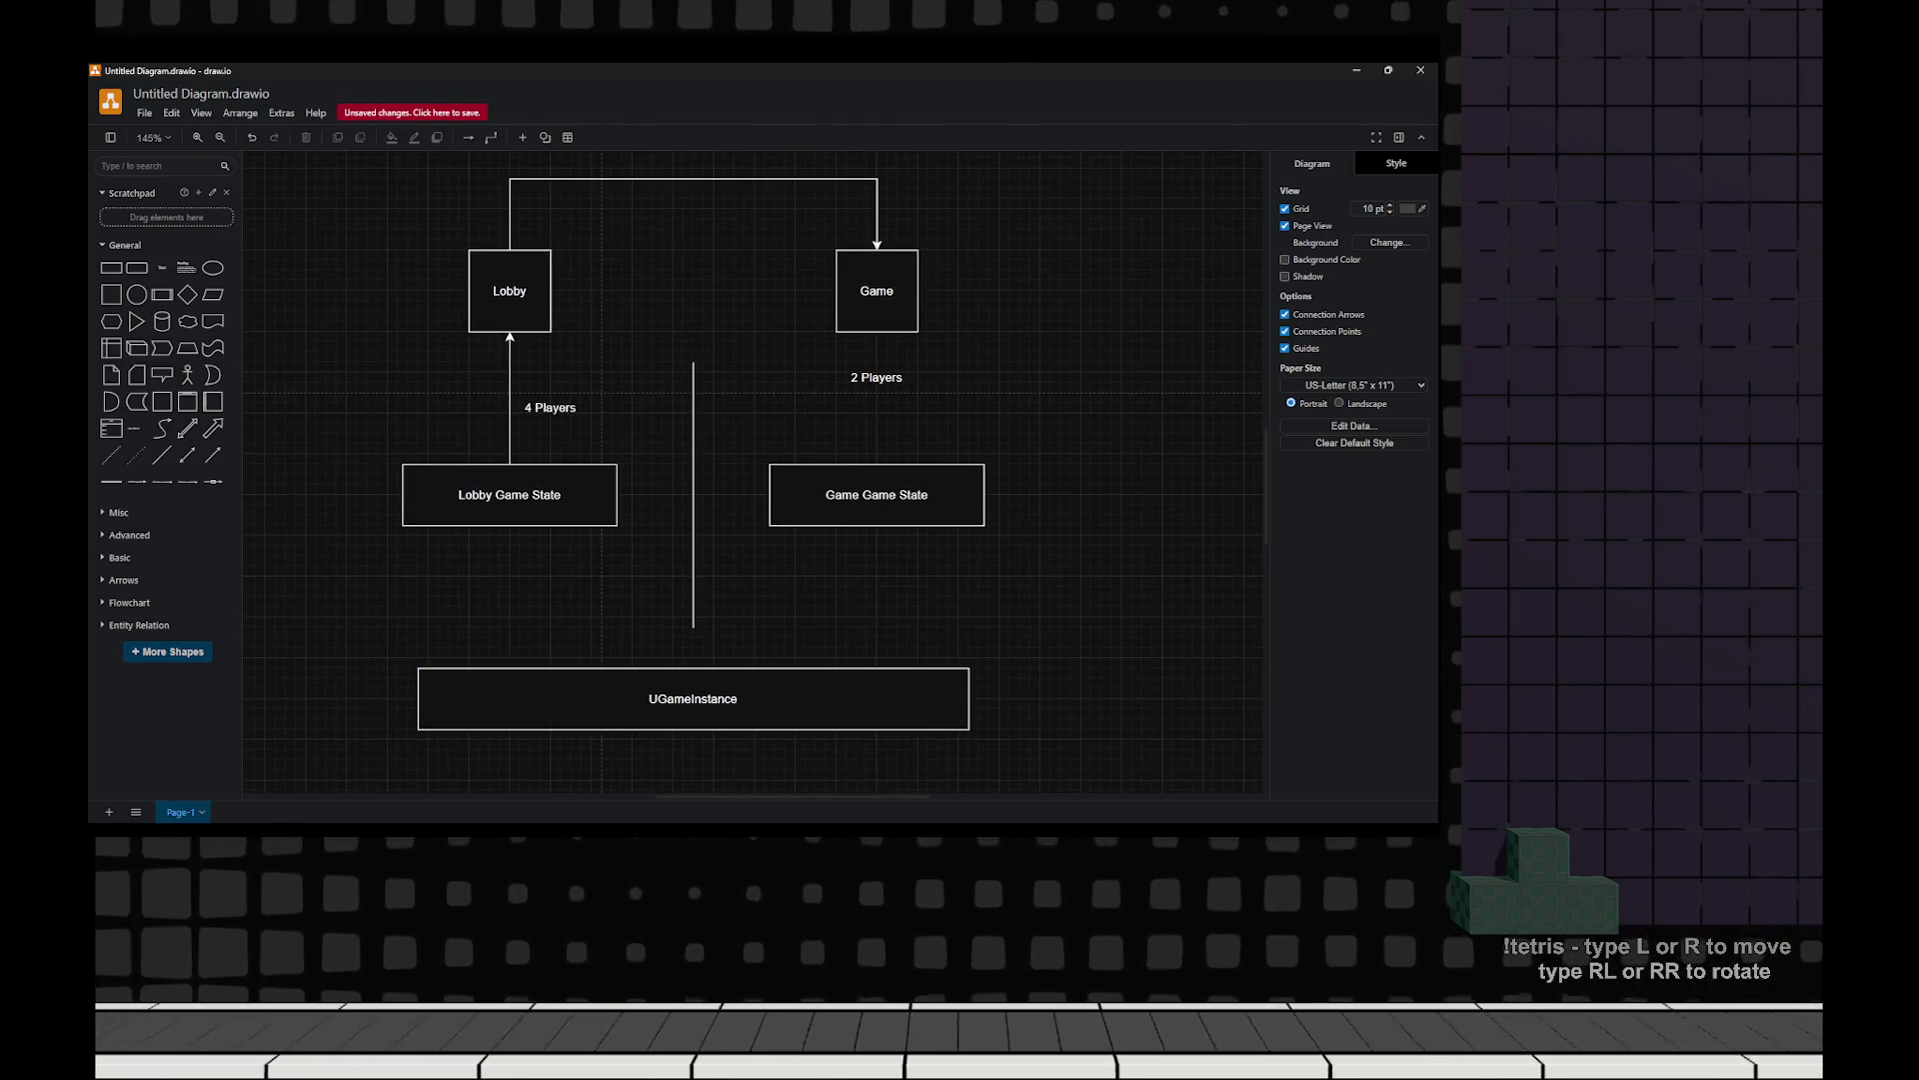
{"action": "left_click", "coordinate": [692, 494]}
{"action": "mouse_move", "coordinate": [693, 627]}
{"action": "left_mouse_down"}
{"action": "mouse_move", "coordinate": [692, 577]}
{"action": "mouse_move", "coordinate": [692, 728]}
{"action": "mouse_move", "coordinate": [692, 663]}
{"action": "left_mouse_up"}
{"action": "key", "text": "Escape"}
{"action": "left_click", "coordinate": [693, 577]}
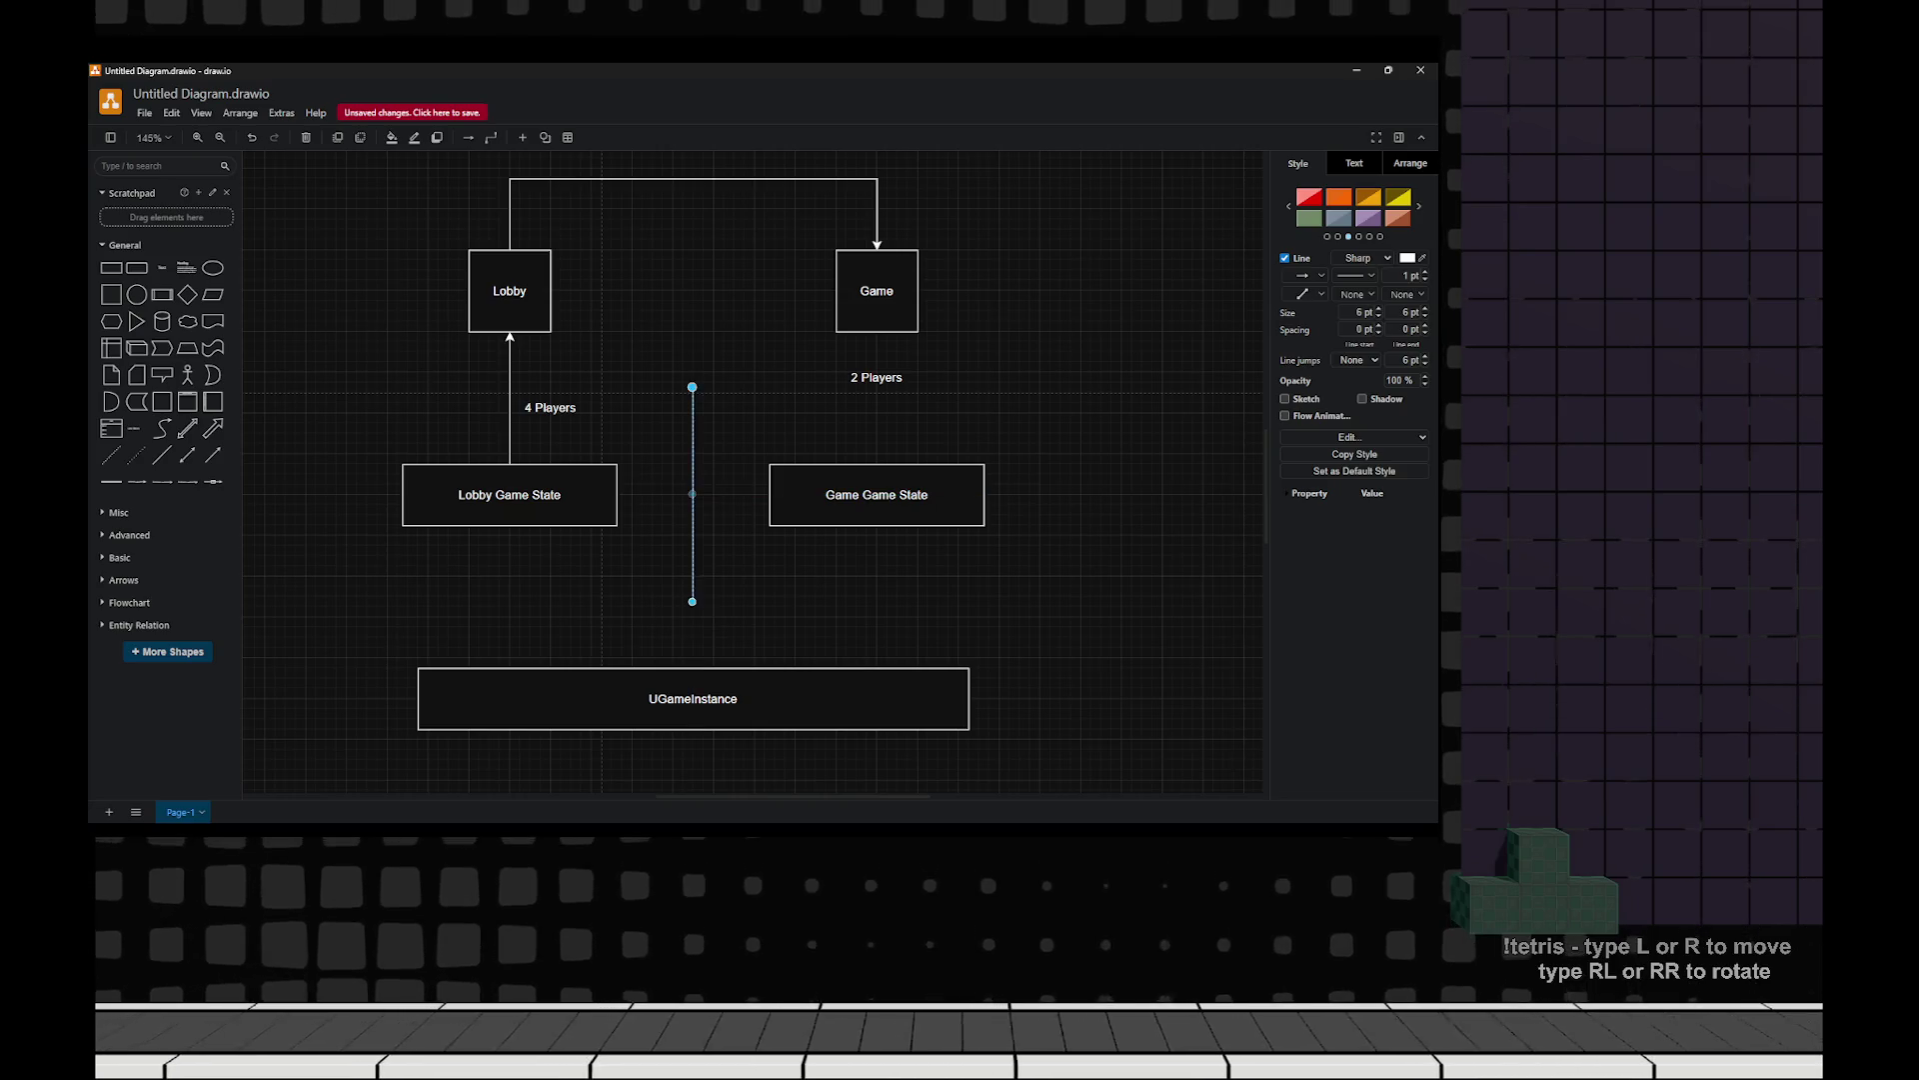
{"action": "key", "text": "Escape"}
Move the '2 Players' label slightly lower.
{"action": "left_click_drag", "start_coordinate": [877, 377], "coordinate": [876, 413]}
{"action": "key", "text": "Escape"}
{"action": "scroll", "coordinate": [830, 459], "scroll_direction": "down", "scroll_amount": 3}
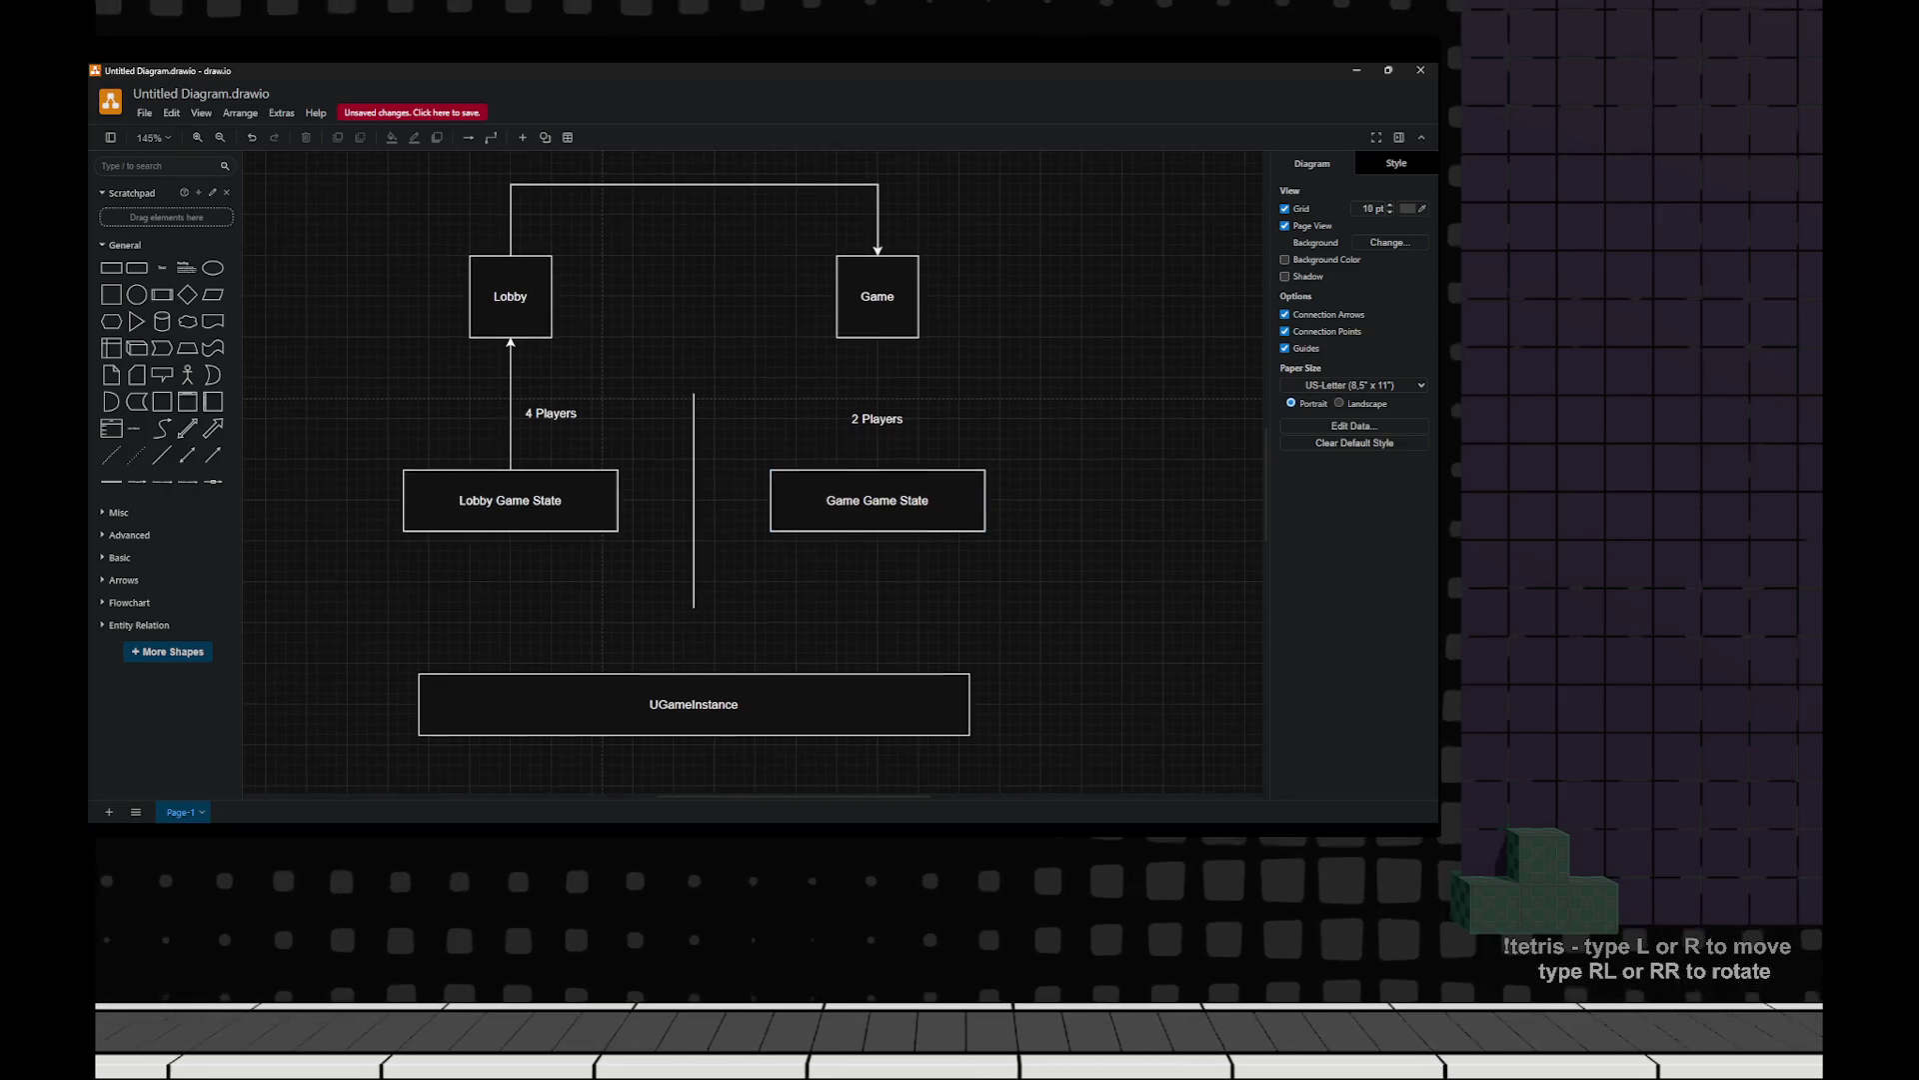
Move the Lobby, Game and UGameInstance shapes together up and to the right.
{"action": "scroll", "coordinate": [829, 460], "scroll_direction": "up", "scroll_amount": 1}
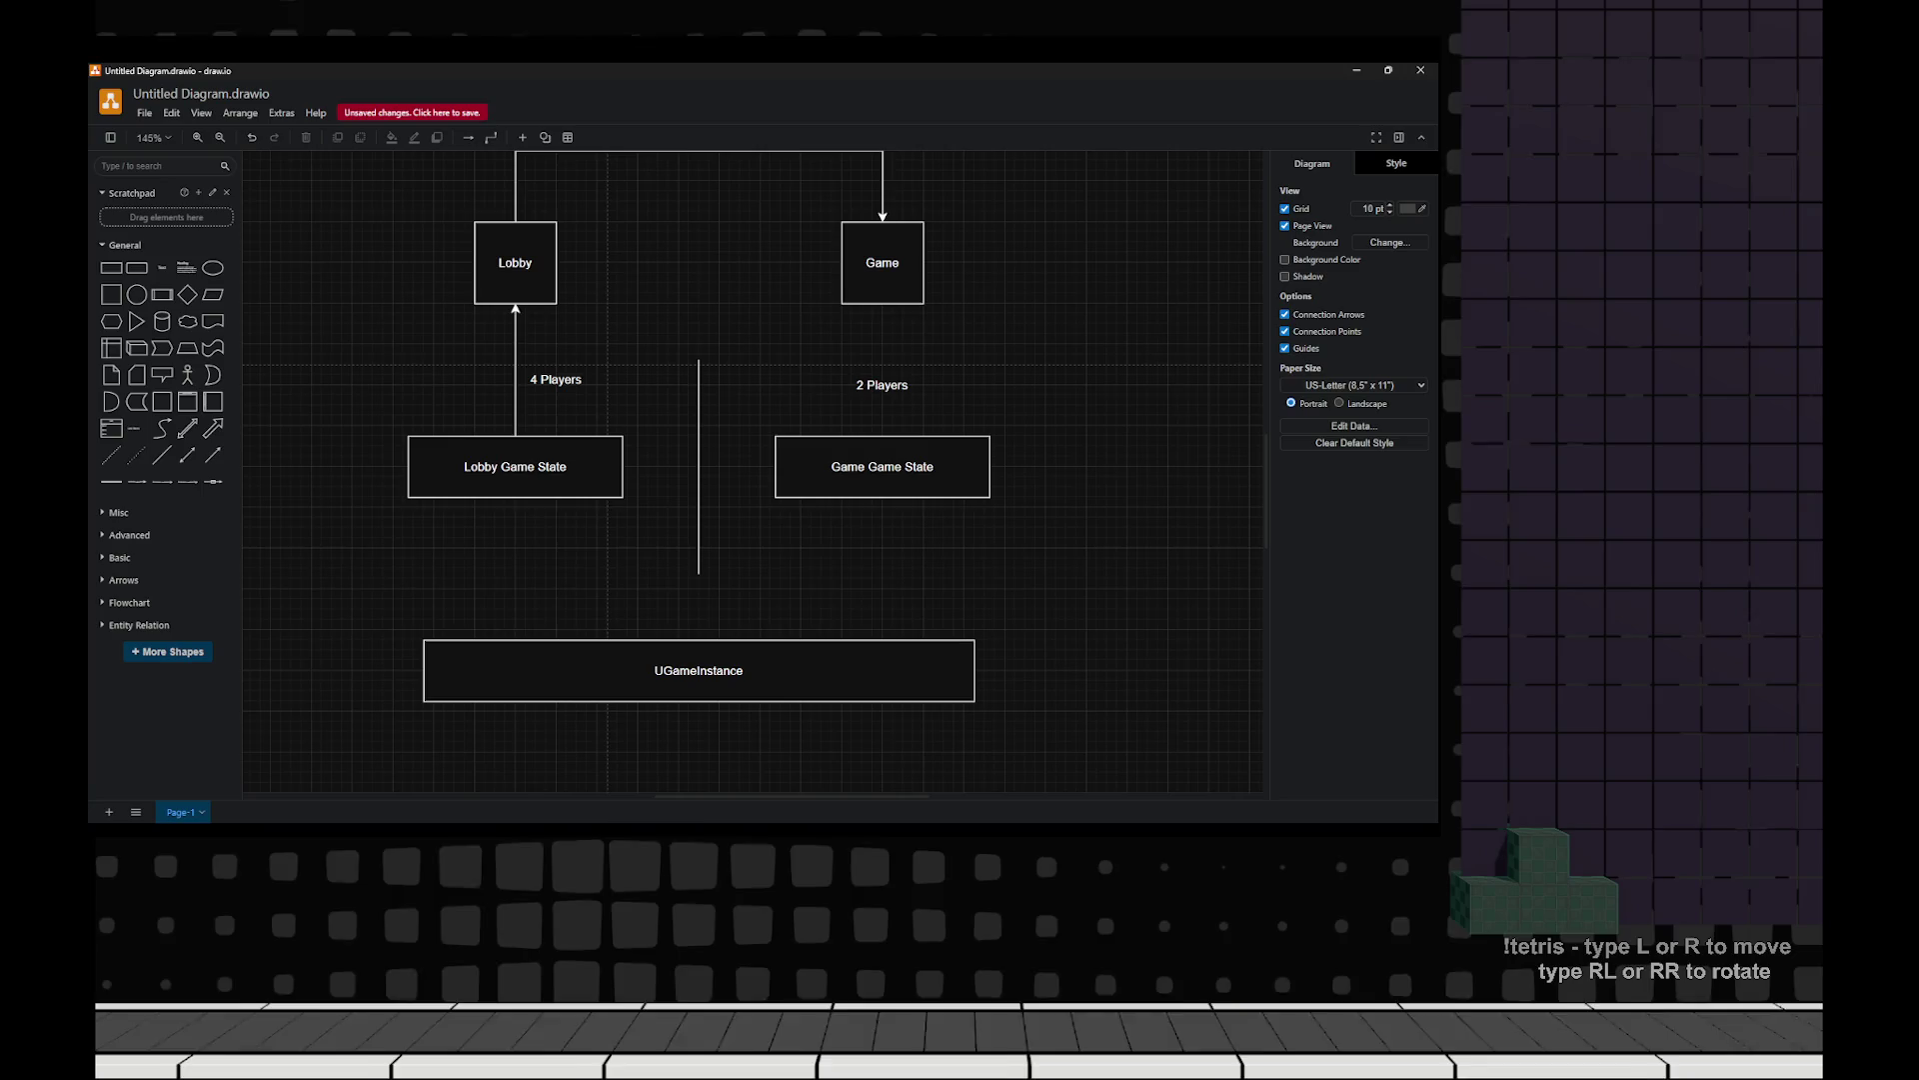
{"action": "scroll", "coordinate": [762, 442], "scroll_direction": "up", "scroll_amount": 1}
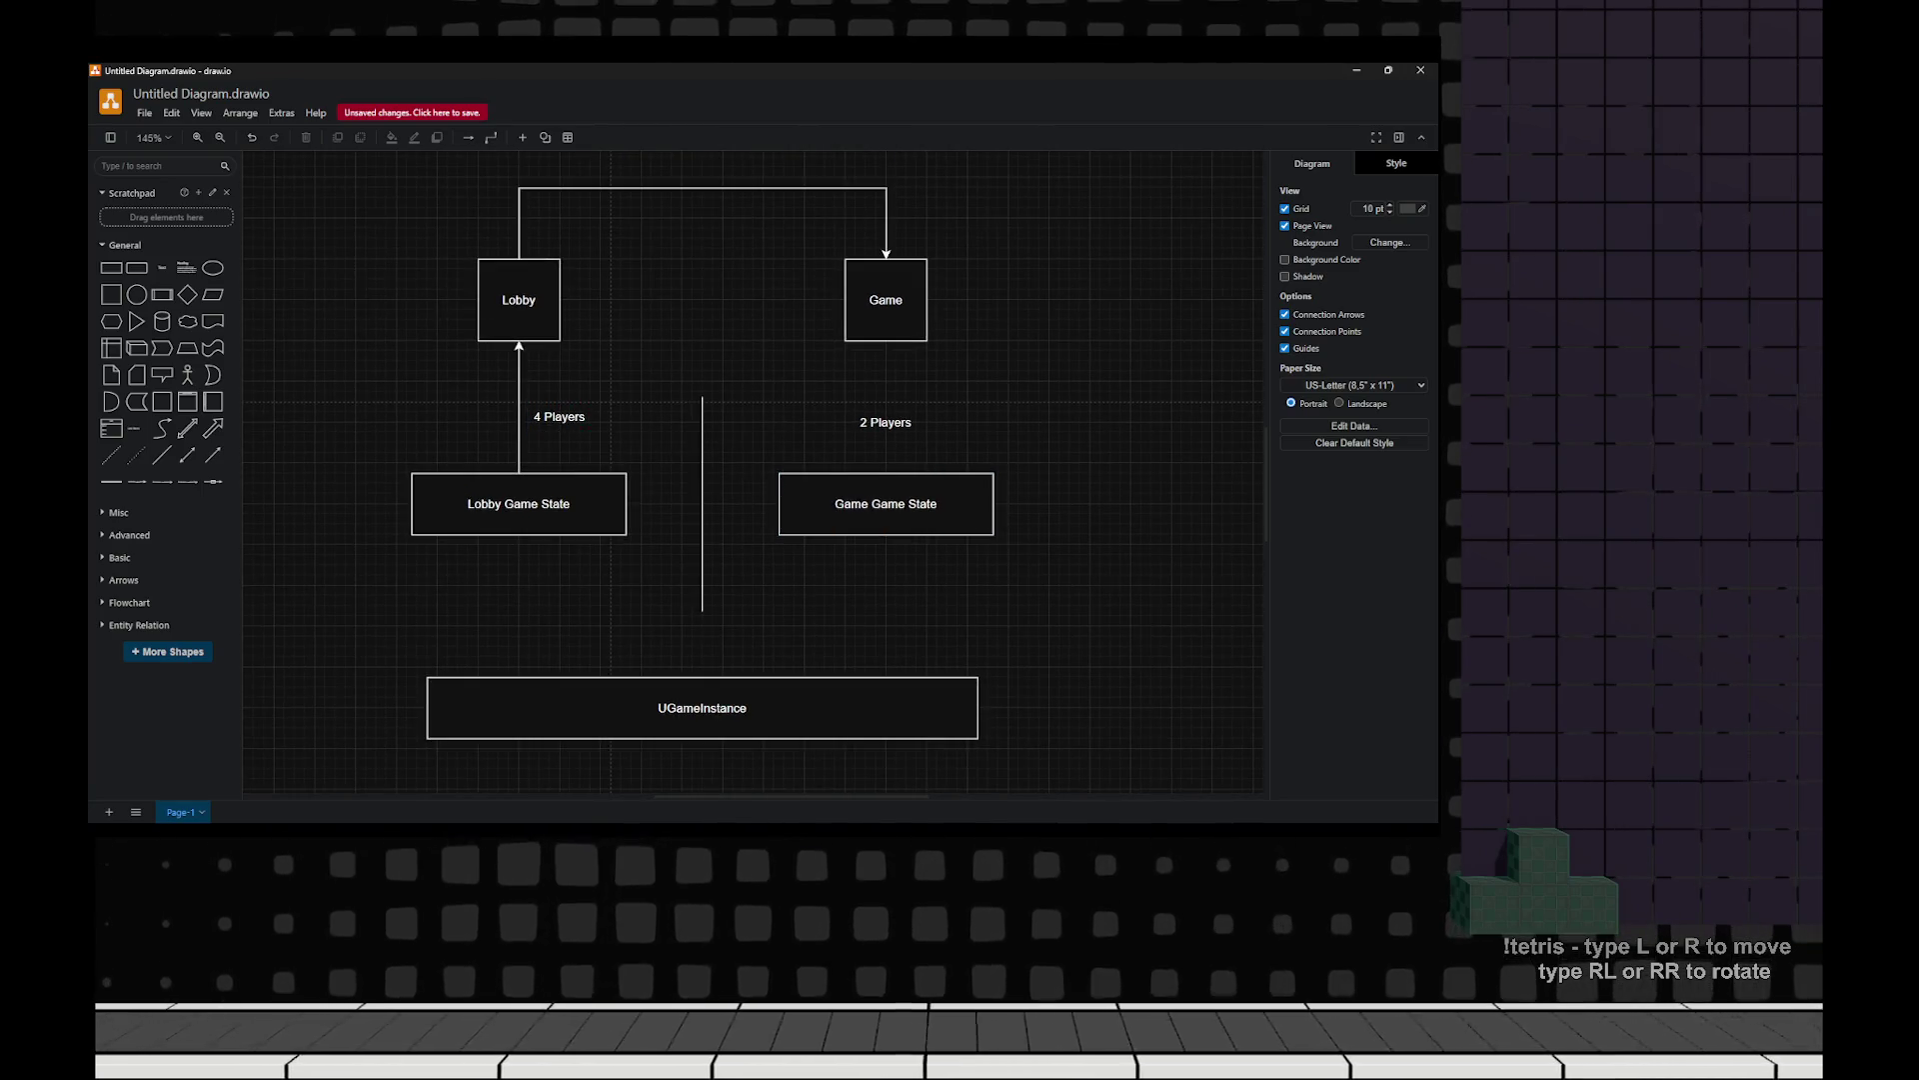
{"action": "key", "text": "alt+Tab"}
{"action": "key", "text": "alt+Tab"}
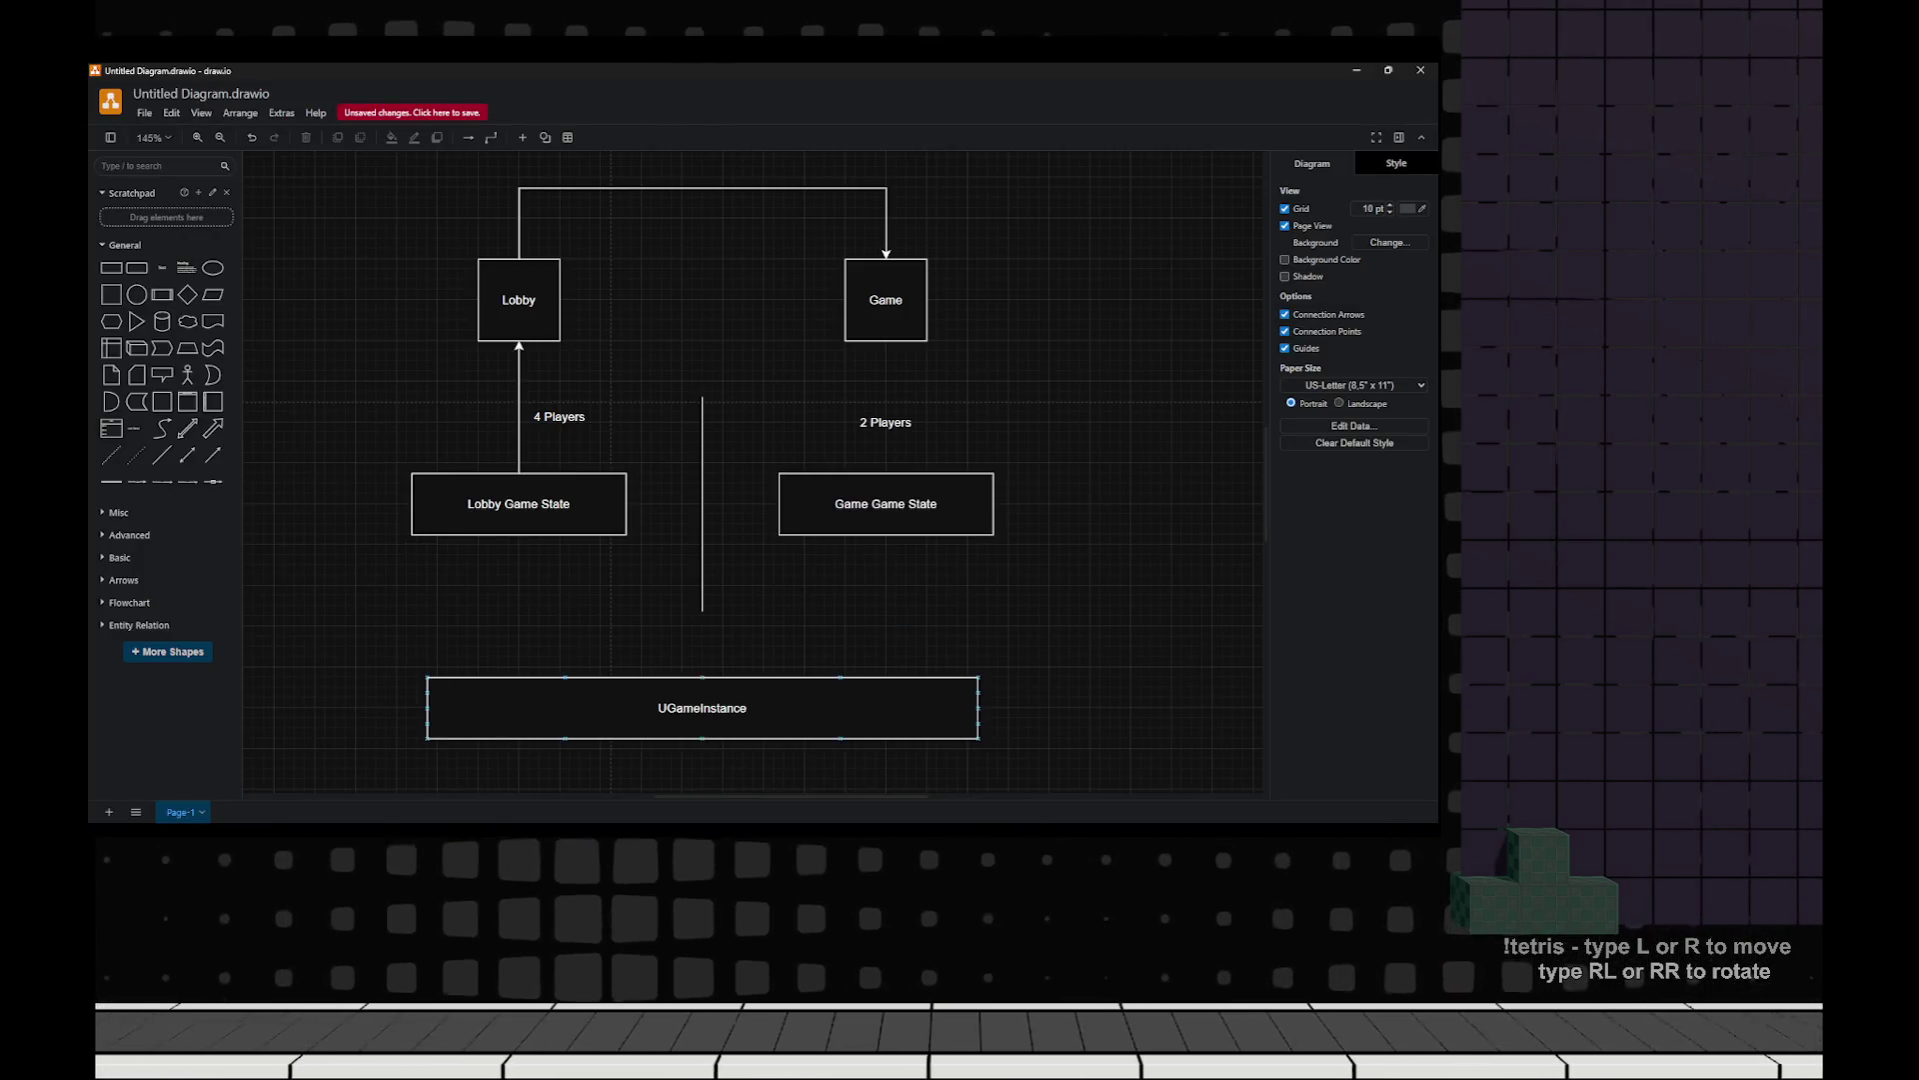
{"action": "key", "text": "Escape"}
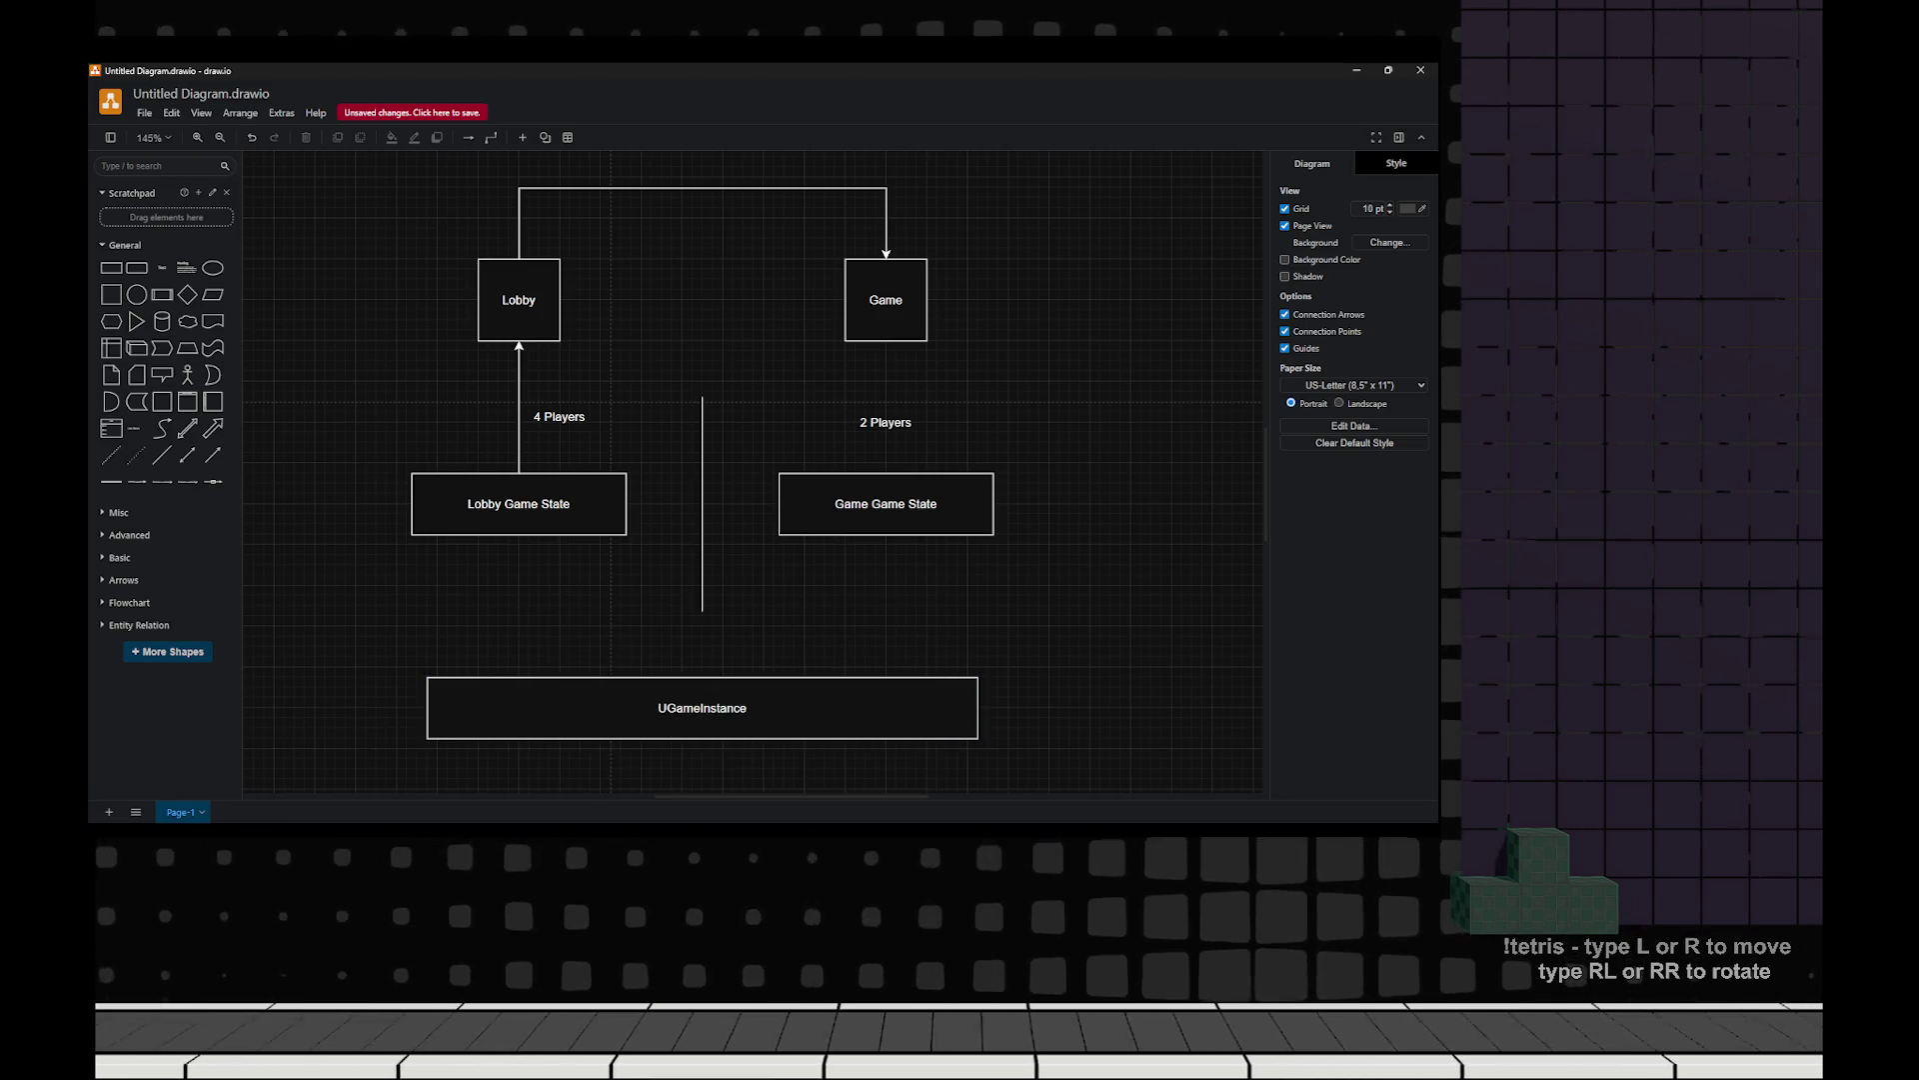
{"action": "scroll", "coordinate": [640, 450], "scroll_direction": "down", "scroll_amount": 1}
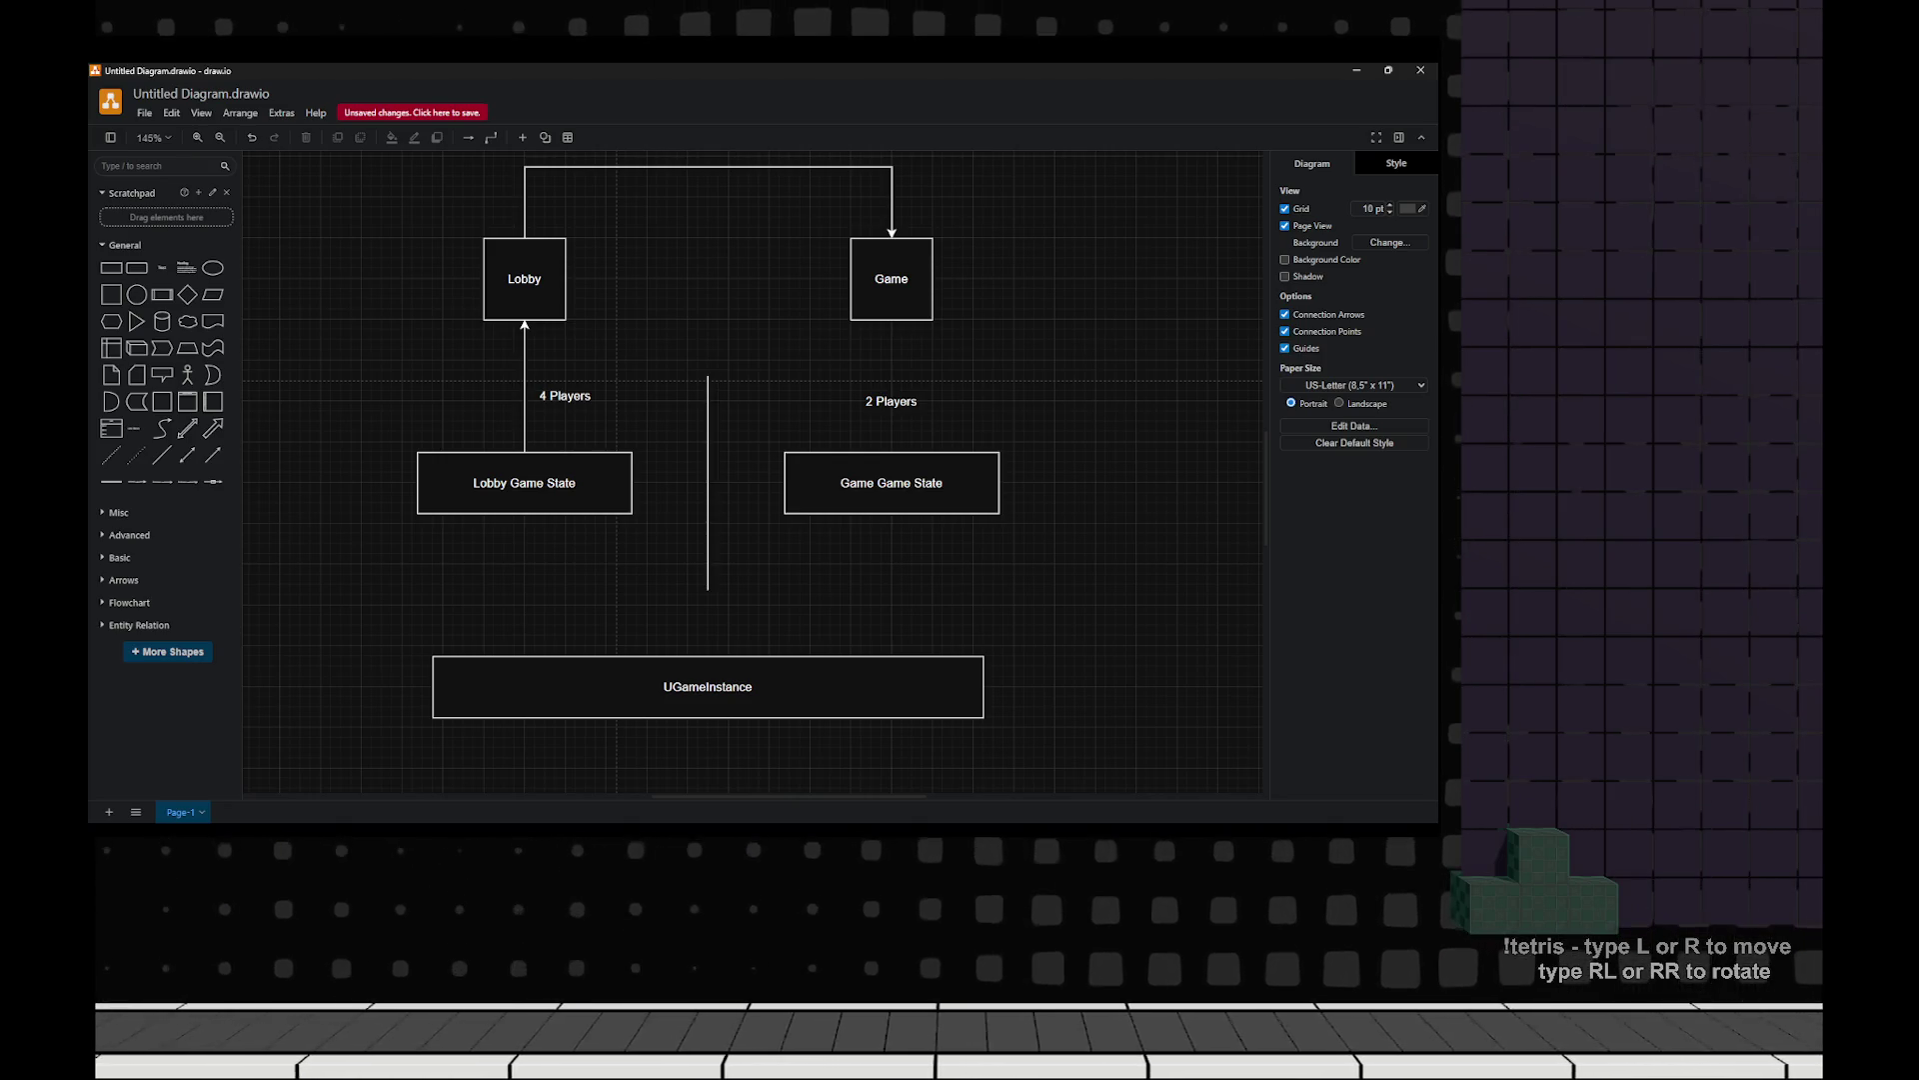
{"action": "scroll", "coordinate": [761, 610], "scroll_direction": "down", "scroll_amount": 4}
{"action": "mouse_move", "coordinate": [111, 294]}
{"action": "left_mouse_down"}
{"action": "mouse_move", "coordinate": [622, 341]}
{"action": "mouse_move", "coordinate": [588, 348]}
{"action": "mouse_move", "coordinate": [962, 725]}
{"action": "left_mouse_up"}
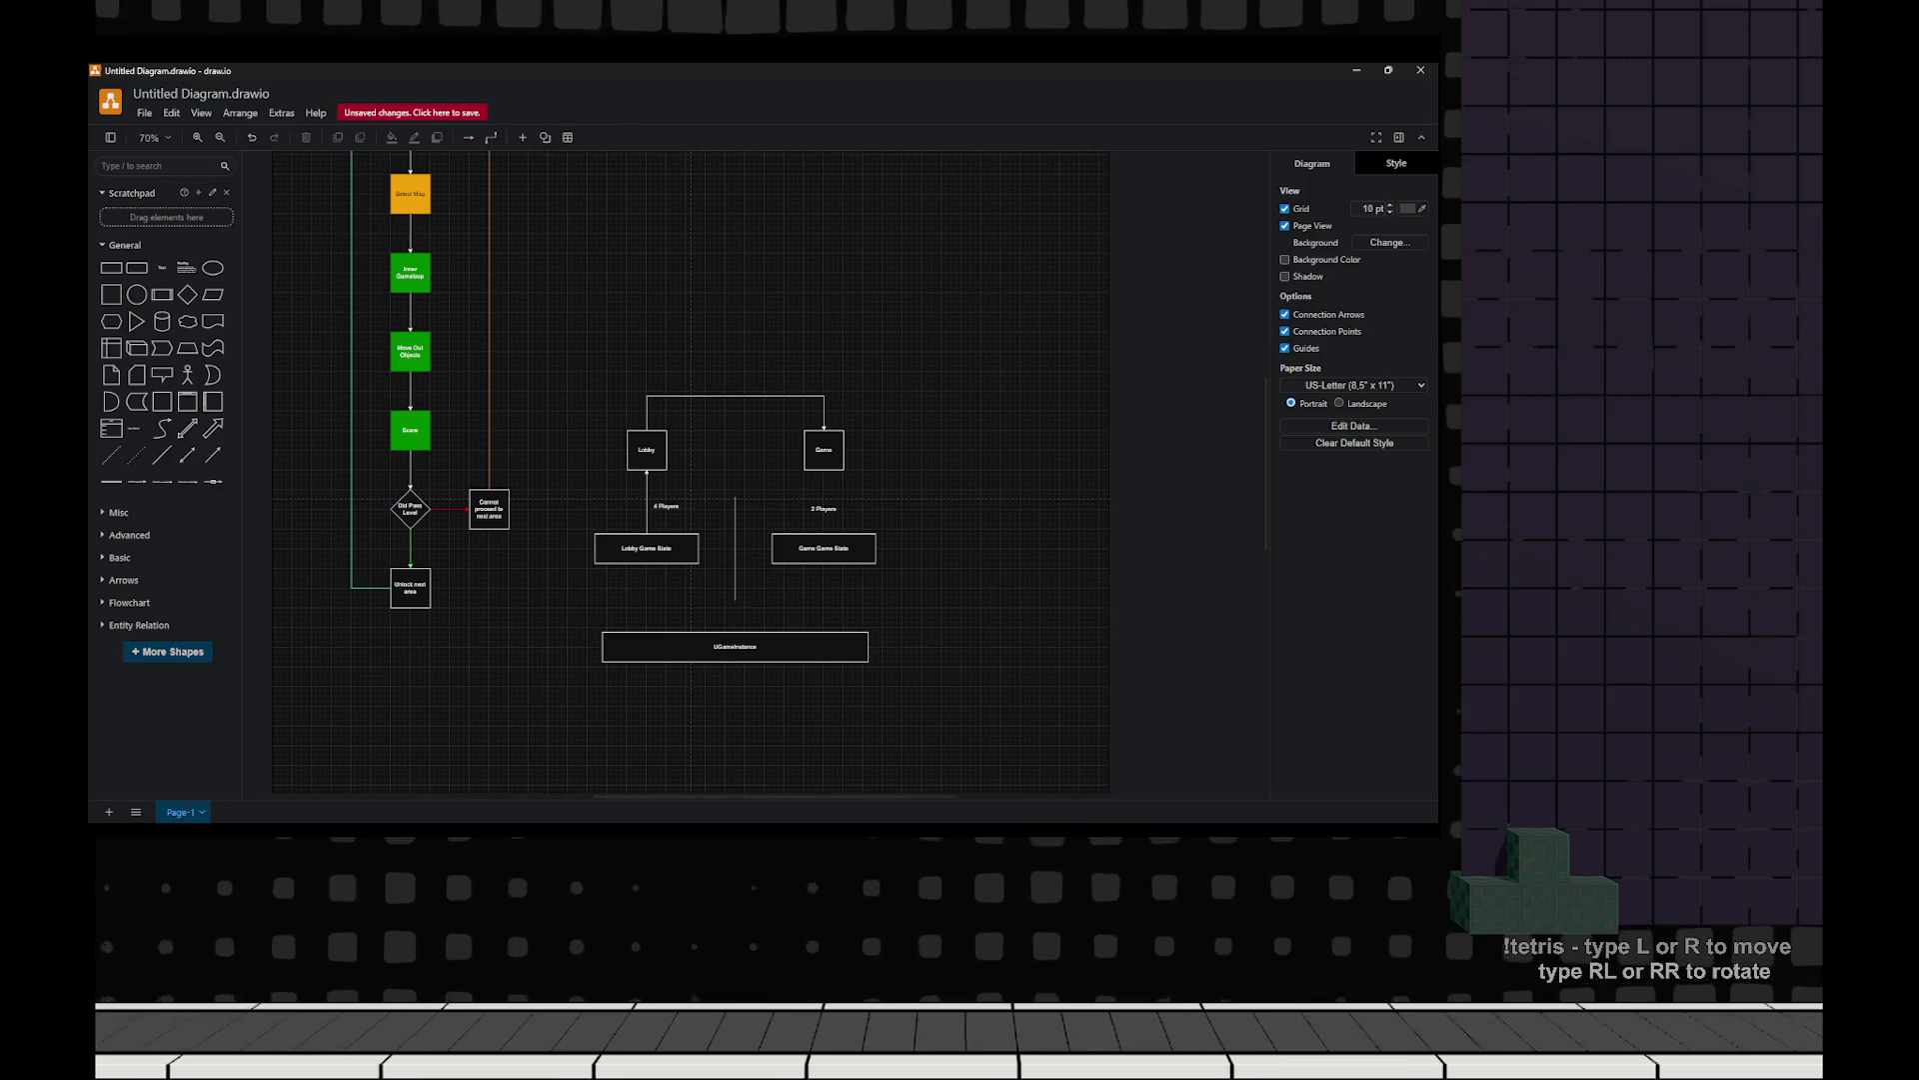
{"action": "left_click_drag", "start_coordinate": [507, 290], "coordinate": [990, 748]}
{"action": "mouse_move", "coordinate": [840, 647]}
{"action": "left_mouse_down"}
{"action": "mouse_move", "coordinate": [1017, 459]}
{"action": "mouse_move", "coordinate": [1005, 440]}
{"action": "left_mouse_up"}
{"action": "scroll", "coordinate": [900, 440], "scroll_direction": "up", "scroll_amount": 5}
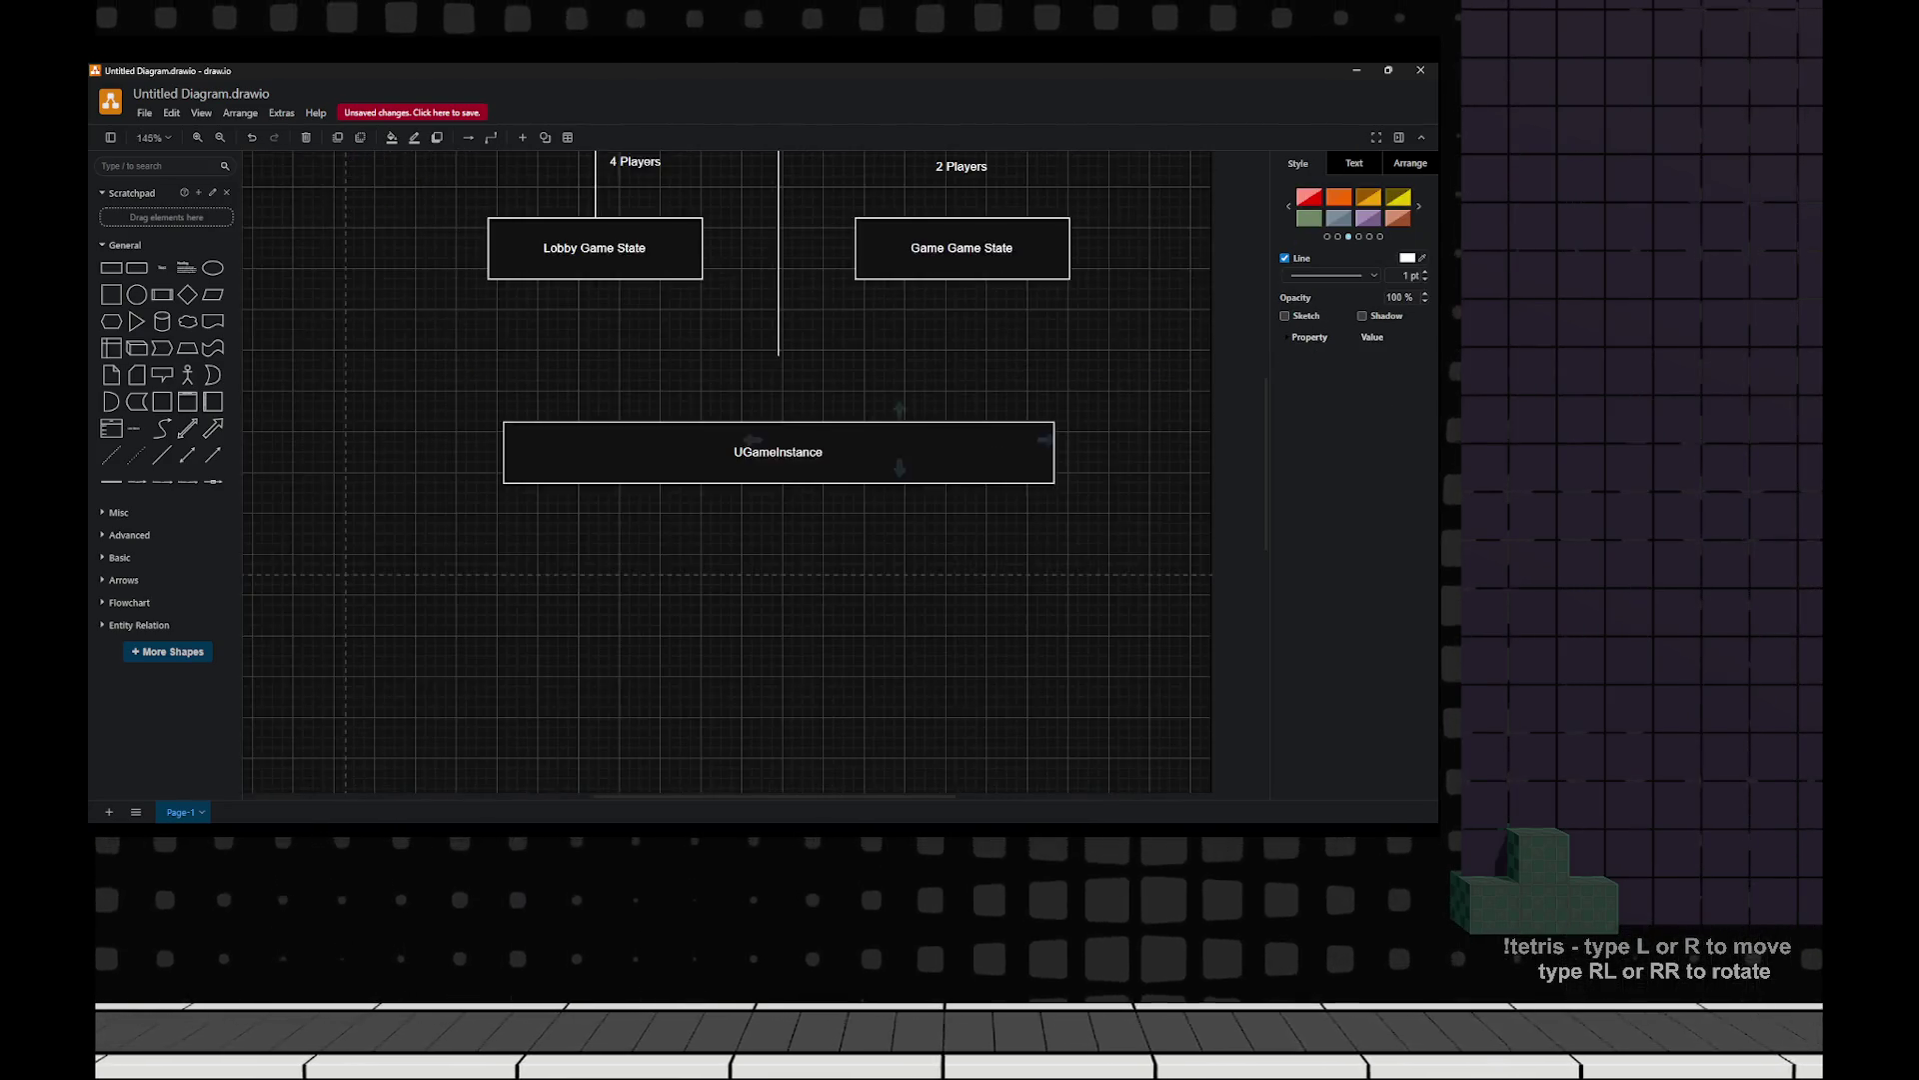
{"action": "key", "text": "Escape"}
Return to the GM_MoversLobby blueprint in Unreal.
{"action": "left_click", "coordinate": [755, 586]}
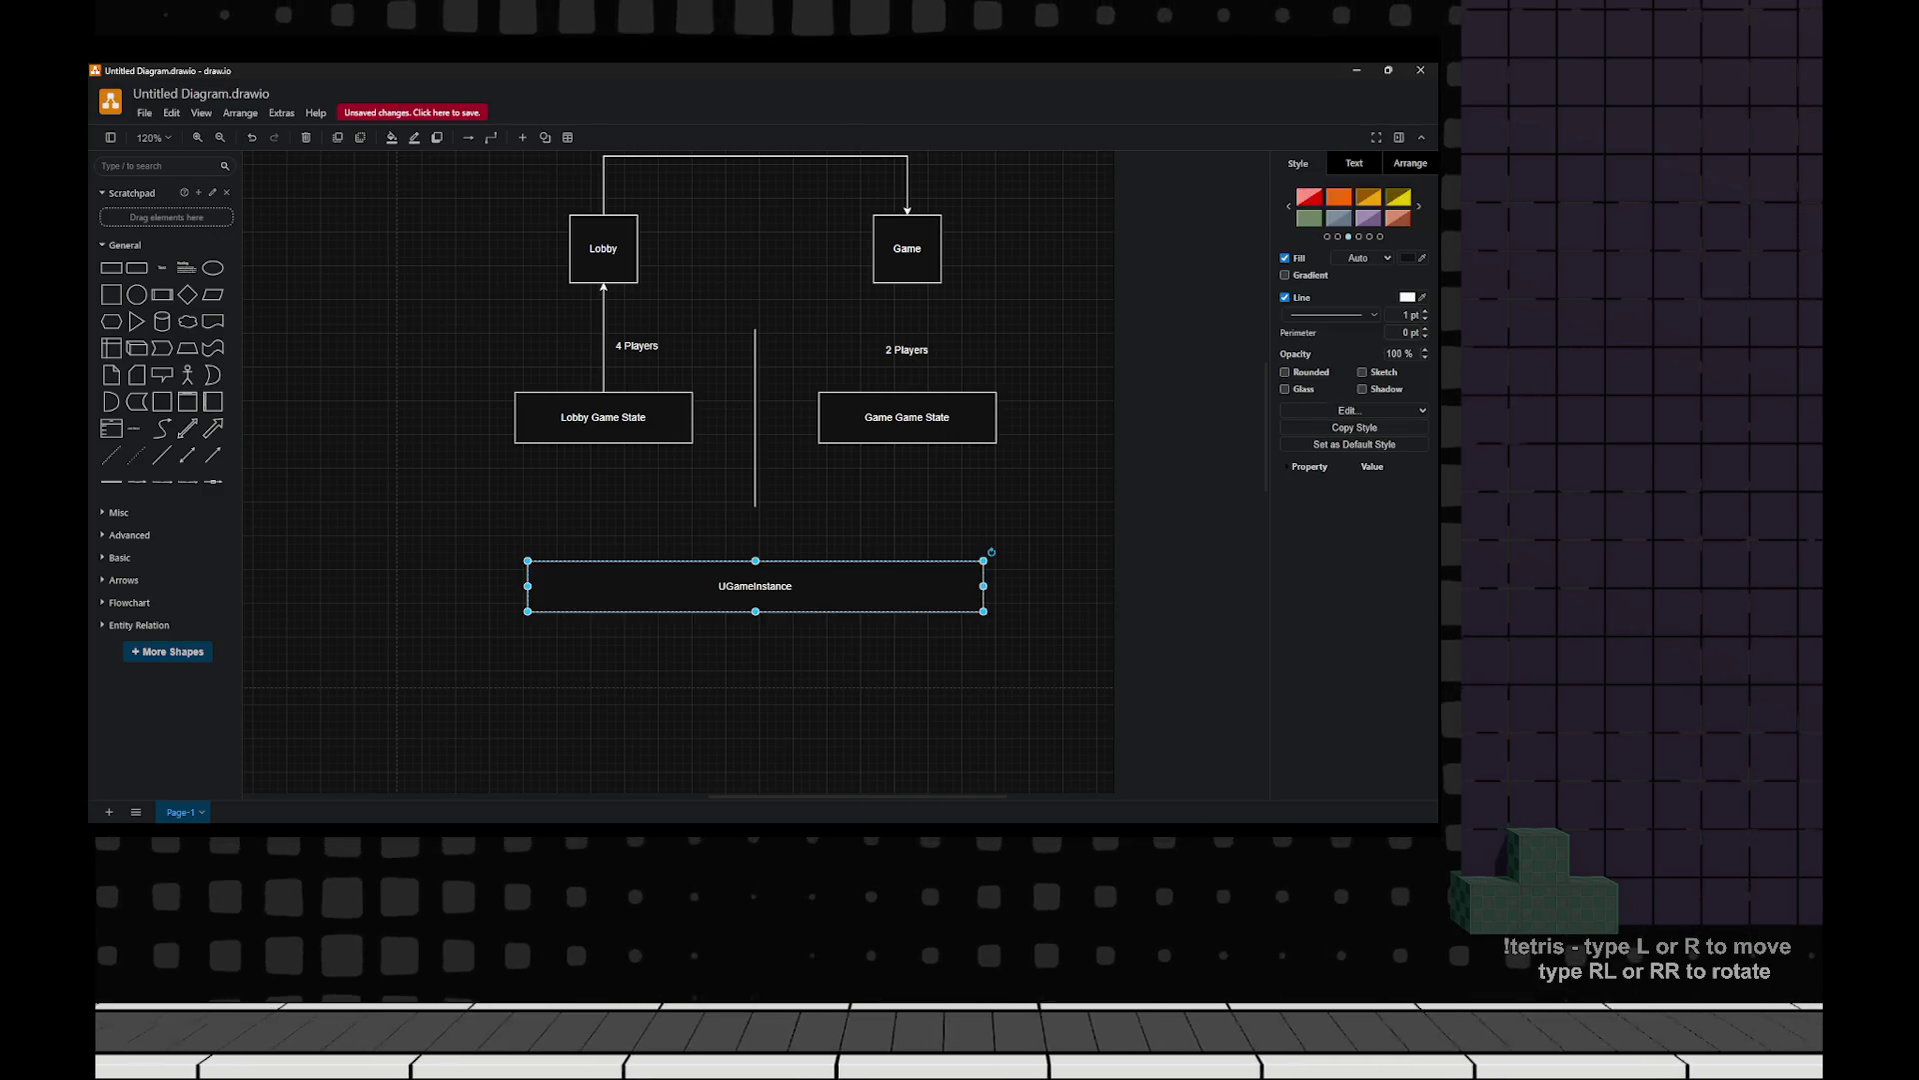
{"action": "key", "text": "Escape"}
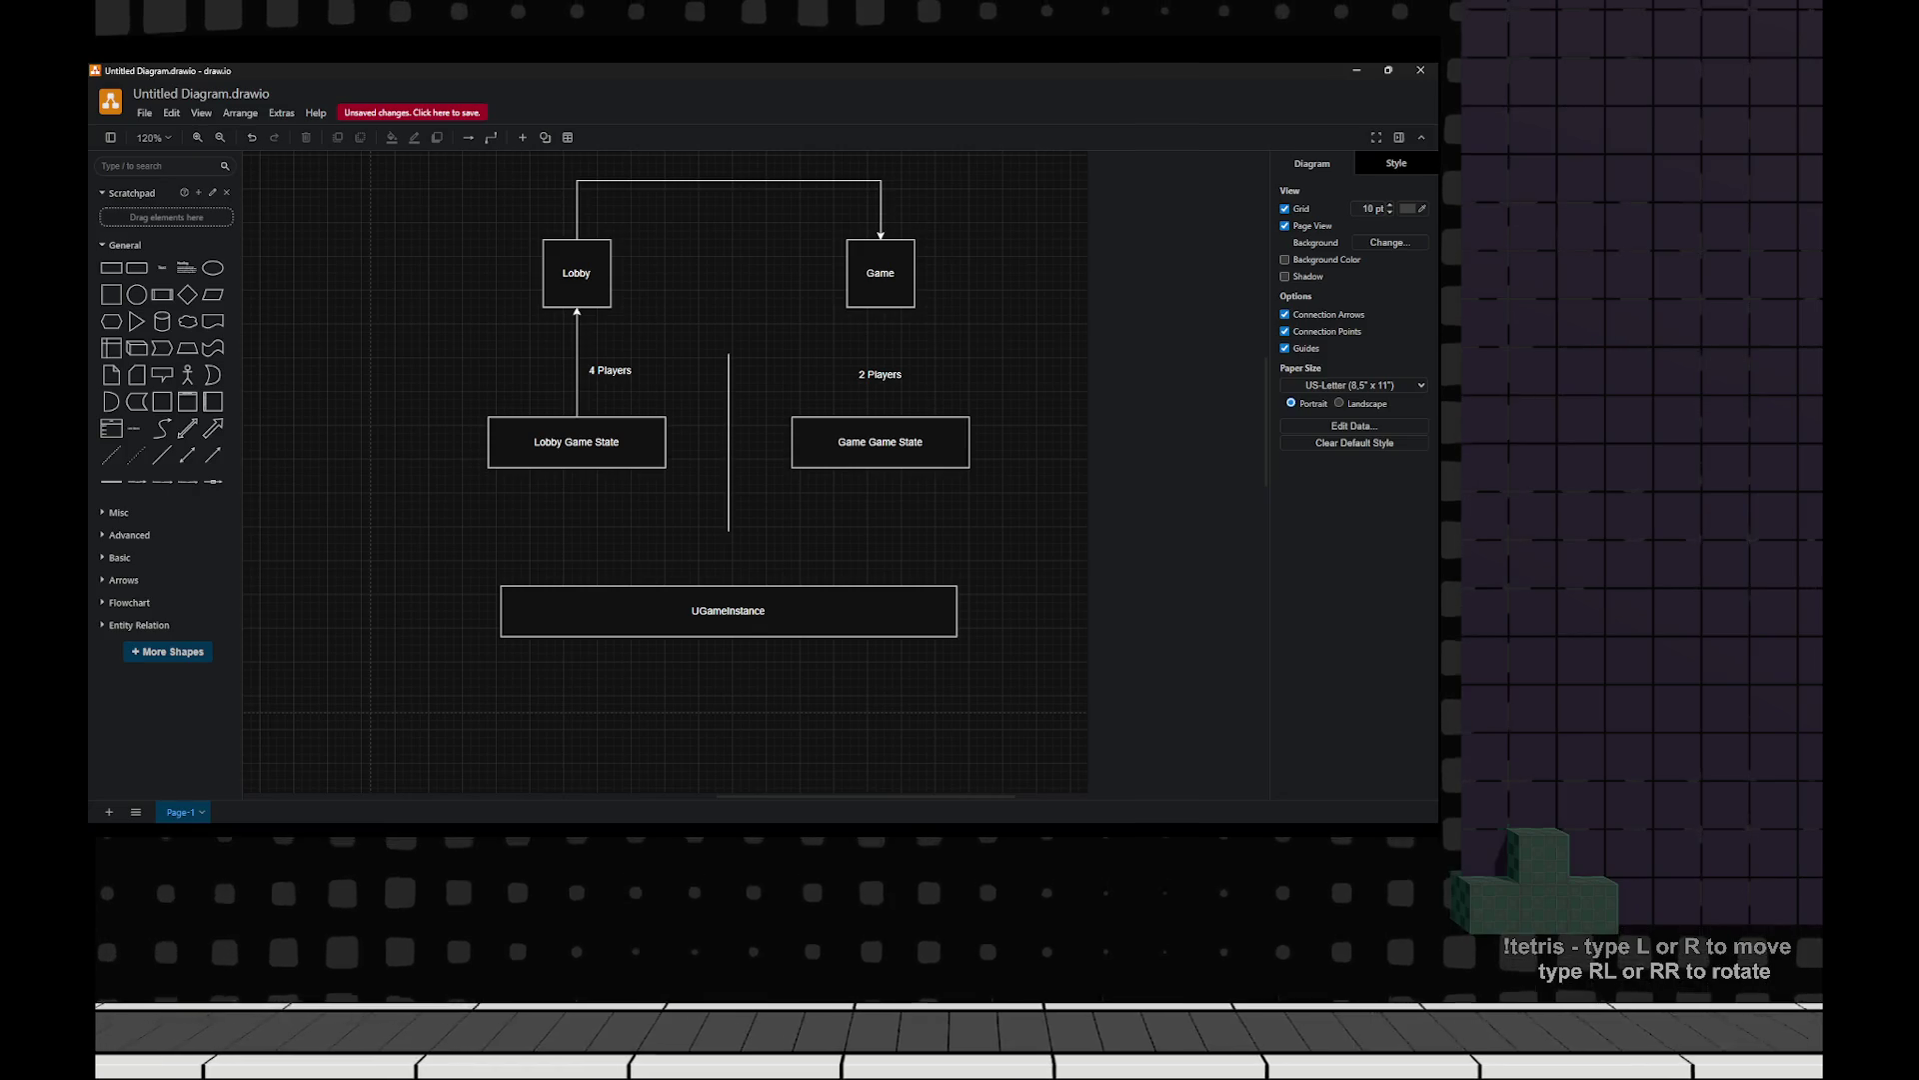
{"action": "key", "text": "alt+Tab"}
{"action": "left_click", "coordinate": [640, 91]}
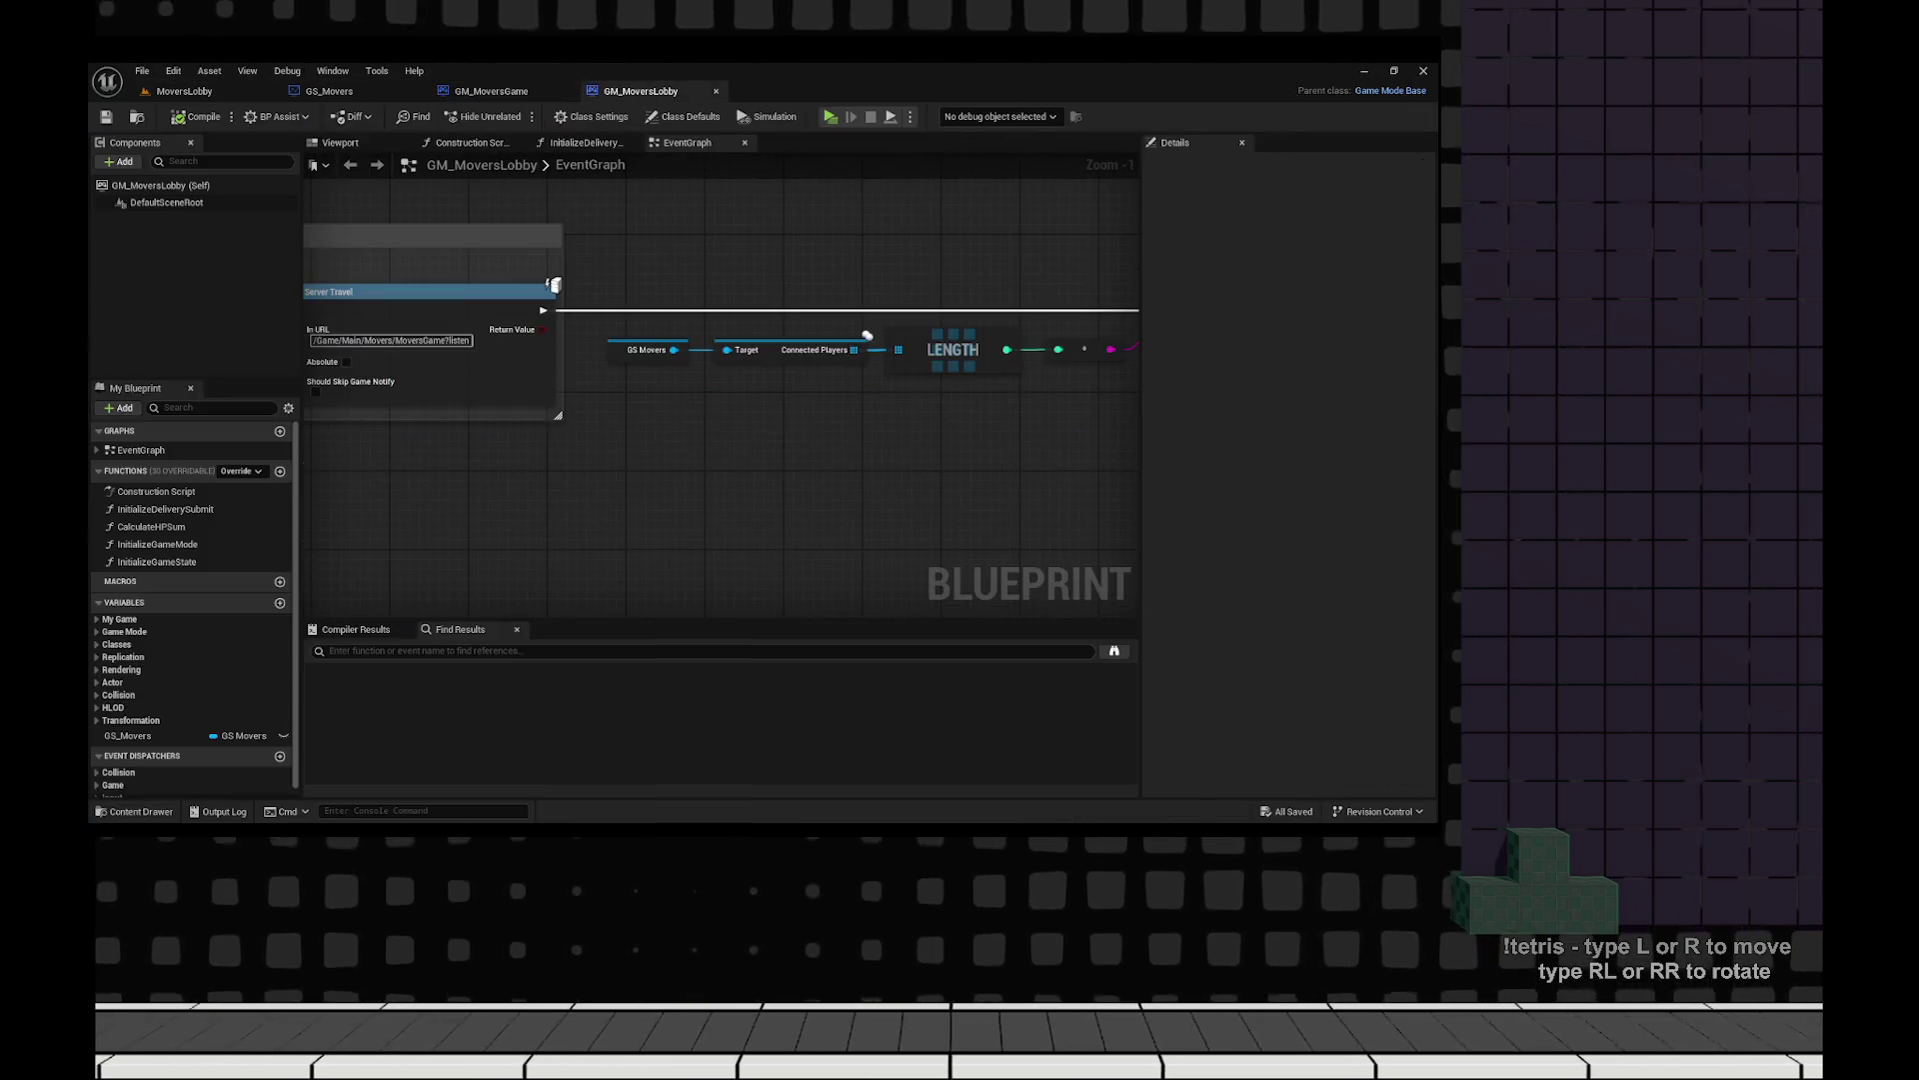
Open Movers > Blueprints in the Content Drawer, then open a new Thorium browser tab.
{"action": "left_click", "coordinate": [141, 811]}
{"action": "left_click", "coordinate": [235, 459]}
{"action": "double_click", "coordinate": [235, 459]}
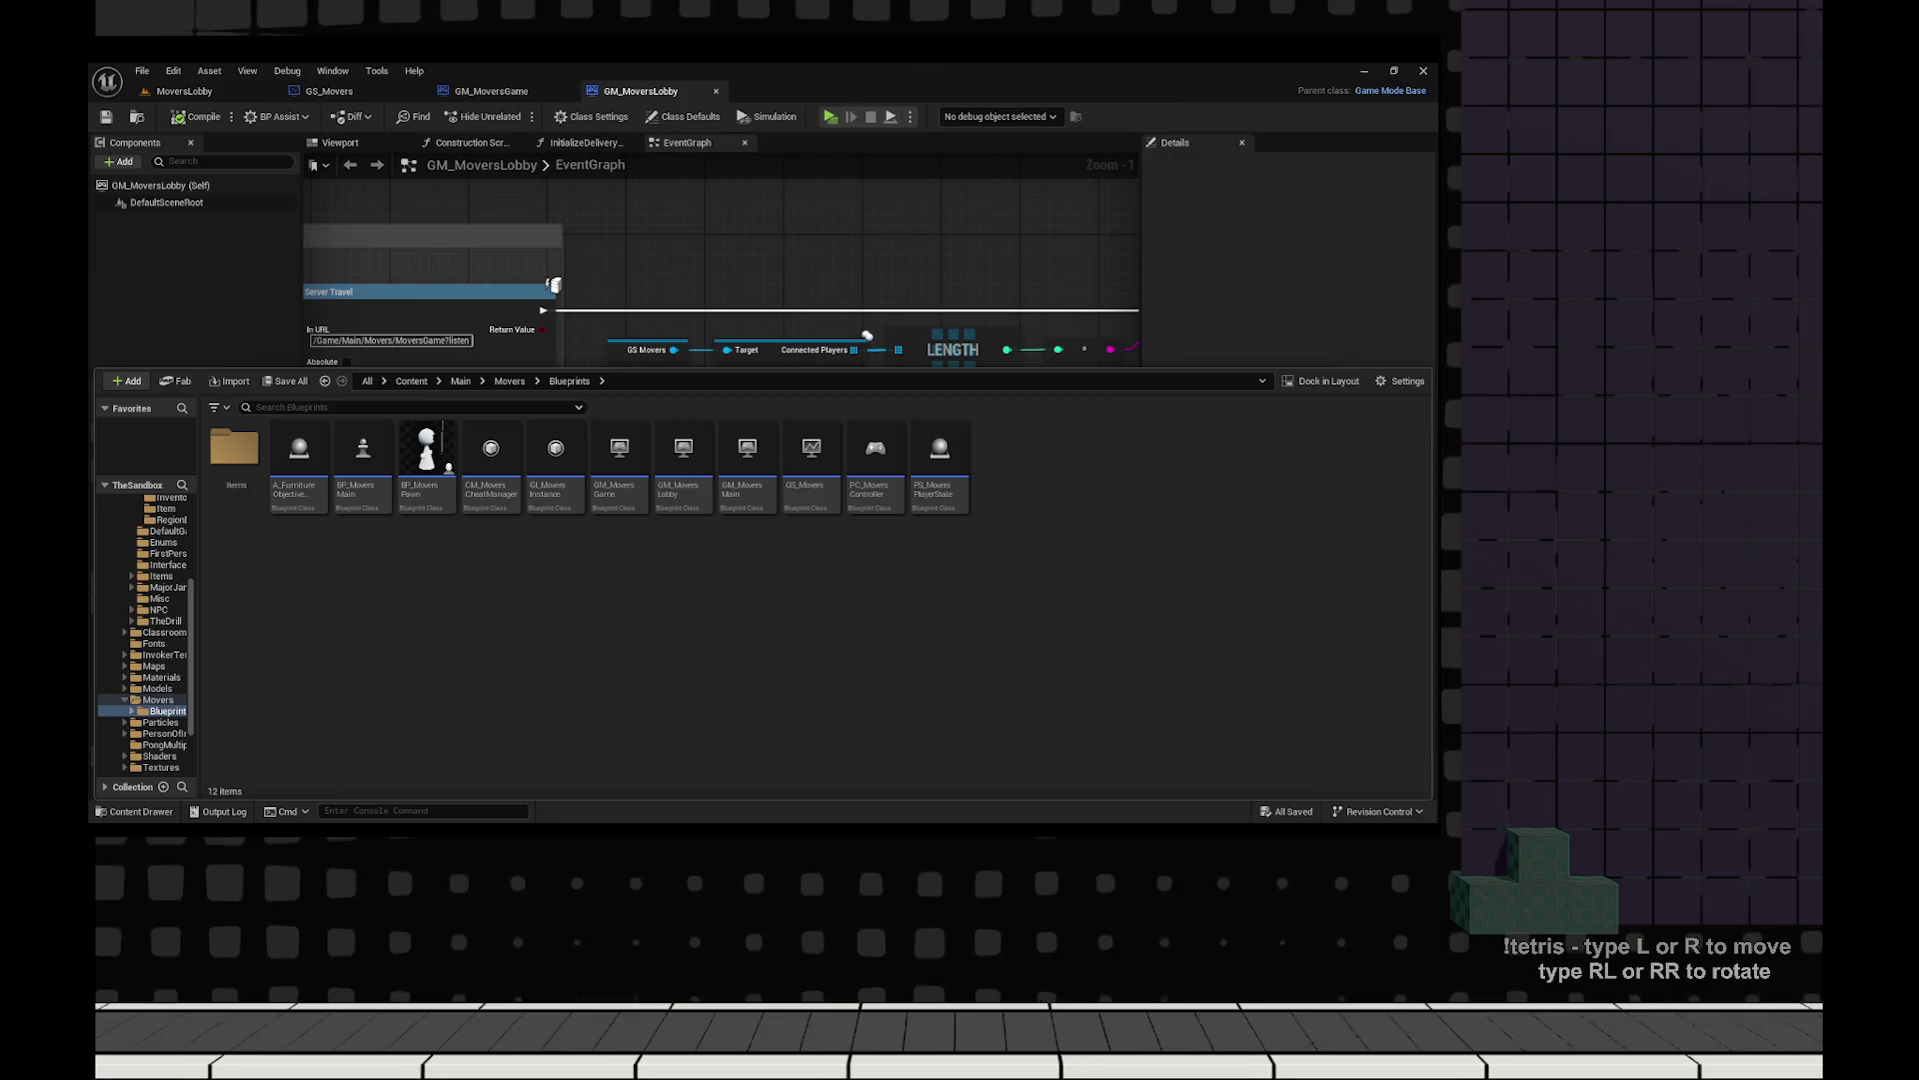
{"action": "key", "text": "alt+Tab"}
{"action": "key", "text": "ctrl+t"}
Google 'does game instance exist on the server ue5' and open the 'GameInstance in multiplayer' thread.
{"action": "type", "text": "goes"}
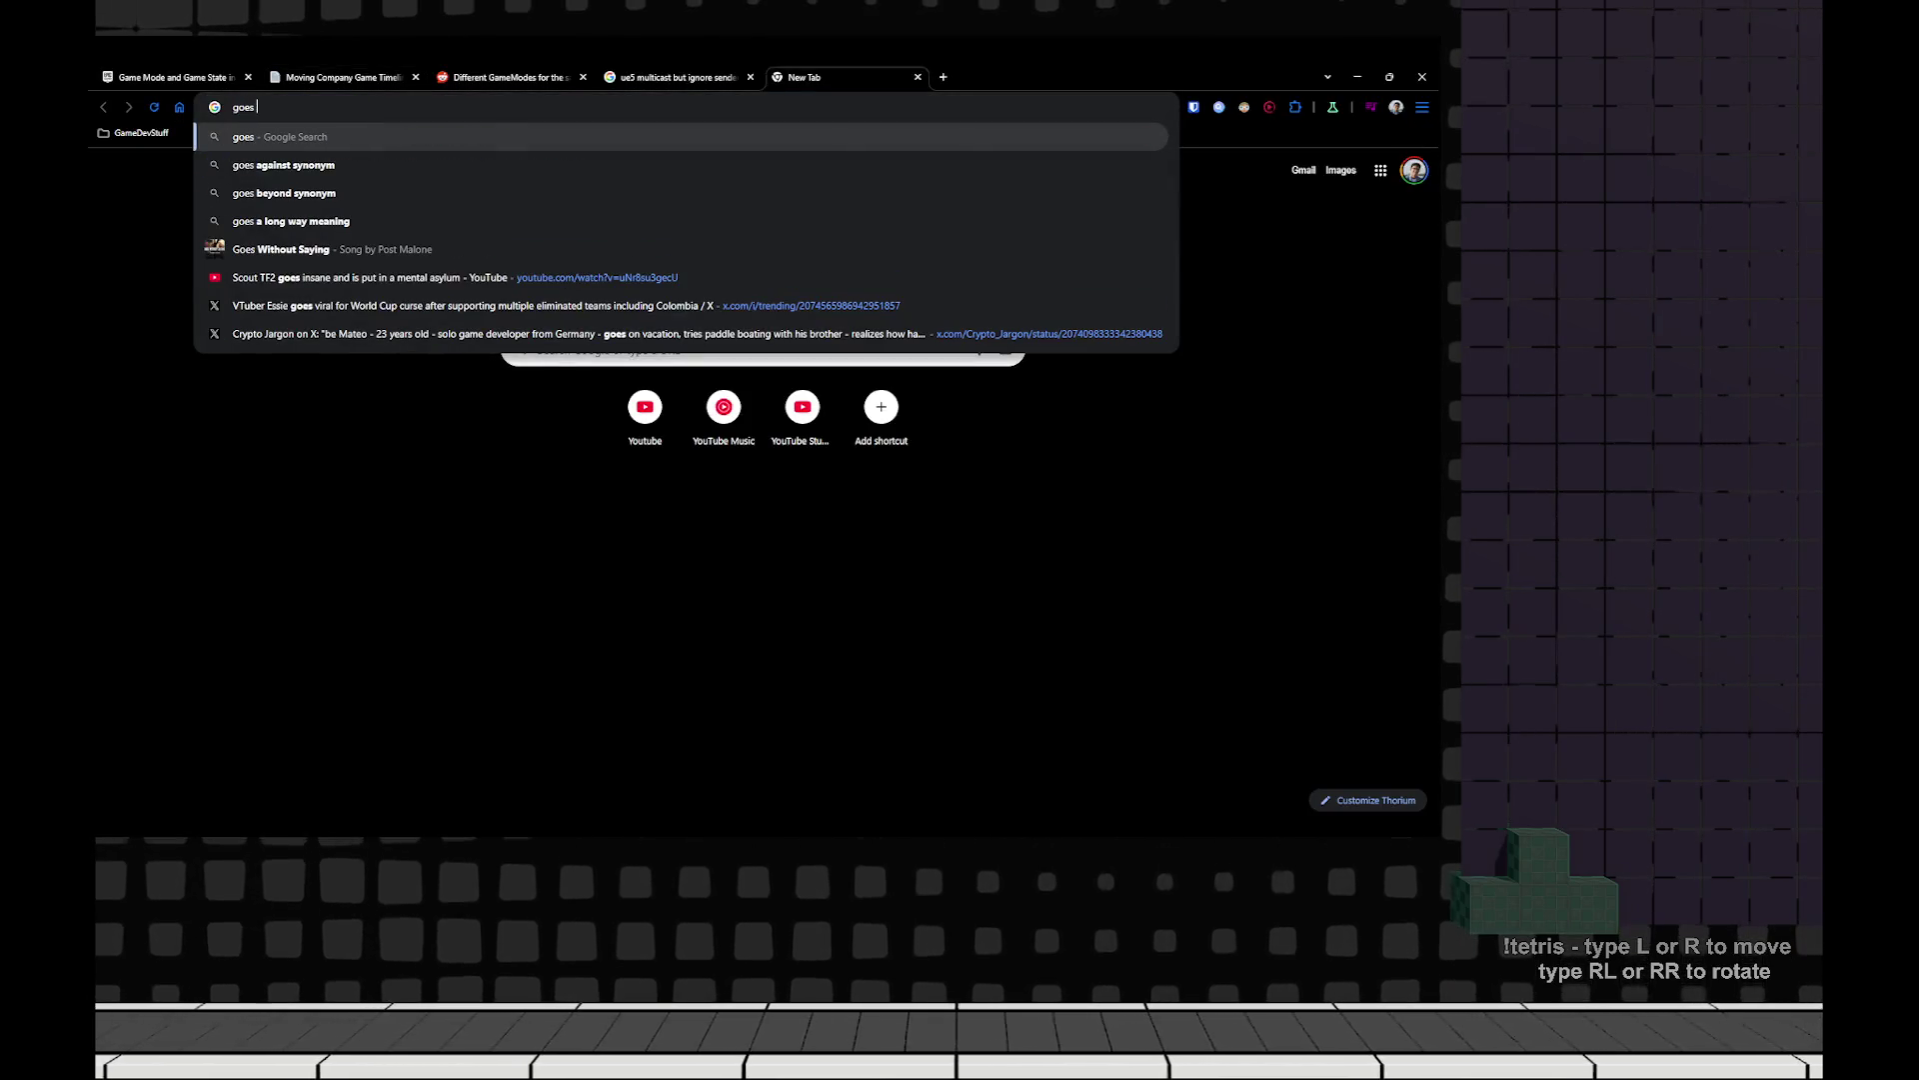
{"action": "key", "text": "BackSpace"}
{"action": "key", "text": "BackSpace"}
{"action": "key", "text": "BackSpace"}
{"action": "type", "text": "does game inst"}
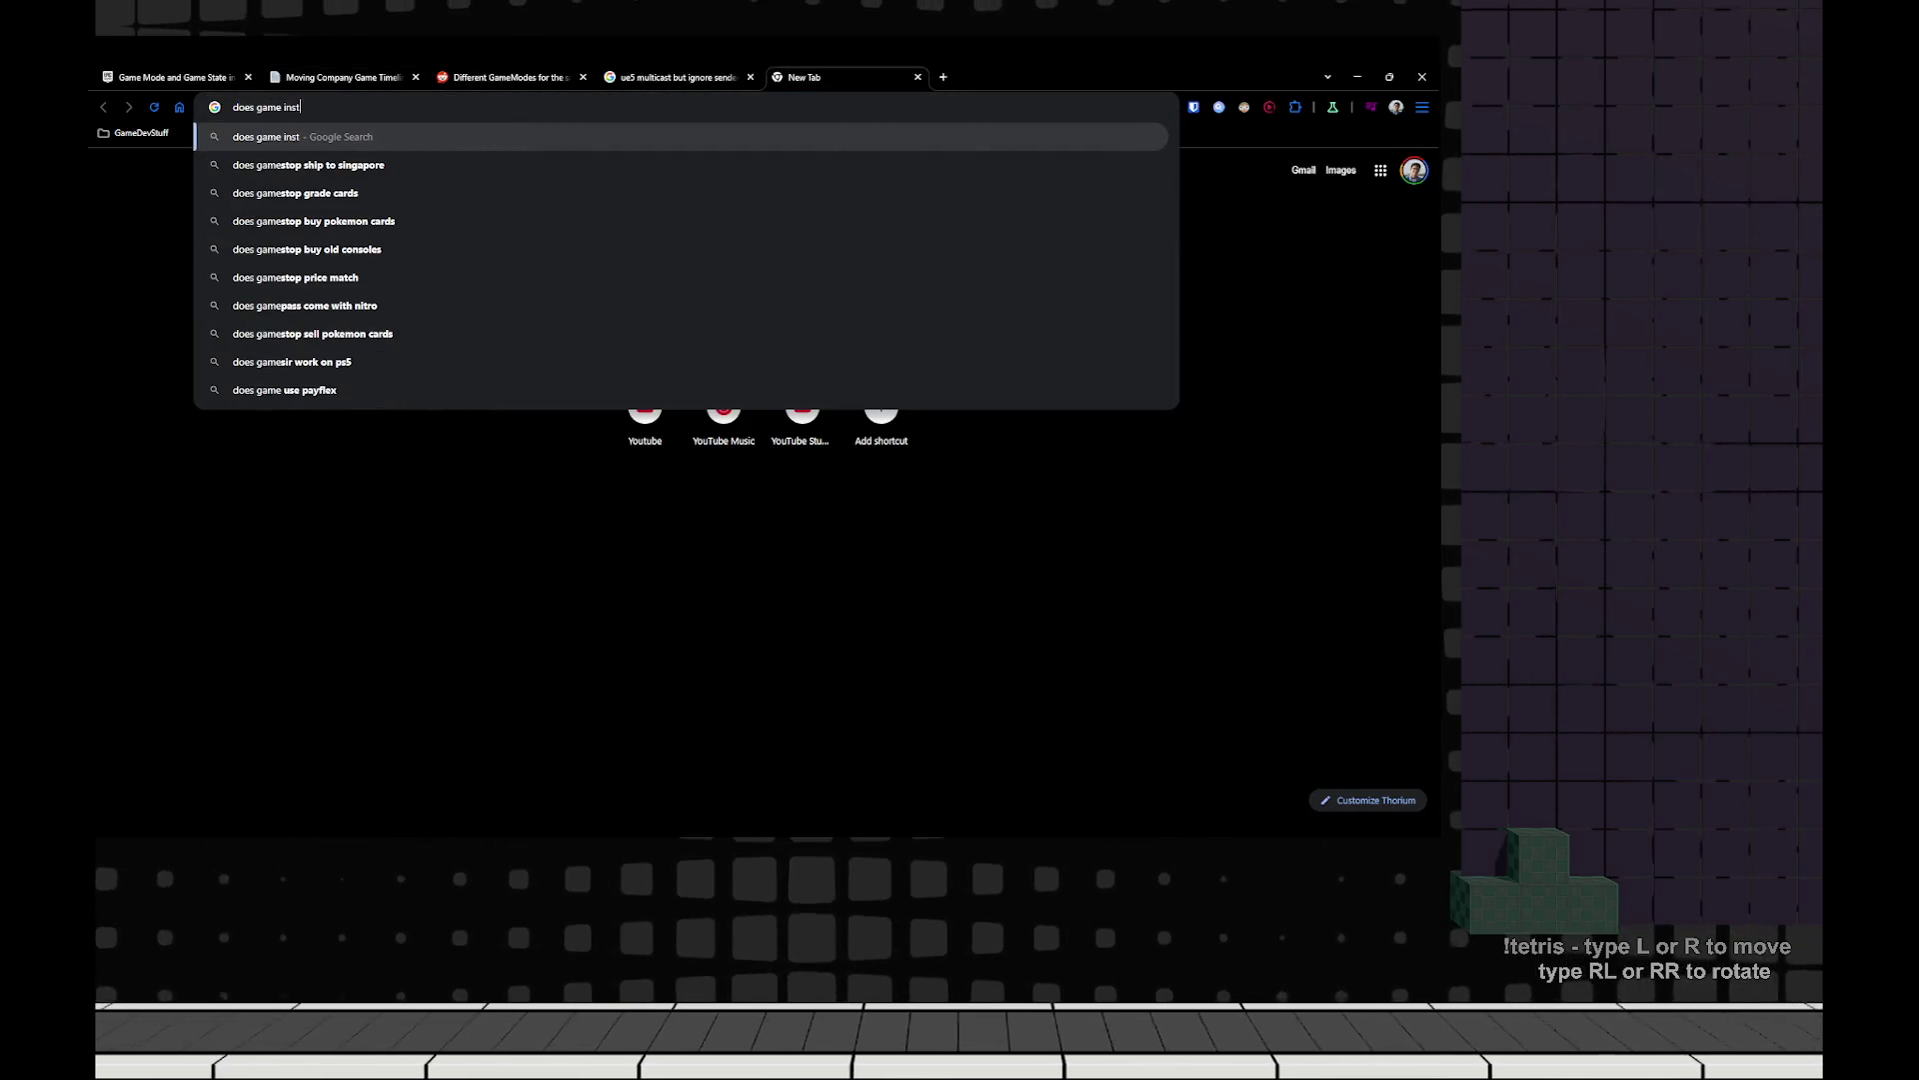
{"action": "type", "text": "ance exist on "}
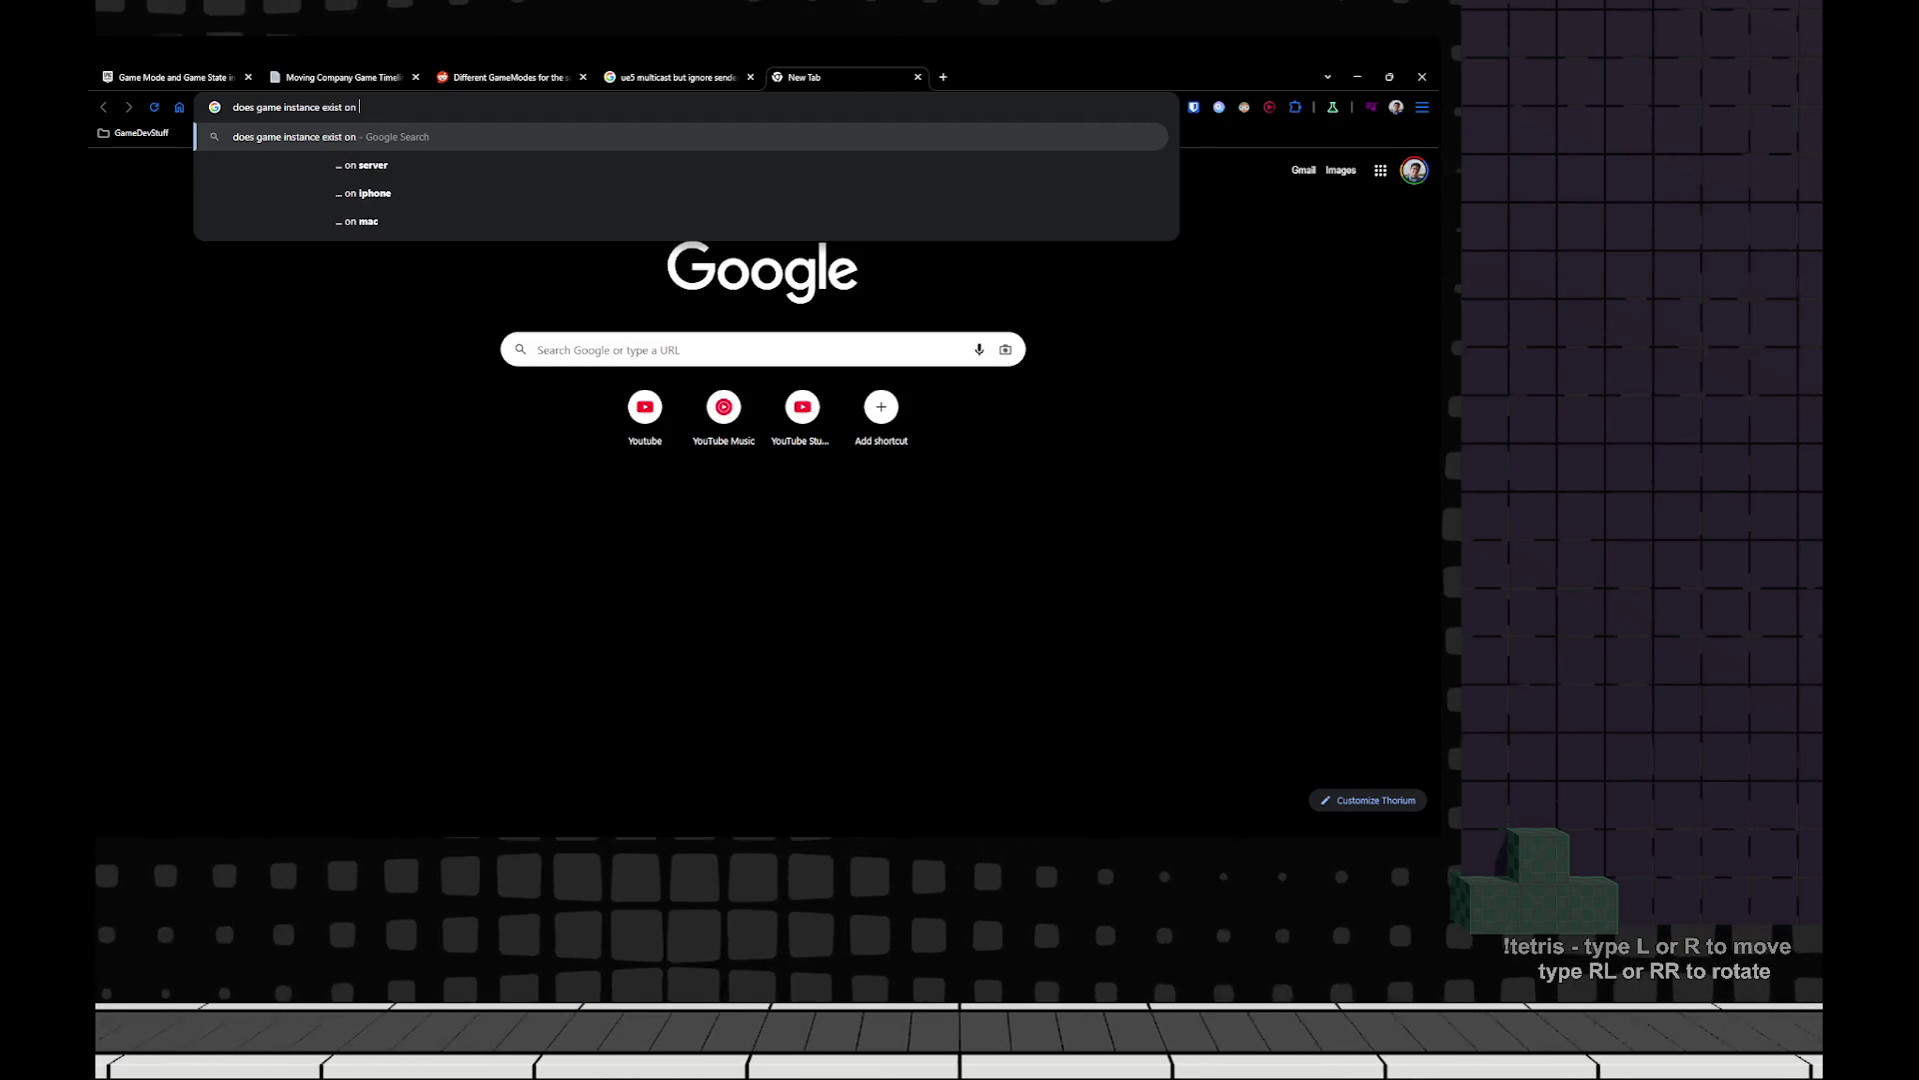
{"action": "type", "text": "the server ie"}
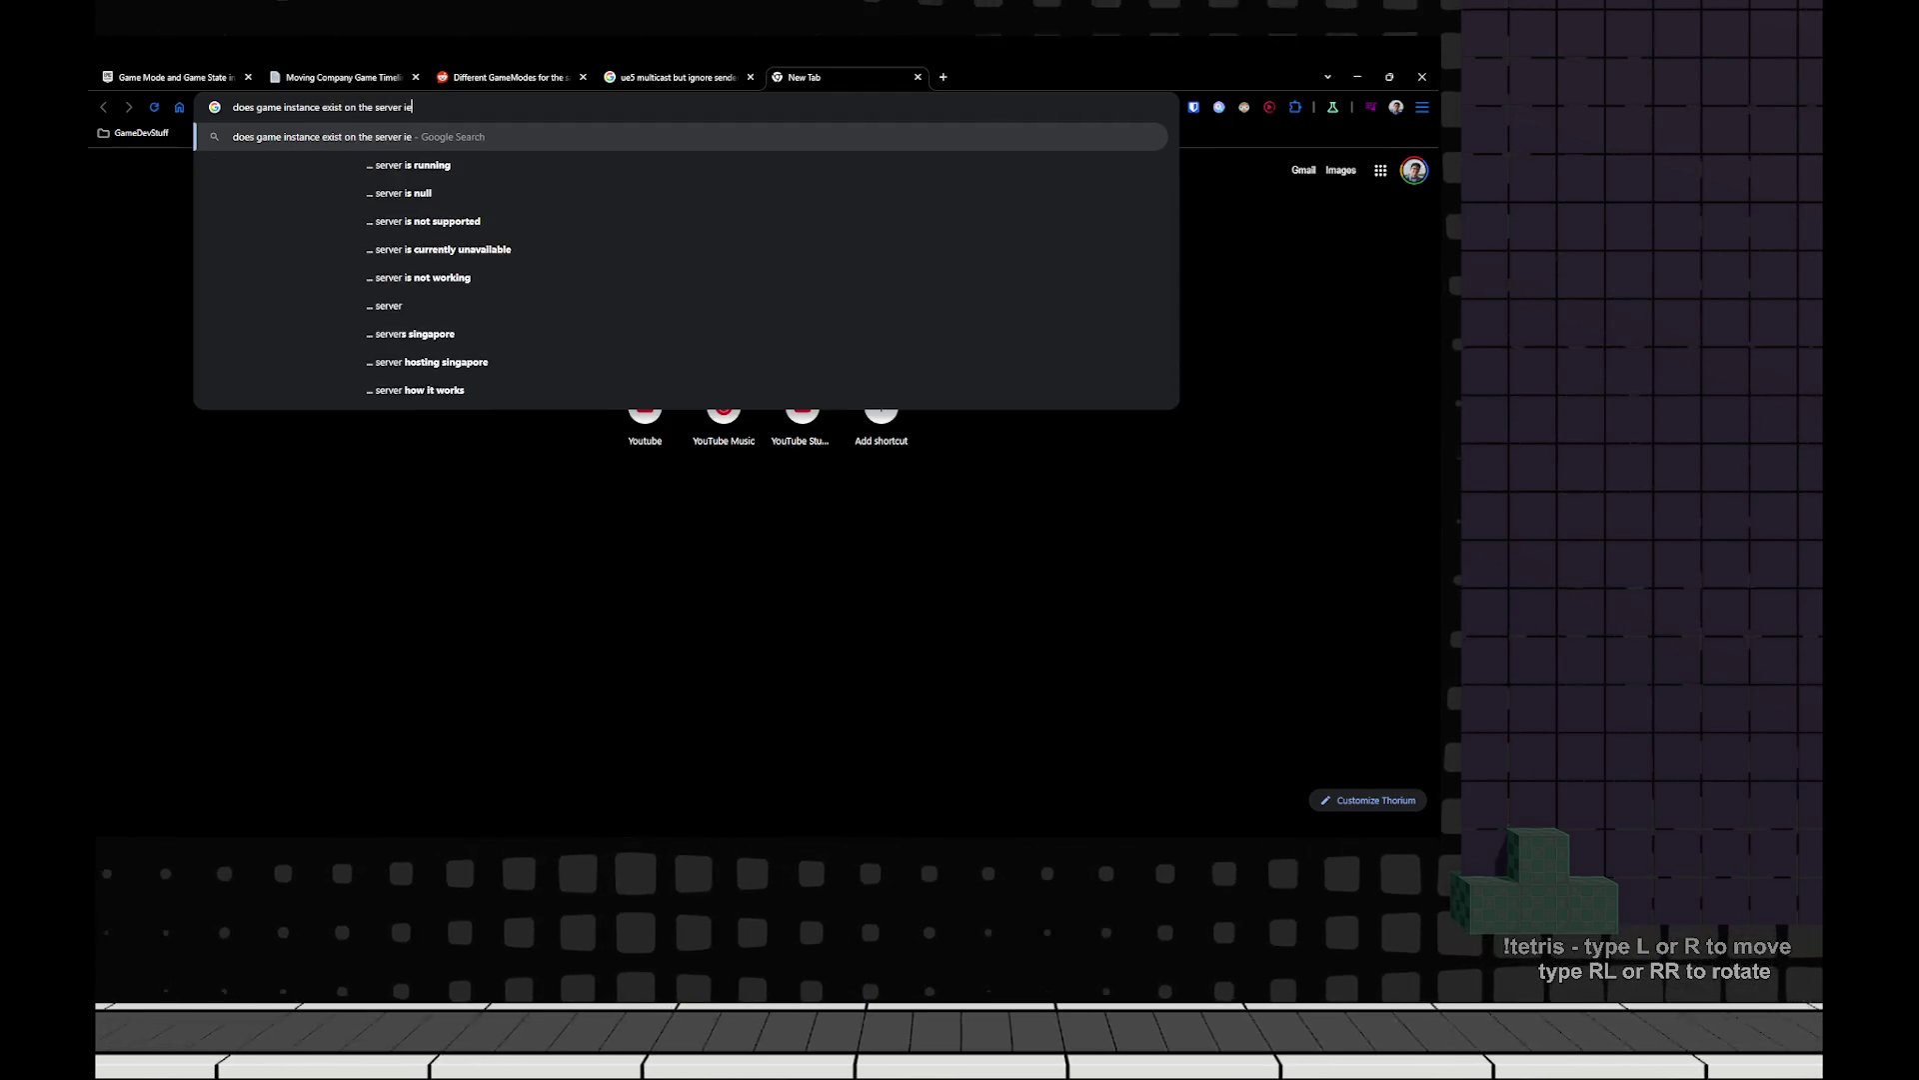
{"action": "key", "text": "BackSpace"}
{"action": "key", "text": "BackSpace"}
{"action": "type", "text": "ue5"}
{"action": "key", "text": "Return"}
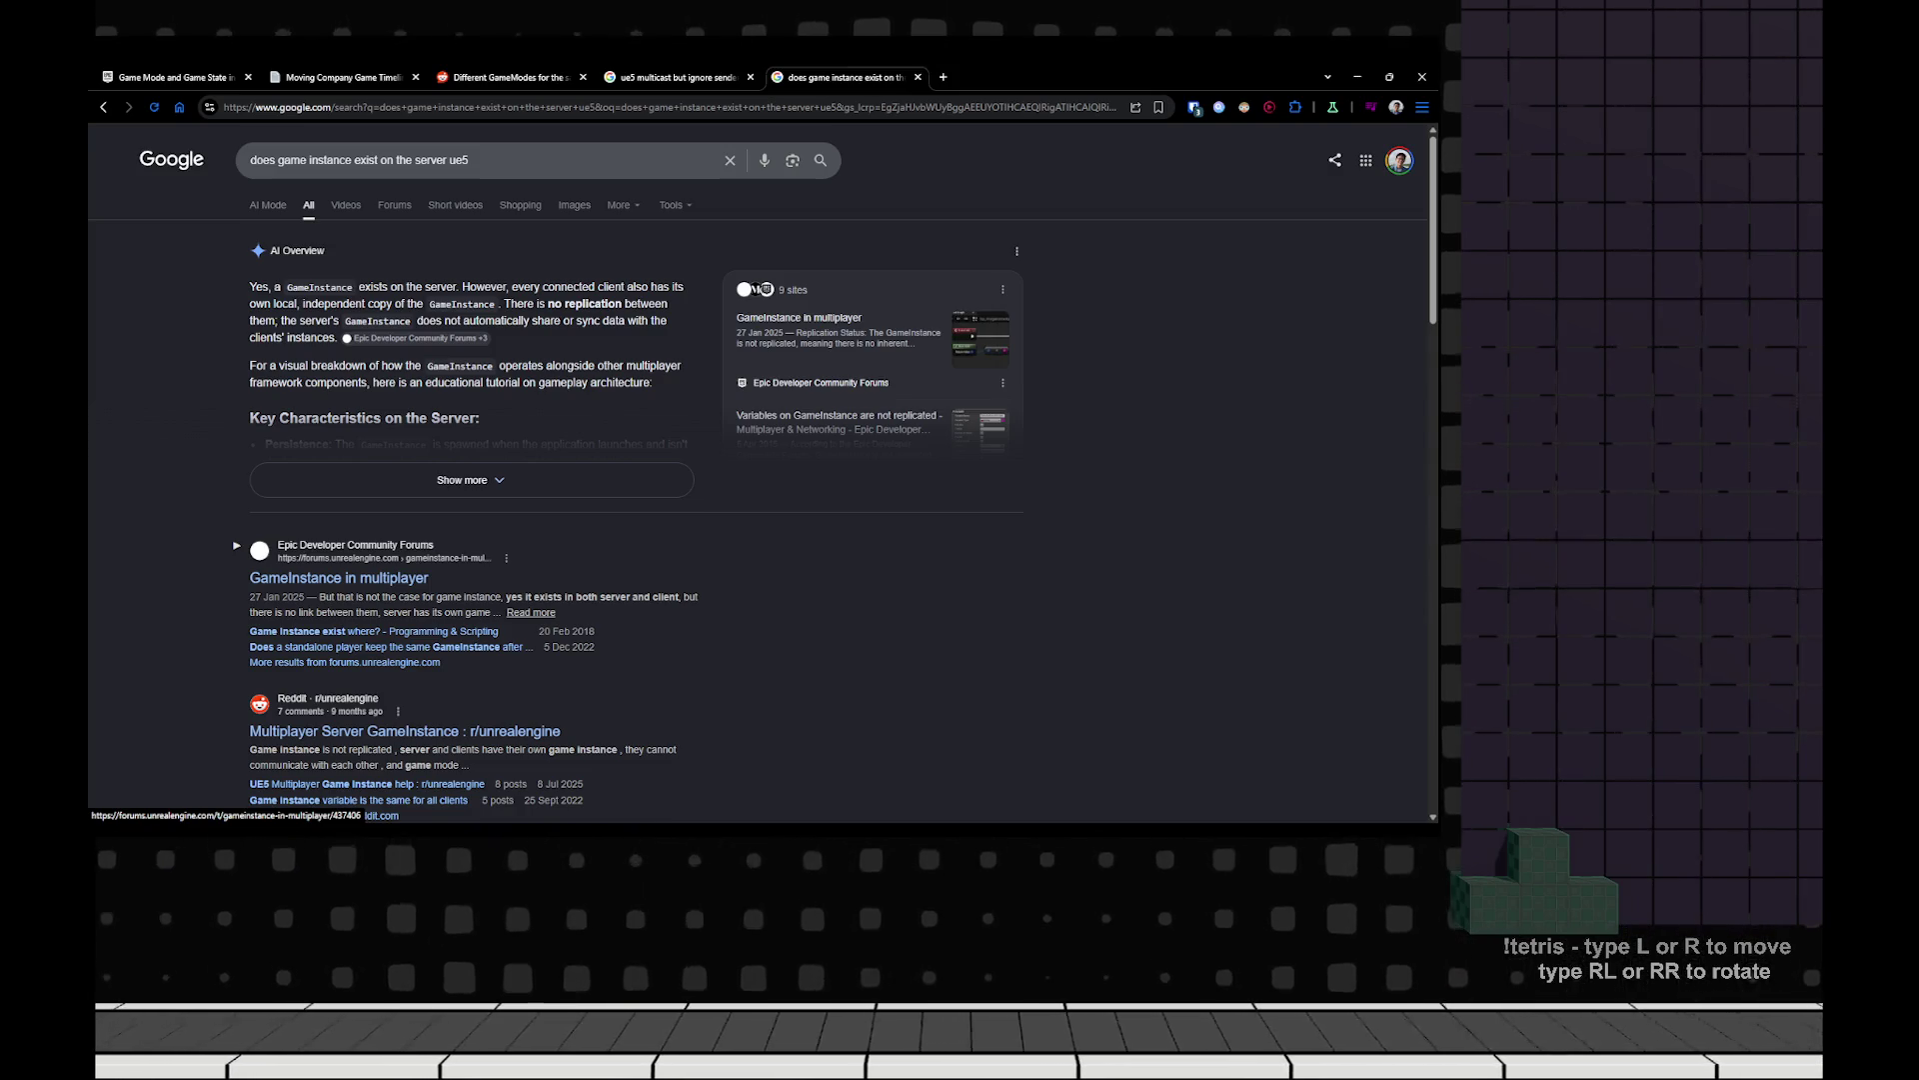
{"action": "left_click", "coordinate": [339, 578]}
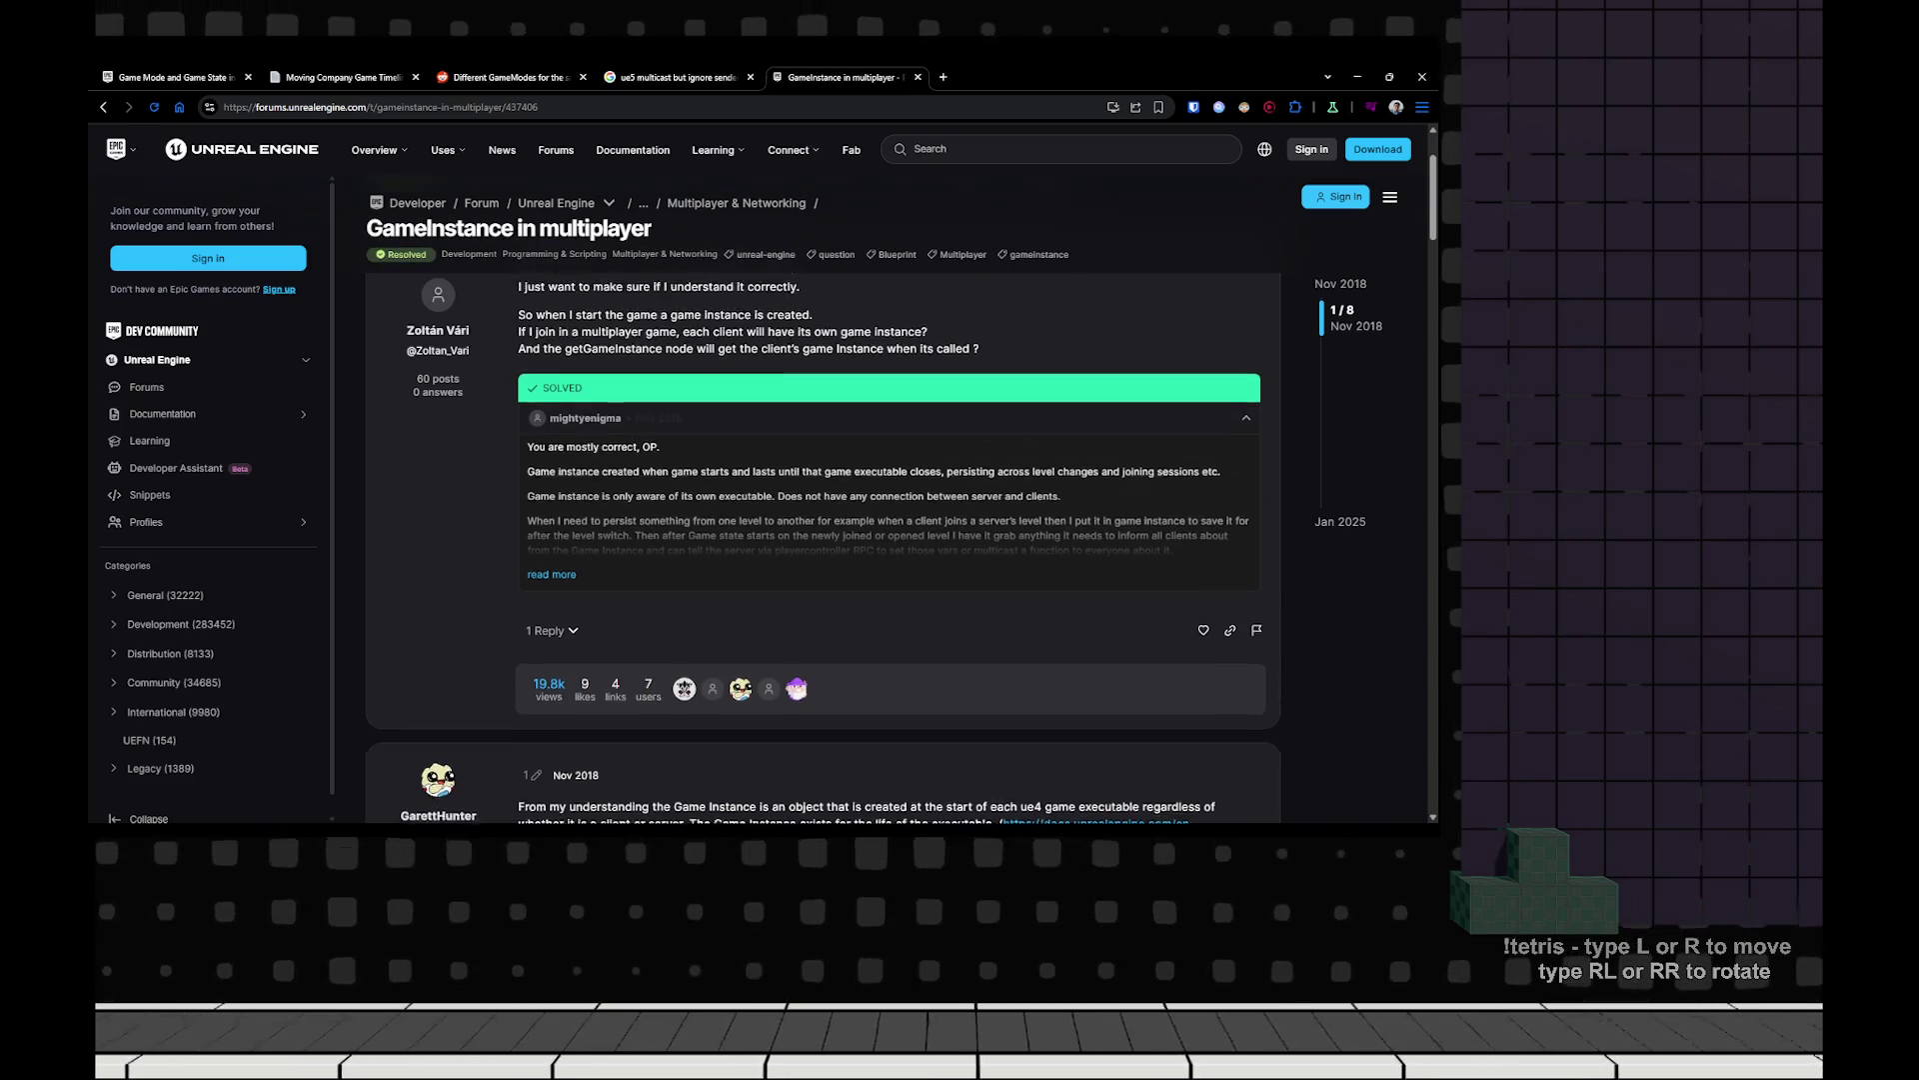
Highlight the question and solution lines on per-client instances and persisting data between levels.
{"action": "left_click_drag", "start_coordinate": [548, 407], "coordinate": [795, 435]}
{"action": "left_click", "coordinate": [794, 434]}
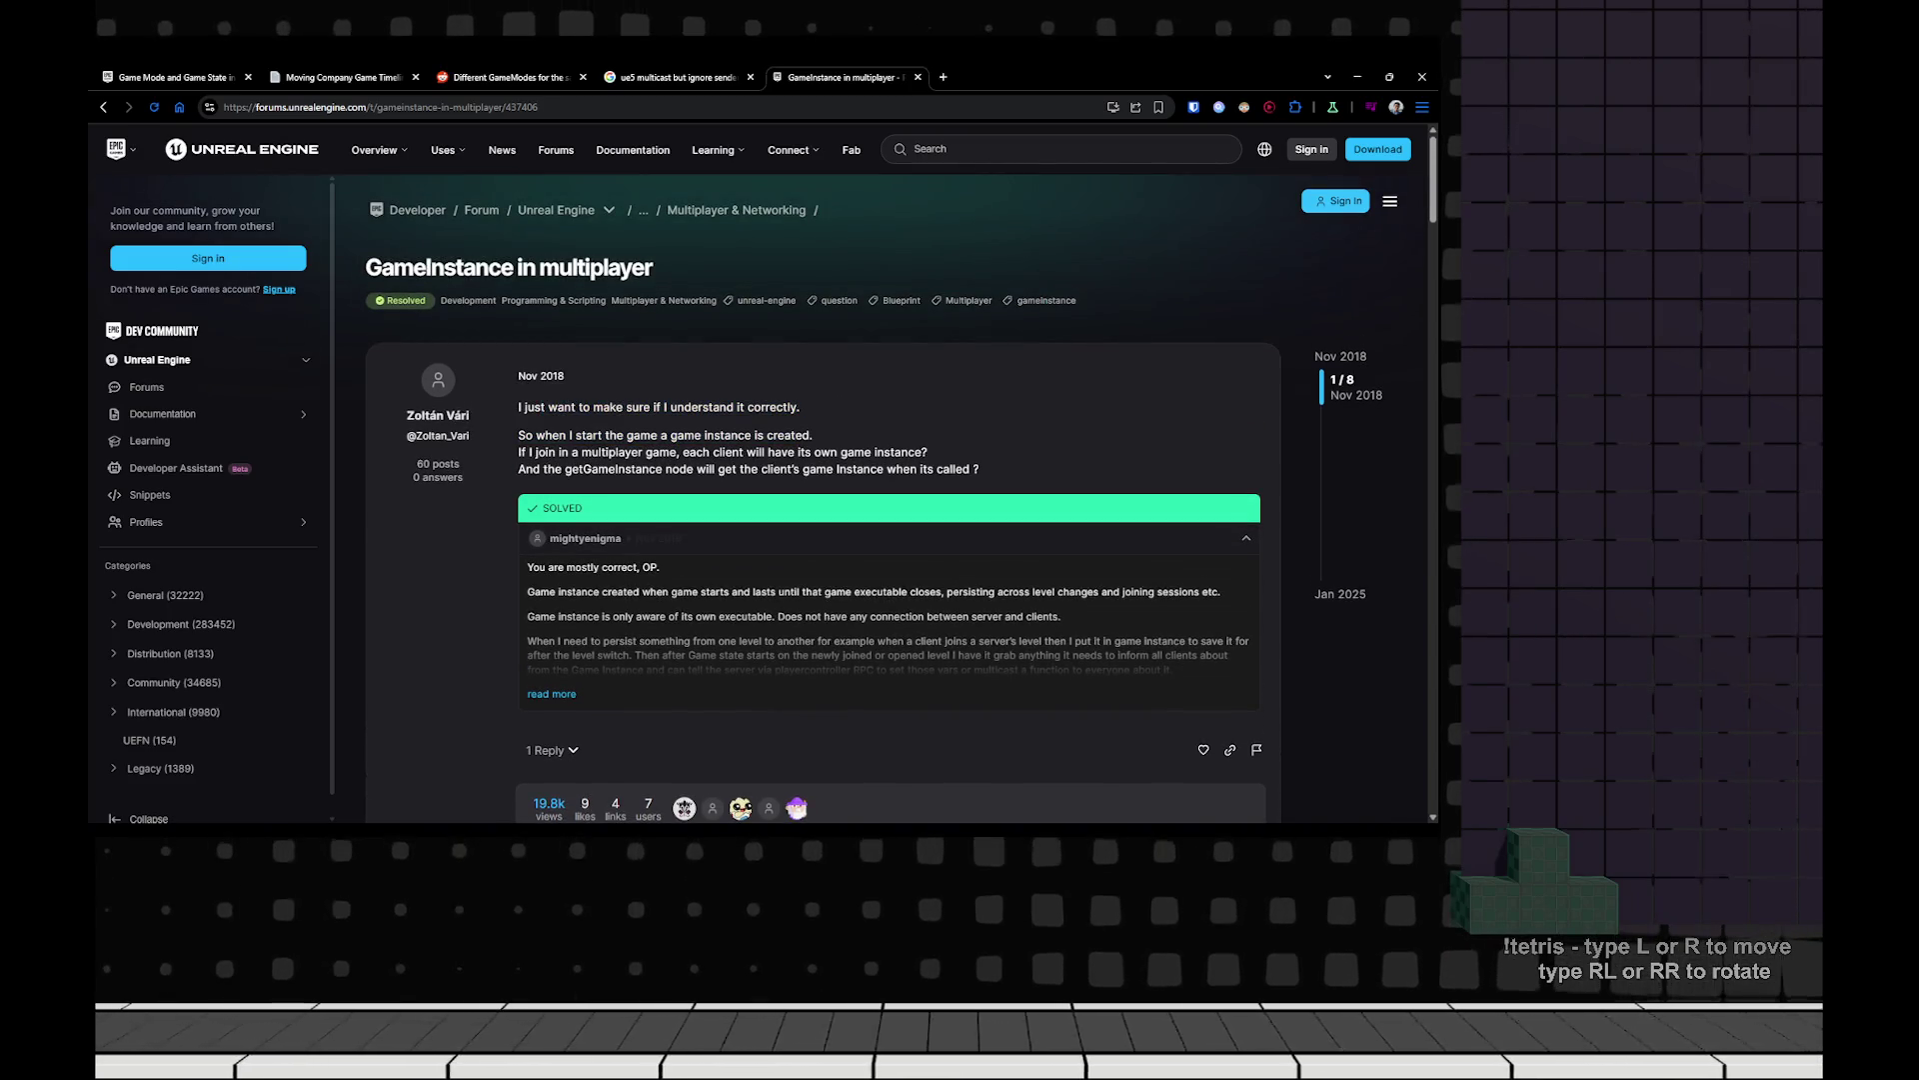
{"action": "left_click_drag", "start_coordinate": [537, 452], "coordinate": [831, 452]}
{"action": "left_click_drag", "start_coordinate": [535, 469], "coordinate": [967, 468]}
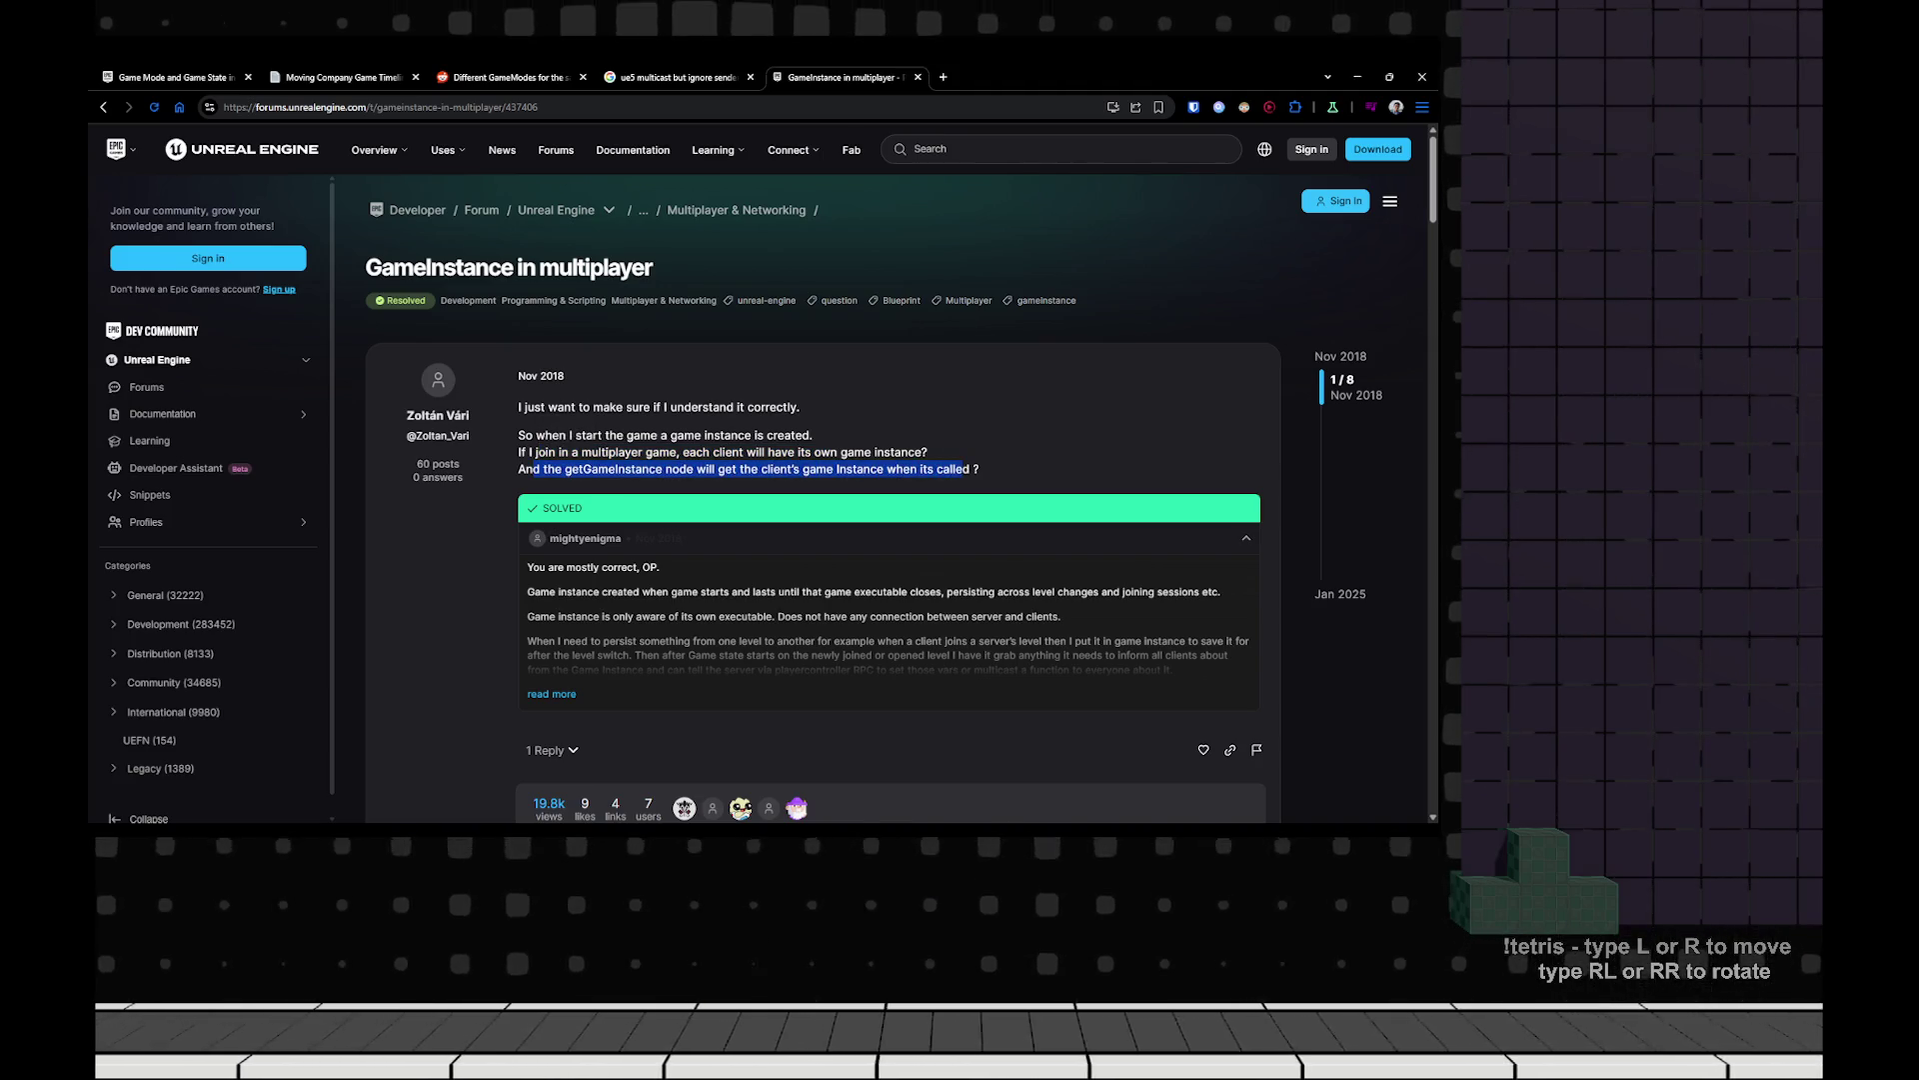
{"action": "scroll", "coordinate": [570, 445], "scroll_direction": "down", "scroll_amount": 5}
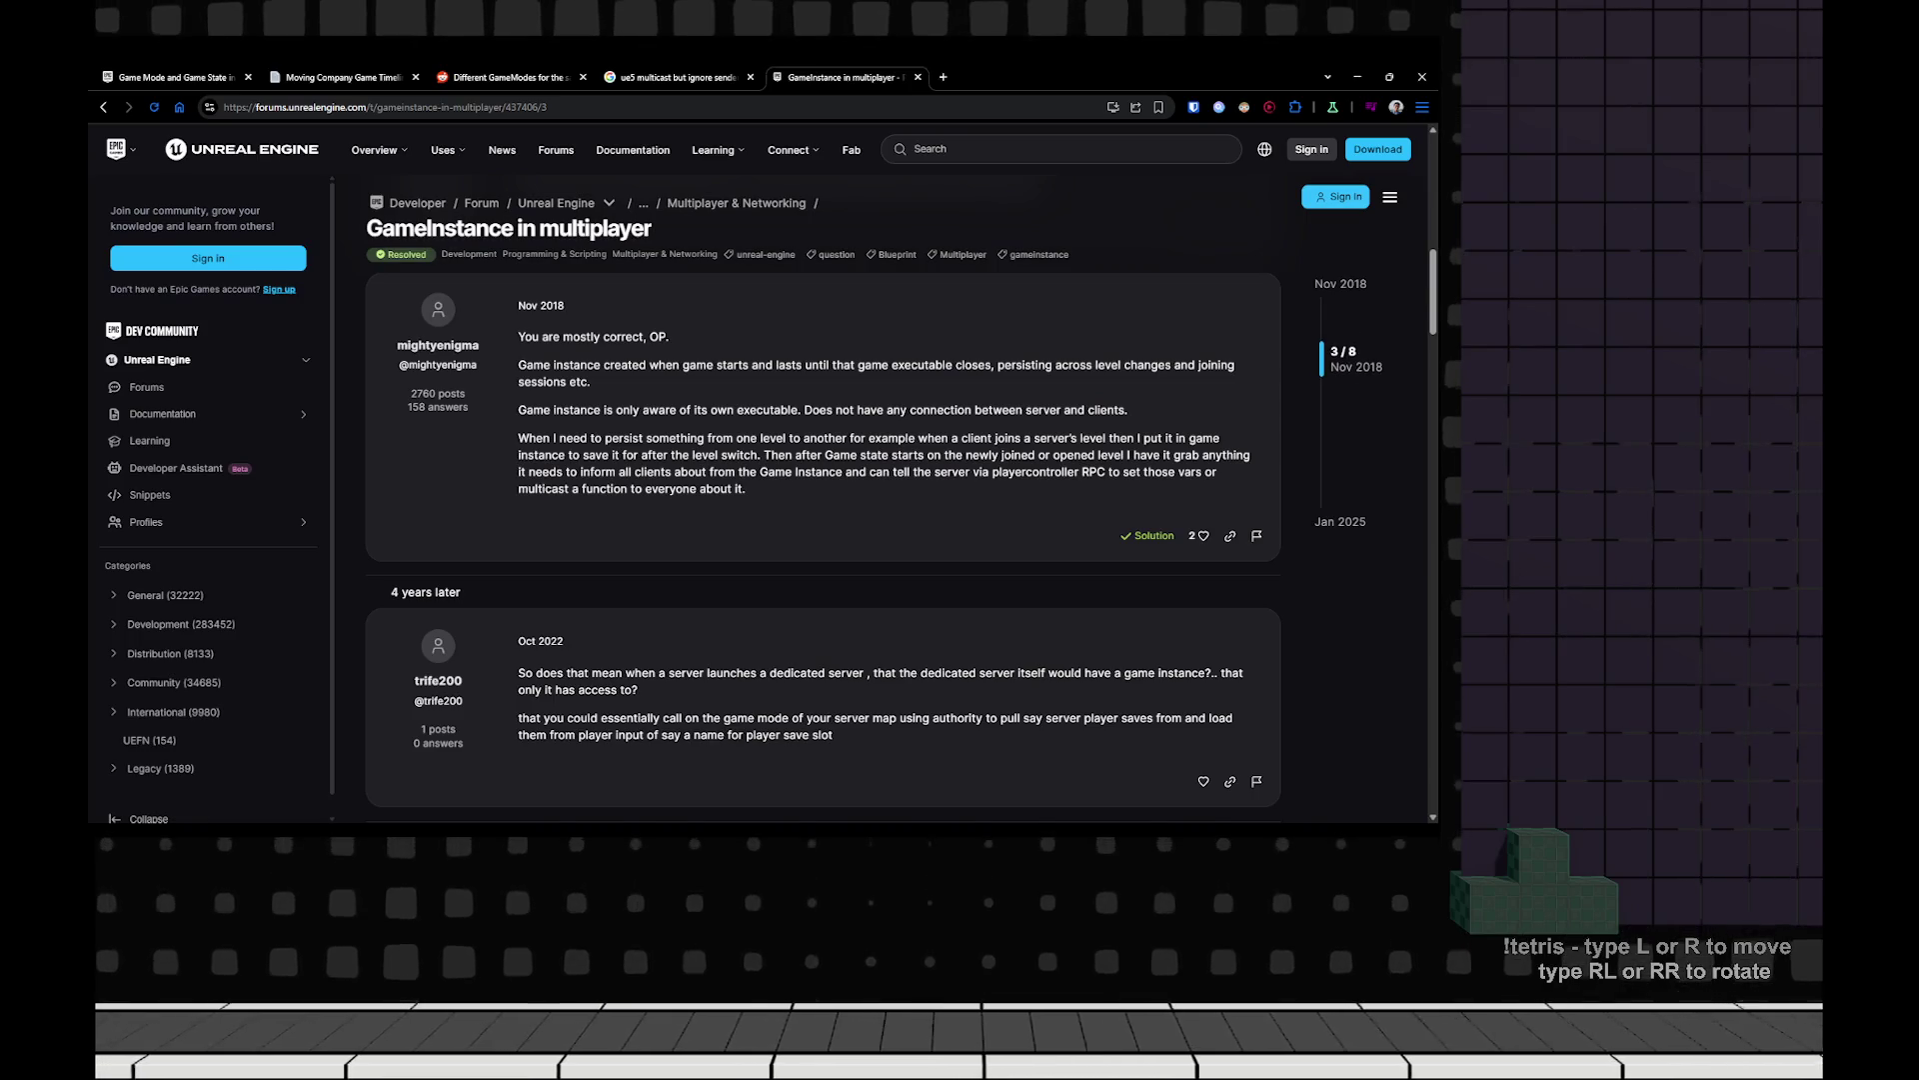
{"action": "left_click_drag", "start_coordinate": [564, 365], "coordinate": [1158, 365]}
{"action": "left_click_drag", "start_coordinate": [531, 410], "coordinate": [1098, 410]}
{"action": "mouse_move", "coordinate": [545, 437]}
{"action": "left_mouse_down"}
{"action": "mouse_move", "coordinate": [989, 455]}
{"action": "mouse_move", "coordinate": [1070, 438]}
{"action": "mouse_move", "coordinate": [1074, 455]}
{"action": "mouse_move", "coordinate": [807, 472]}
{"action": "mouse_move", "coordinate": [942, 438]}
{"action": "mouse_move", "coordinate": [1216, 455]}
{"action": "mouse_move", "coordinate": [663, 455]}
{"action": "mouse_move", "coordinate": [846, 472]}
{"action": "mouse_move", "coordinate": [747, 489]}
{"action": "mouse_move", "coordinate": [1106, 472]}
{"action": "left_mouse_up"}
{"action": "left_click", "coordinate": [833, 455]}
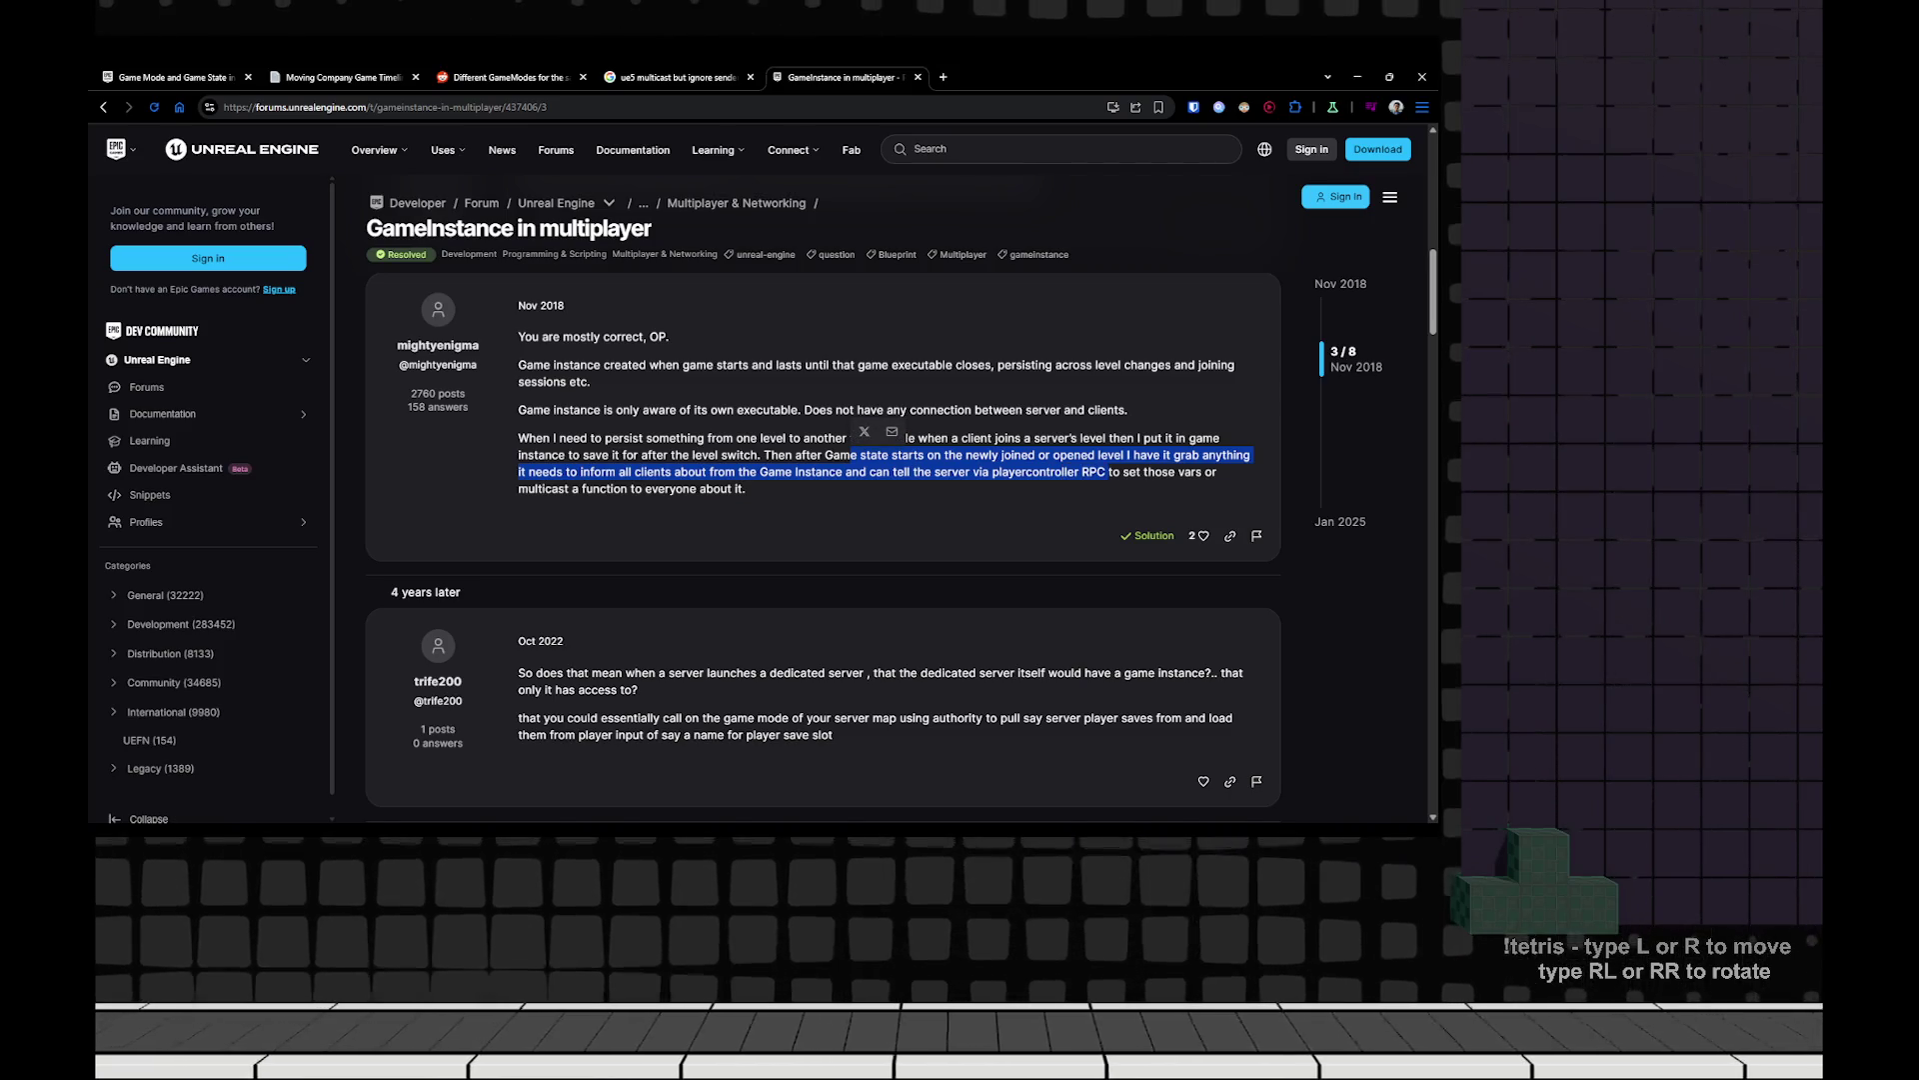
Read later replies about a dedicated server's game instance, then return to Unreal.
{"action": "scroll", "coordinate": [729, 460], "scroll_direction": "down", "scroll_amount": 2}
{"action": "left_click_drag", "start_coordinate": [737, 461], "coordinate": [1199, 461]}
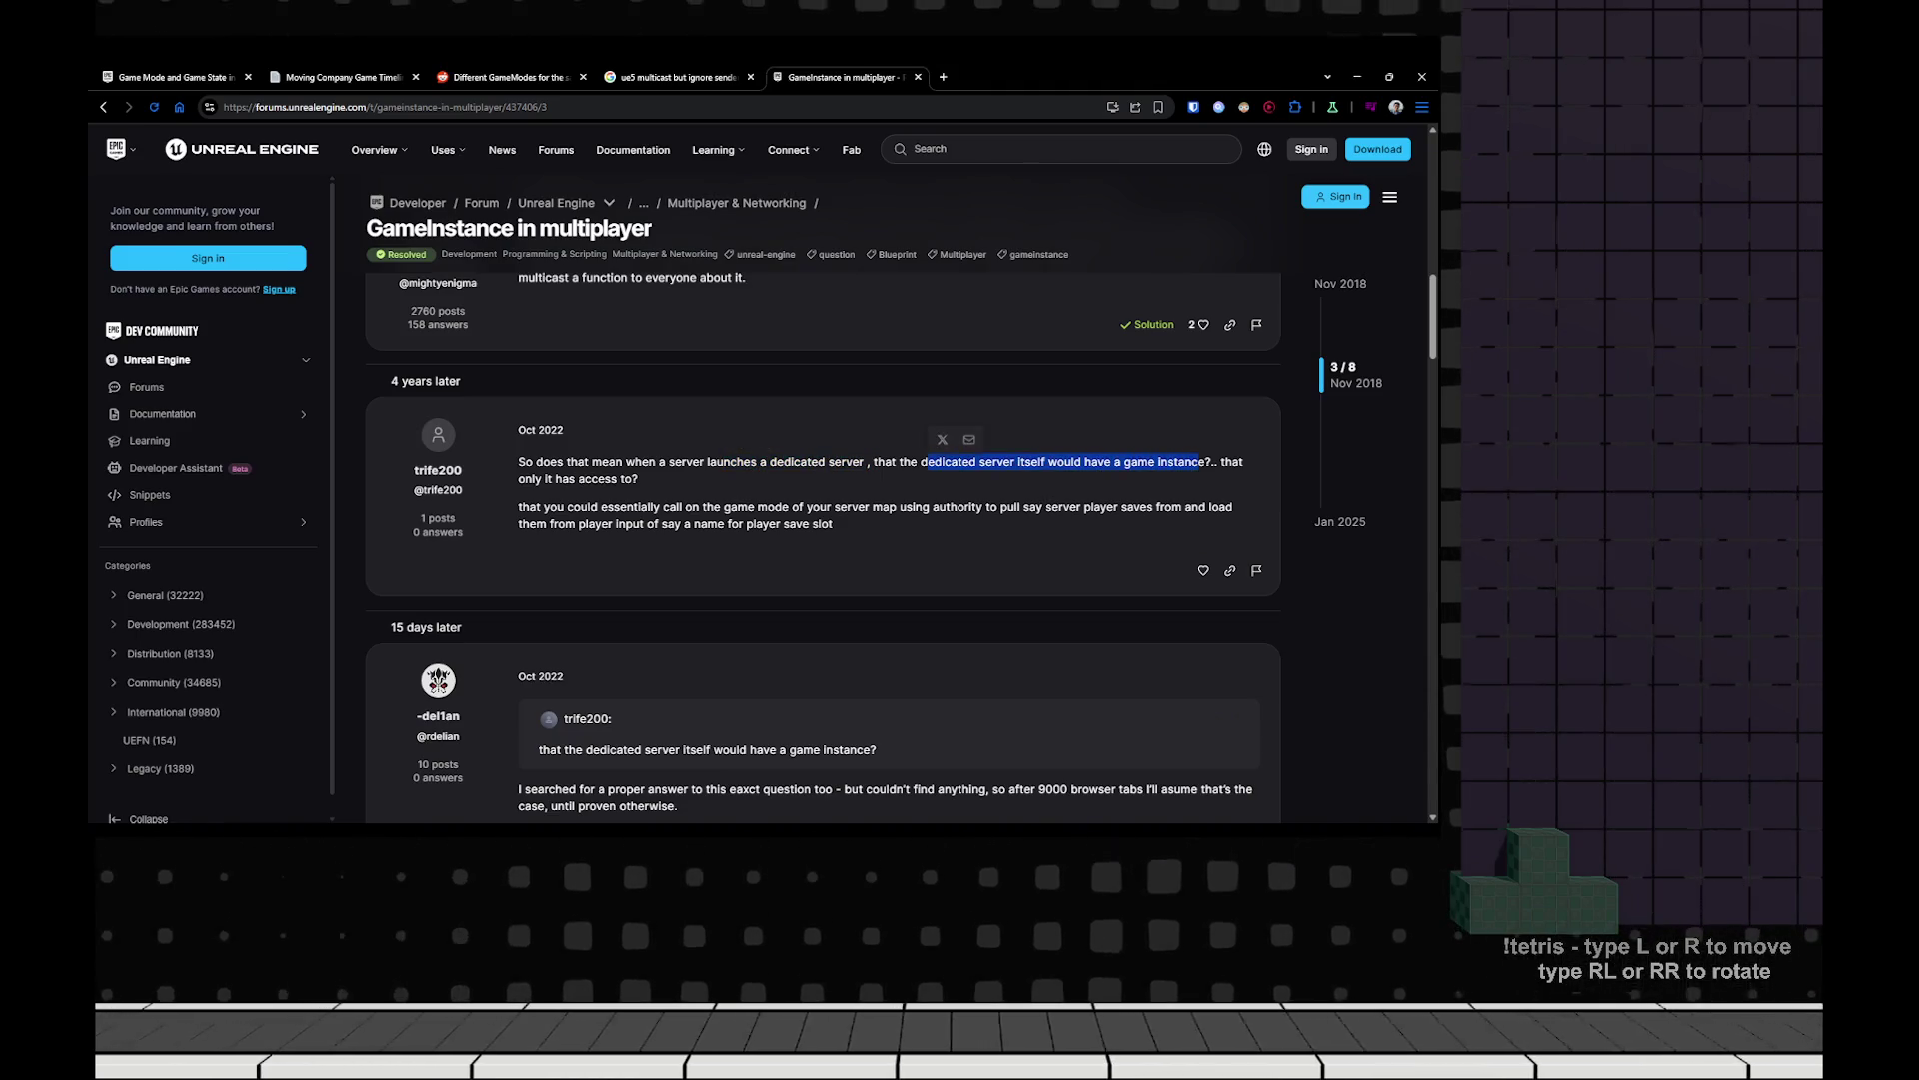
{"action": "left_click_drag", "start_coordinate": [530, 507], "coordinate": [719, 507]}
{"action": "scroll", "coordinate": [720, 507], "scroll_direction": "down", "scroll_amount": 1}
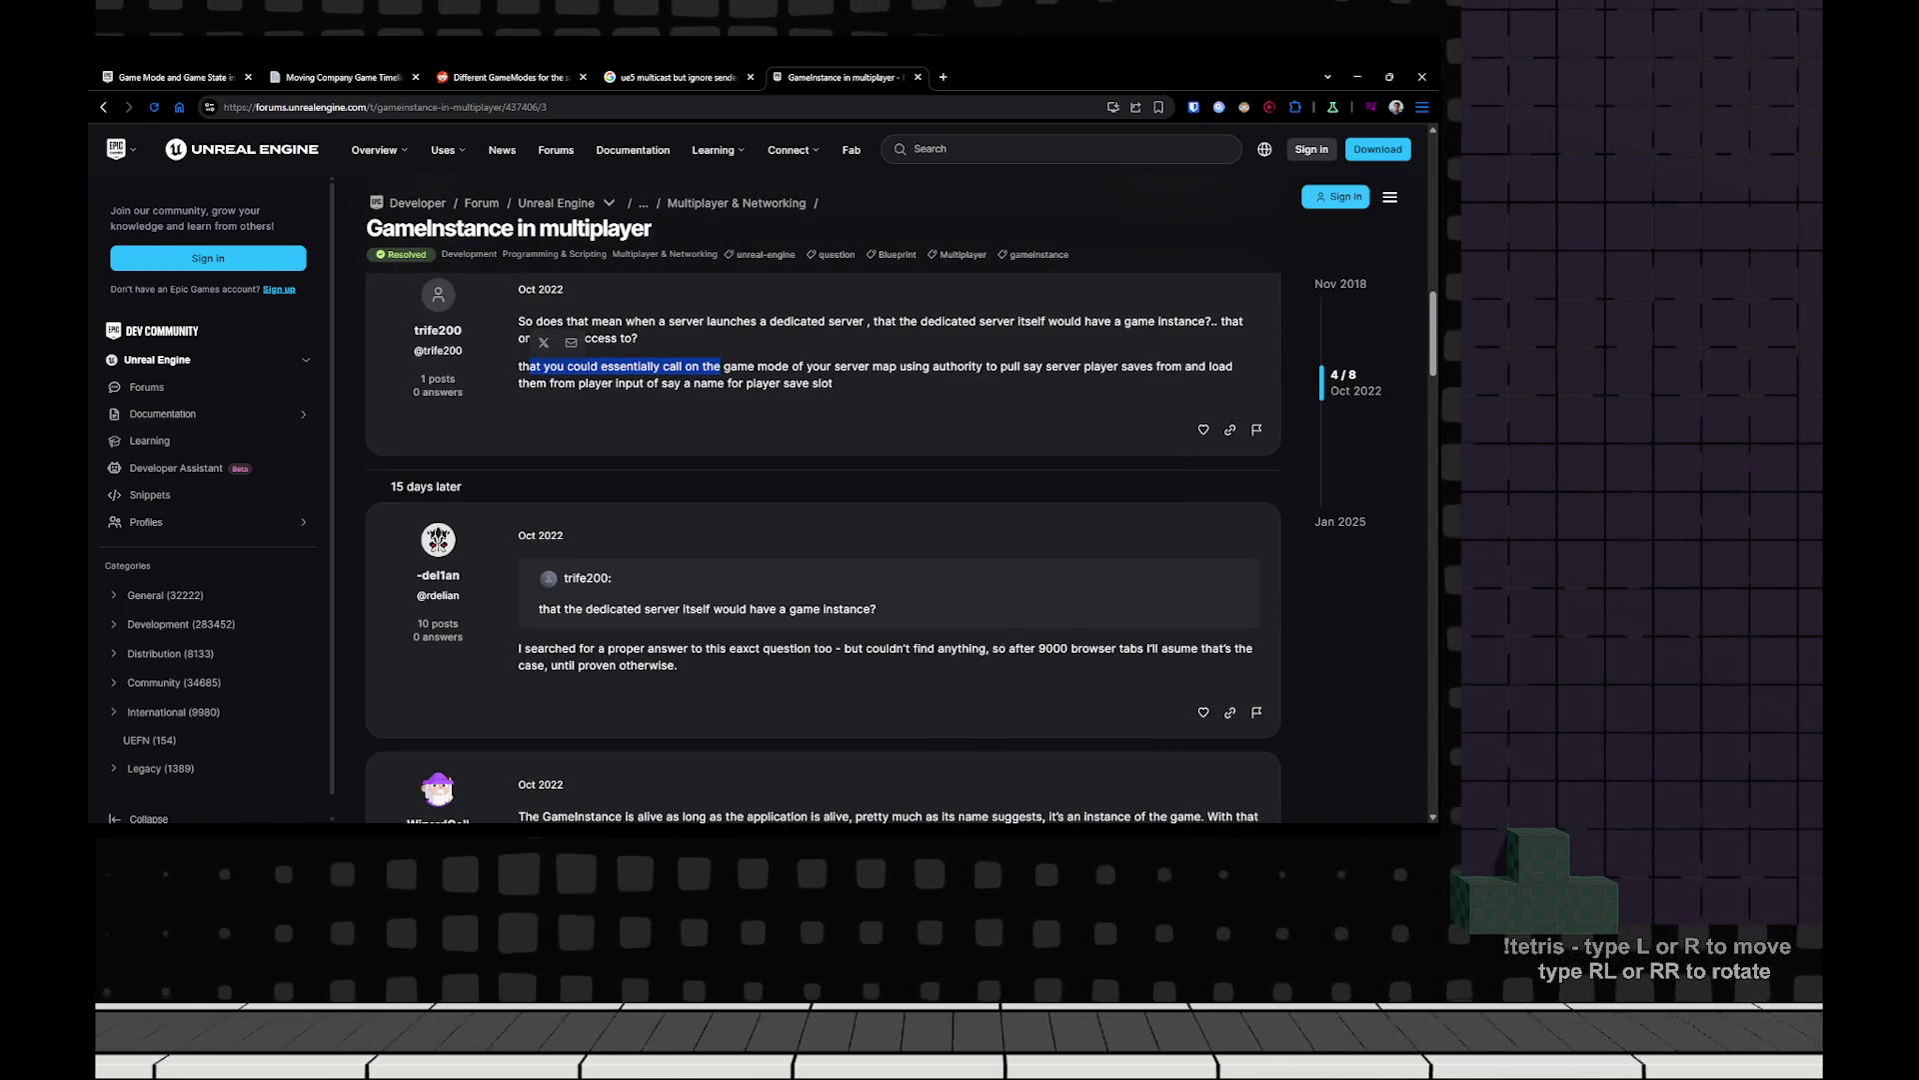
{"action": "scroll", "coordinate": [822, 545], "scroll_direction": "down", "scroll_amount": 2}
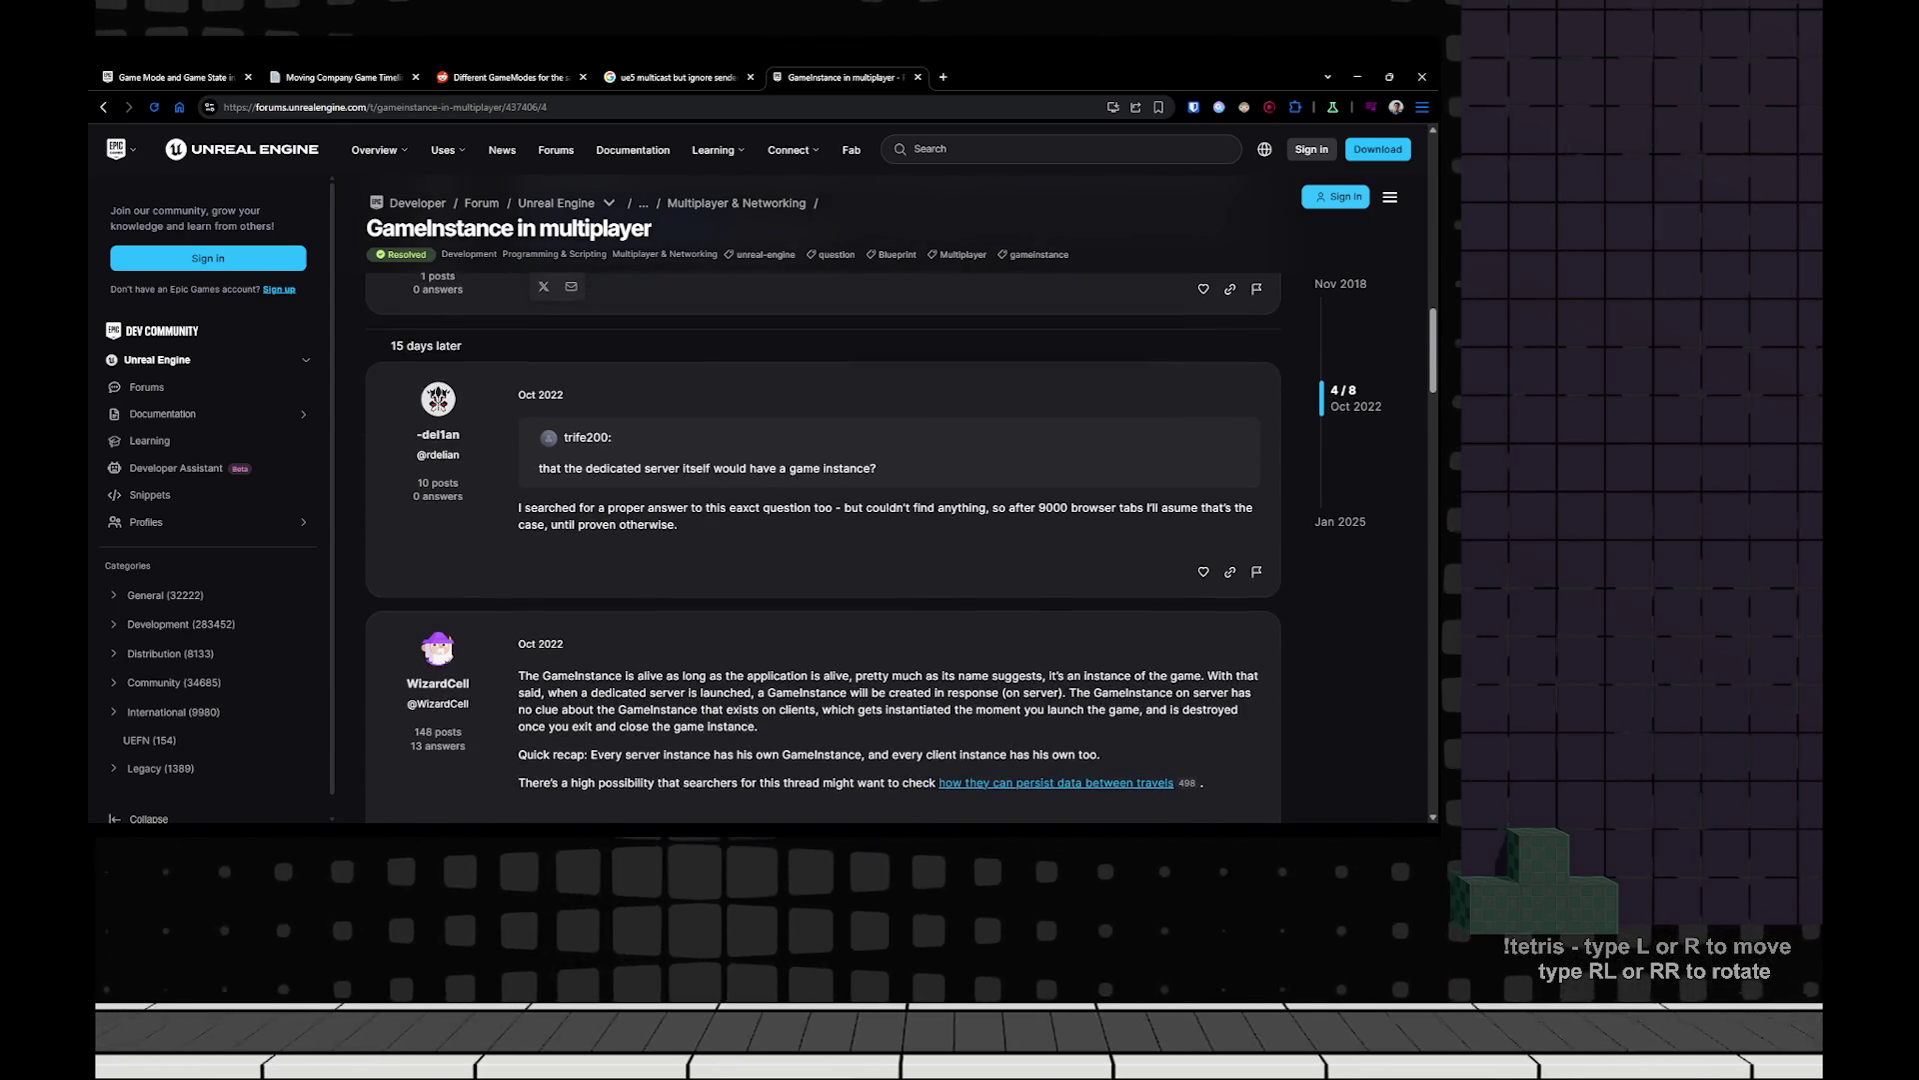
{"action": "scroll", "coordinate": [822, 545], "scroll_direction": "down", "scroll_amount": 1}
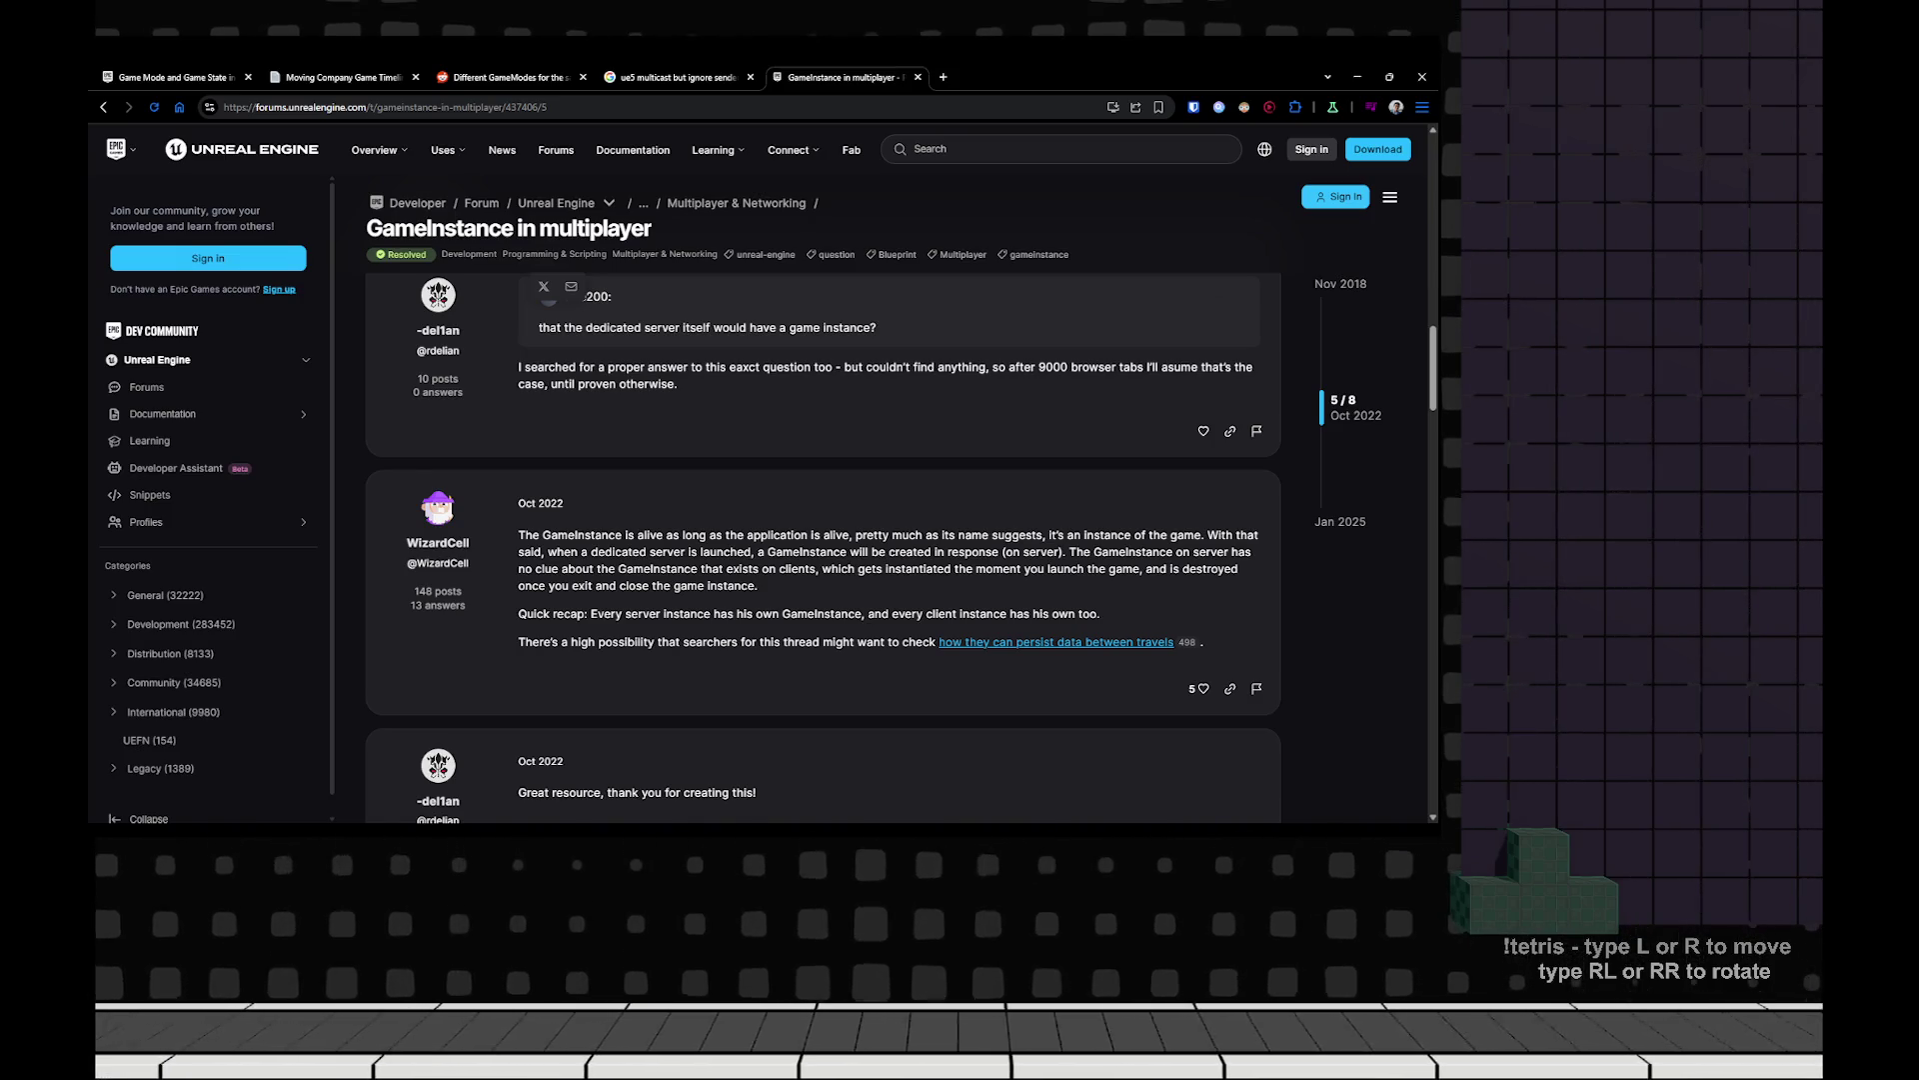
{"action": "mouse_move", "coordinate": [603, 535]}
{"action": "left_mouse_down"}
{"action": "mouse_move", "coordinate": [1143, 535]}
{"action": "mouse_move", "coordinate": [1192, 552]}
{"action": "mouse_move", "coordinate": [696, 552]}
{"action": "left_mouse_up"}
{"action": "left_click_drag", "start_coordinate": [642, 613], "coordinate": [944, 613]}
{"action": "scroll", "coordinate": [945, 614], "scroll_direction": "down", "scroll_amount": 1}
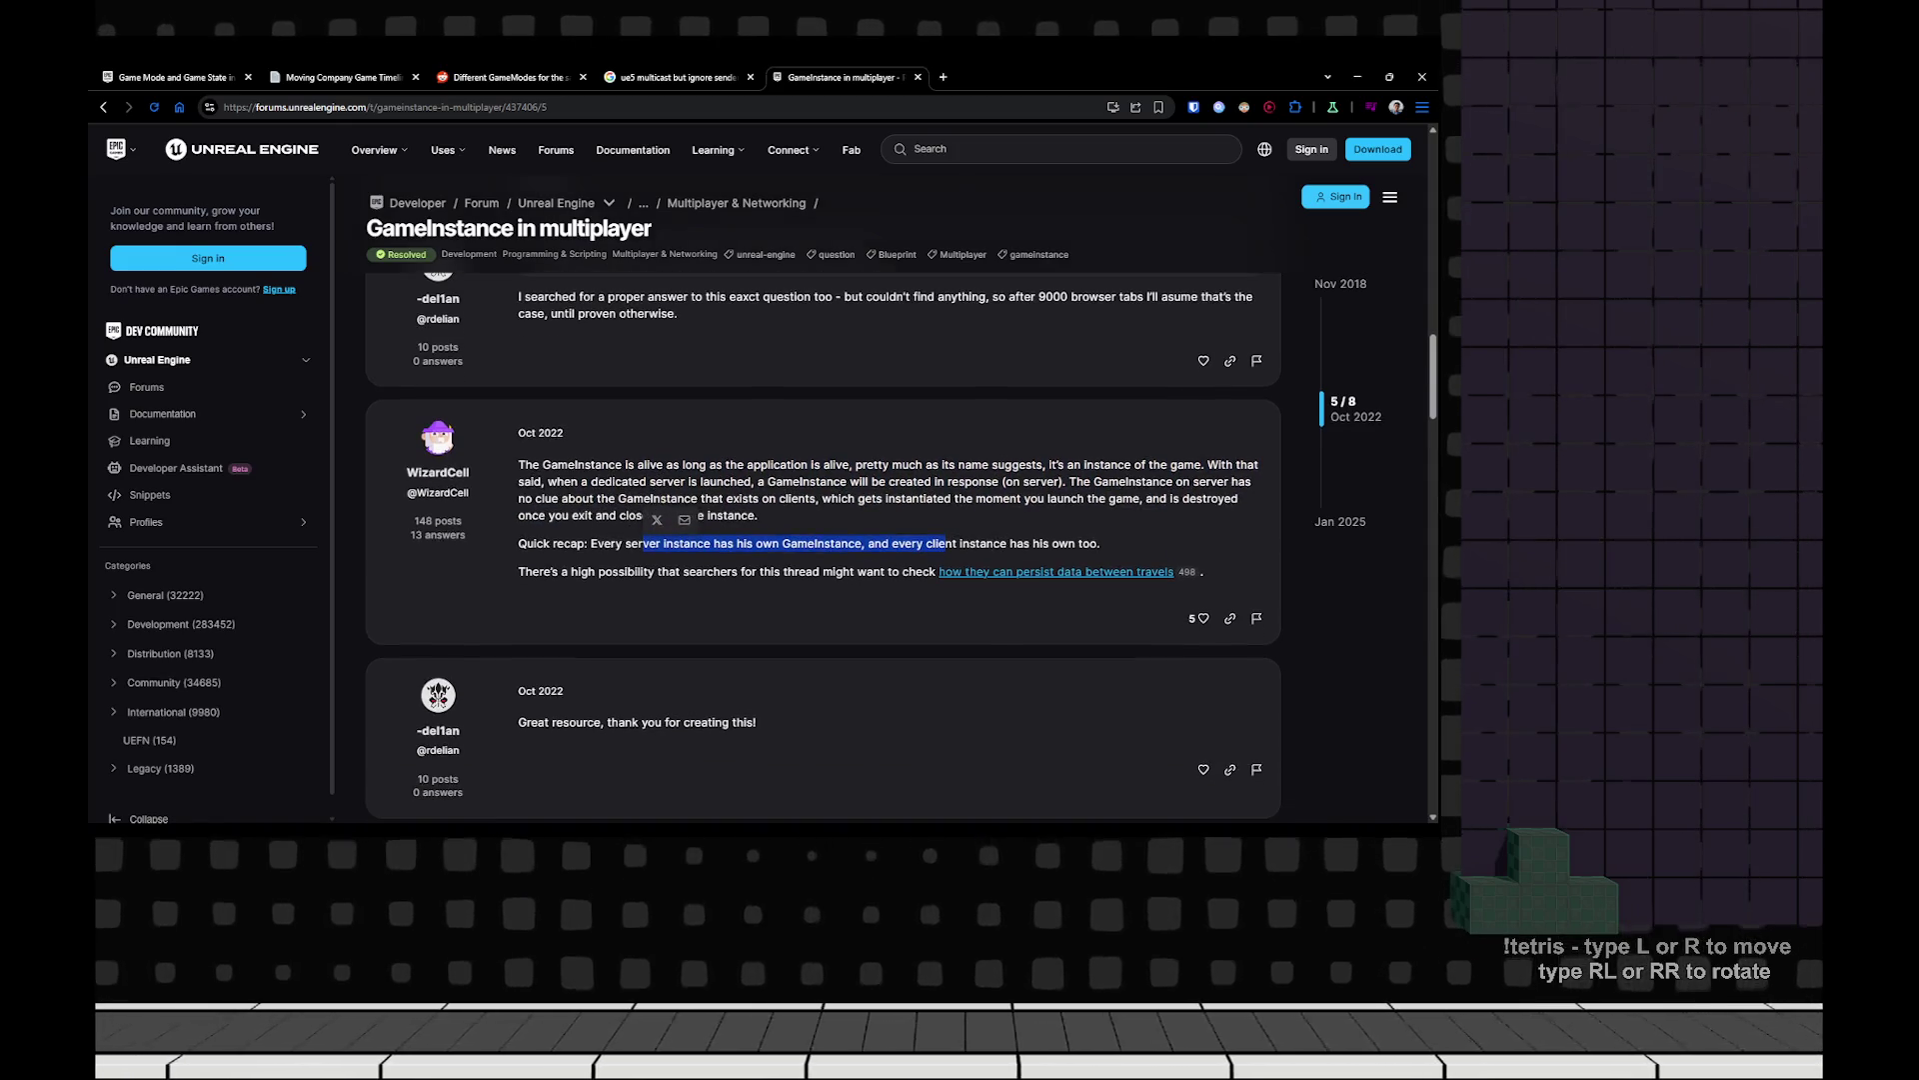
{"action": "scroll", "coordinate": [822, 545], "scroll_direction": "down", "scroll_amount": 2}
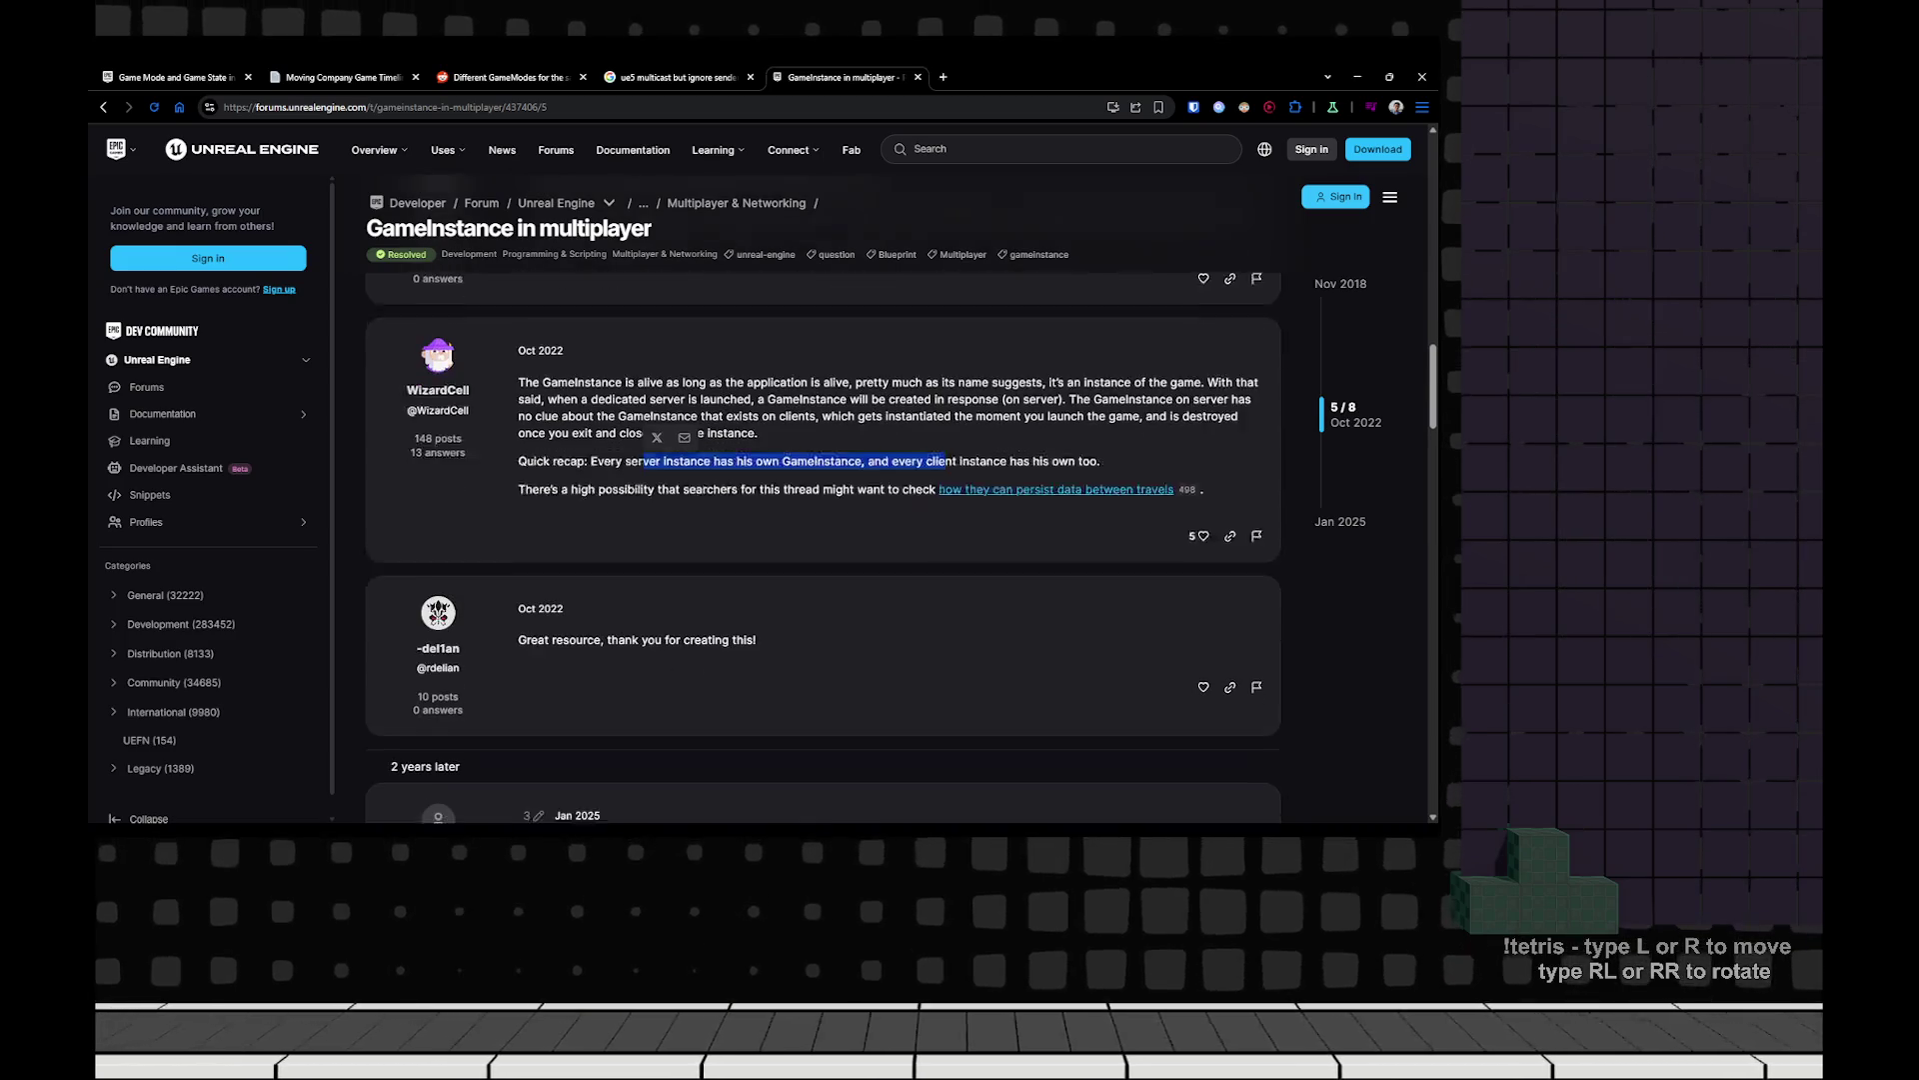
{"action": "key", "text": "alt+Tab"}
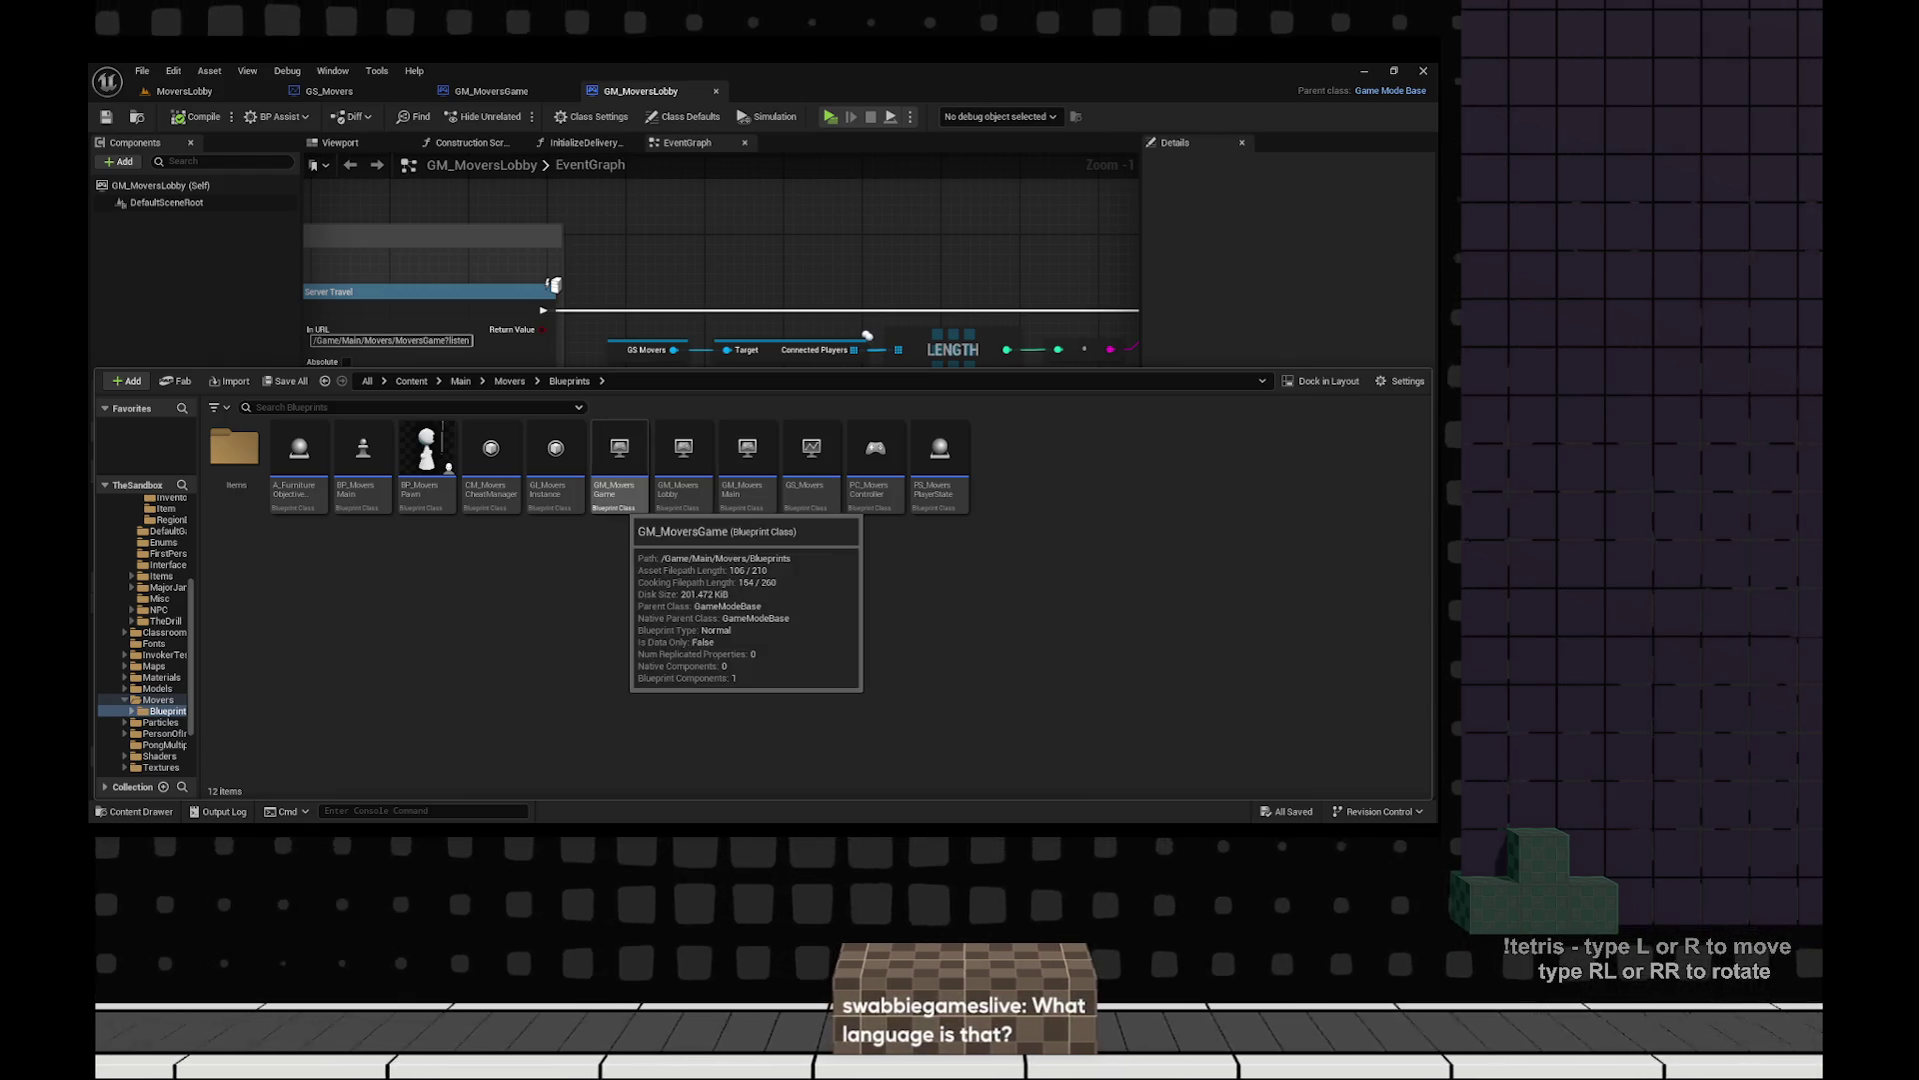
Close the Content Drawer and inspect the Connected Players node in GM_MoversLobby.
{"action": "mouse_move", "coordinate": [760, 470]}
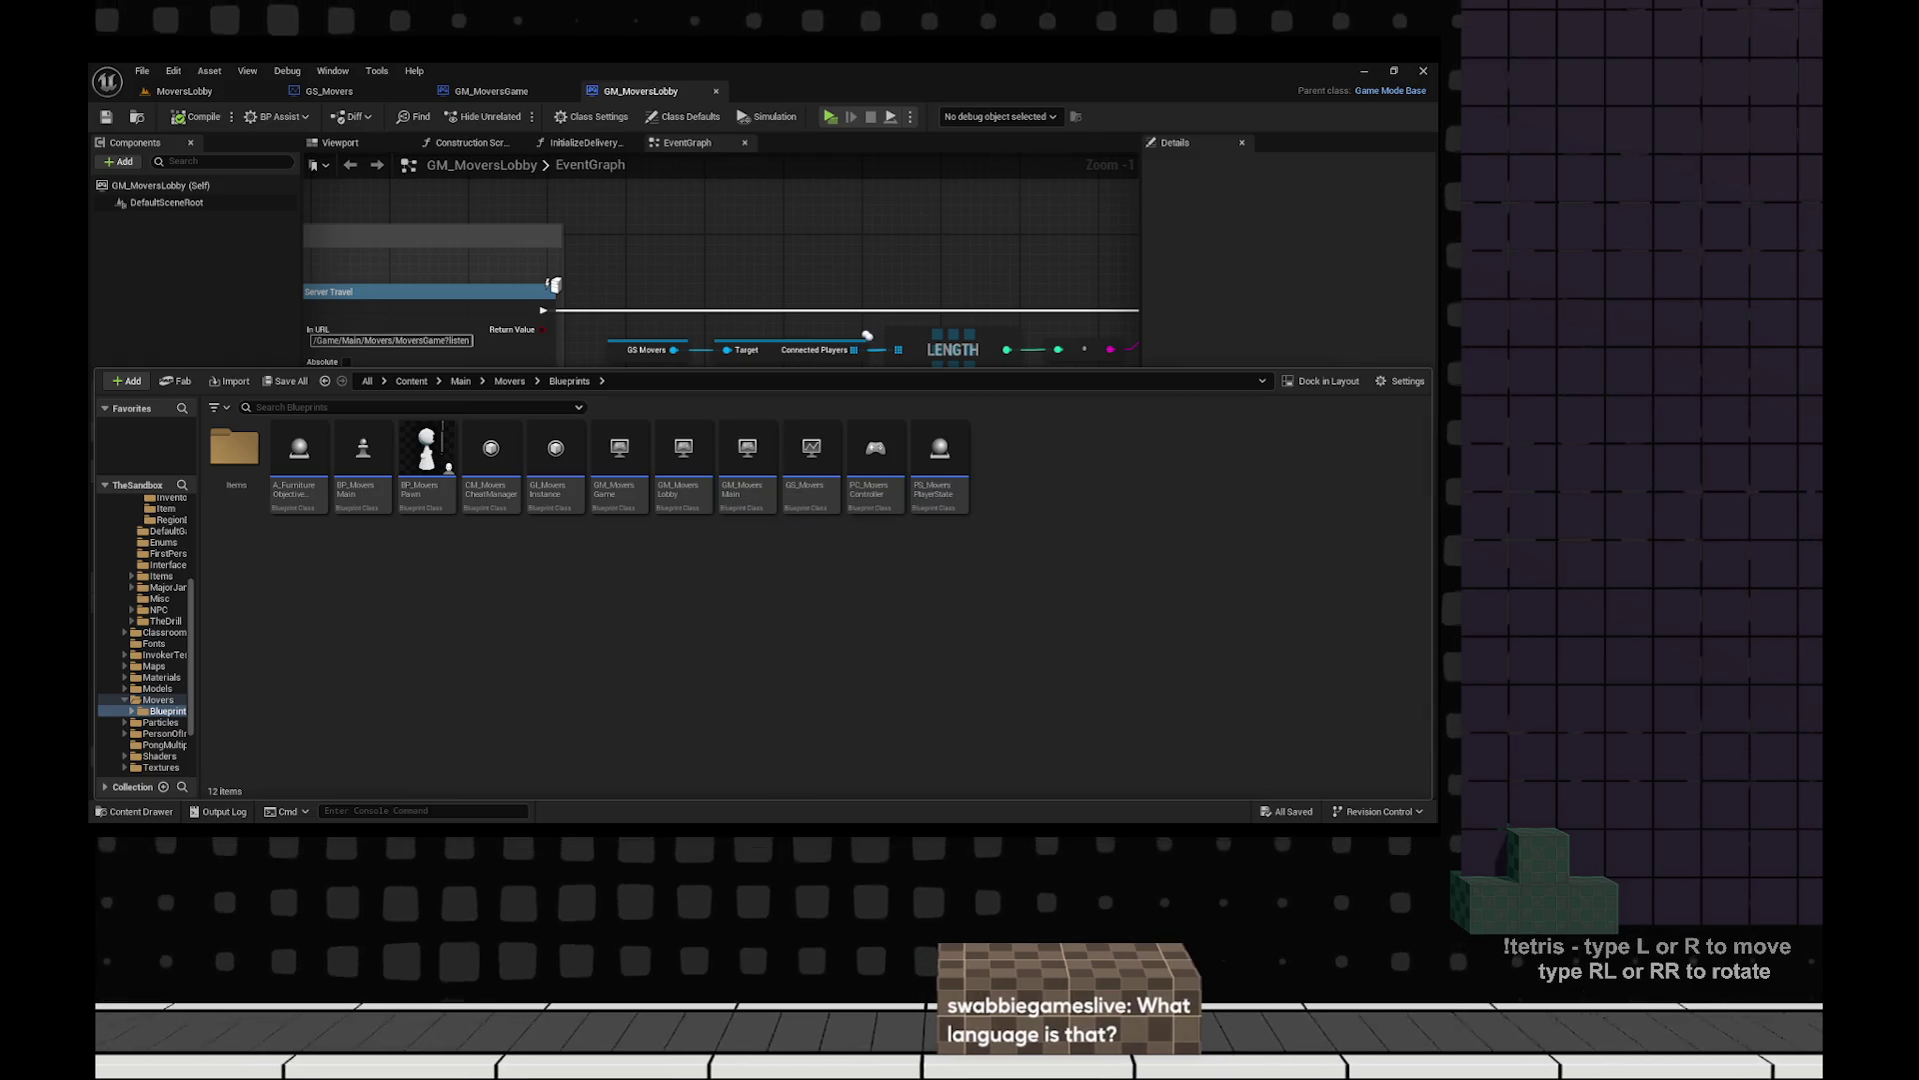
{"action": "mouse_move", "coordinate": [625, 490]}
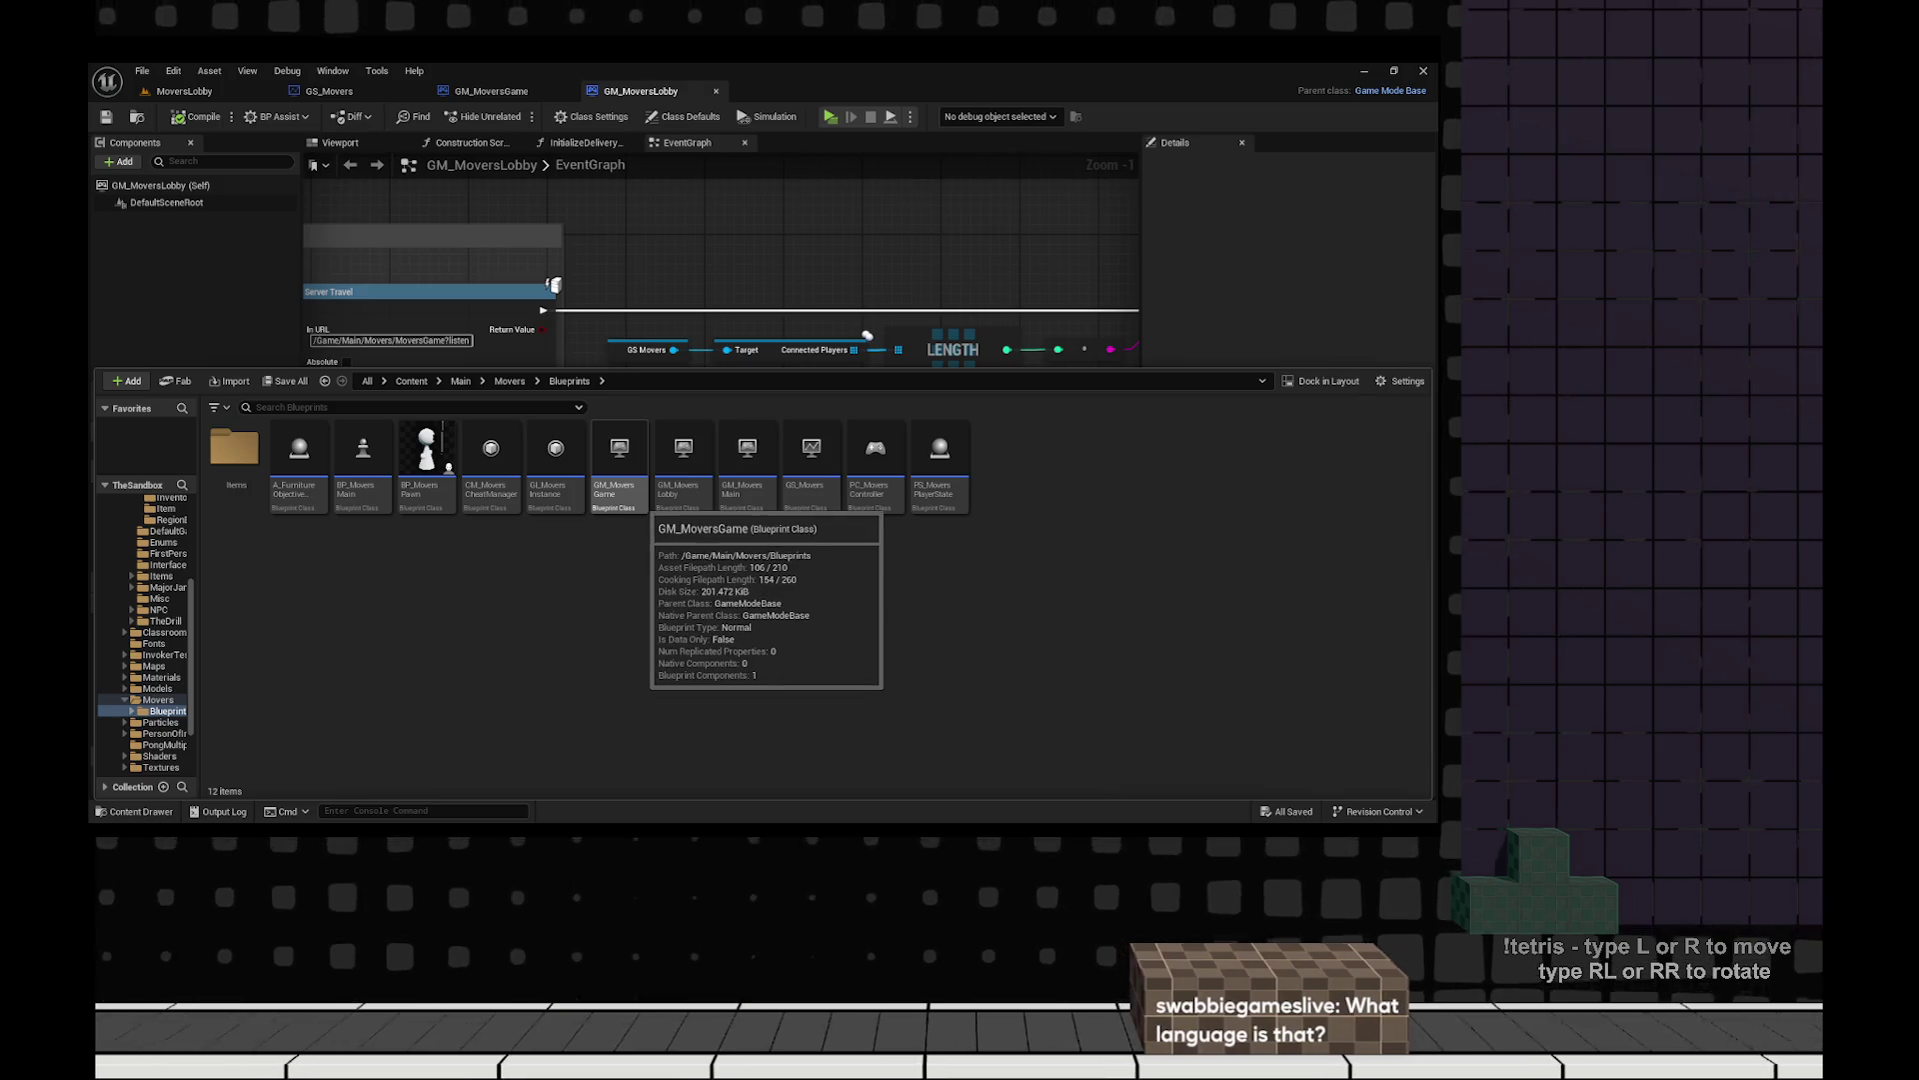
{"action": "key", "text": "ctrl+space"}
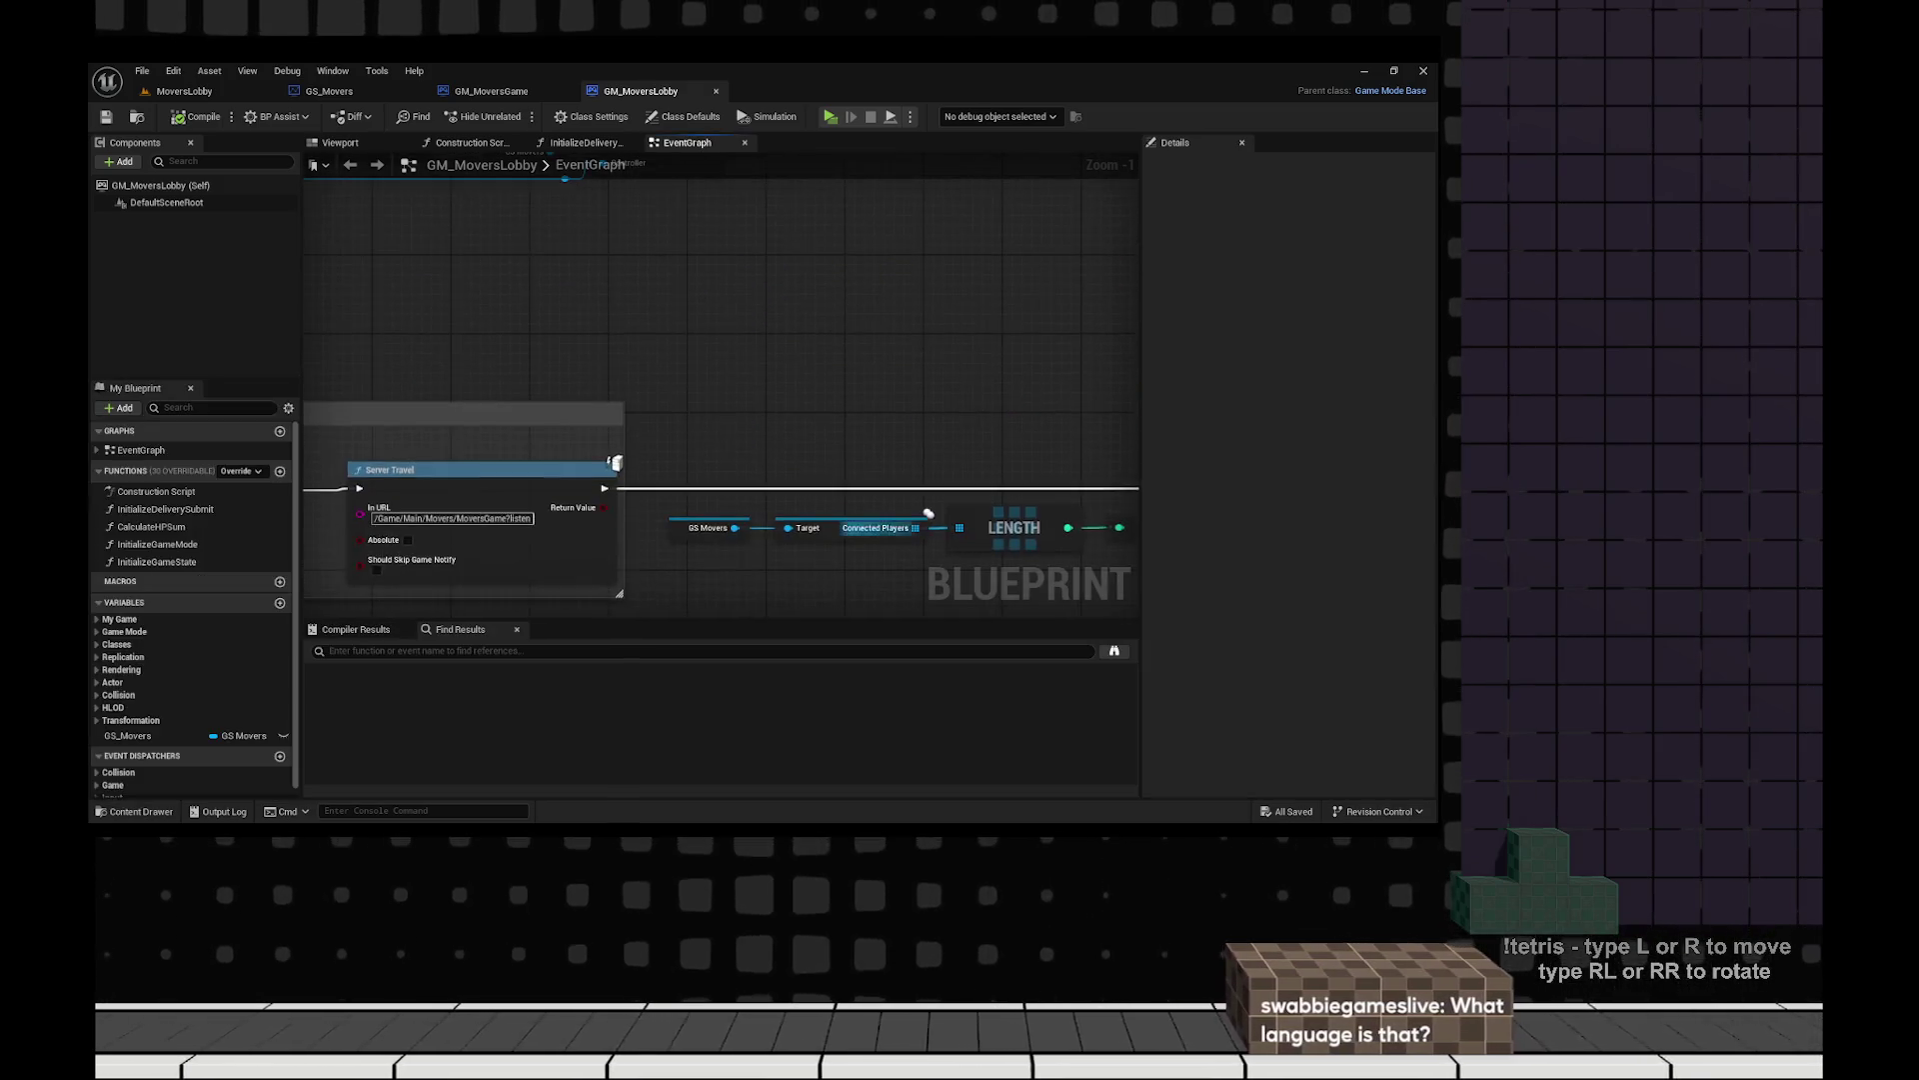
{"action": "scroll", "coordinate": [729, 400], "scroll_direction": "down", "scroll_amount": 1}
{"action": "left_click", "coordinate": [700, 412]}
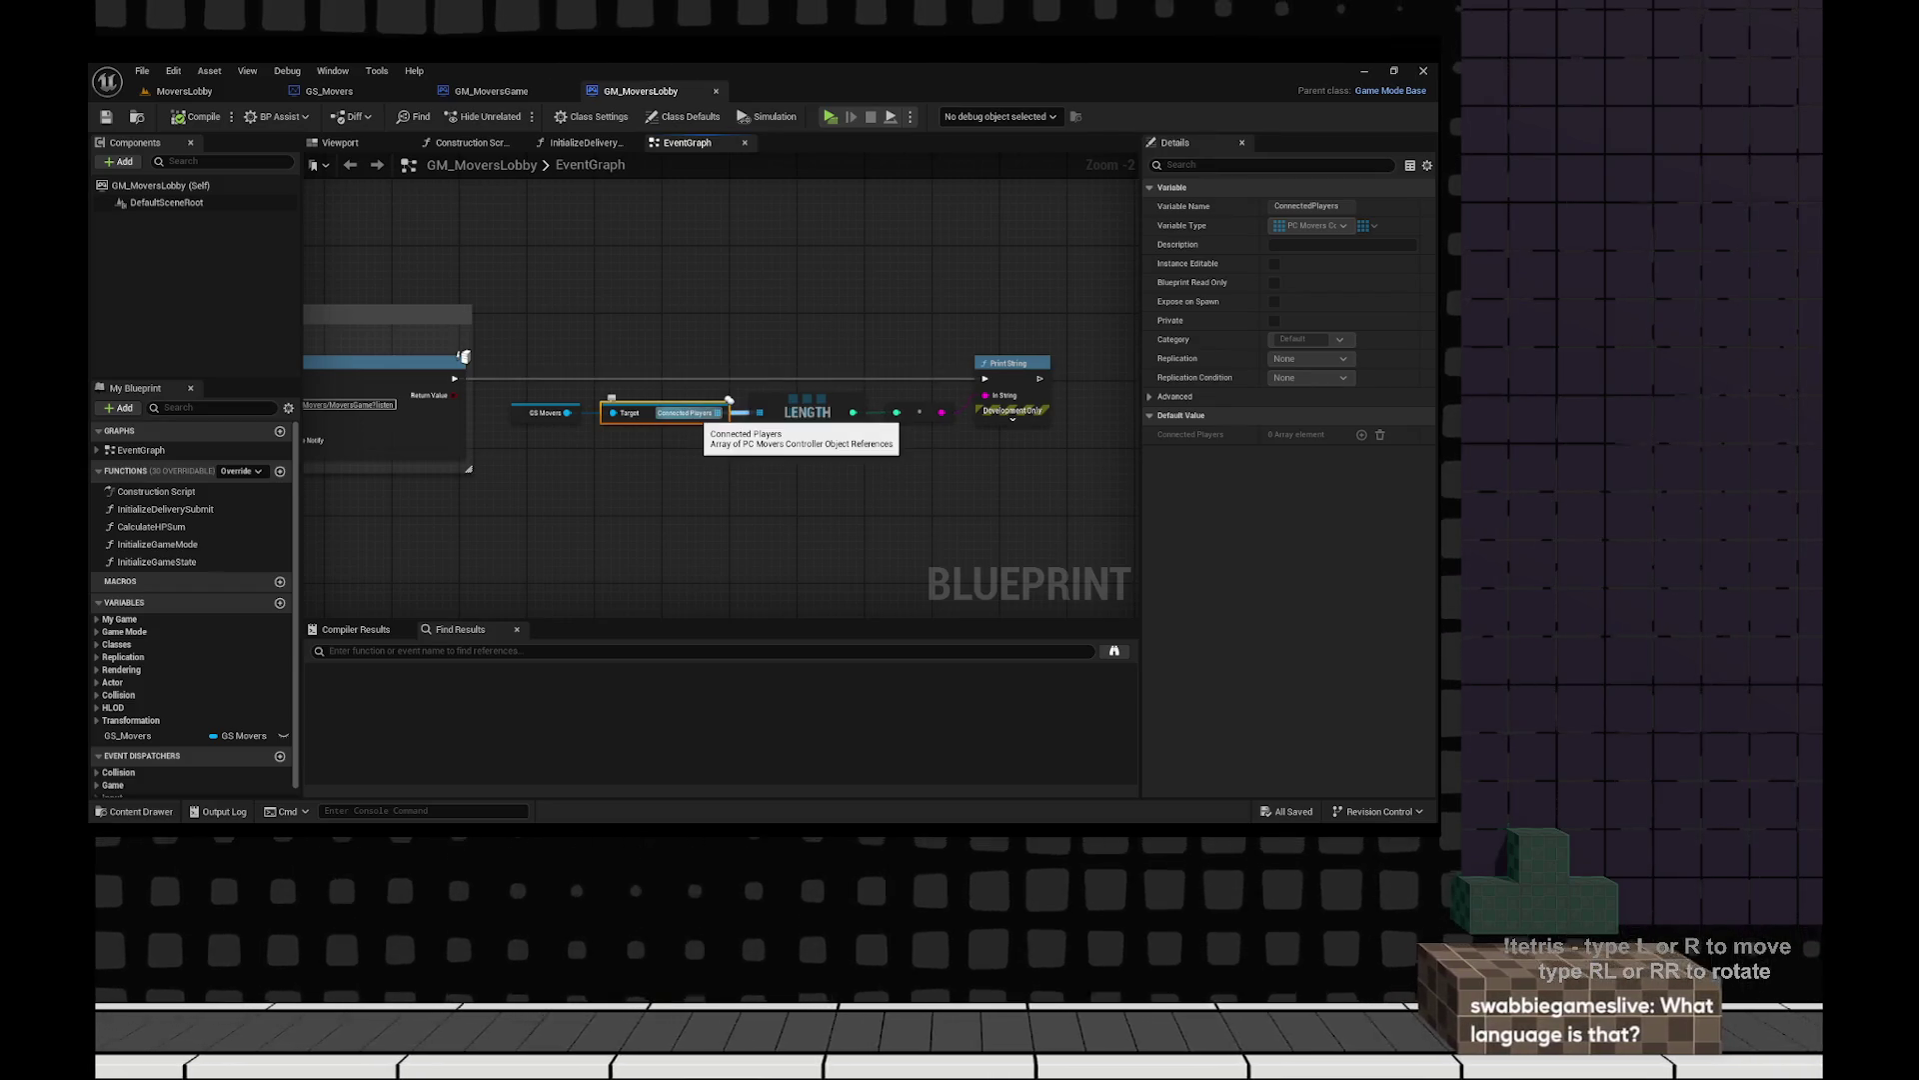
Review the Temporary Travel Server Travel and Print String nodes, then open GS_Movers.
{"action": "mouse_move", "coordinate": [729, 400]}
{"action": "left_mouse_down"}
{"action": "mouse_move", "coordinate": [1318, 600]}
{"action": "mouse_move", "coordinate": [1044, 541]}
{"action": "mouse_move", "coordinate": [1049, 695]}
{"action": "left_mouse_up"}
{"action": "mouse_move", "coordinate": [566, 621]}
{"action": "left_mouse_down"}
{"action": "mouse_move", "coordinate": [566, 791]}
{"action": "mouse_move", "coordinate": [566, 395]}
{"action": "mouse_move", "coordinate": [451, 305]}
{"action": "mouse_move", "coordinate": [690, 560]}
{"action": "mouse_move", "coordinate": [797, 608]}
{"action": "mouse_move", "coordinate": [697, 567]}
{"action": "mouse_move", "coordinate": [716, 791]}
{"action": "mouse_move", "coordinate": [639, 649]}
{"action": "mouse_move", "coordinate": [642, 544]}
{"action": "mouse_move", "coordinate": [1069, 465]}
{"action": "mouse_move", "coordinate": [732, 461]}
{"action": "left_mouse_up"}
{"action": "mouse_move", "coordinate": [857, 420]}
{"action": "left_mouse_down"}
{"action": "mouse_move", "coordinate": [613, 257]}
{"action": "mouse_move", "coordinate": [896, 407]}
{"action": "left_mouse_up"}
{"action": "mouse_move", "coordinate": [713, 433]}
{"action": "left_mouse_down"}
{"action": "mouse_move", "coordinate": [647, 362]}
{"action": "mouse_move", "coordinate": [1087, 380]}
{"action": "left_mouse_up"}
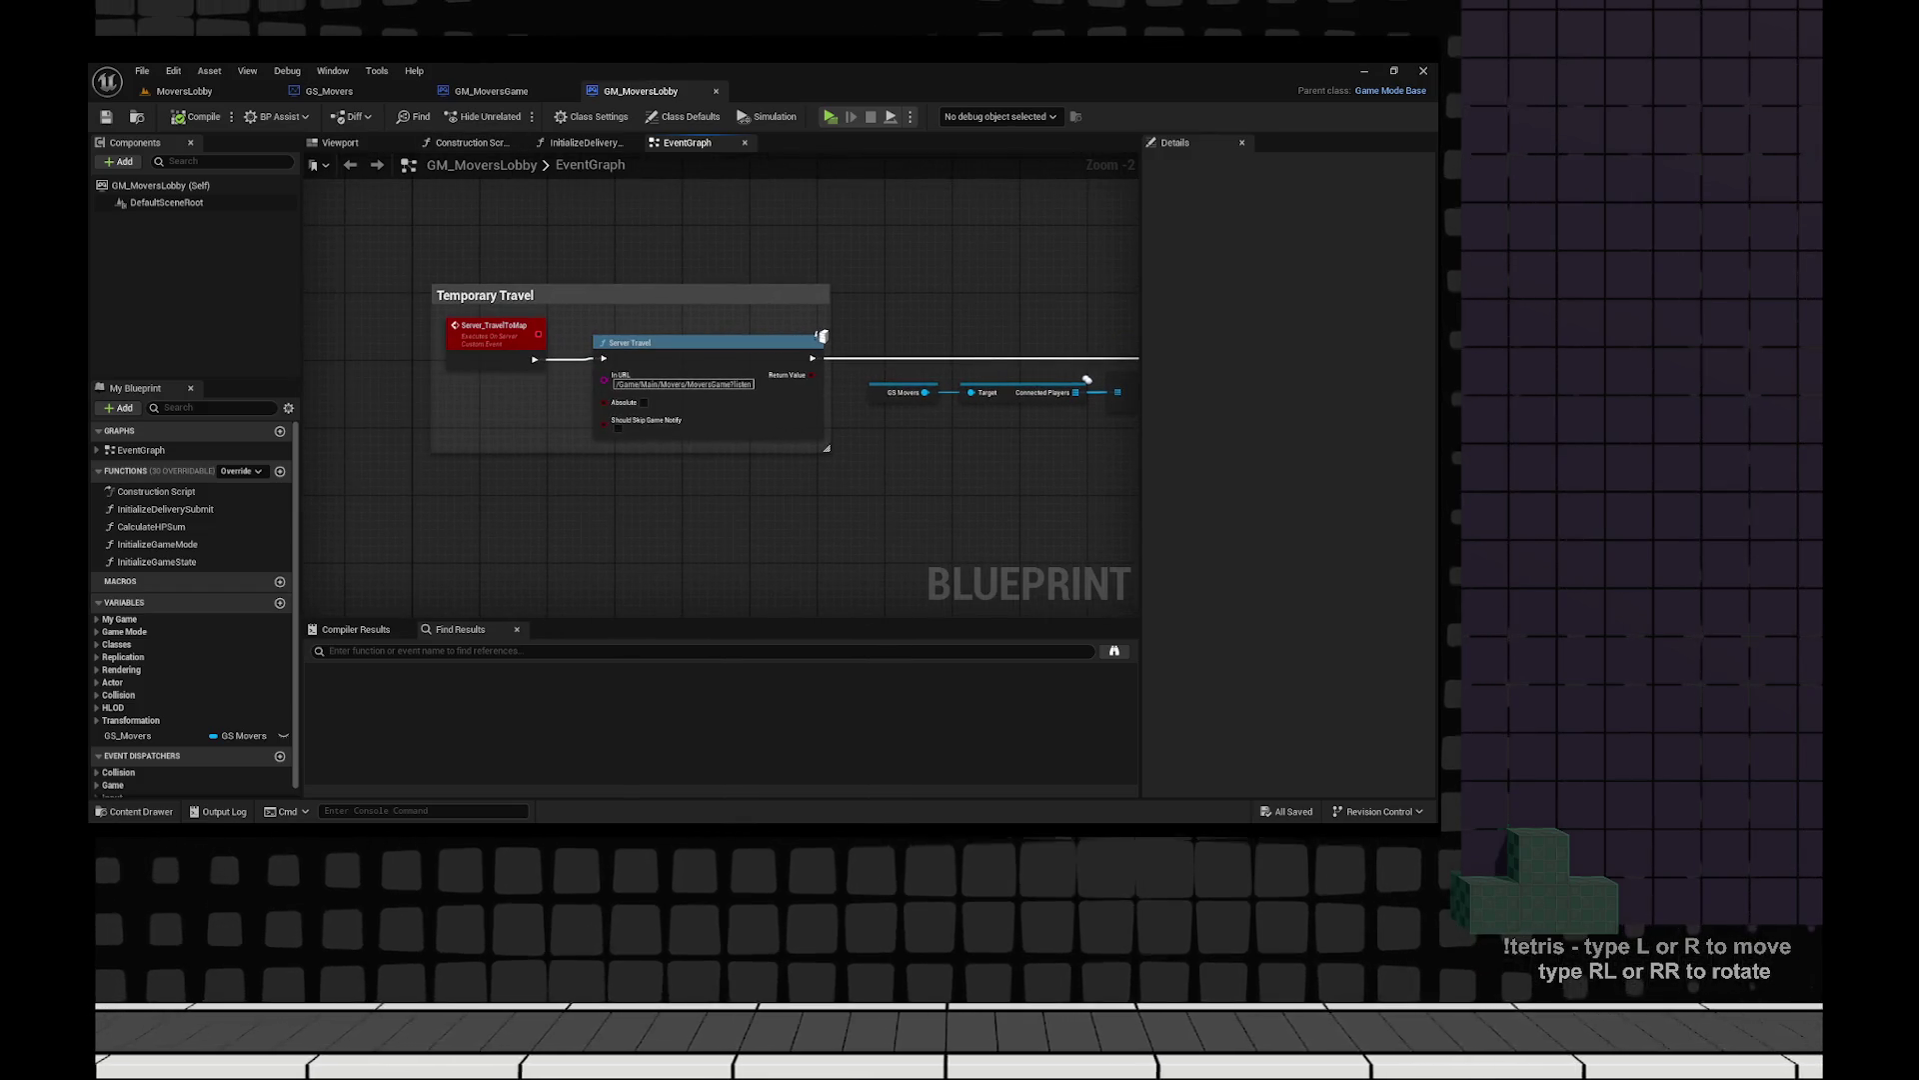
{"action": "double_click", "coordinate": [1087, 381]}
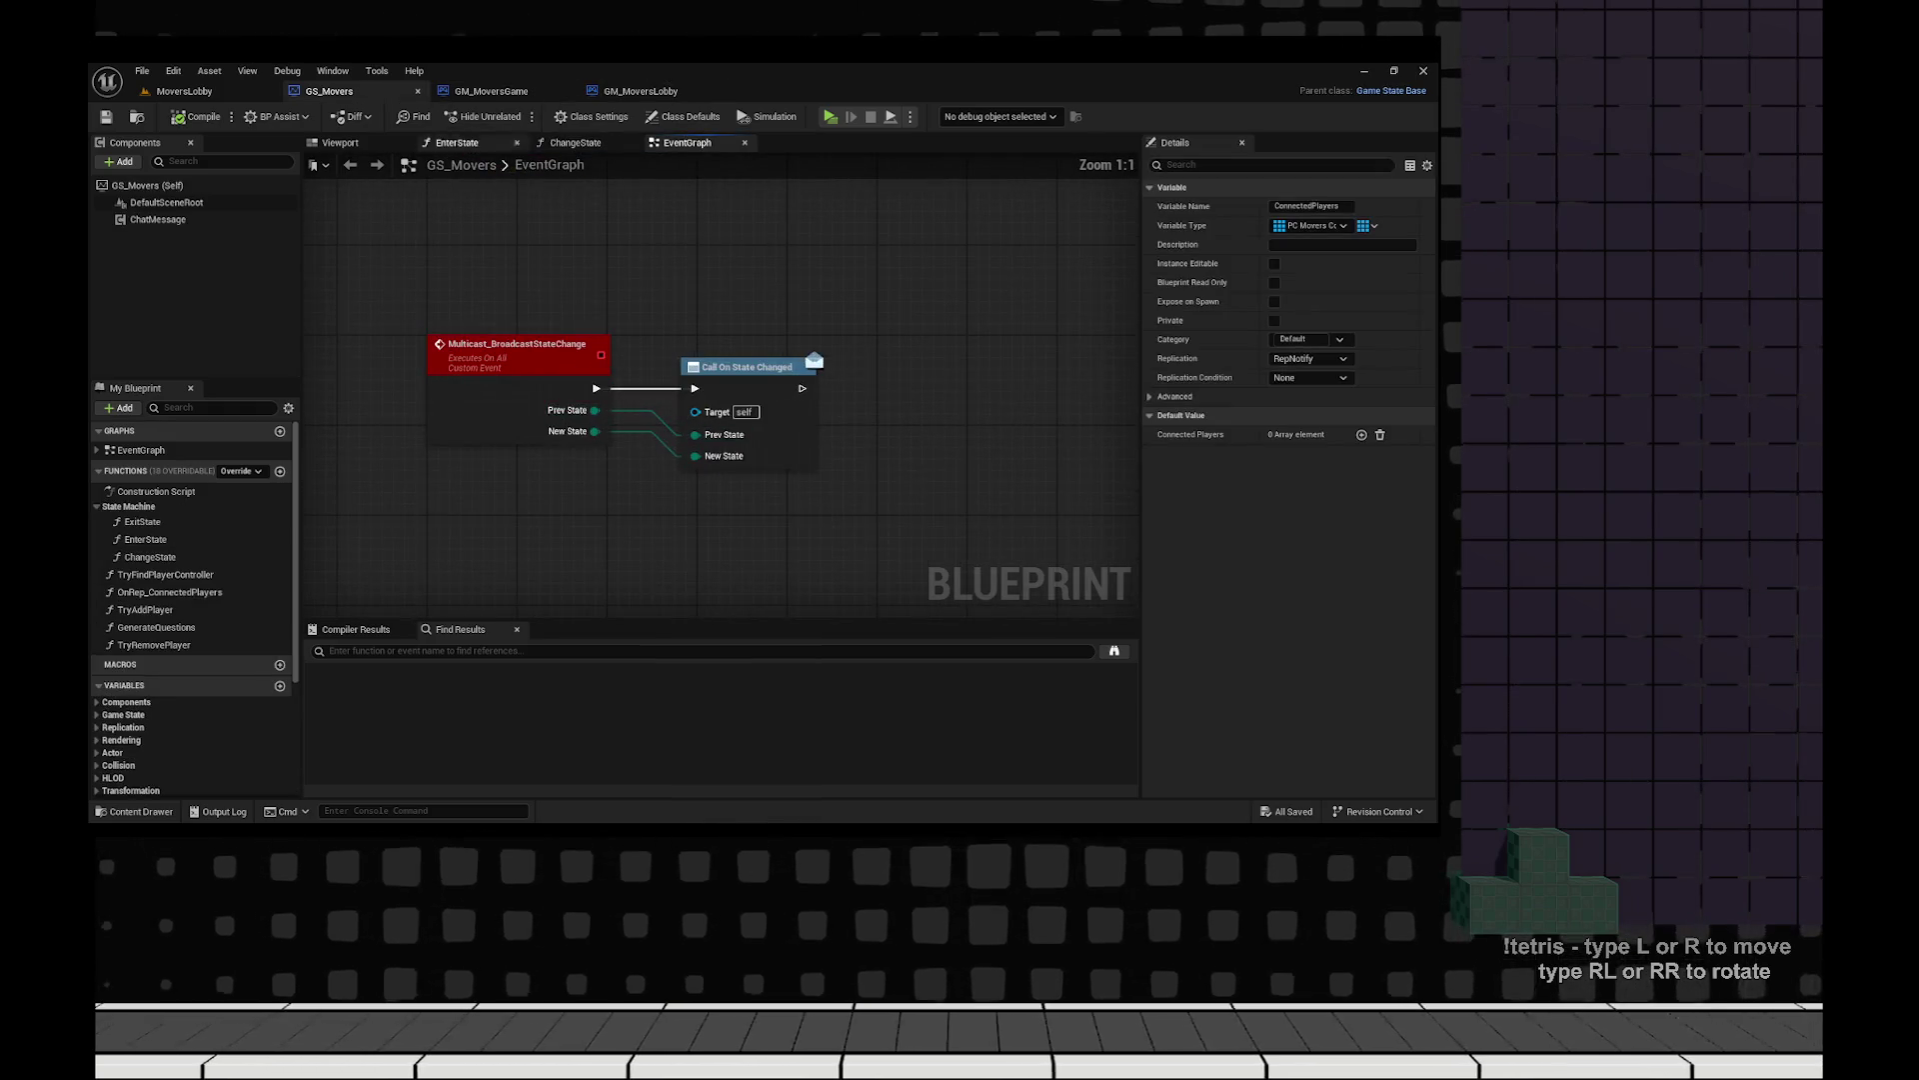
Open the GI_MoversInstance blueprint and collapse its Advanced Friends Interface variables.
{"action": "key", "text": "ctrl+space"}
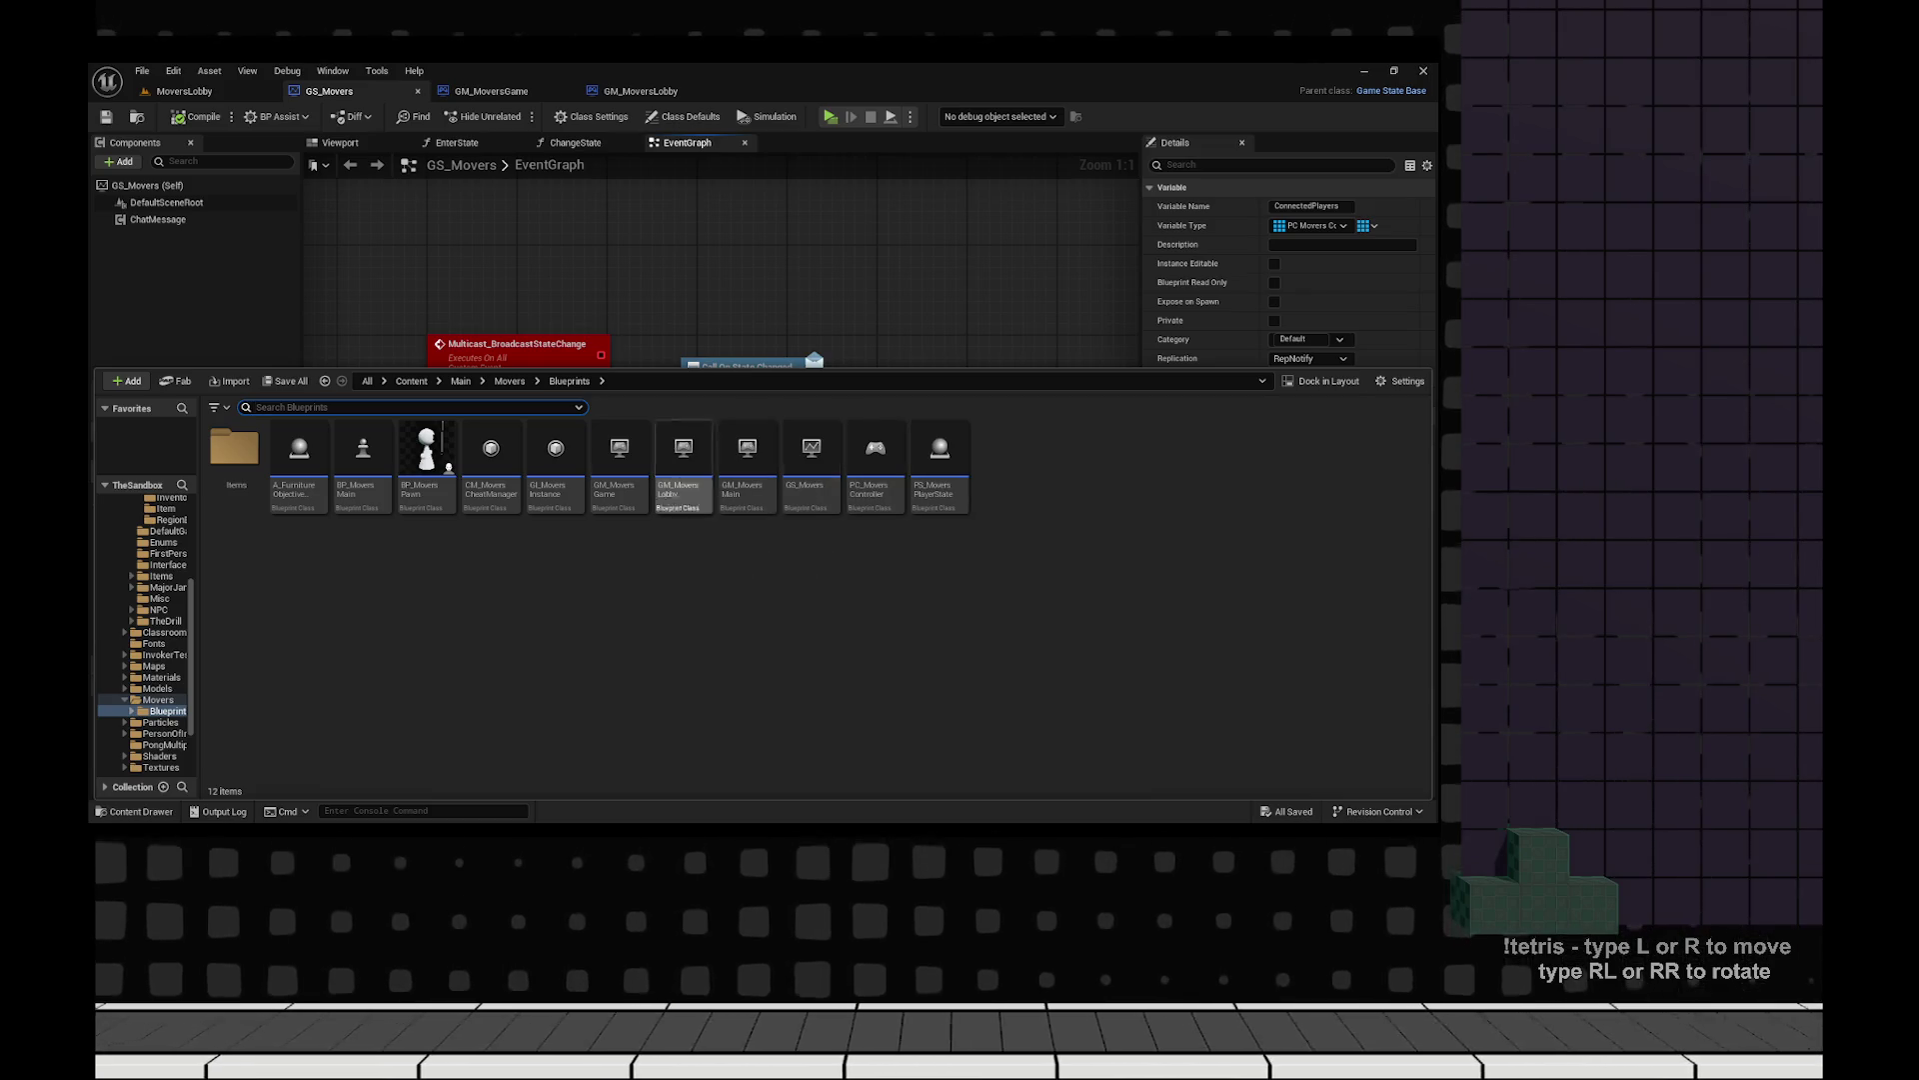
{"action": "left_click", "coordinate": [556, 468]}
{"action": "double_click", "coordinate": [556, 468]}
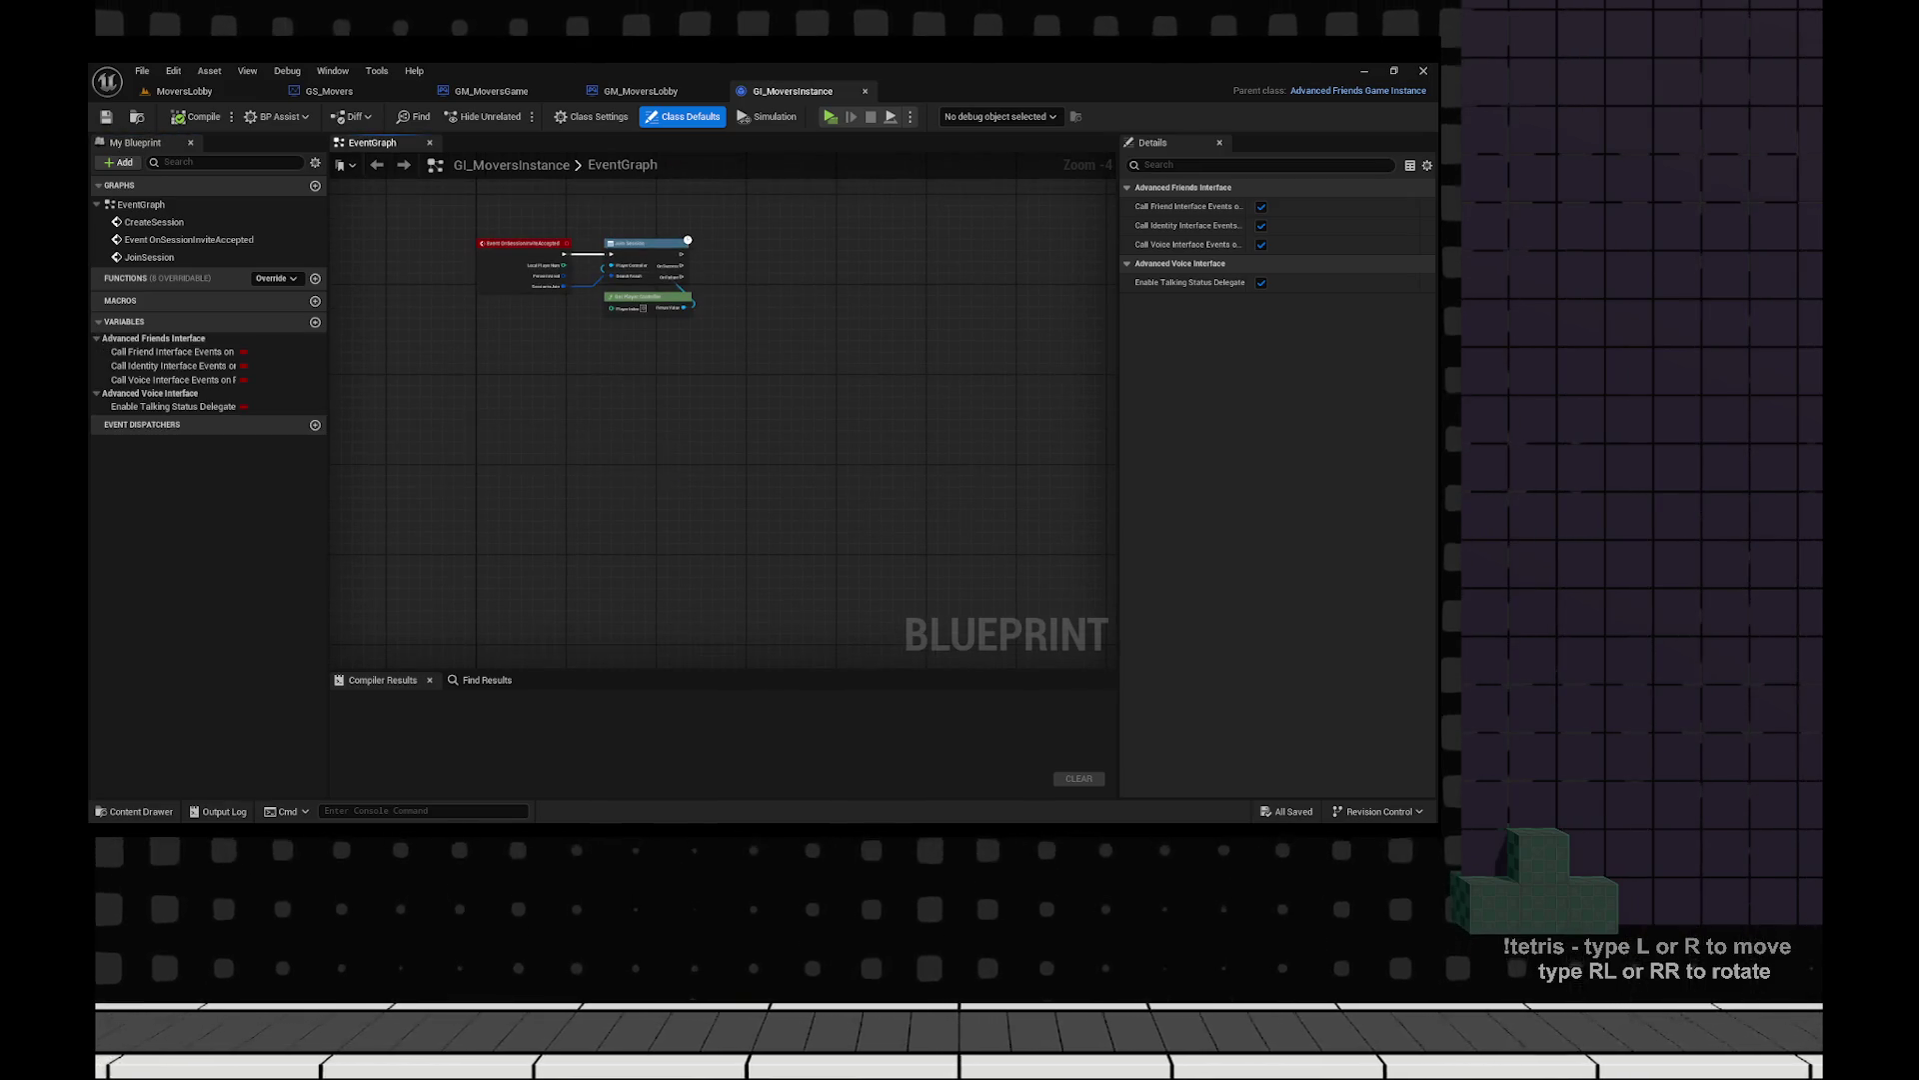
{"action": "scroll", "coordinate": [617, 325], "scroll_direction": "up", "scroll_amount": 1}
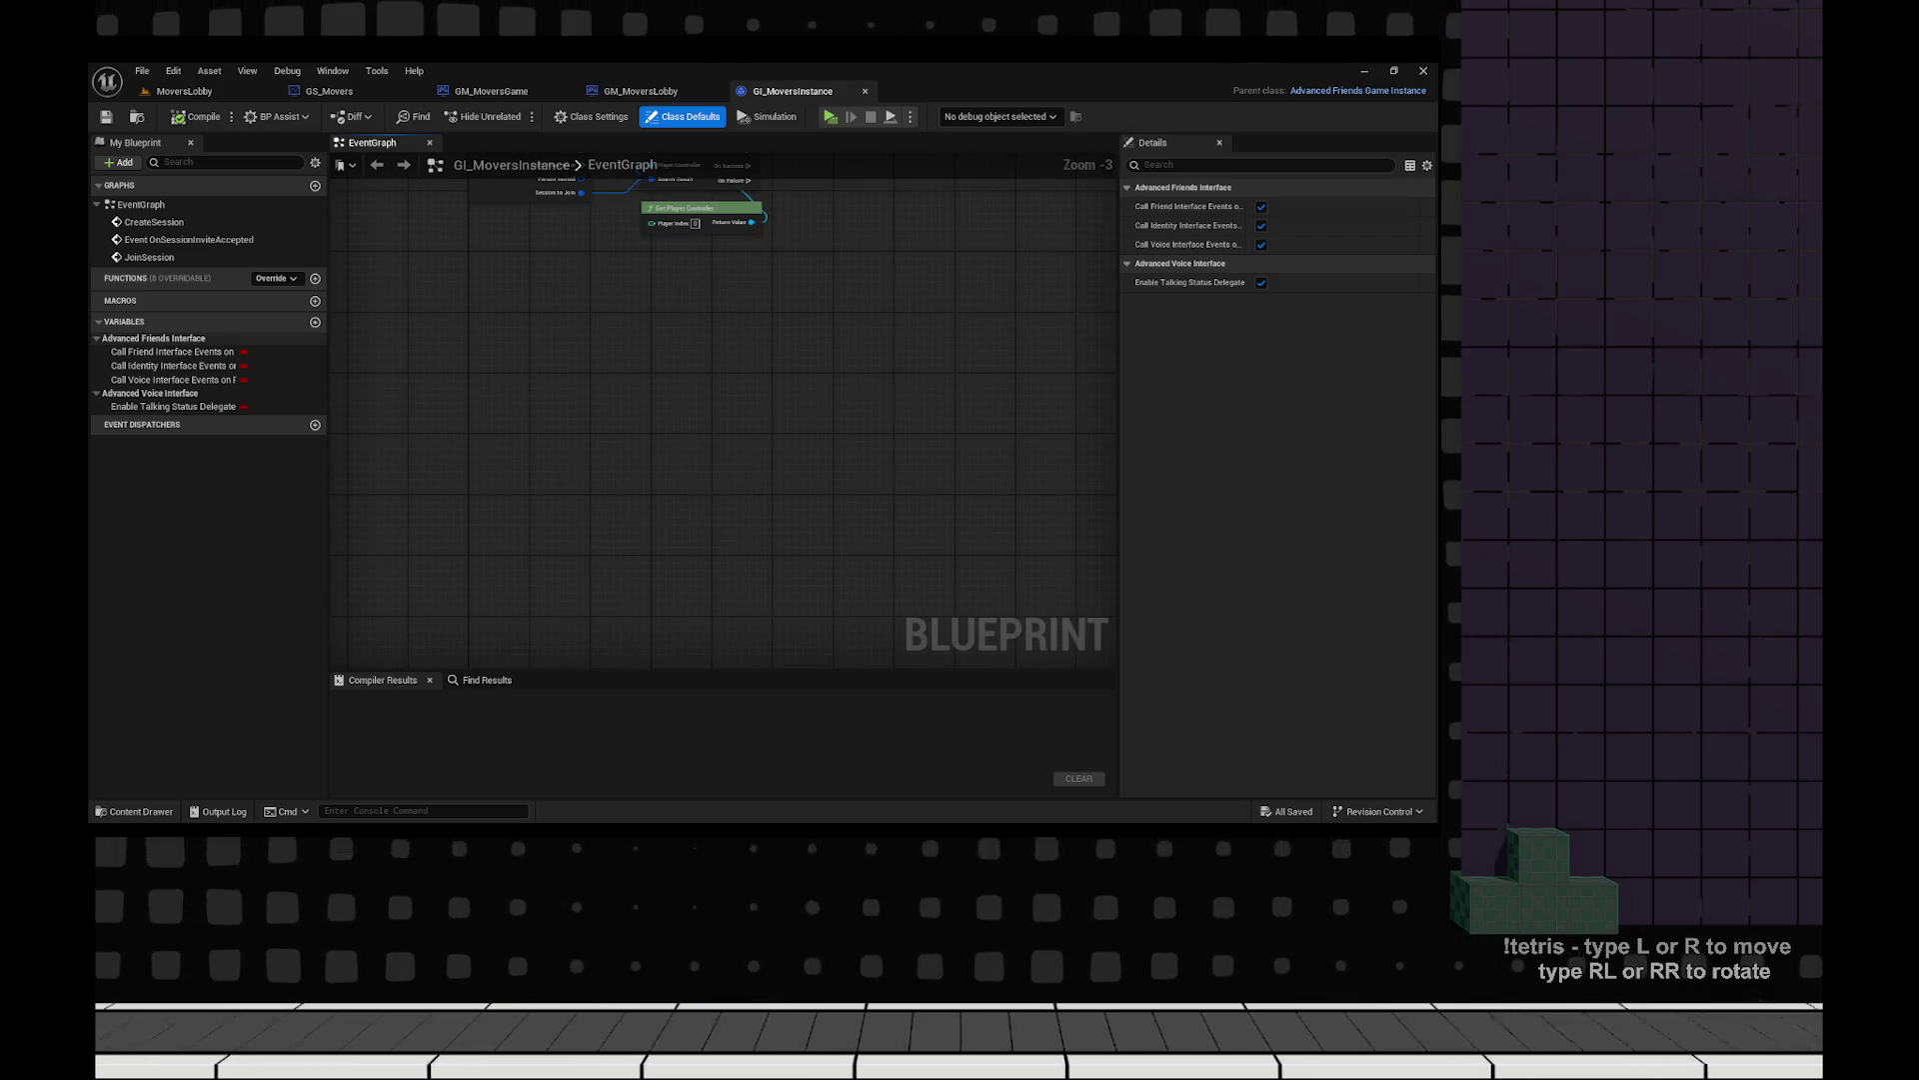
{"action": "left_click", "coordinate": [152, 337]}
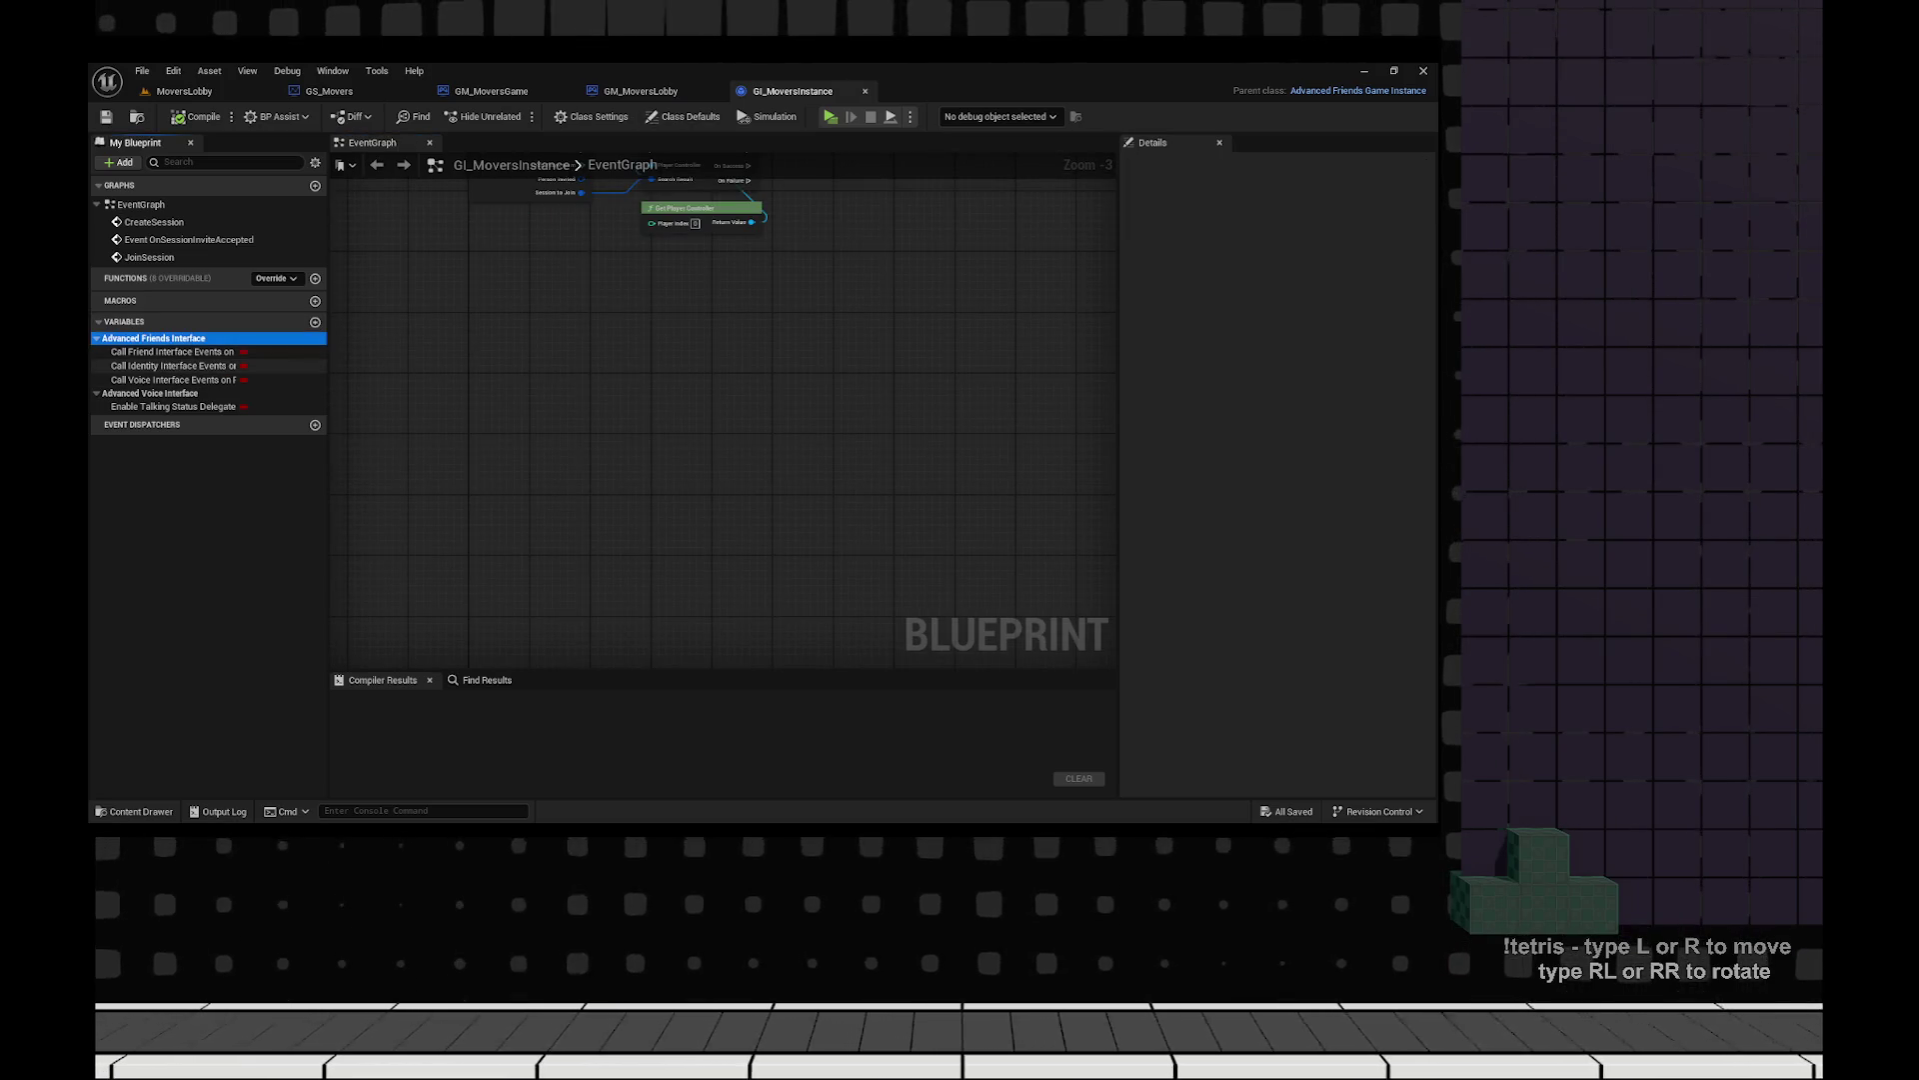
{"action": "left_click", "coordinate": [97, 393]}
{"action": "key", "text": "Left"}
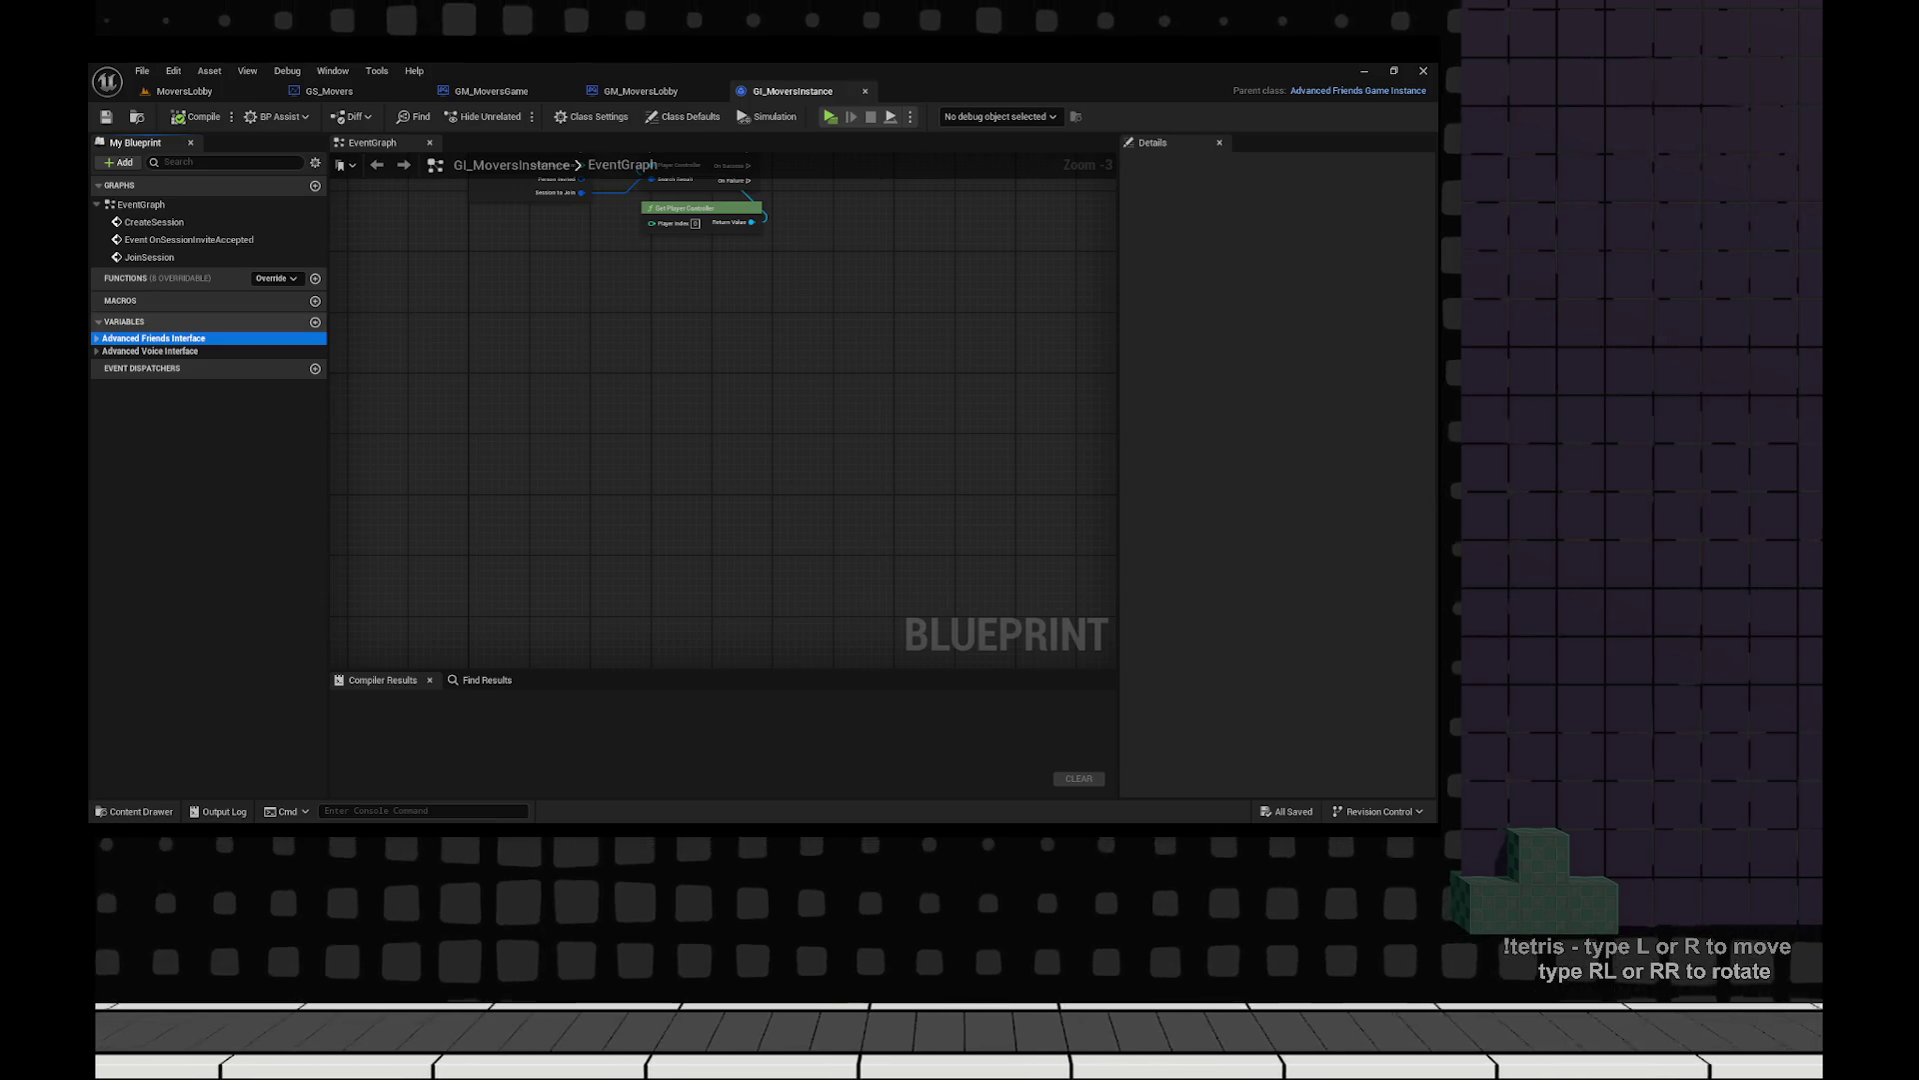
Delete the unused NewVar variable, then compile and save GI_MoversInstance.
{"action": "left_click", "coordinate": [315, 322]}
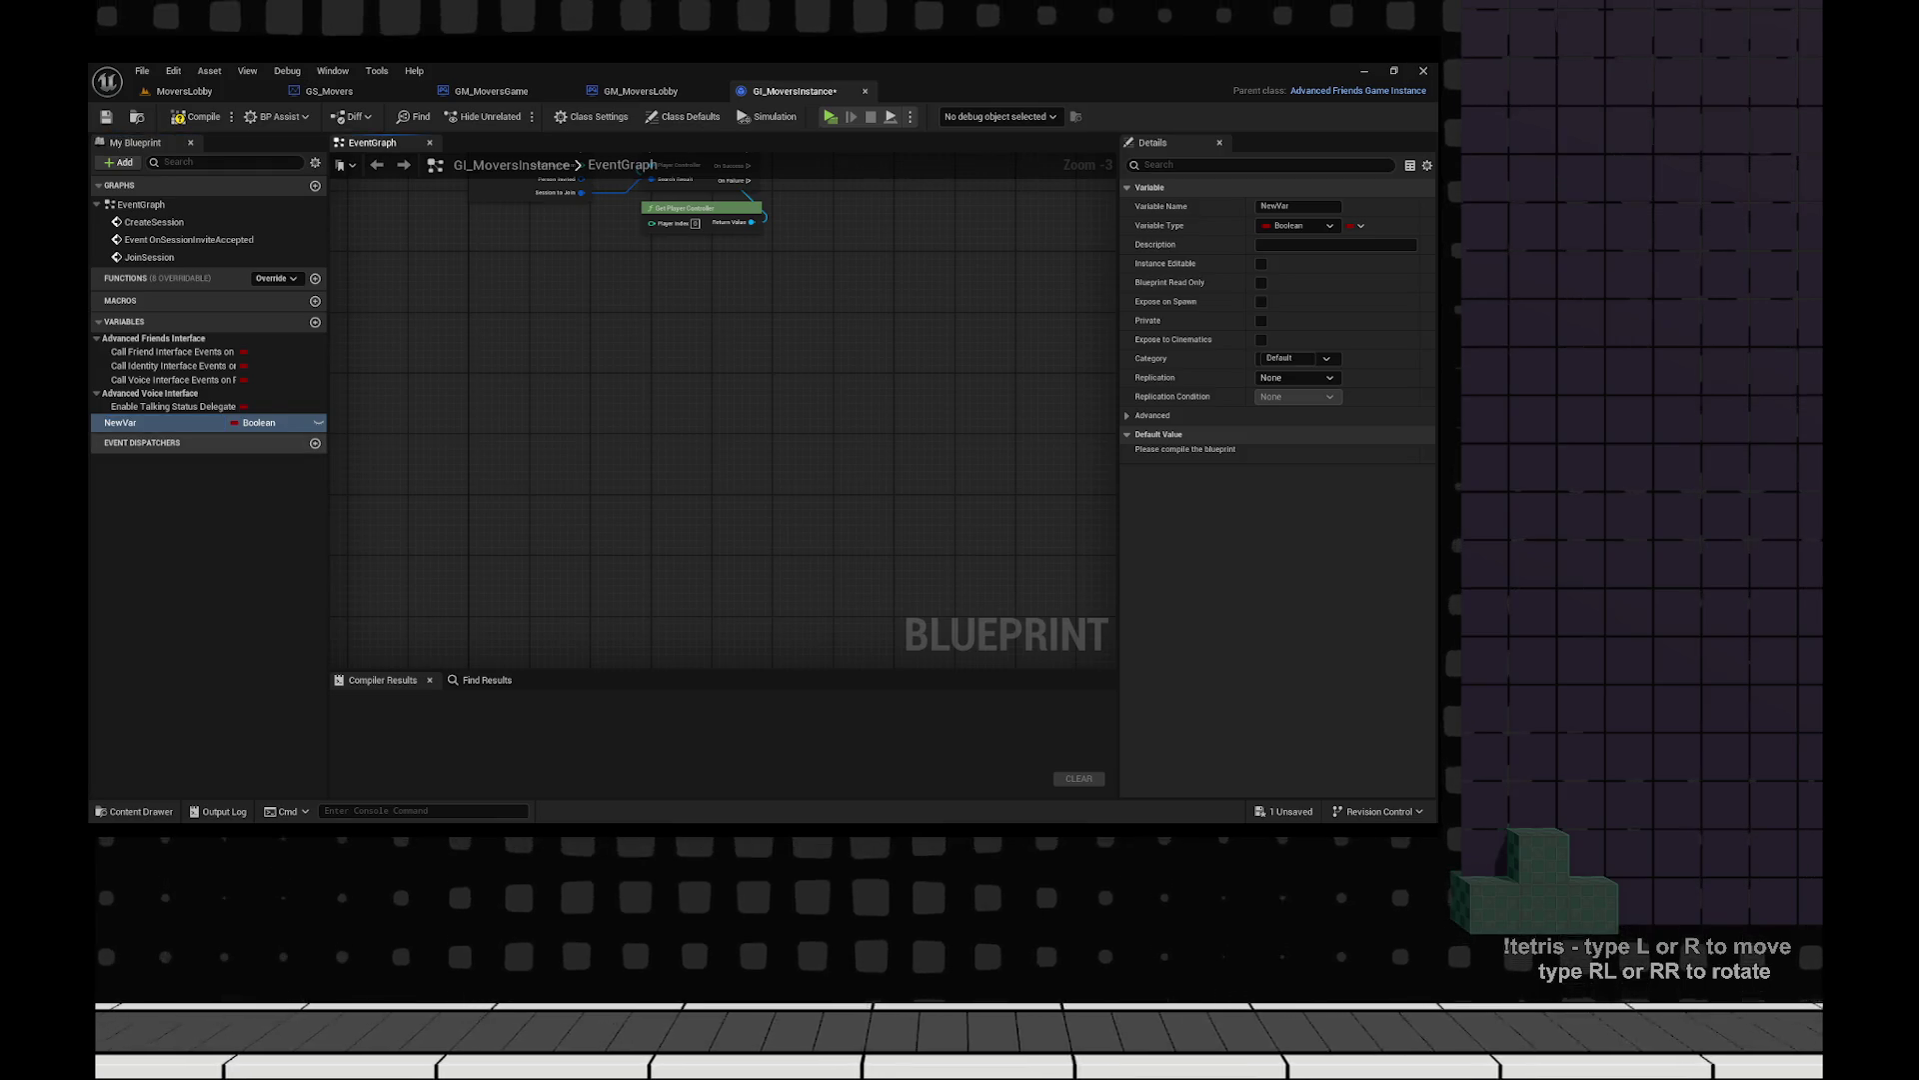
{"action": "key", "text": "Return"}
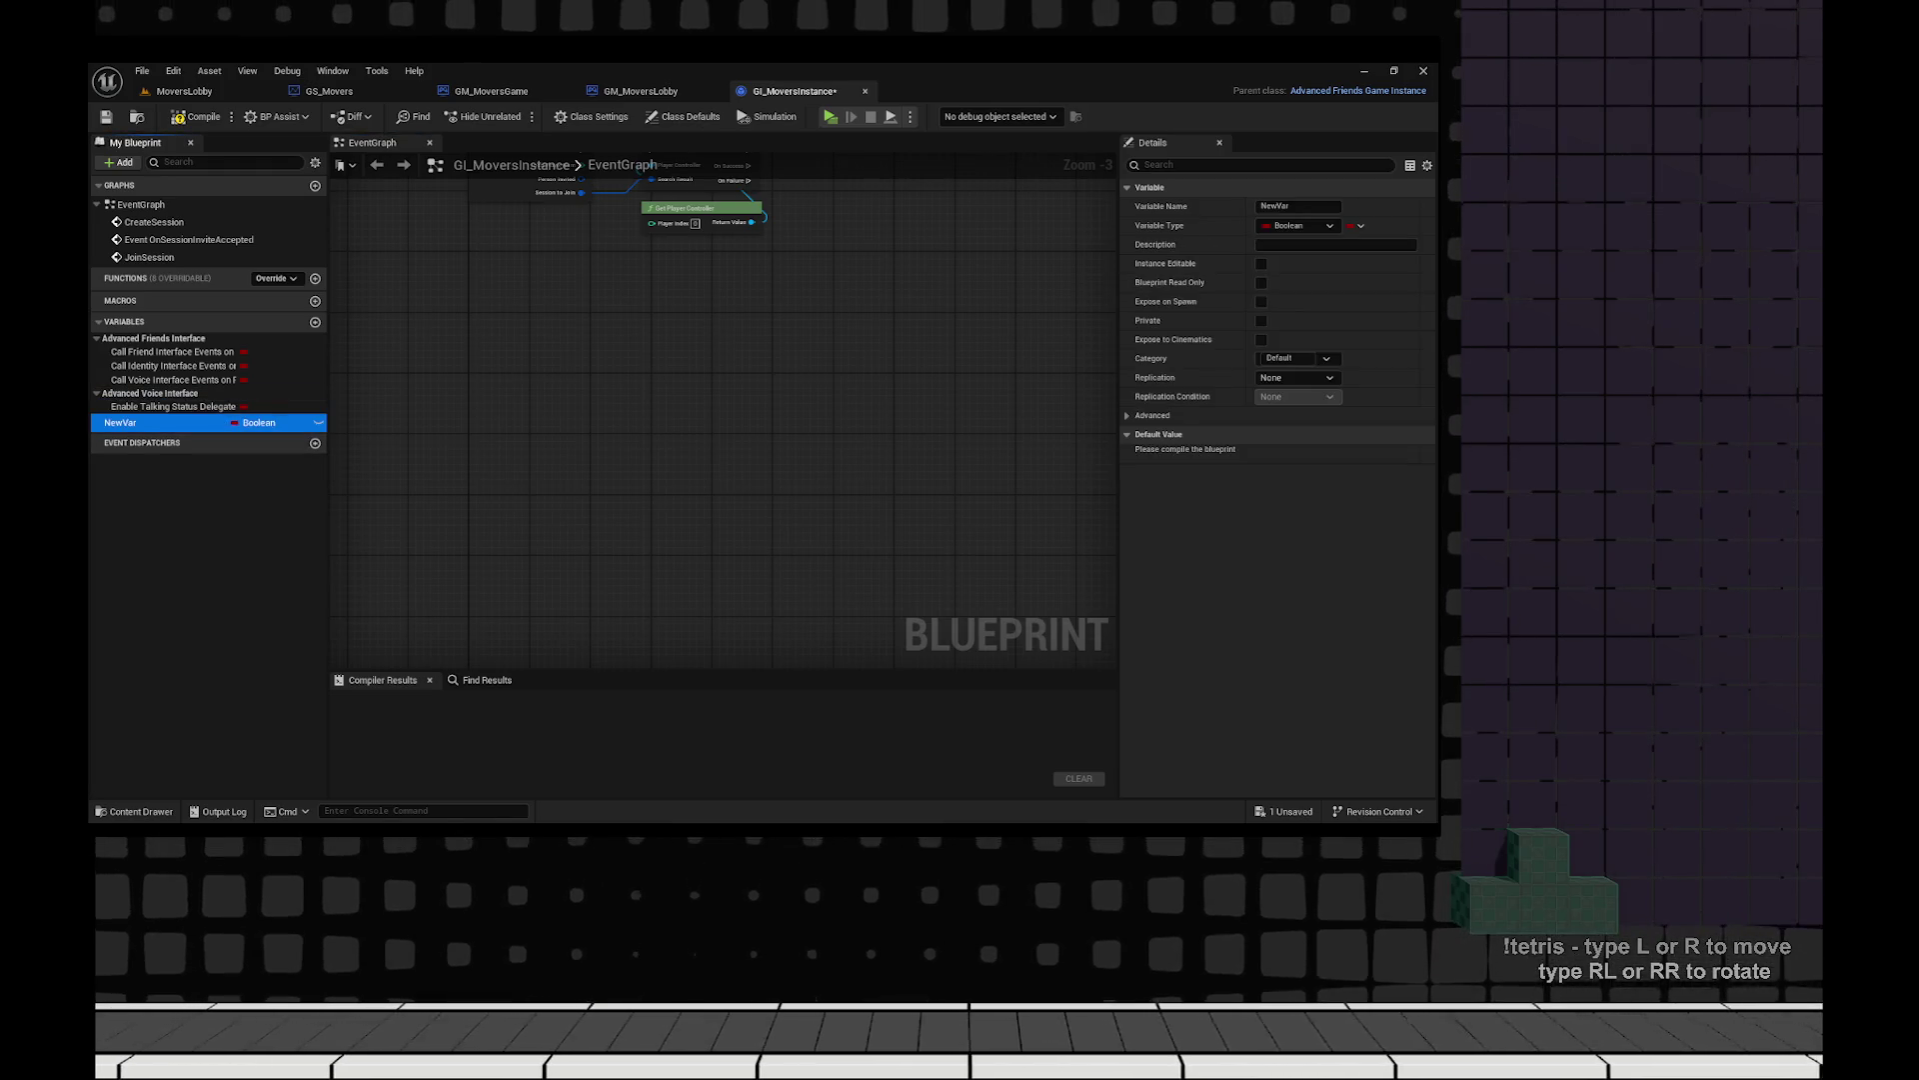
{"action": "key", "text": "Delete"}
{"action": "key", "text": "F7"}
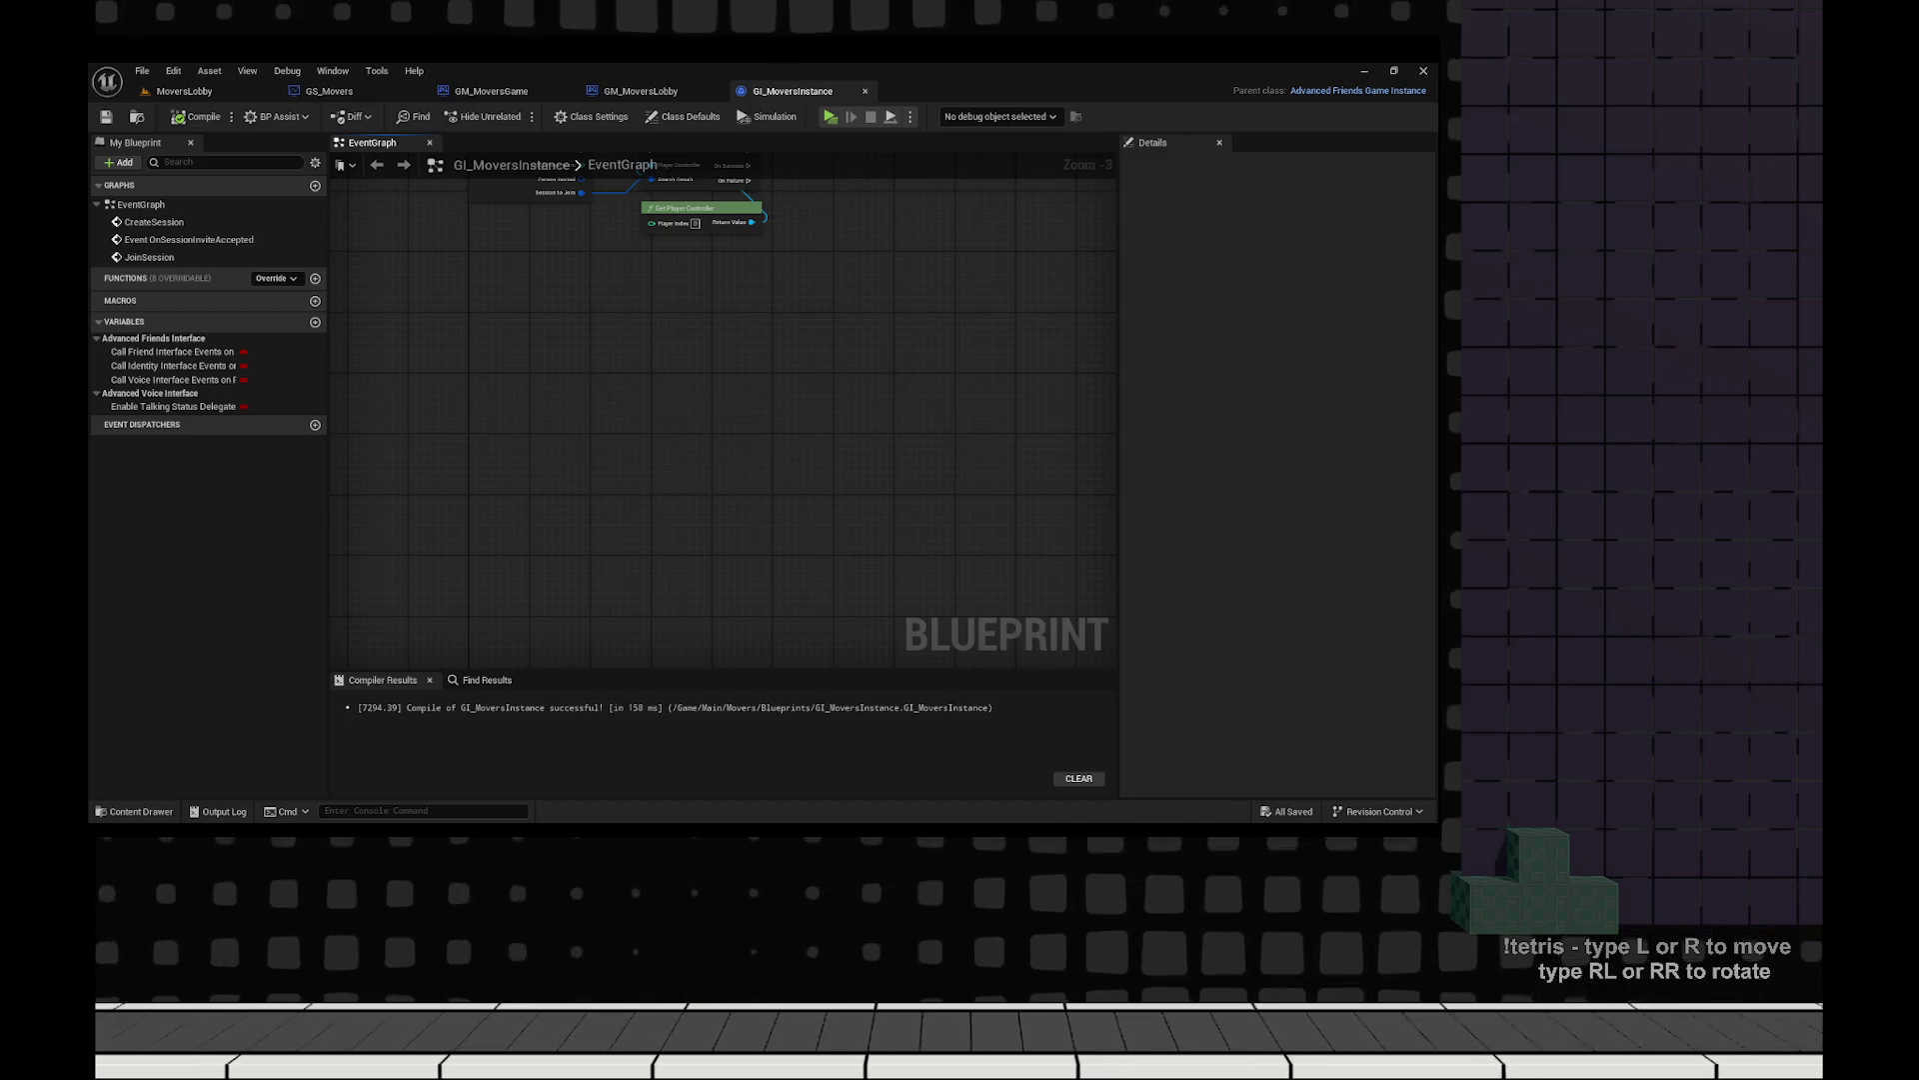
{"action": "key", "text": "ctrl+space"}
{"action": "key", "text": "ctrl+space"}
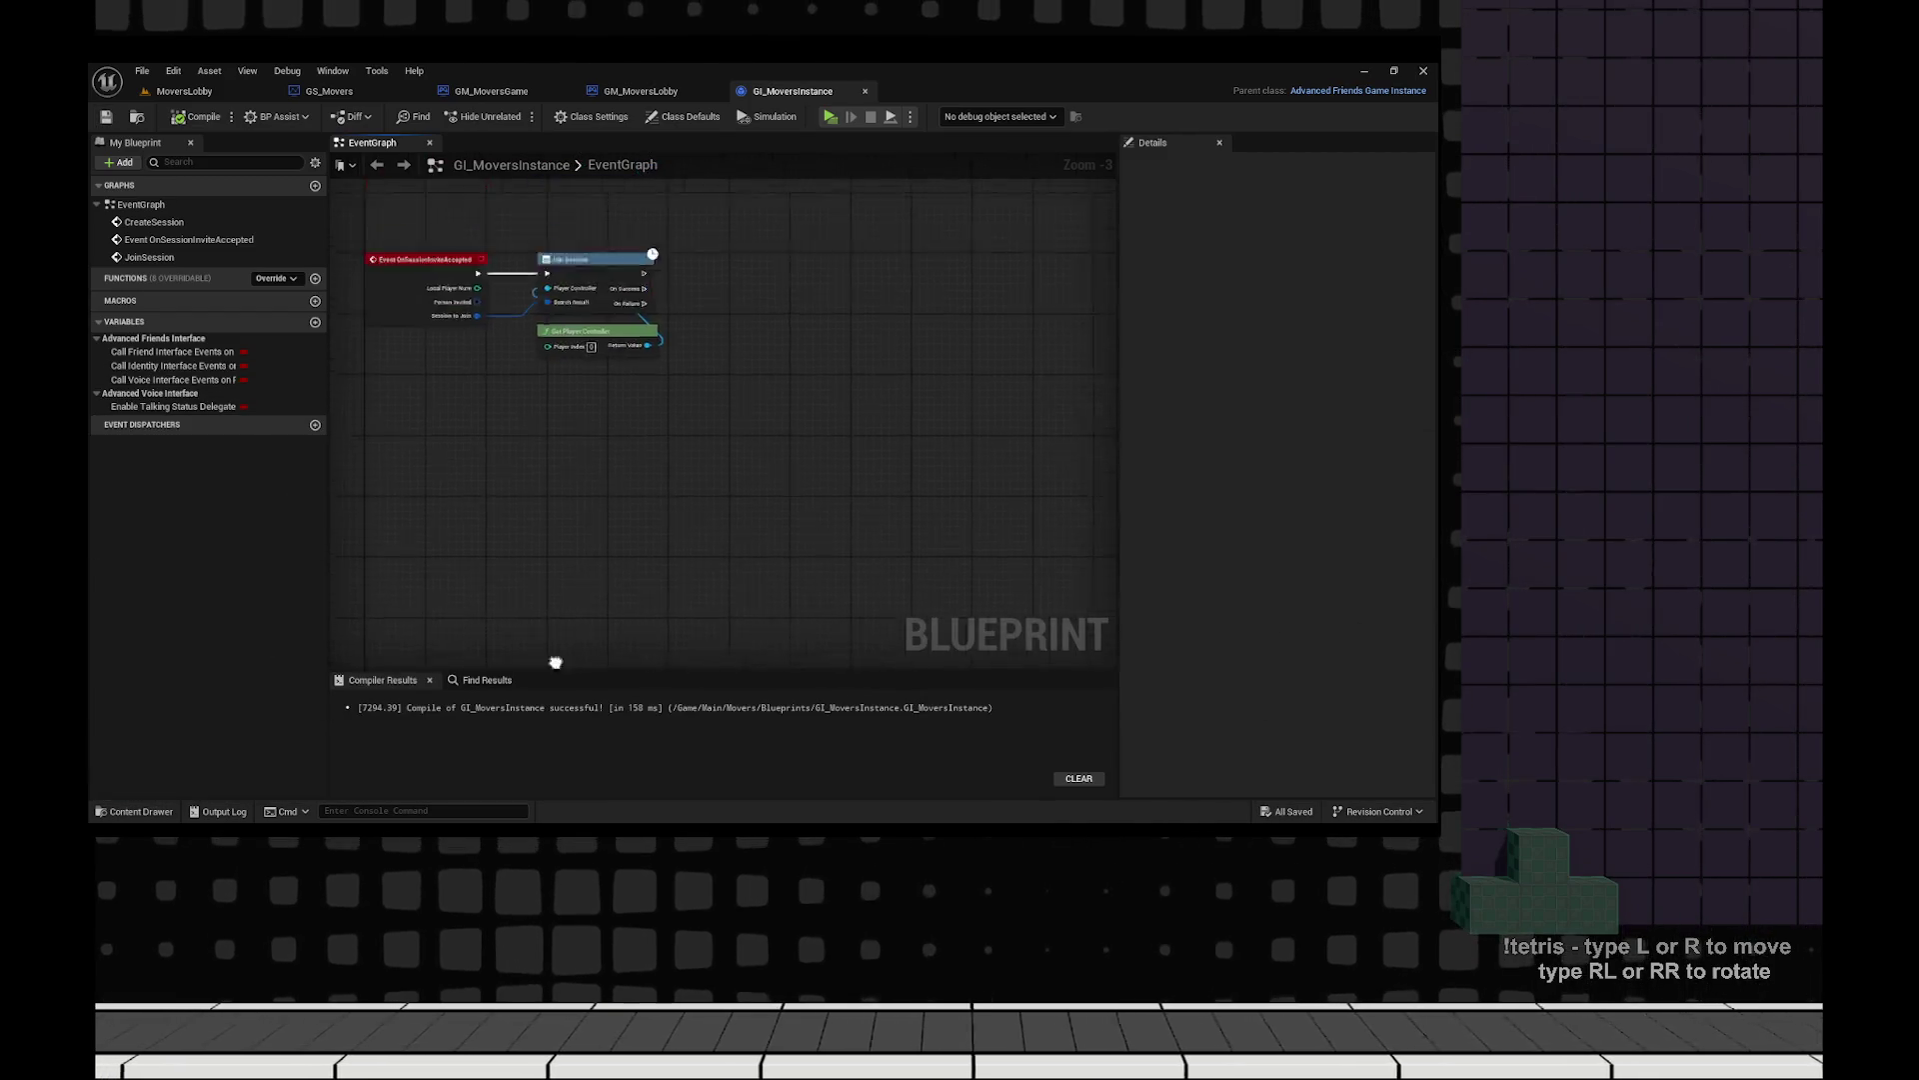
Add a new Boolean variable with its name cleared, then switch to the GM_MoversGame event graph.
{"action": "left_click_drag", "start_coordinate": [708, 427], "coordinate": [754, 285]}
{"action": "scroll", "coordinate": [753, 285], "scroll_direction": "up", "scroll_amount": 2}
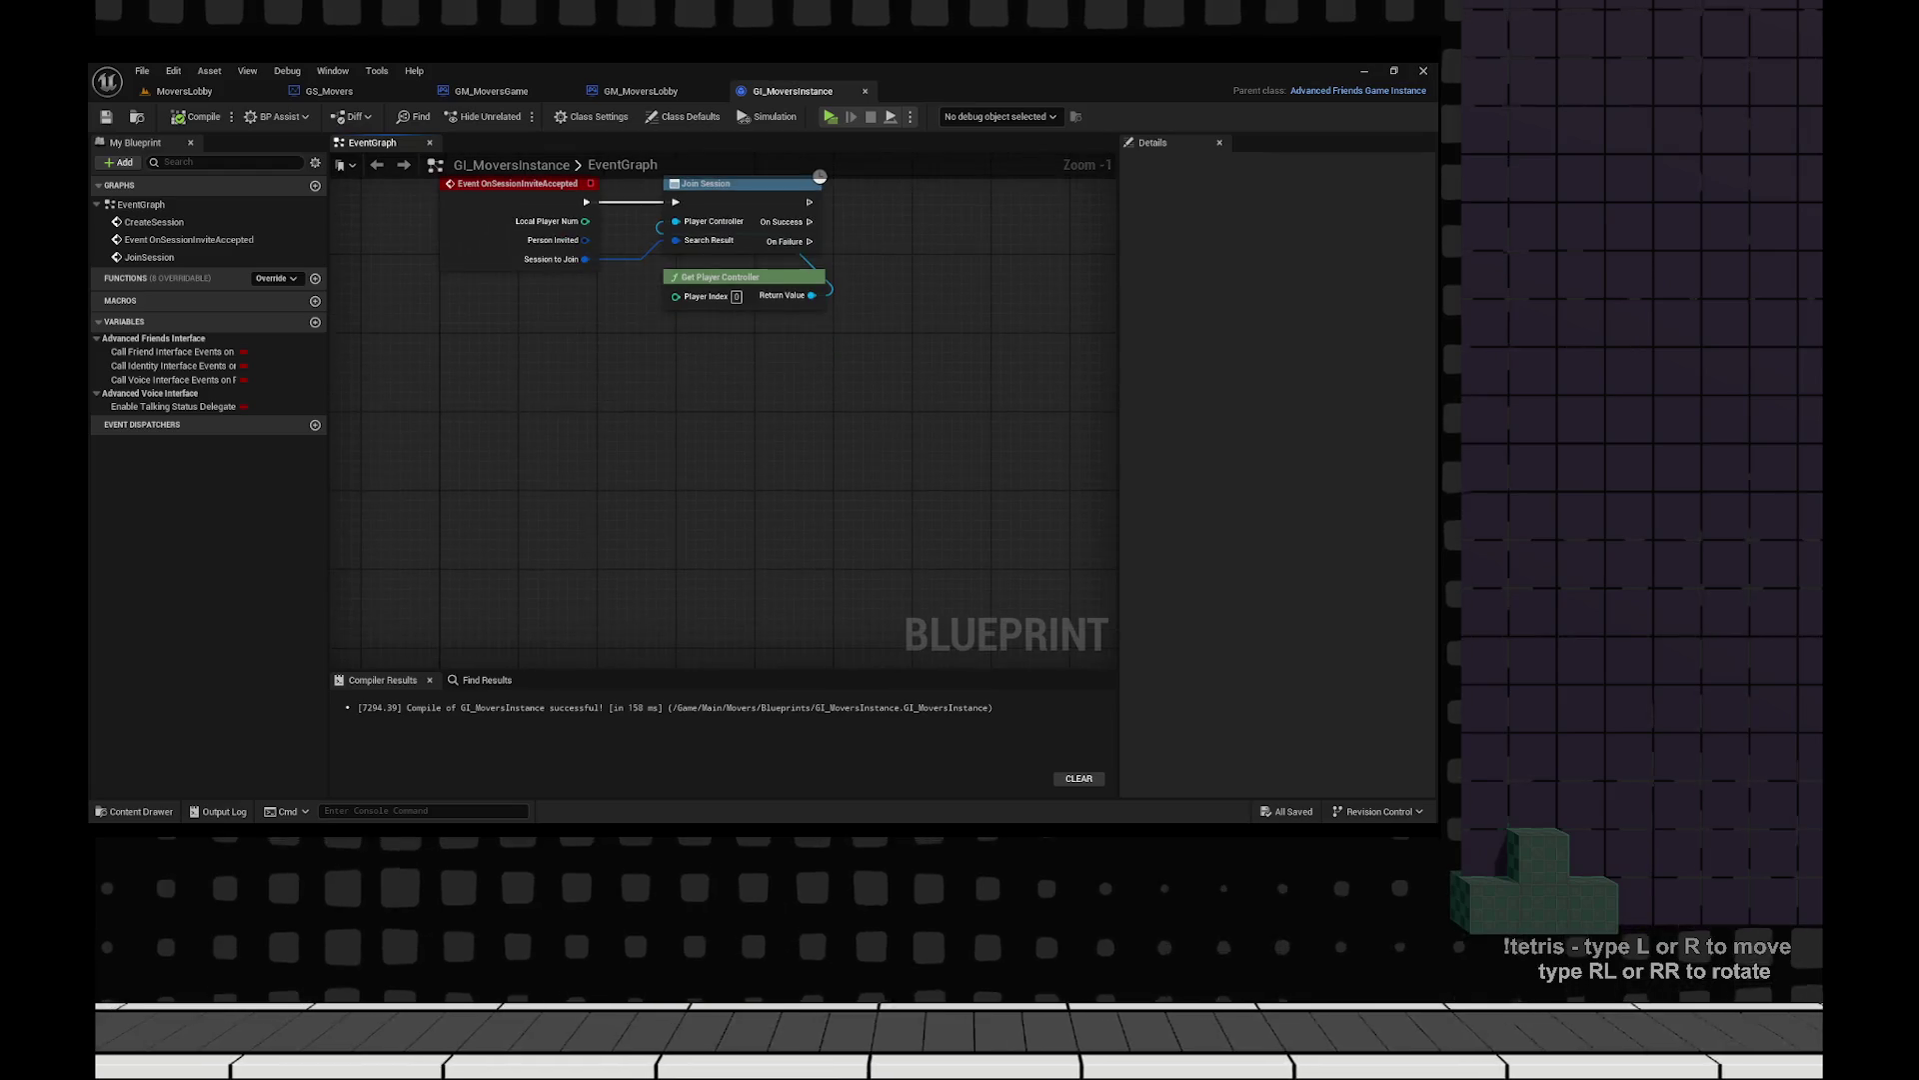
{"action": "key", "text": "ctrl+space"}
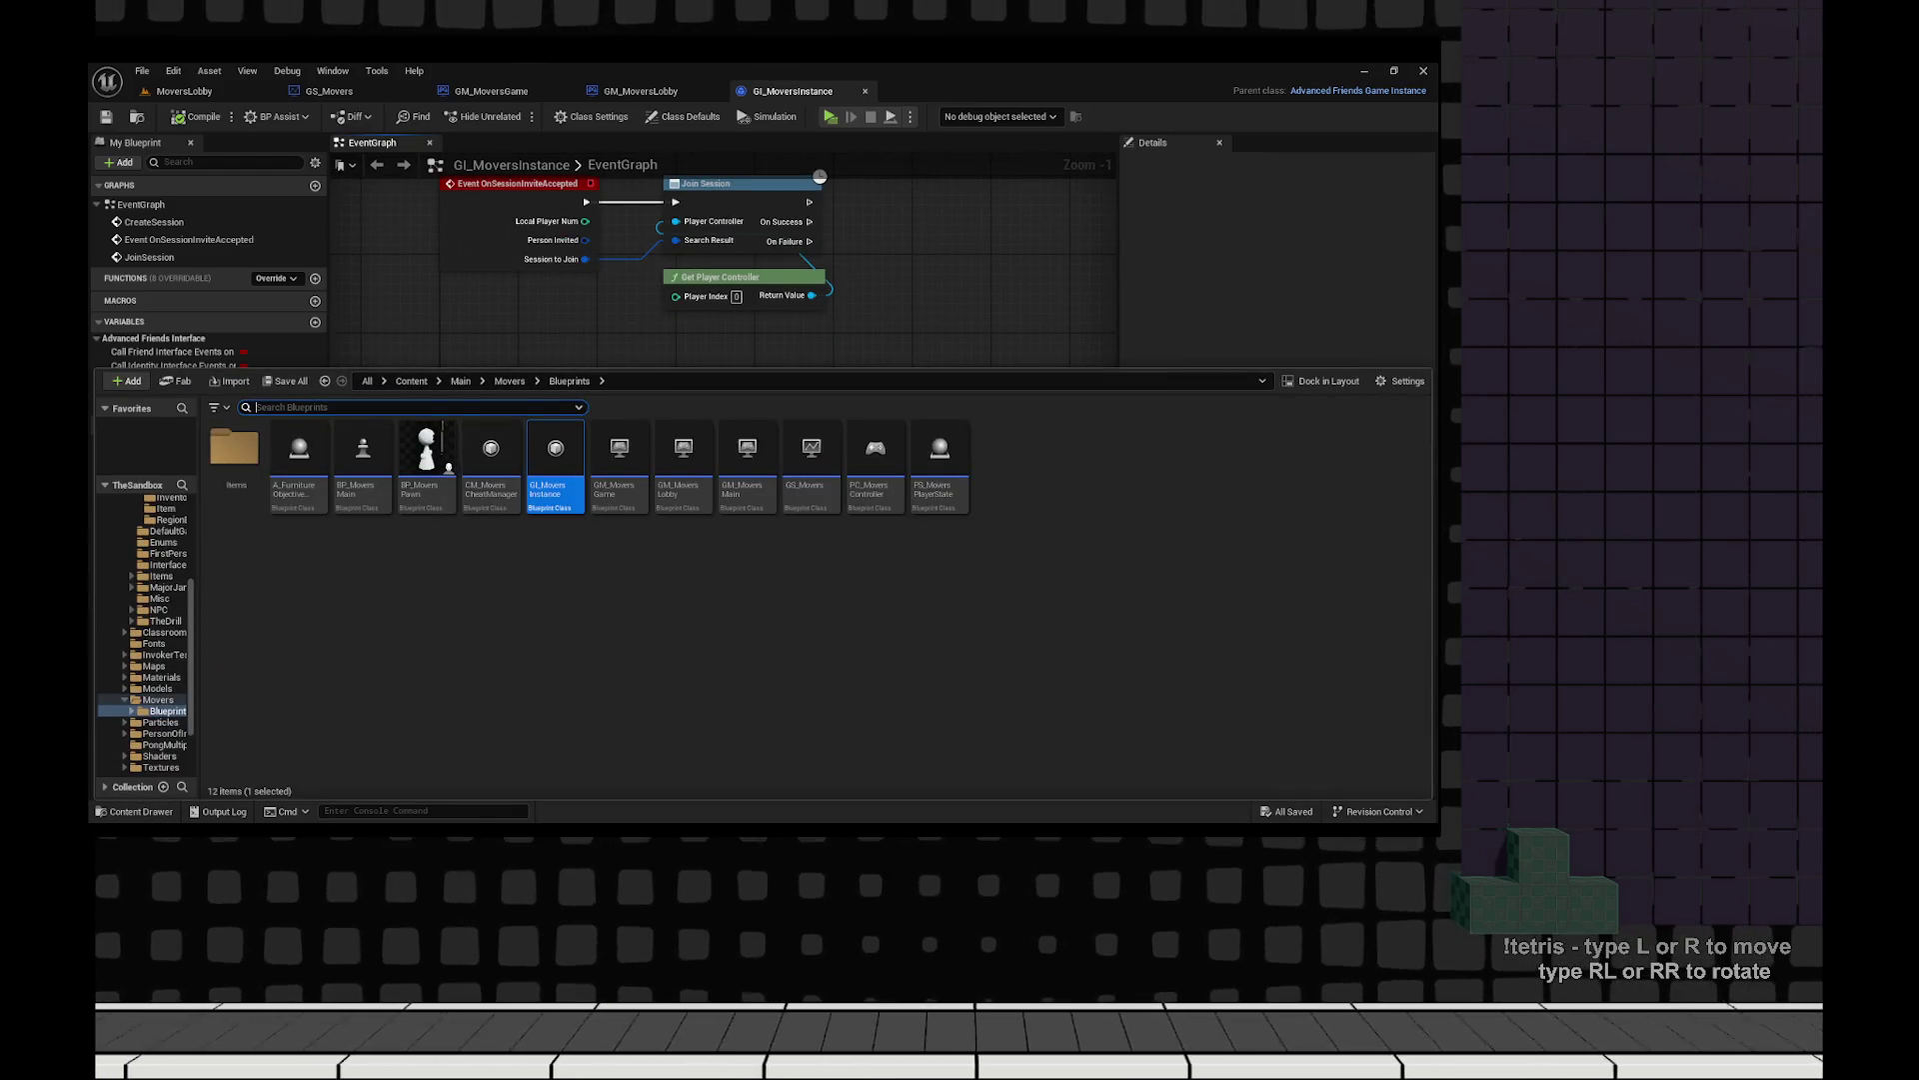
{"action": "key", "text": "ctrl+space"}
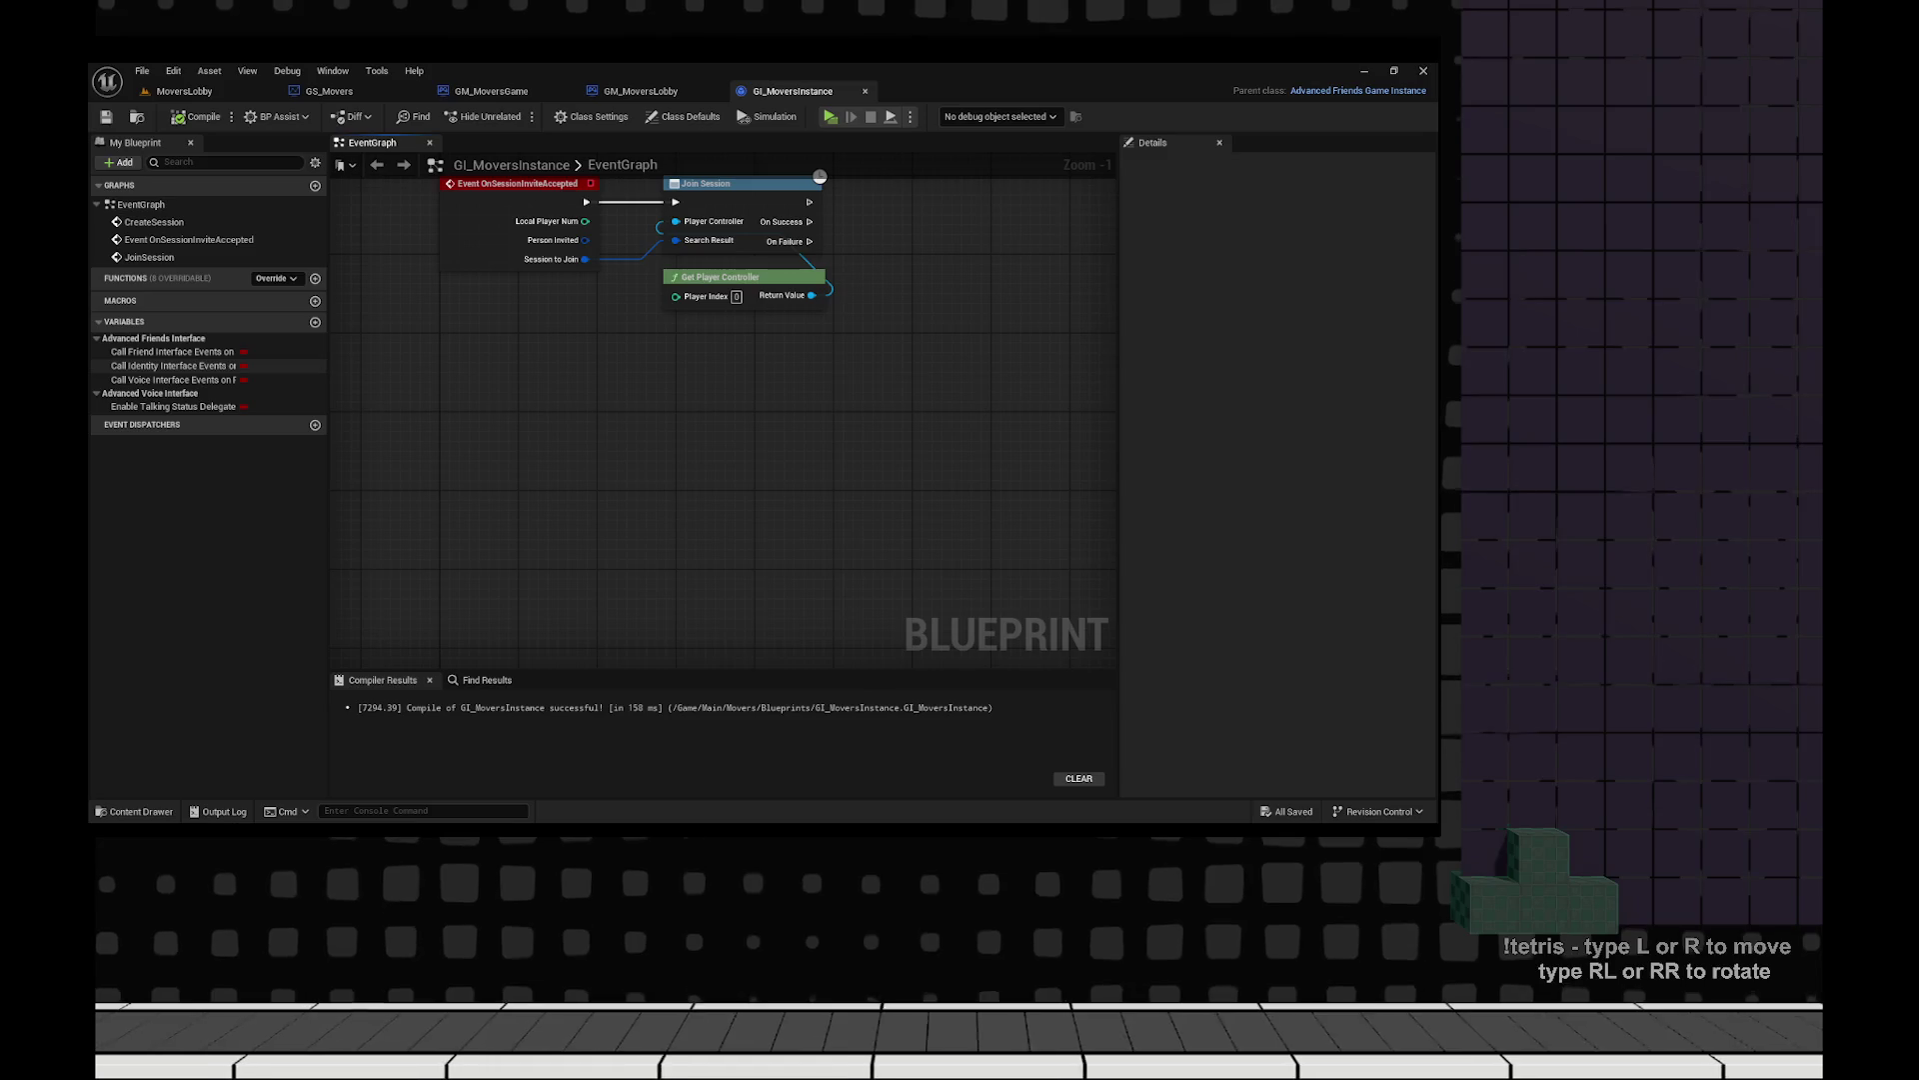
{"action": "mouse_move", "coordinate": [697, 395]}
{"action": "left_mouse_down"}
{"action": "mouse_move", "coordinate": [698, 662]}
{"action": "mouse_move", "coordinate": [682, 463]}
{"action": "left_mouse_up"}
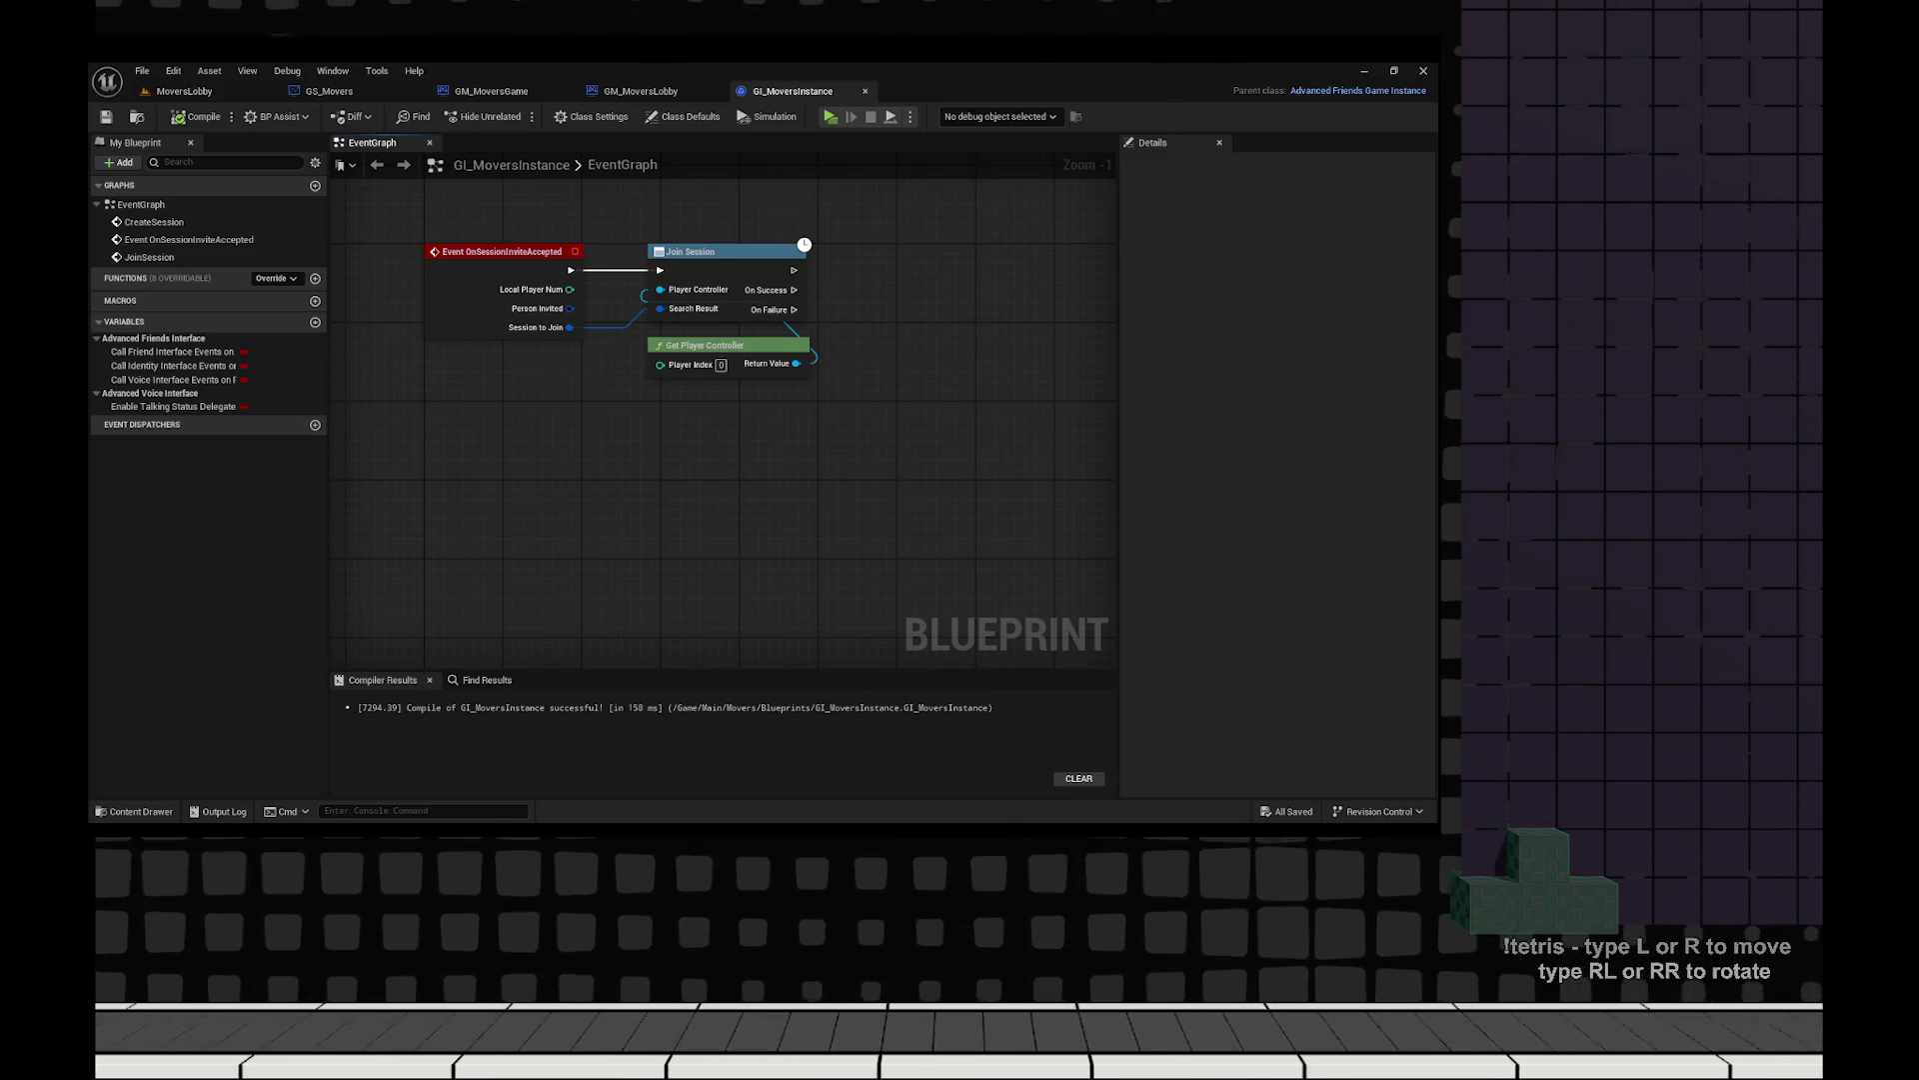
{"action": "left_click_drag", "start_coordinate": [681, 463], "coordinate": [683, 476]}
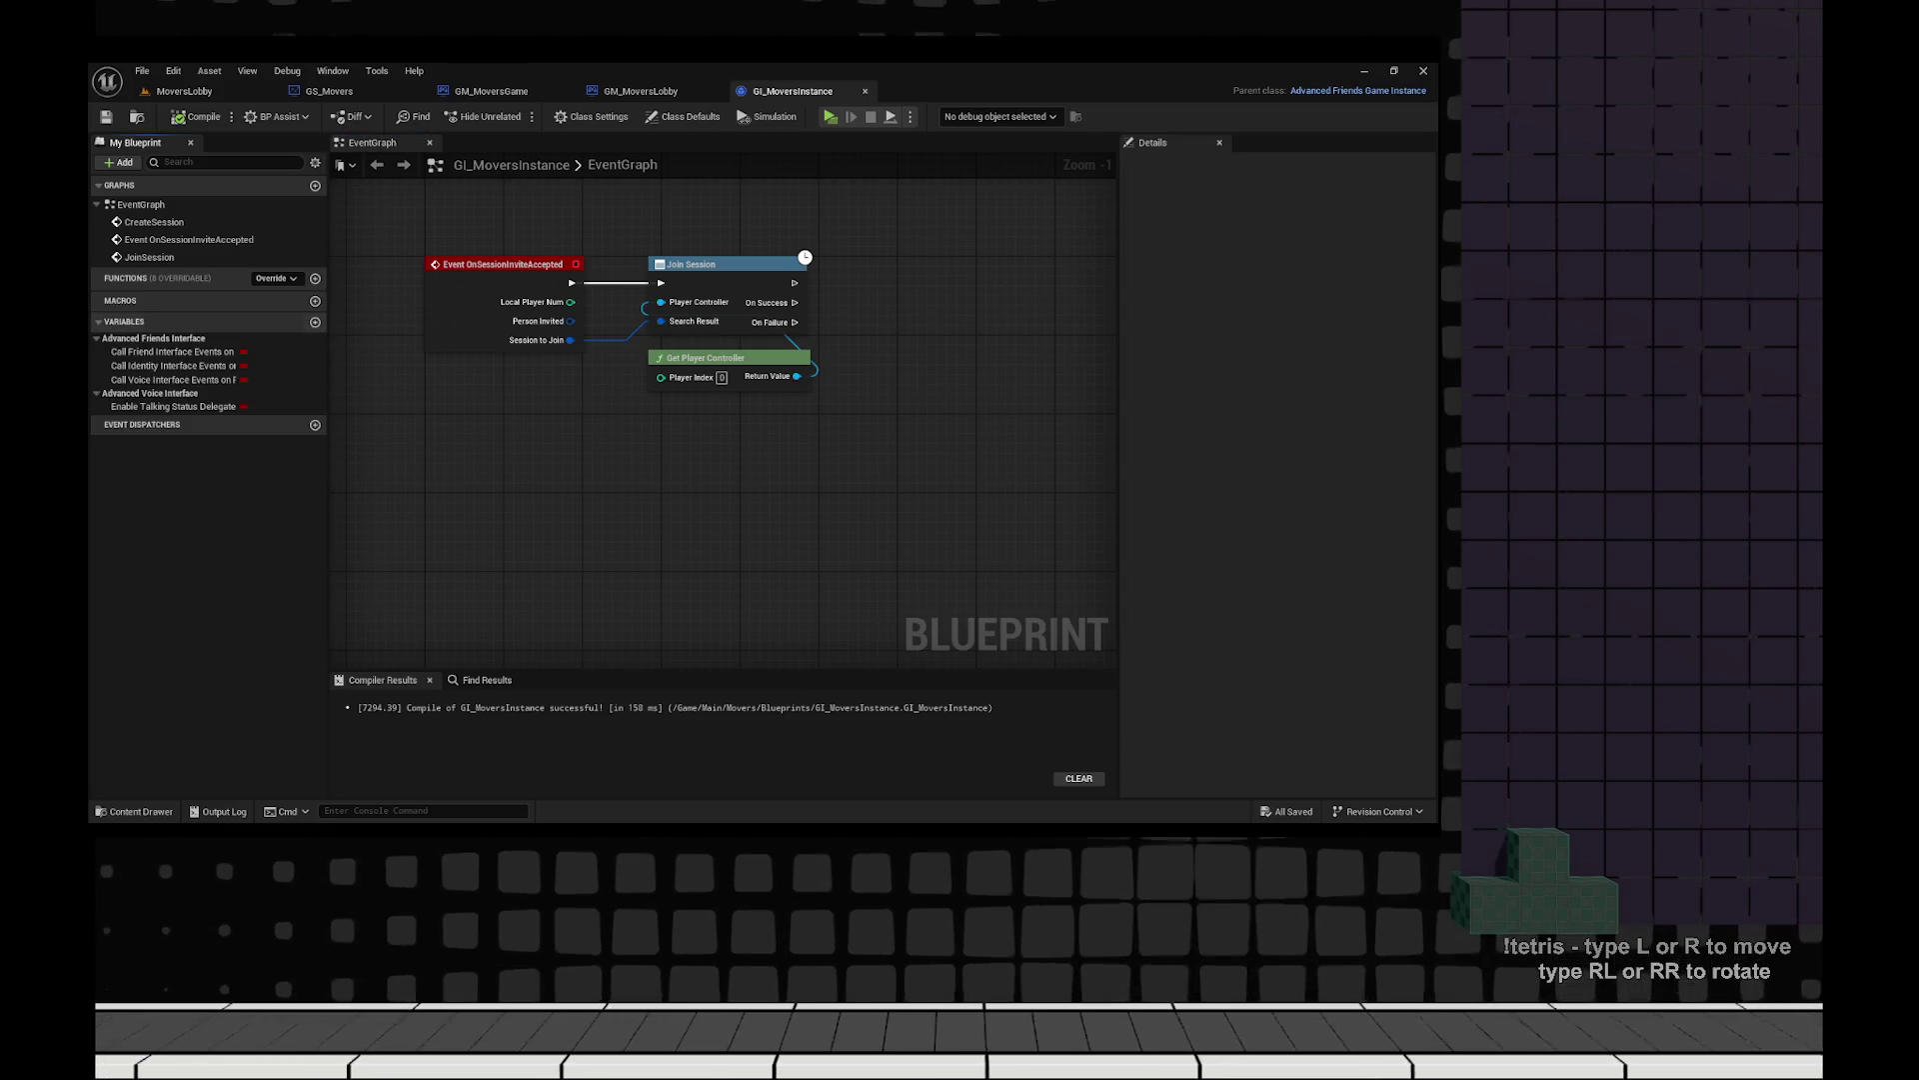
{"action": "left_click", "coordinate": [315, 322]}
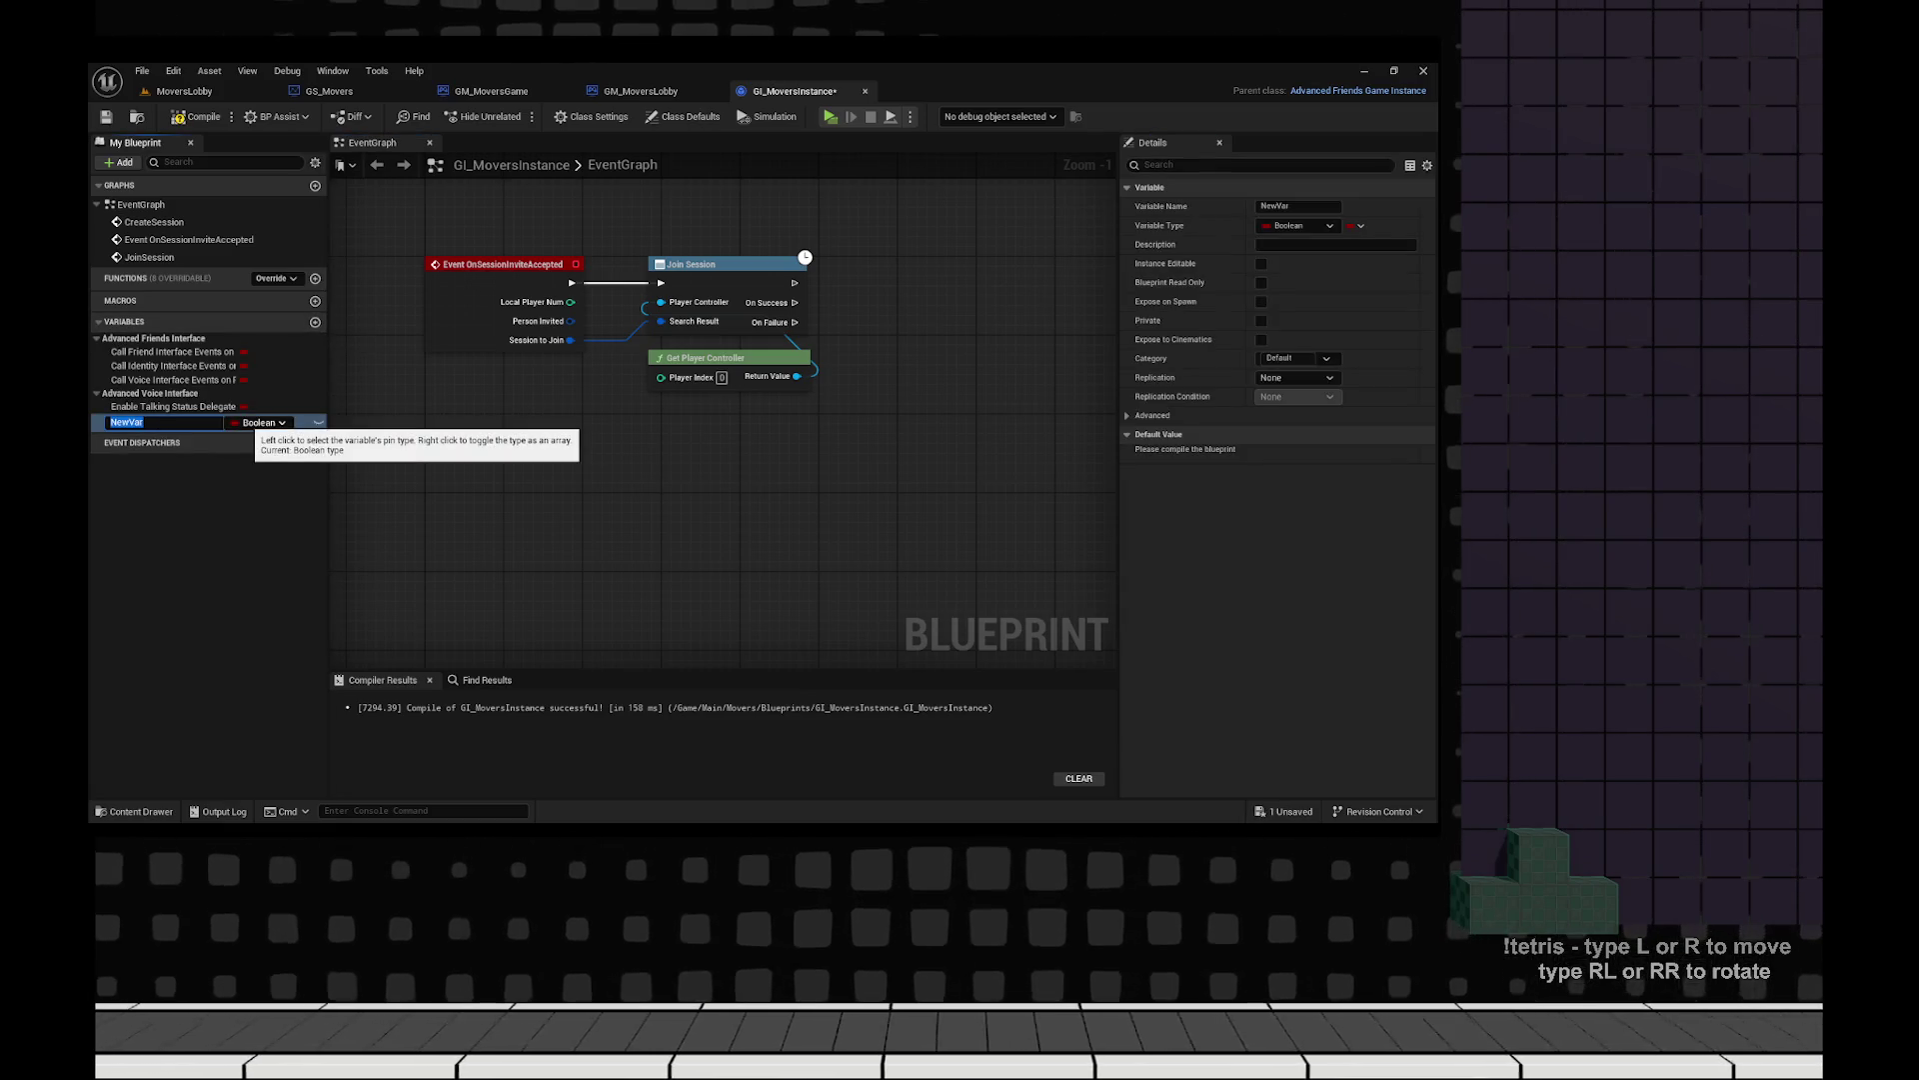
{"action": "key", "text": "BackSpace"}
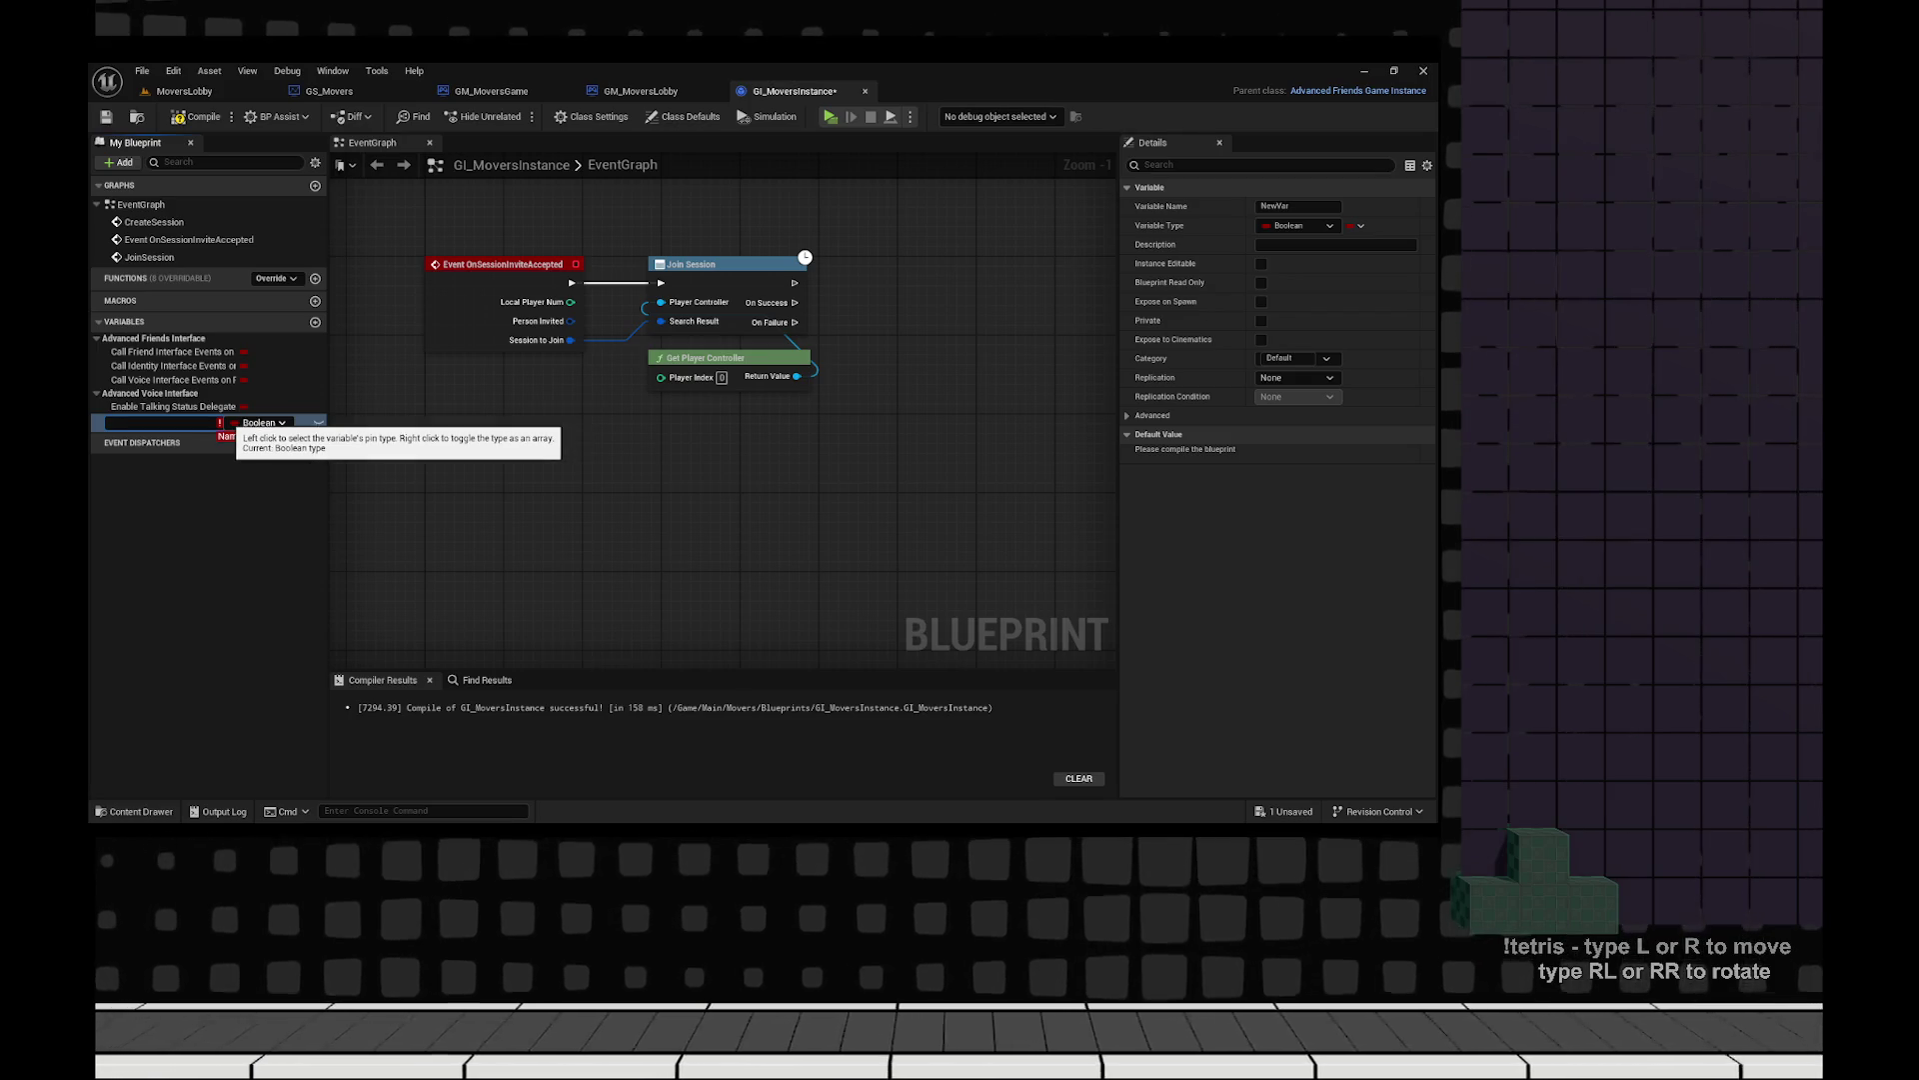
{"action": "left_click", "coordinate": [630, 91]}
{"action": "left_click", "coordinate": [491, 91]}
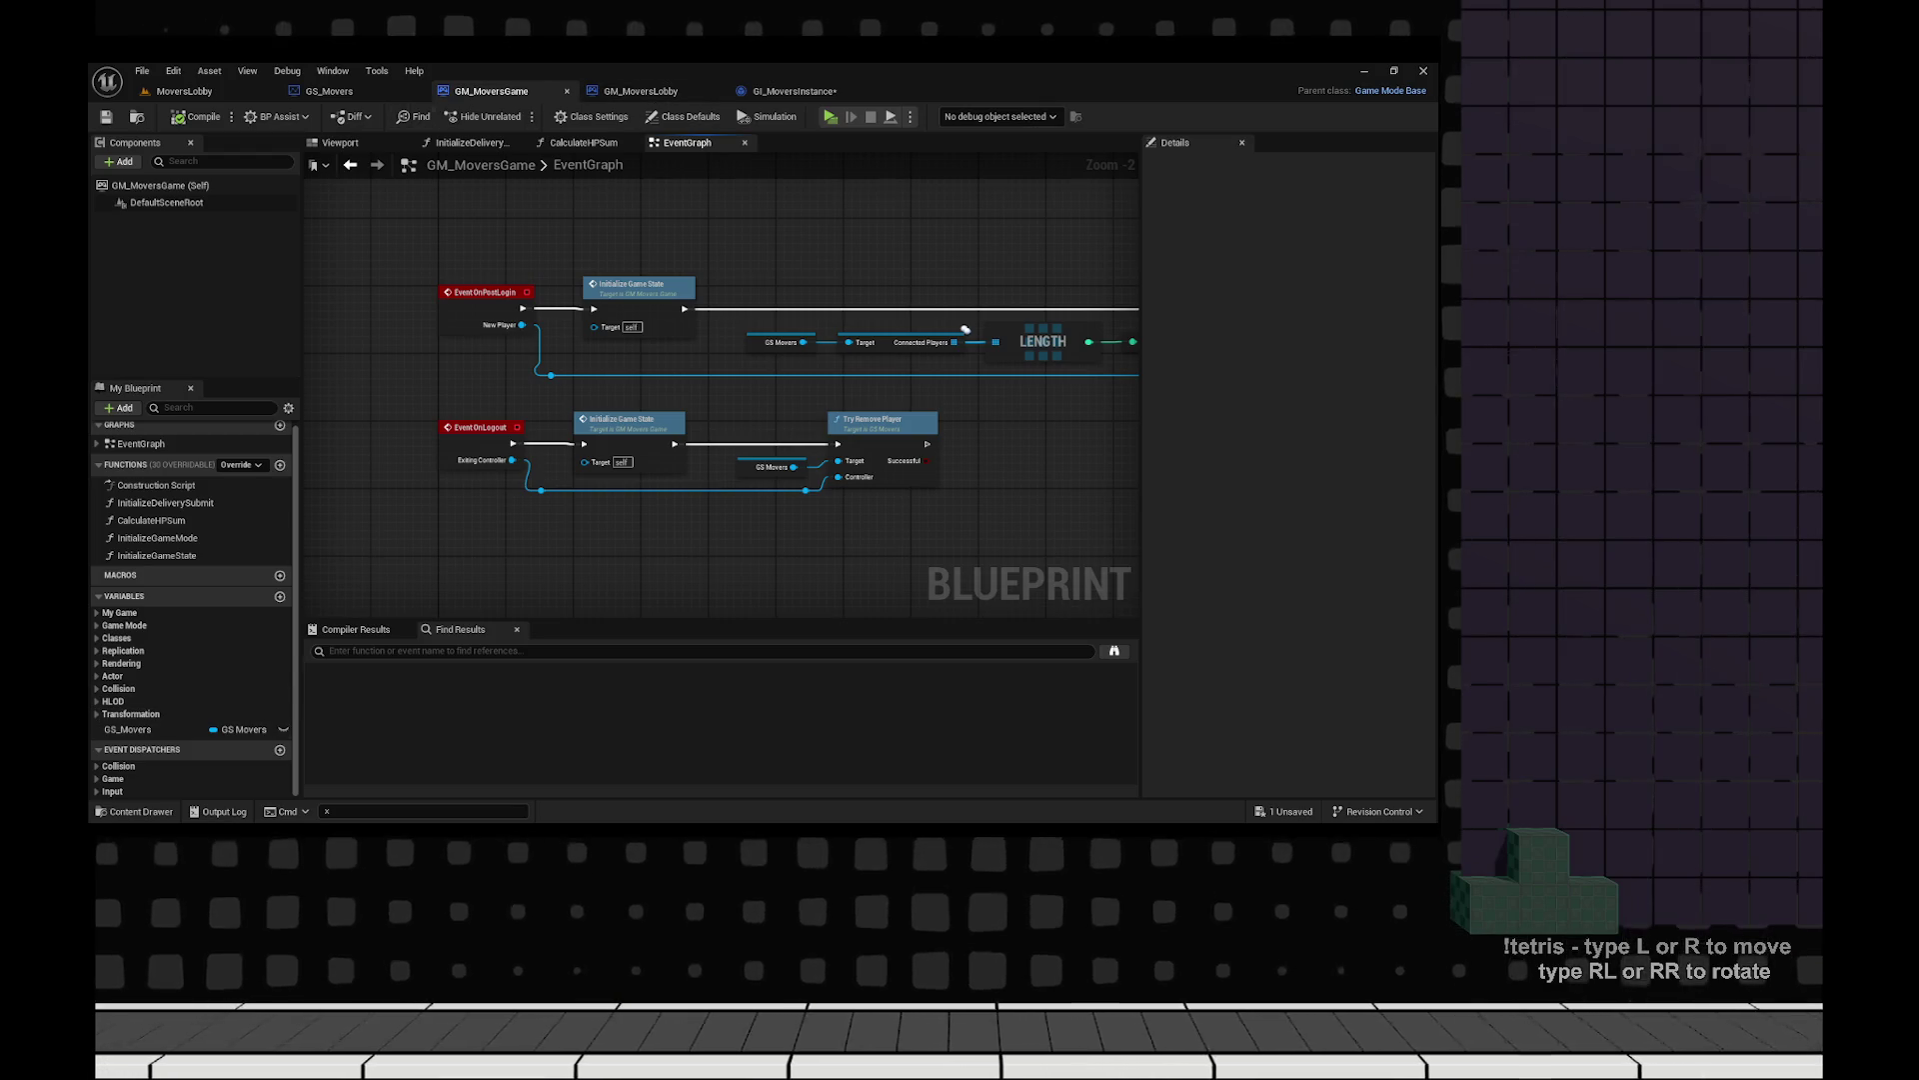
Check the ConnectedPlayers variable in GS_Movers, then start renaming GI_MoversInstance's new NewVar variable.
{"action": "double_click", "coordinate": [965, 329]}
{"action": "scroll", "coordinate": [200, 680], "scroll_direction": "down", "scroll_amount": 2}
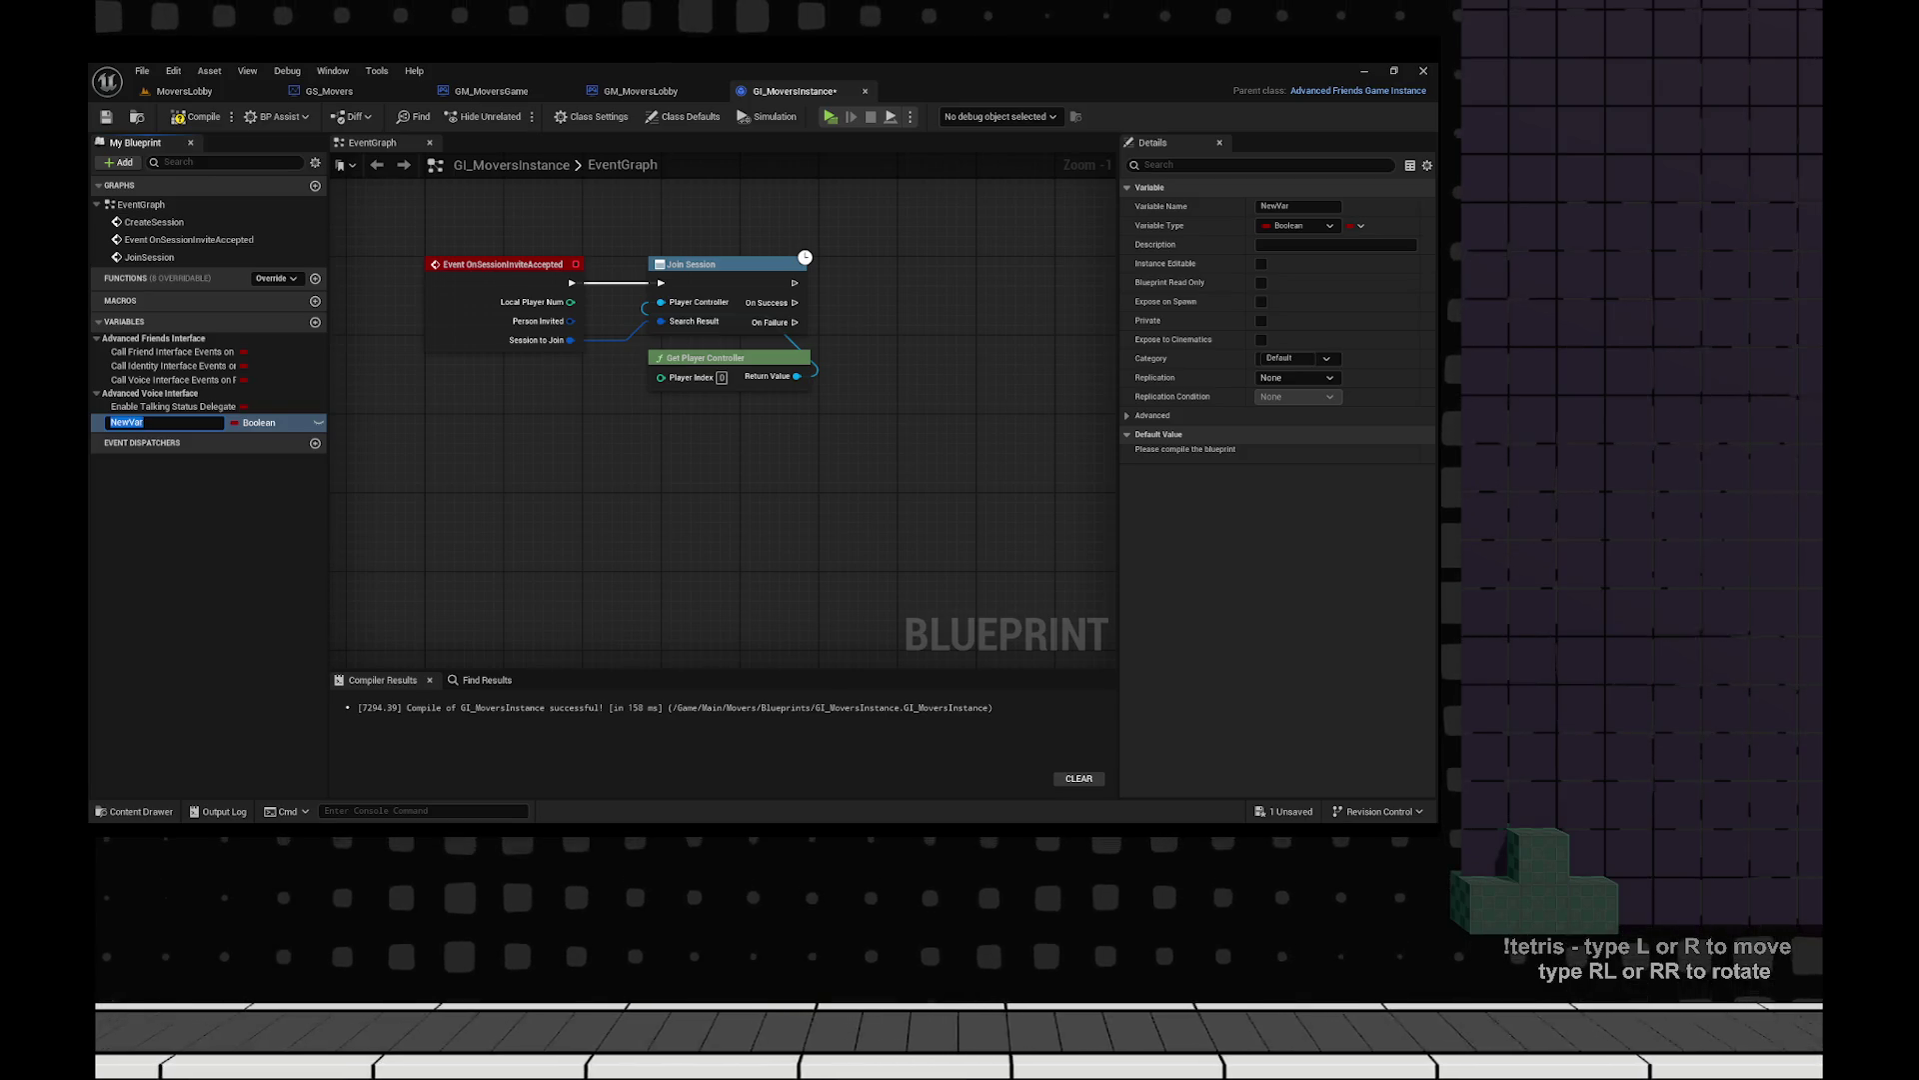
{"action": "left_click", "coordinate": [126, 422]}
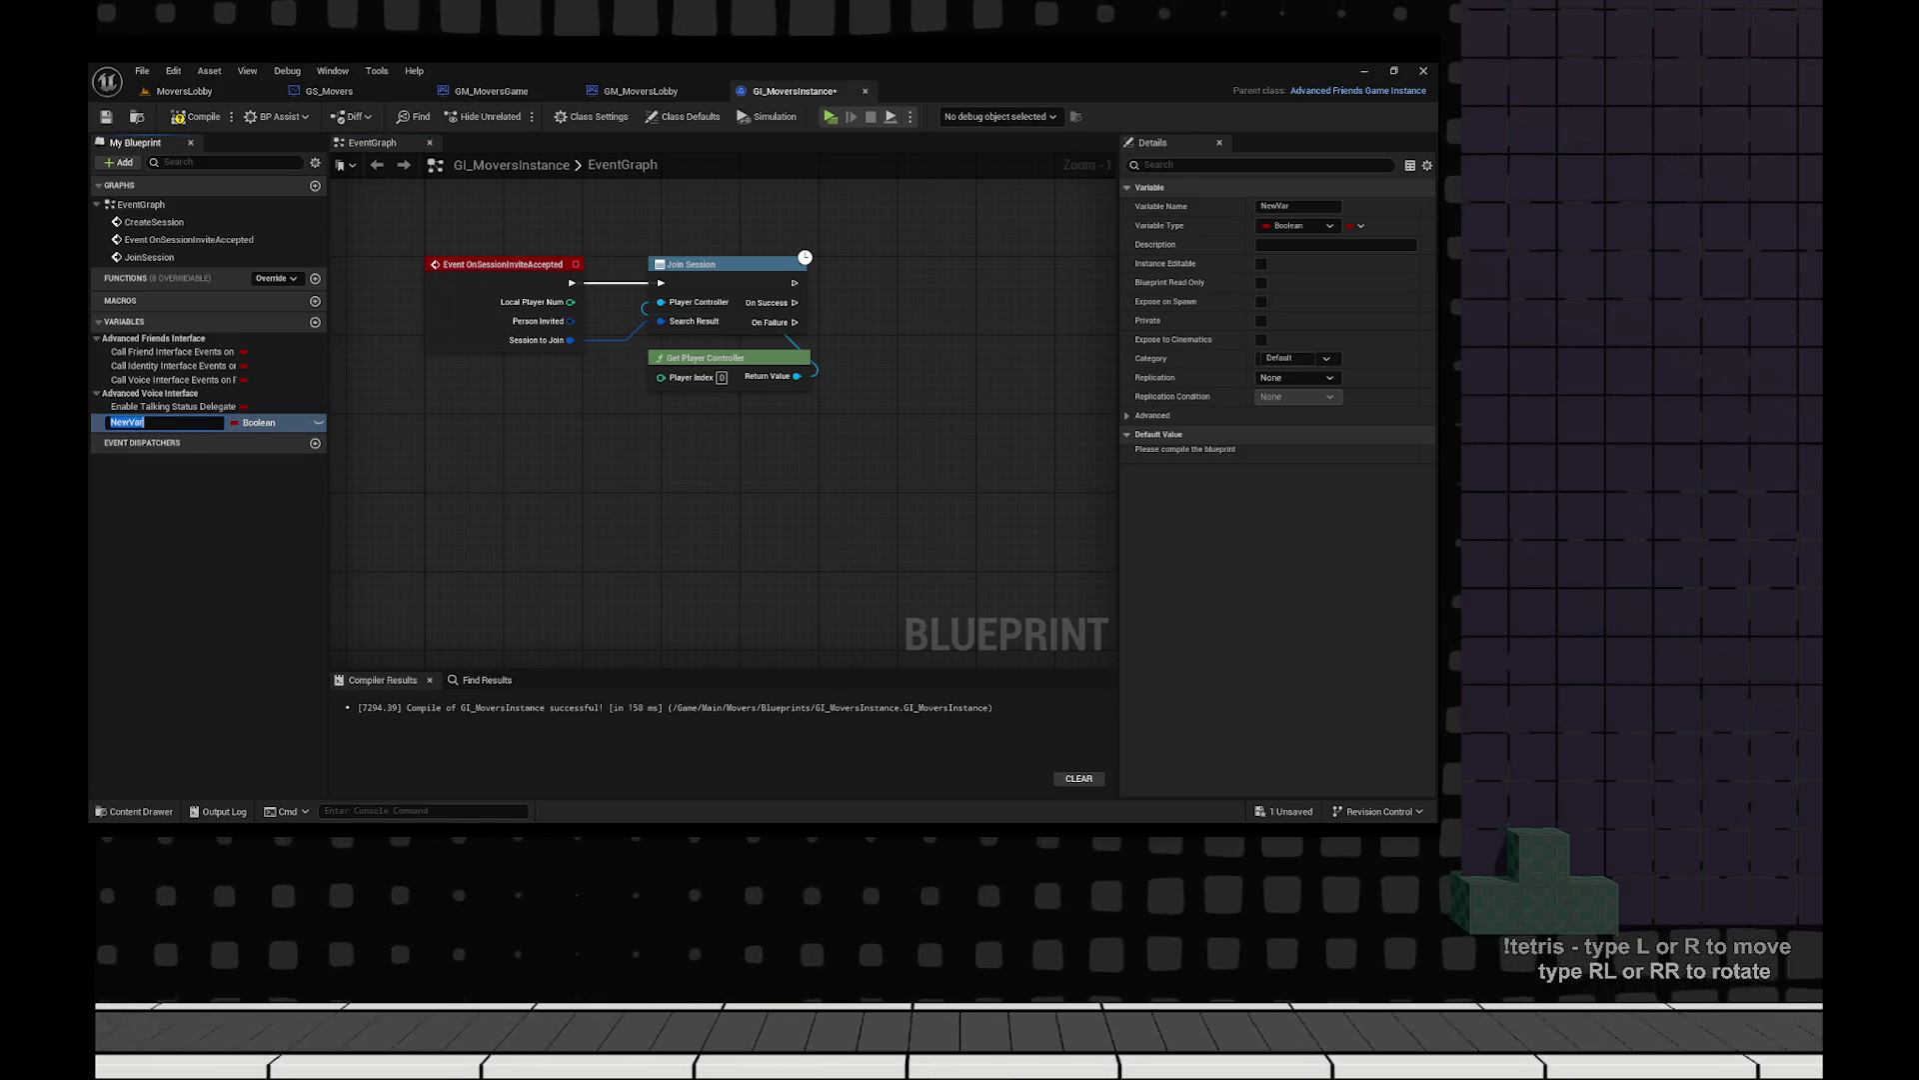
Rename NewVar to NumberOfPlayers, make it an Integer, and compile and save GI_MoversInstance.
{"action": "type", "text": "NumberOf"}
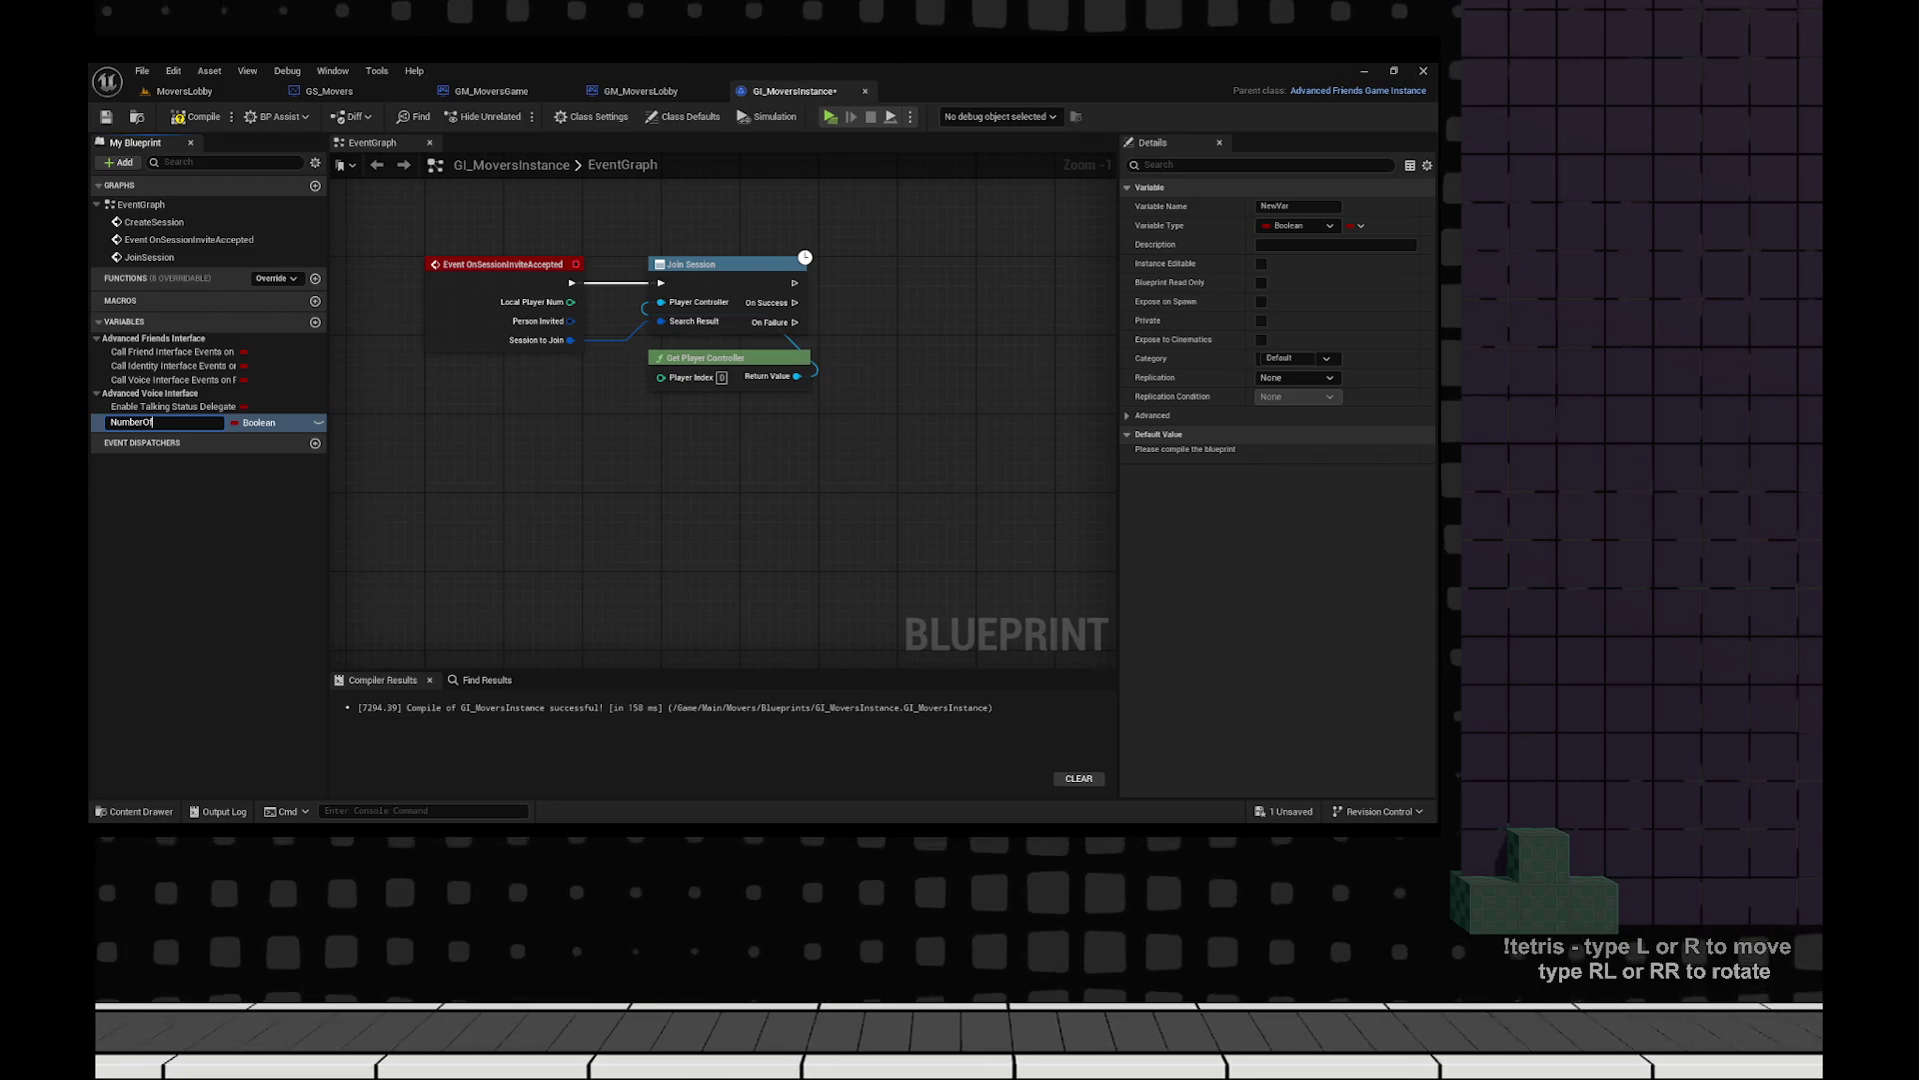
{"action": "type", "text": "Players"}
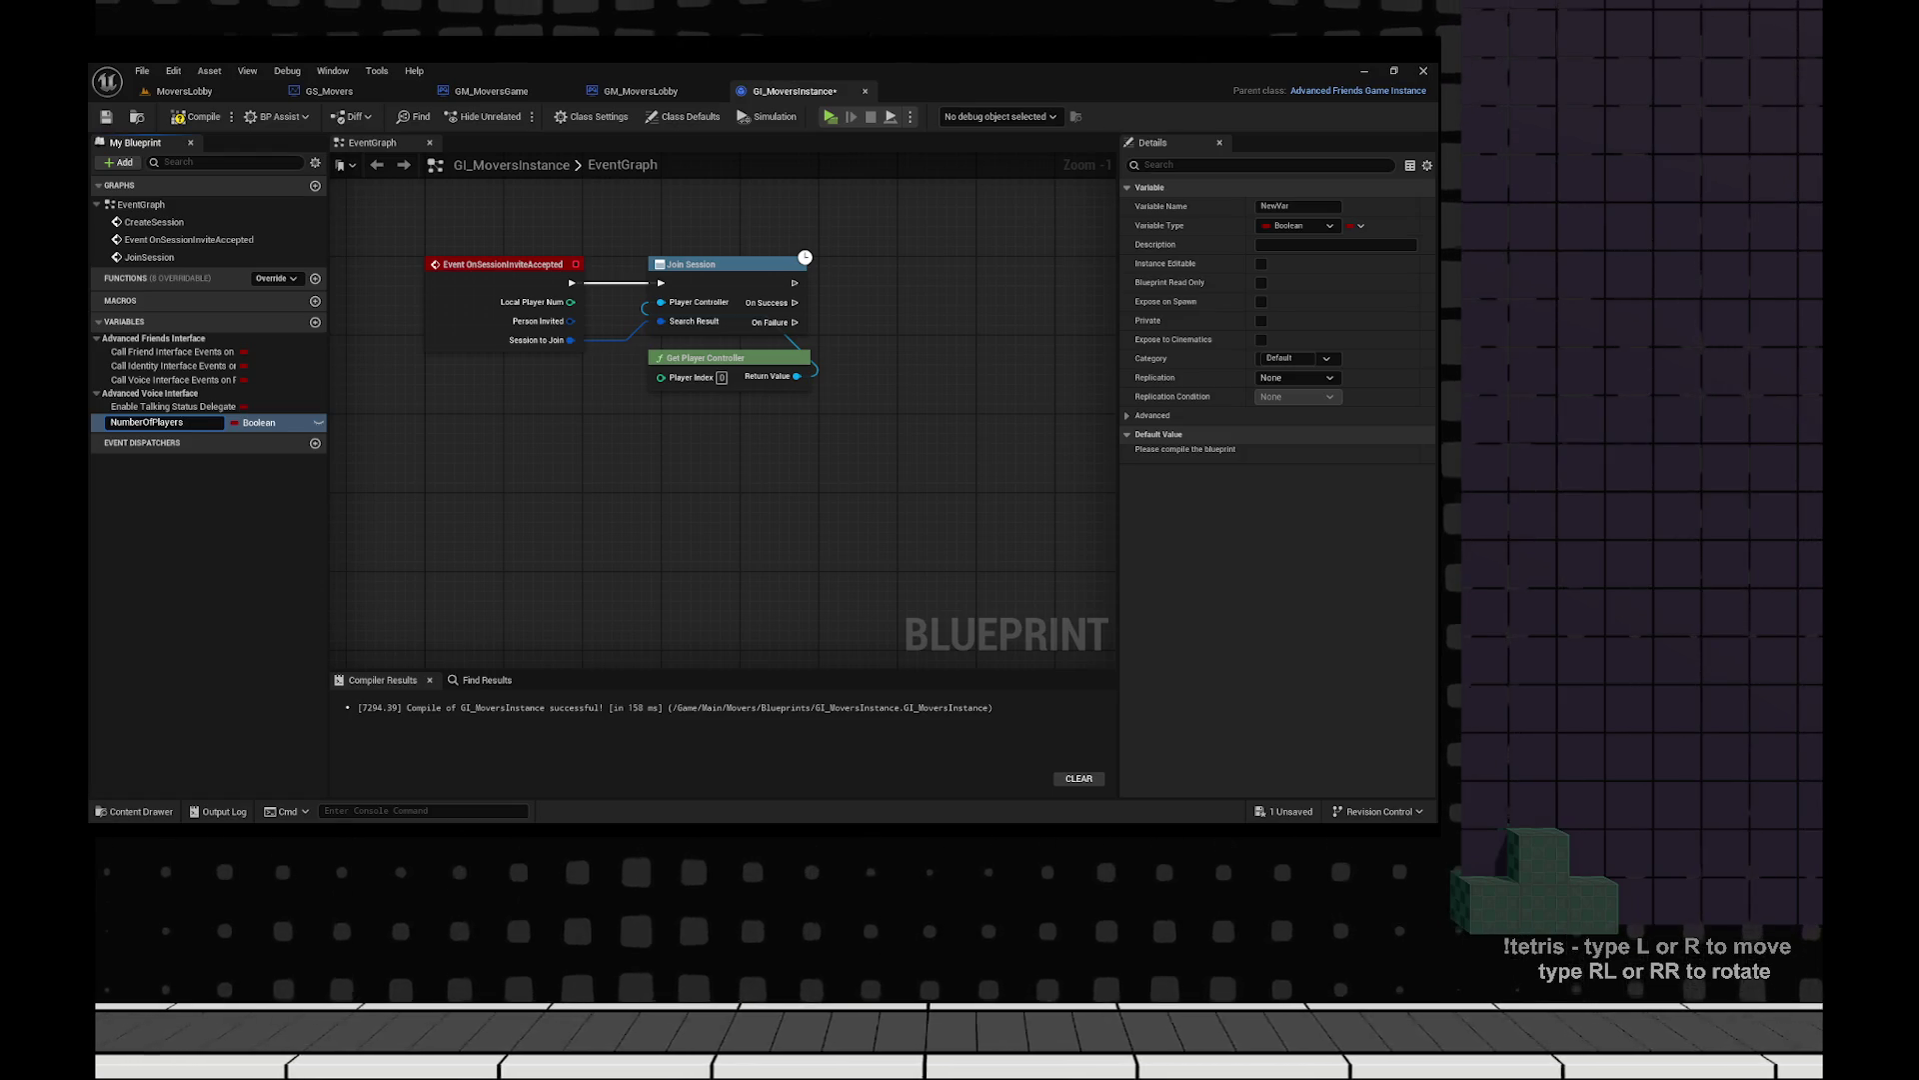
{"action": "key", "text": "Return"}
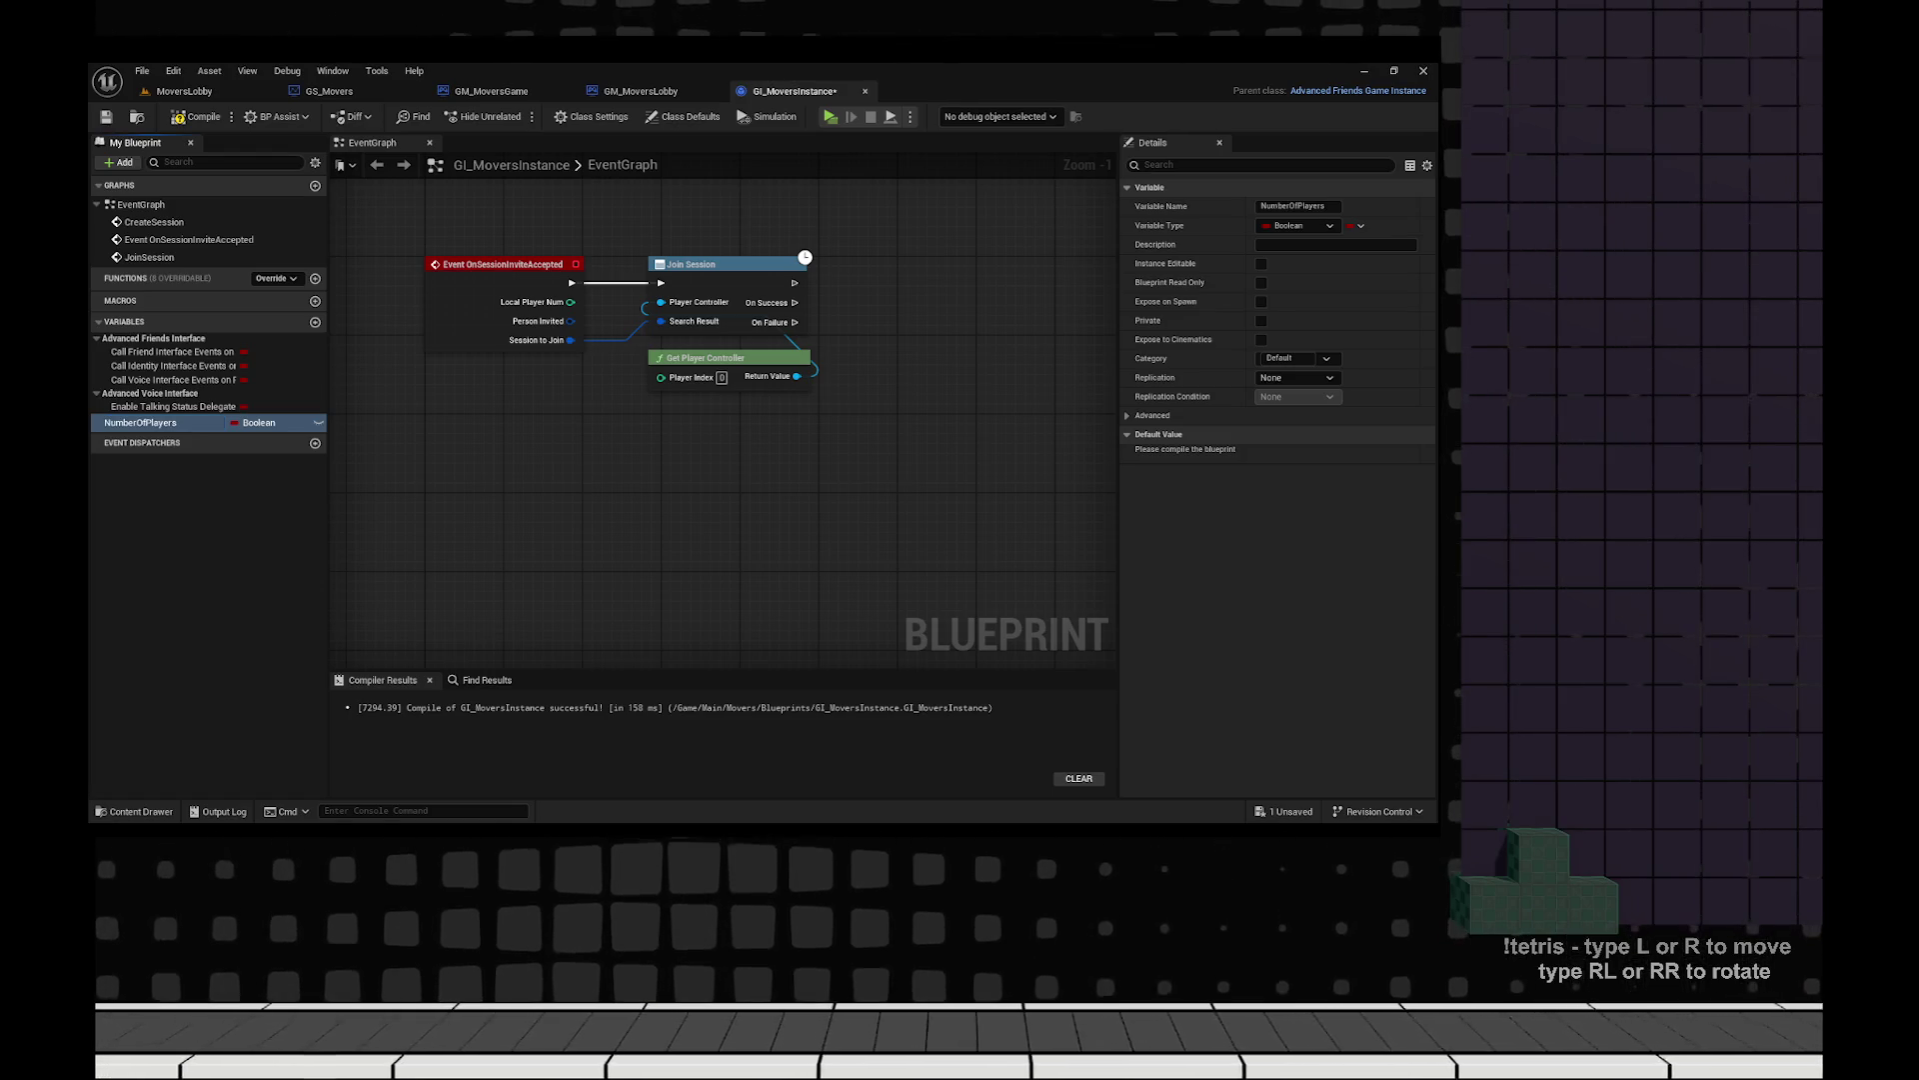
{"action": "left_click", "coordinate": [258, 422]}
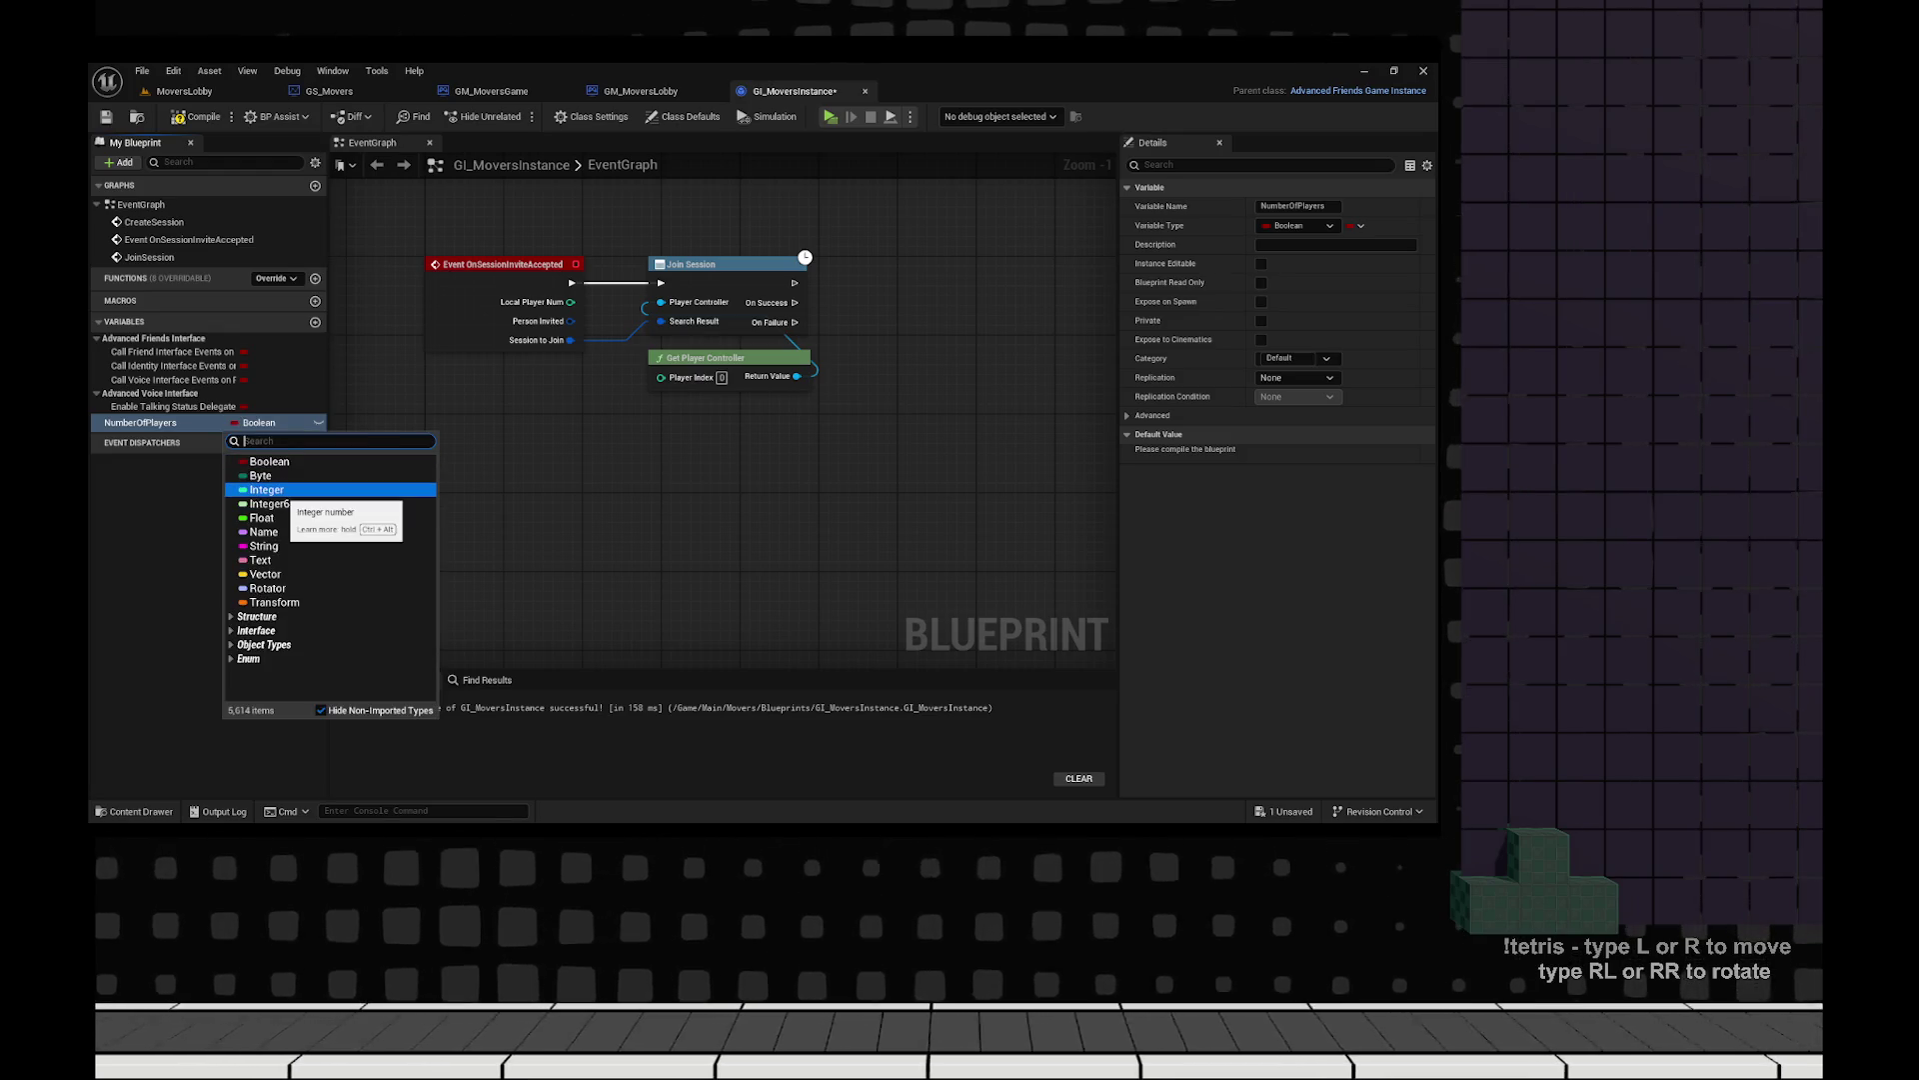
{"action": "key", "text": "Escape"}
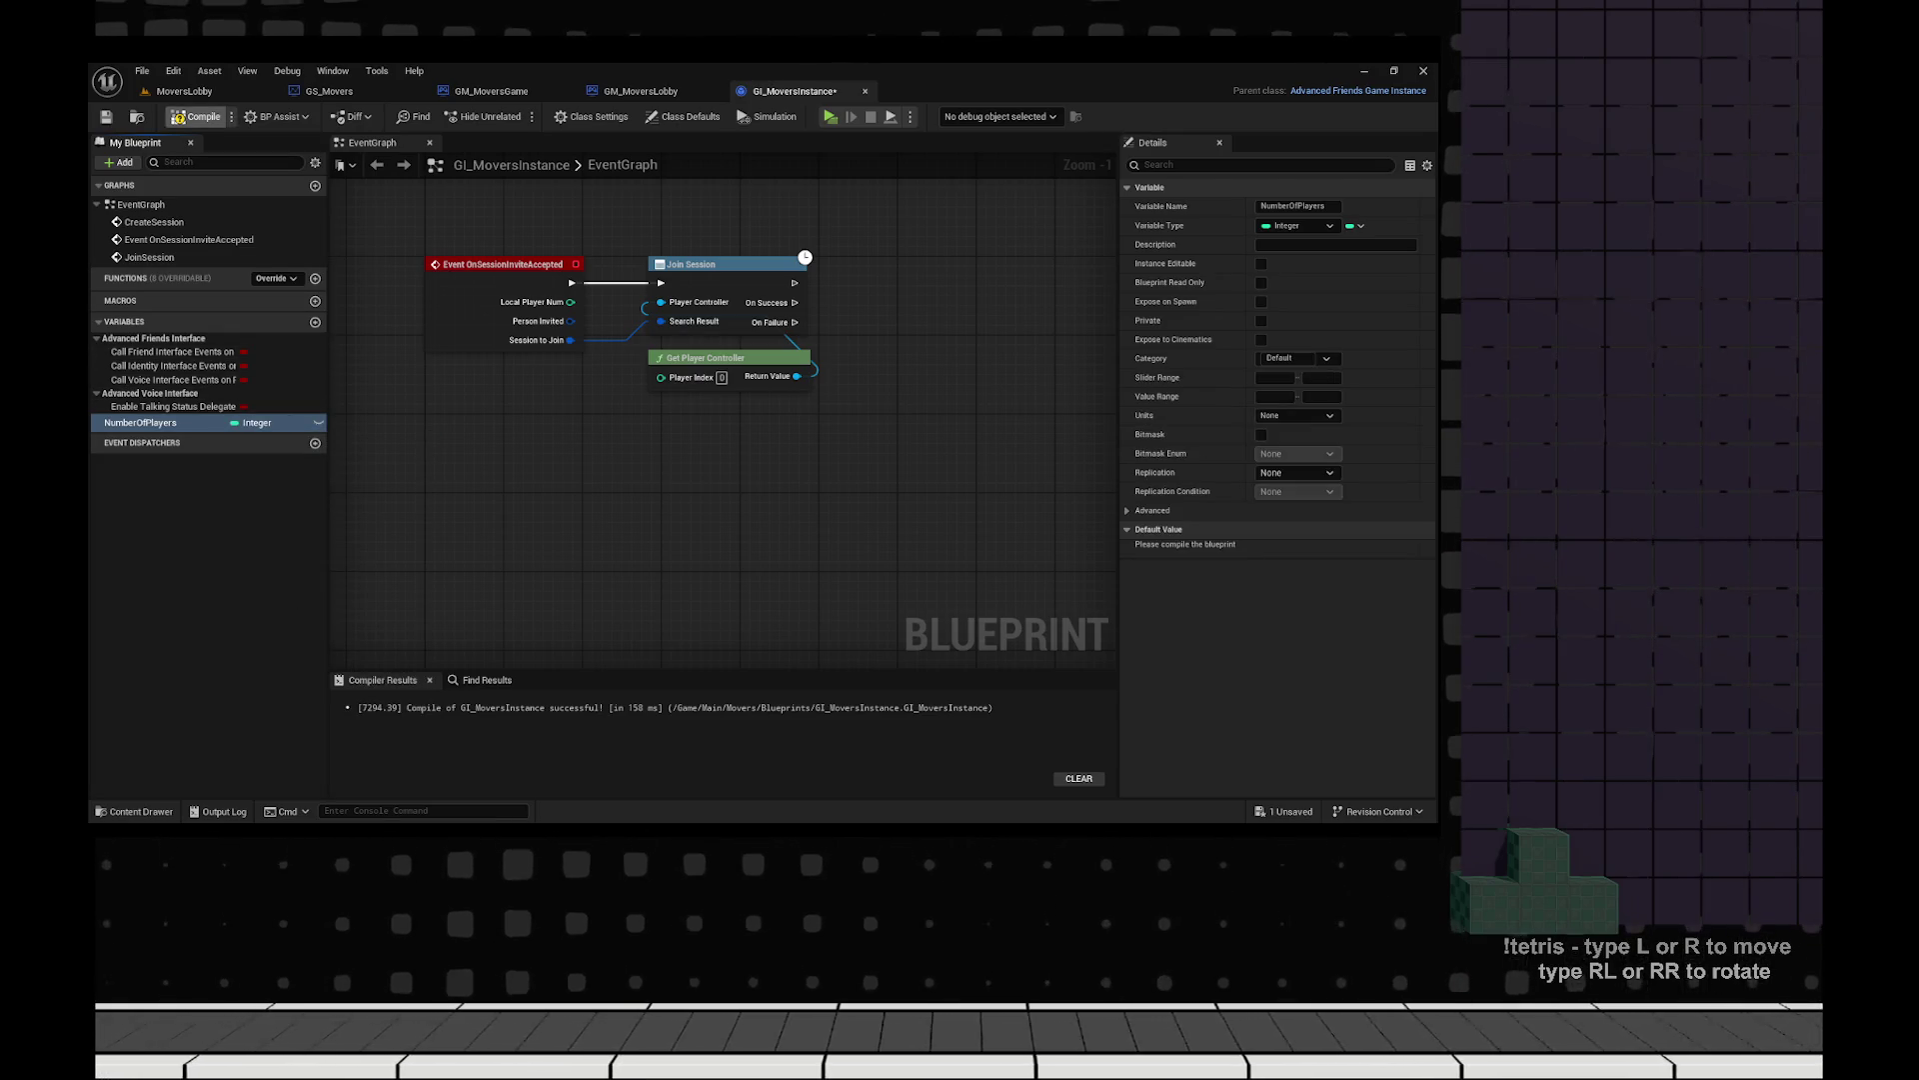
{"action": "left_click", "coordinate": [197, 116]}
{"action": "key", "text": "ctrl+s"}
{"action": "left_click_drag", "start_coordinate": [506, 518], "coordinate": [506, 800]}
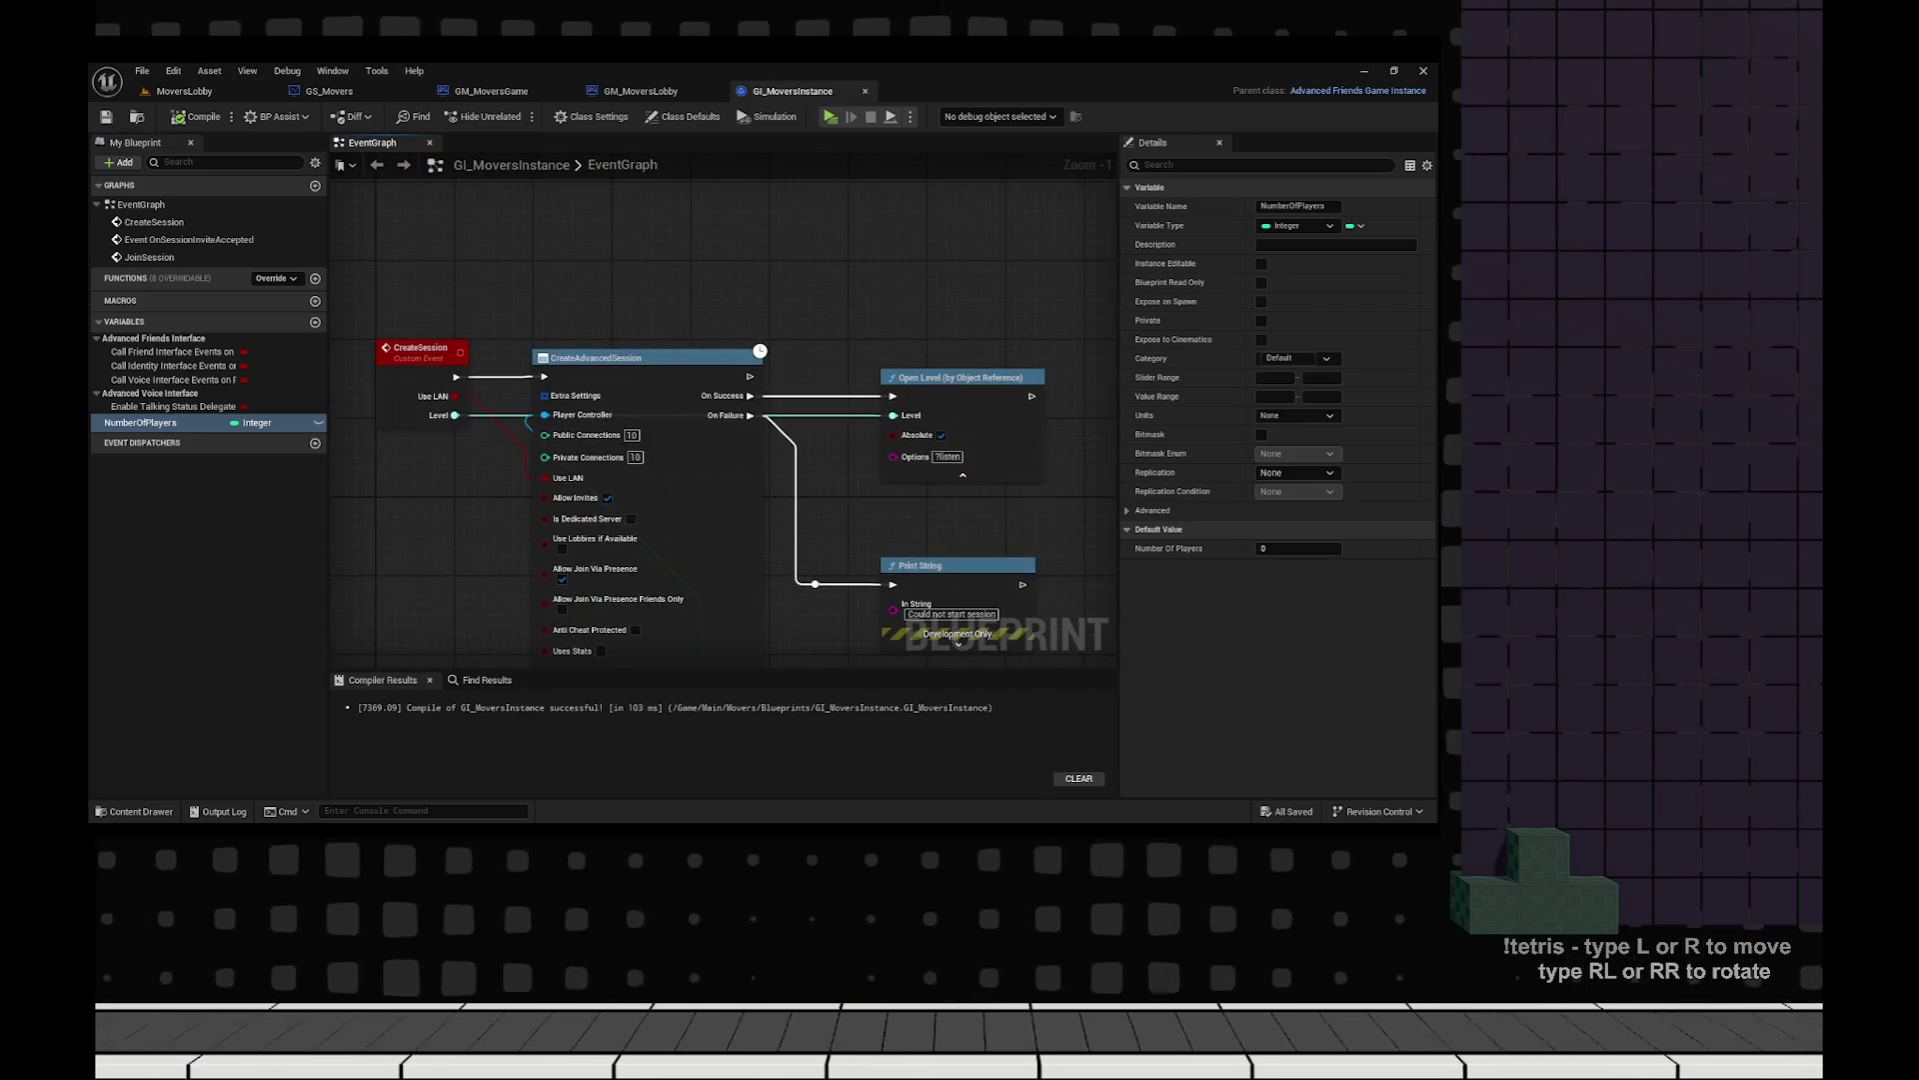
{"action": "scroll", "coordinate": [720, 420], "scroll_direction": "down", "scroll_amount": 1}
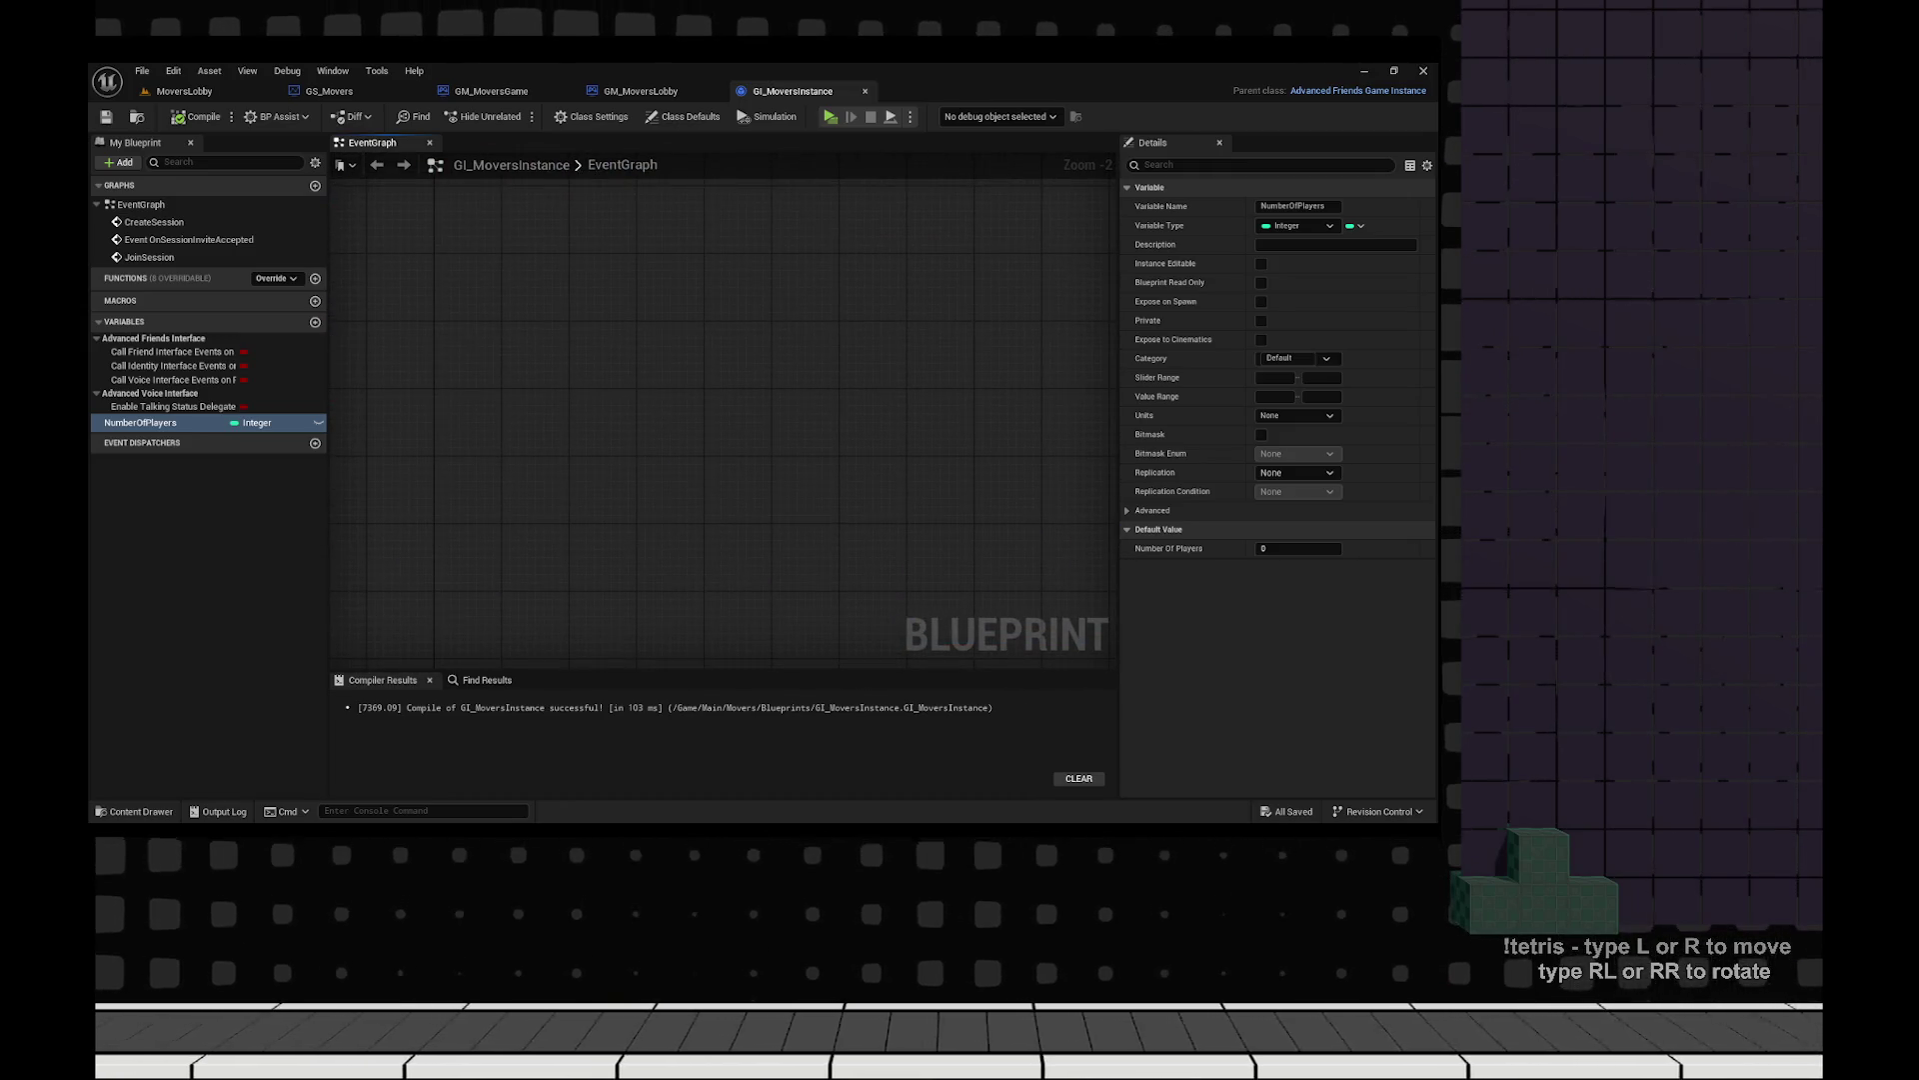
Delete the Multiply and Print String nodes after Length in GM_MoversLobby's Temporary Travel logic.
{"action": "left_click", "coordinate": [641, 91]}
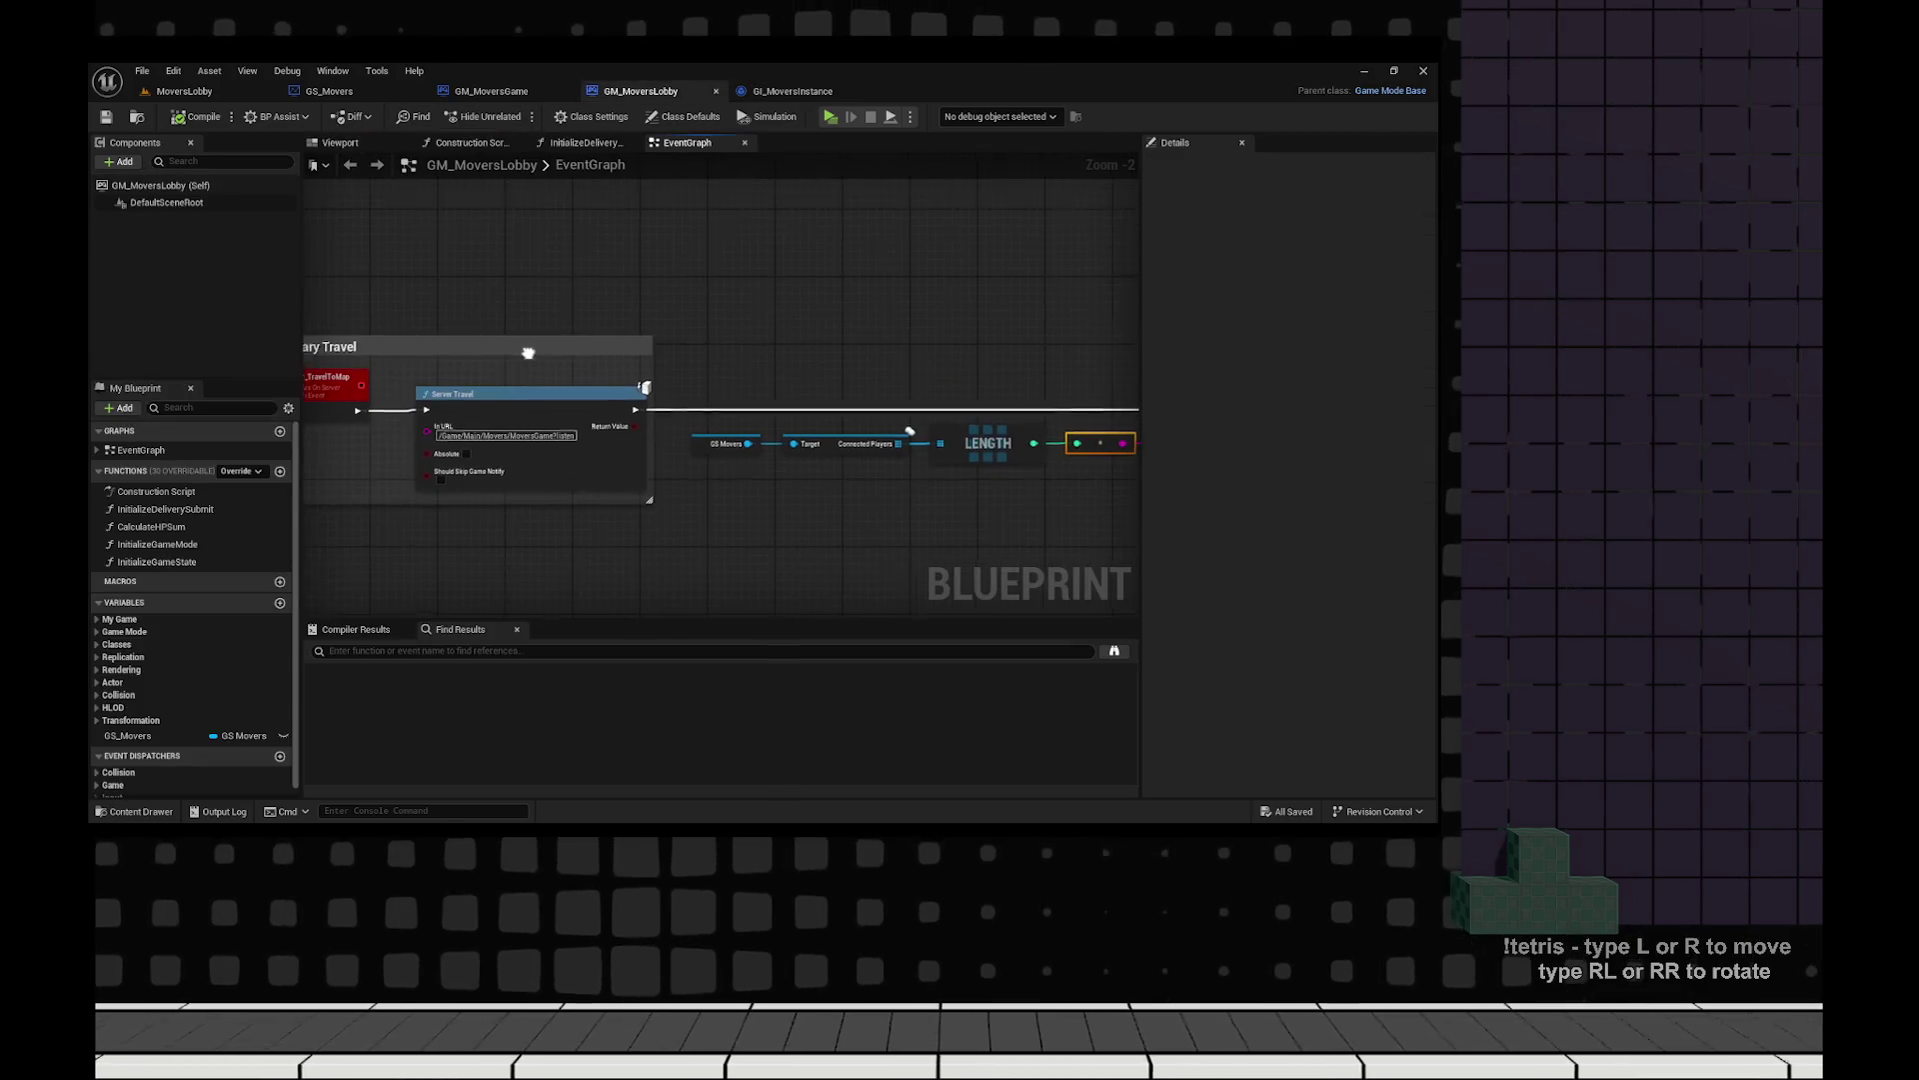
{"action": "left_click", "coordinate": [329, 91]}
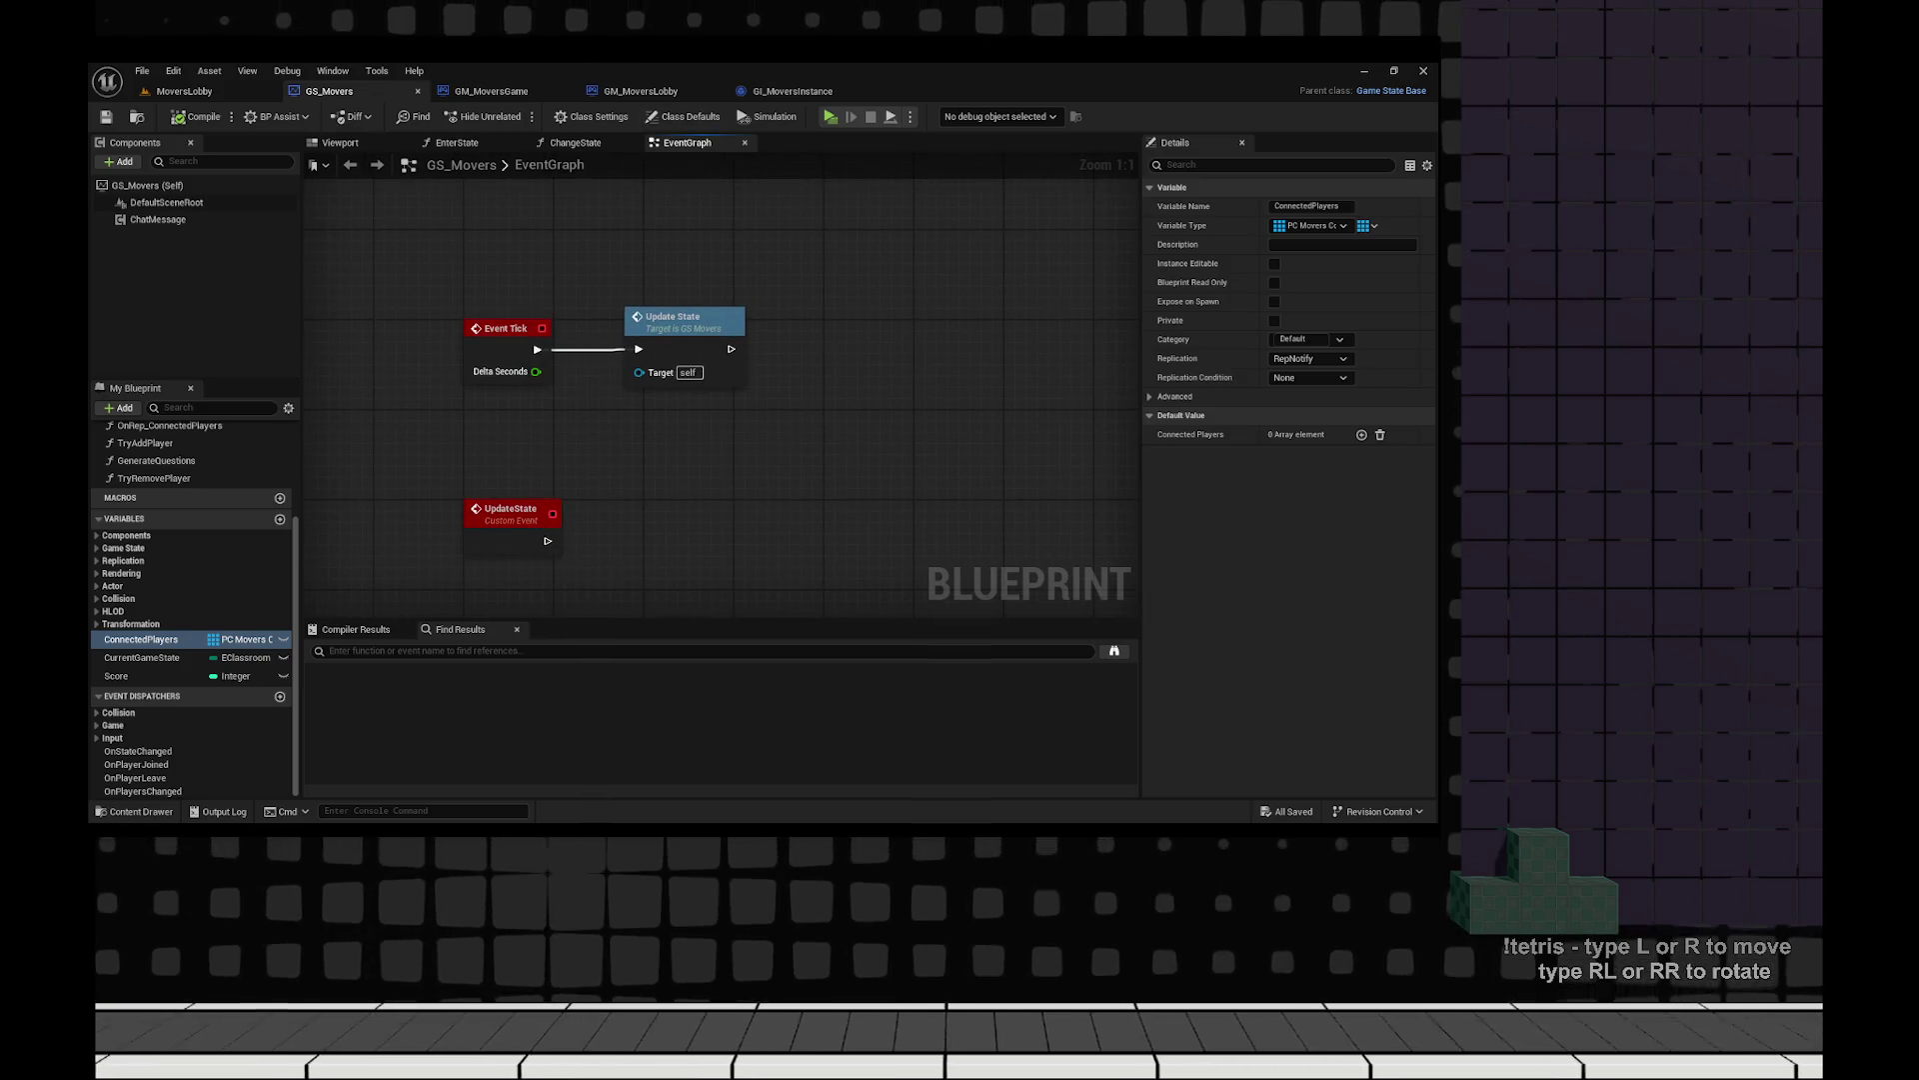
{"action": "left_click", "coordinate": [641, 91]}
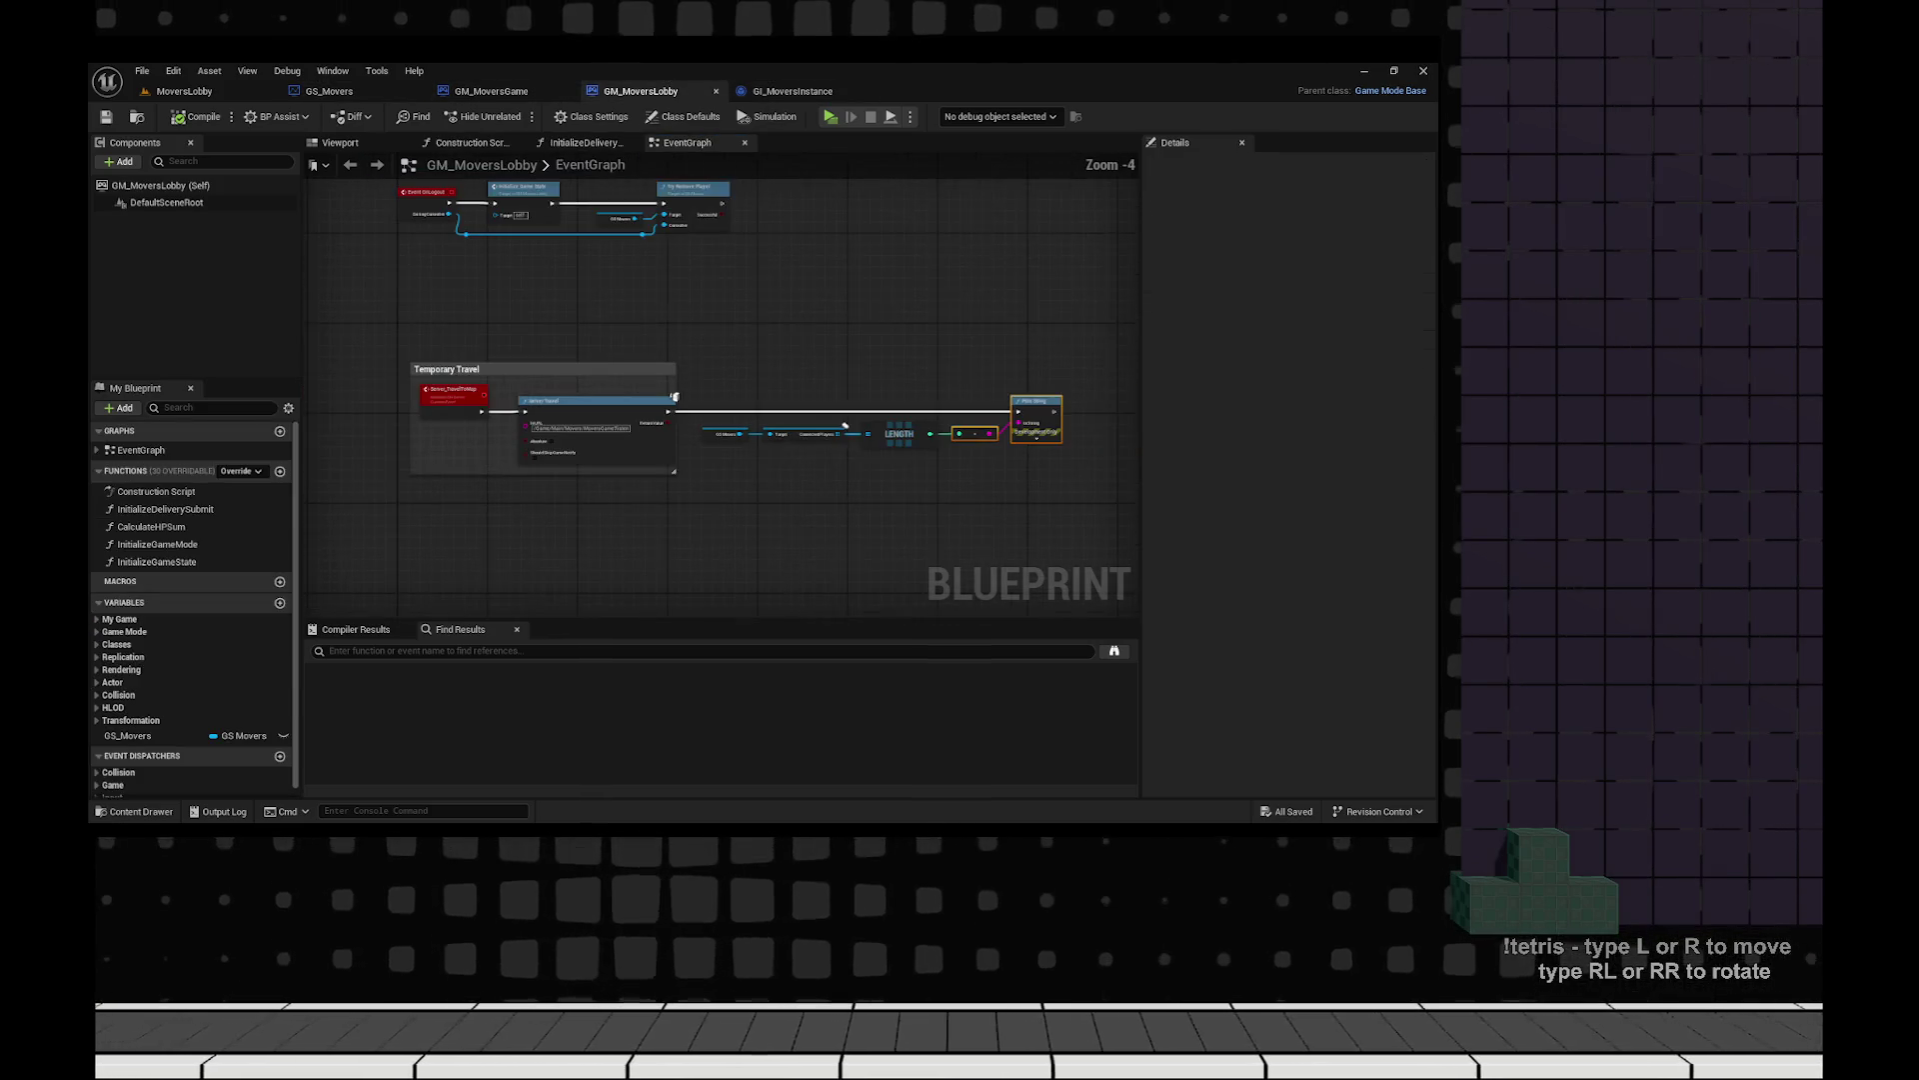
{"action": "left_click", "coordinate": [700, 330]}
{"action": "scroll", "coordinate": [730, 285], "scroll_direction": "up", "scroll_amount": 1}
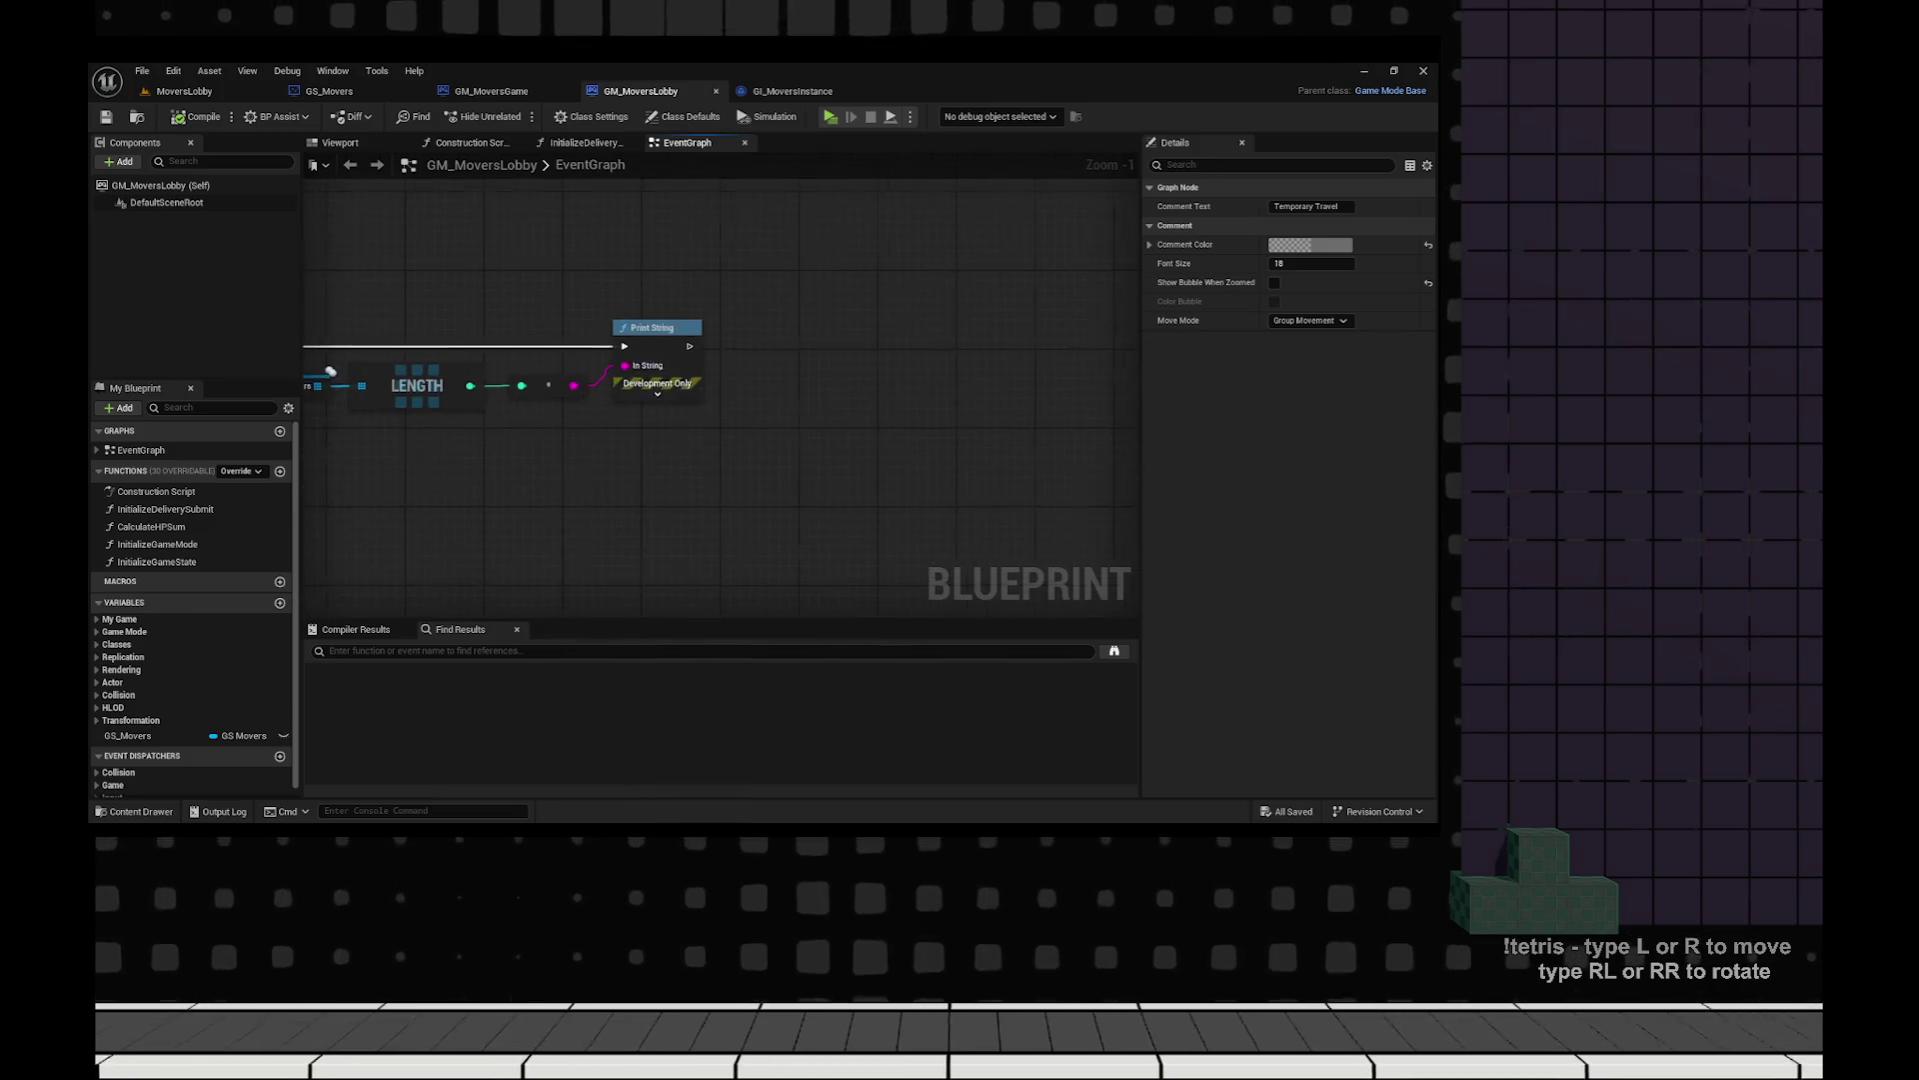
{"action": "mouse_move", "coordinate": [1071, 493]}
{"action": "left_mouse_down"}
{"action": "mouse_move", "coordinate": [485, 275]}
{"action": "mouse_move", "coordinate": [354, 270]}
{"action": "left_mouse_up"}
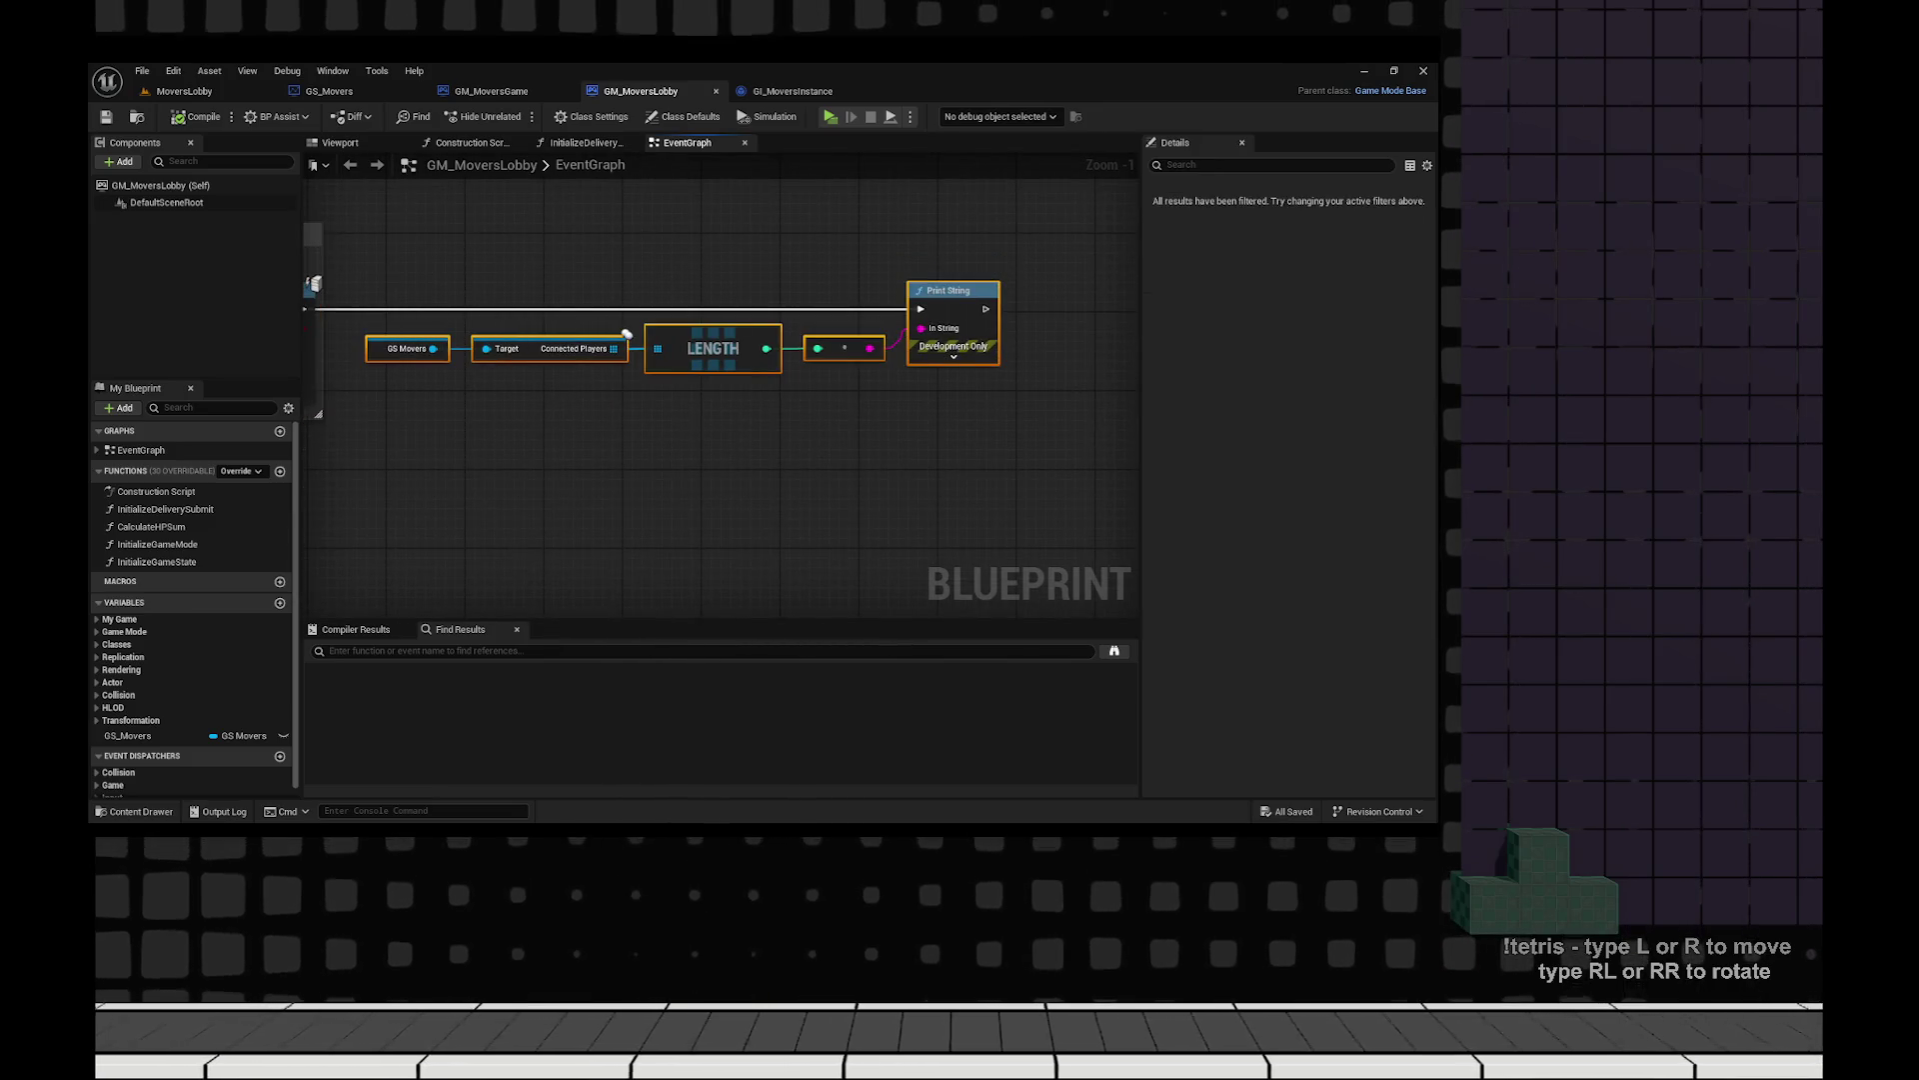
{"action": "left_click_drag", "start_coordinate": [1015, 395], "coordinate": [833, 266]}
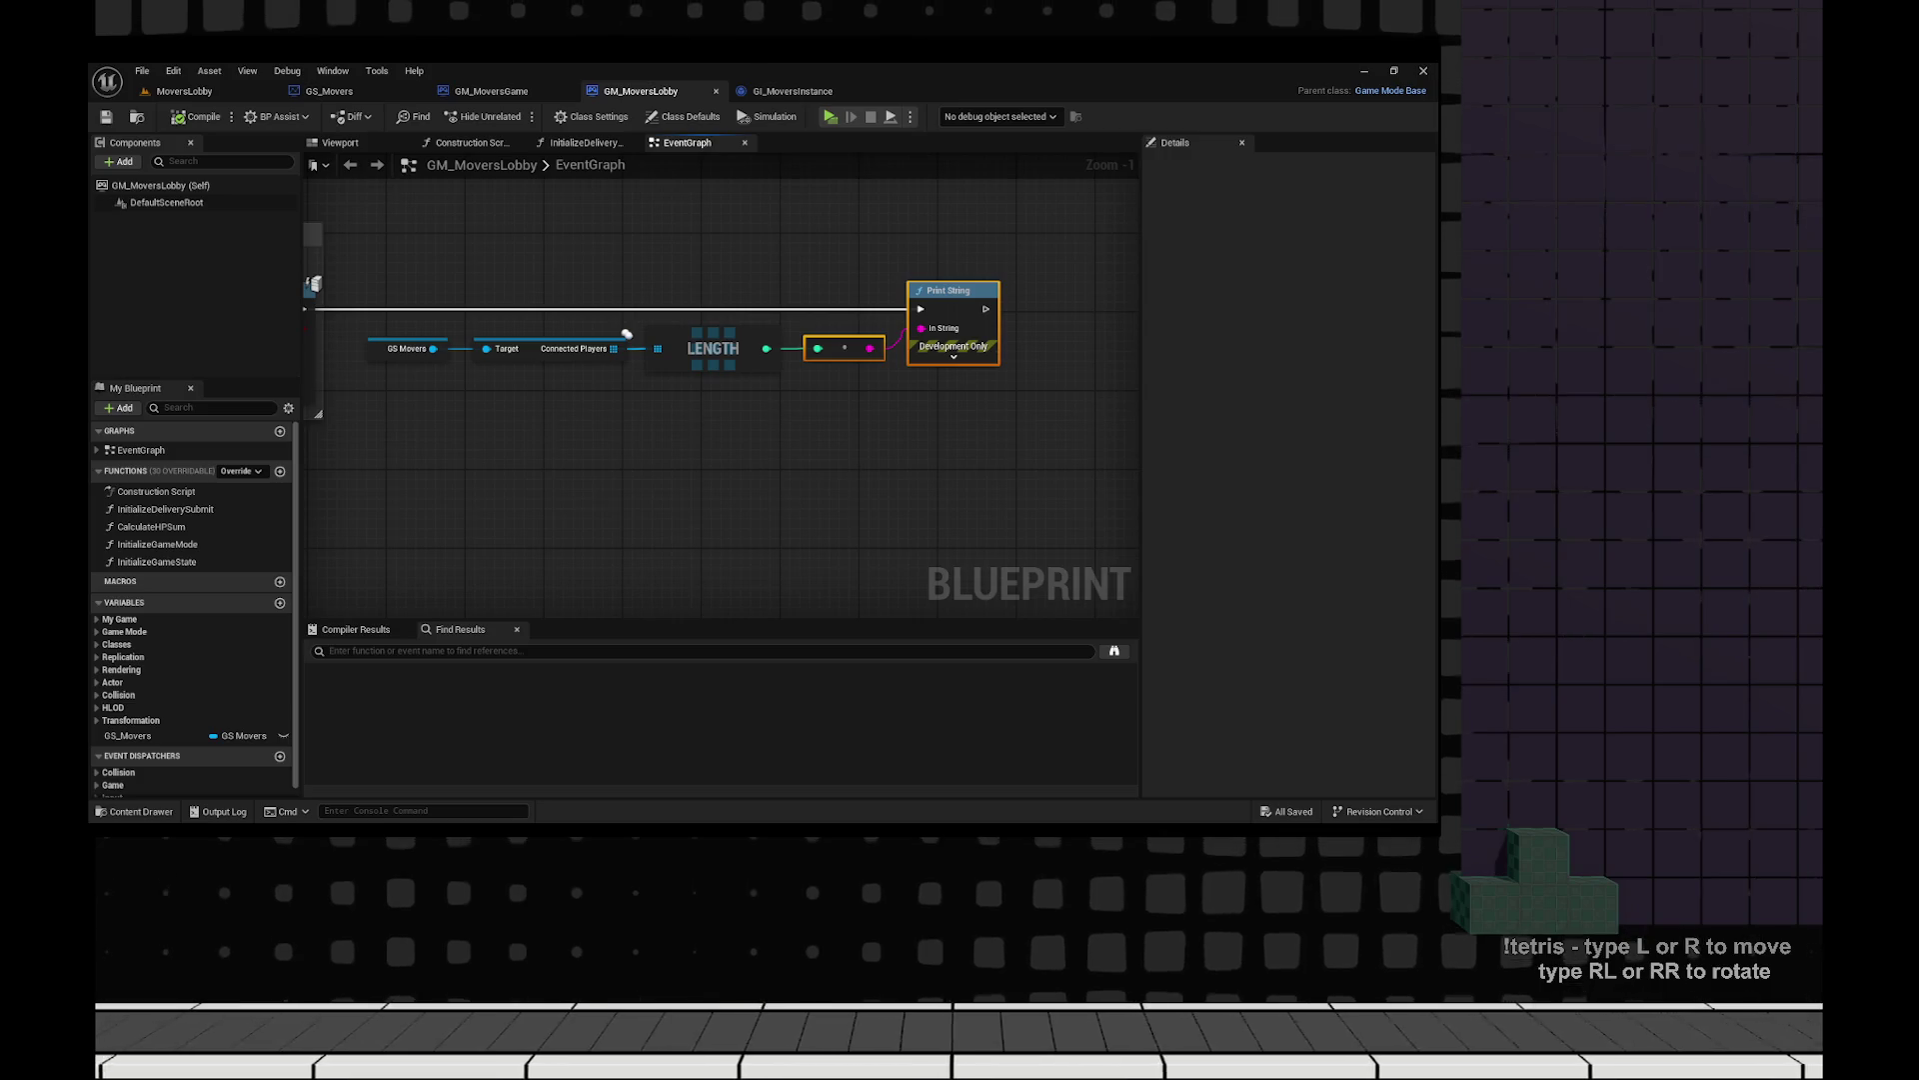
{"action": "key", "text": "Delete"}
{"action": "right_click", "coordinate": [762, 284]}
{"action": "key", "text": "Escape"}
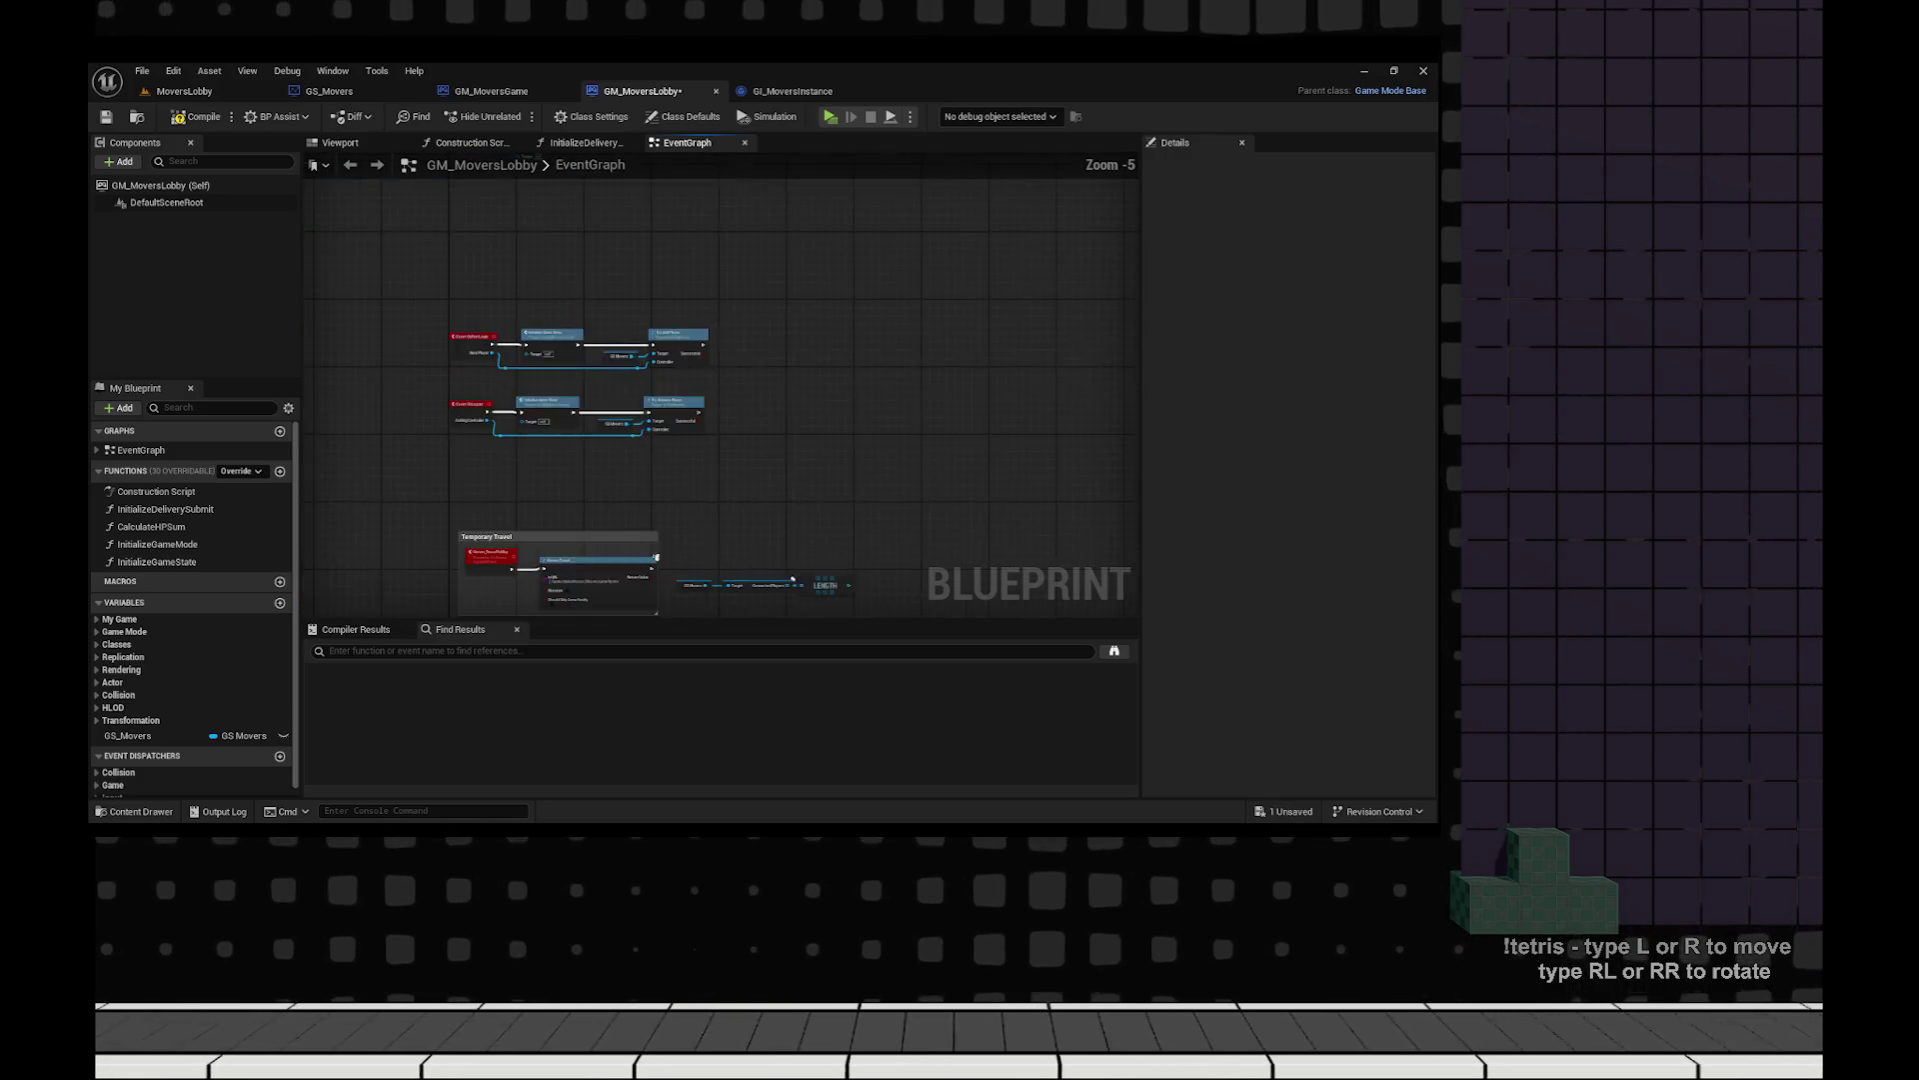
In InitializeGameMode, insert a Sequence node after the function start, feeding Initialize Game State.
{"action": "scroll", "coordinate": [640, 300], "scroll_direction": "up", "scroll_amount": 1}
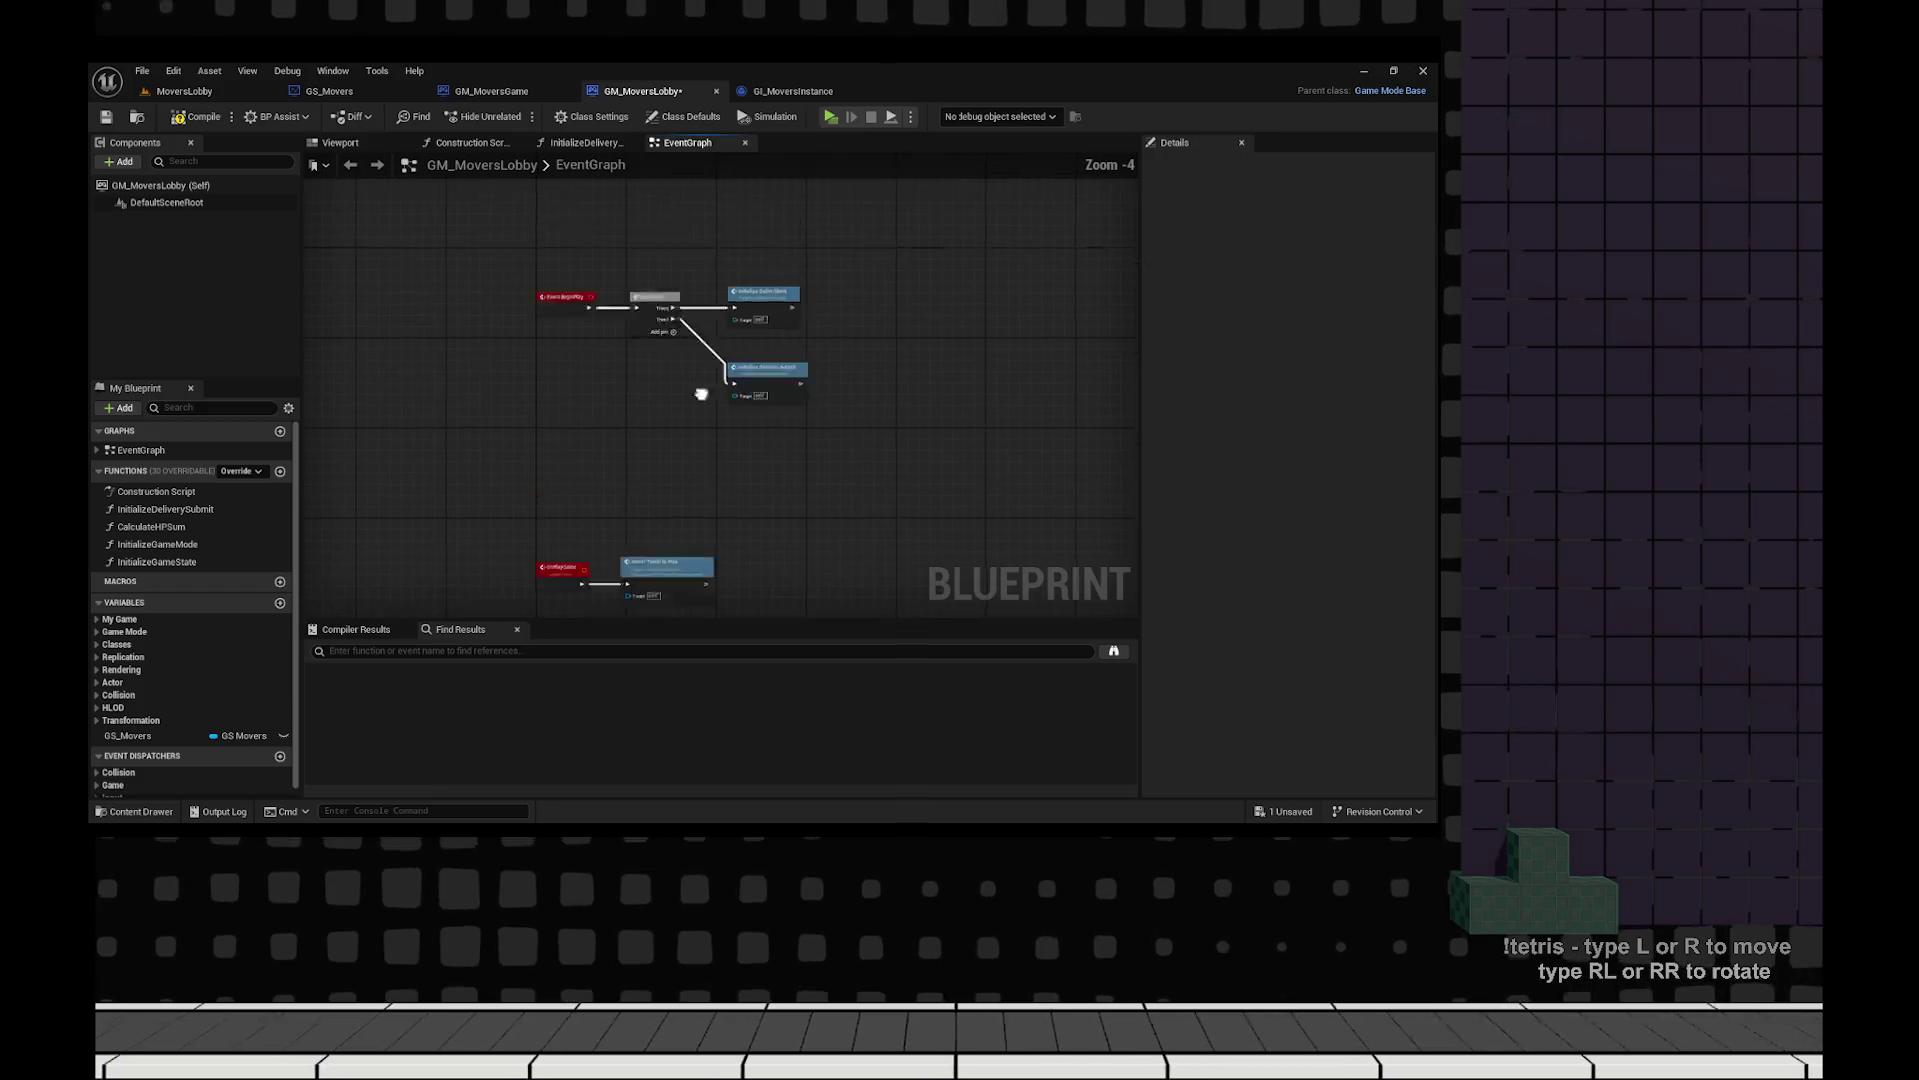
{"action": "double_click", "coordinate": [157, 544]}
{"action": "left_click_drag", "start_coordinate": [989, 386], "coordinate": [686, 390]}
{"action": "right_click", "coordinate": [649, 372]}
{"action": "key", "text": "Escape"}
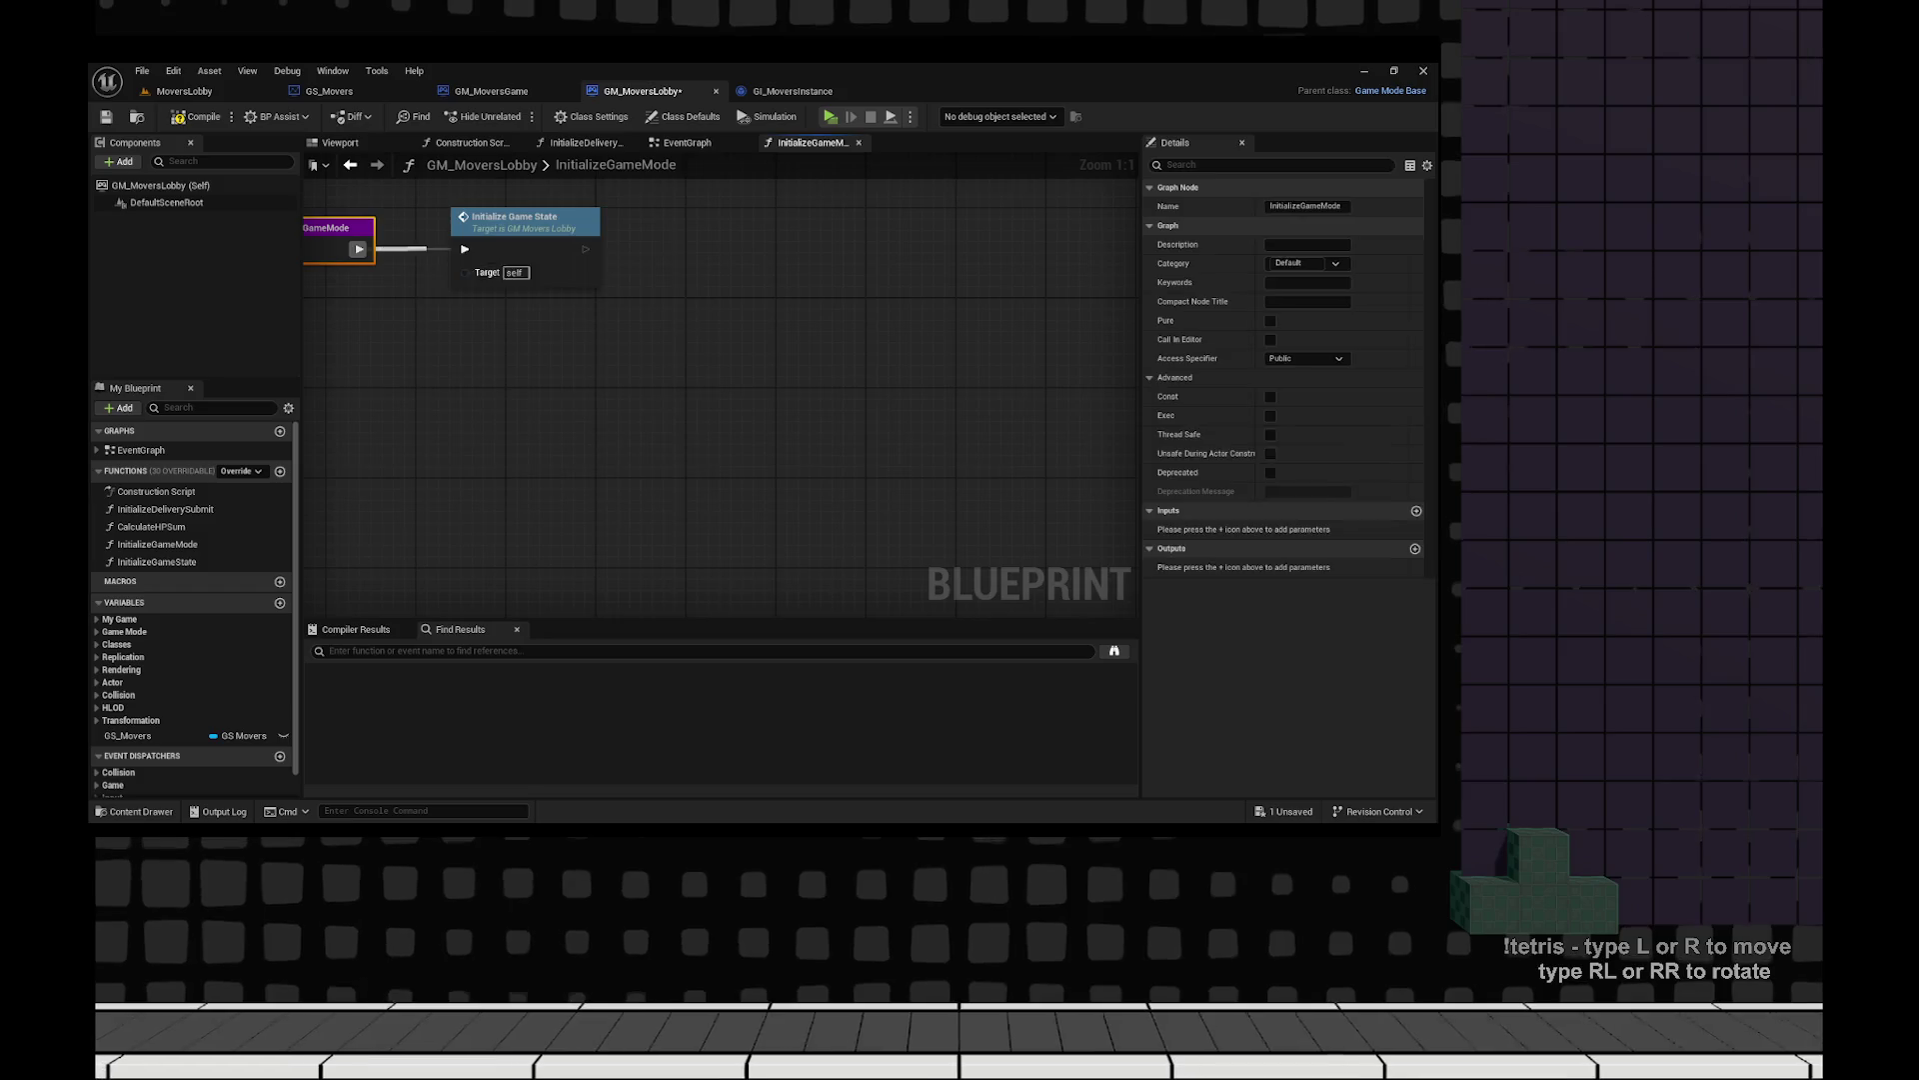
{"action": "key", "text": "ctrl+v"}
{"action": "key", "text": "Delete"}
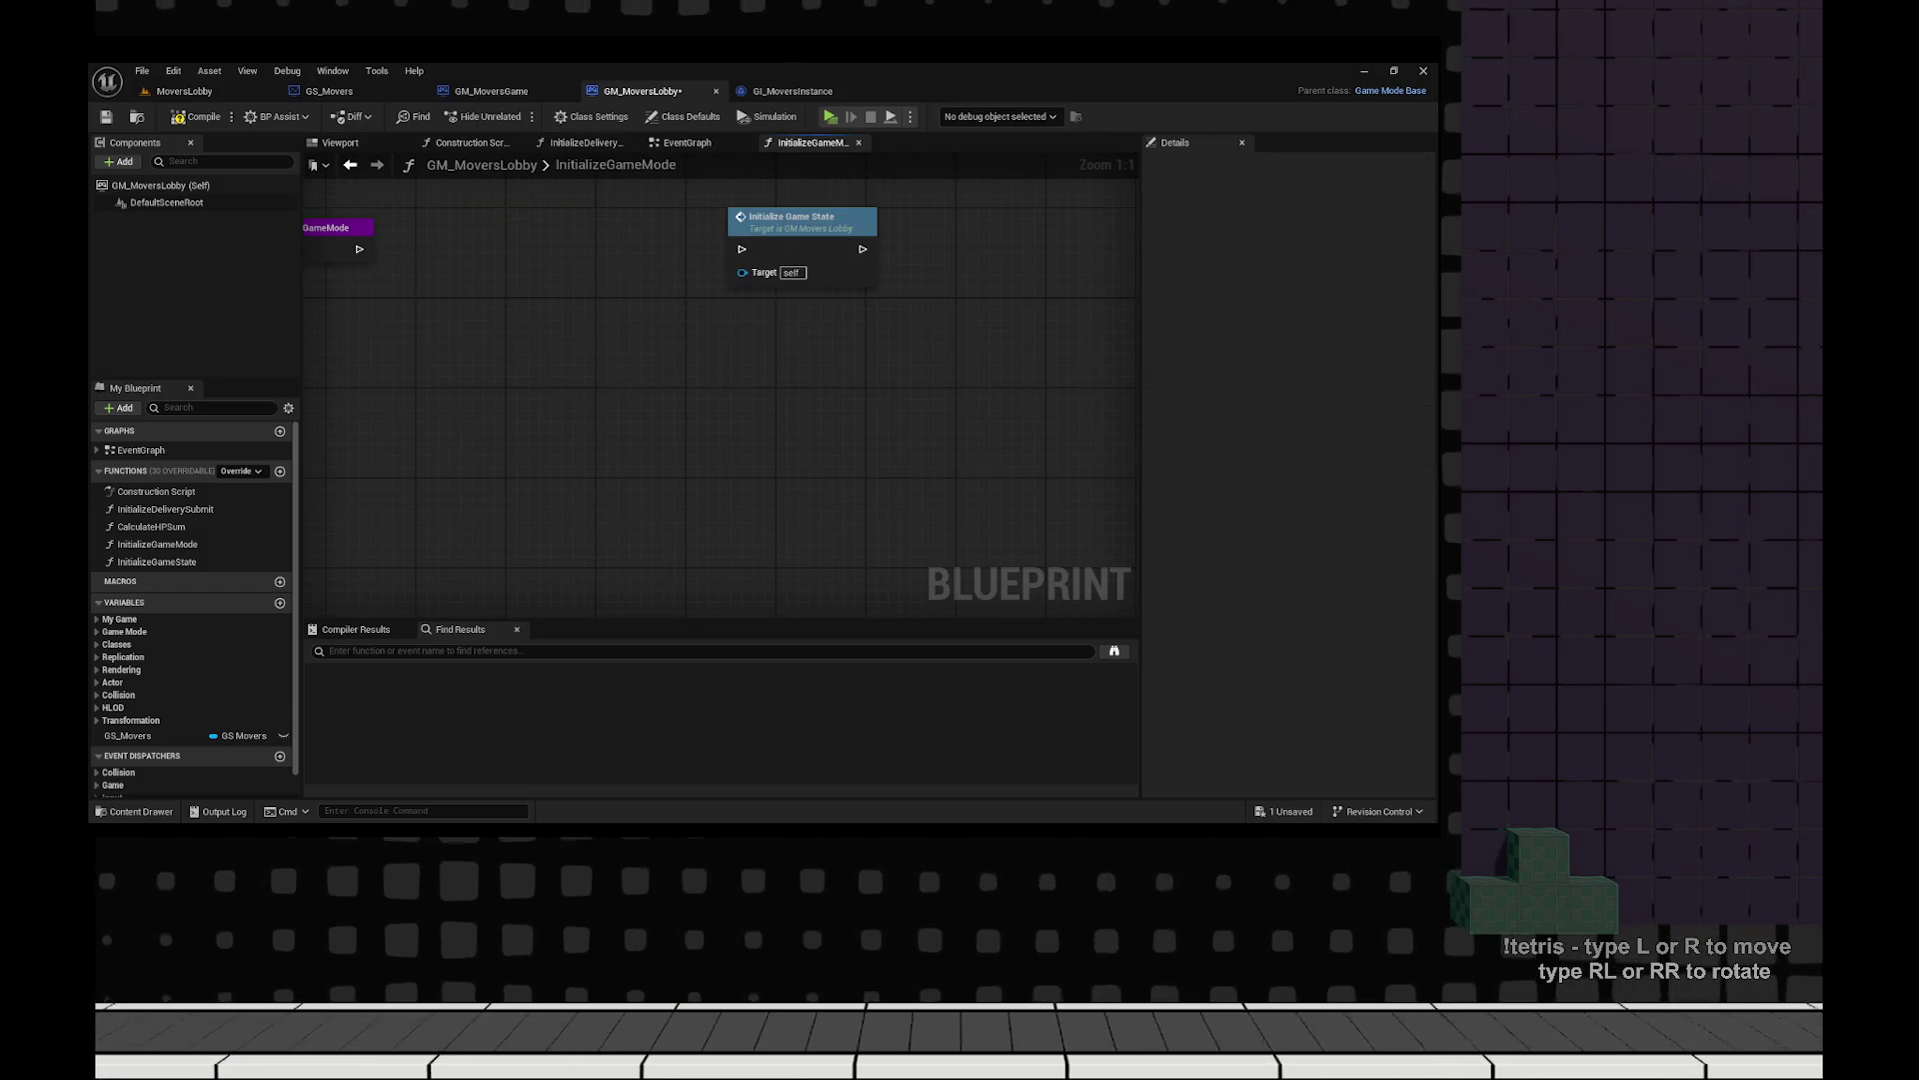
{"action": "left_click_drag", "start_coordinate": [359, 249], "coordinate": [456, 251]}
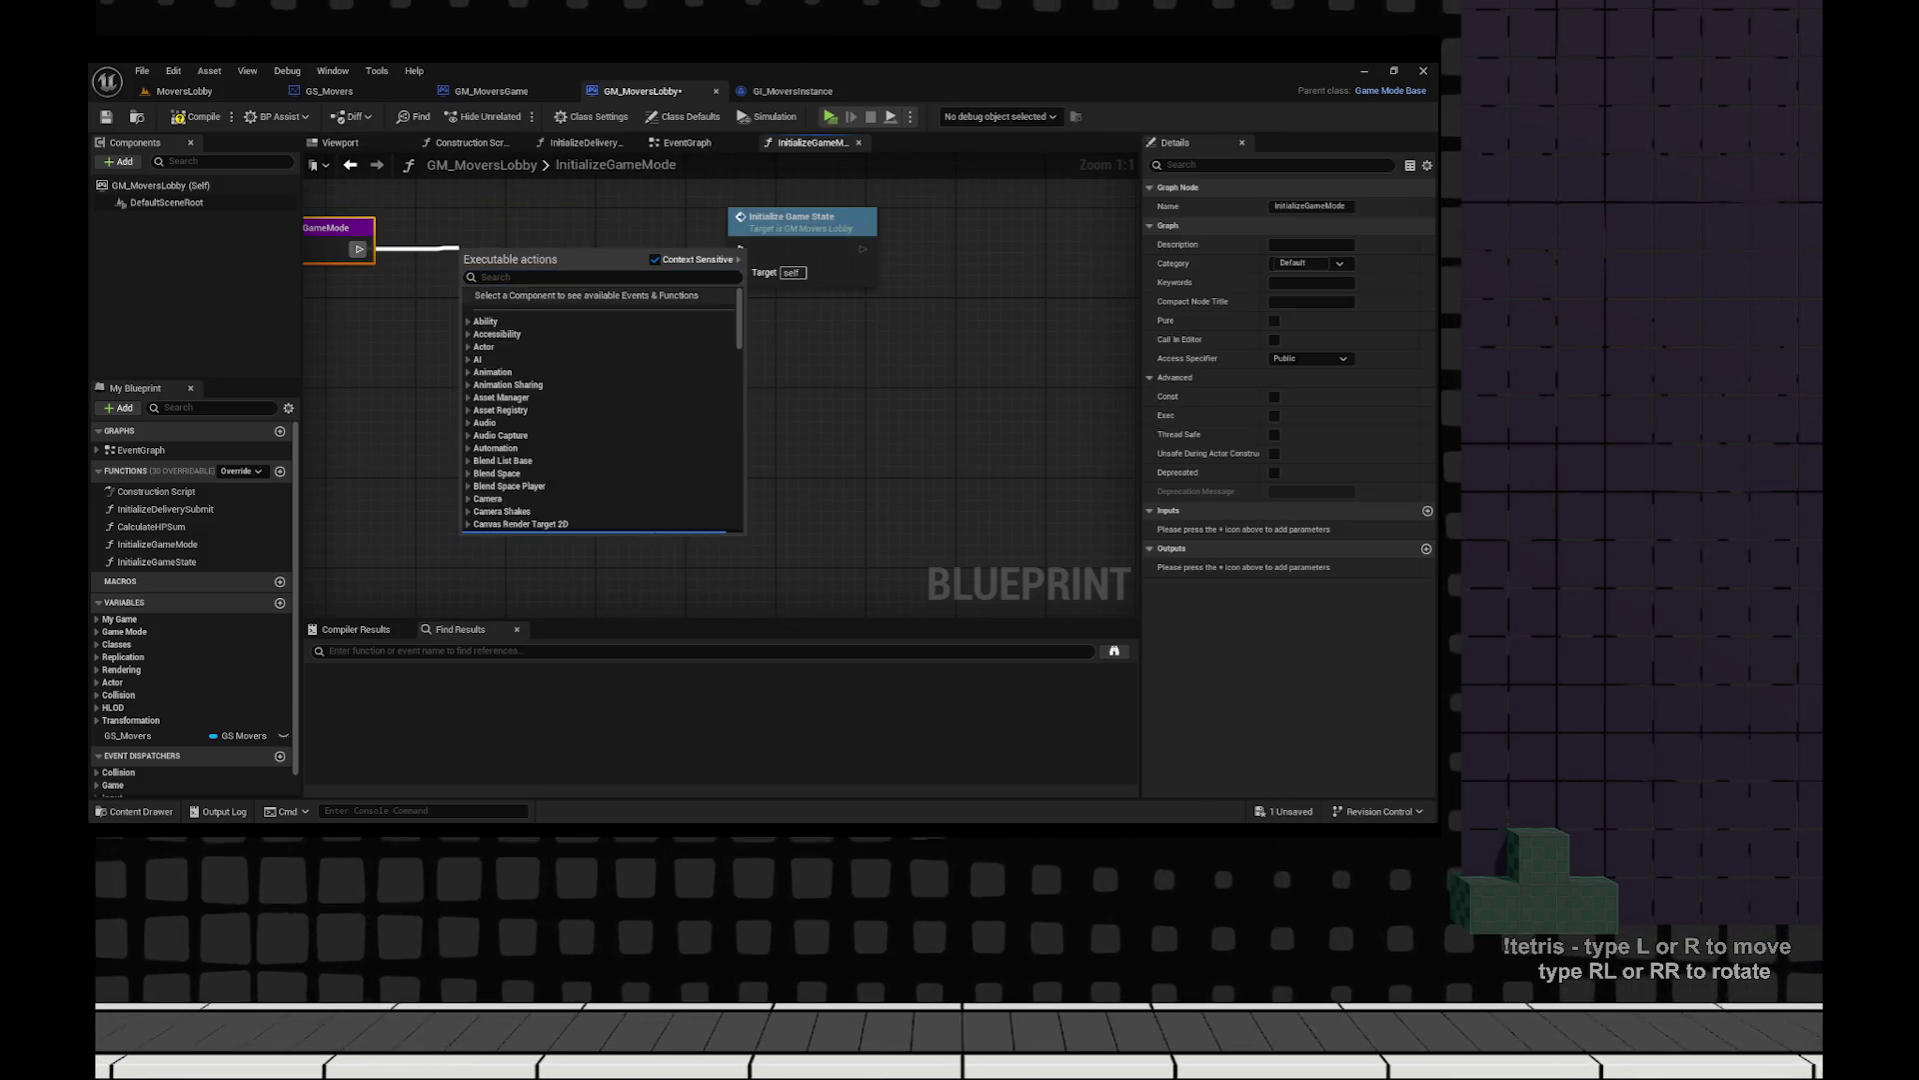
{"action": "key", "text": "Escape"}
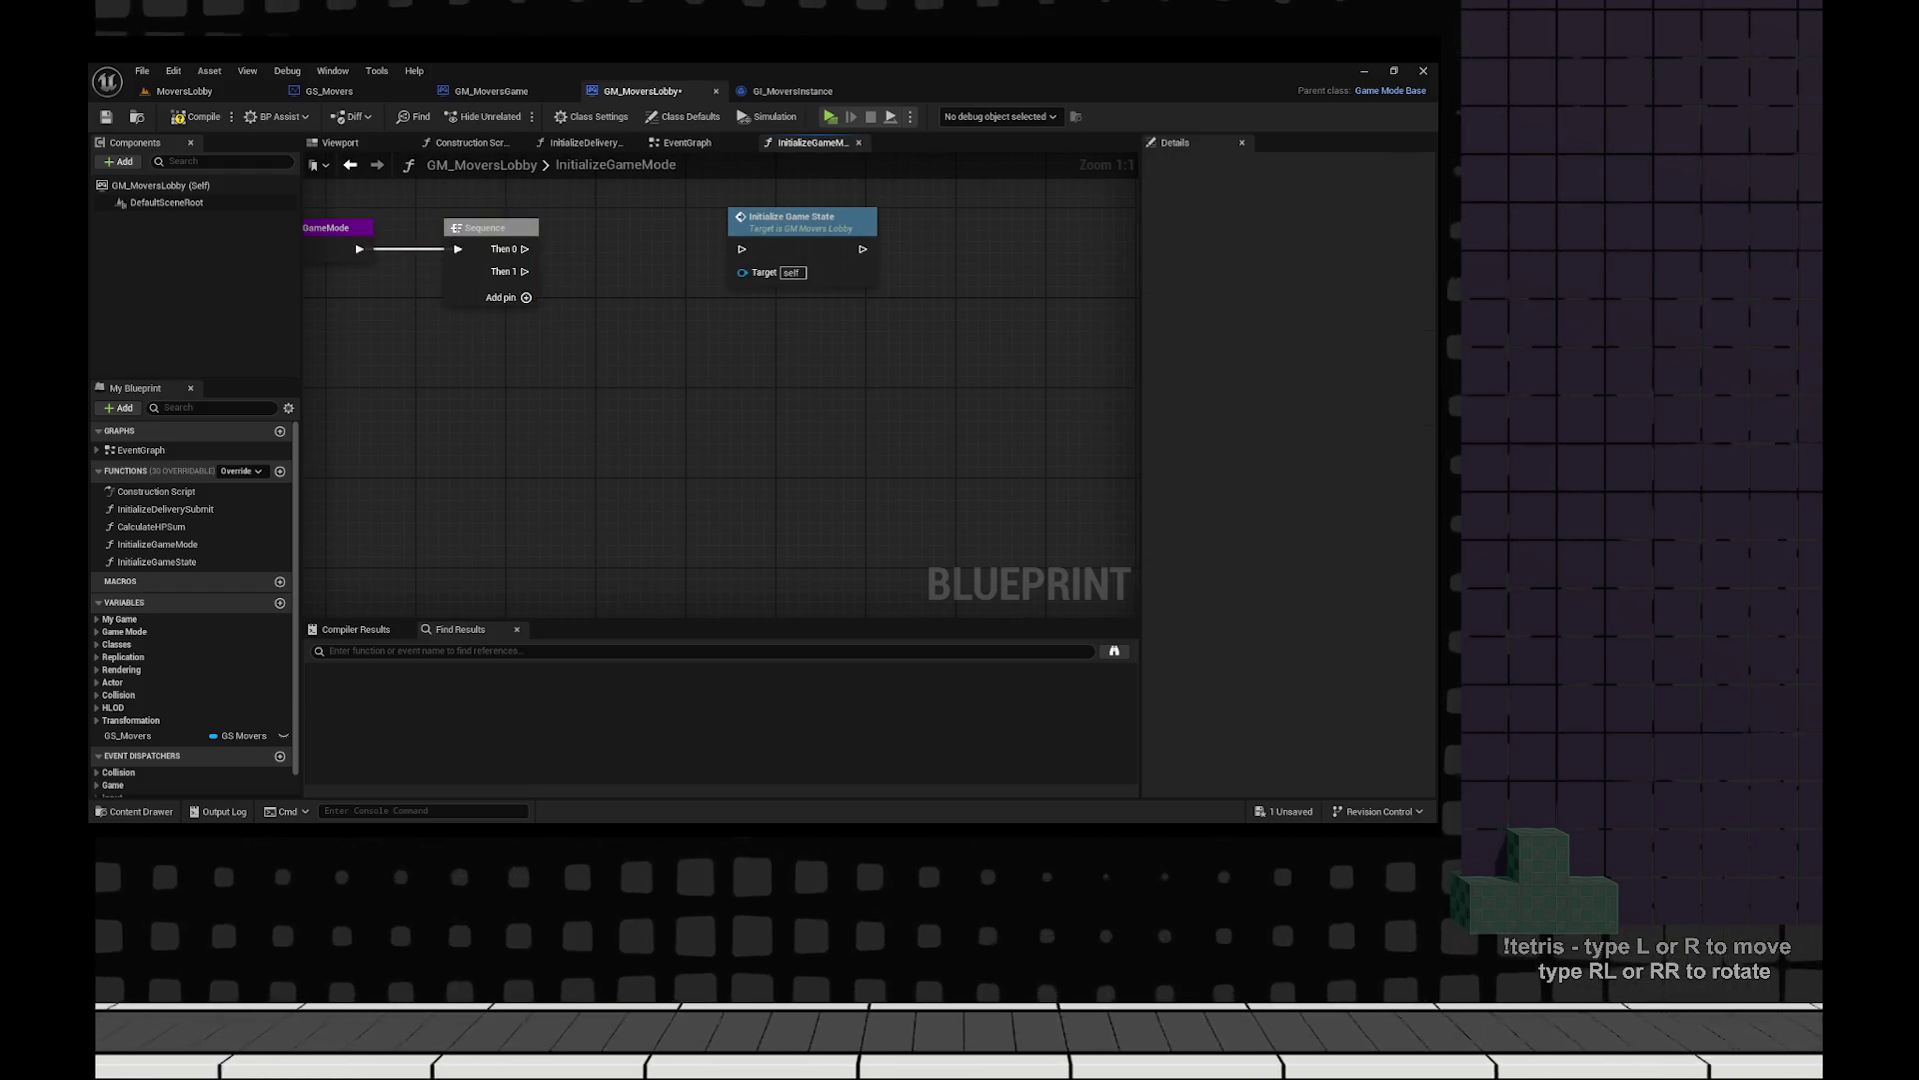
{"action": "left_click_drag", "start_coordinate": [800, 216], "coordinate": [680, 216]}
{"action": "left_click_drag", "start_coordinate": [524, 249], "coordinate": [622, 249]}
Add a Get Game Instance node and cast its return value to GI_MoversInstance.
{"action": "right_click", "coordinate": [678, 388]}
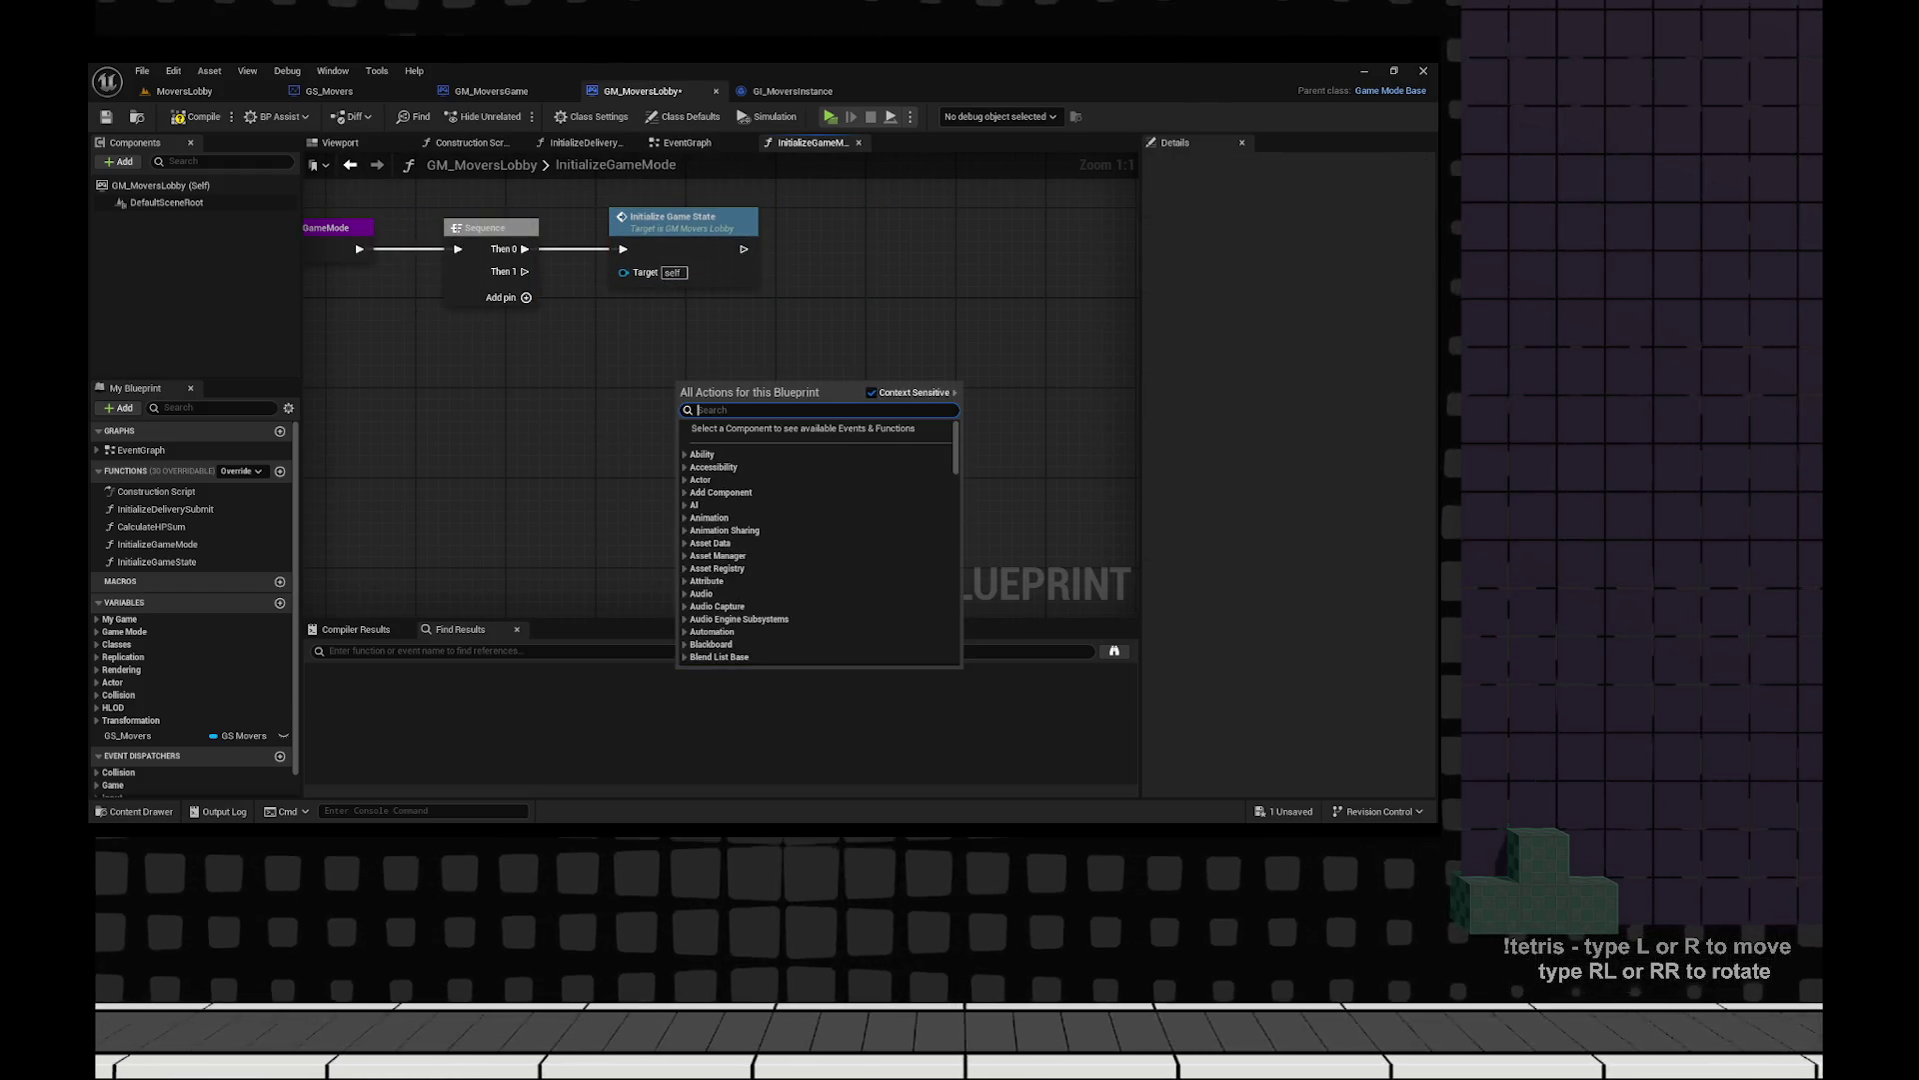
{"action": "type", "text": "get ame isnstget game inst"}
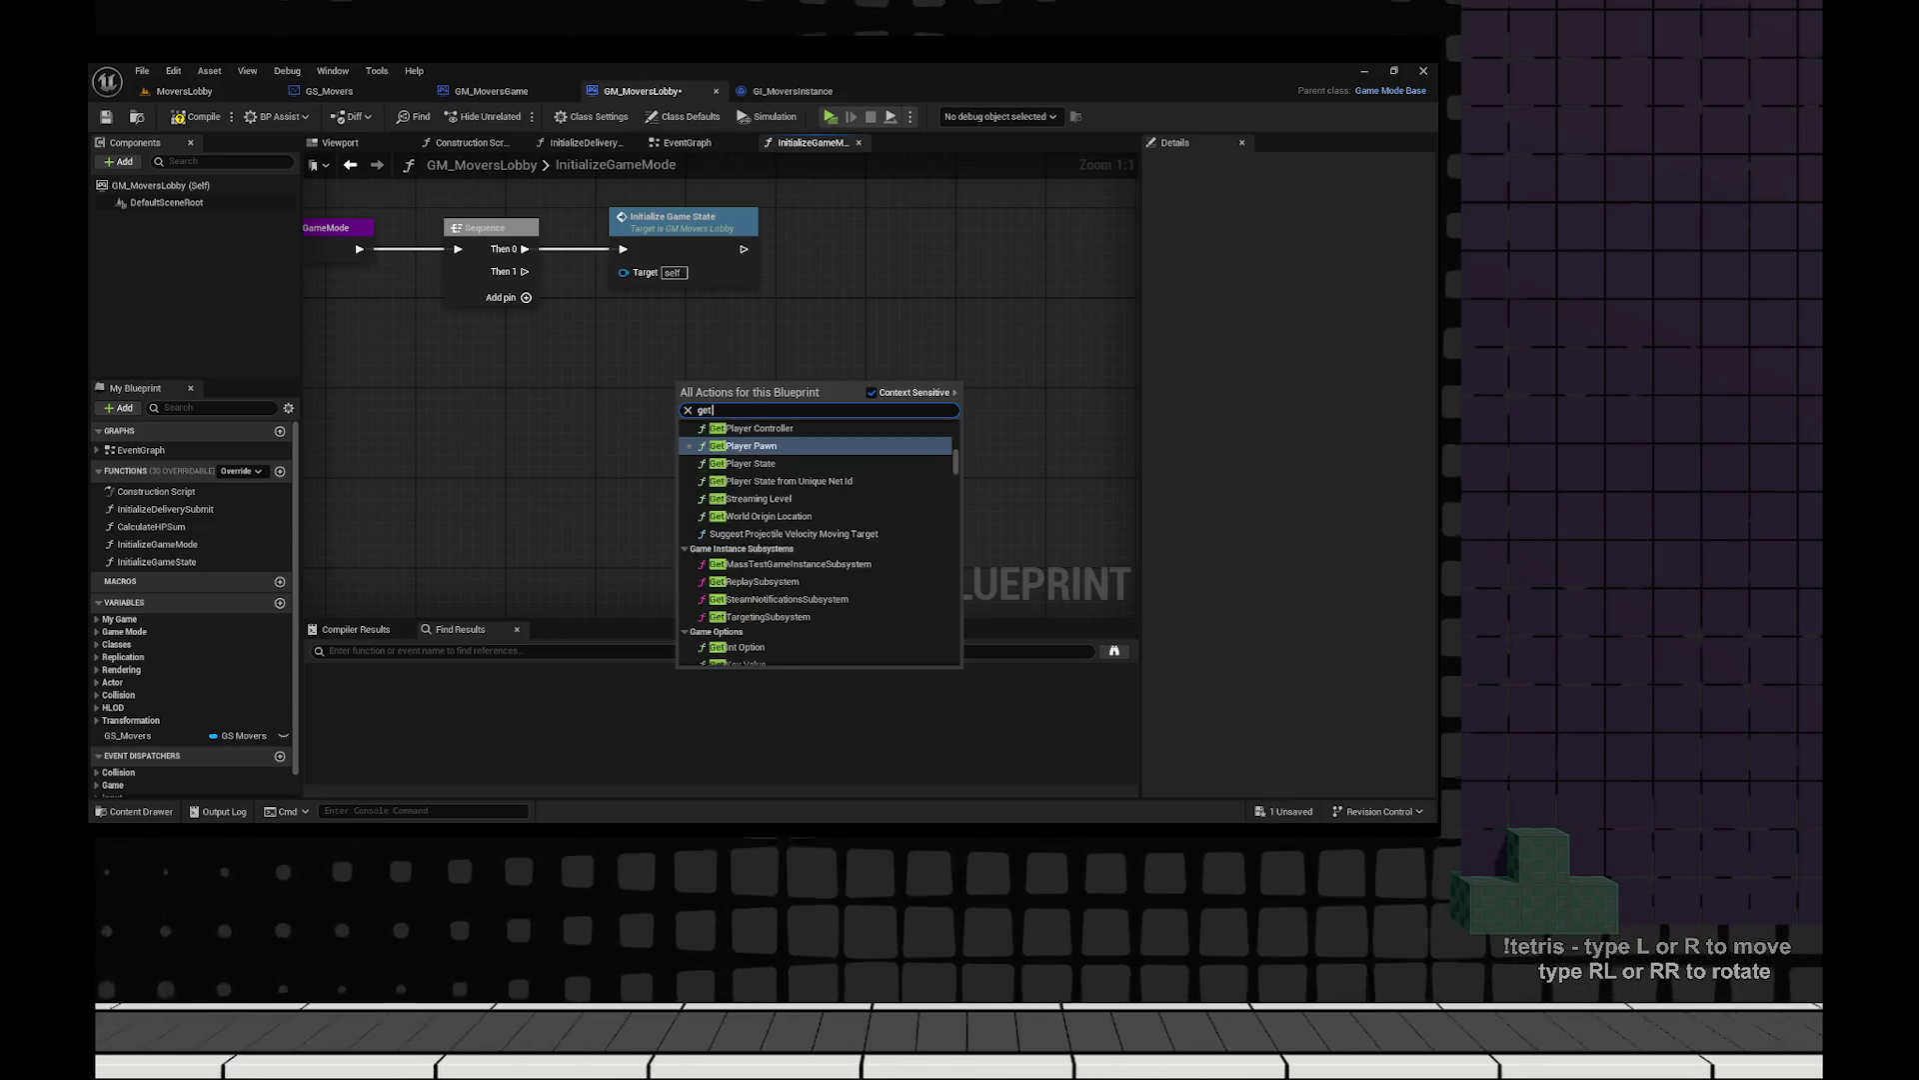
{"action": "key", "text": "Return"}
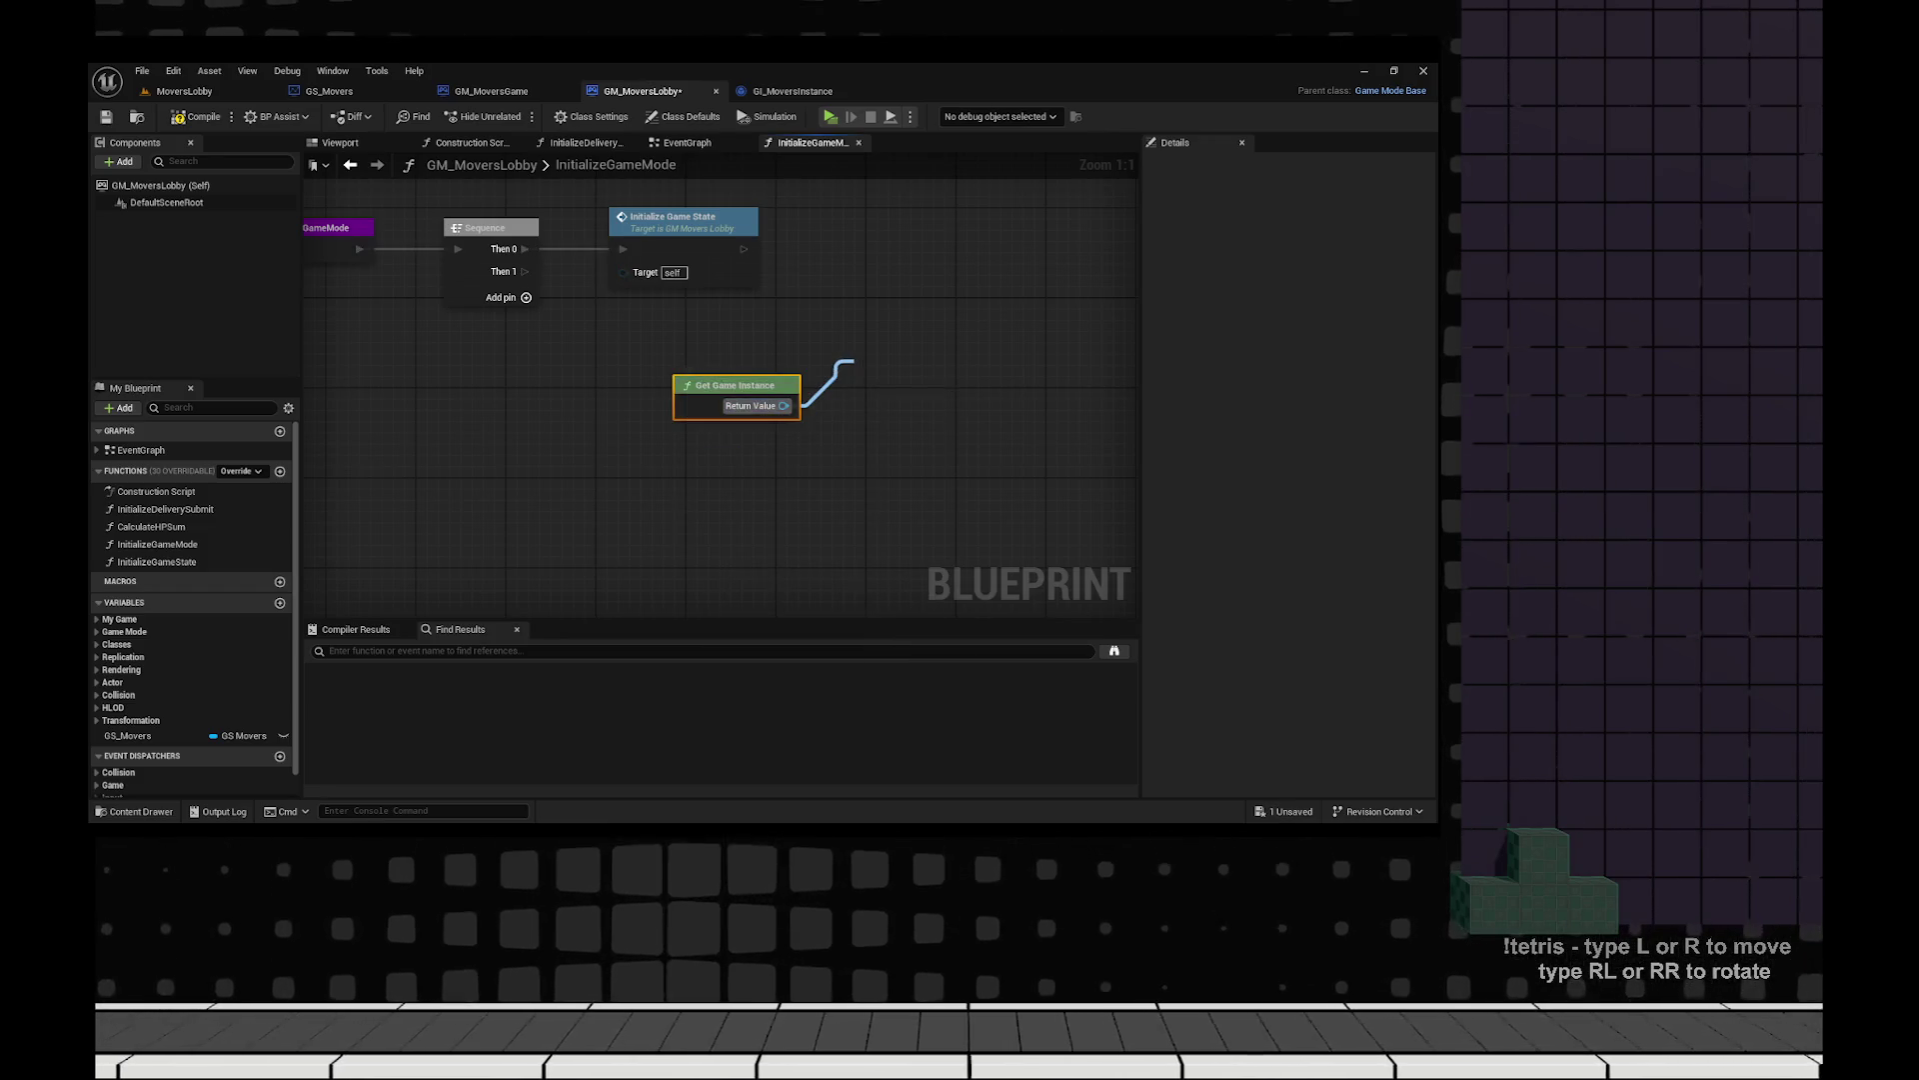
{"action": "left_click_drag", "start_coordinate": [851, 361], "coordinate": [851, 362]}
{"action": "type", "text": "cast to gi"}
{"action": "key", "text": "Down"}
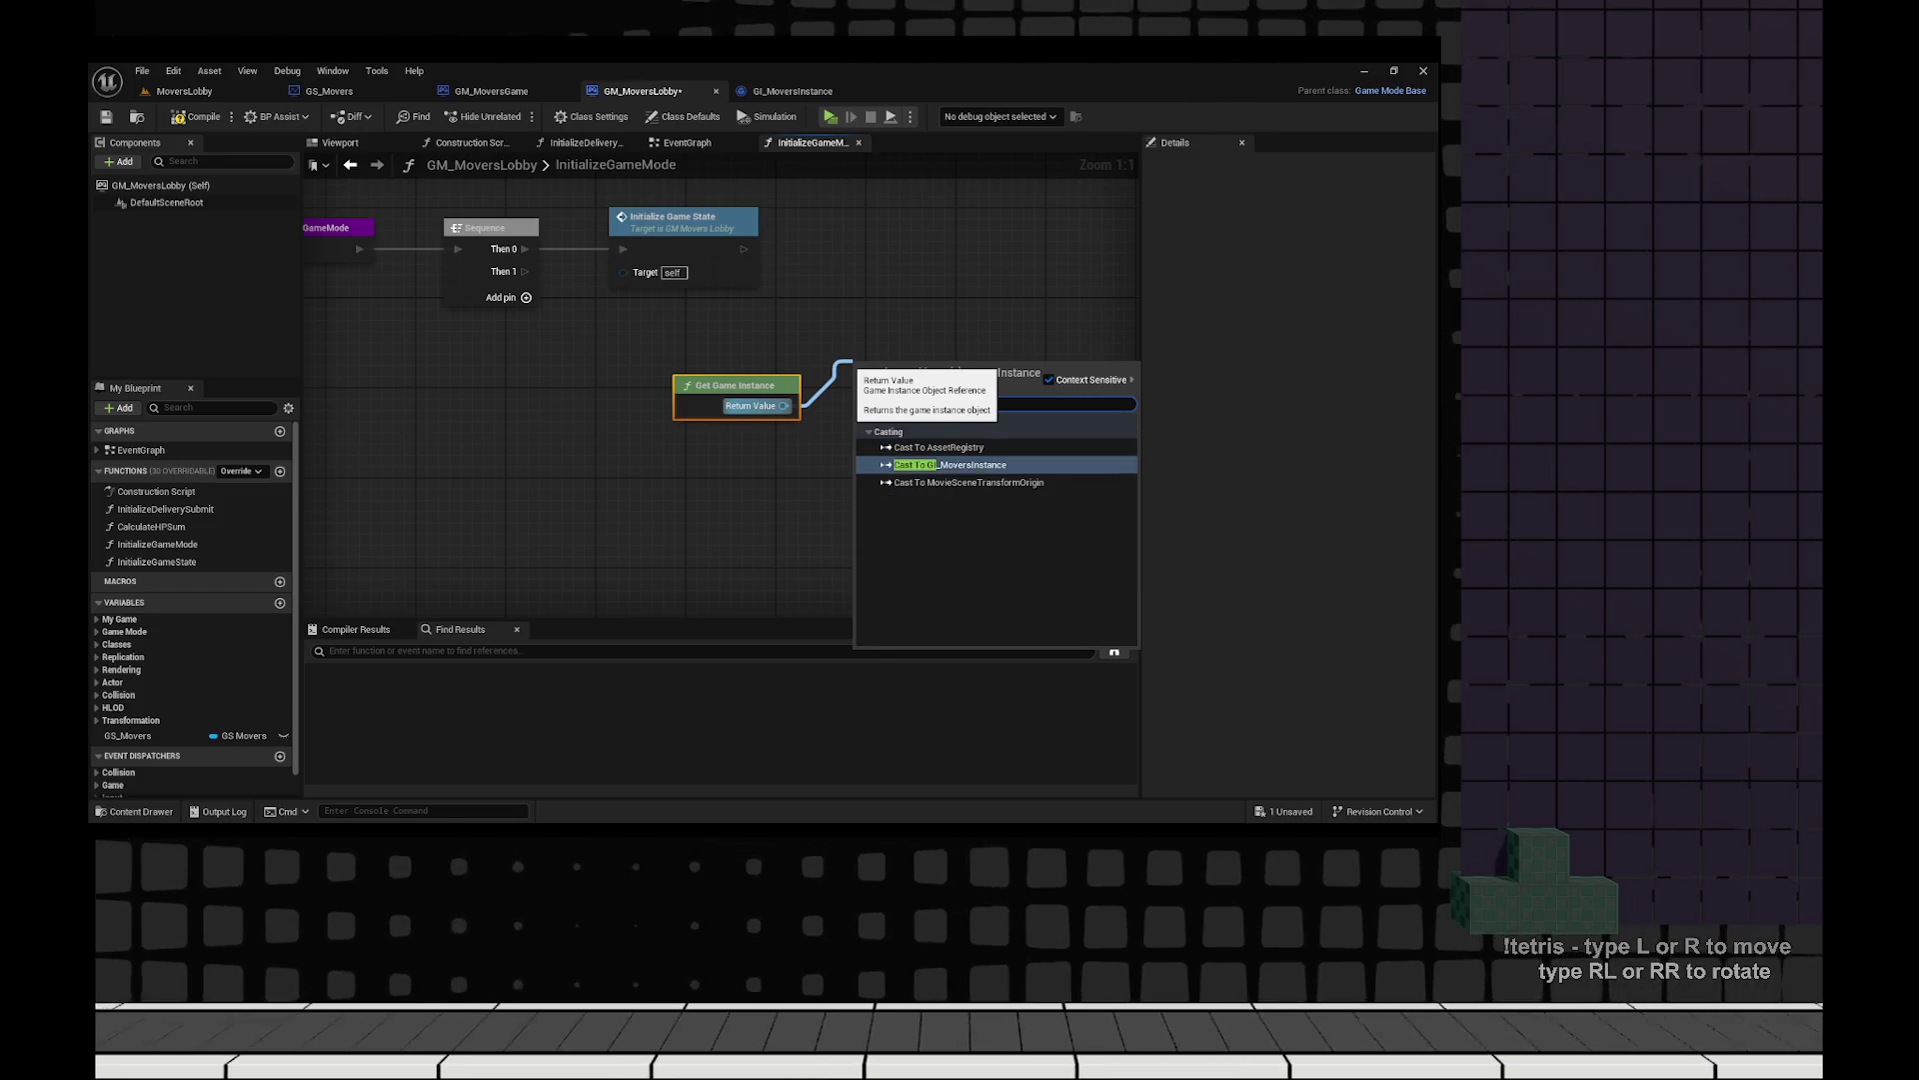
{"action": "key", "text": "Return"}
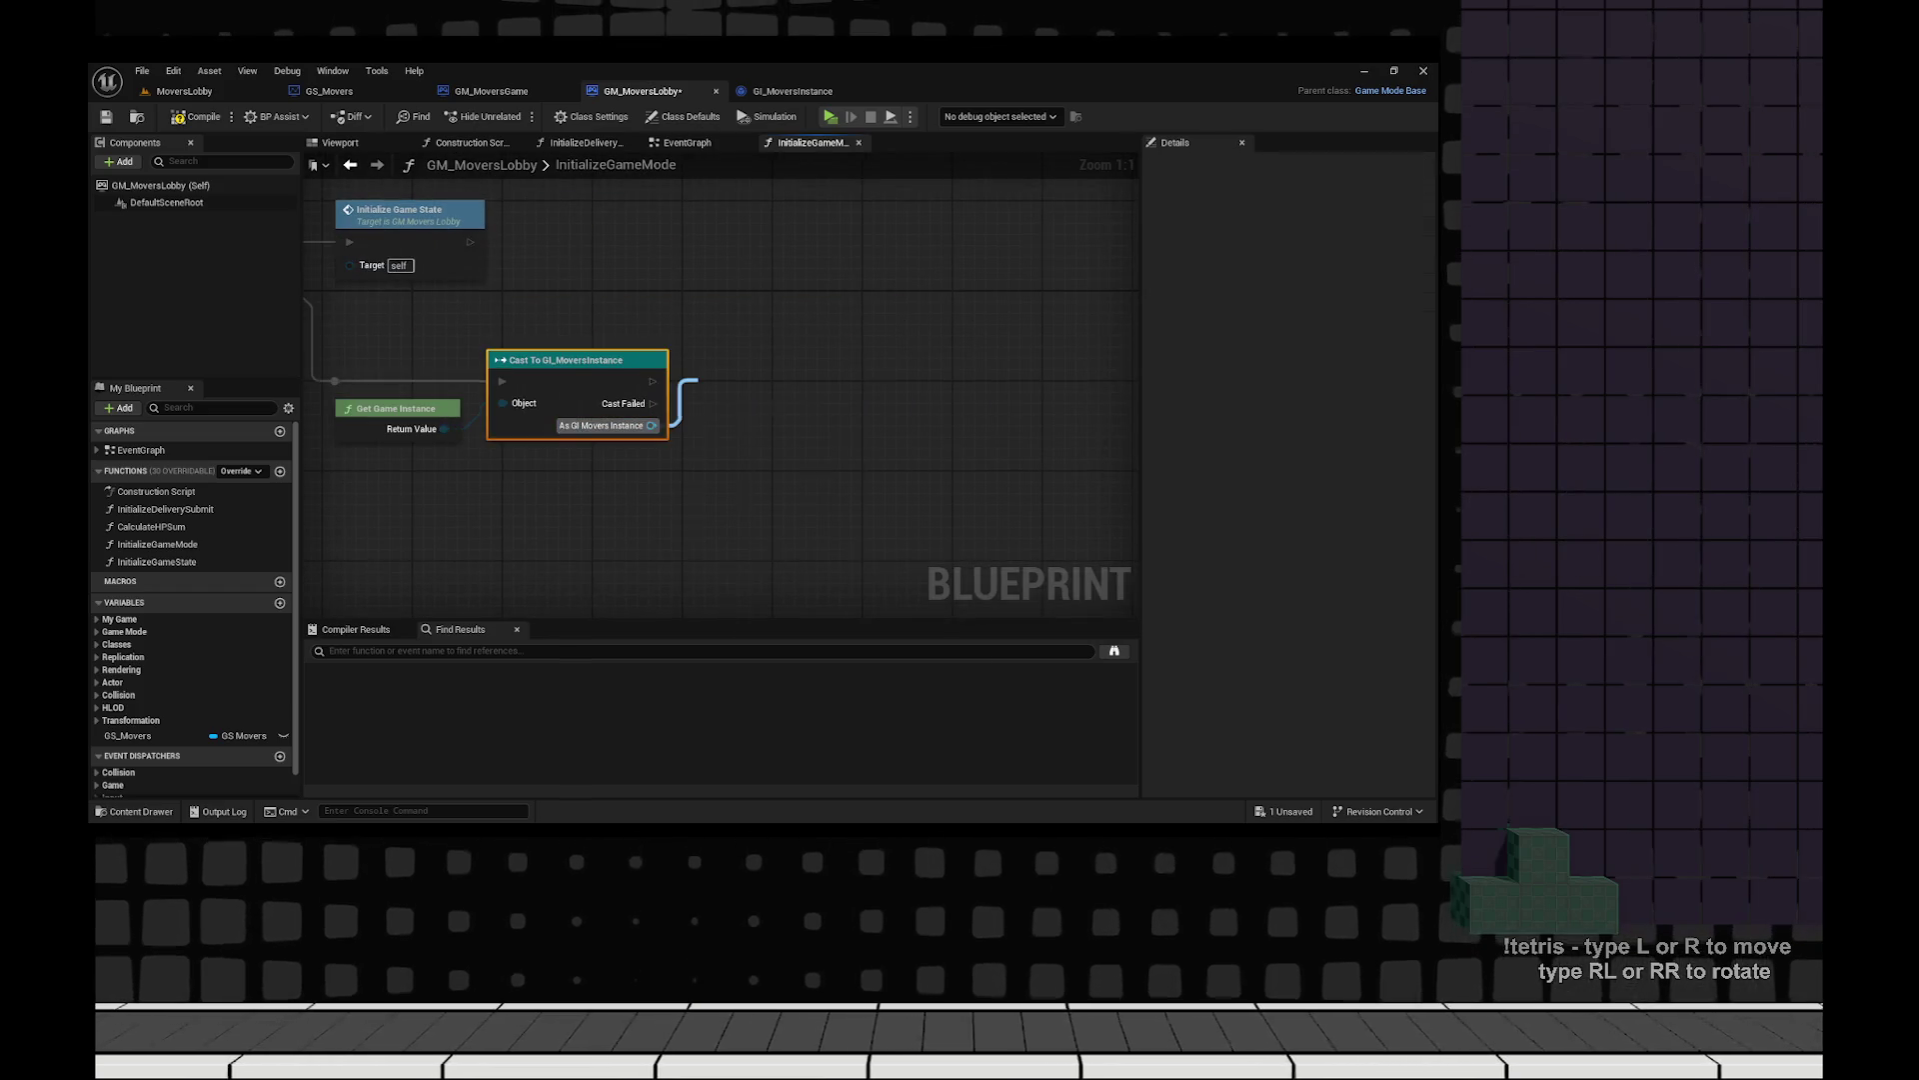
Promote the cast result to a new GI_Movers variable, then compile and save the blueprint.
{"action": "left_click_drag", "start_coordinate": [698, 380], "coordinate": [702, 386]}
{"action": "type", "text": "promote"}
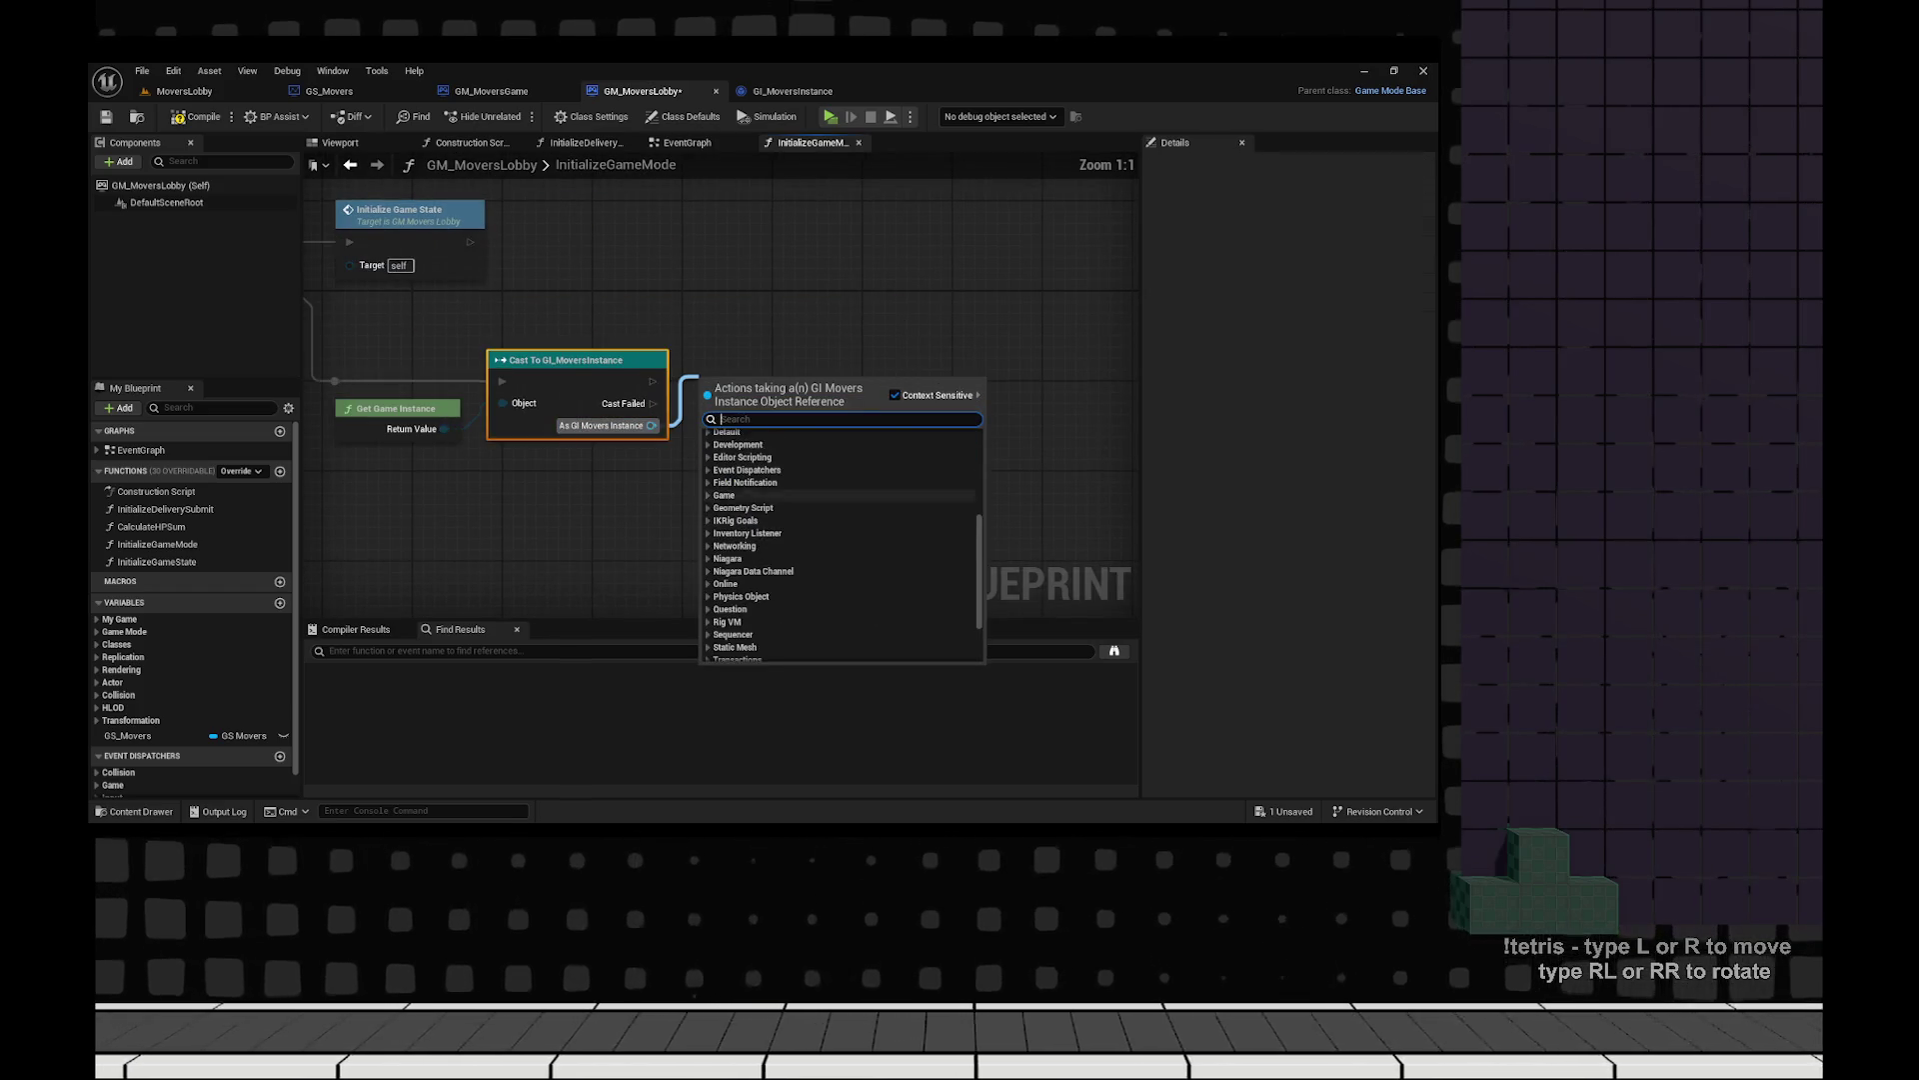
{"action": "key", "text": "Return"}
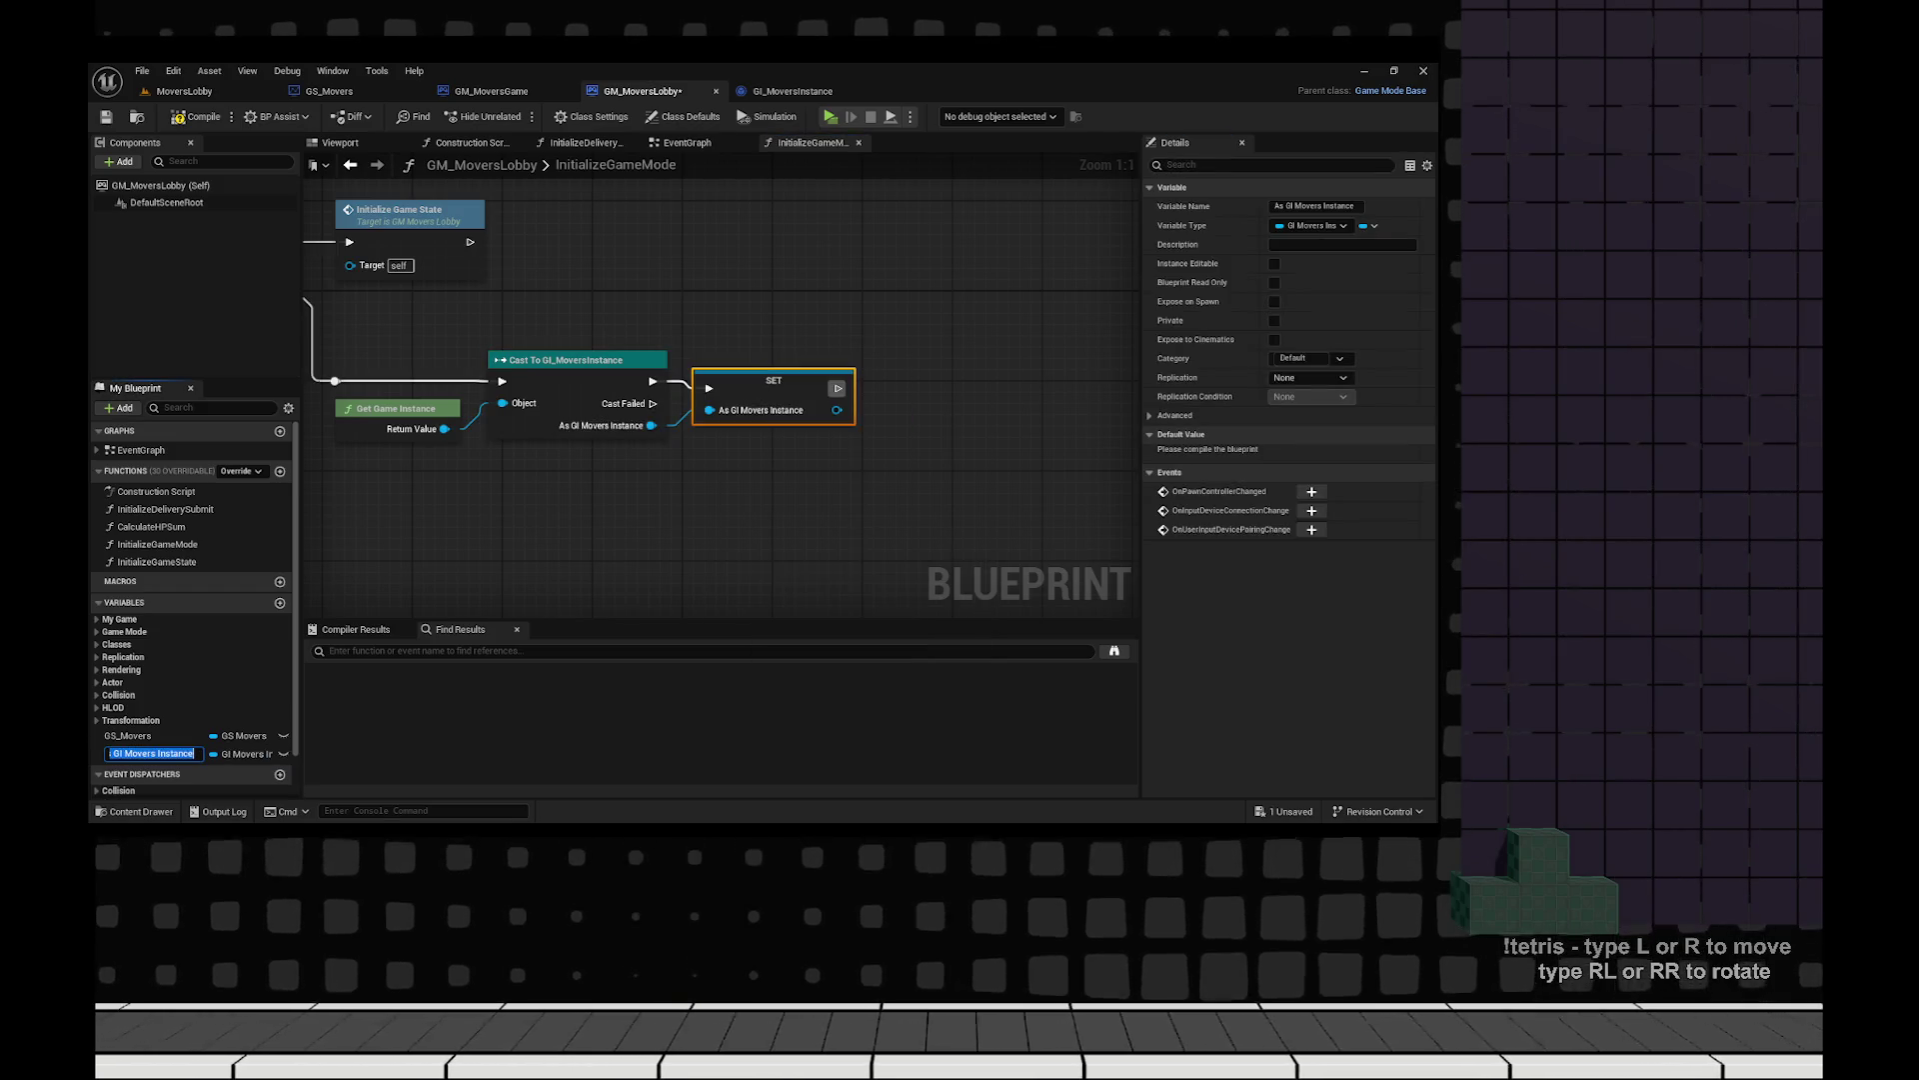
{"action": "type", "text": "_Movers"}
{"action": "key", "text": "Return"}
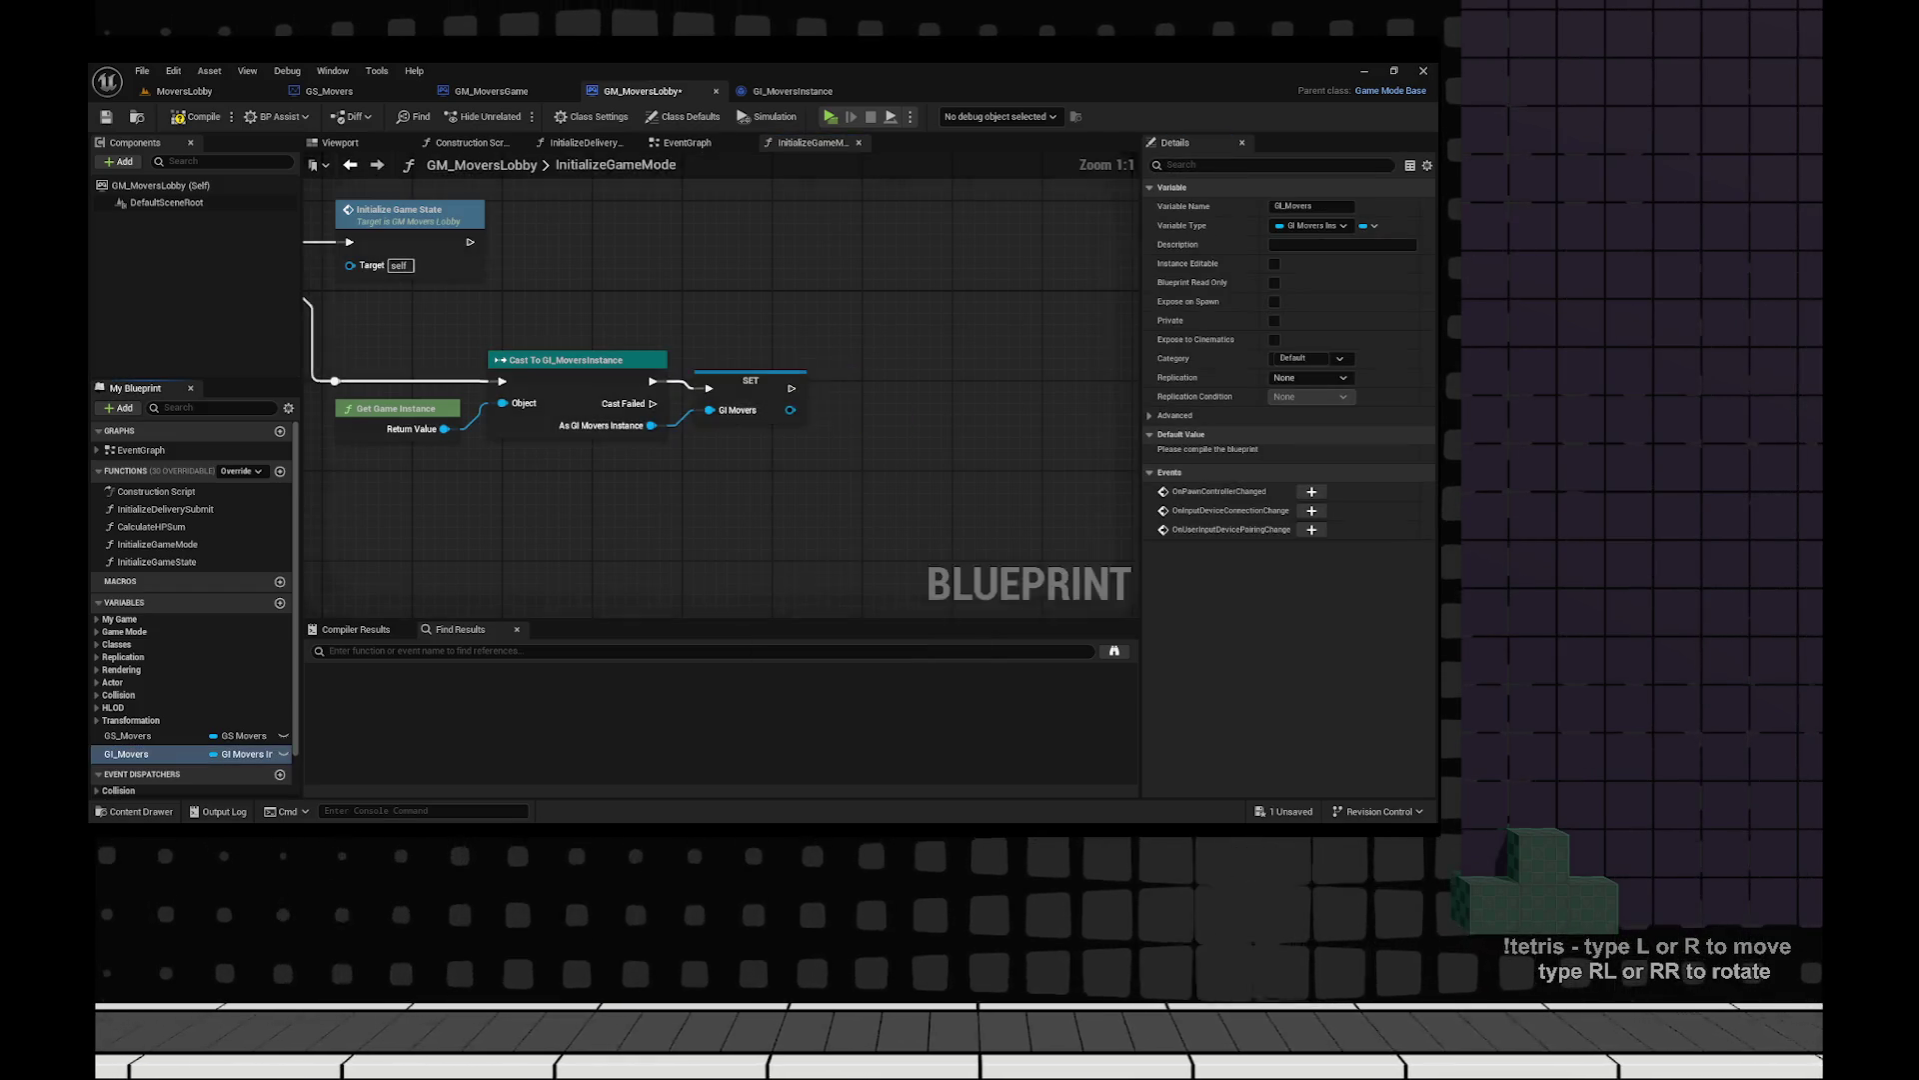
{"action": "scroll", "coordinate": [870, 301], "scroll_direction": "down", "scroll_amount": 1}
{"action": "key", "text": "F7"}
{"action": "key", "text": "ctrl+s"}
{"action": "mouse_move", "coordinate": [1040, 542]}
{"action": "left_mouse_down"}
{"action": "mouse_move", "coordinate": [651, 321]}
{"action": "mouse_move", "coordinate": [587, 394]}
{"action": "left_mouse_up"}
{"action": "left_click", "coordinate": [610, 216]}
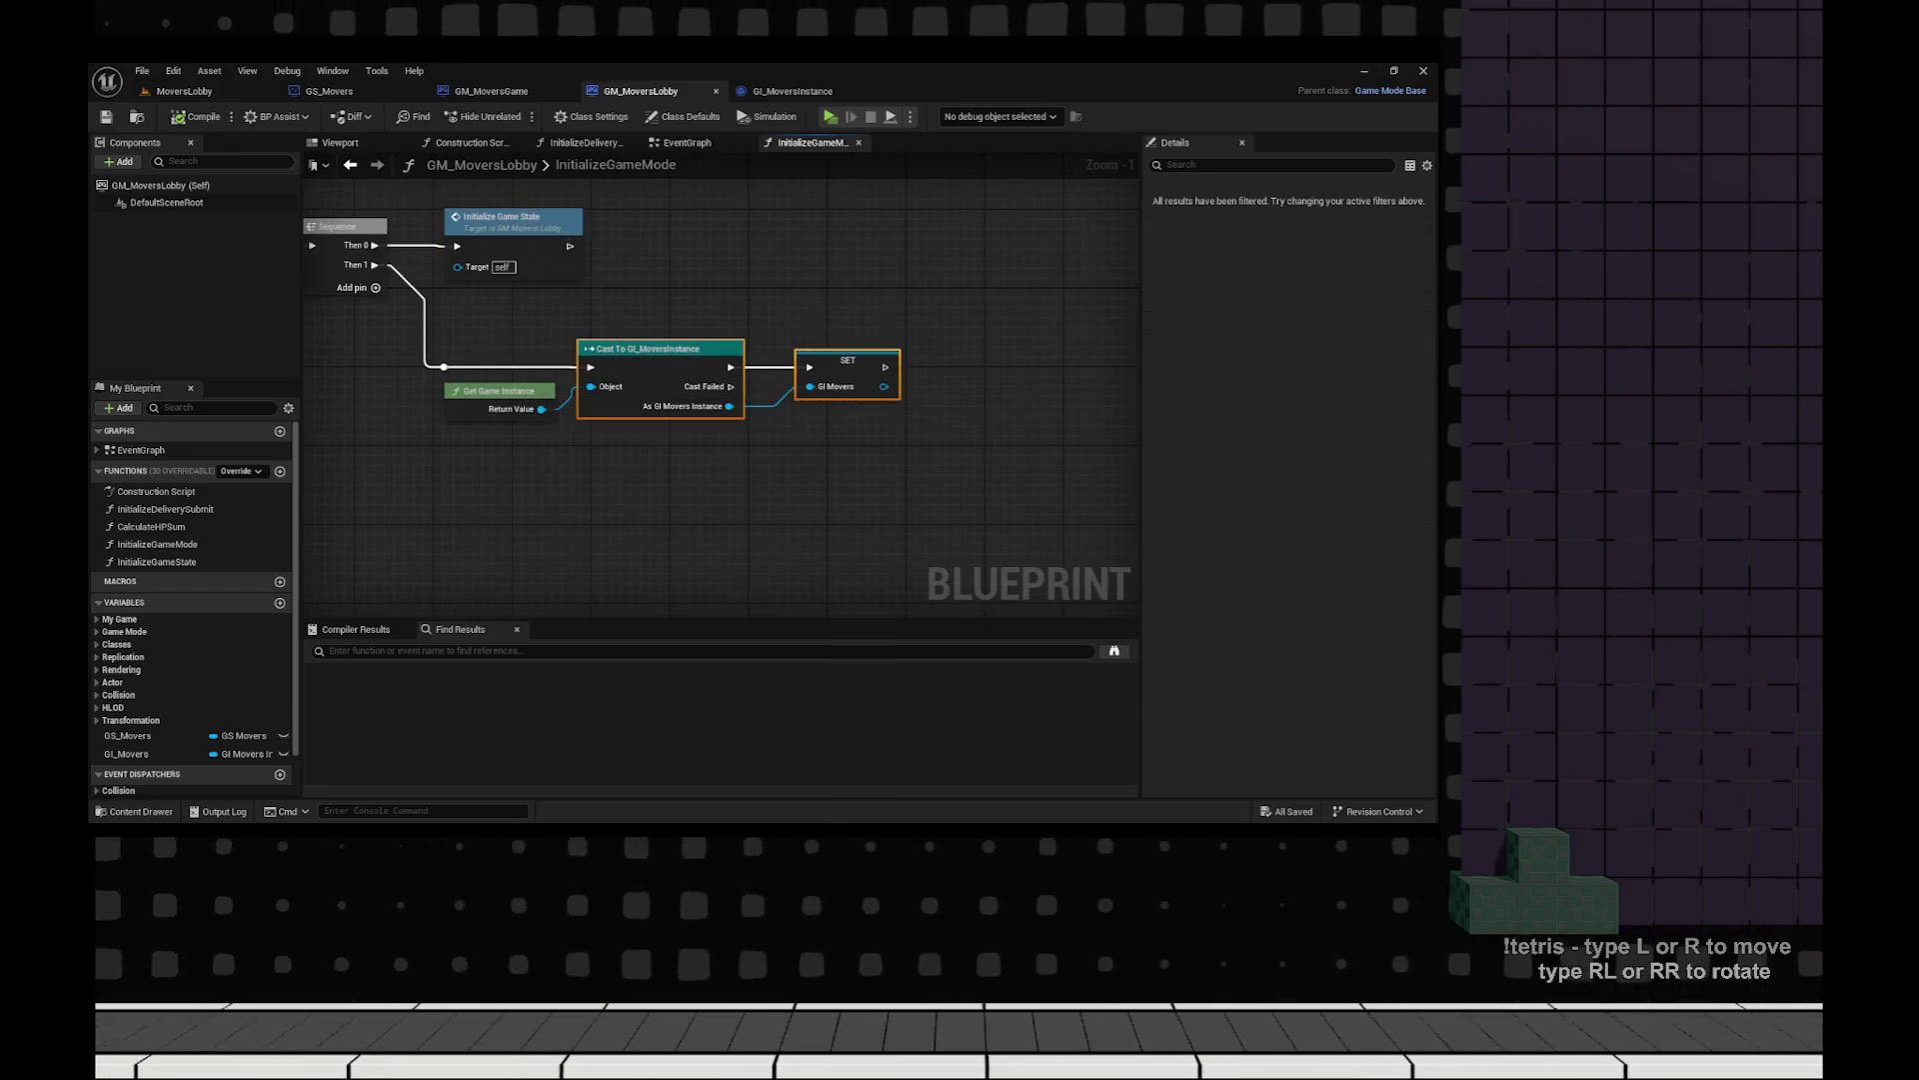
{"action": "left_click", "coordinate": [687, 142]}
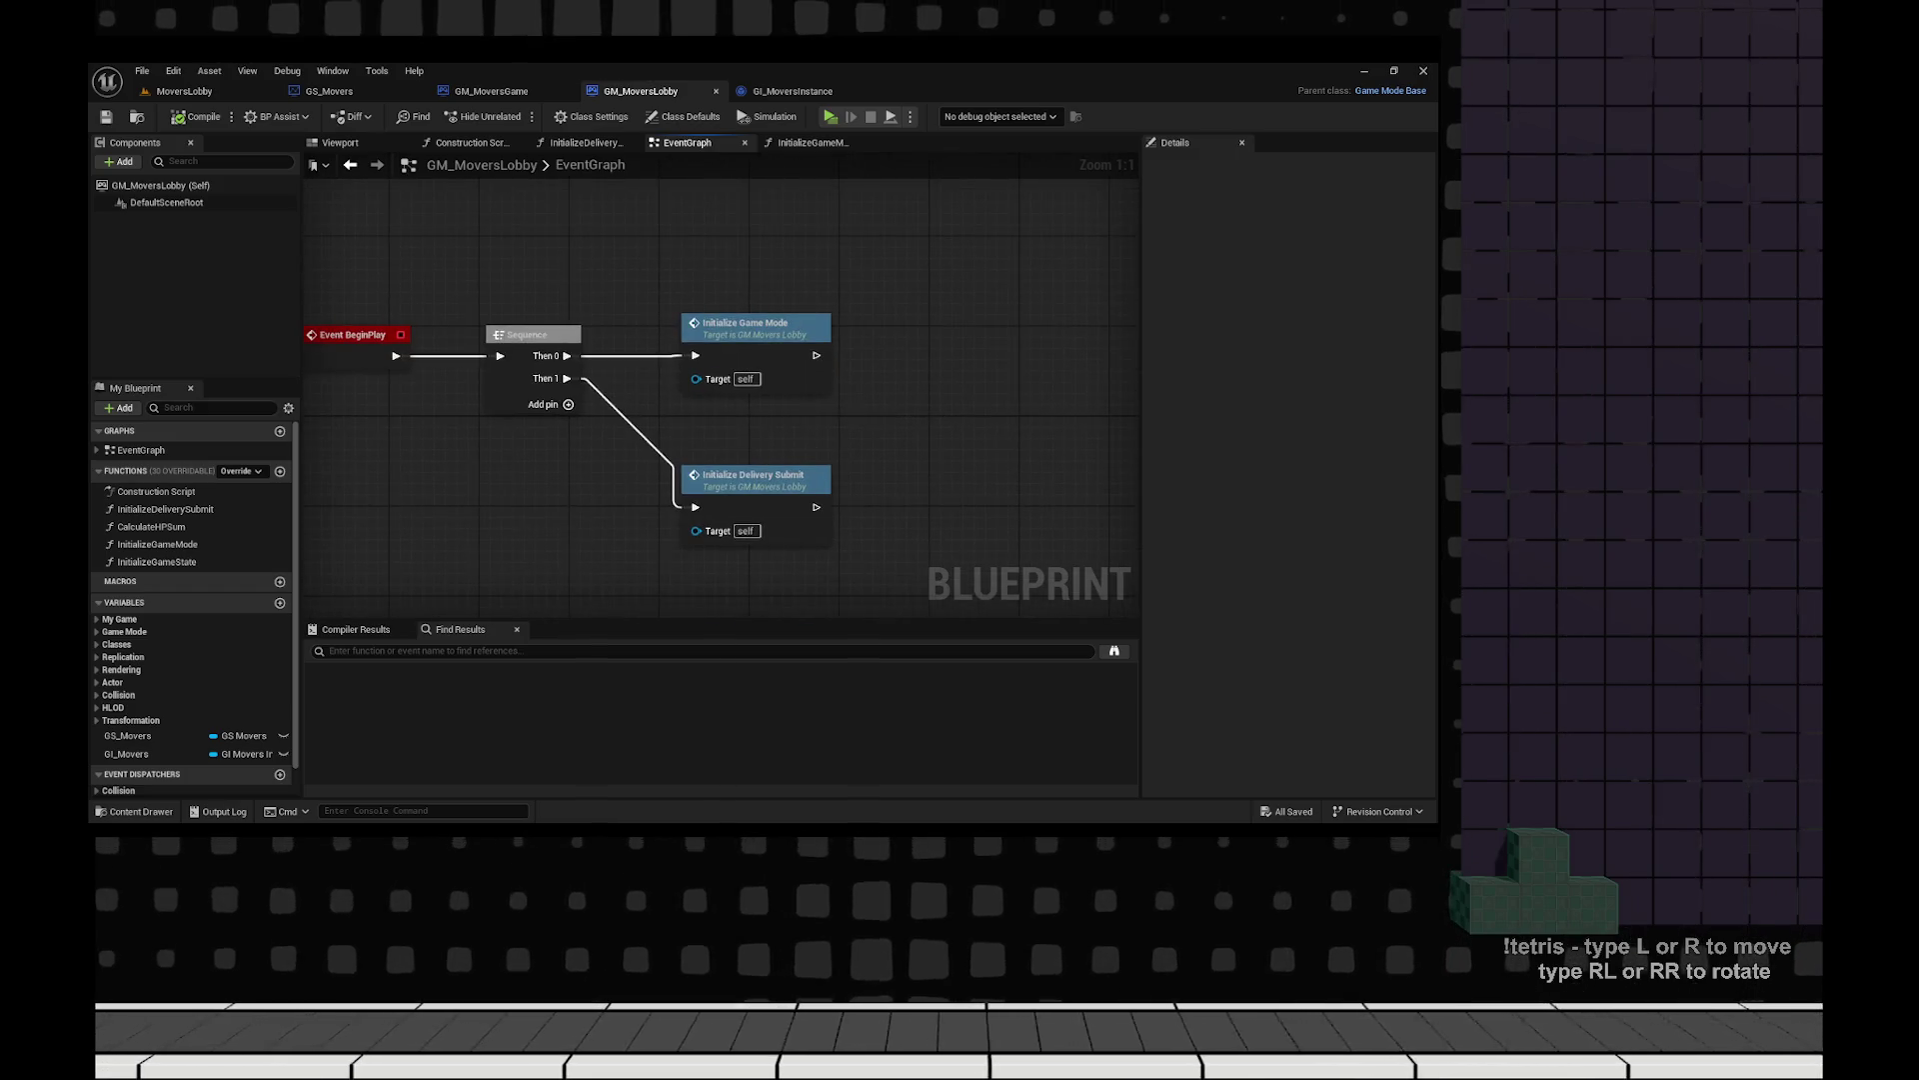
Add a GI_Movers SET Number Of Players node and wire the ConnectedPlayers LENGTH output into it.
{"action": "scroll", "coordinate": [600, 300], "scroll_direction": "down", "scroll_amount": 2}
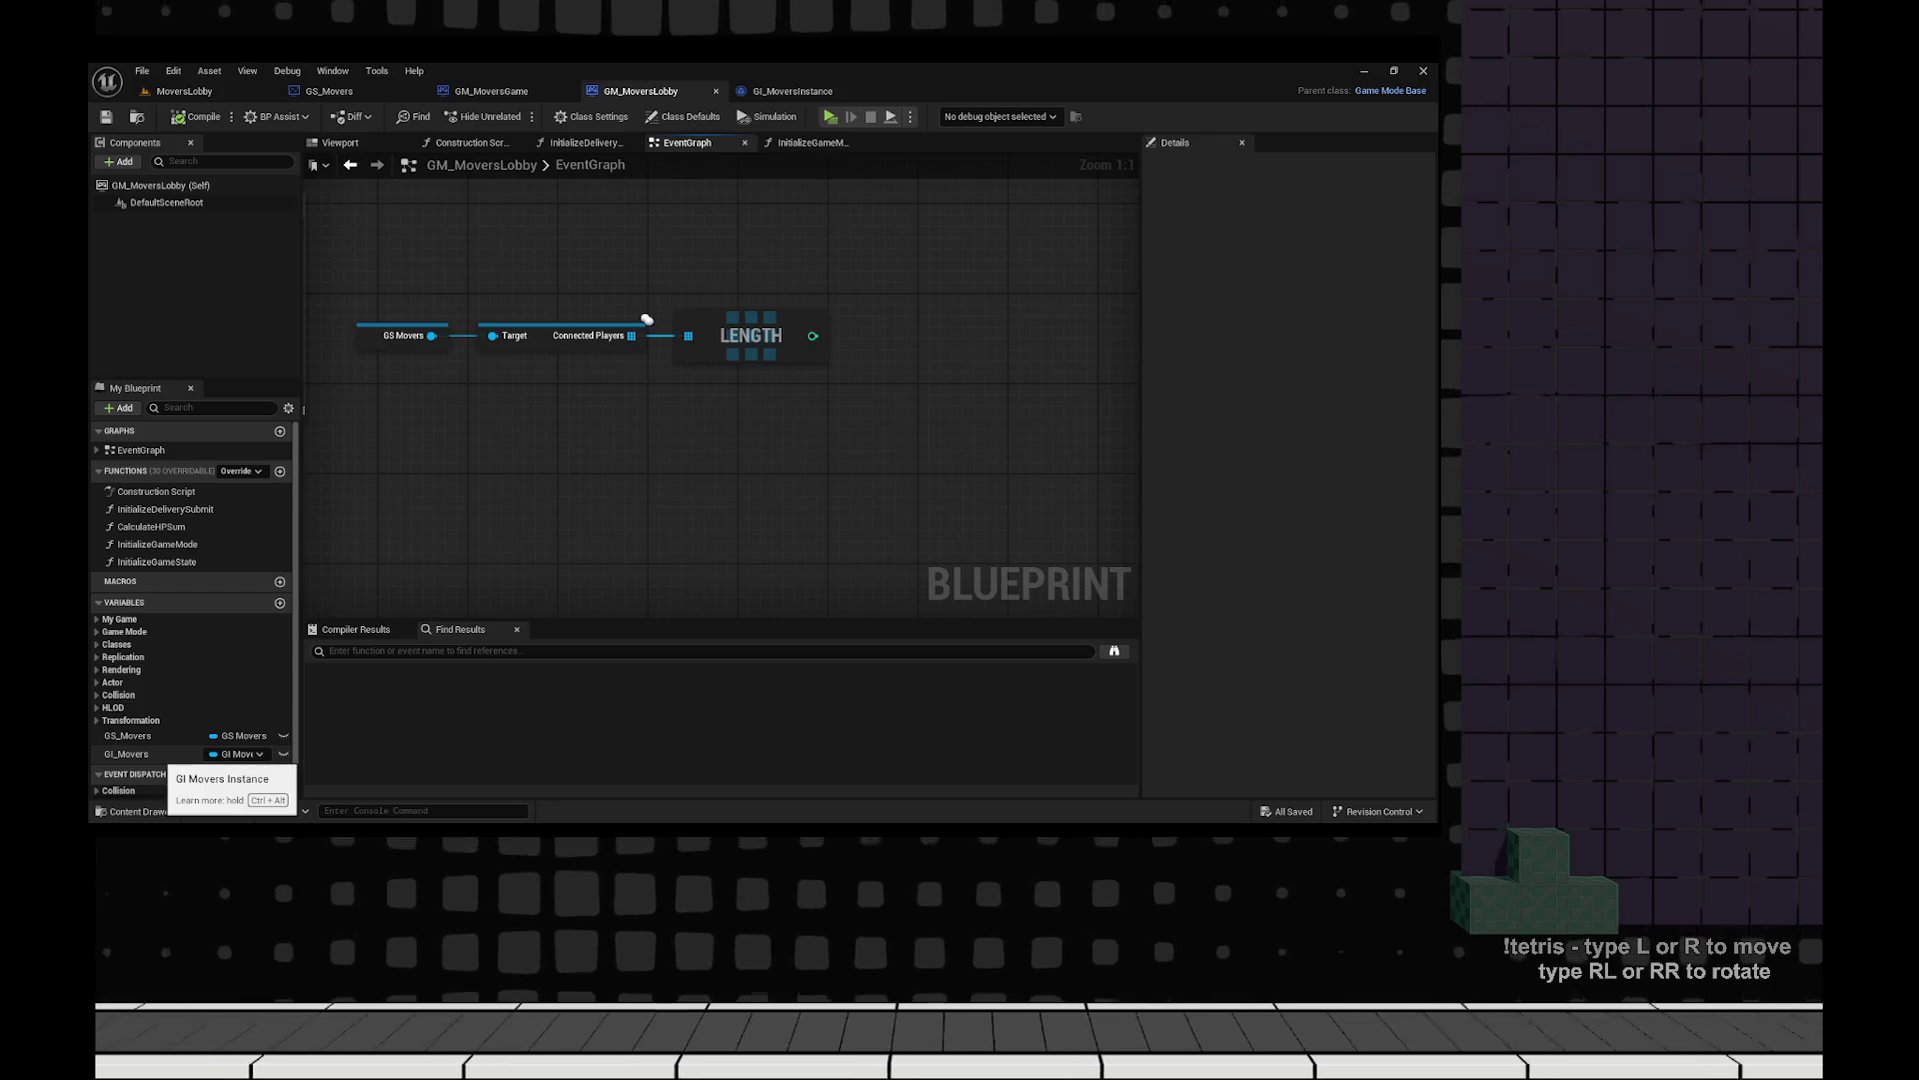
{"action": "left_click", "coordinate": [168, 754]}
{"action": "mouse_move", "coordinate": [127, 754]}
{"action": "left_mouse_down"}
{"action": "mouse_move", "coordinate": [628, 441]}
{"action": "mouse_move", "coordinate": [733, 405]}
{"action": "left_mouse_up"}
{"action": "type", "text": "set"}
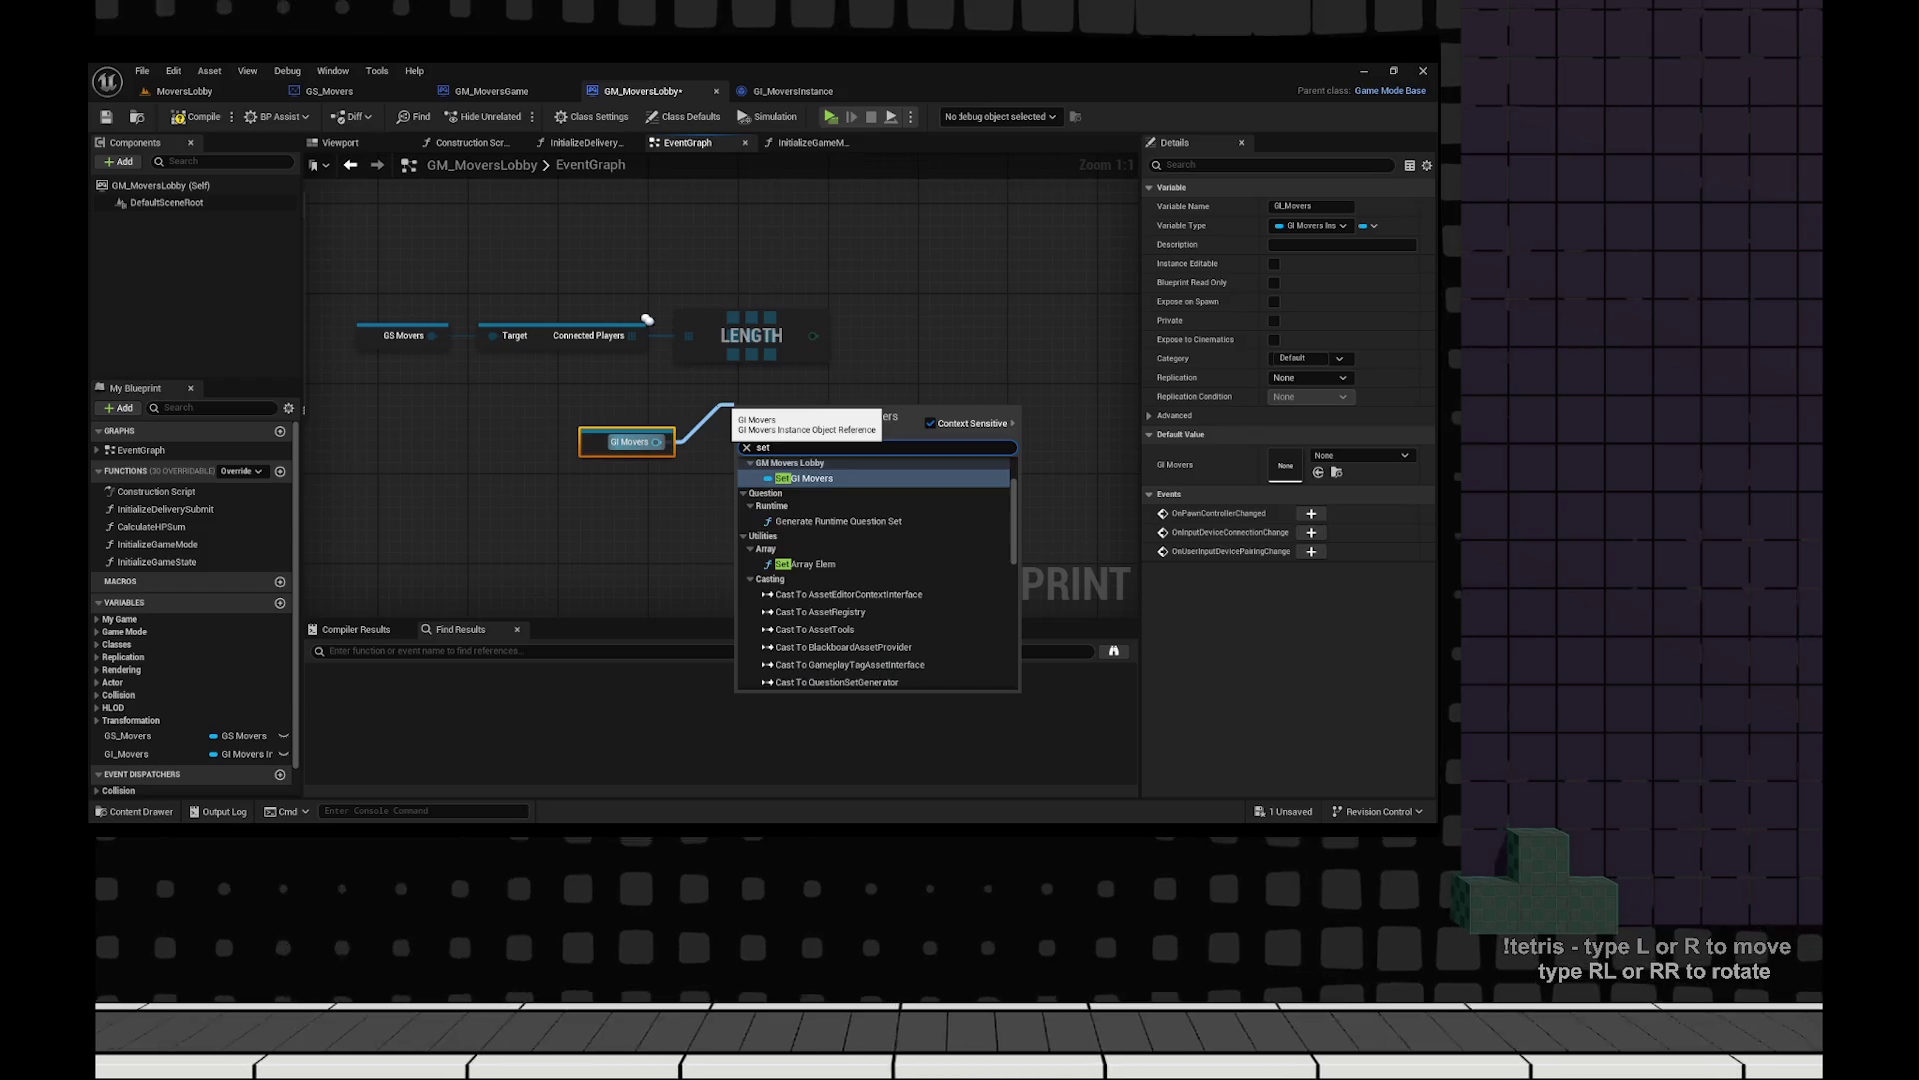
{"action": "type", "text": " number"}
{"action": "key", "text": "Return"}
{"action": "scroll", "coordinate": [720, 400], "scroll_direction": "down", "scroll_amount": 2}
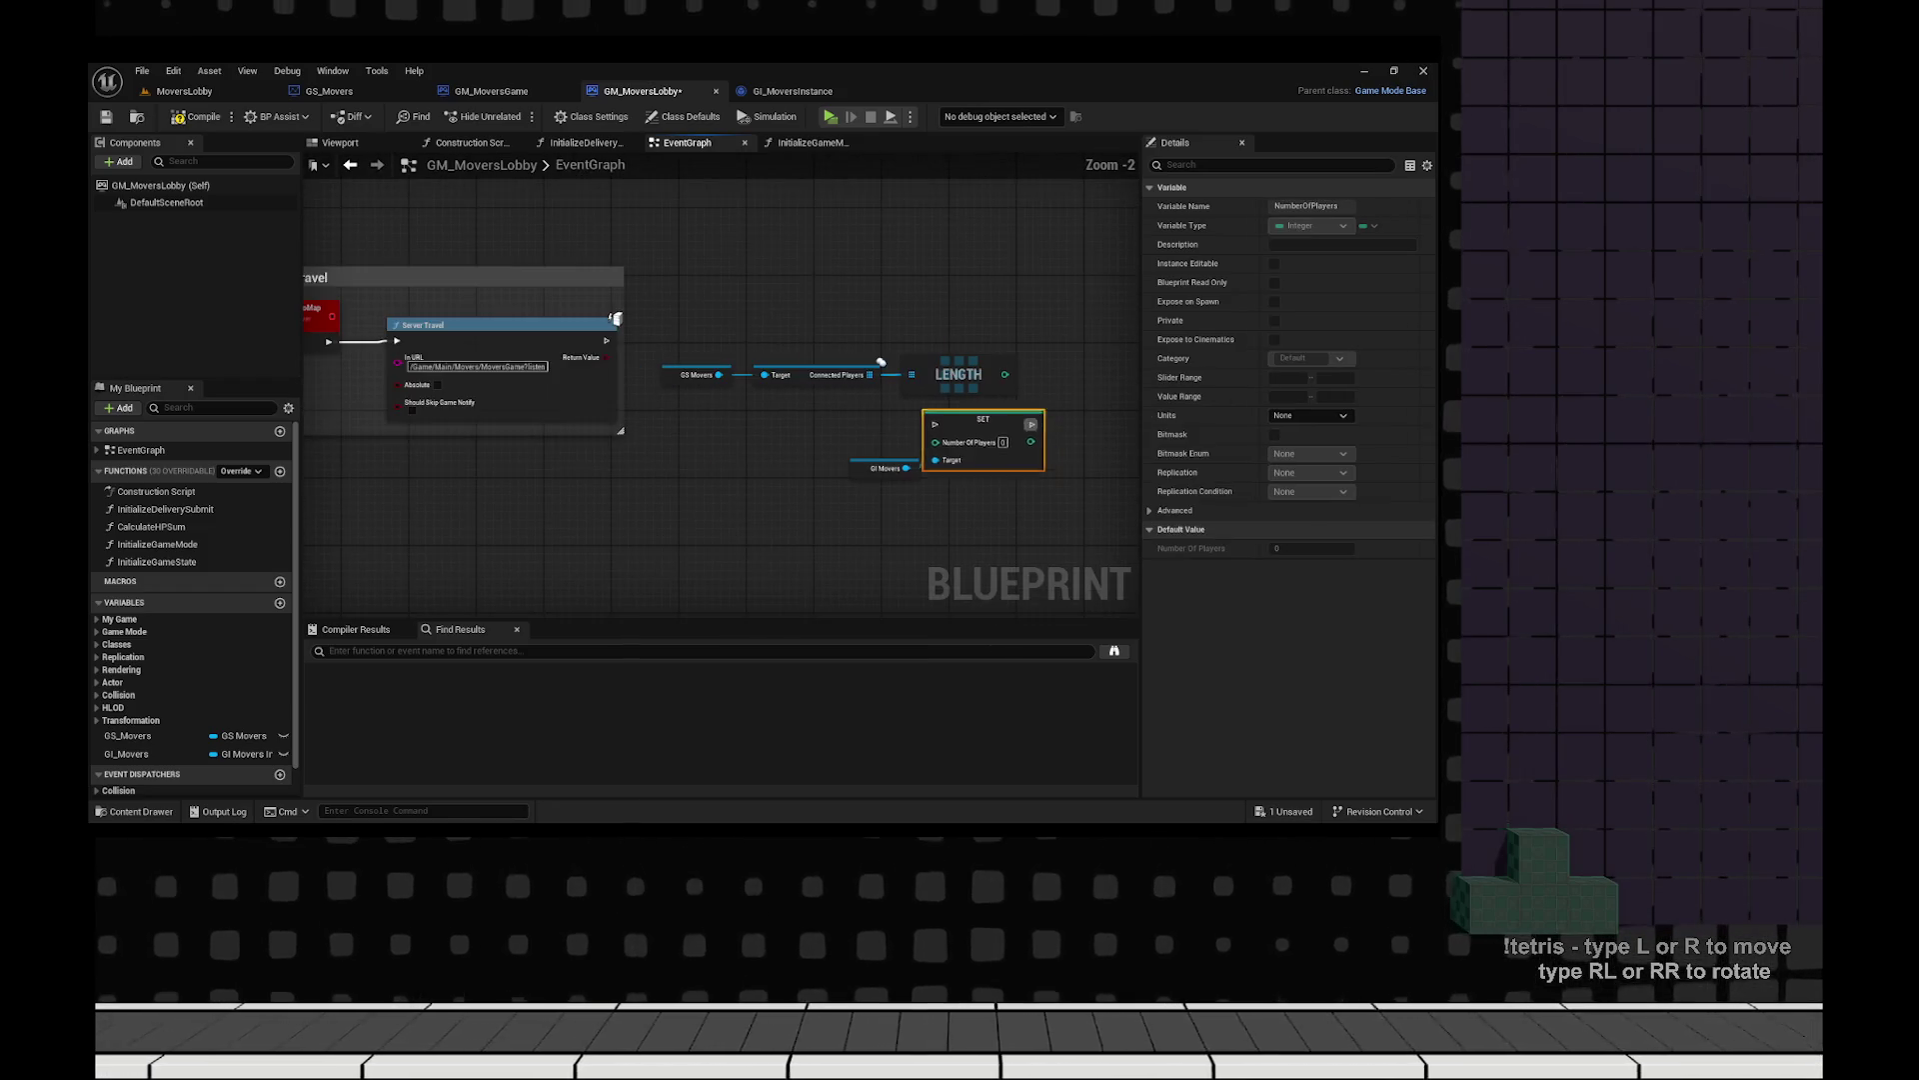
{"action": "left_click_drag", "start_coordinate": [990, 428], "coordinate": [792, 278]}
{"action": "scroll", "coordinate": [829, 361], "scroll_direction": "up", "scroll_amount": 2}
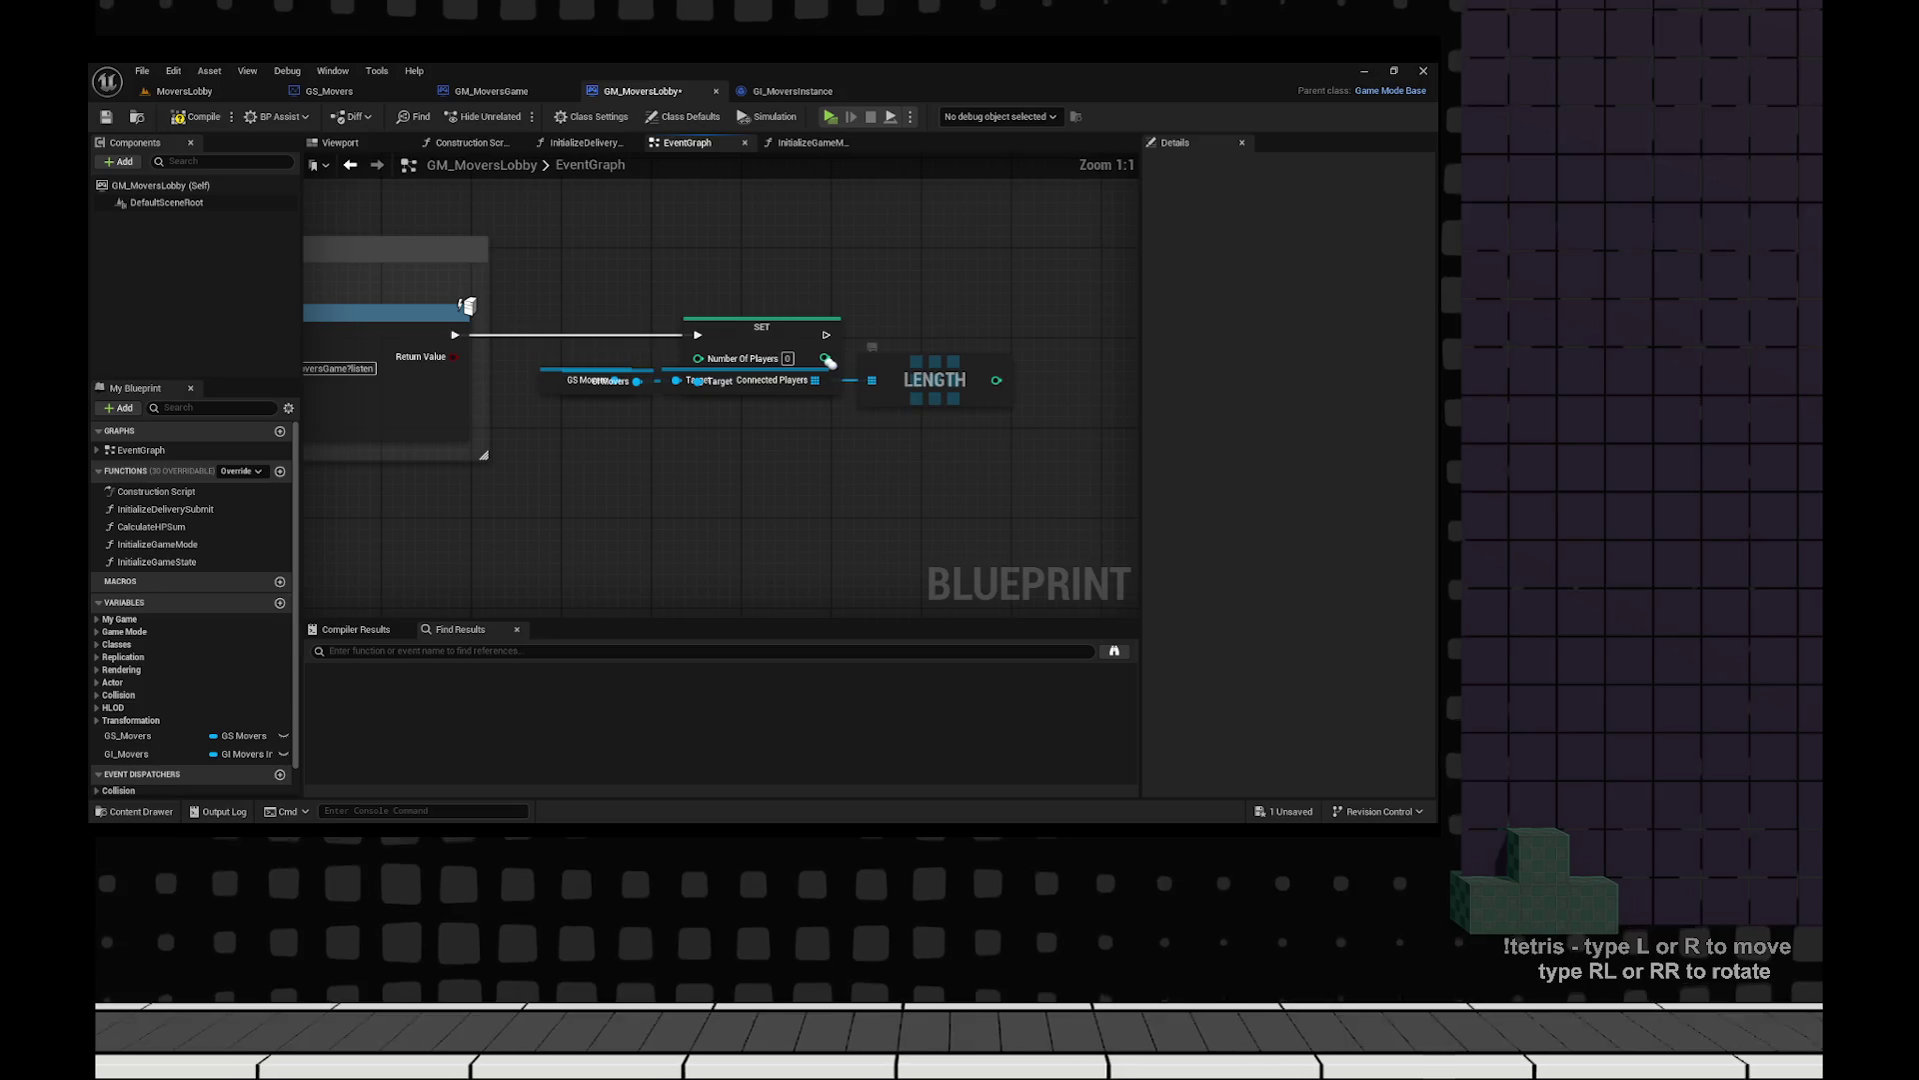
{"action": "left_click_drag", "start_coordinate": [829, 361], "coordinate": [1170, 345]}
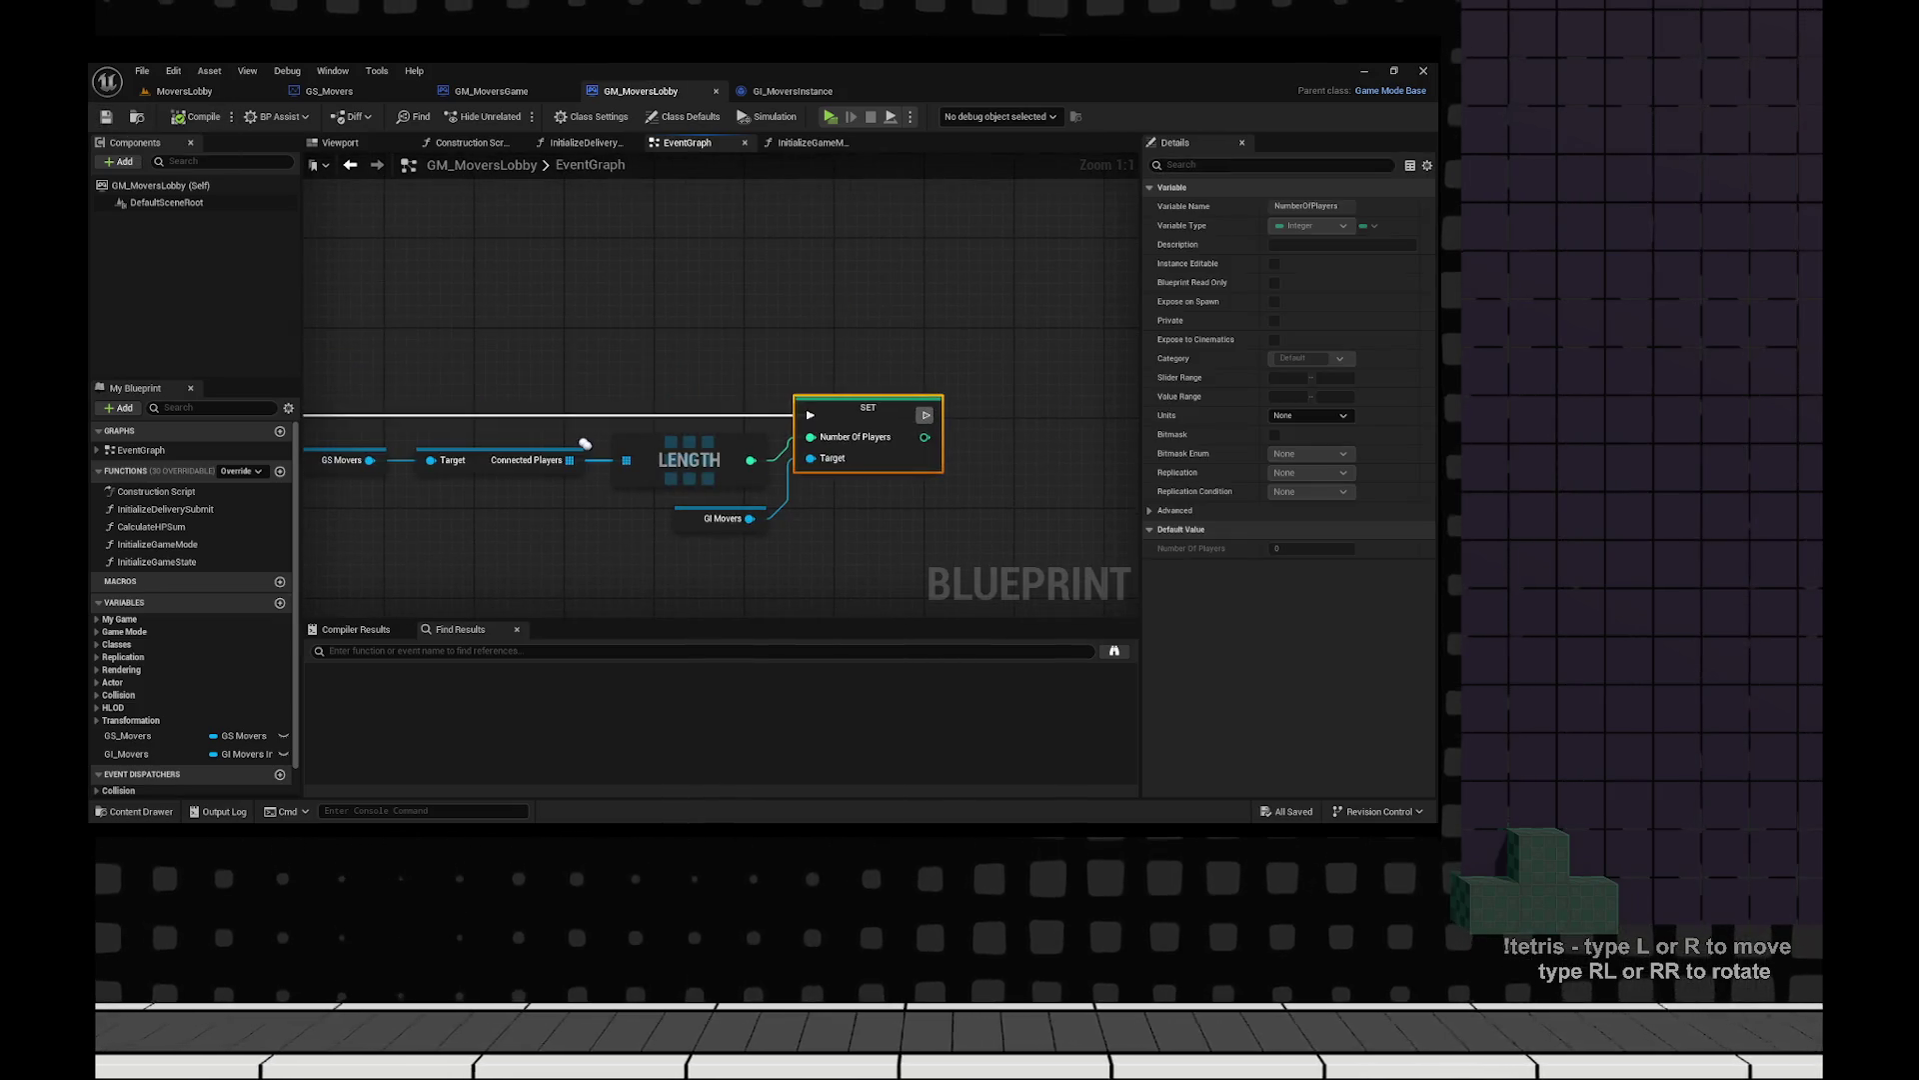
Tidy the player-count node group and move over to the GM_MoversGame blueprint.
{"action": "left_click_drag", "start_coordinate": [891, 441], "coordinate": [591, 356]}
{"action": "scroll", "coordinate": [725, 433], "scroll_direction": "down", "scroll_amount": 1}
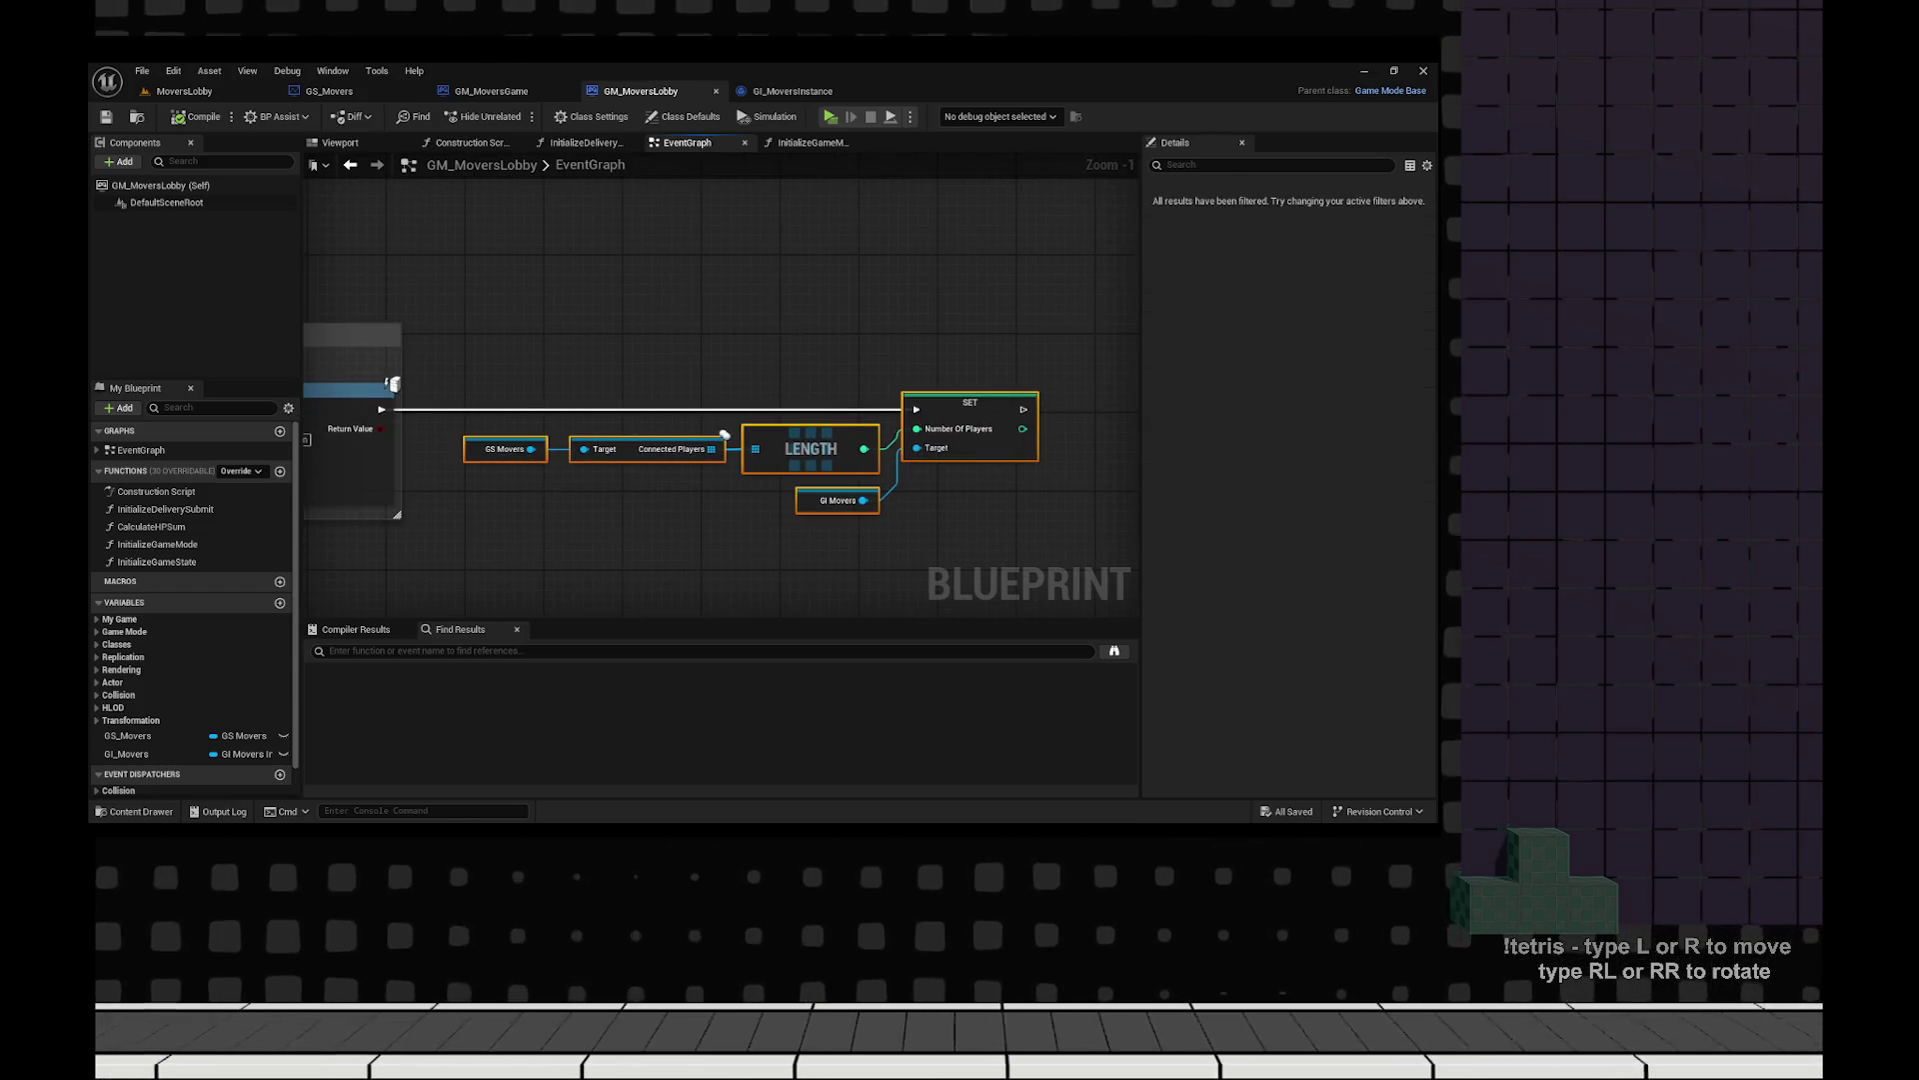
{"action": "left_click_drag", "start_coordinate": [725, 434], "coordinate": [516, 365]}
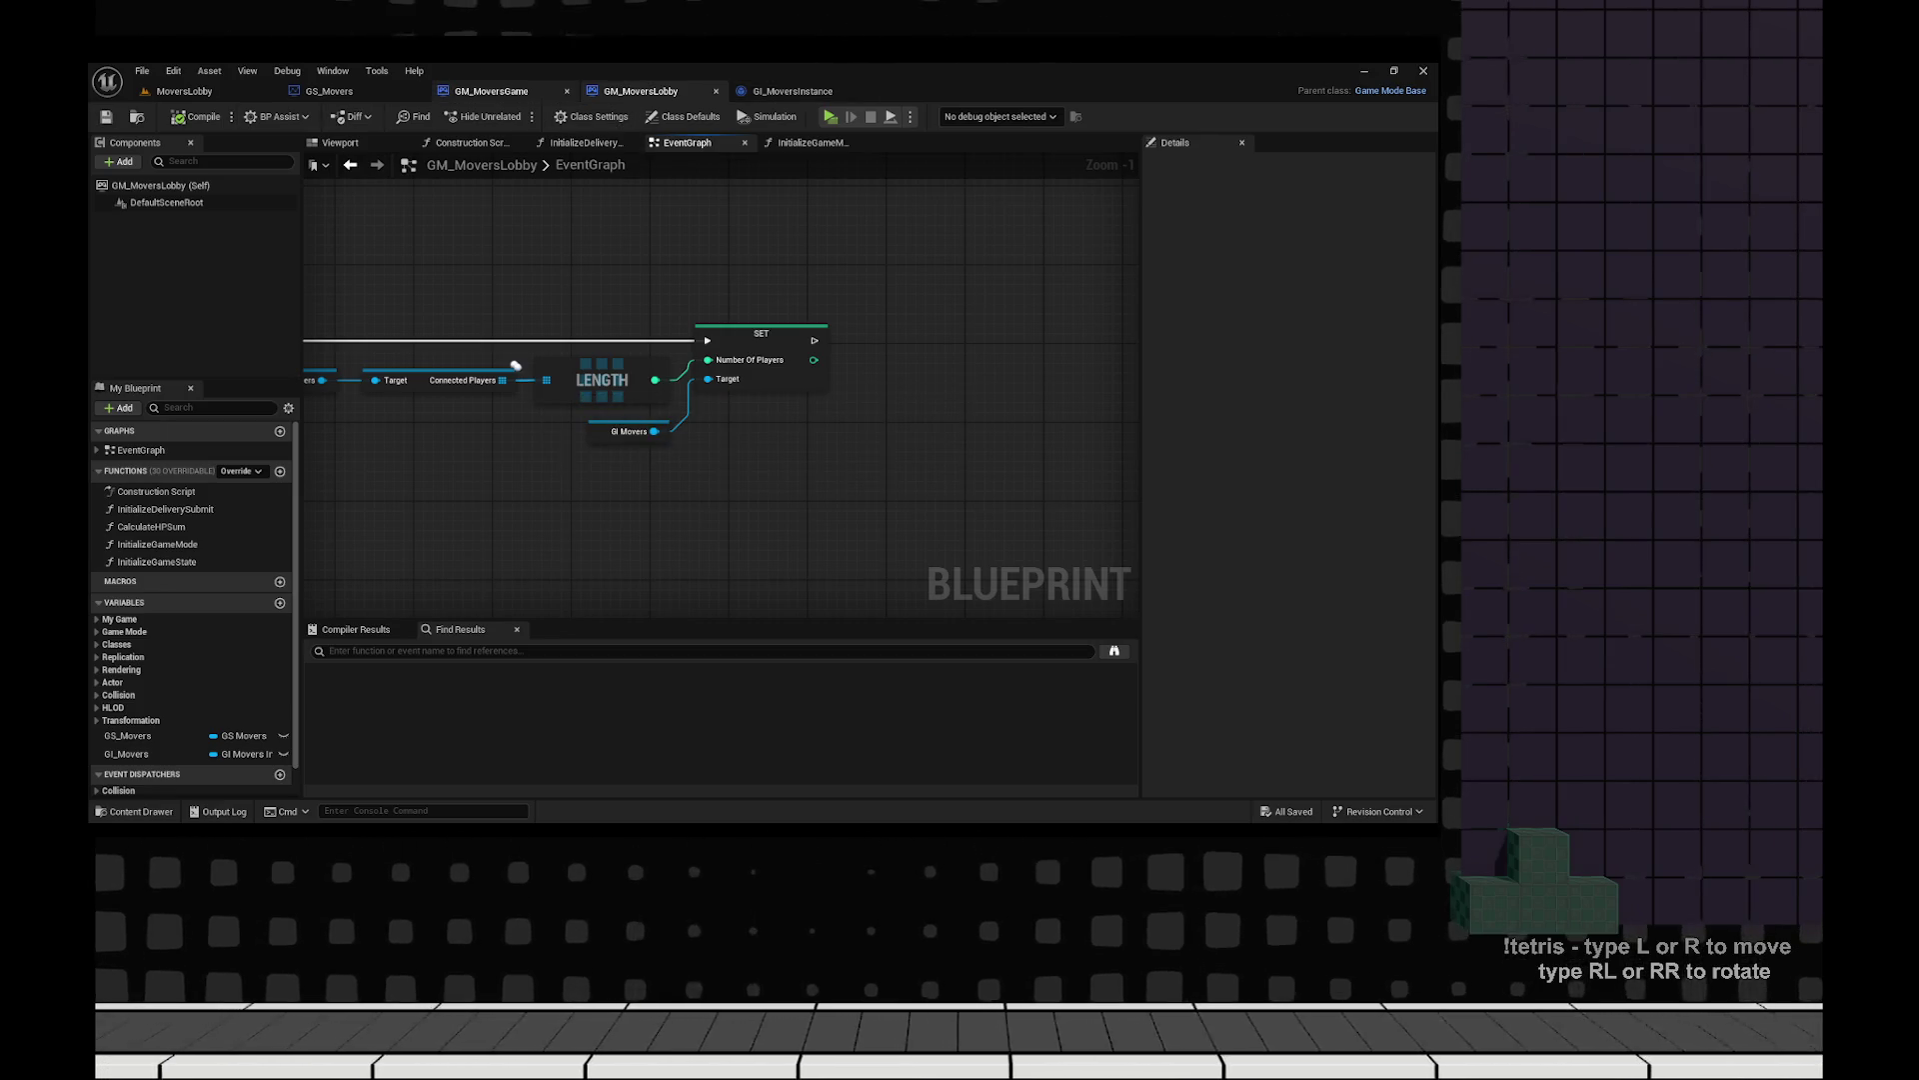
{"action": "key", "text": "ctrl+Tab"}
{"action": "key", "text": "ctrl+shift+Tab"}
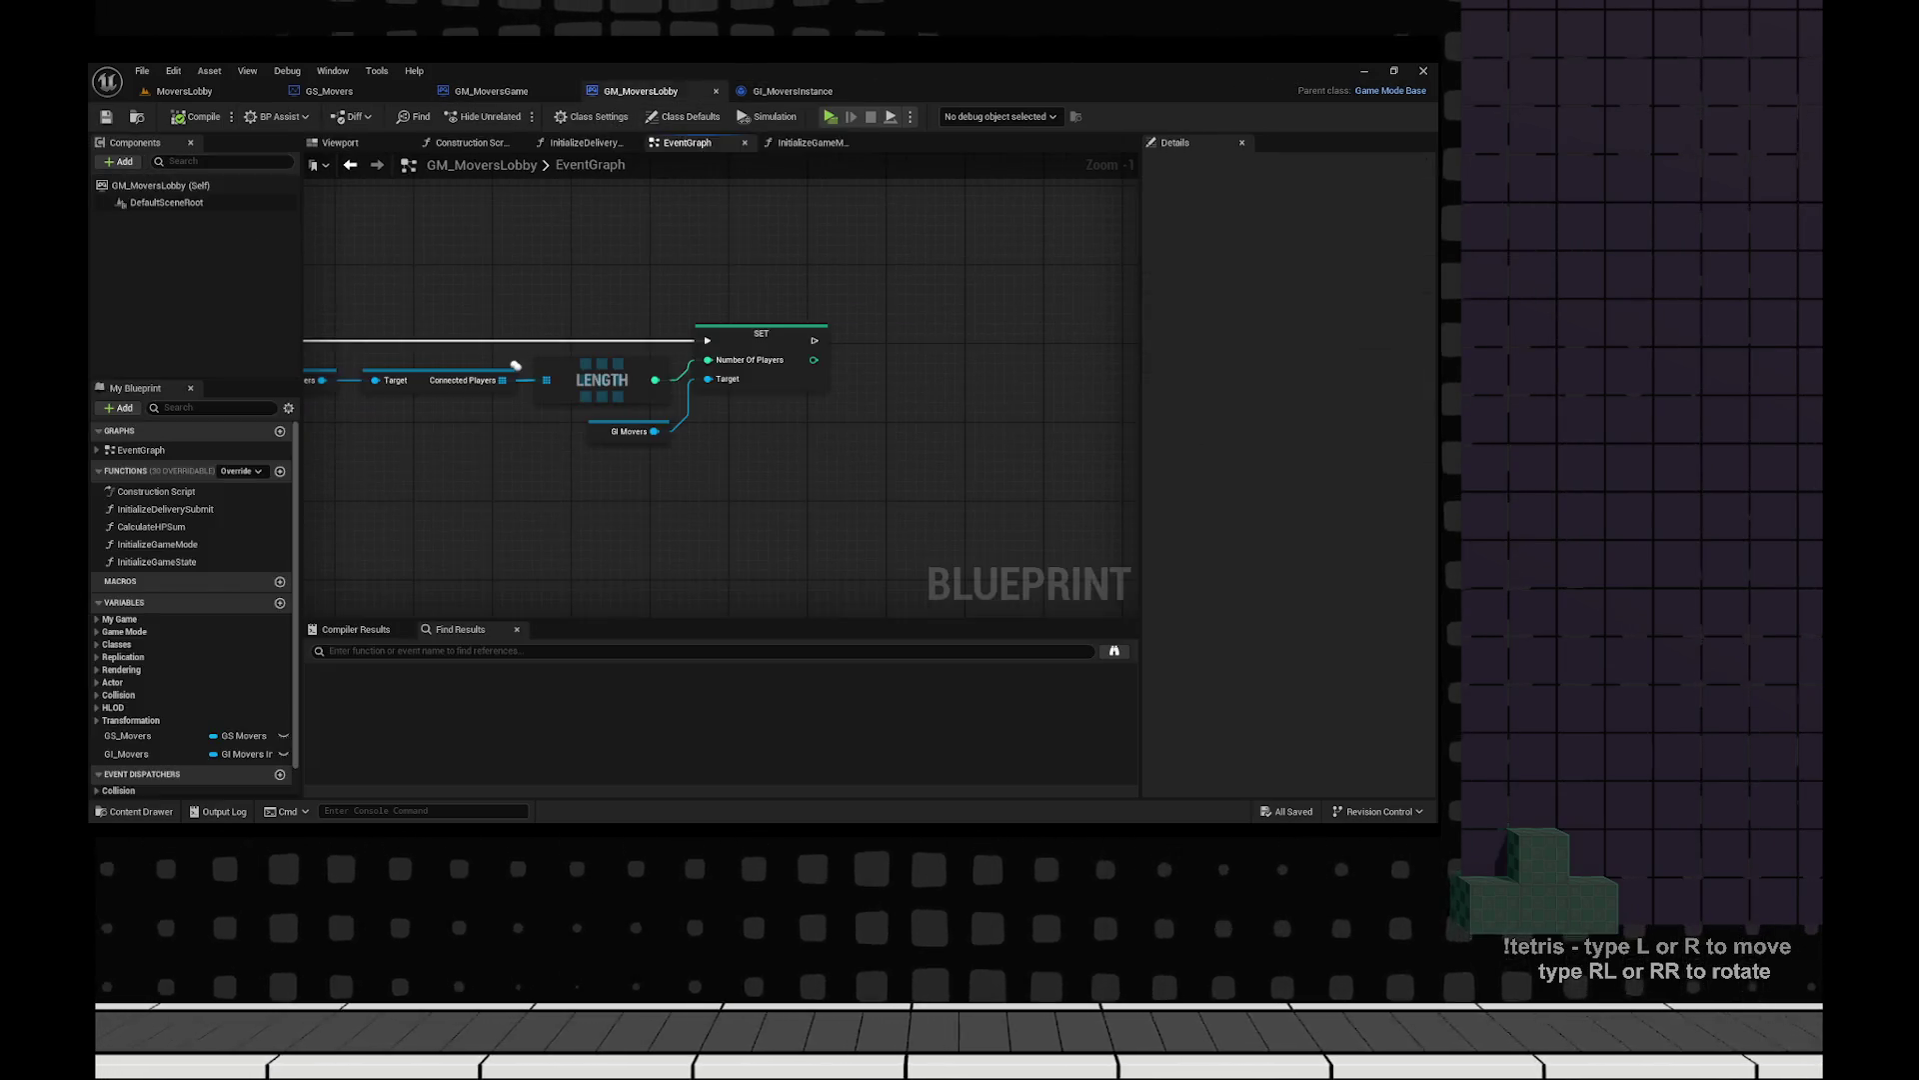
{"action": "key", "text": "ctrl+shift+Tab"}
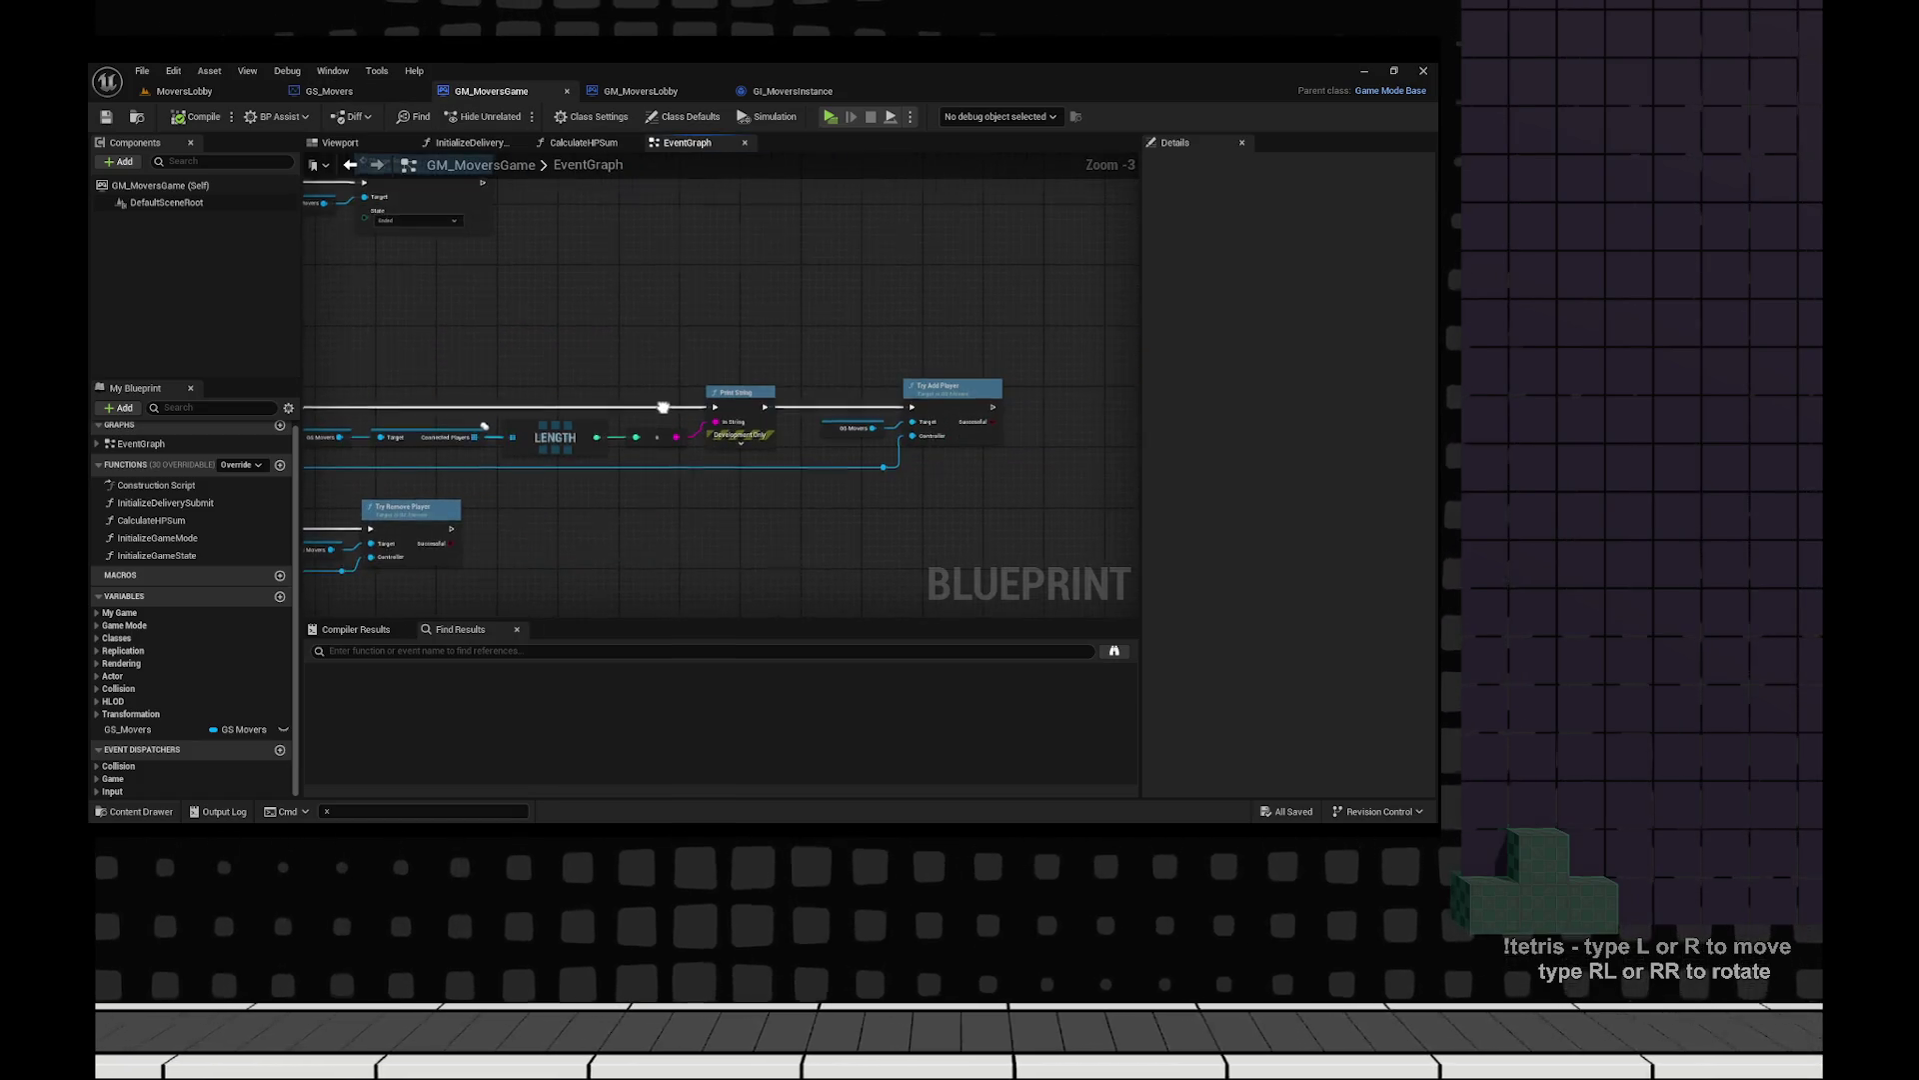
Delete the Length and Print String chain, place Try Add Player beside Try Remove Player, and compile.
{"action": "scroll", "coordinate": [1087, 400], "scroll_direction": "down", "scroll_amount": 1}
{"action": "left_click_drag", "start_coordinate": [1088, 400], "coordinate": [848, 363]}
{"action": "scroll", "coordinate": [668, 381], "scroll_direction": "up", "scroll_amount": 2}
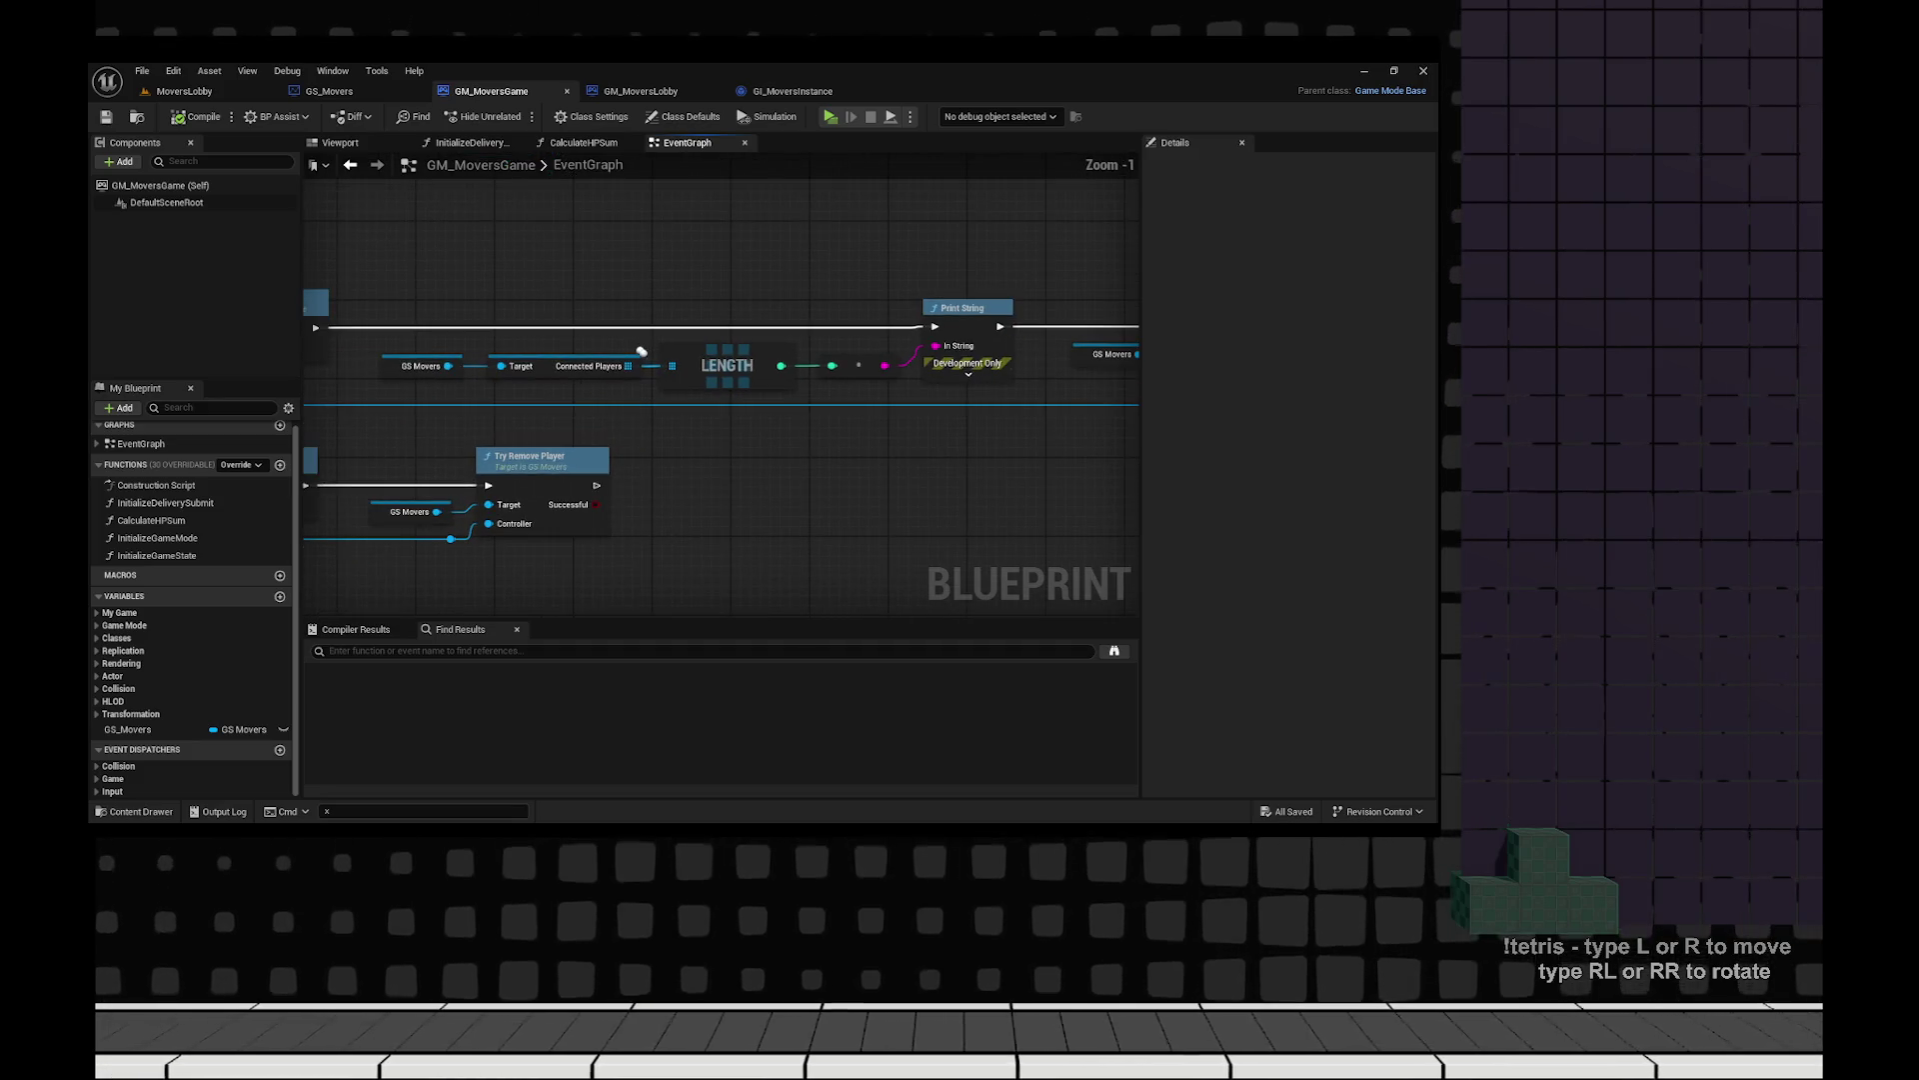
{"action": "scroll", "coordinate": [642, 351], "scroll_direction": "down", "scroll_amount": 3}
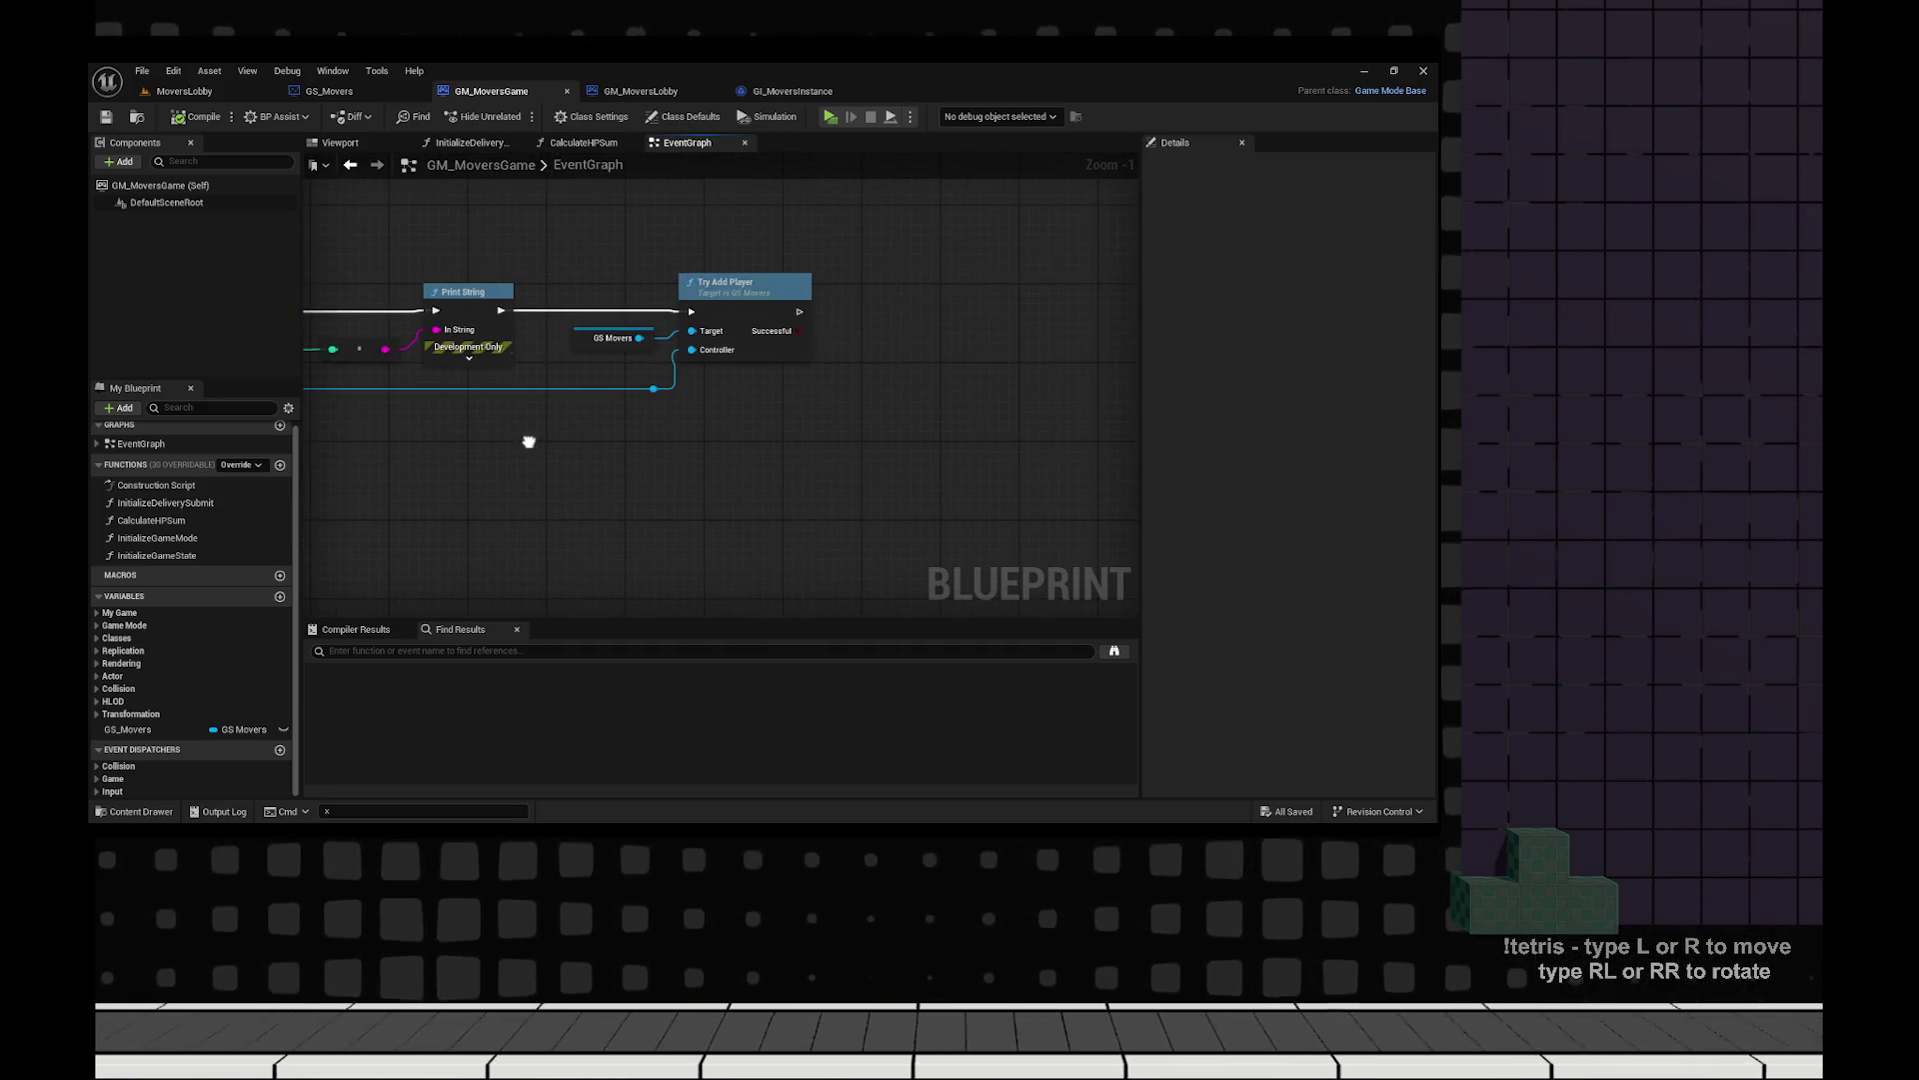
{"action": "left_click_drag", "start_coordinate": [485, 376], "coordinate": [861, 406]}
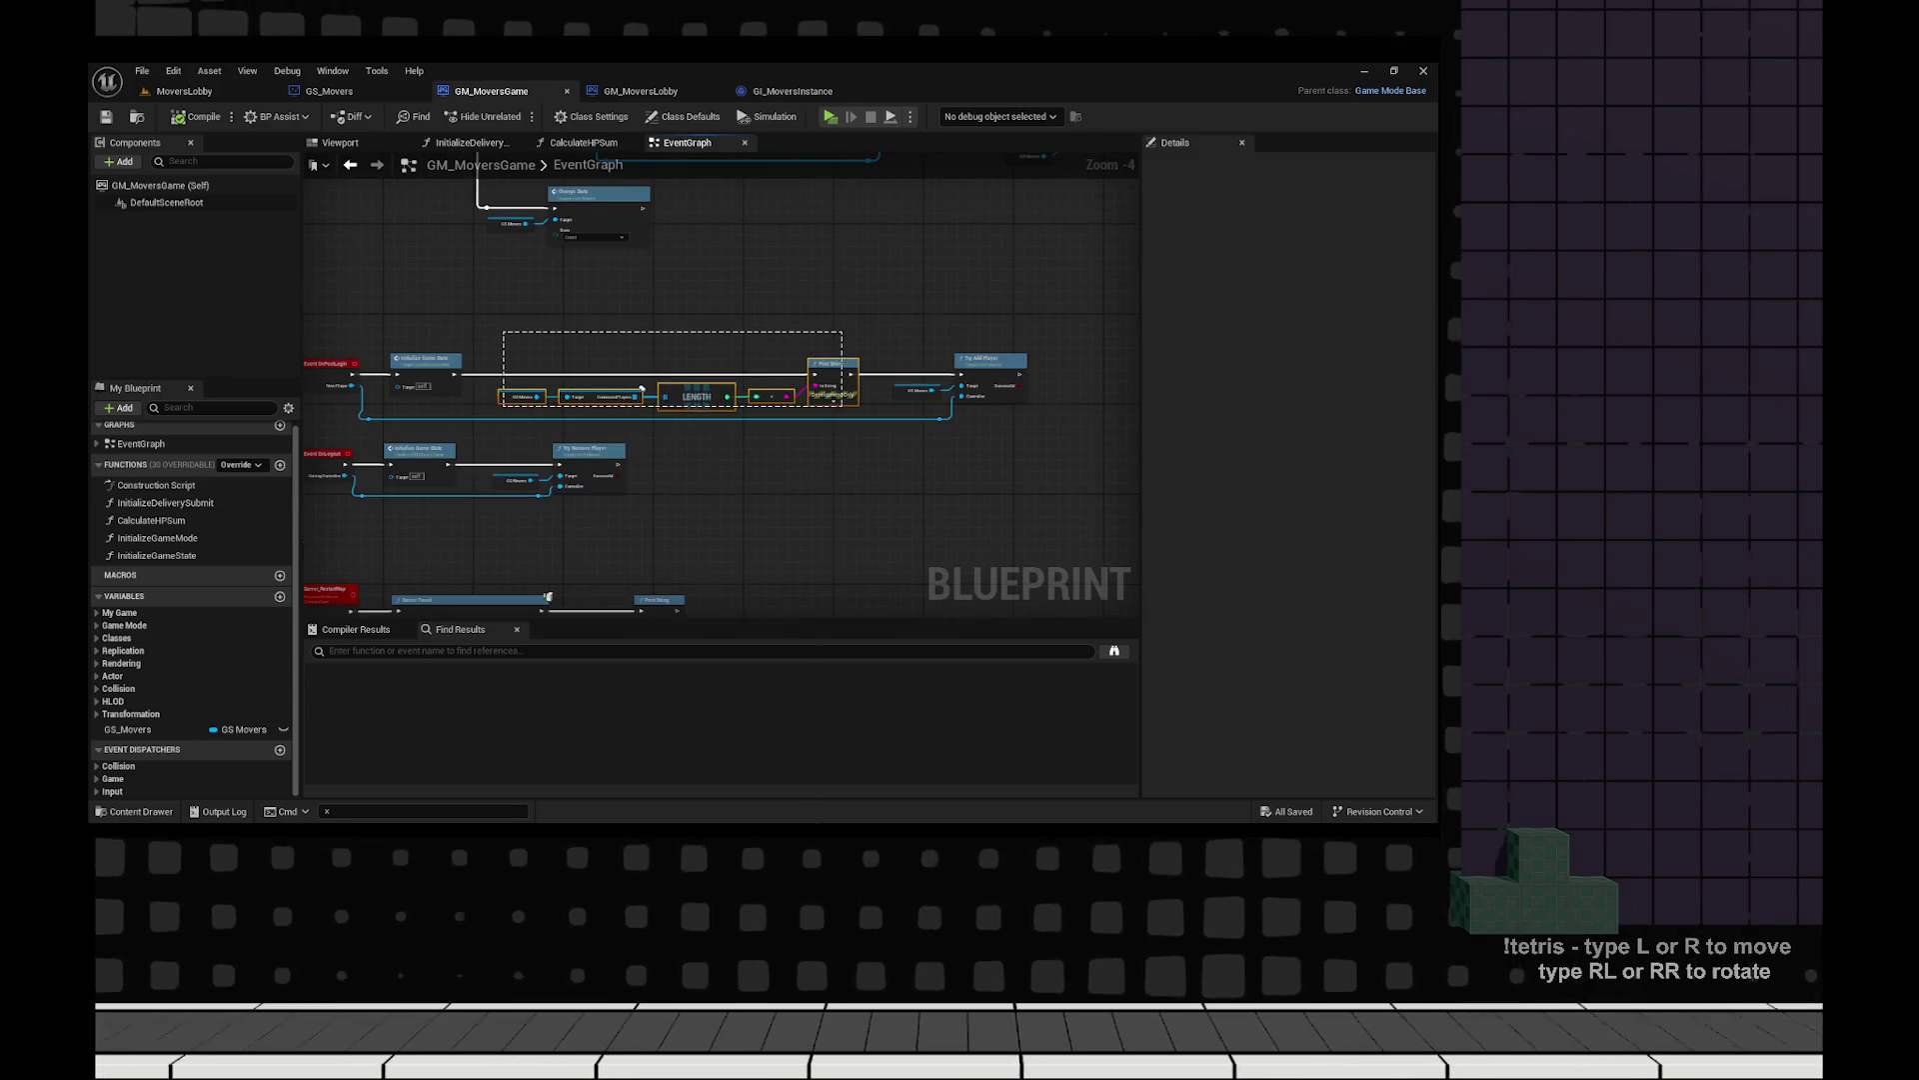
{"action": "key", "text": "Delete"}
{"action": "left_click_drag", "start_coordinate": [990, 358], "coordinate": [593, 351]}
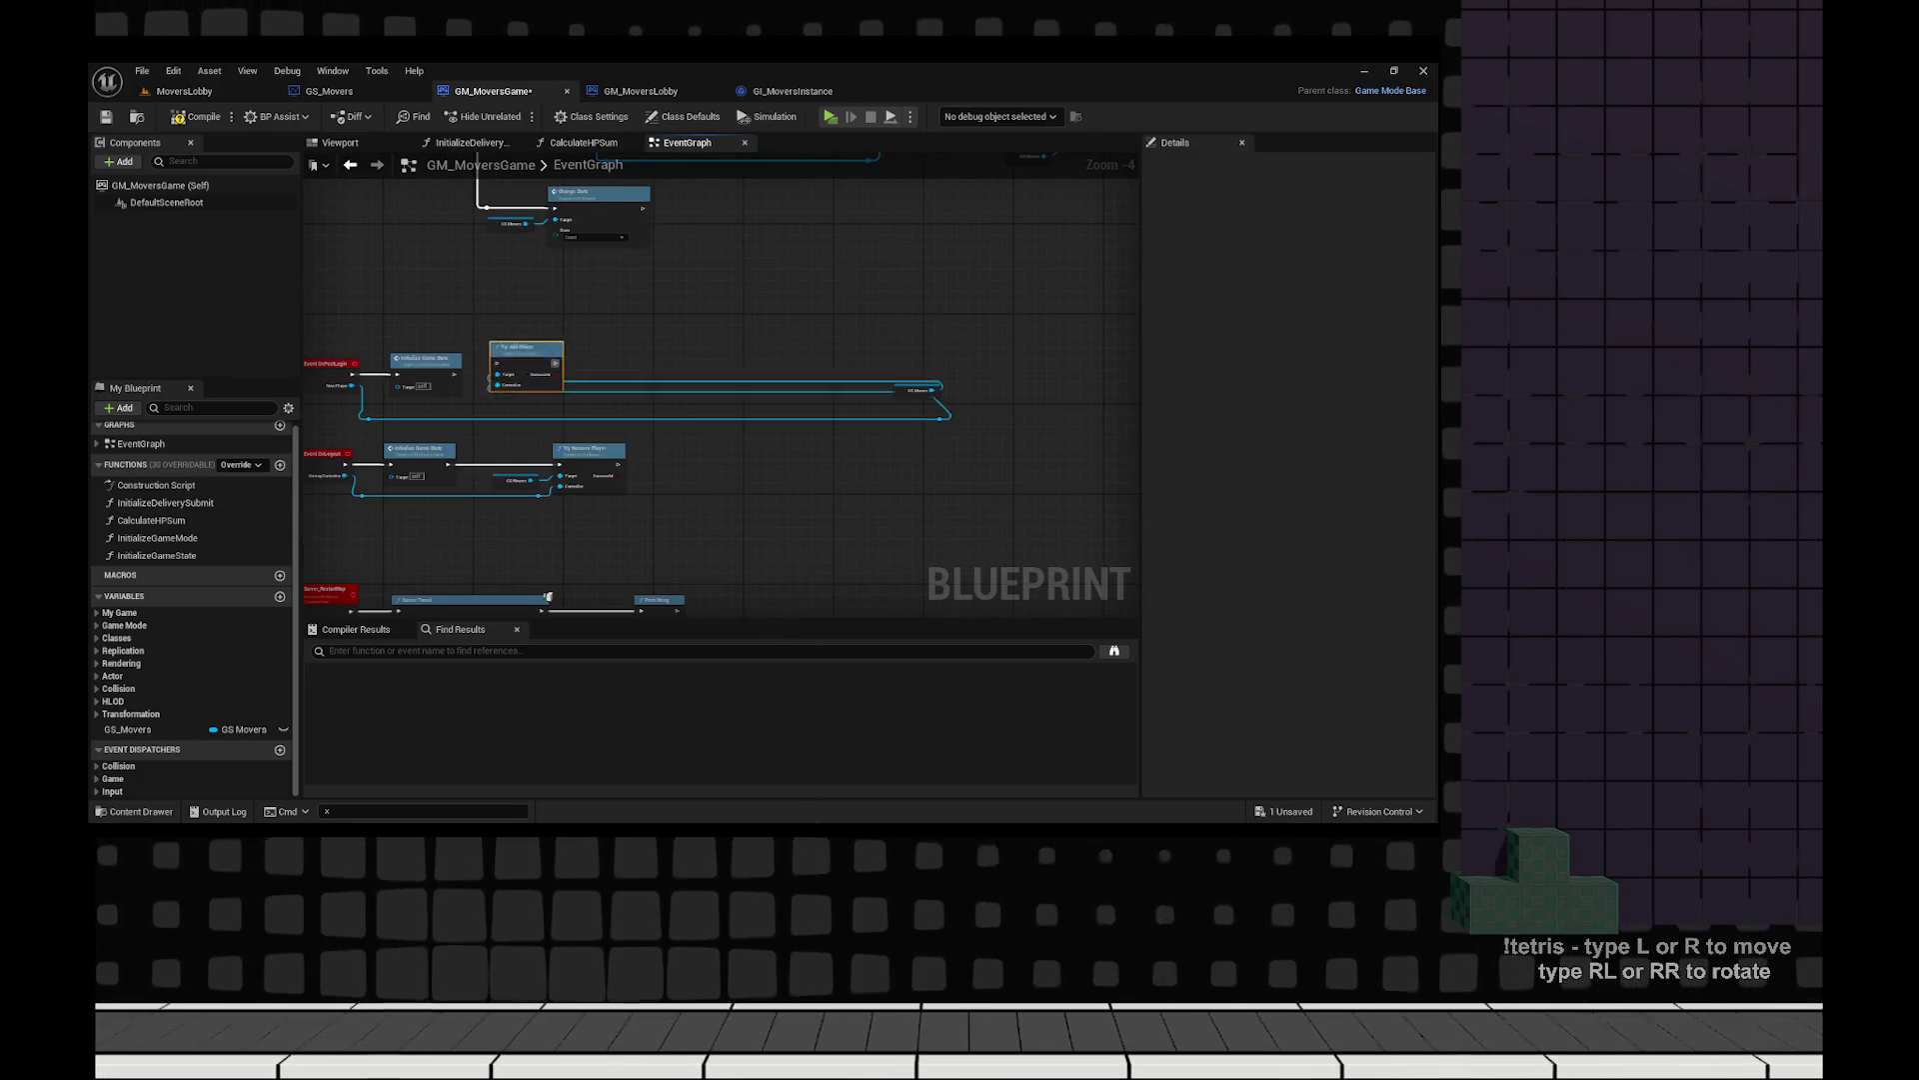
{"action": "scroll", "coordinate": [651, 390], "scroll_direction": "up", "scroll_amount": 5}
{"action": "left_click", "coordinate": [197, 117]}
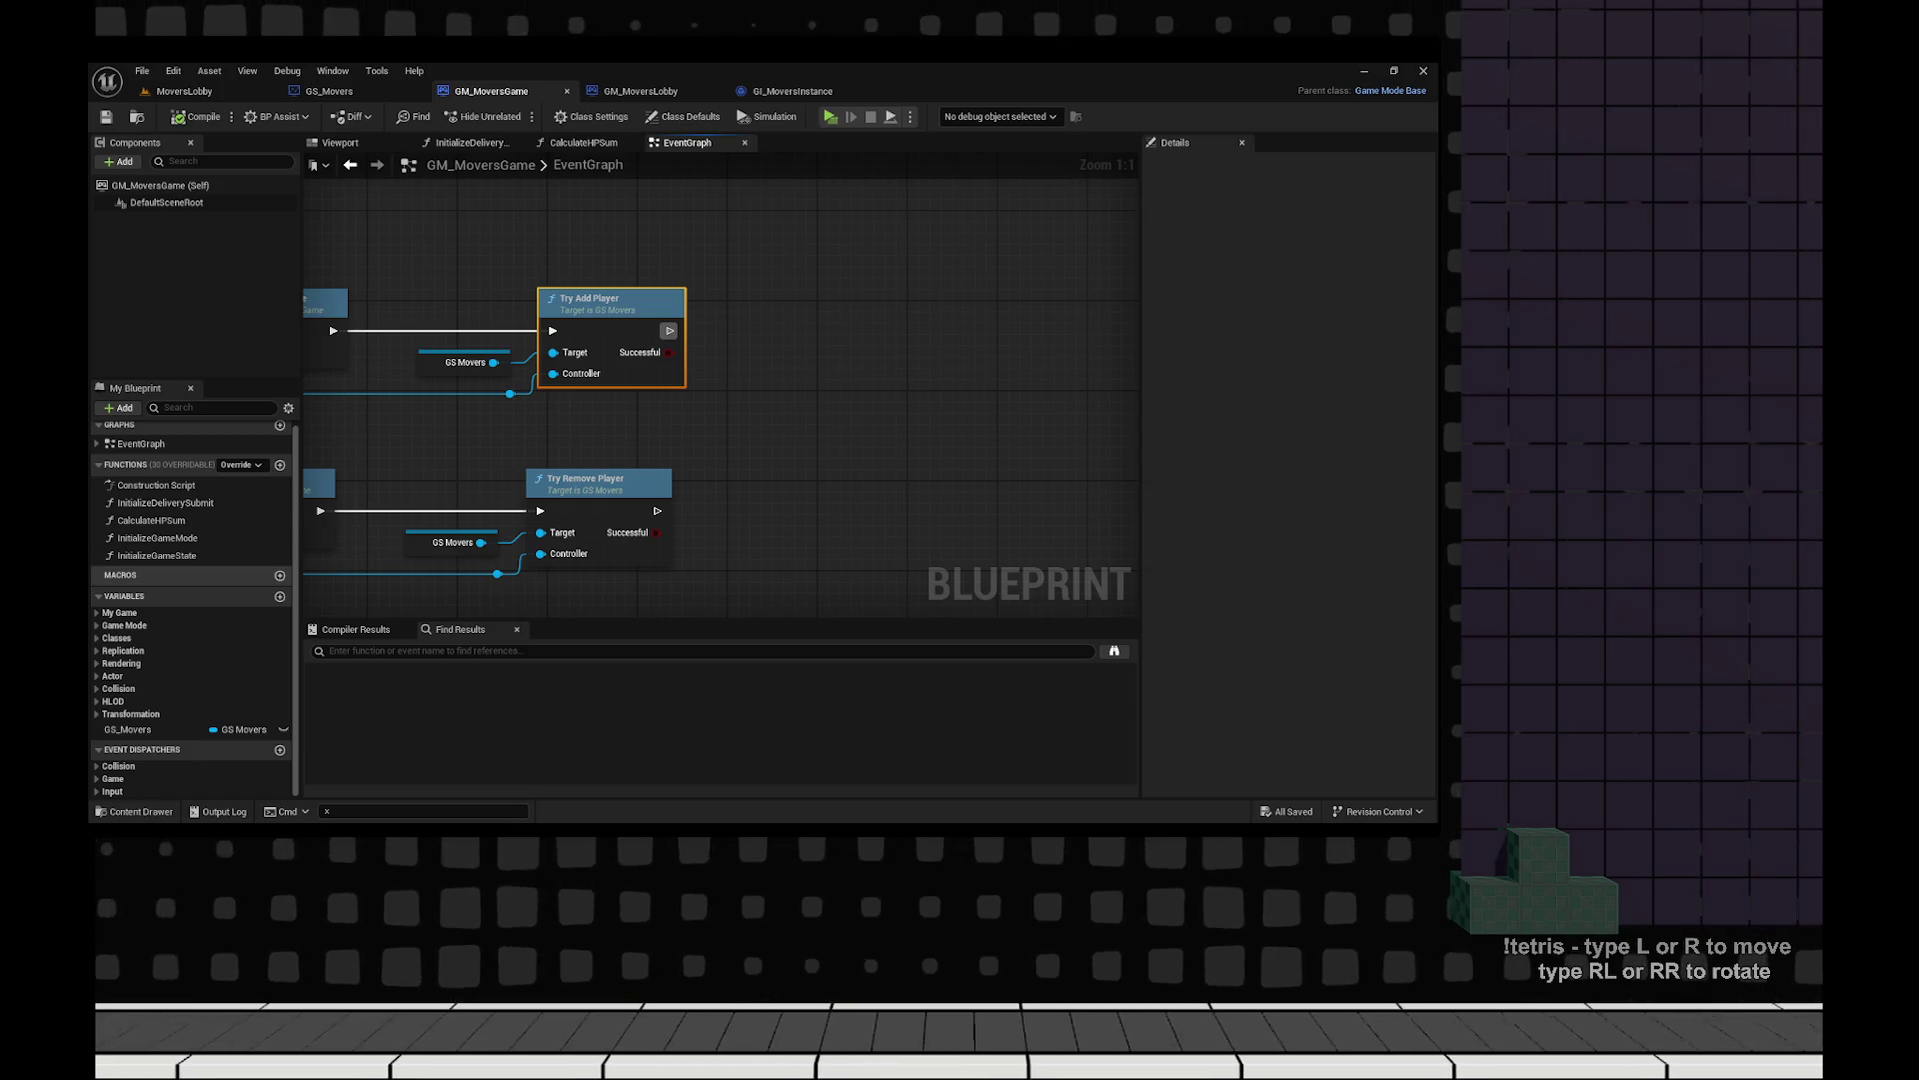
Add a GS Movers getter with a Get Connected Players node near the login chains.
{"action": "mouse_move", "coordinate": [718, 460]}
{"action": "left_mouse_down"}
{"action": "mouse_move", "coordinate": [1058, 451]}
{"action": "mouse_move", "coordinate": [741, 435]}
{"action": "mouse_move", "coordinate": [1058, 329]}
{"action": "left_mouse_up"}
{"action": "scroll", "coordinate": [849, 540], "scroll_direction": "down", "scroll_amount": 3}
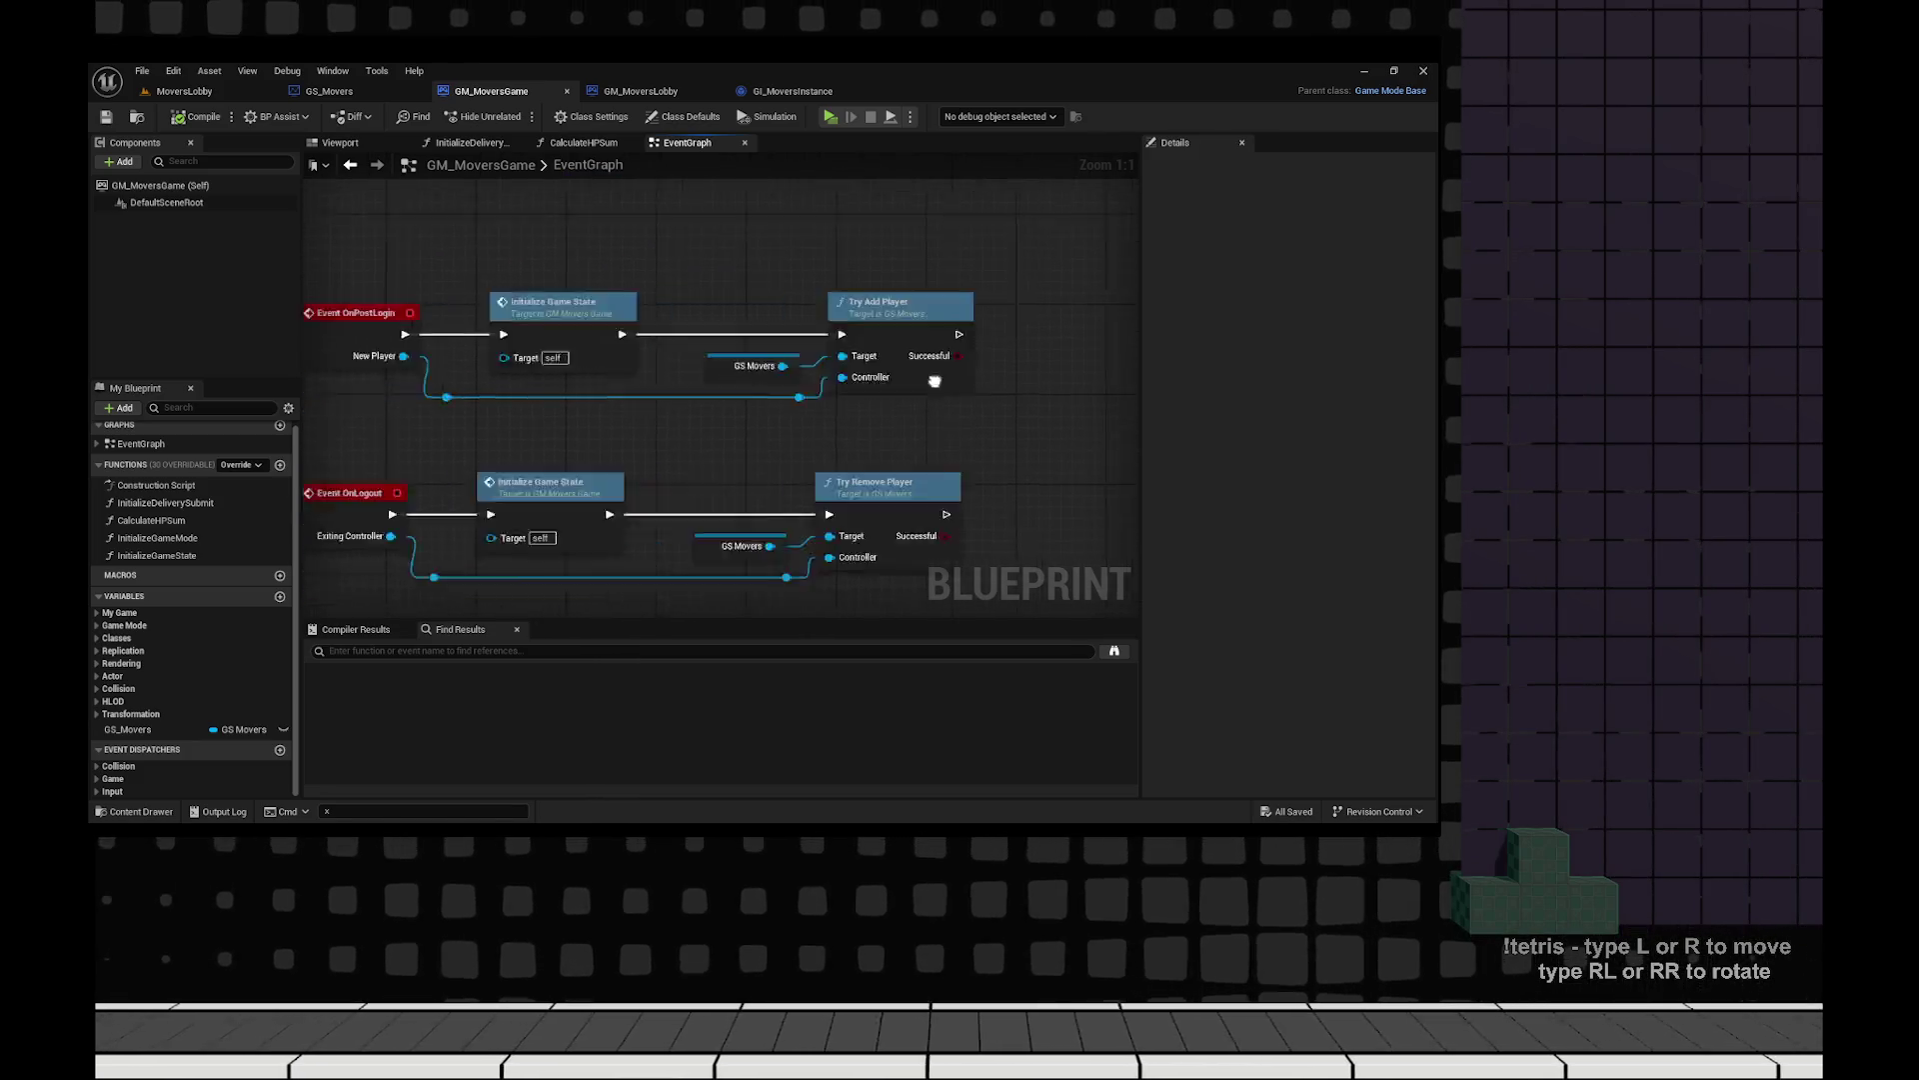
{"action": "scroll", "coordinate": [720, 400], "scroll_direction": "up", "scroll_amount": 3}
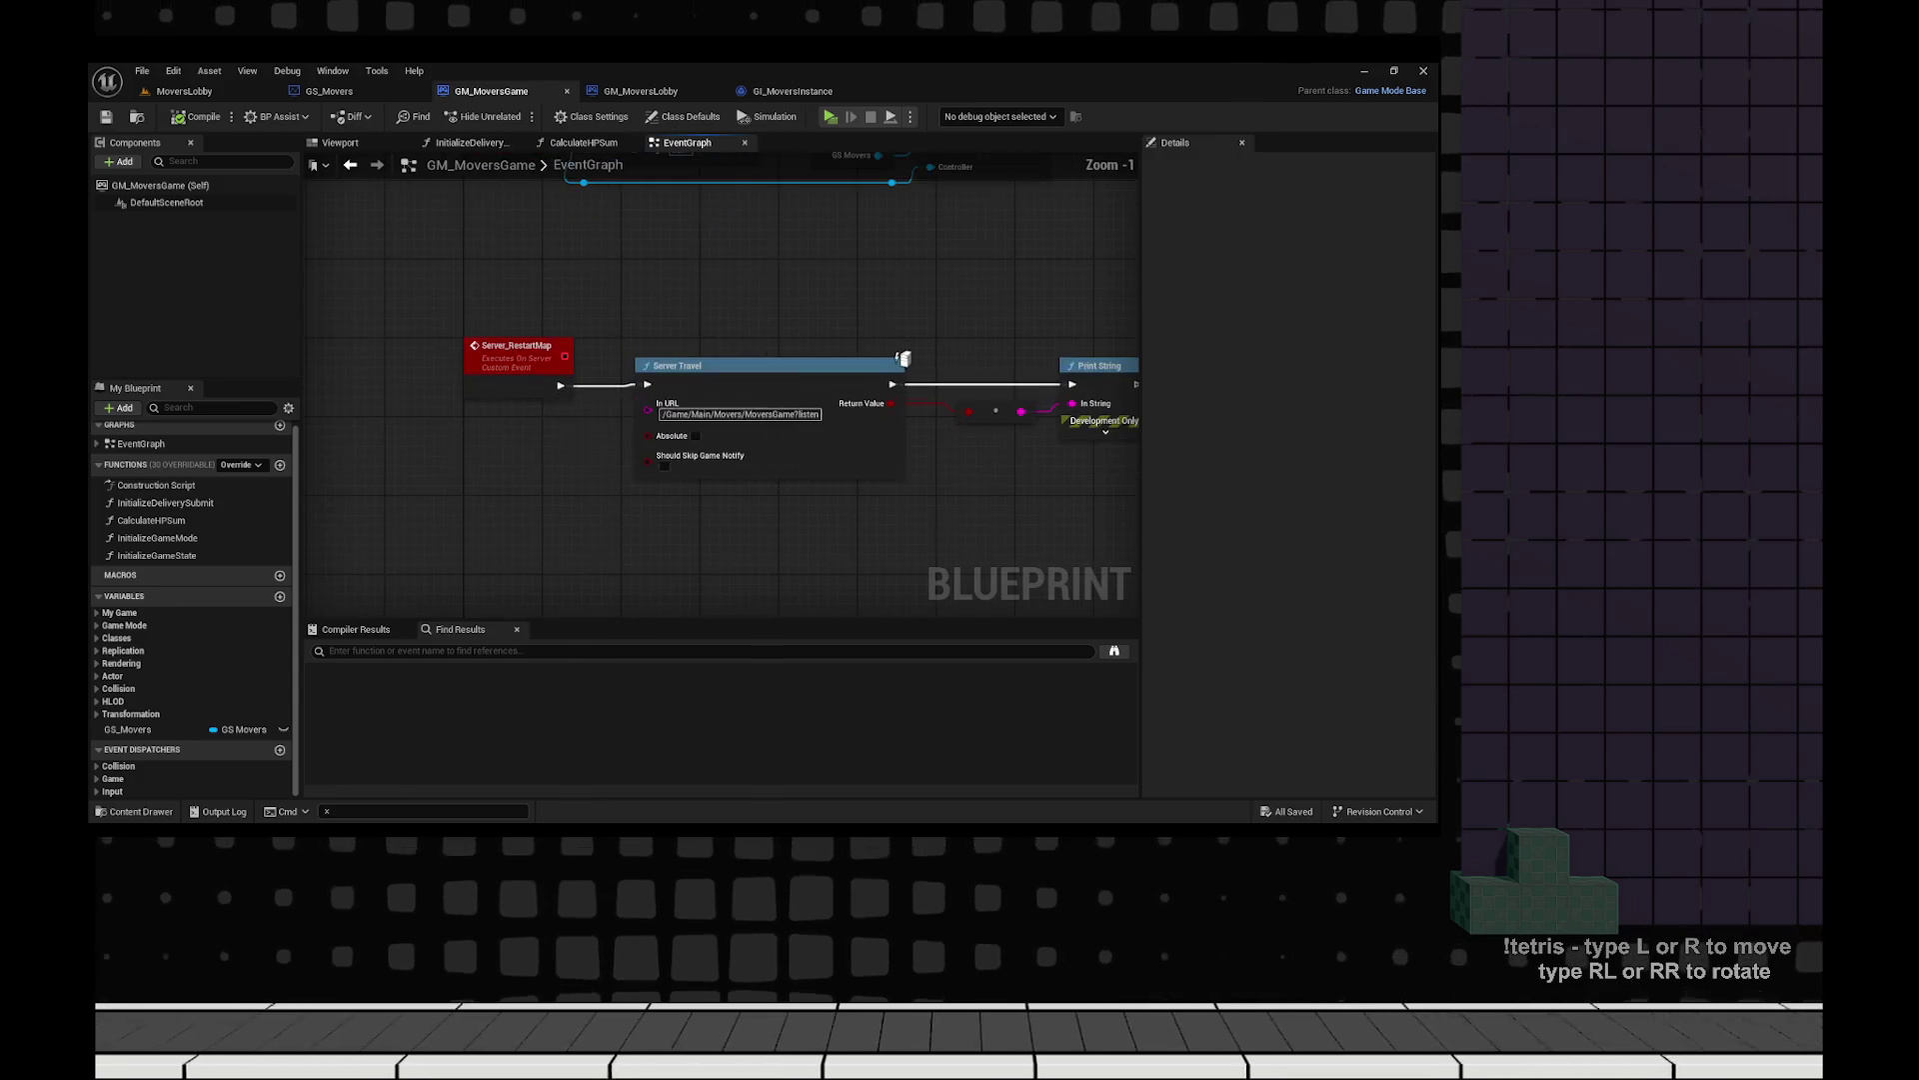
{"action": "left_click_drag", "start_coordinate": [720, 400], "coordinate": [454, 407]}
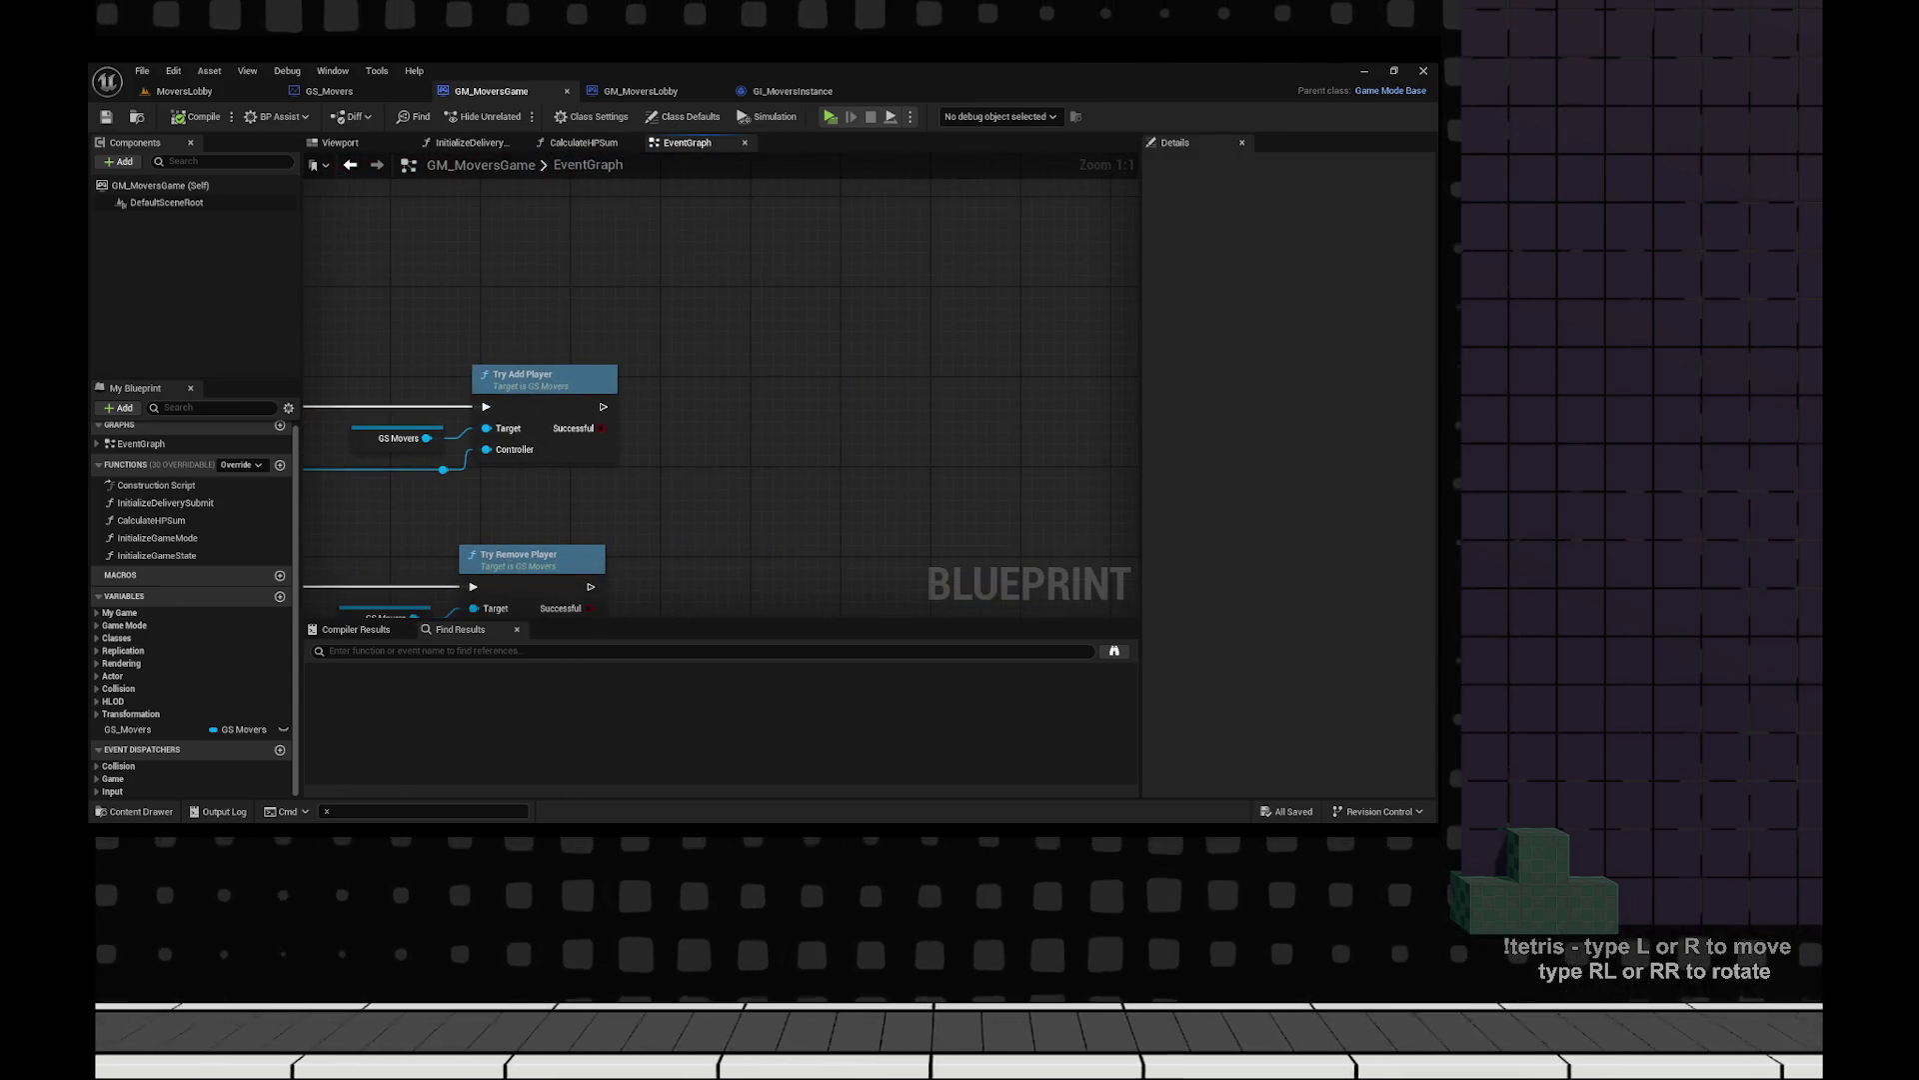
{"action": "left_click_drag", "start_coordinate": [602, 406], "coordinate": [471, 342]}
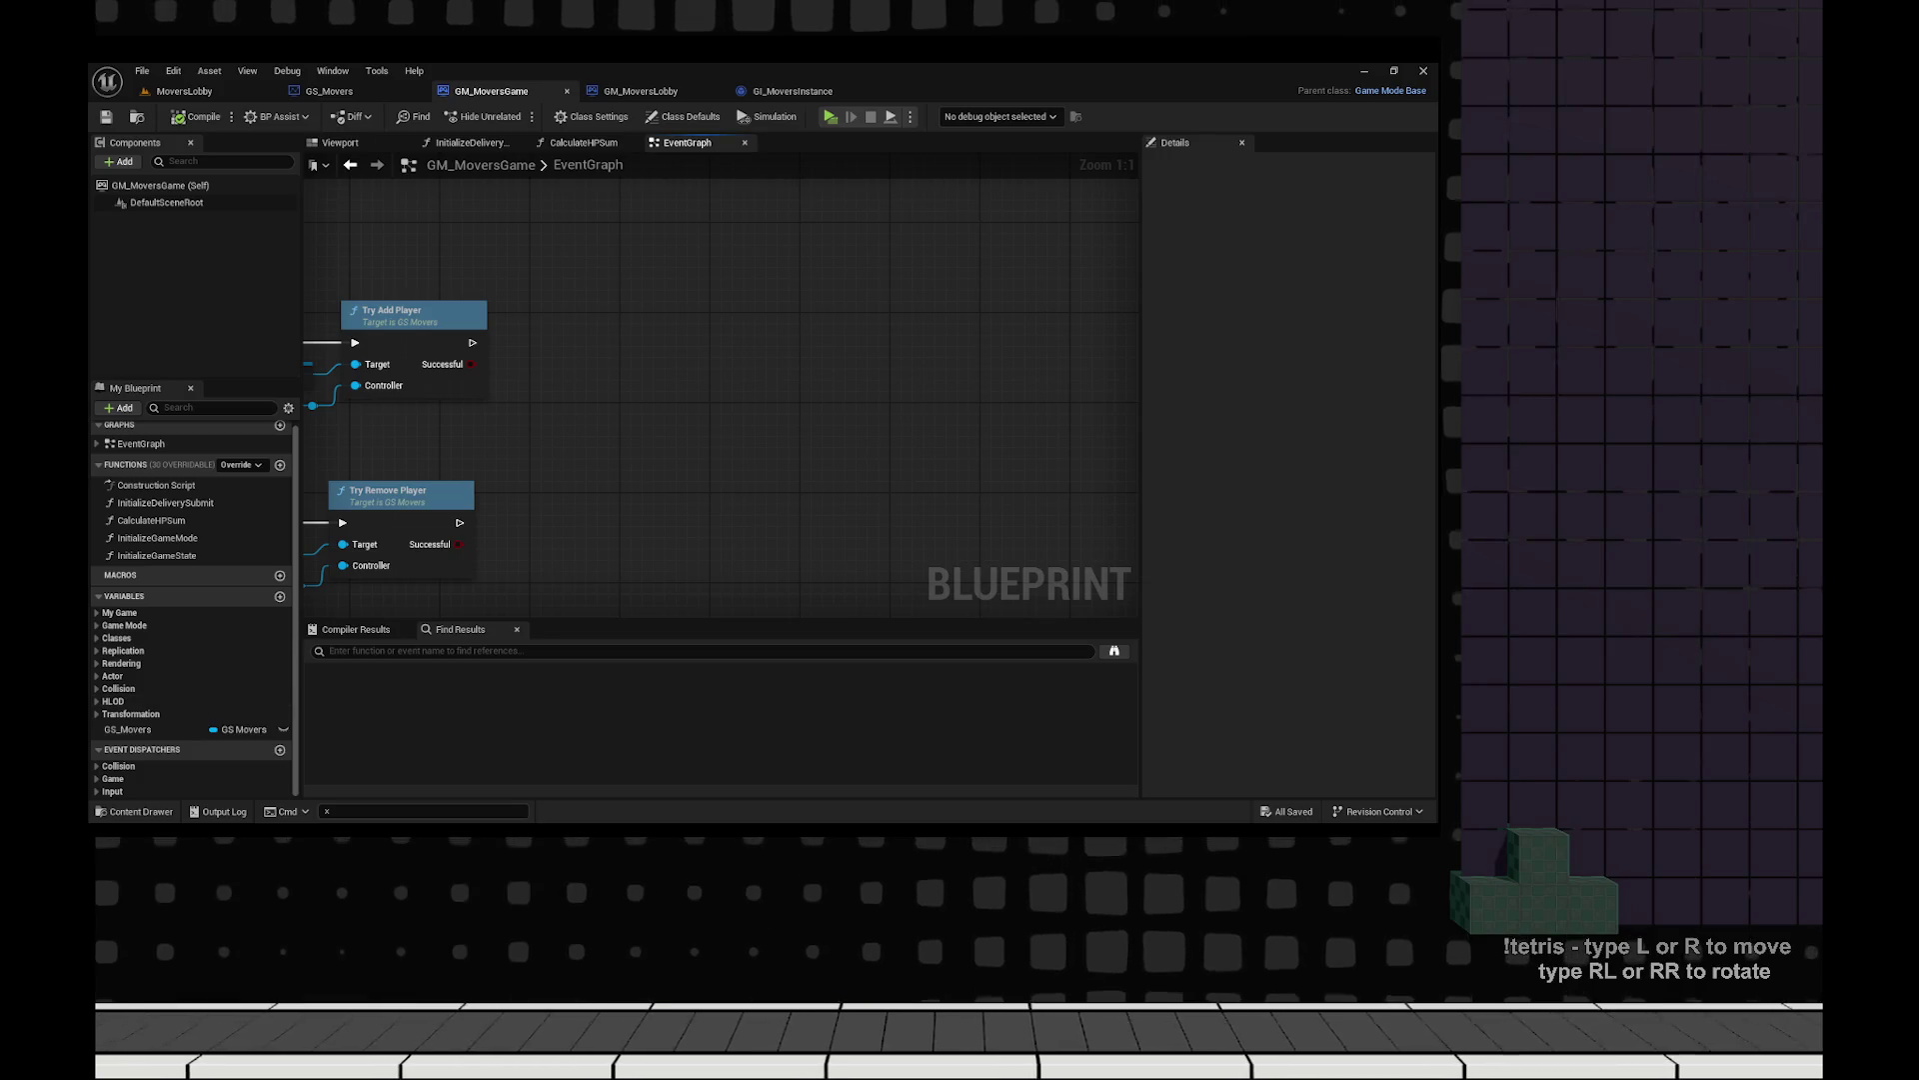
{"action": "right_click", "coordinate": [647, 375]}
{"action": "left_click_drag", "start_coordinate": [720, 360], "coordinate": [1240, 340]}
{"action": "left_click_drag", "start_coordinate": [1000, 438], "coordinate": [853, 394]}
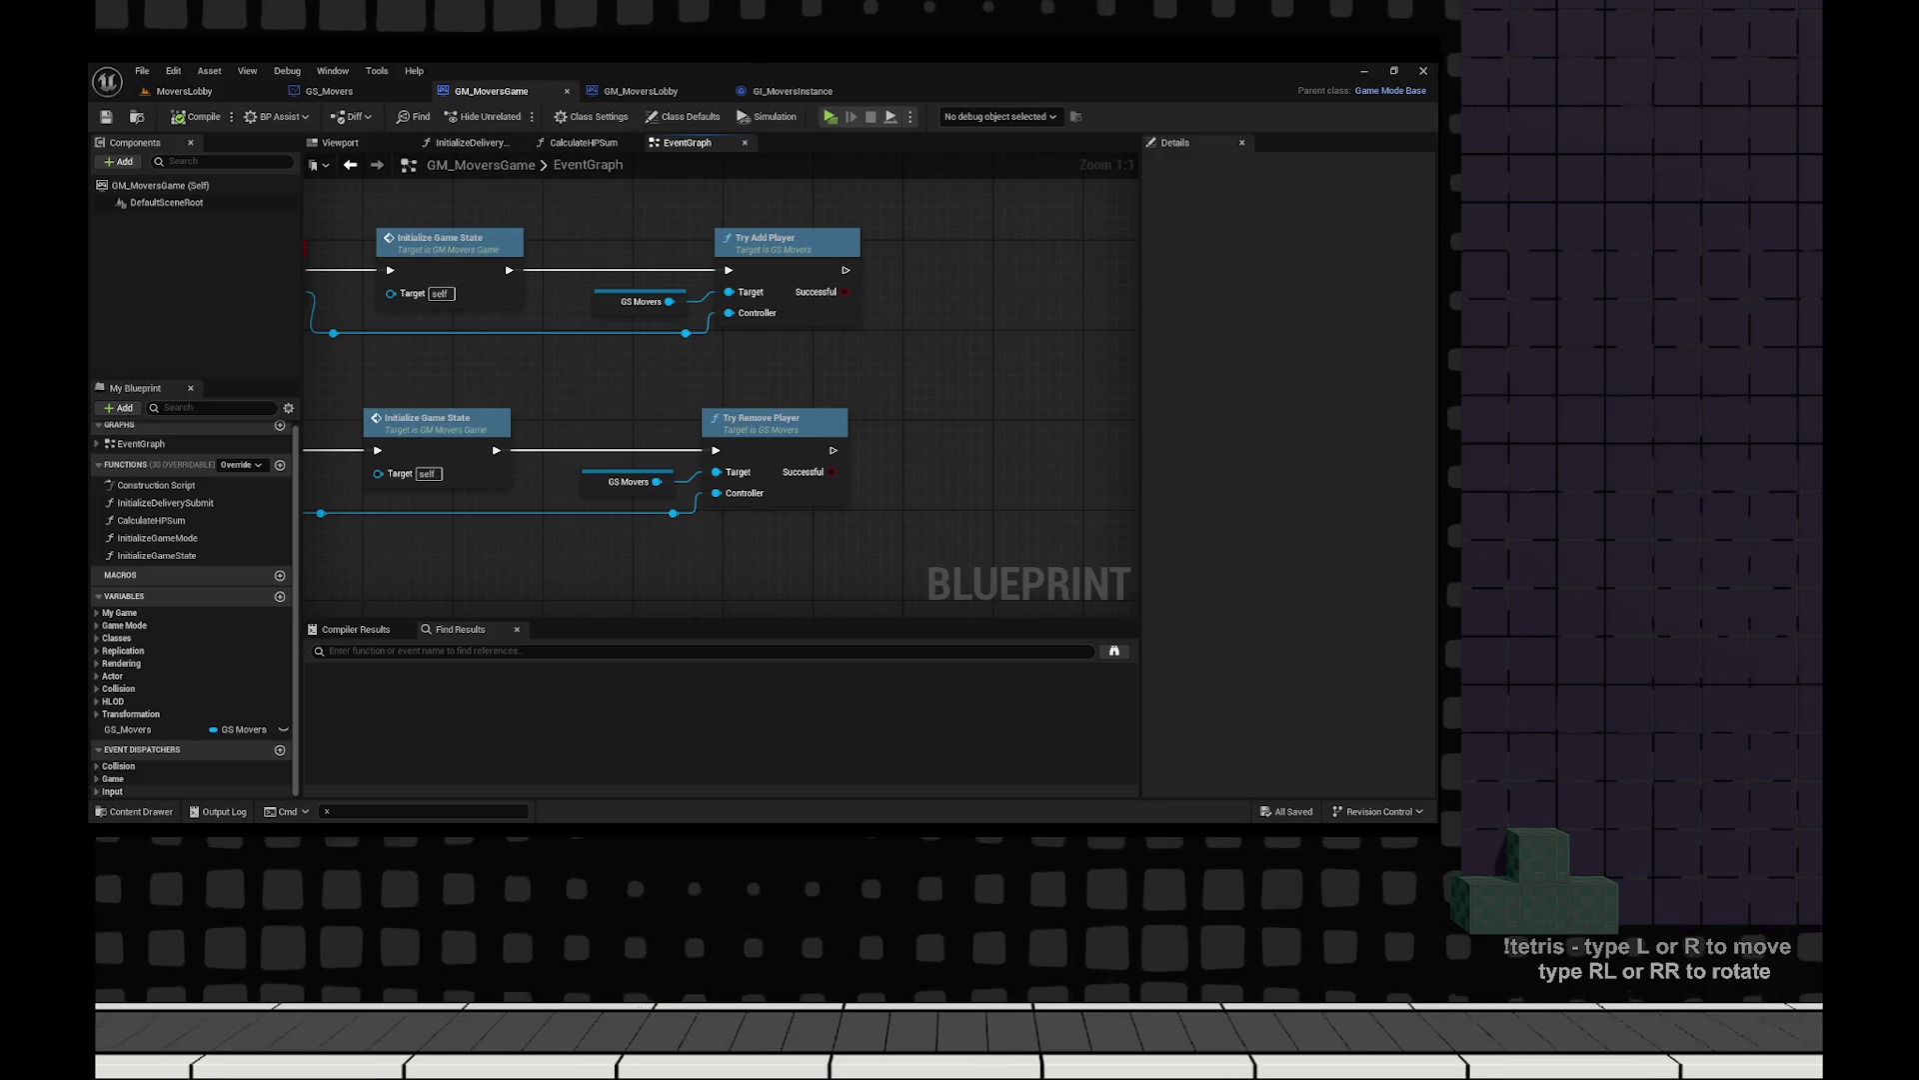
{"action": "mouse_move", "coordinate": [128, 729]}
{"action": "left_mouse_down"}
{"action": "mouse_move", "coordinate": [987, 416]}
{"action": "mouse_move", "coordinate": [1017, 377]}
{"action": "mouse_move", "coordinate": [990, 370]}
{"action": "left_mouse_up"}
{"action": "mouse_move", "coordinate": [752, 390]}
{"action": "left_mouse_down"}
{"action": "mouse_move", "coordinate": [787, 345]}
{"action": "mouse_move", "coordinate": [804, 360]}
{"action": "mouse_move", "coordinate": [793, 283]}
{"action": "left_mouse_up"}
{"action": "type", "text": "g"}
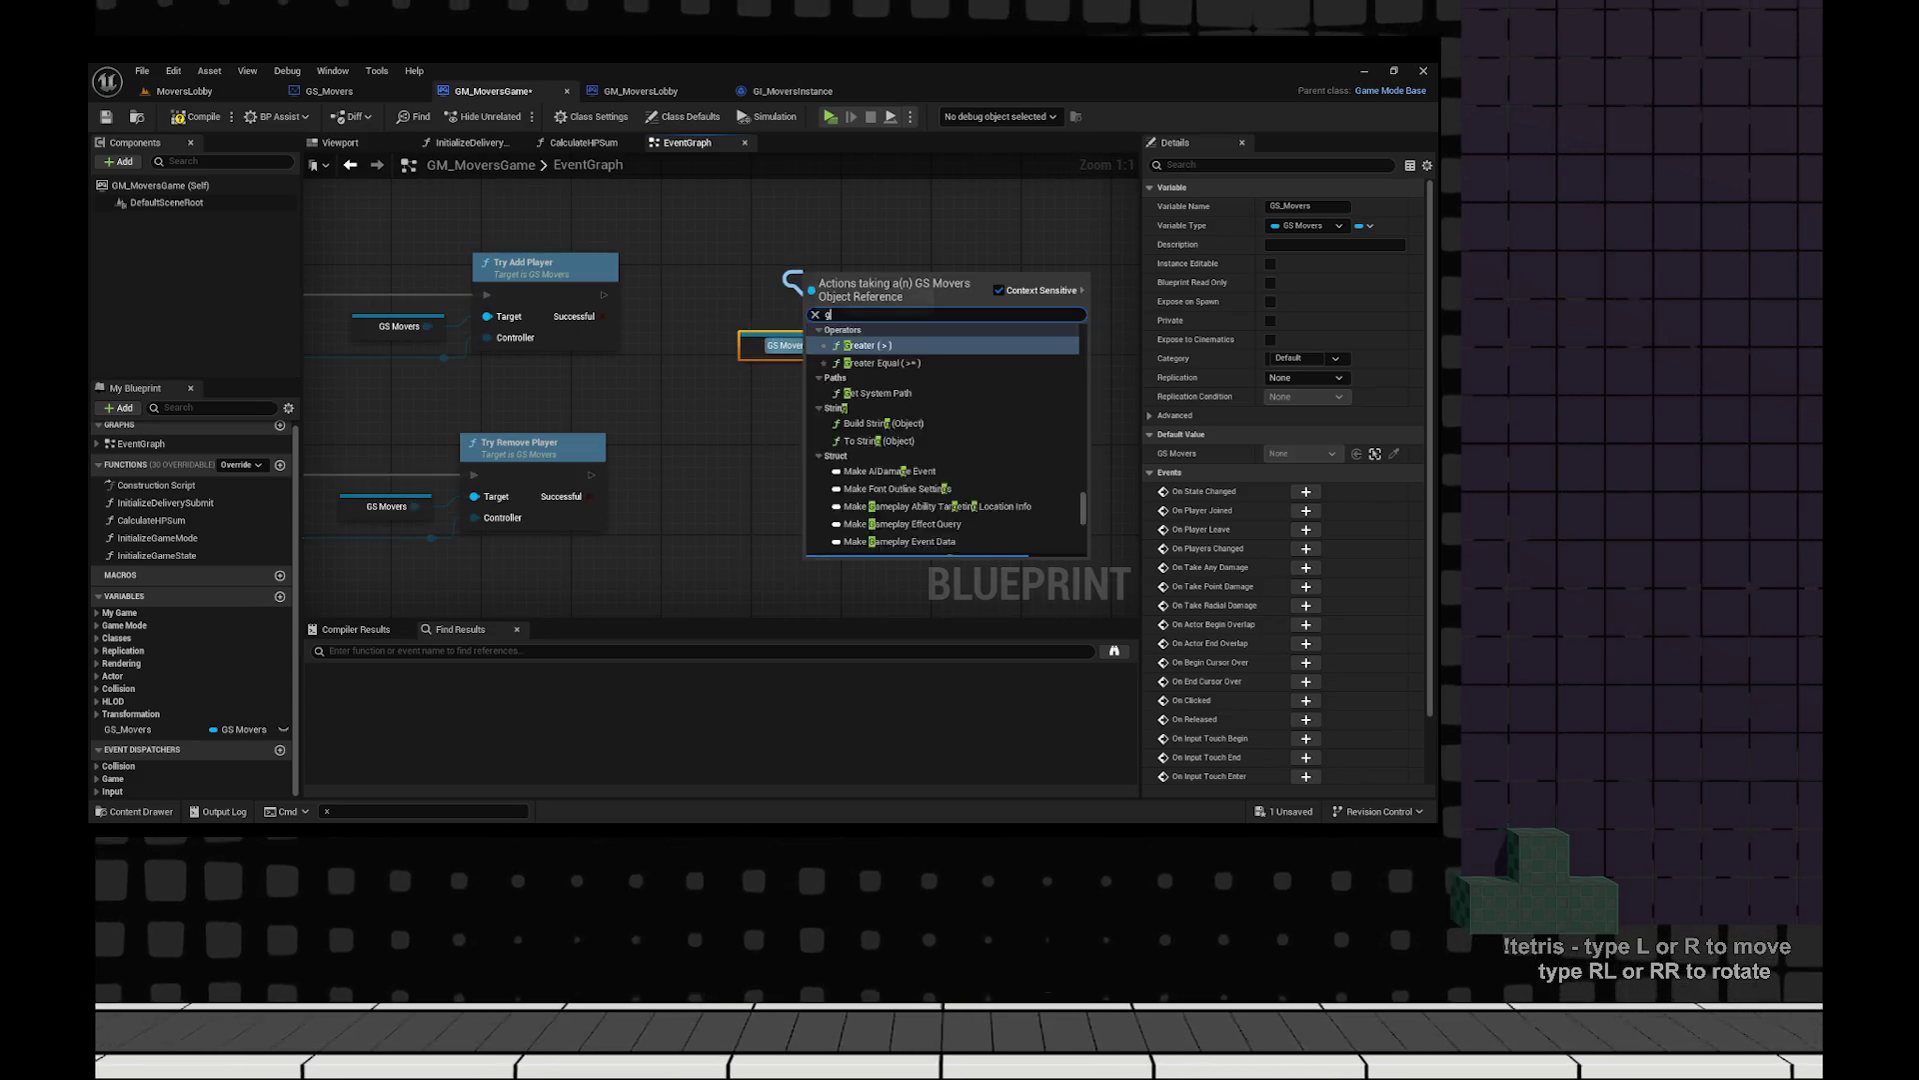
{"action": "type", "text": "et connected"}
{"action": "key", "text": "Return"}
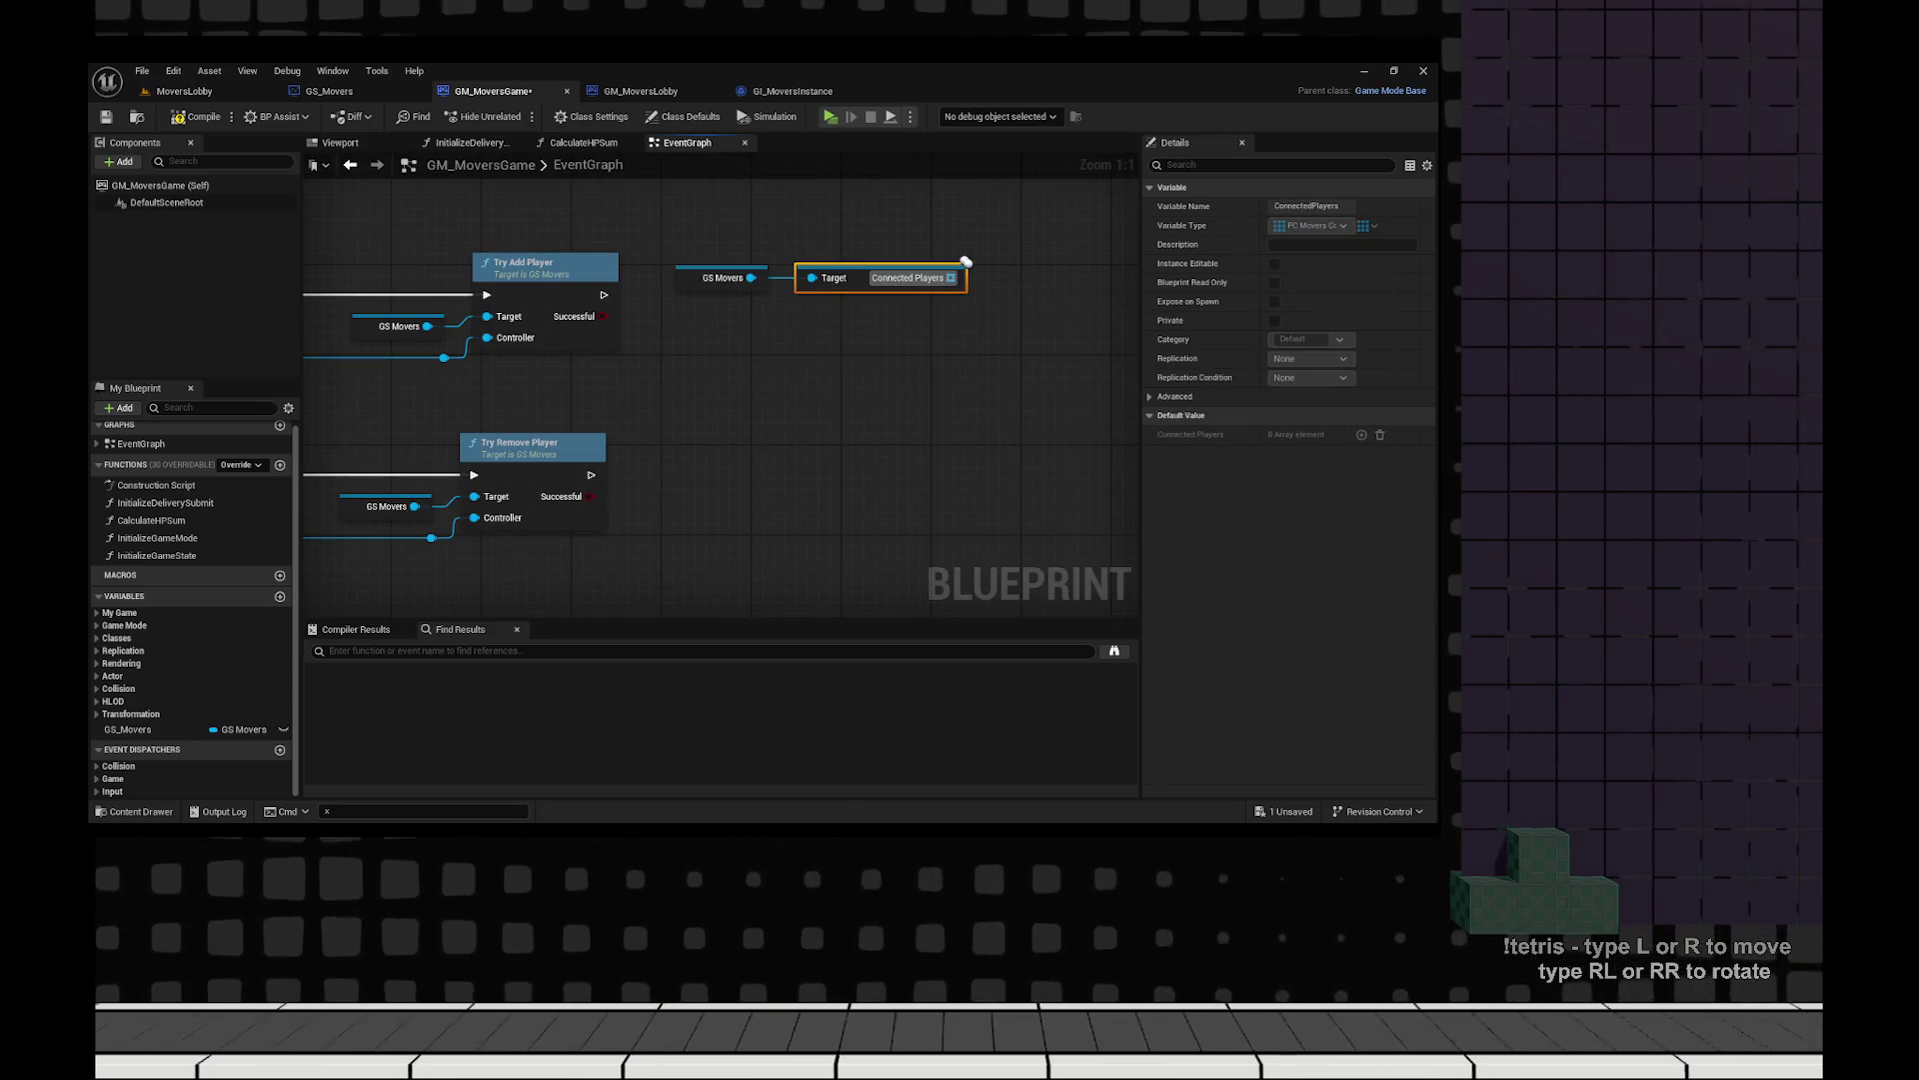
Feed the Connected Players Length into a new Greater Equal (>=) comparison.
{"action": "left_click_drag", "start_coordinate": [817, 315], "coordinate": [734, 435]}
{"action": "type", "text": "l"}
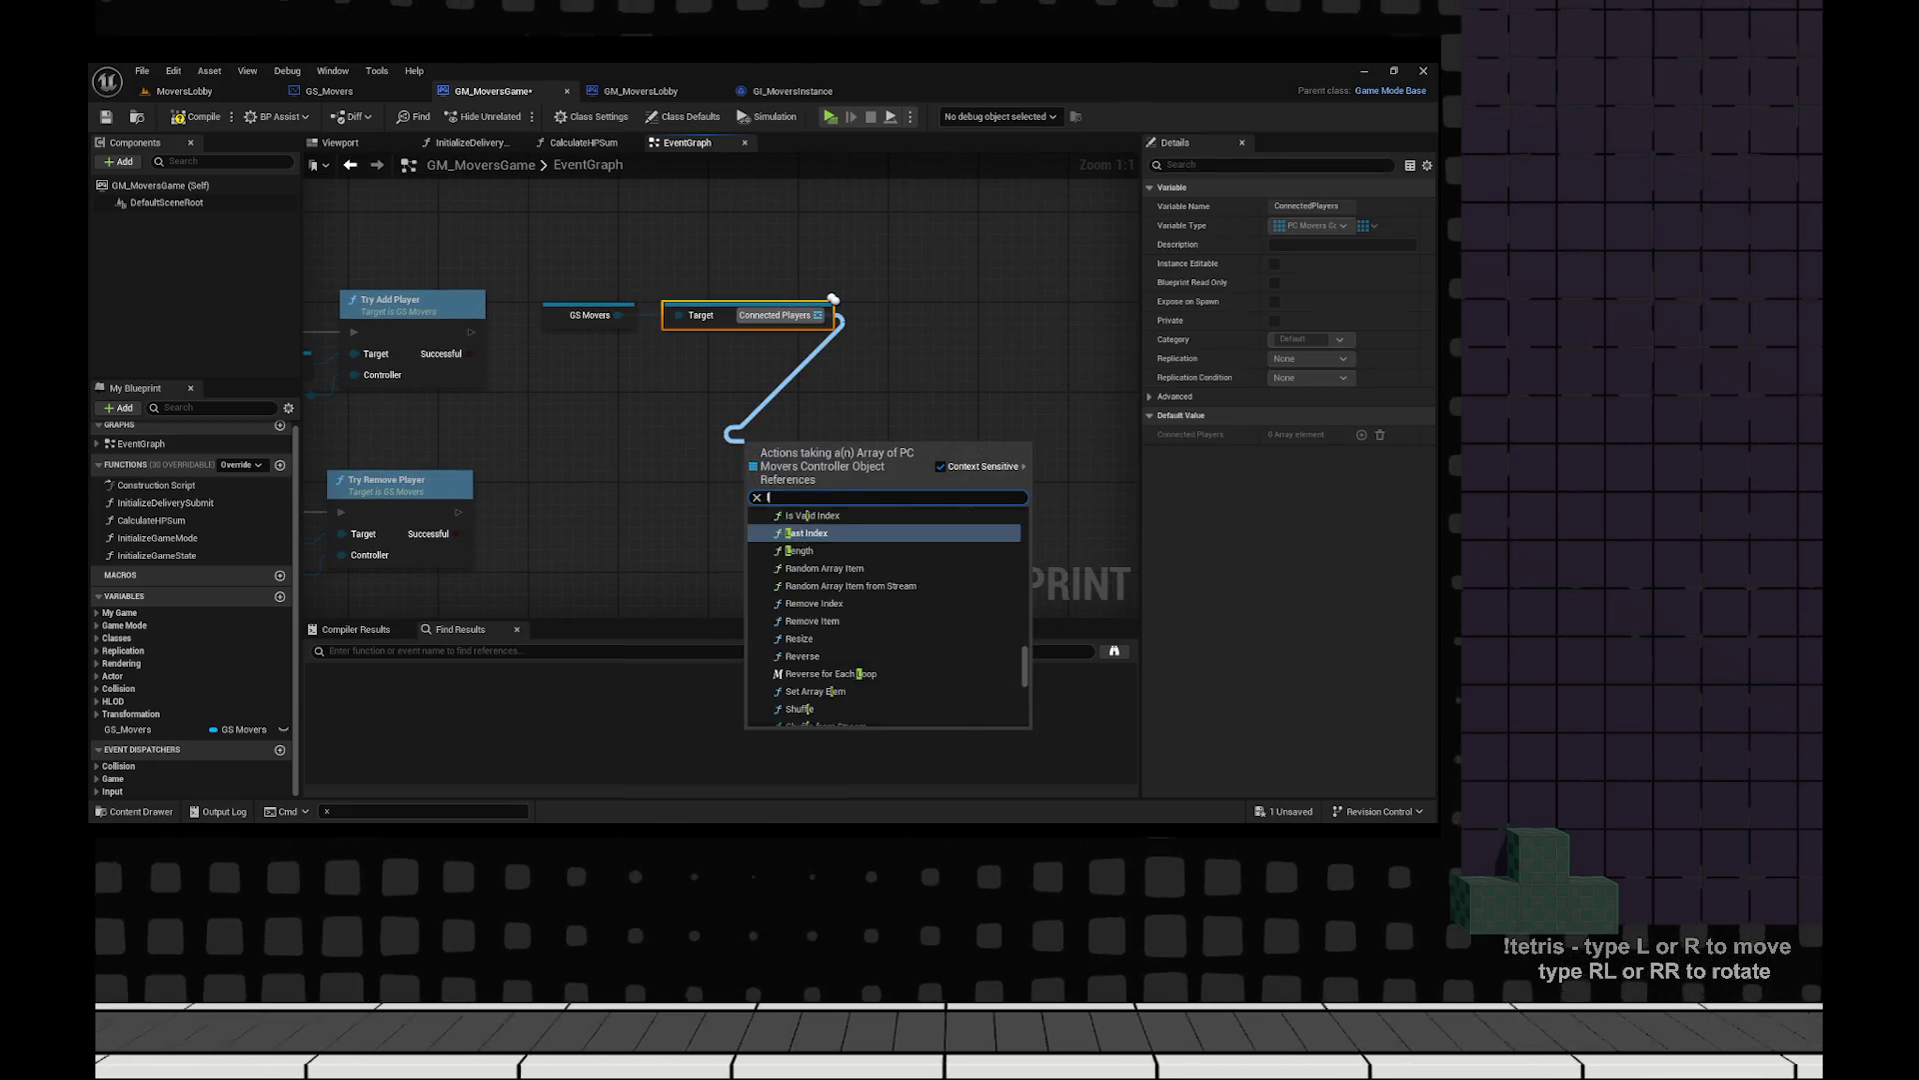
{"action": "key", "text": "Down"}
{"action": "key", "text": "Return"}
{"action": "left_click_drag", "start_coordinate": [880, 463], "coordinate": [930, 370]}
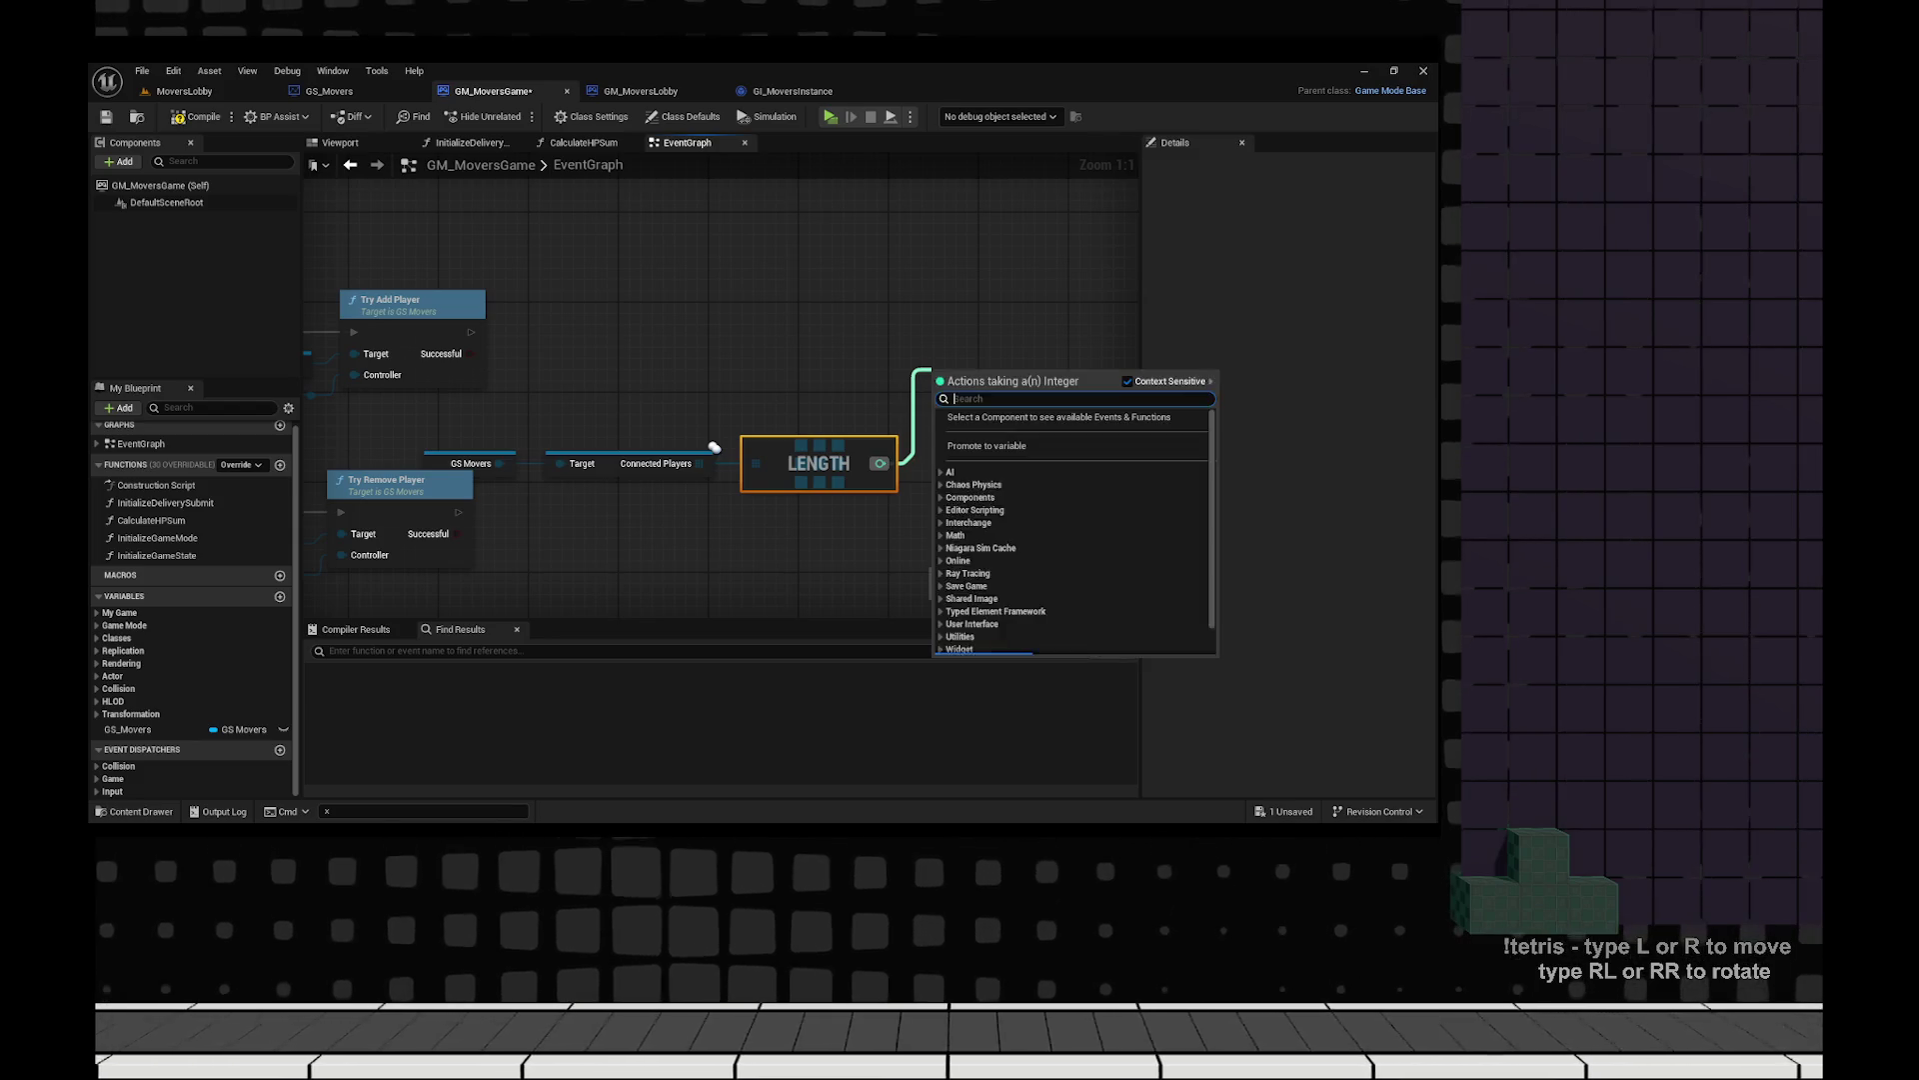
{"action": "type", "text": ">"}
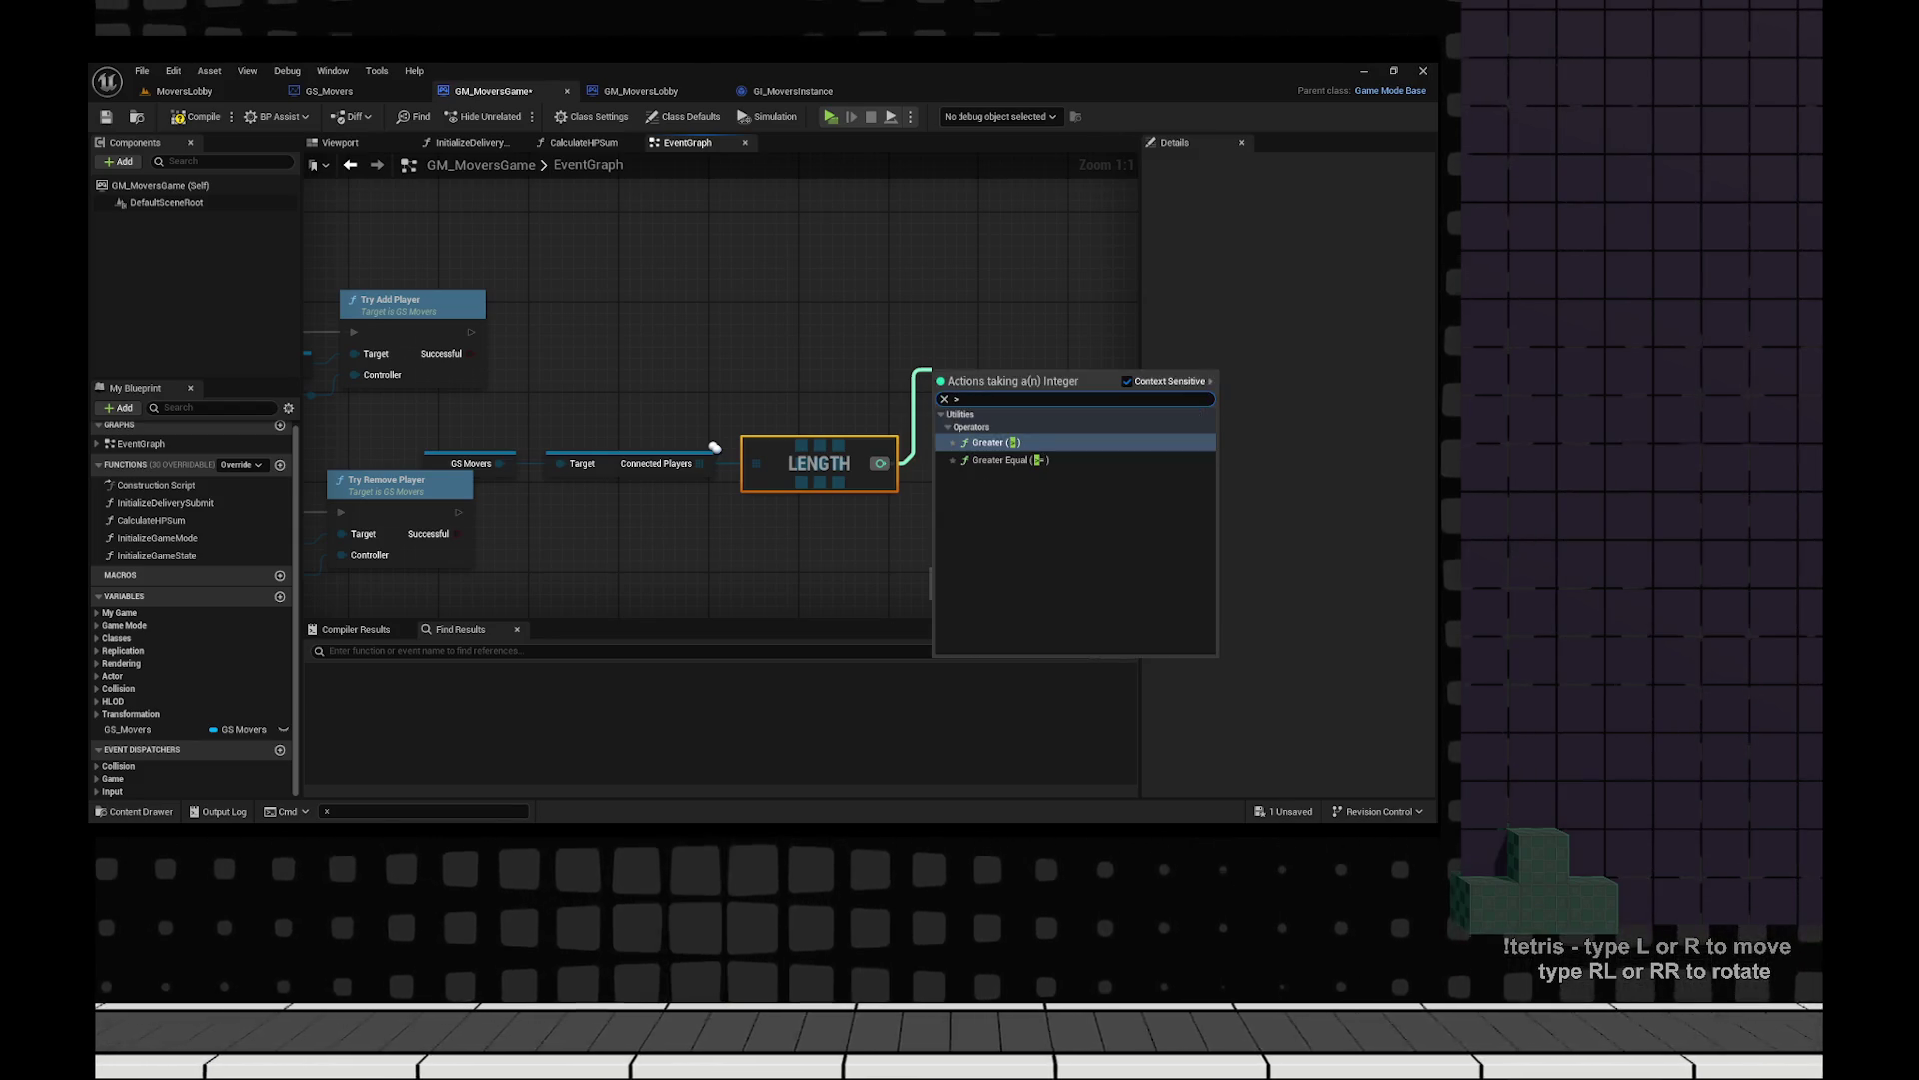
{"action": "type", "text": "="}
{"action": "key", "text": "Return"}
{"action": "scroll", "coordinate": [712, 366], "scroll_direction": "down", "scroll_amount": 3}
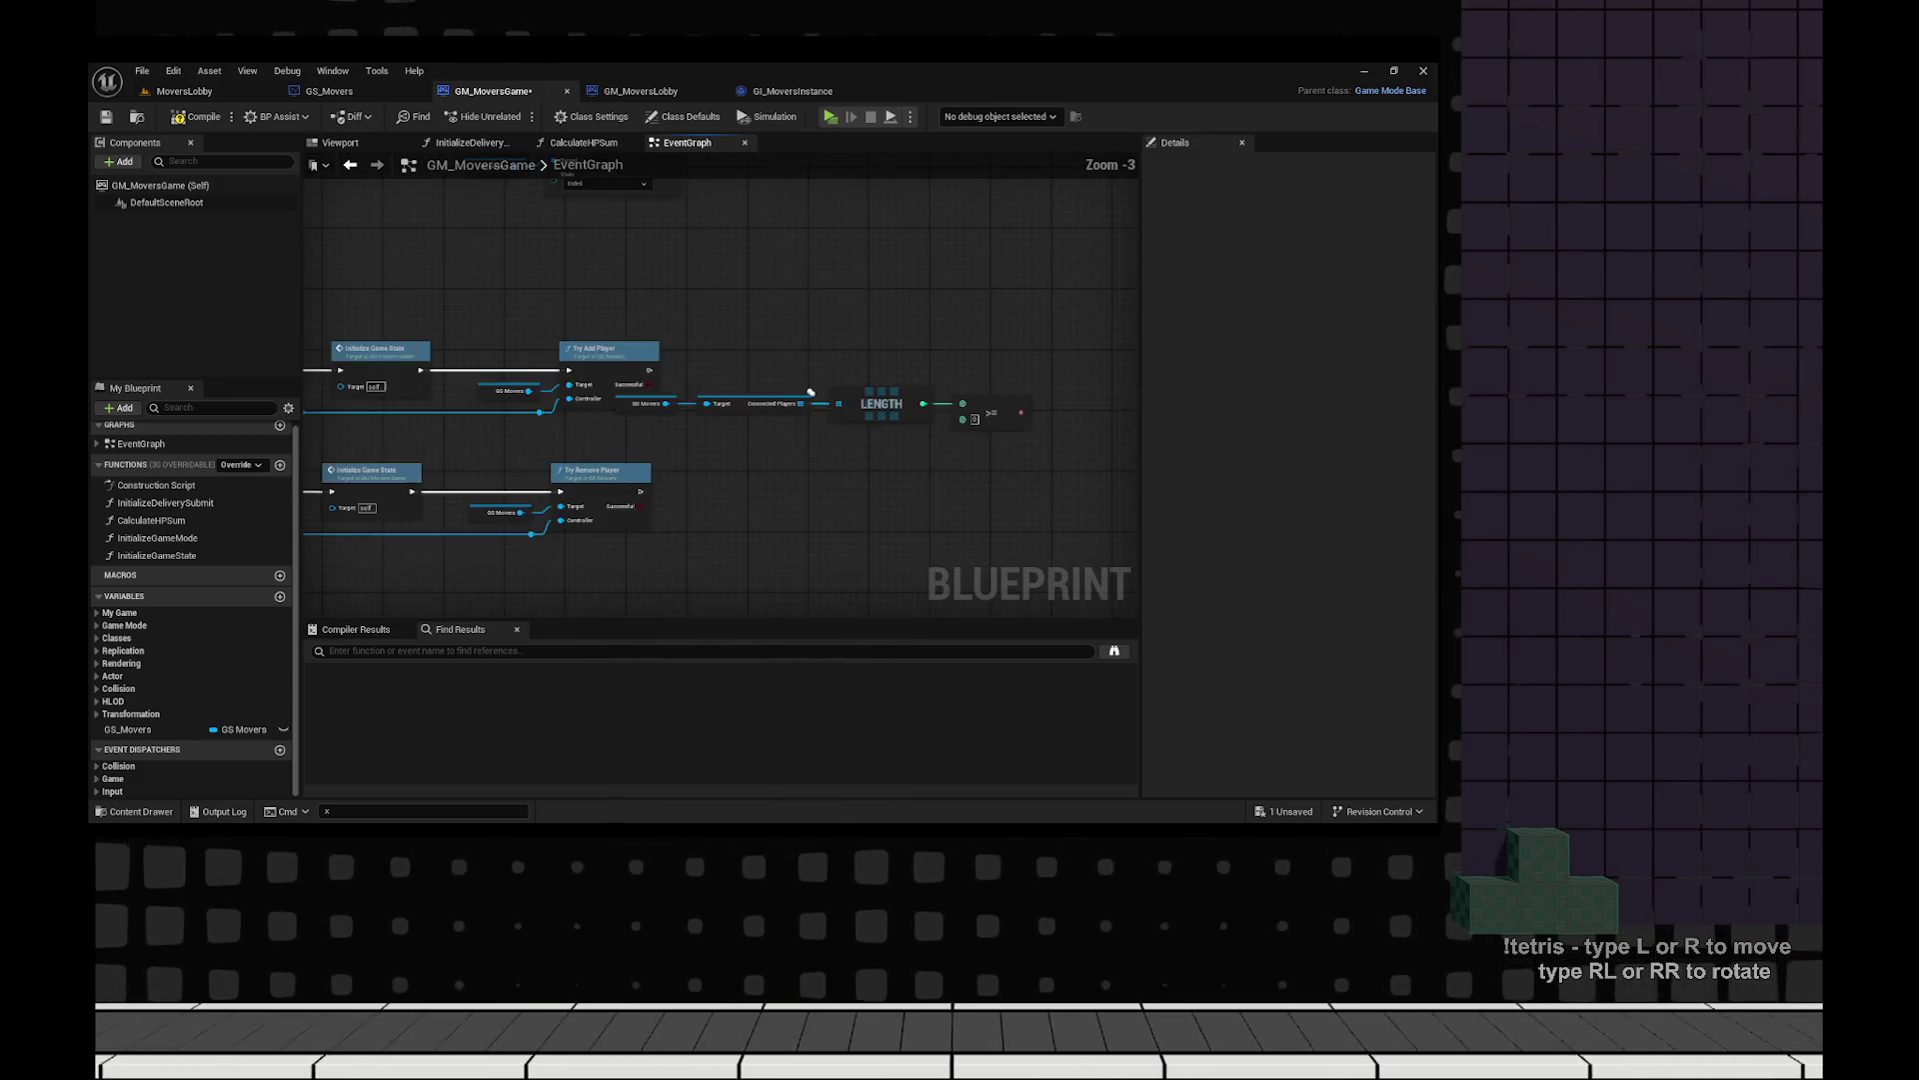
{"action": "double_click", "coordinate": [705, 480]}
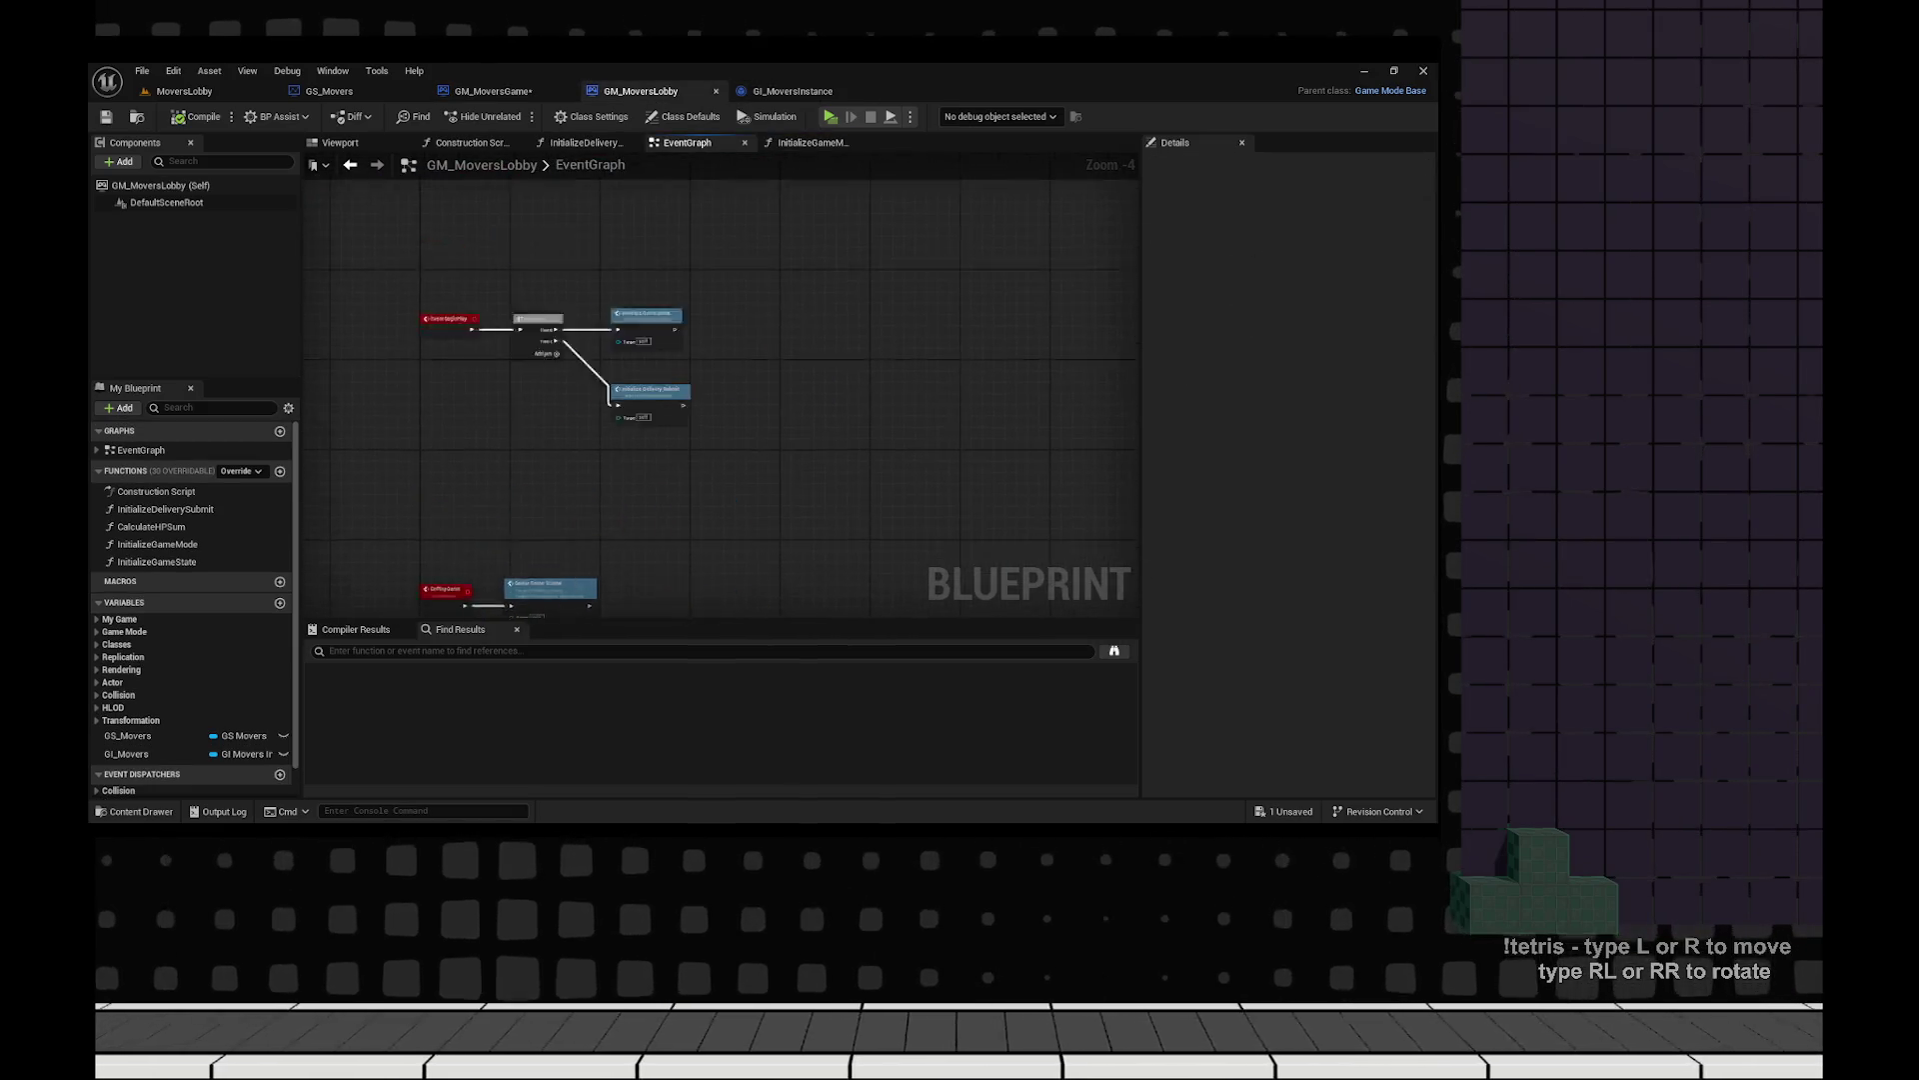
Create the missing GI_Movers variable for the pasted cast and SET nodes, recompile, and save GM_MoversGame.
{"action": "left_click_drag", "start_coordinate": [1020, 340], "coordinate": [600, 439]}
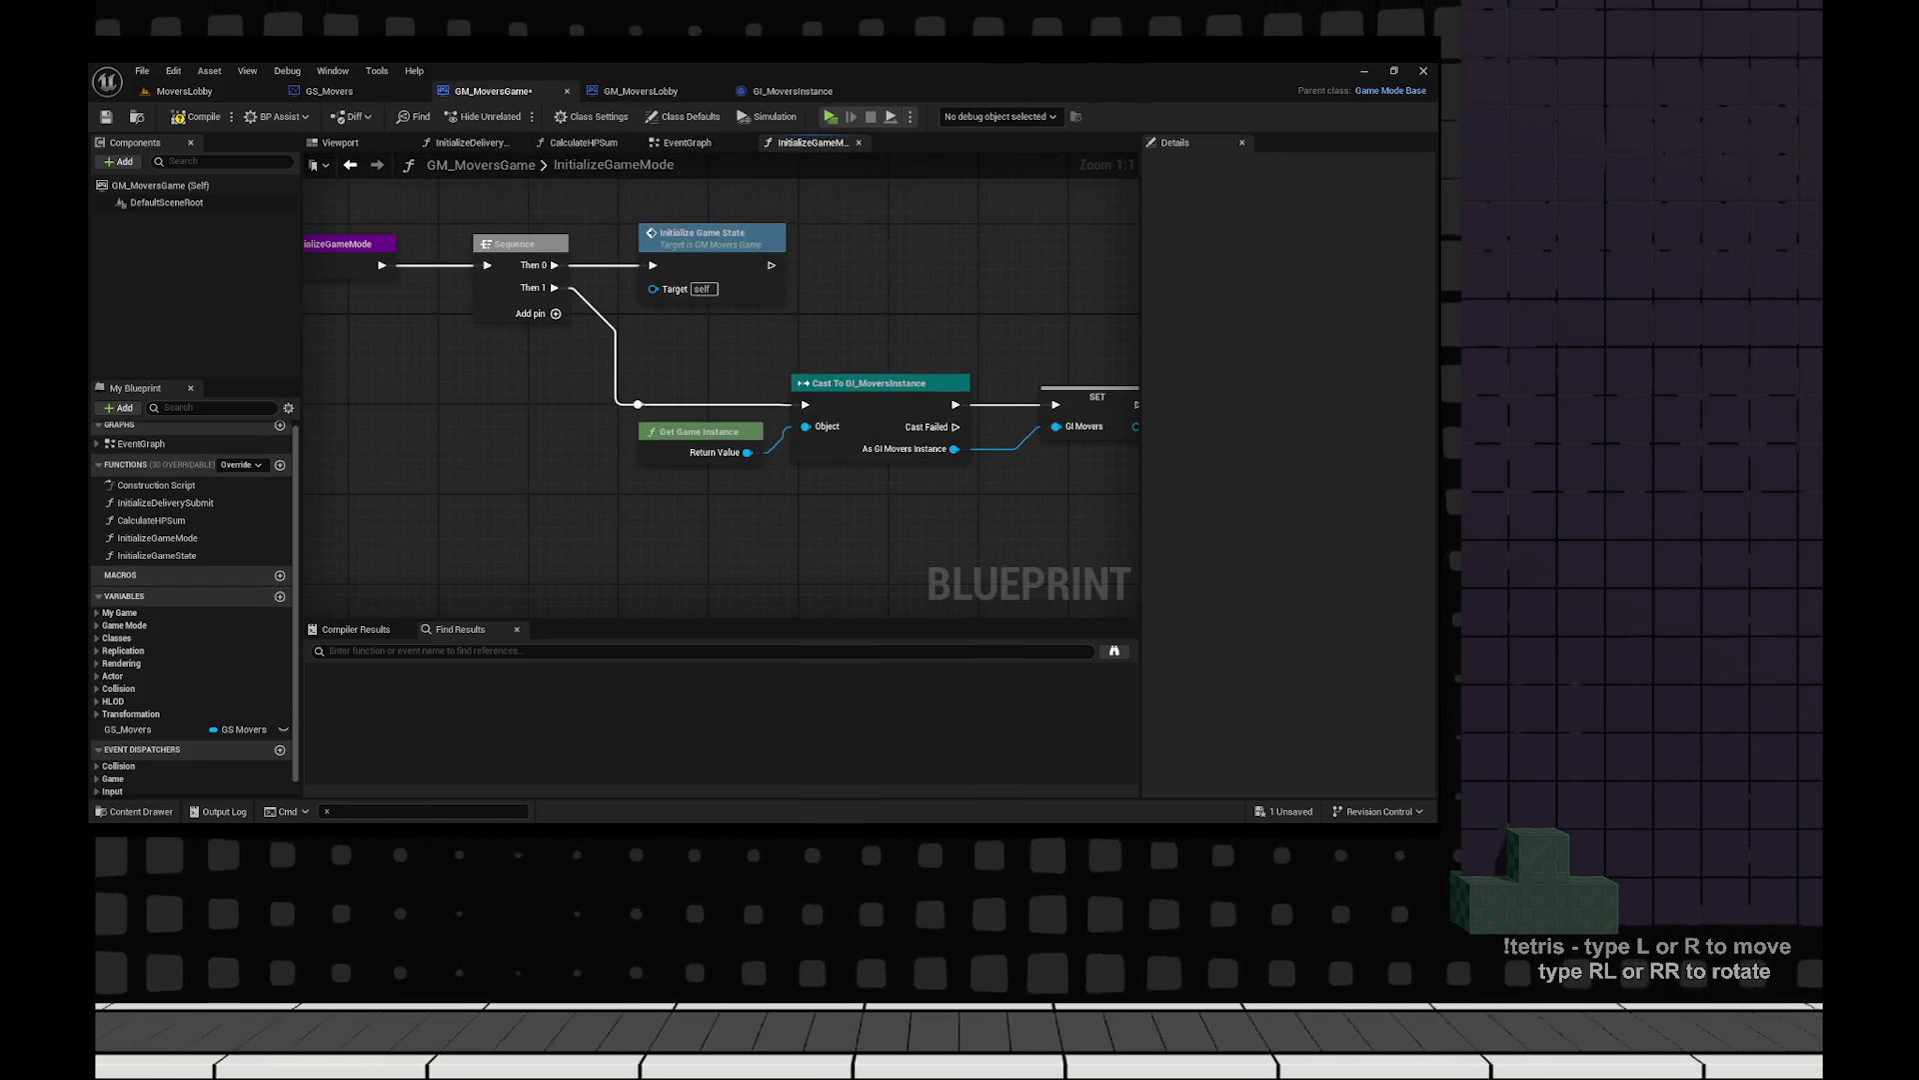
{"action": "left_click", "coordinate": [195, 116]}
{"action": "right_click", "coordinate": [1089, 405]}
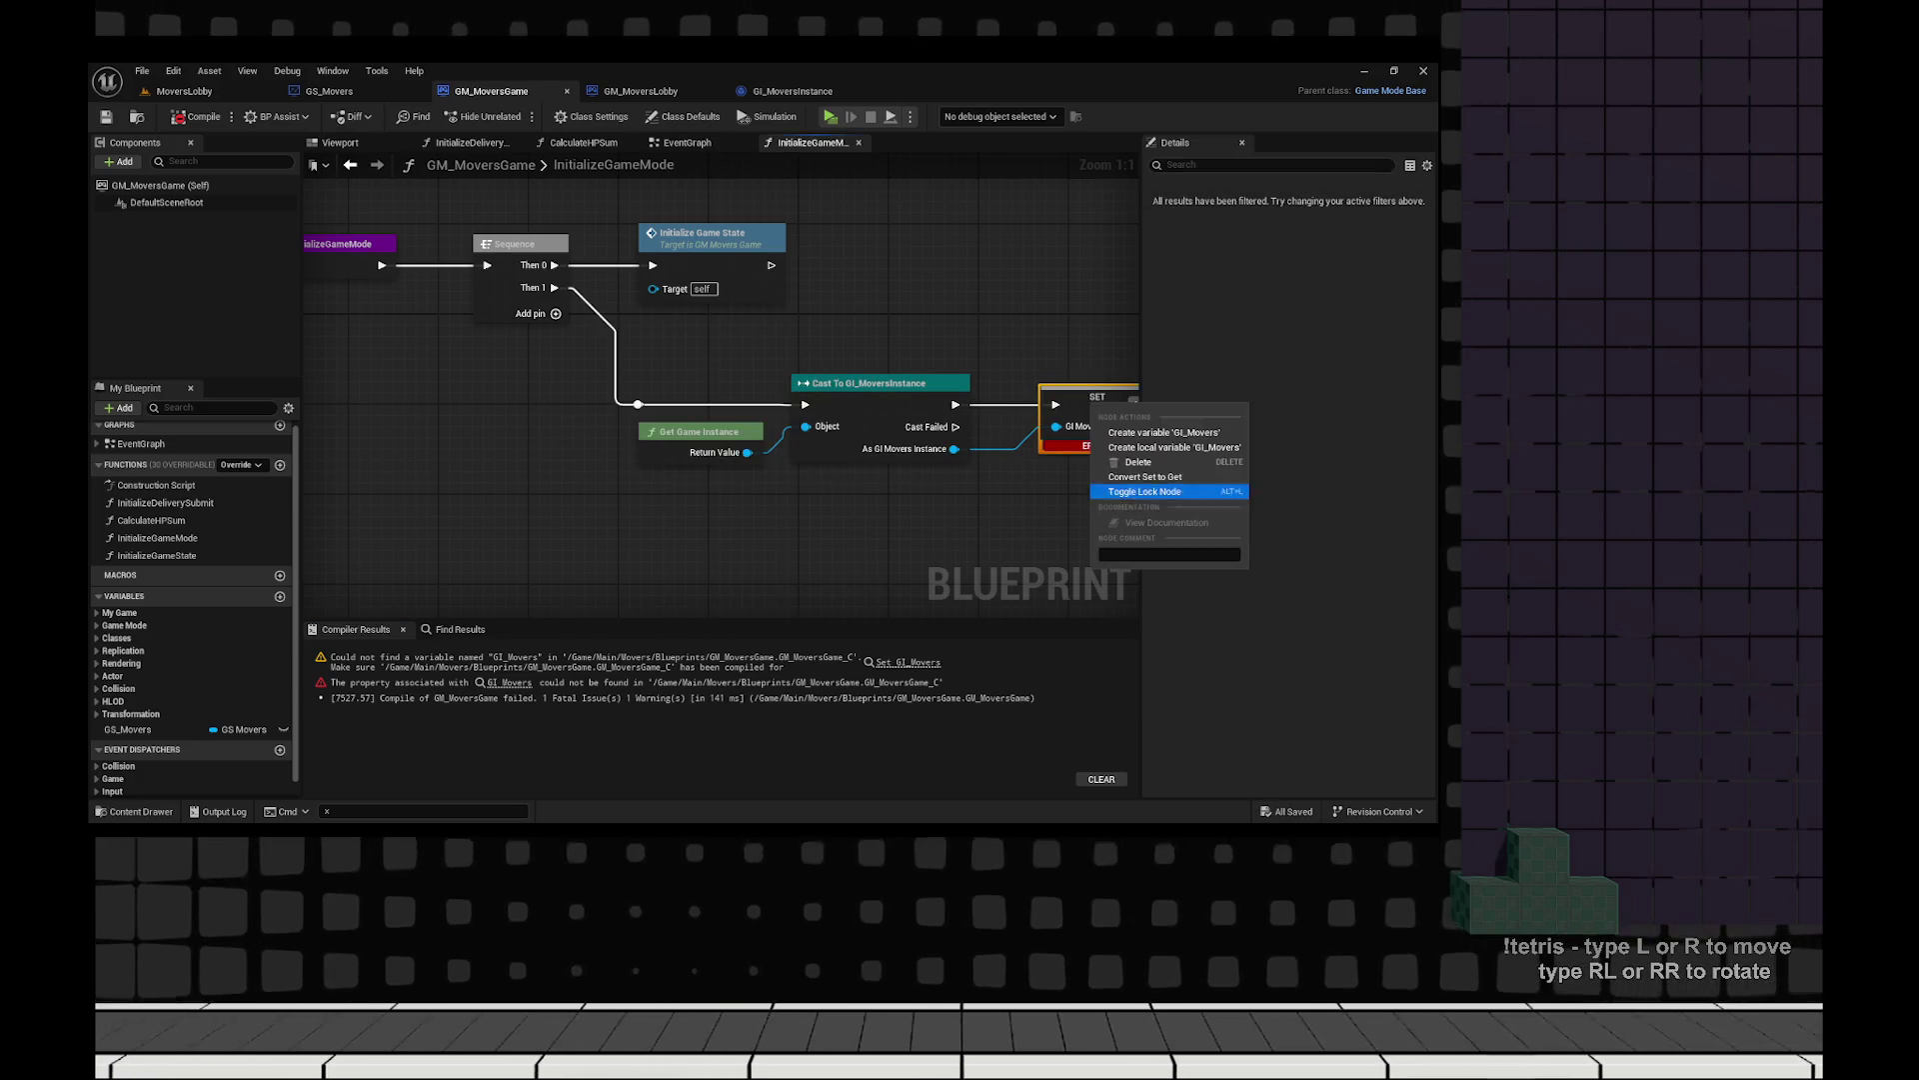
{"action": "left_click", "coordinate": [1164, 432]}
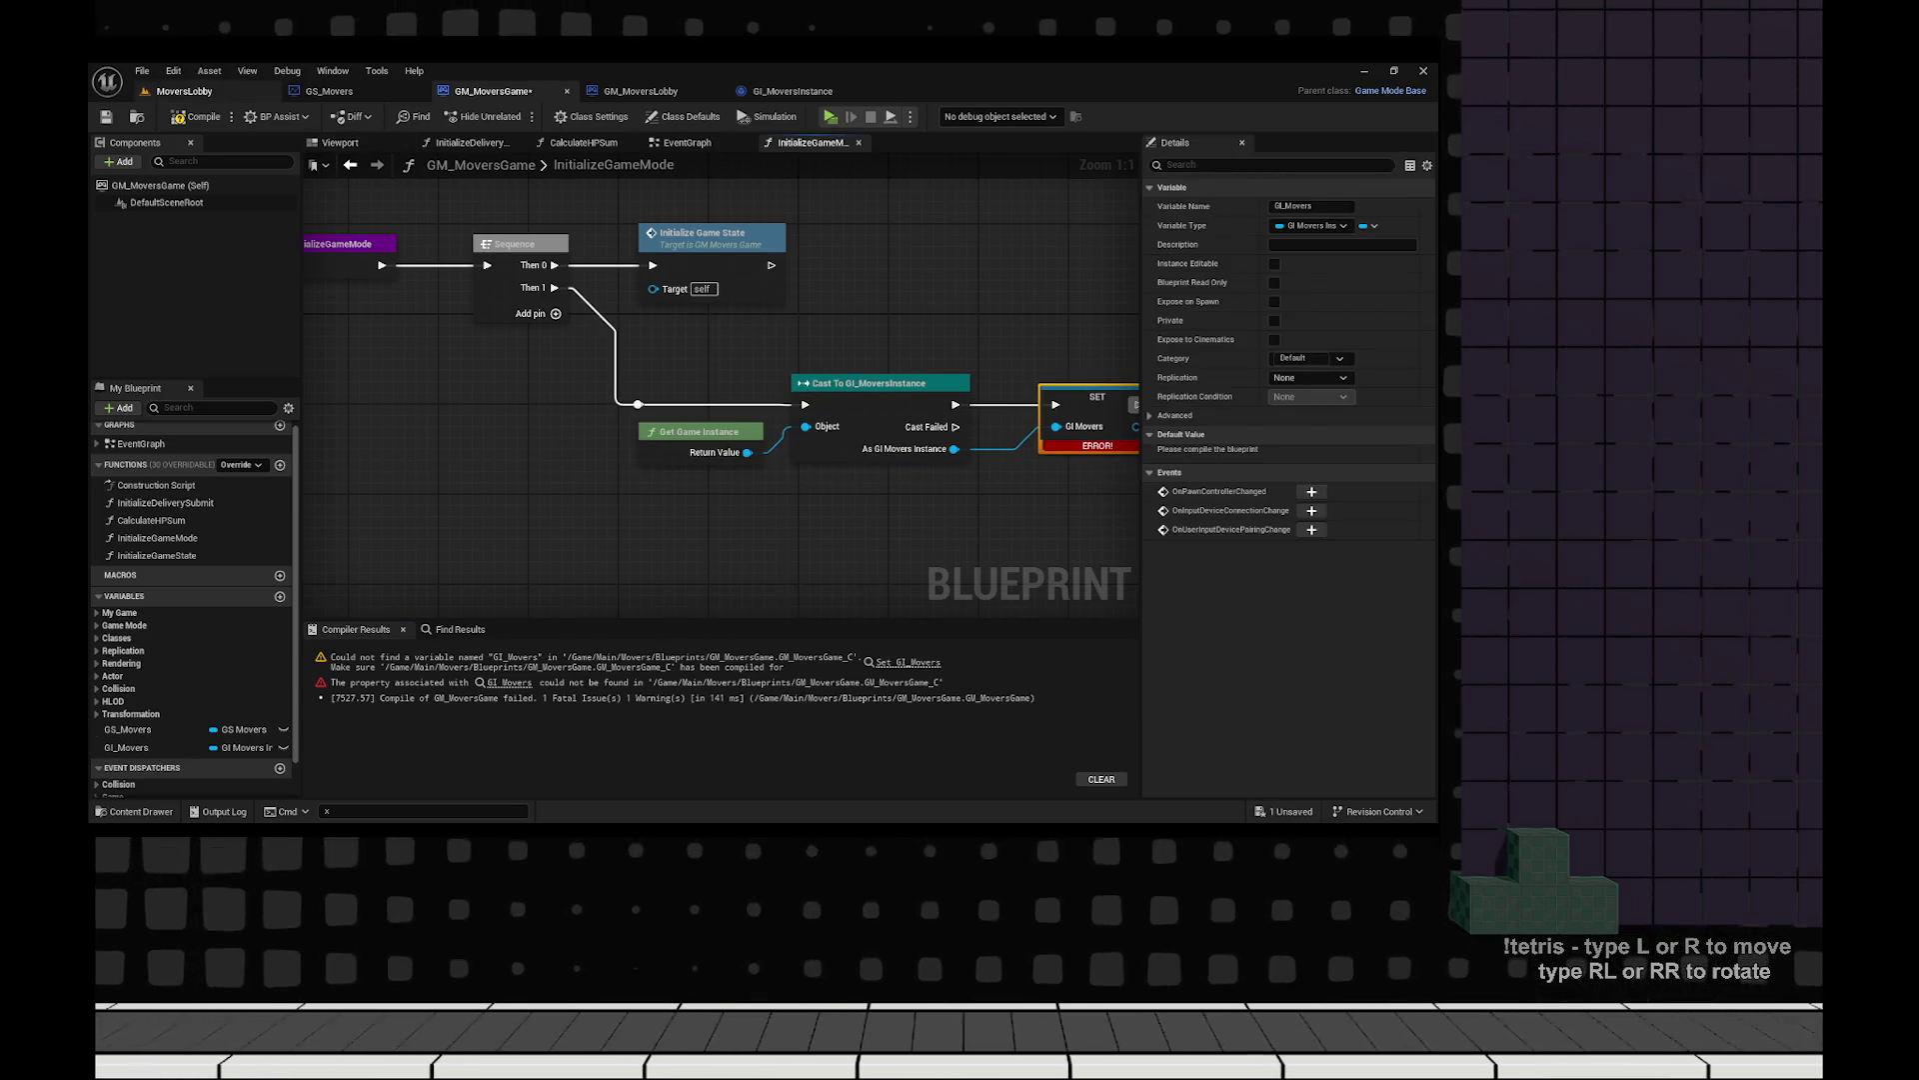
{"action": "key", "text": "F7"}
{"action": "key", "text": "ctrl+s"}
{"action": "scroll", "coordinate": [720, 400], "scroll_direction": "down", "scroll_amount": 5}
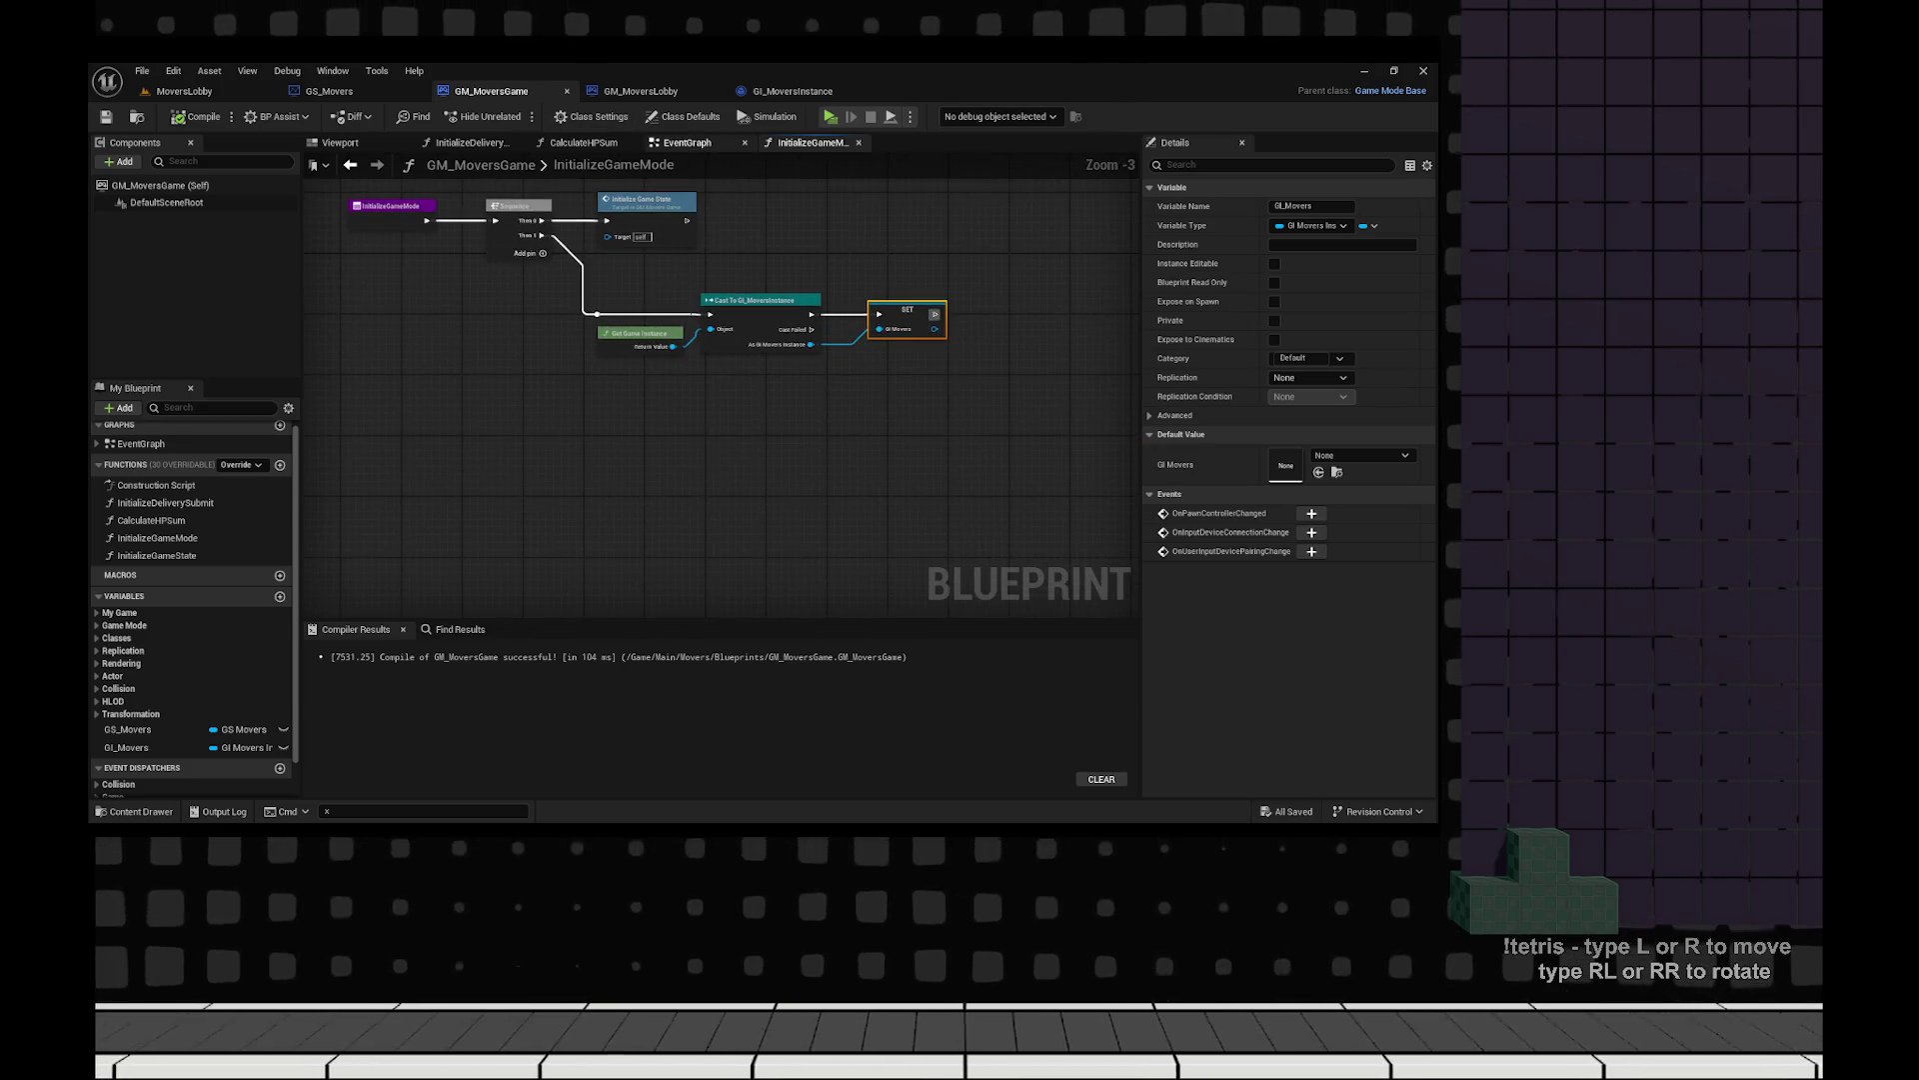
{"action": "scroll", "coordinate": [657, 391], "scroll_direction": "up", "scroll_amount": 9}
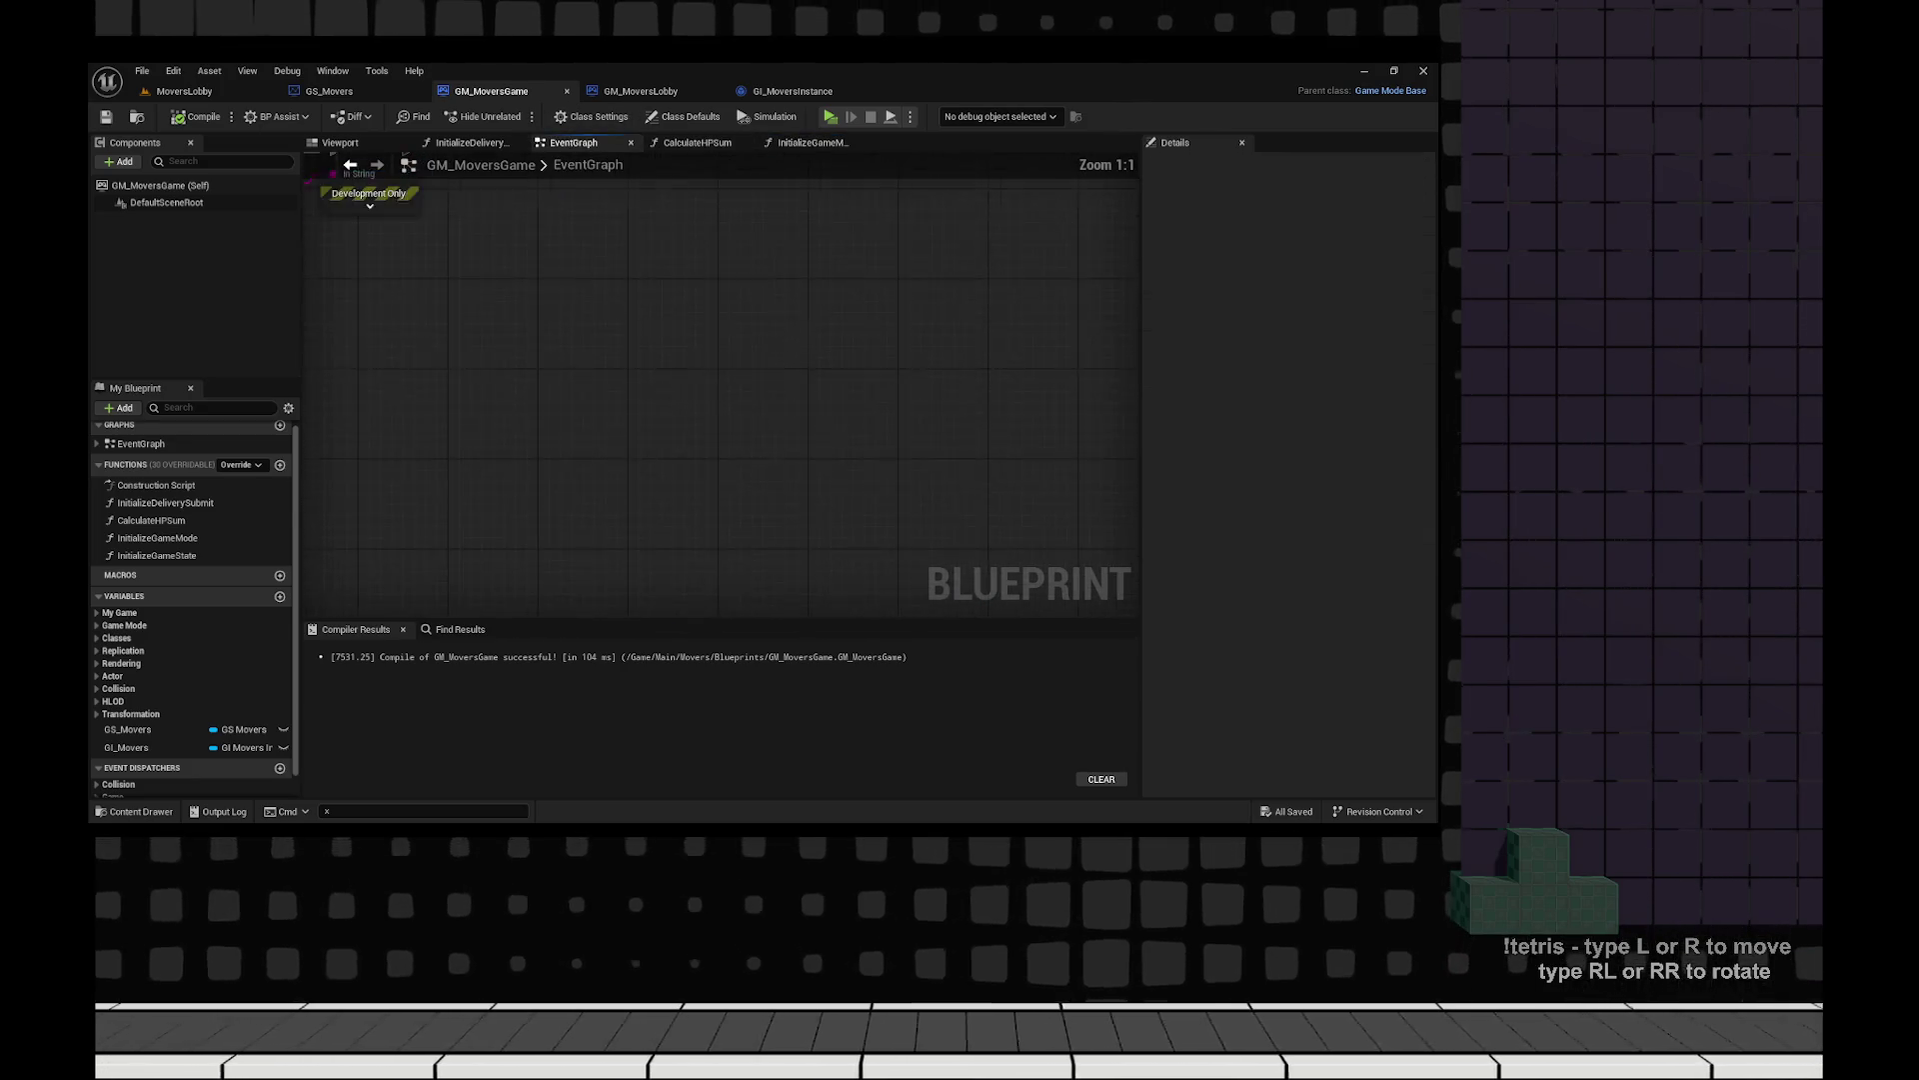
Connect GI_Movers' Number Of Players to the comparison's second input.
{"action": "left_click_drag", "start_coordinate": [657, 392], "coordinate": [465, 424]}
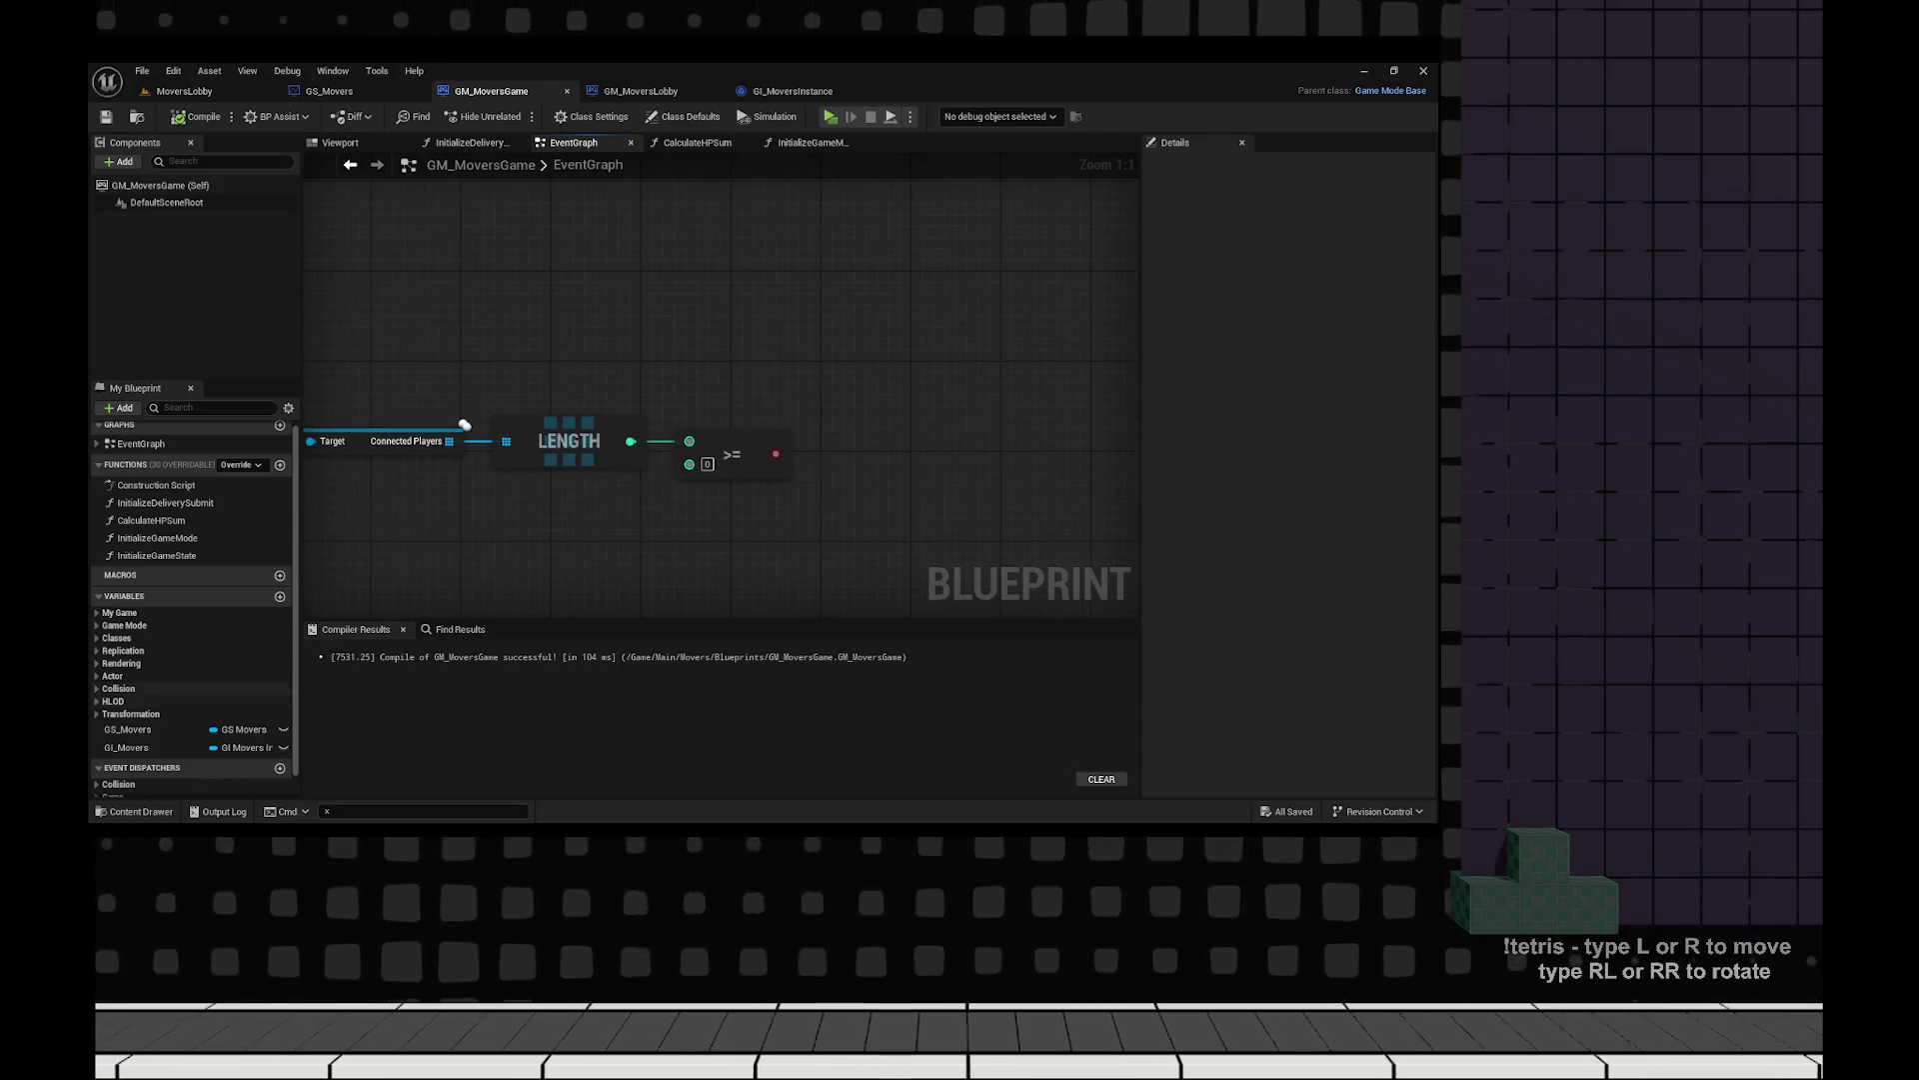
{"action": "left_click_drag", "start_coordinate": [126, 746], "coordinate": [672, 590]}
{"action": "left_click_drag", "start_coordinate": [706, 588], "coordinate": [775, 545]}
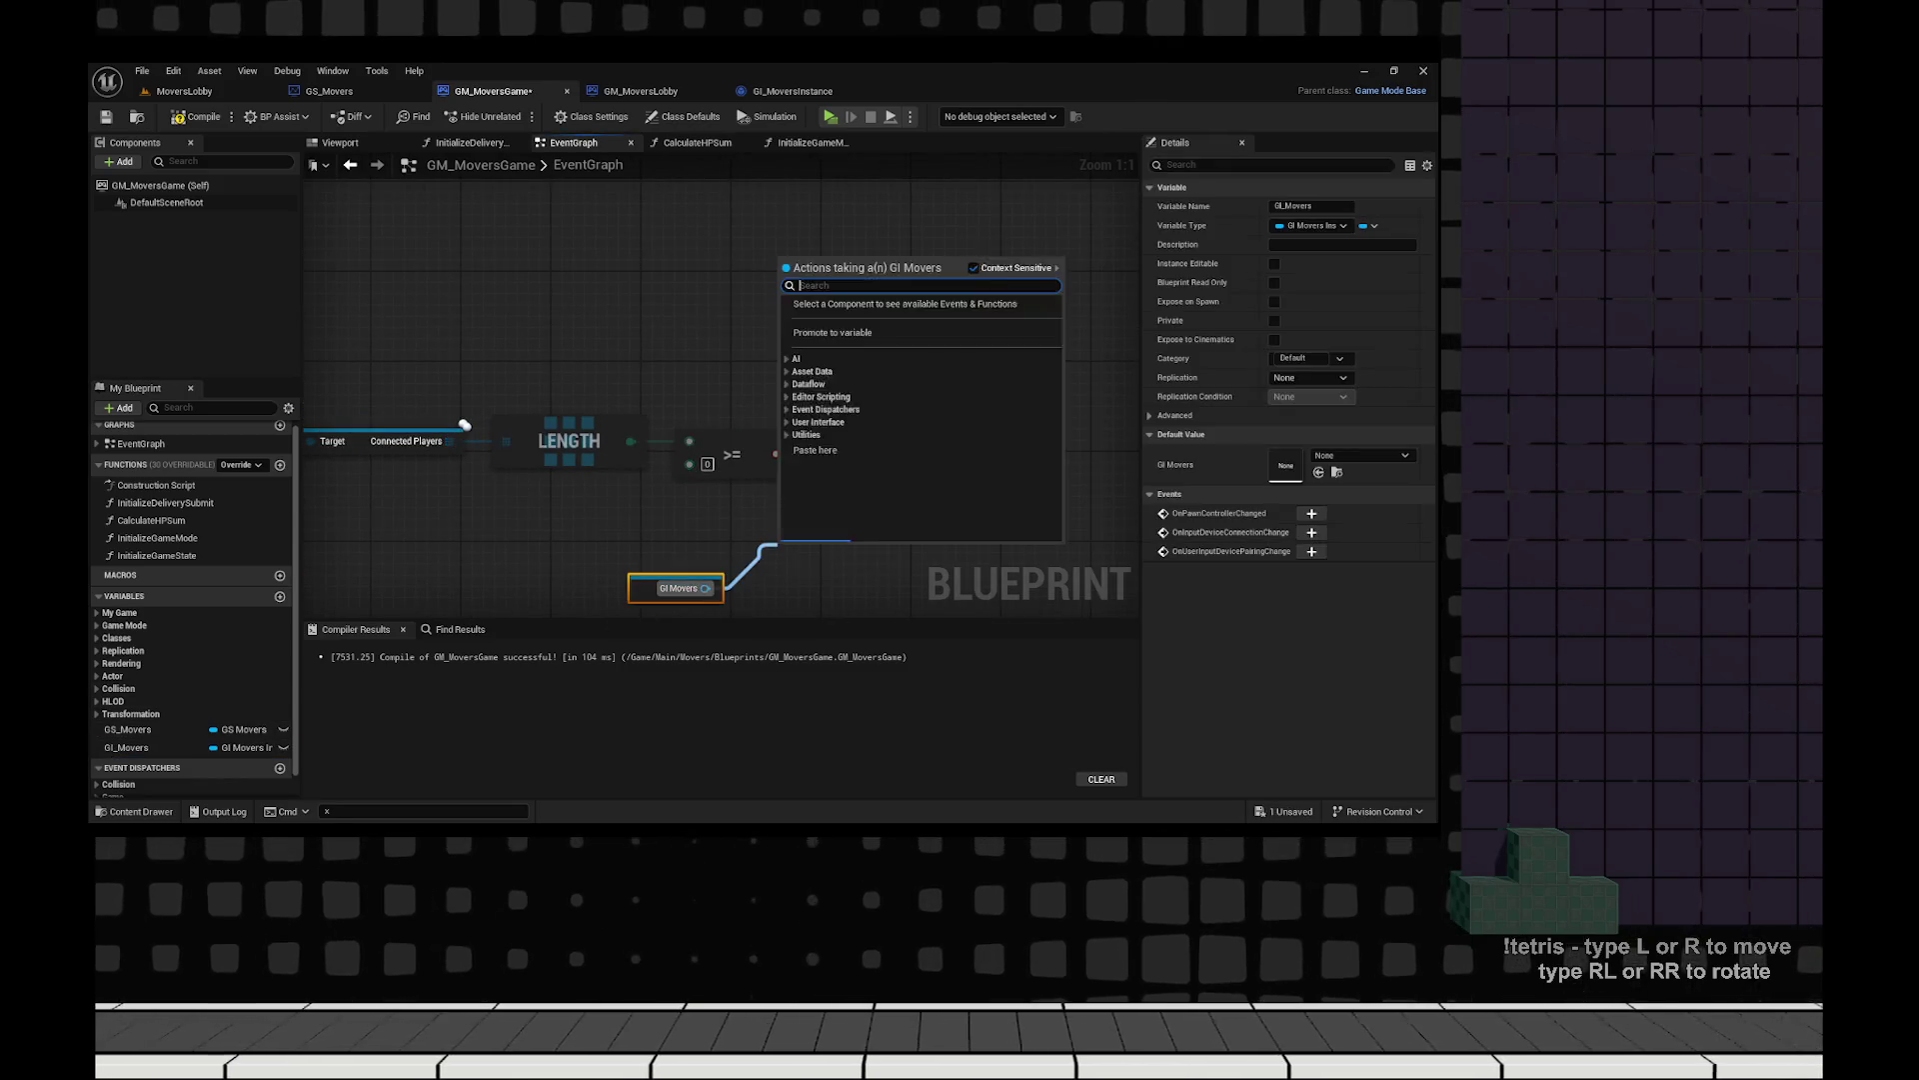
{"action": "type", "text": "get conne"}
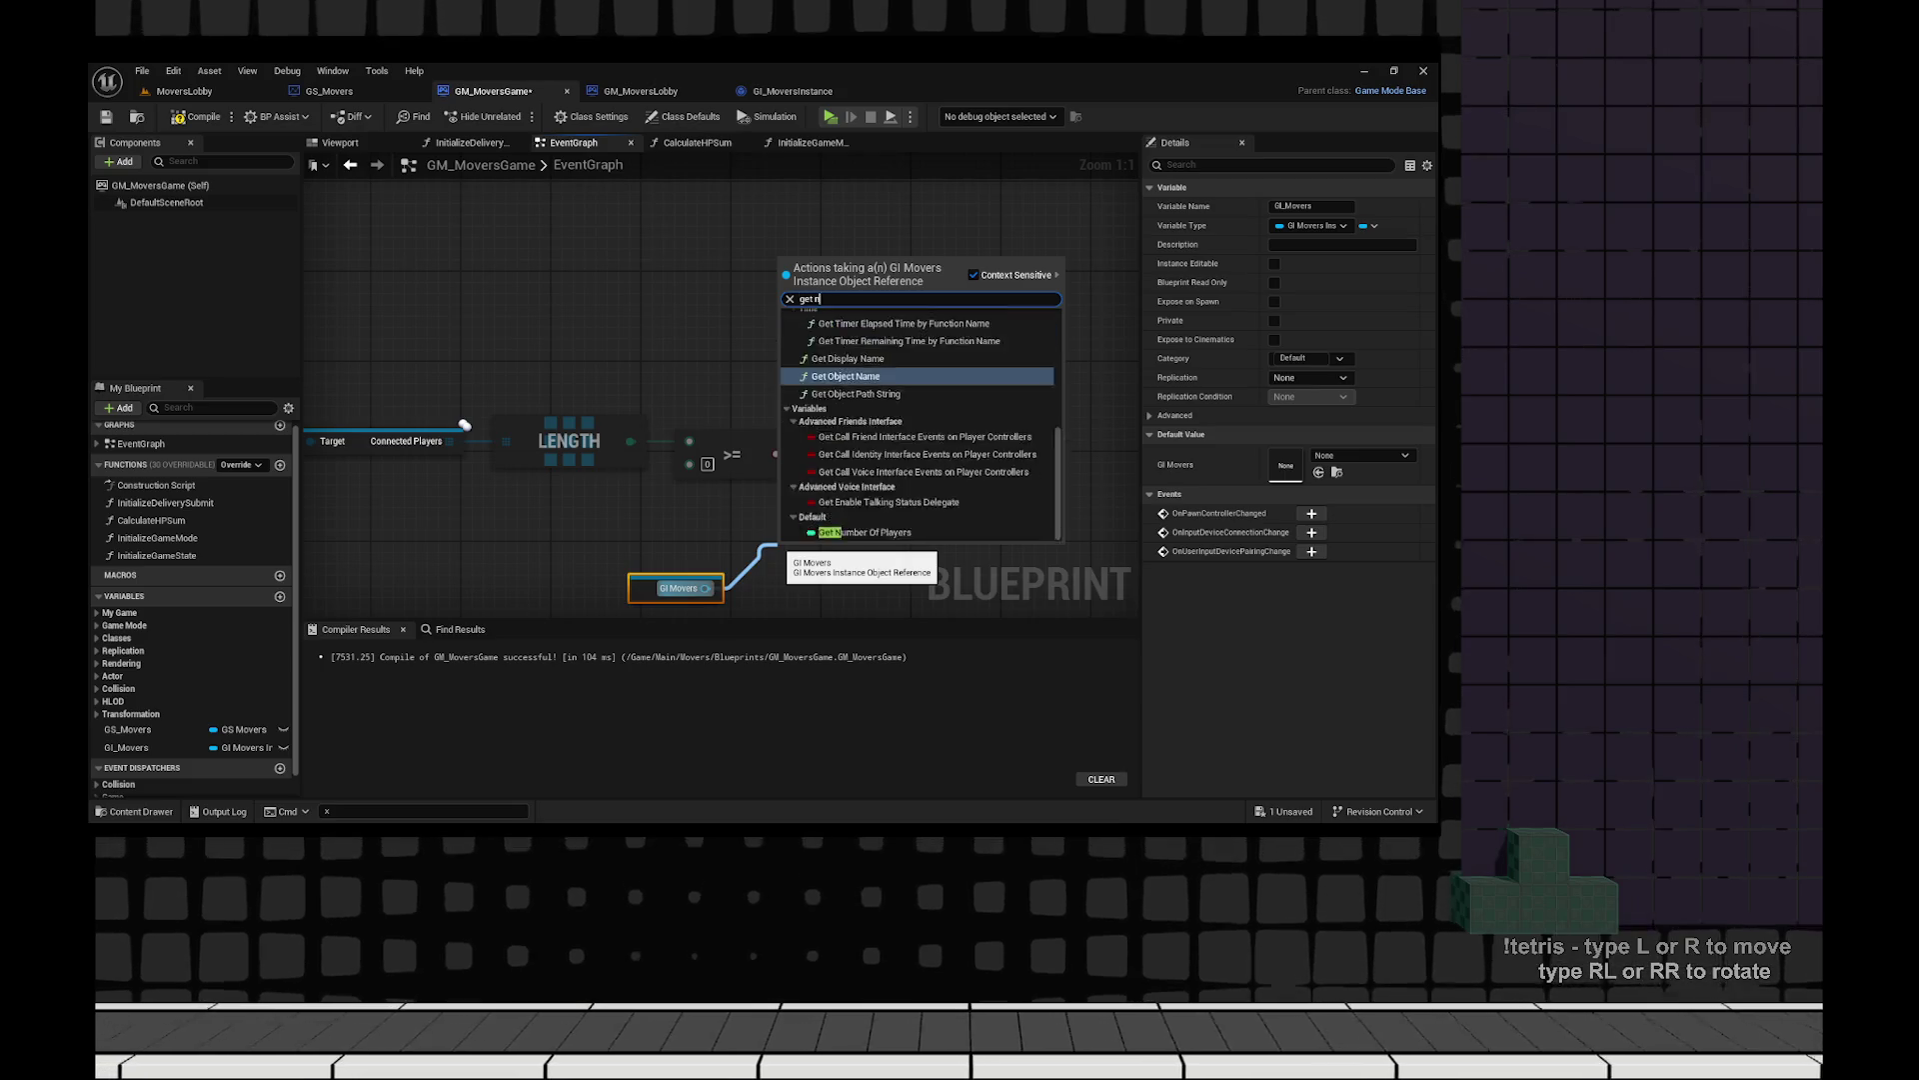
{"action": "key", "text": "Return"}
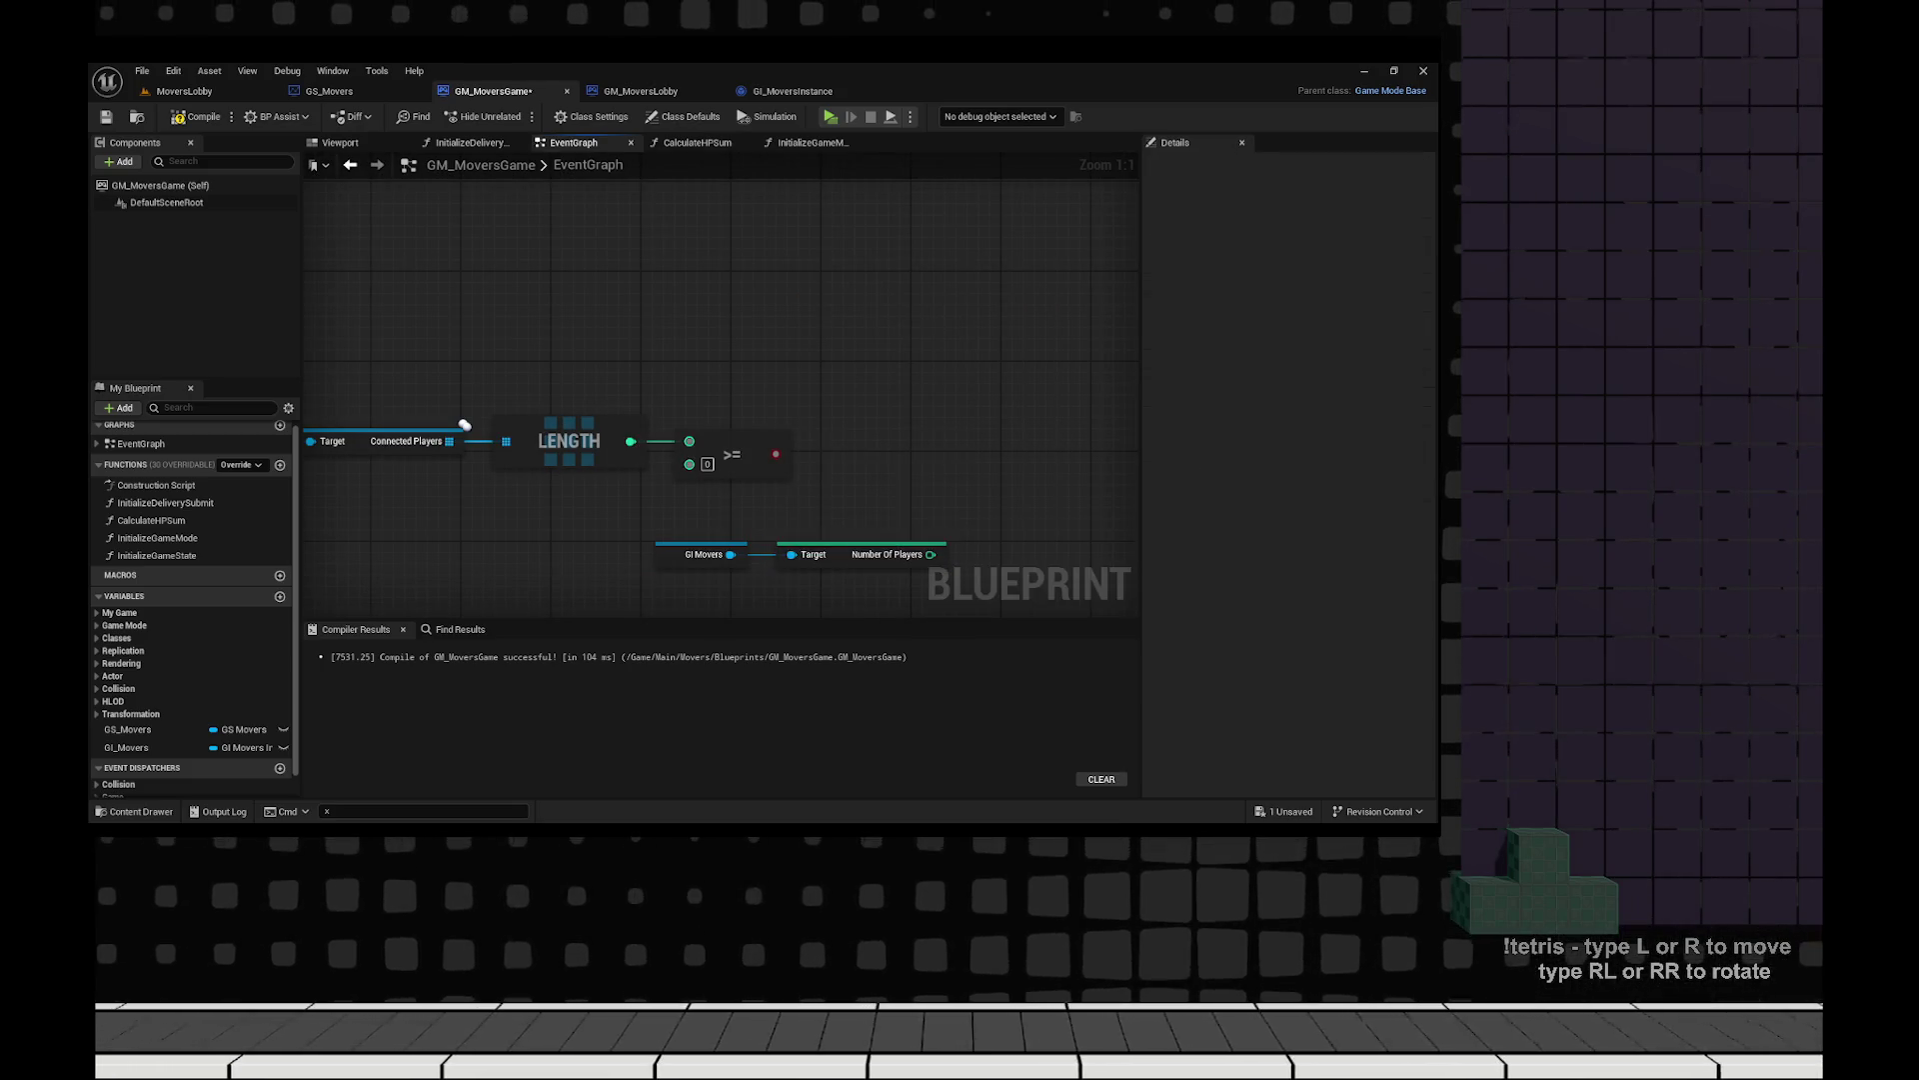
{"action": "mouse_move", "coordinate": [869, 548]}
{"action": "left_mouse_down"}
{"action": "mouse_move", "coordinate": [626, 500]}
{"action": "mouse_move", "coordinate": [480, 505]}
{"action": "left_mouse_up"}
{"action": "left_click", "coordinate": [790, 360]}
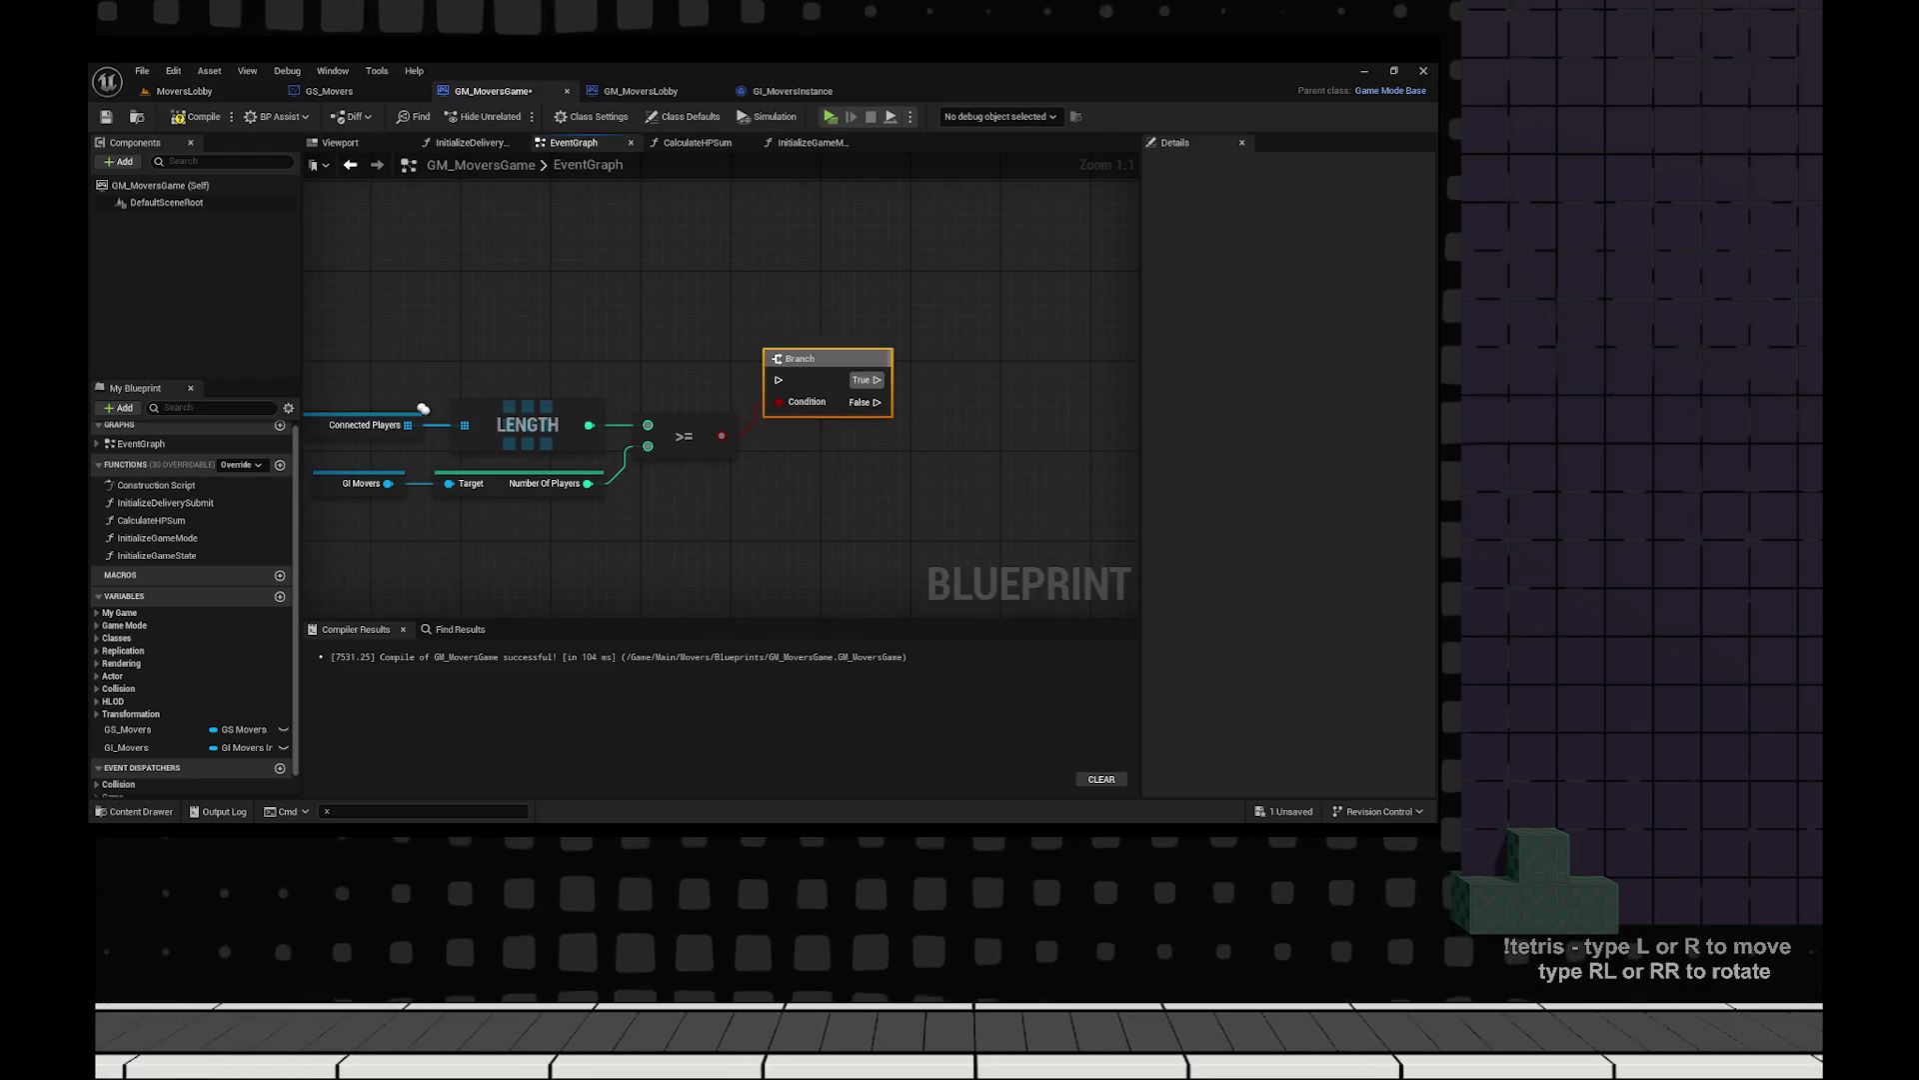
{"action": "left_click_drag", "start_coordinate": [722, 436], "coordinate": [778, 401]}
Add a Branch driven by the greater-or-equal comparison result.
{"action": "right_click", "coordinate": [867, 320]}
{"action": "scroll", "coordinate": [423, 407], "scroll_direction": "down", "scroll_amount": 3}
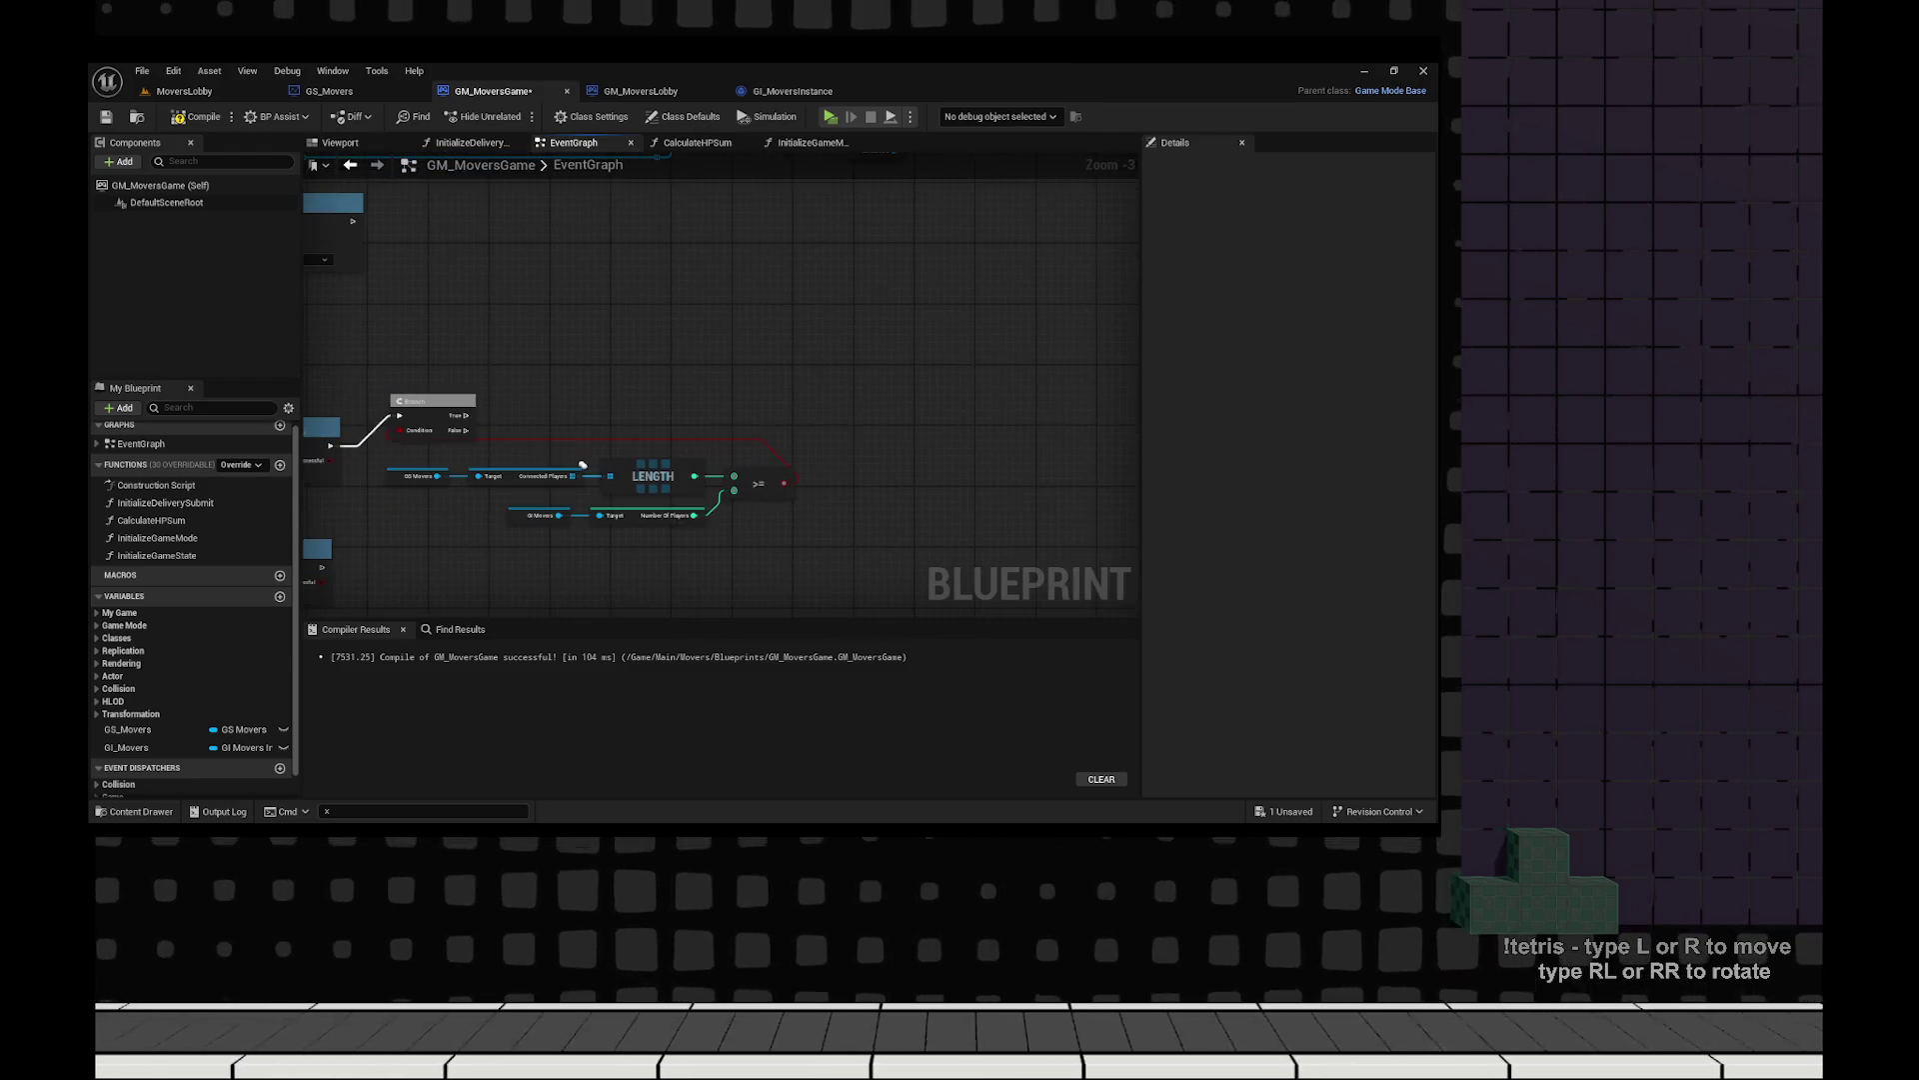
{"action": "scroll", "coordinate": [583, 465], "scroll_direction": "up", "scroll_amount": 4}
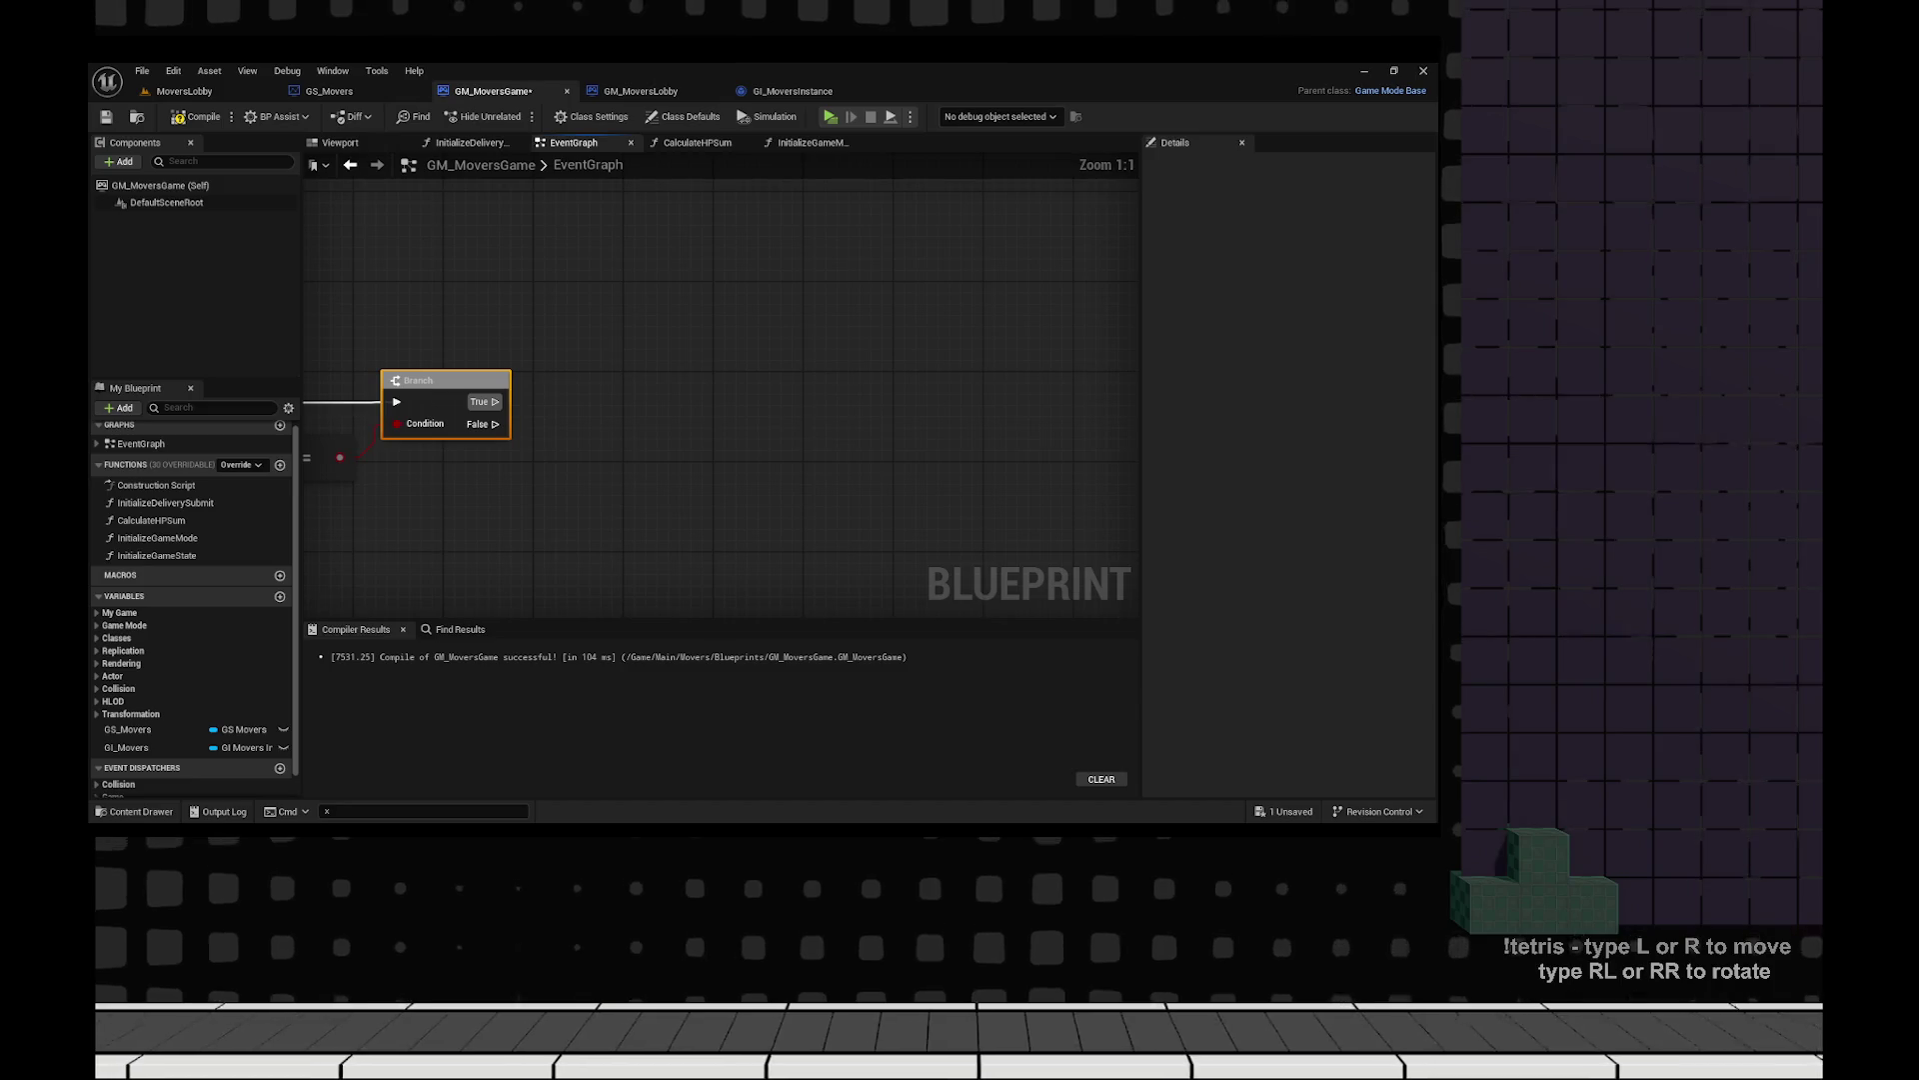
{"action": "left_click_drag", "start_coordinate": [611, 388], "coordinate": [611, 389]}
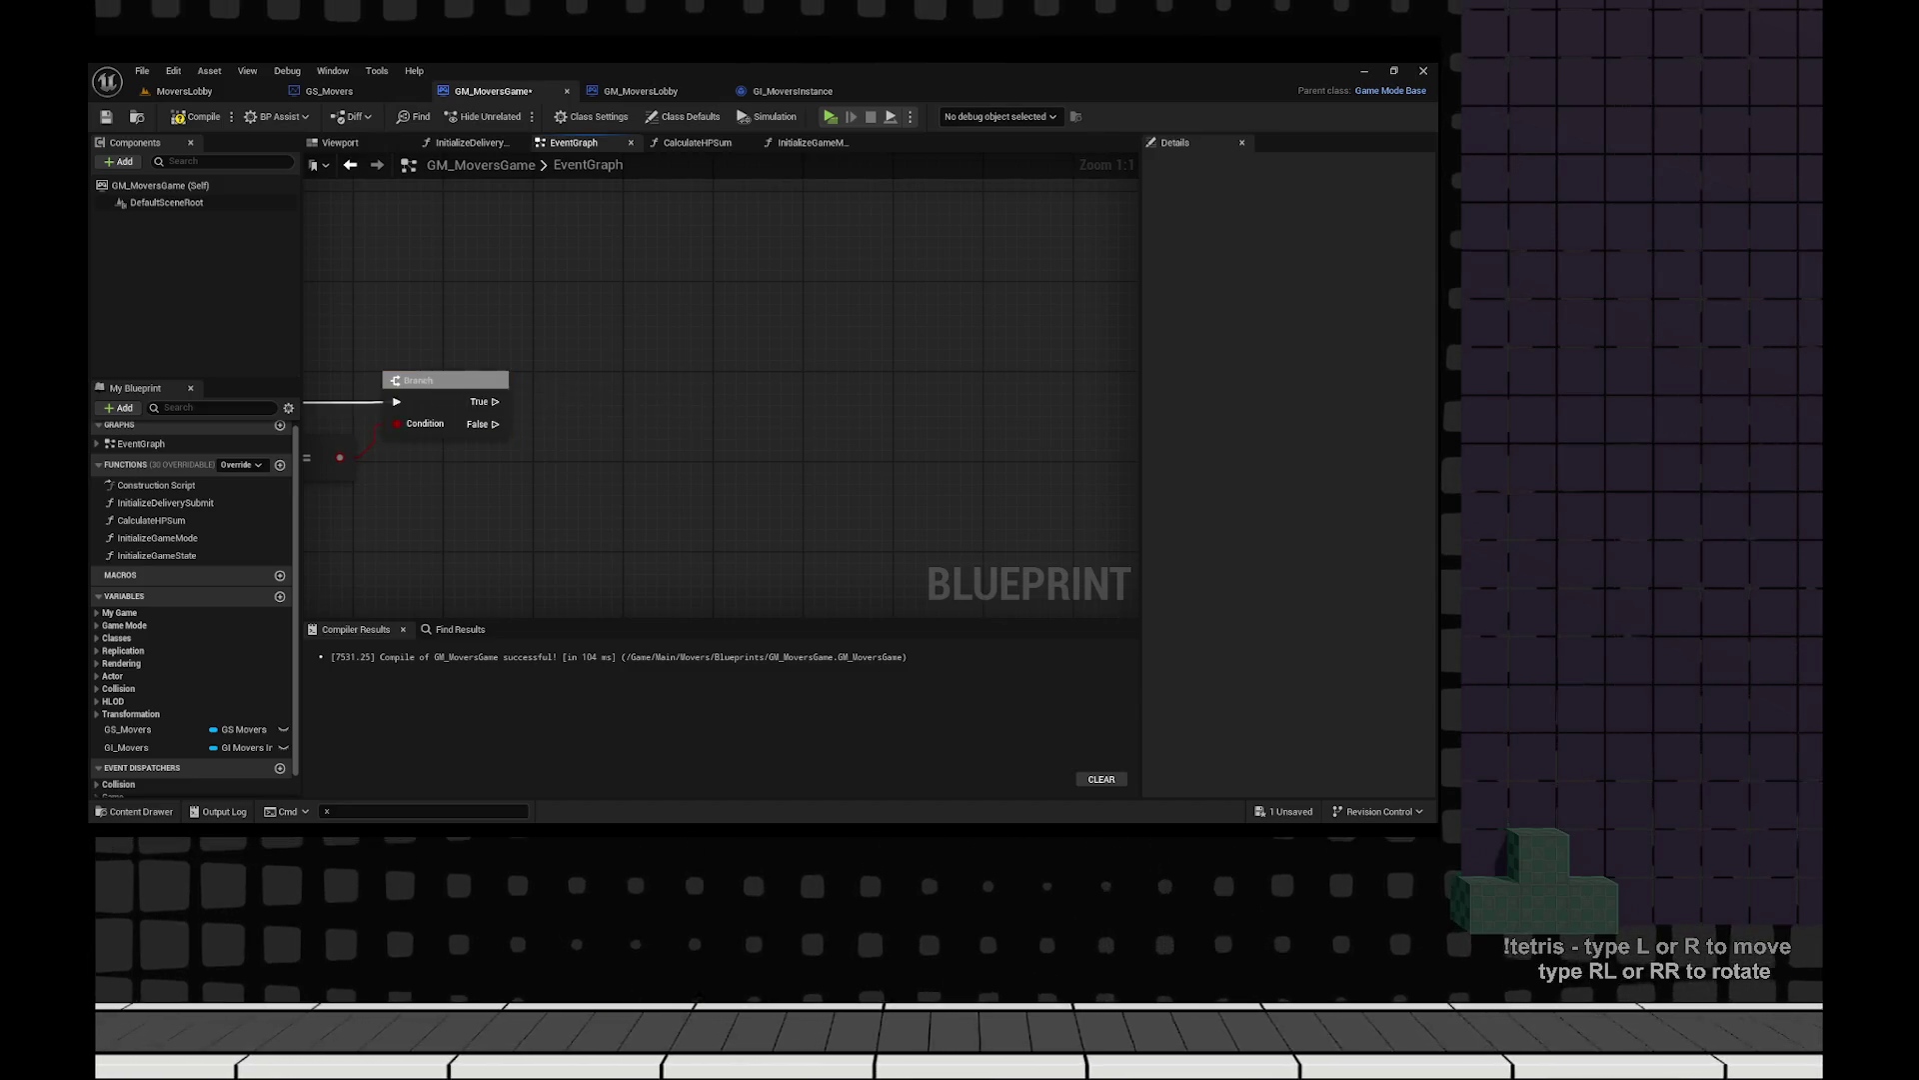
{"action": "scroll", "coordinate": [611, 389], "scroll_direction": "down", "scroll_amount": 3}
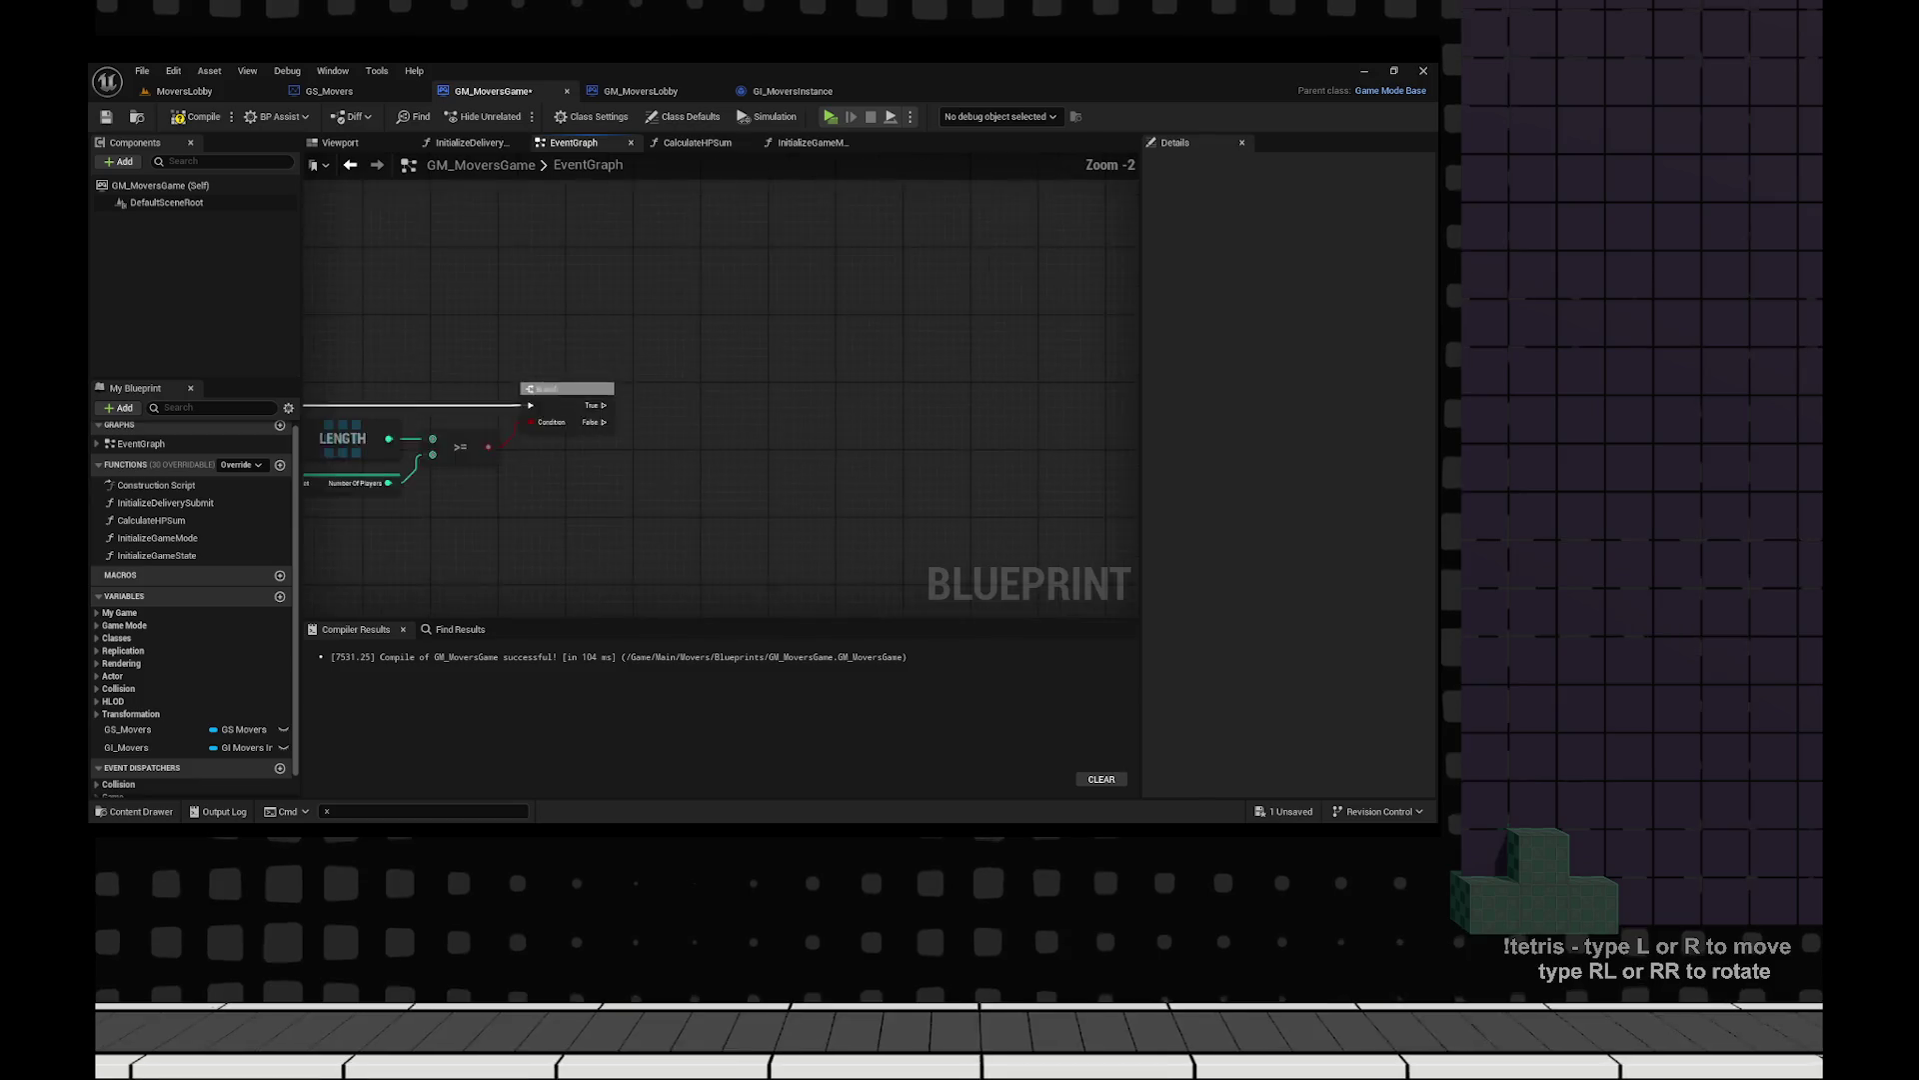
On the Branch's True output, call GS Movers Change State with the new state Starting.
{"action": "left_click_drag", "start_coordinate": [128, 729], "coordinate": [940, 387]}
{"action": "scroll", "coordinate": [897, 406], "scroll_direction": "up", "scroll_amount": 2}
{"action": "left_click", "coordinate": [785, 455]}
{"action": "type", "text": "set state"}
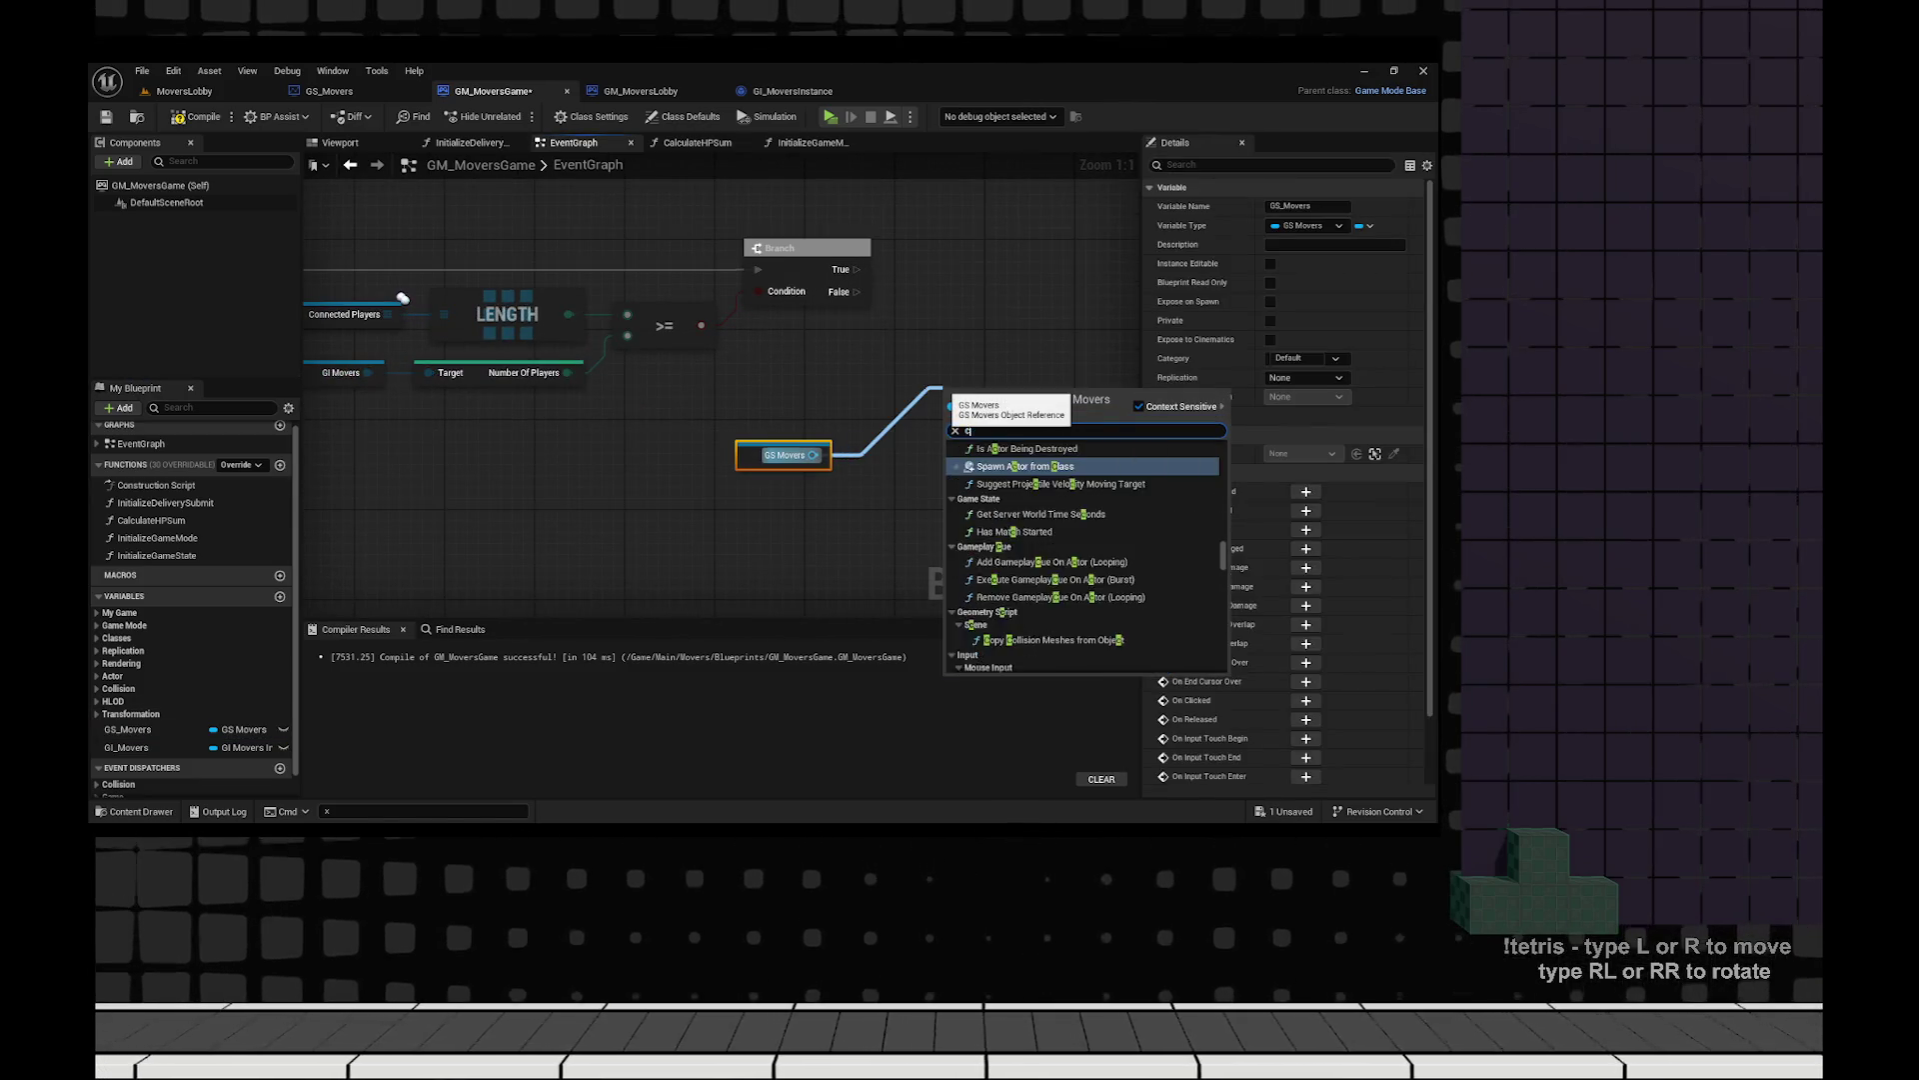
{"action": "key", "text": "Return"}
{"action": "left_click_drag", "start_coordinate": [644, 268], "coordinate": [742, 426]}
{"action": "left_click_drag", "start_coordinate": [830, 393], "coordinate": [952, 237]}
{"action": "left_click", "coordinate": [943, 326]}
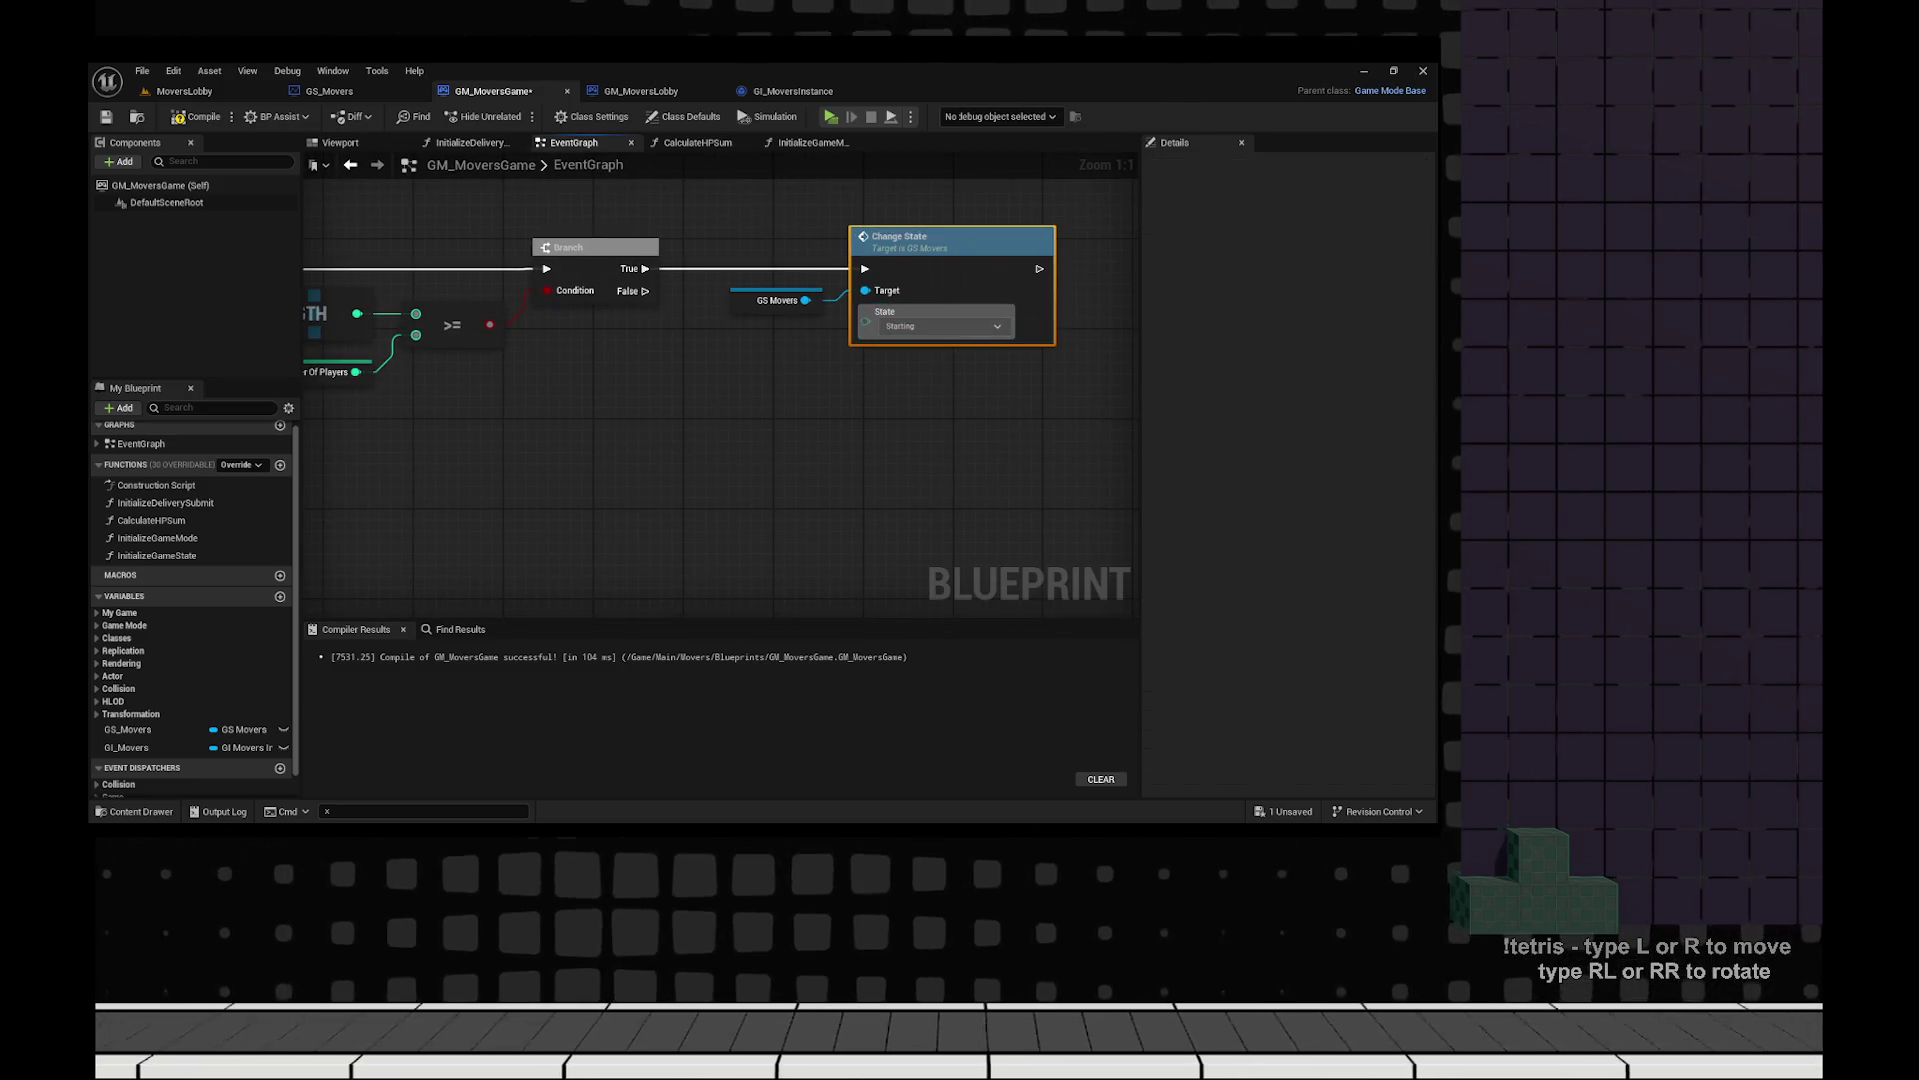
{"action": "left_click", "coordinate": [891, 350]}
Compile and save GM_MoversGame, confirming the compile succeeds.
{"action": "left_click", "coordinate": [178, 117]}
{"action": "left_click", "coordinate": [105, 116]}
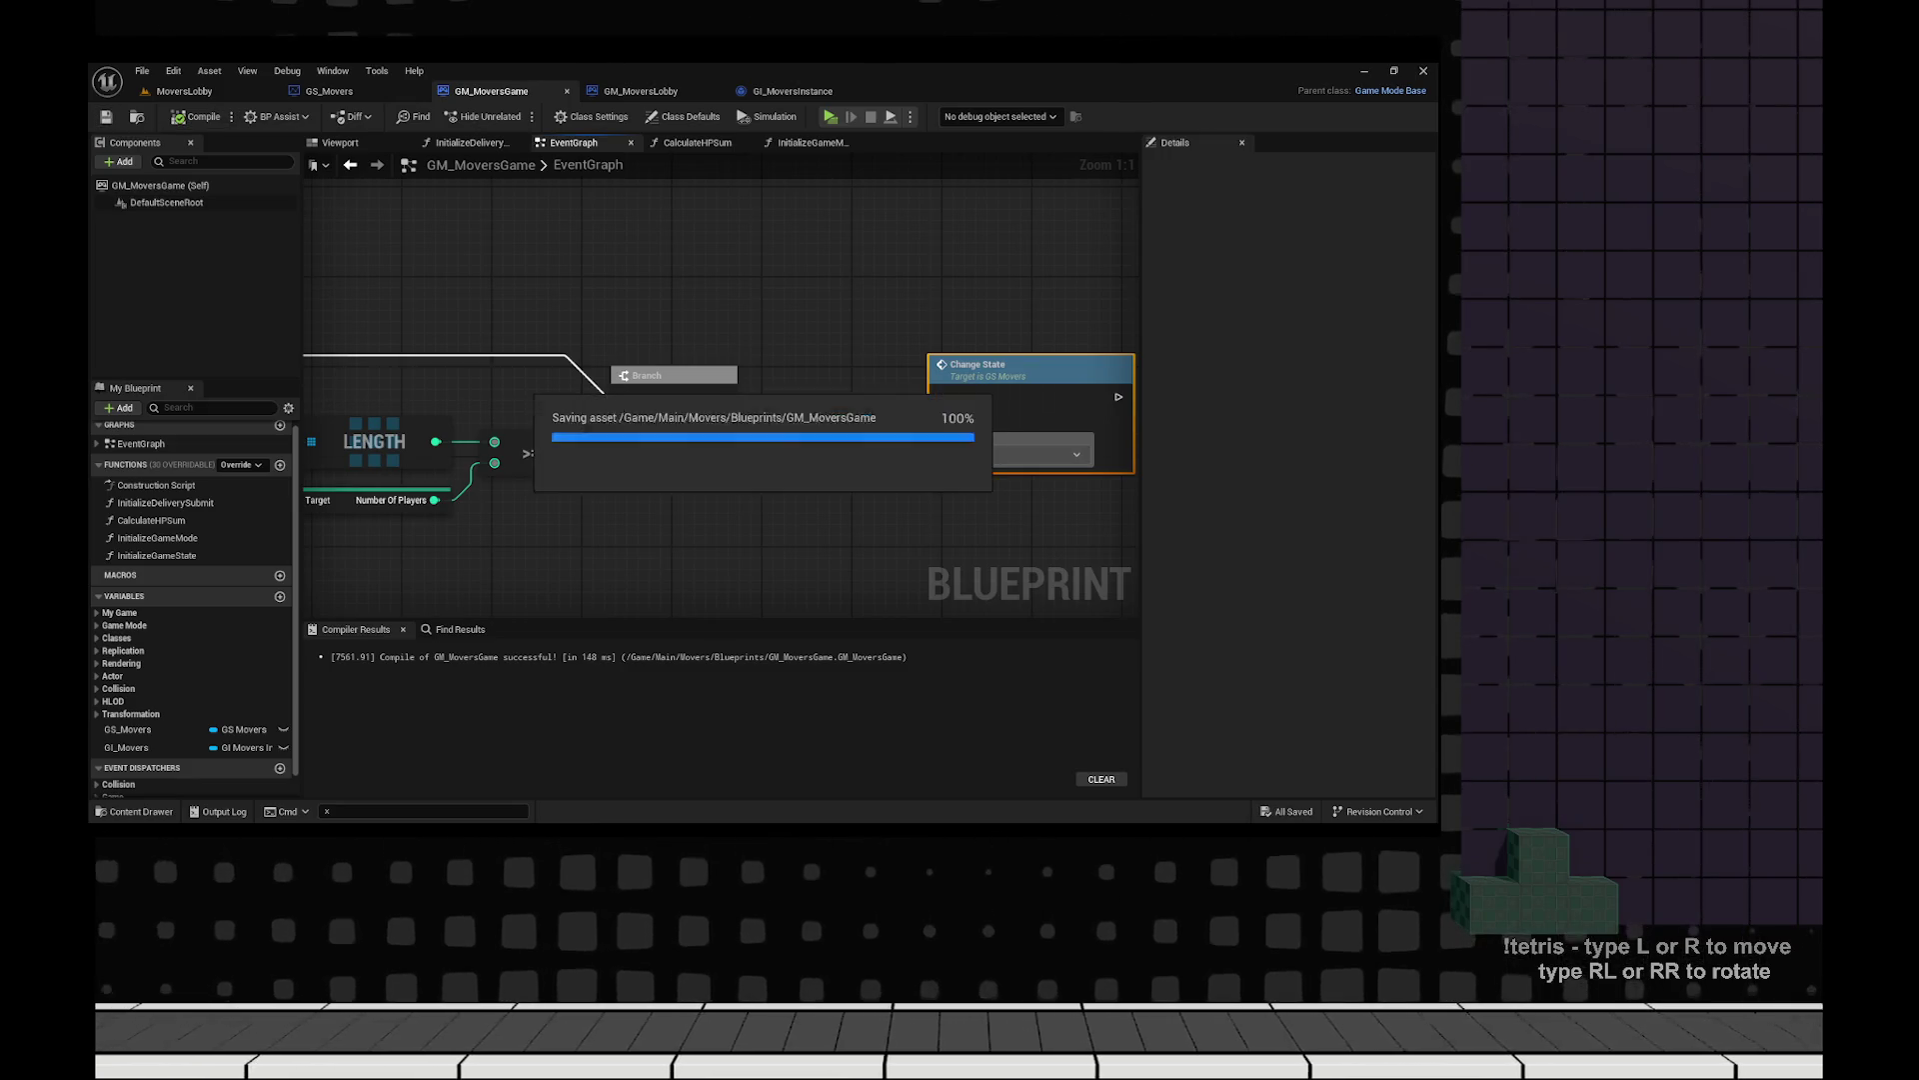
{"action": "left_click", "coordinate": [190, 117]}
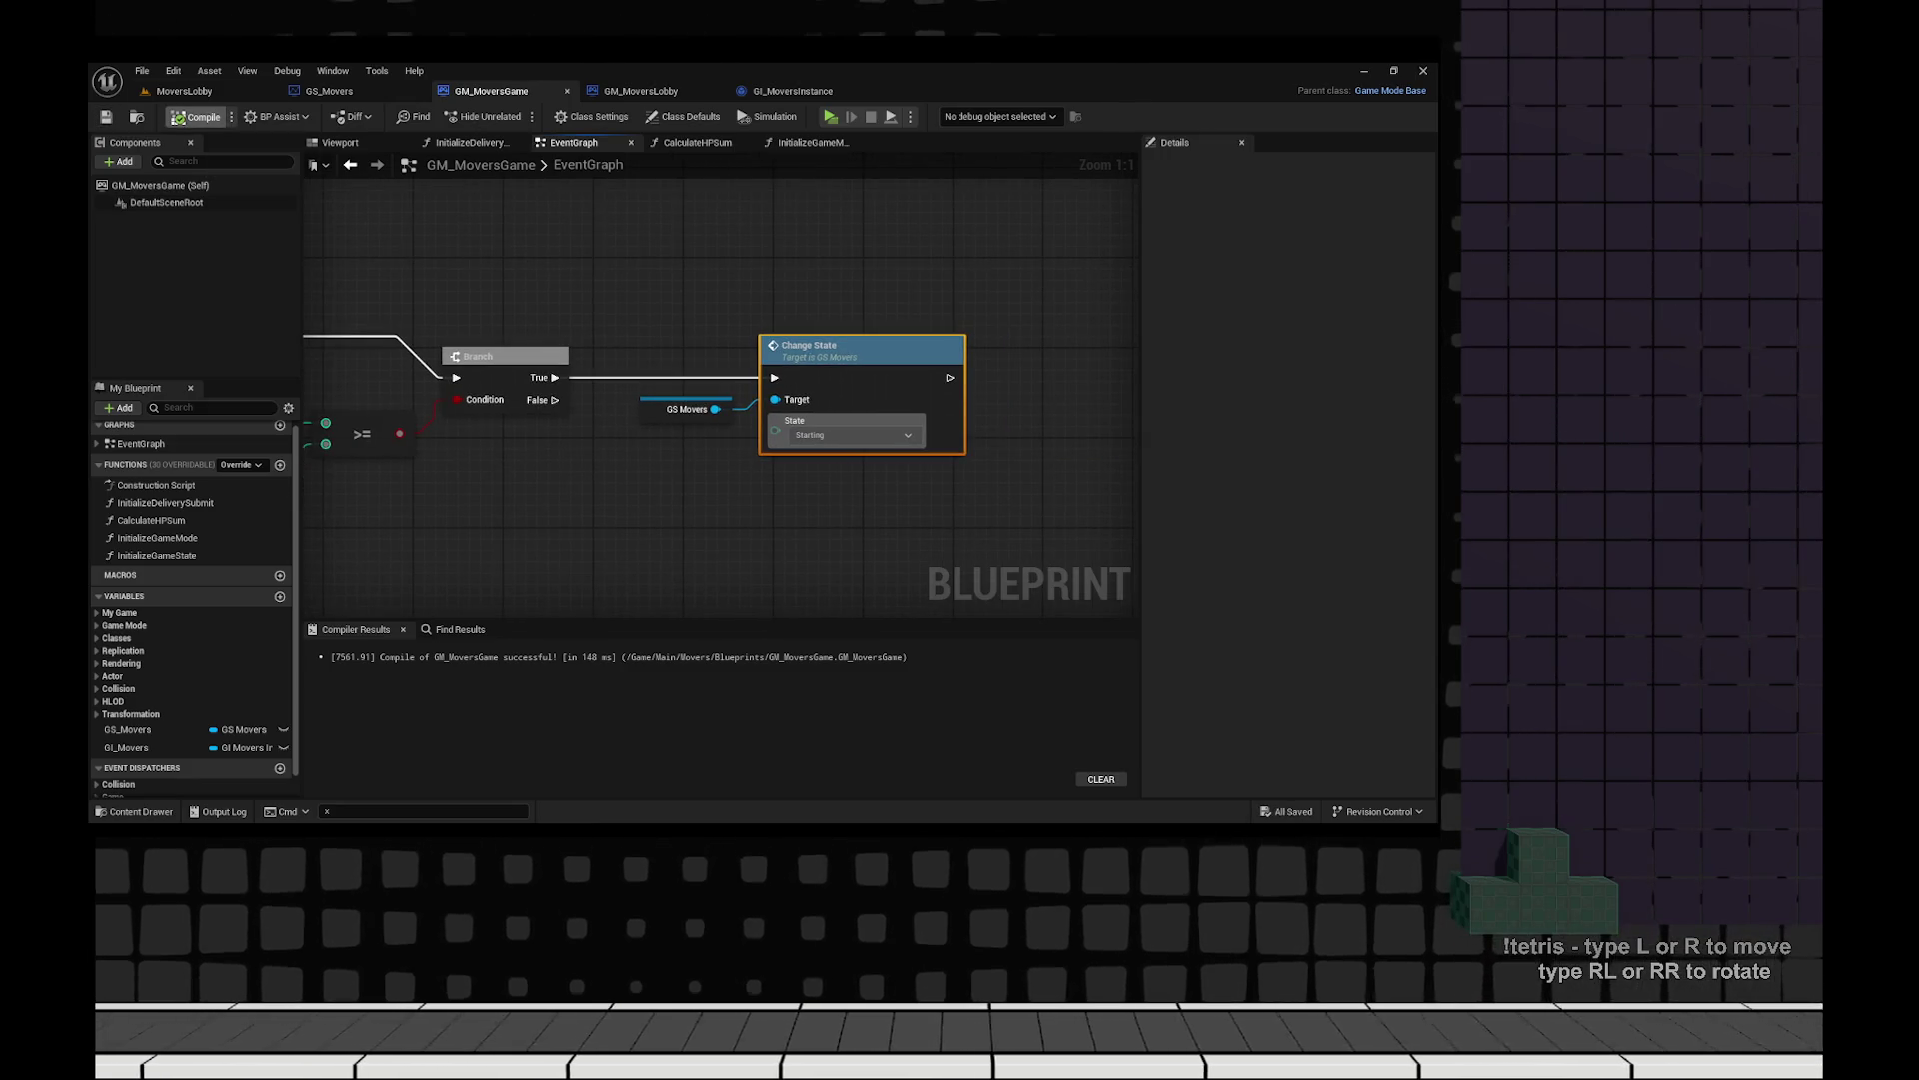
{"action": "mouse_move", "coordinate": [890, 383]}
{"action": "left_mouse_down"}
{"action": "mouse_move", "coordinate": [955, 600]}
{"action": "mouse_move", "coordinate": [955, 582]}
{"action": "left_mouse_up"}
Undo the accidental node move, recompile GM_MoversGame and return to its InitializeGameMode graph.
{"action": "key", "text": "ctrl+z"}
{"action": "left_click", "coordinate": [793, 461]}
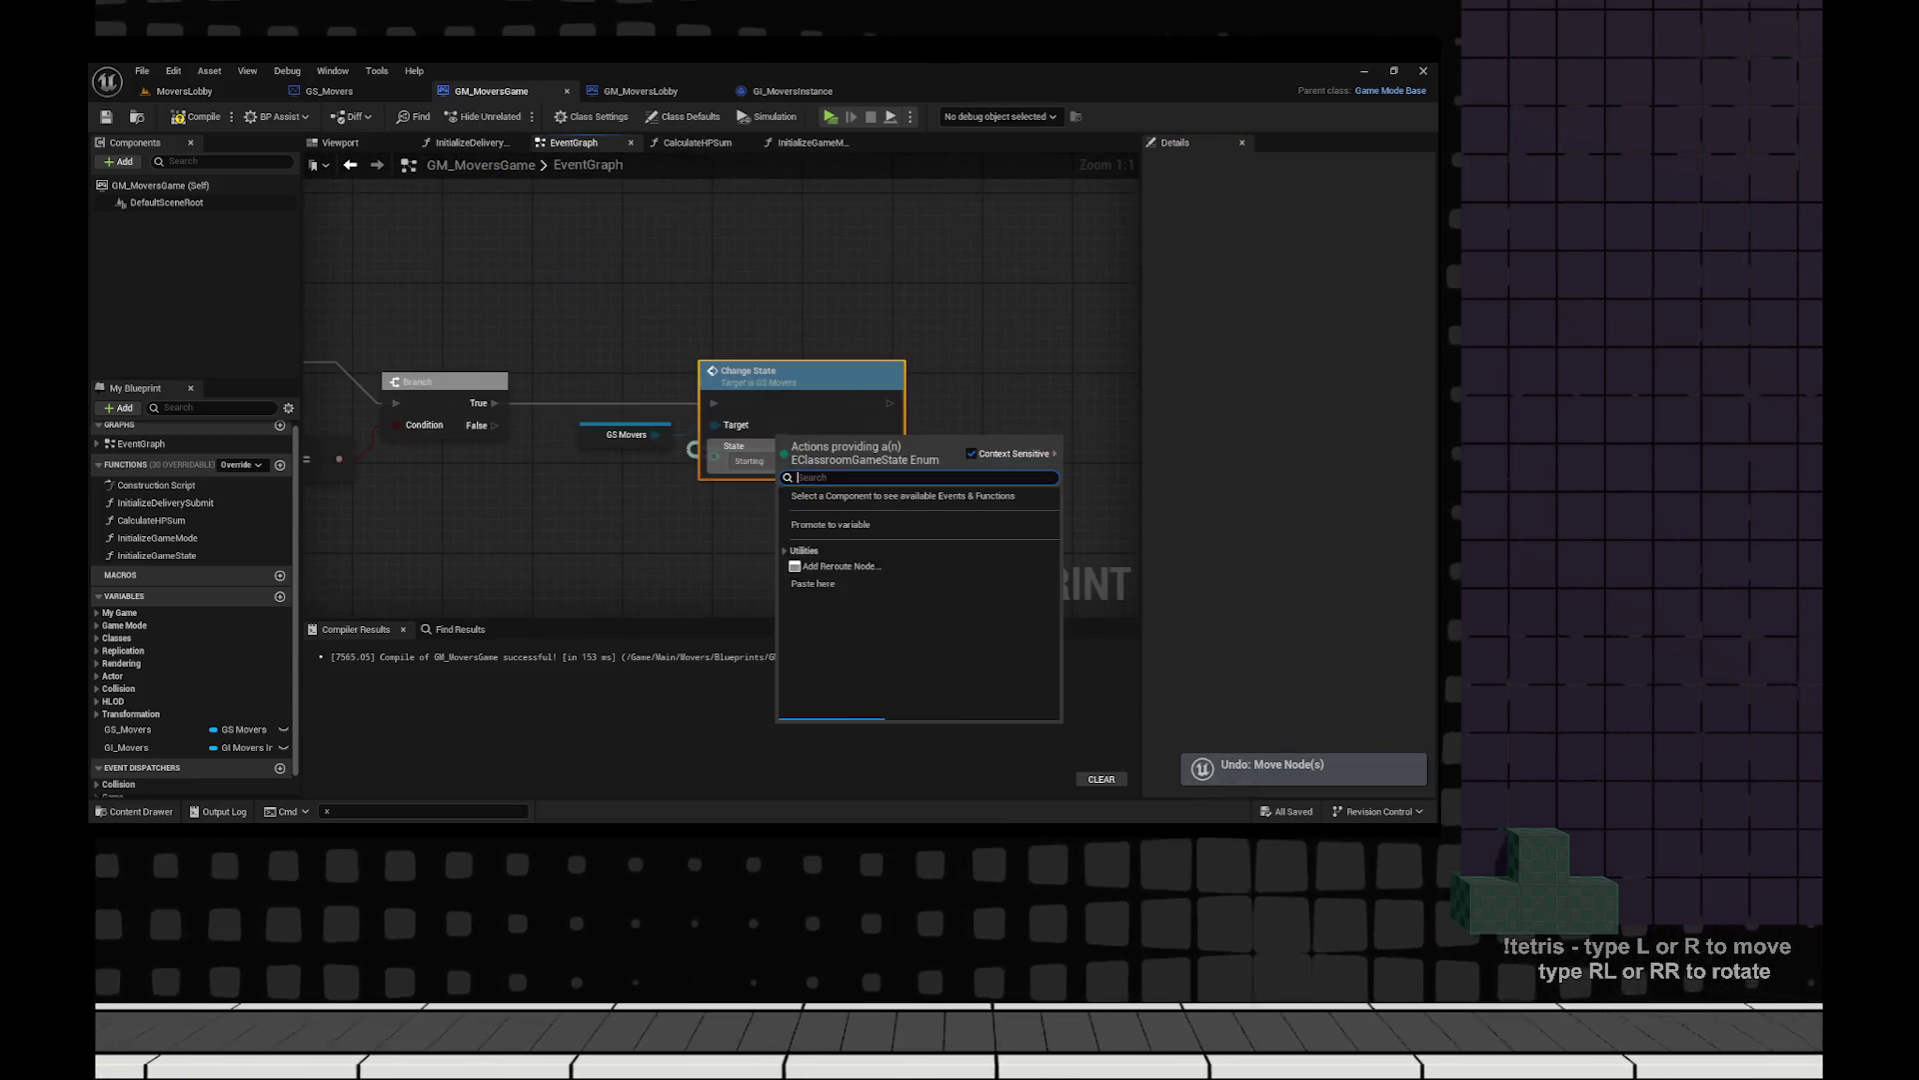
{"action": "key", "text": "Escape"}
{"action": "left_click", "coordinate": [190, 117]}
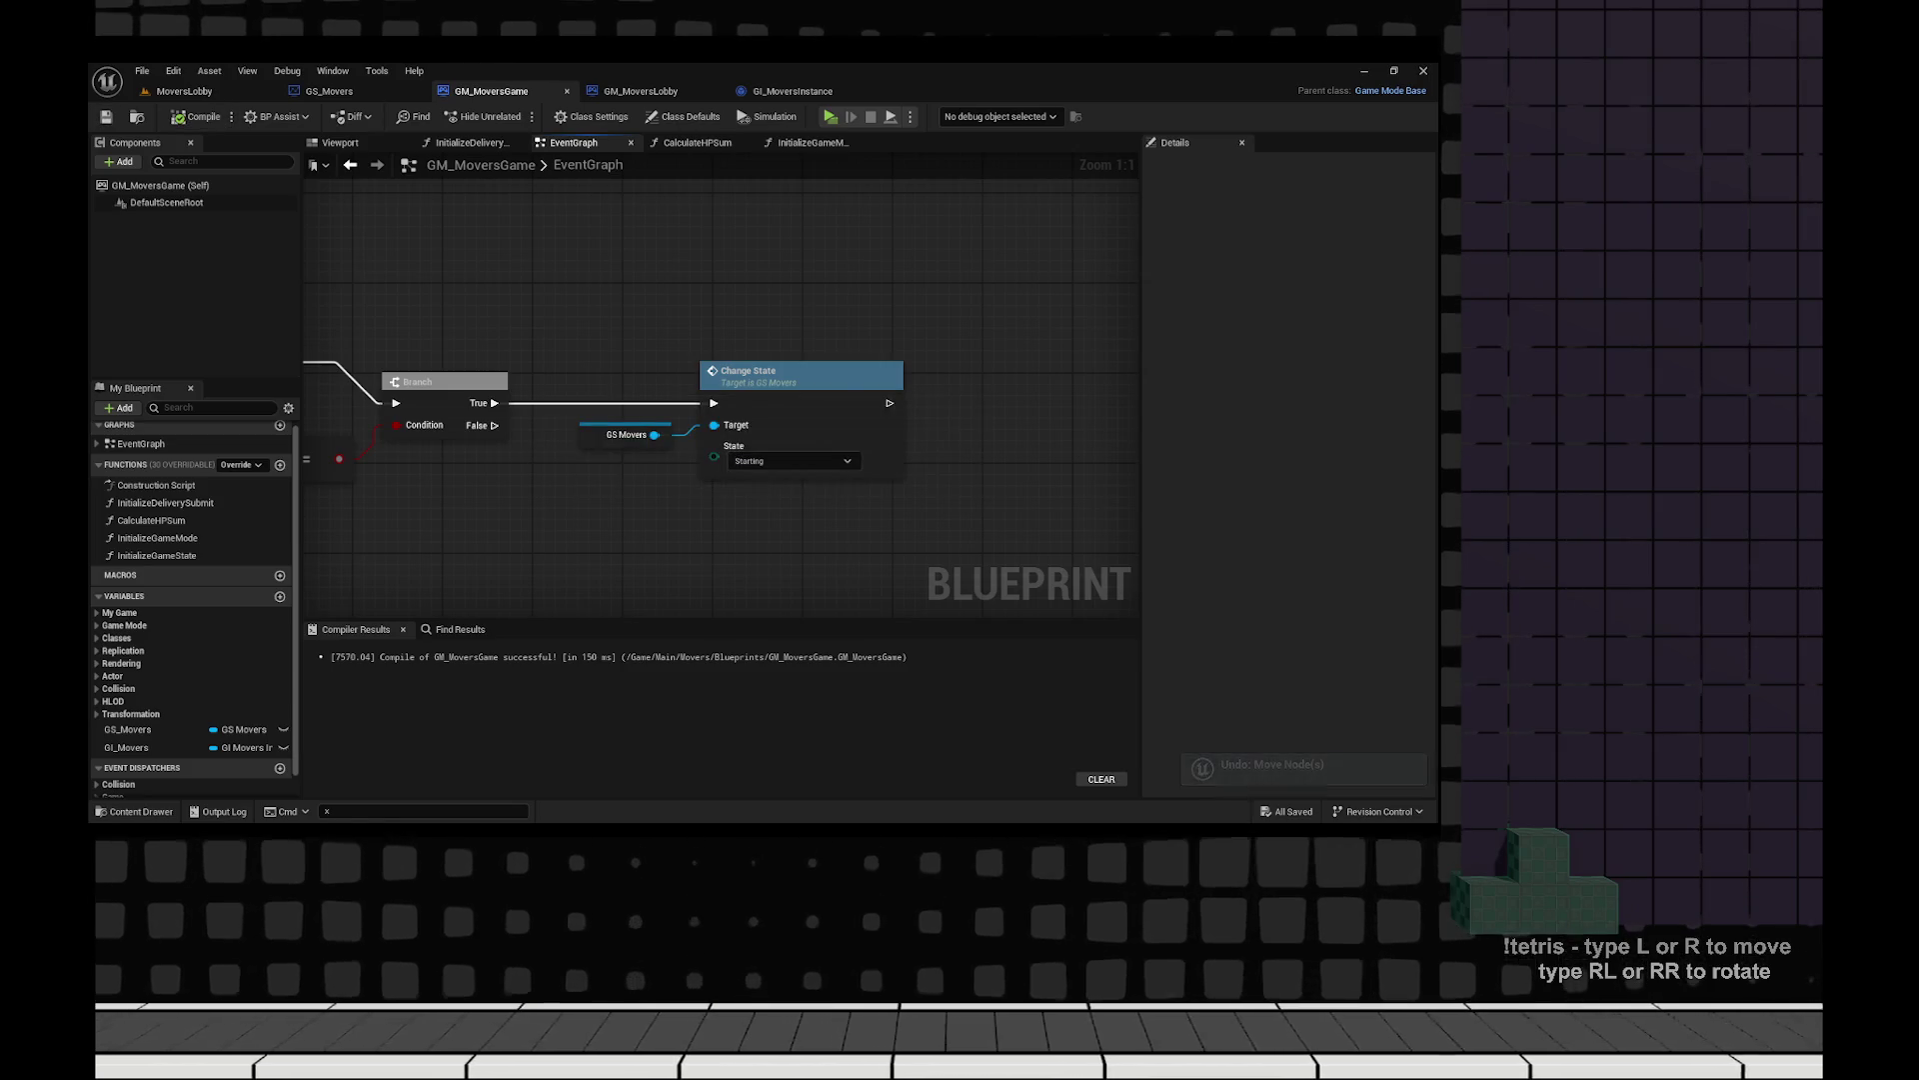
{"action": "scroll", "coordinate": [719, 400], "scroll_direction": "down", "scroll_amount": 3}
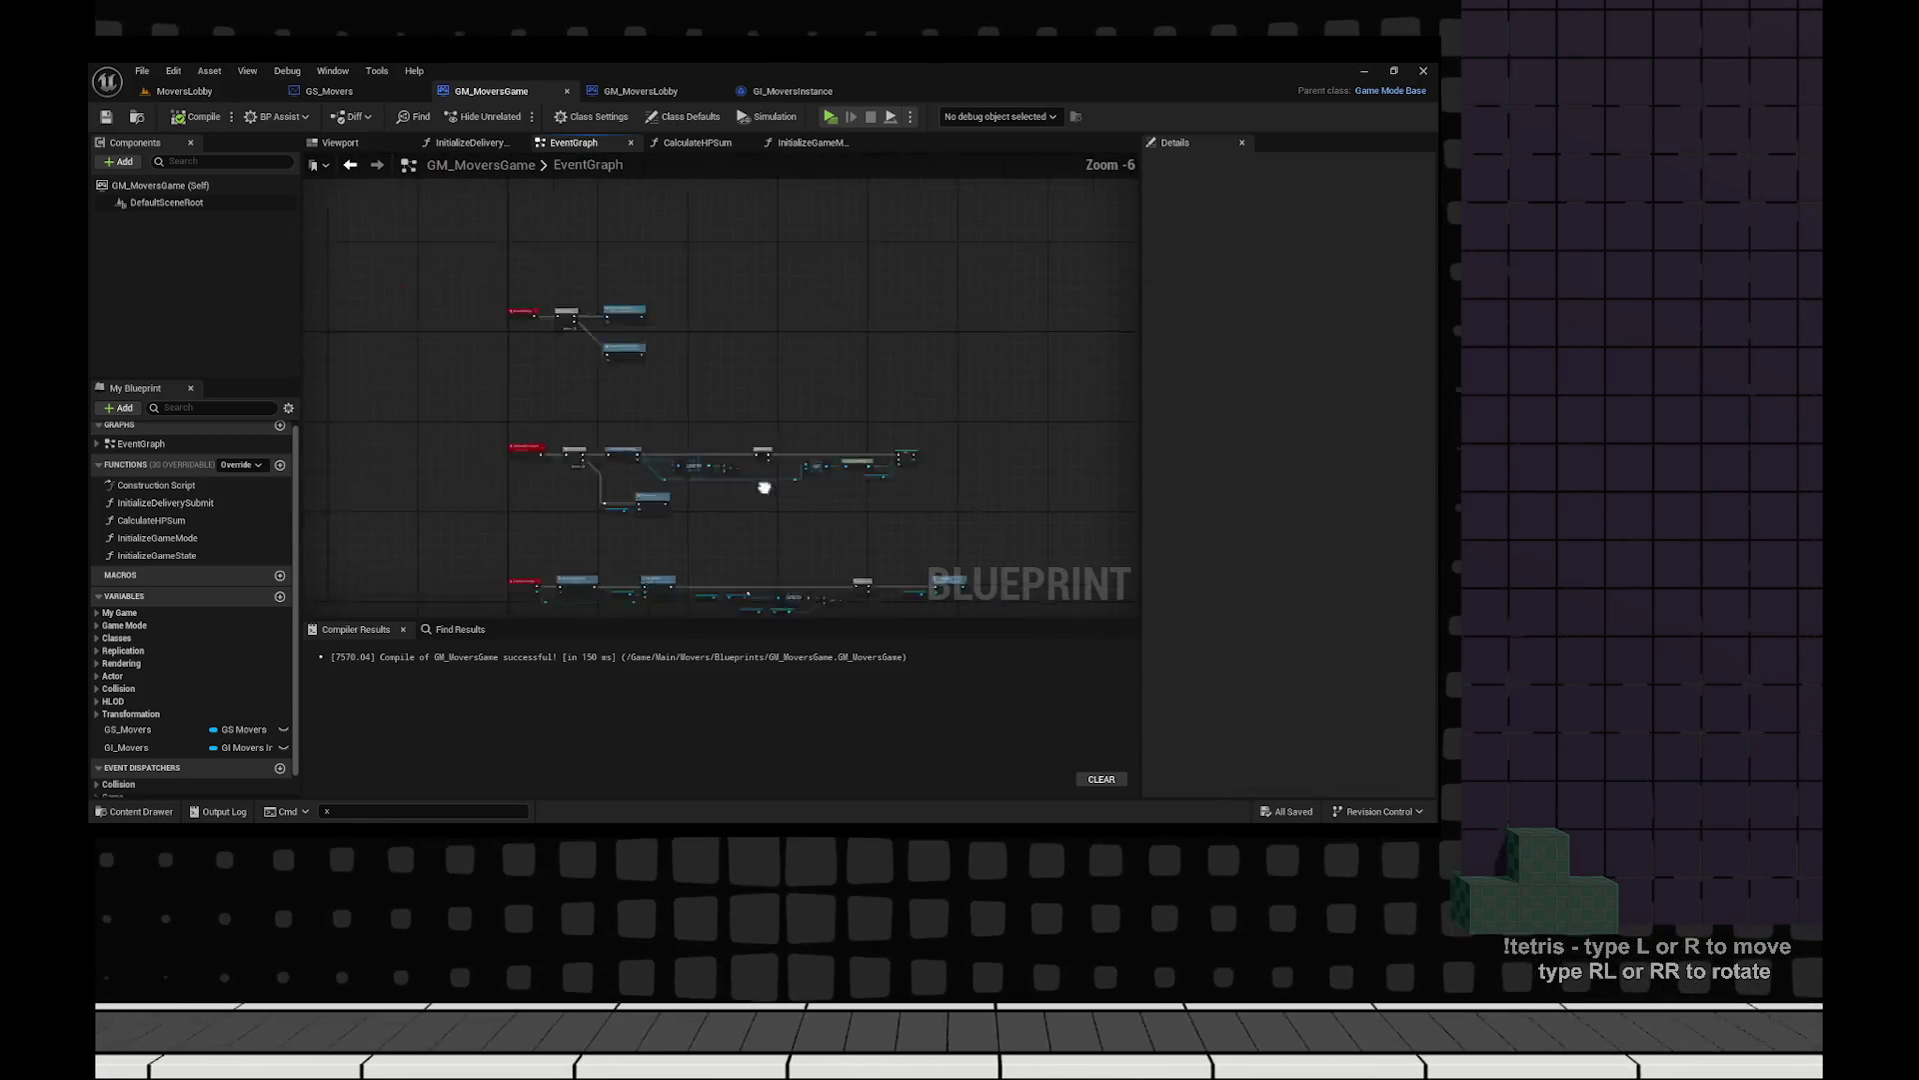
{"action": "scroll", "coordinate": [890, 300], "scroll_direction": "up", "scroll_amount": 3}
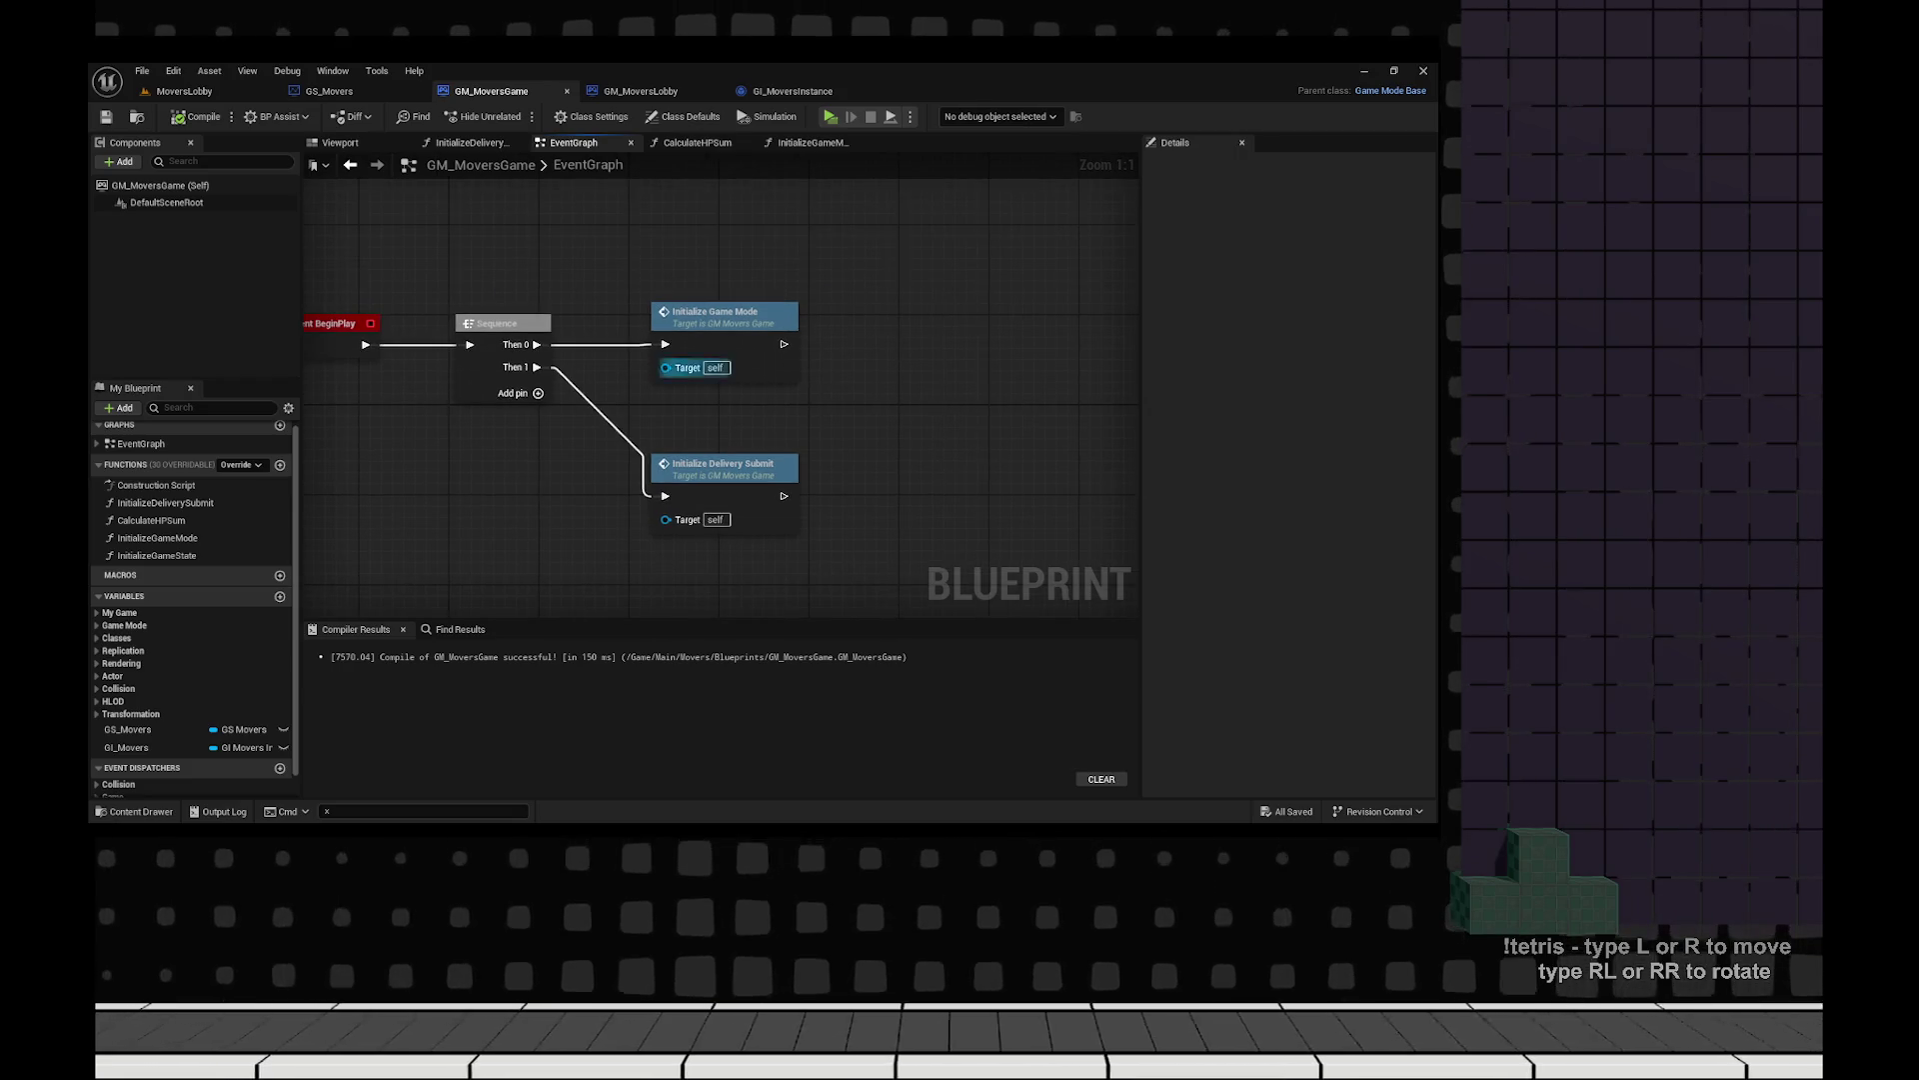
{"action": "double_click", "coordinate": [883, 298]}
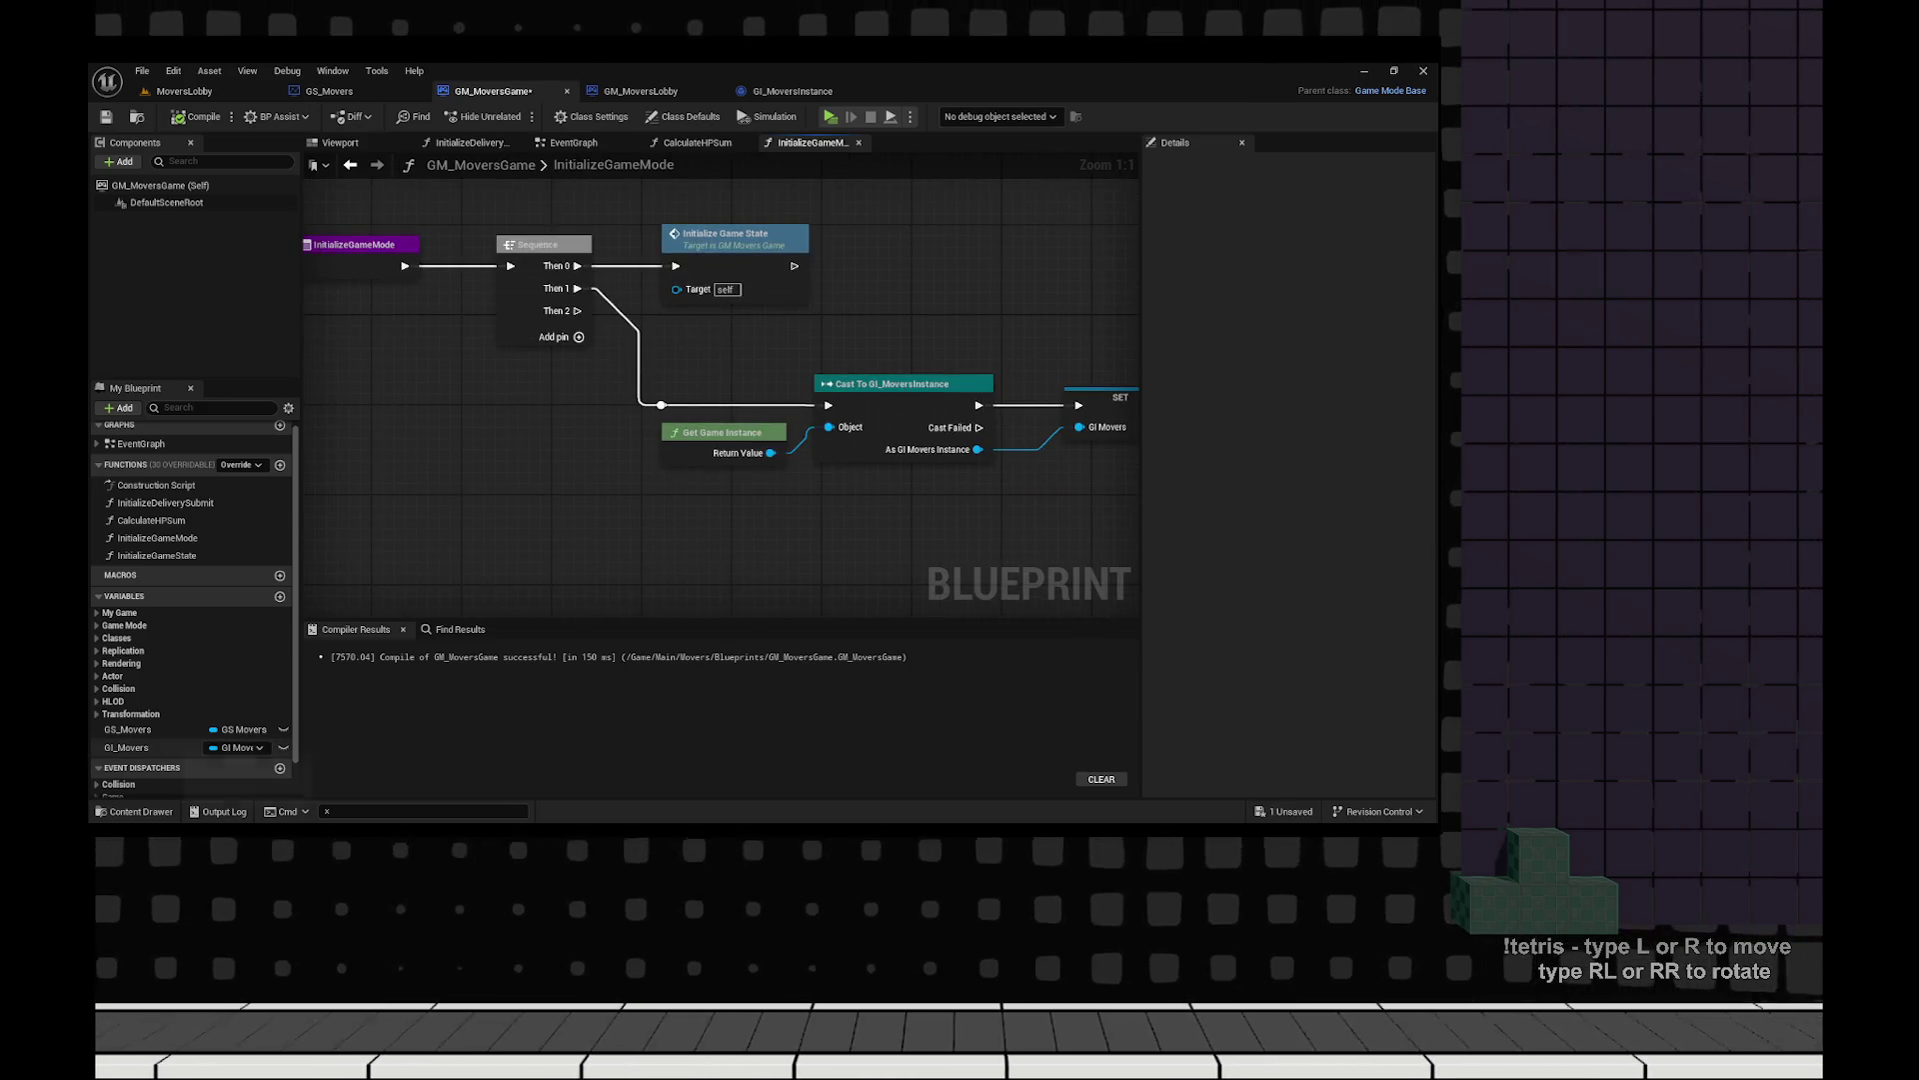
Keep GS_Movers' CurrentGameState default at Waiting and save all edited blueprints.
{"action": "left_click", "coordinate": [129, 729]}
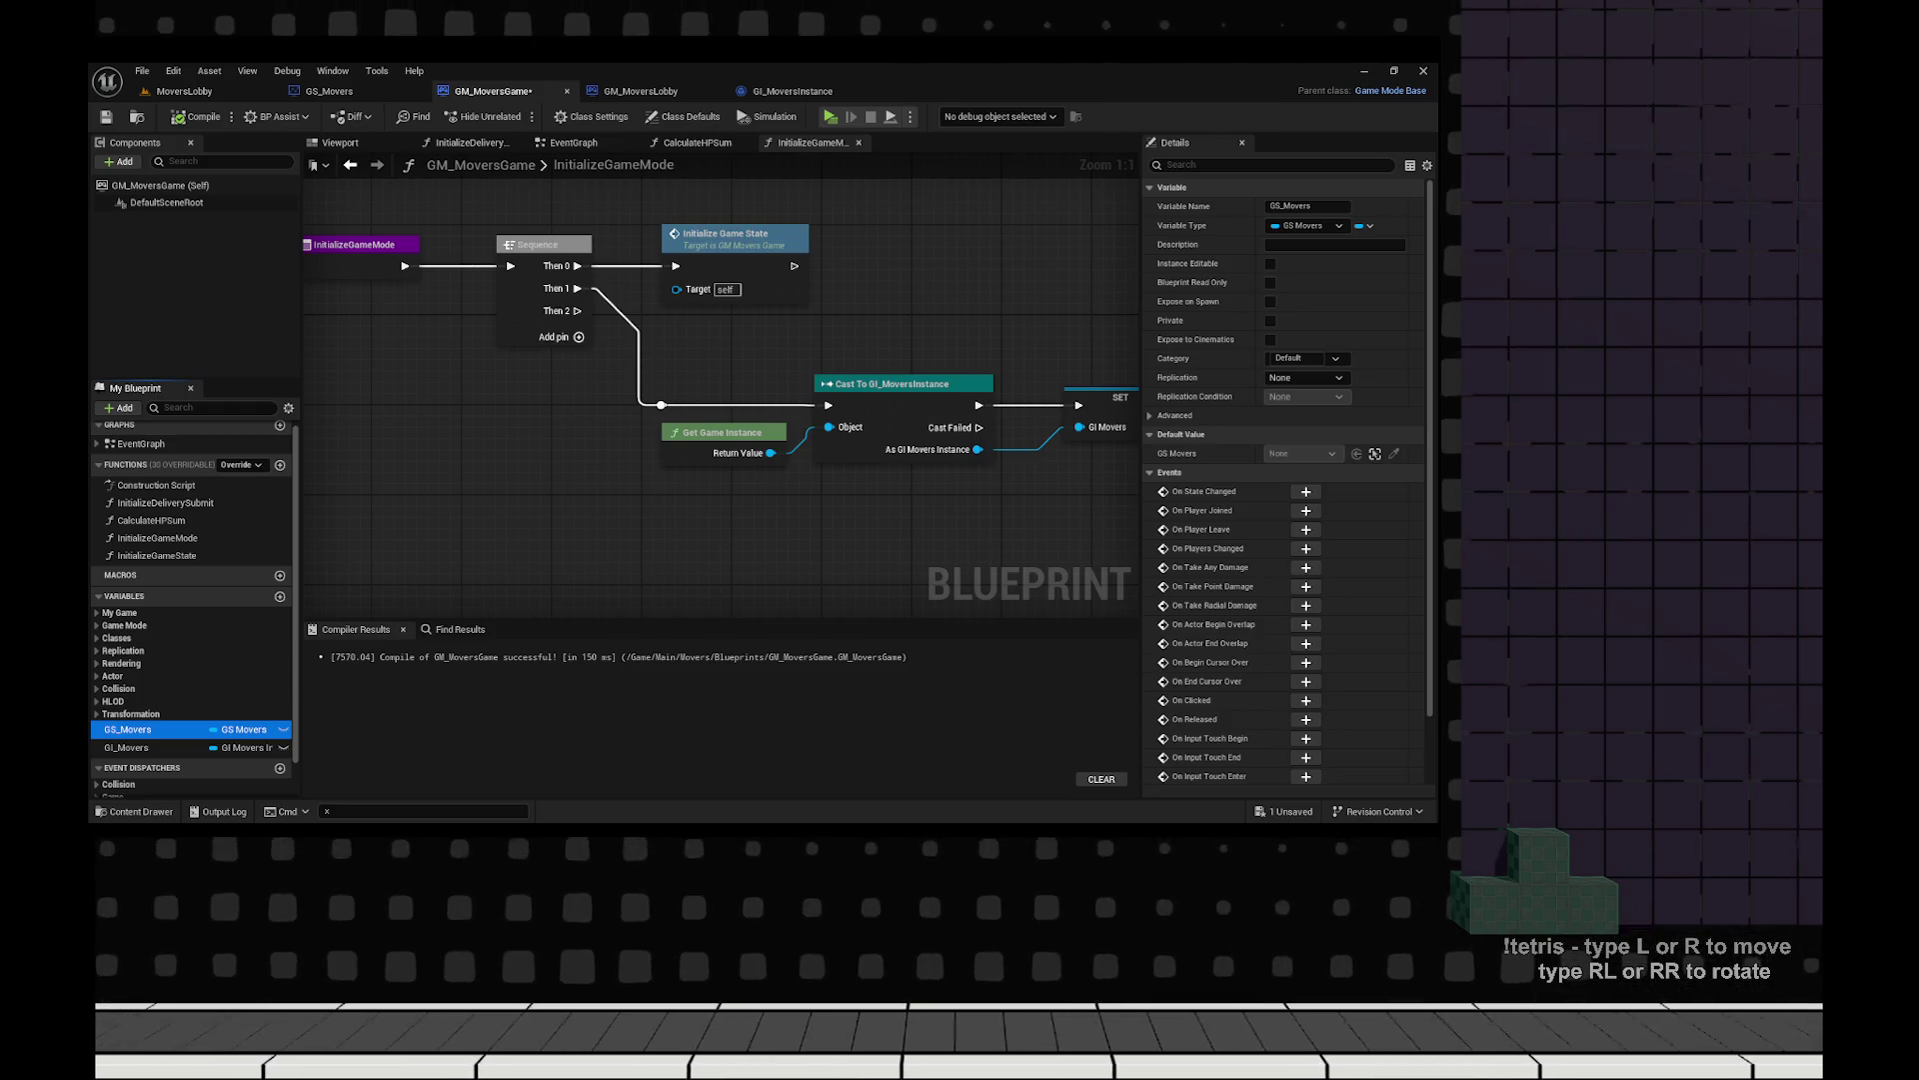
{"action": "left_click", "coordinate": [650, 382]}
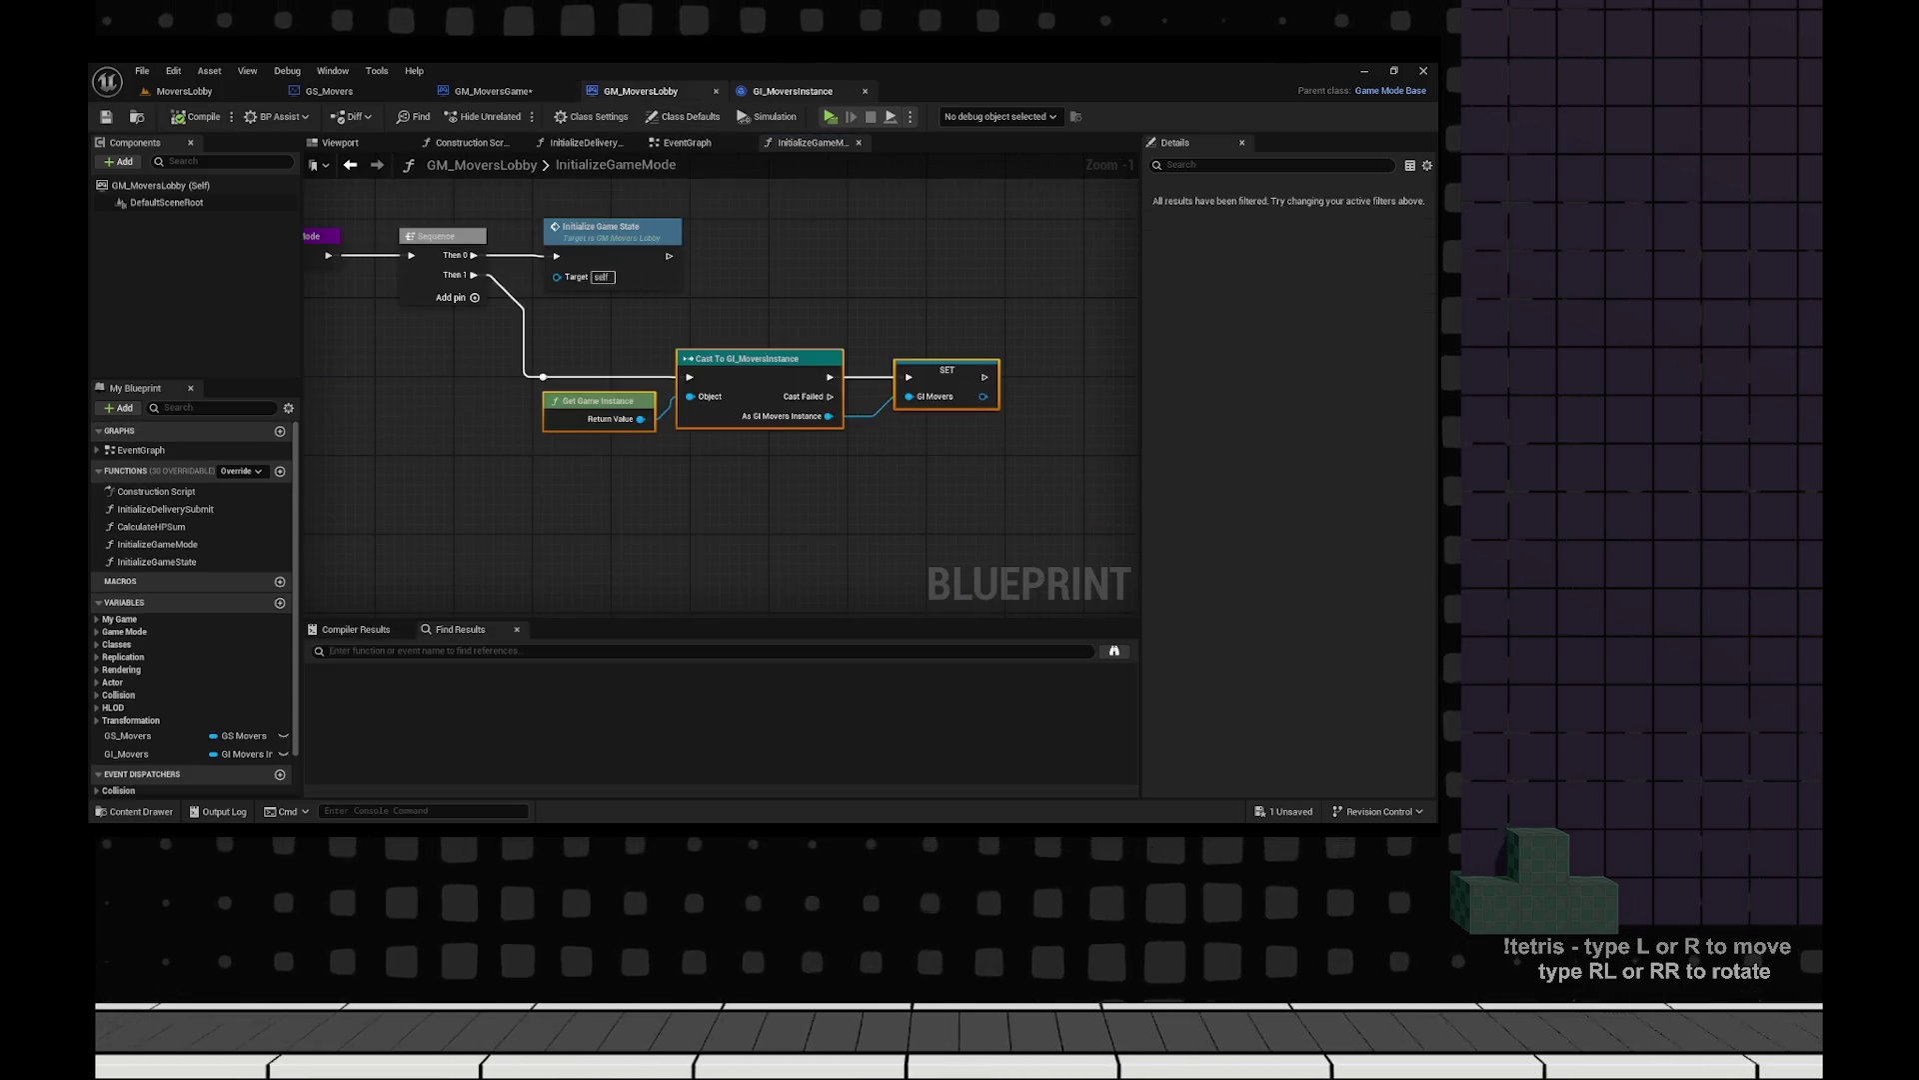
{"action": "left_click", "coordinate": [792, 90]}
{"action": "left_click", "coordinate": [330, 91]}
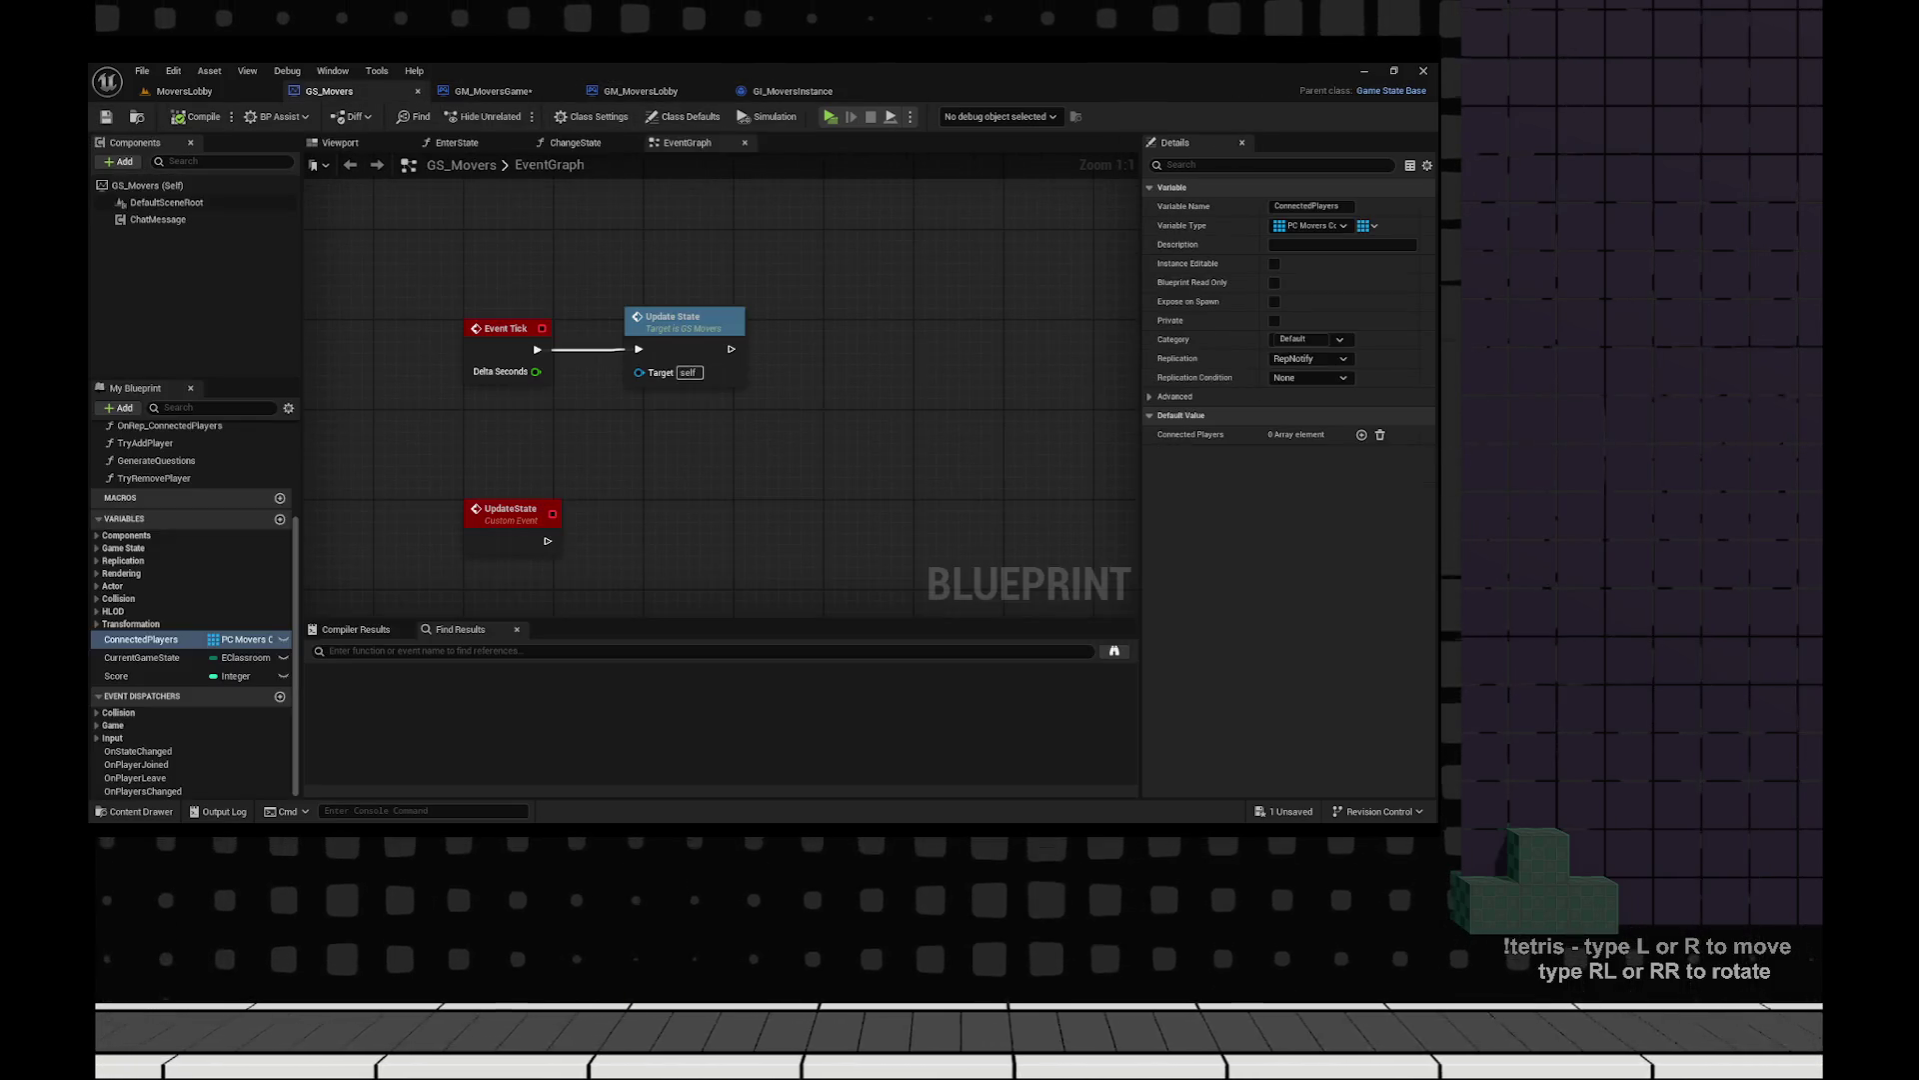
{"action": "left_click", "coordinate": [141, 657]}
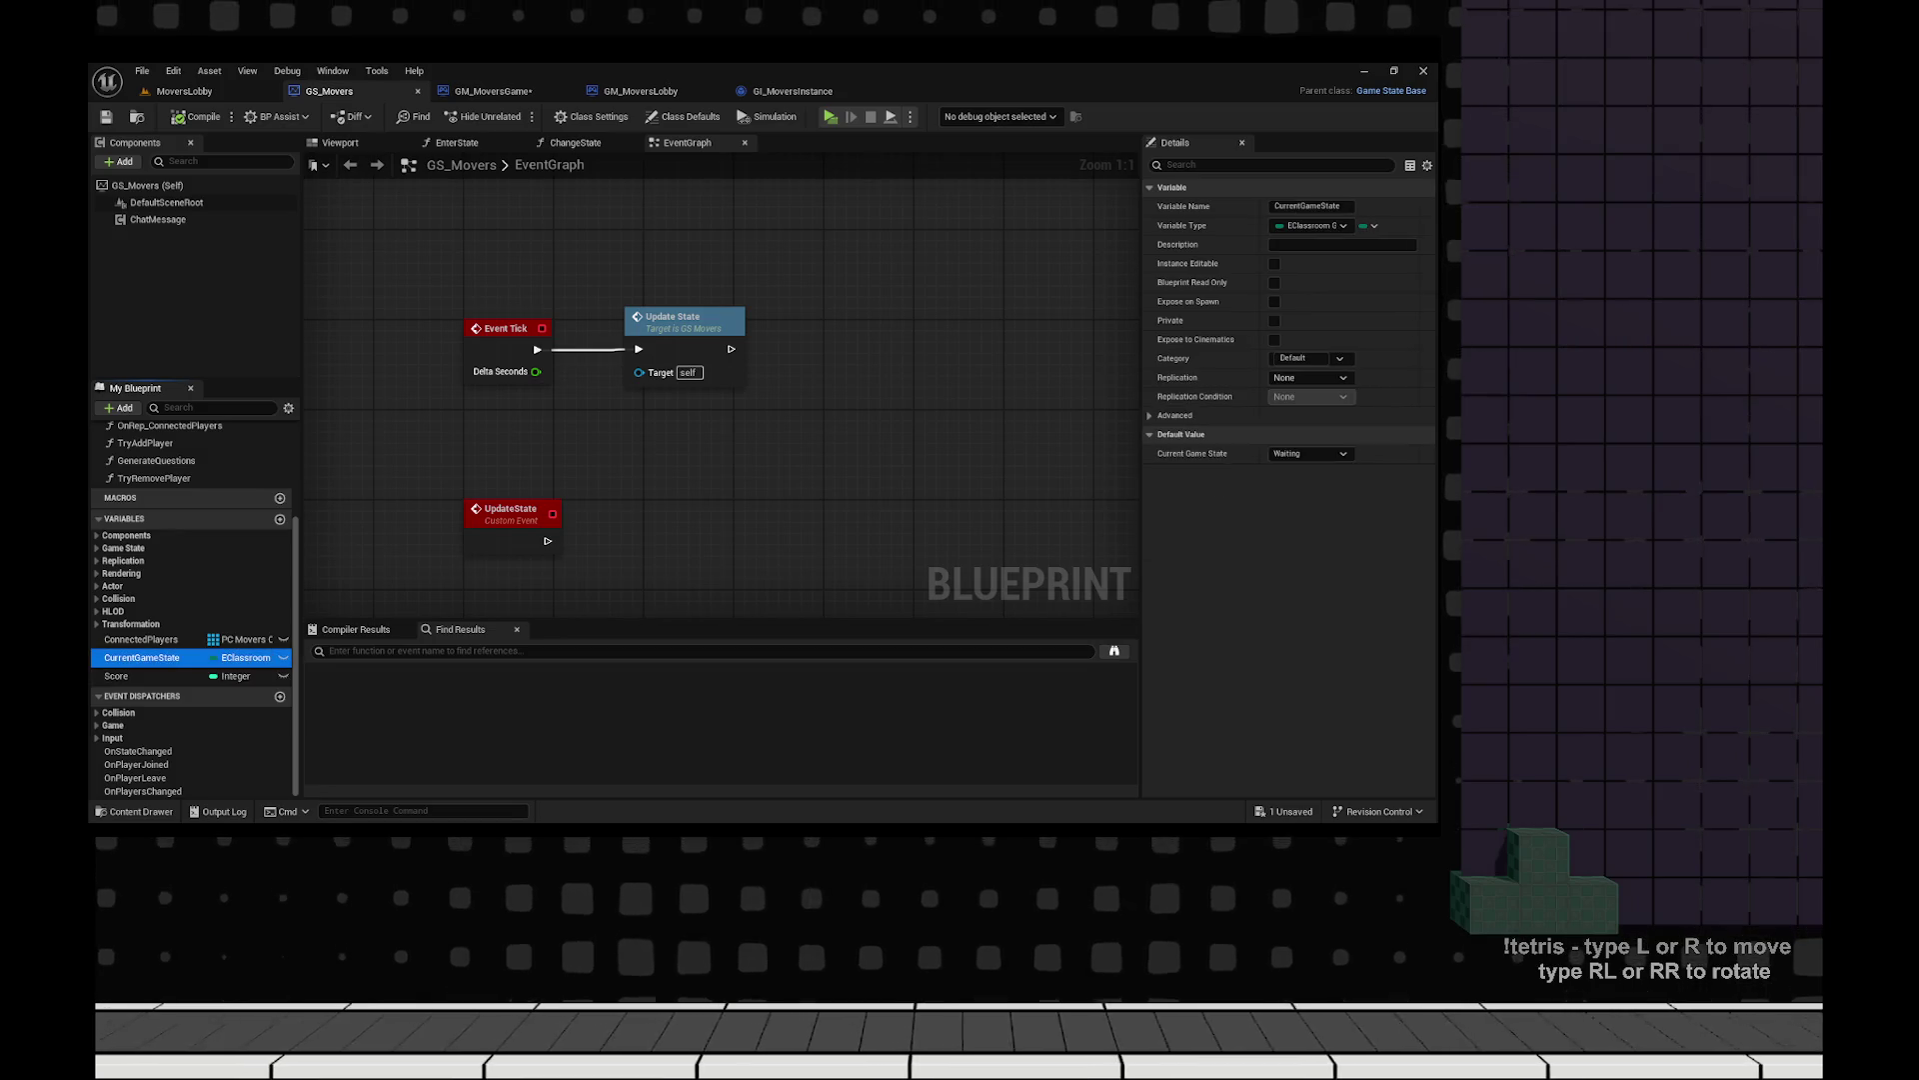
{"action": "left_click", "coordinate": [1310, 453]}
{"action": "left_click", "coordinate": [1299, 465]}
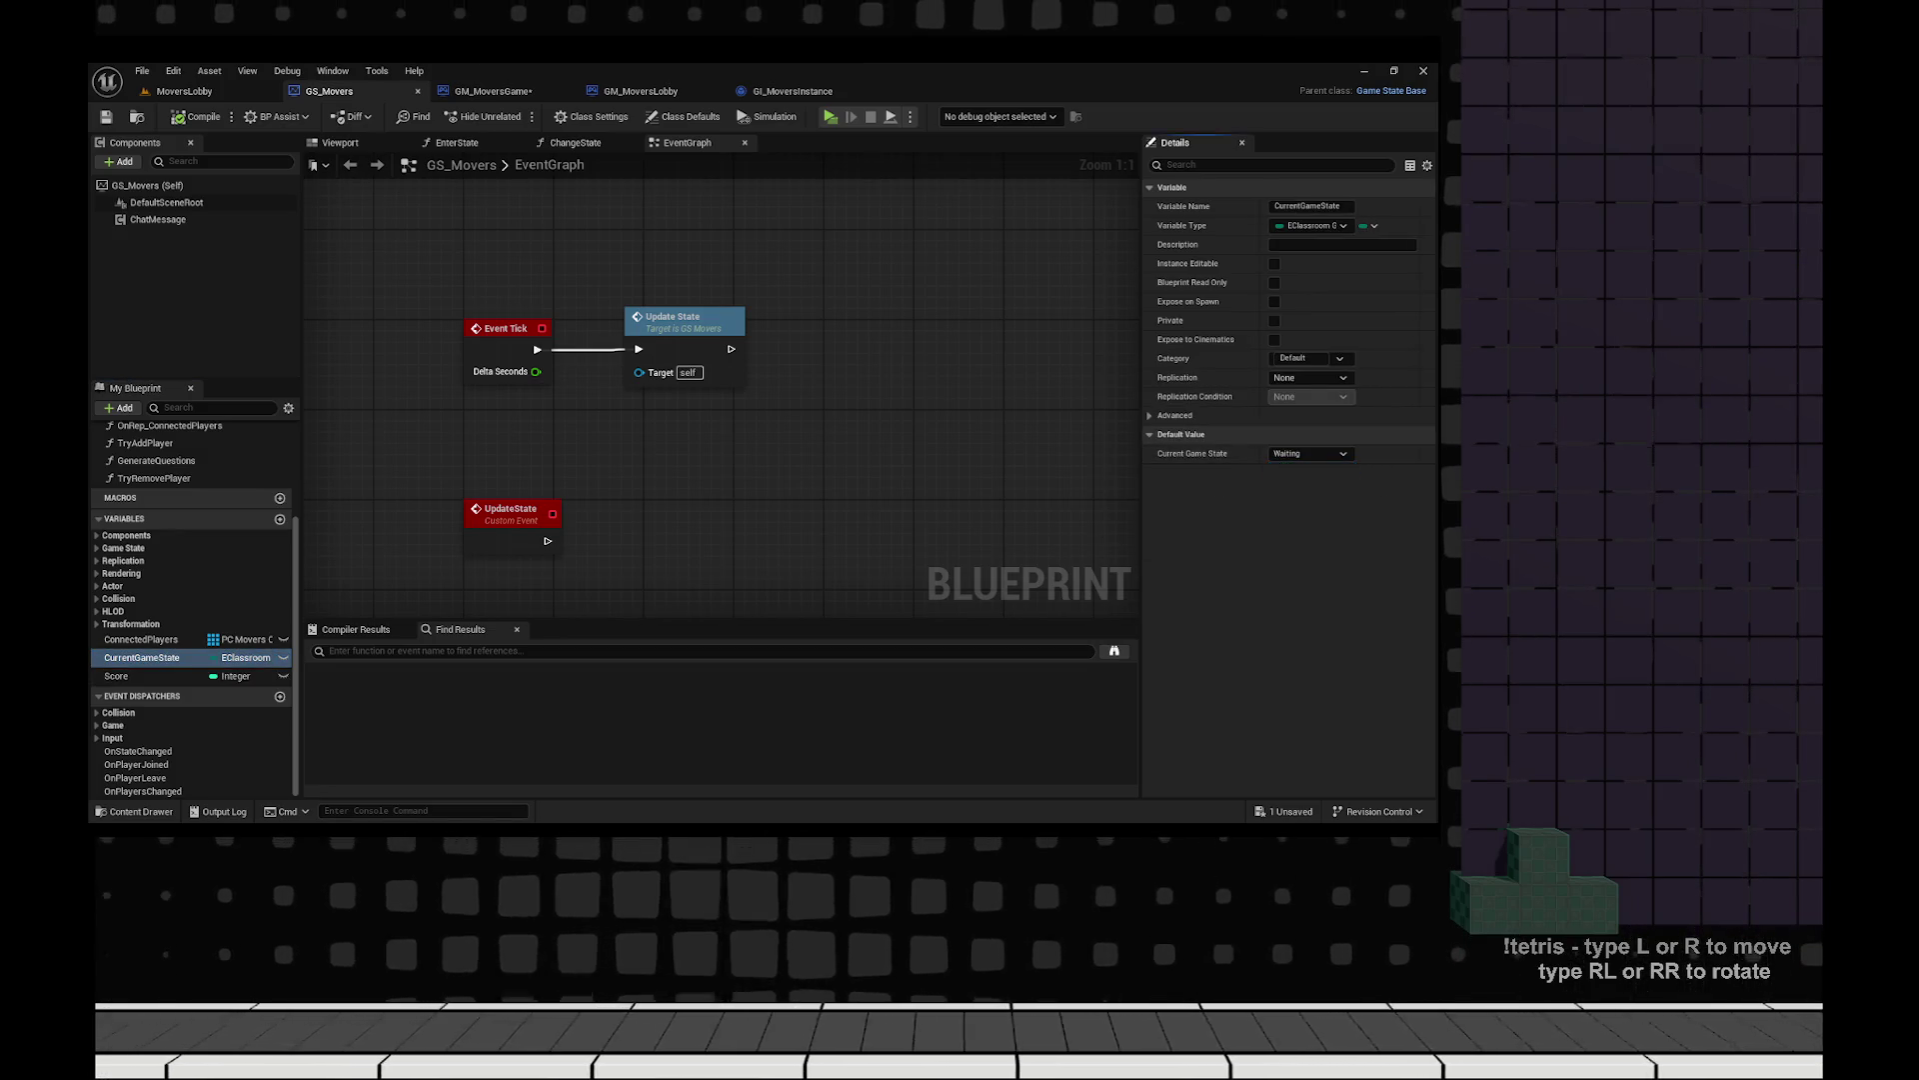
{"action": "key", "text": "ctrl+s"}
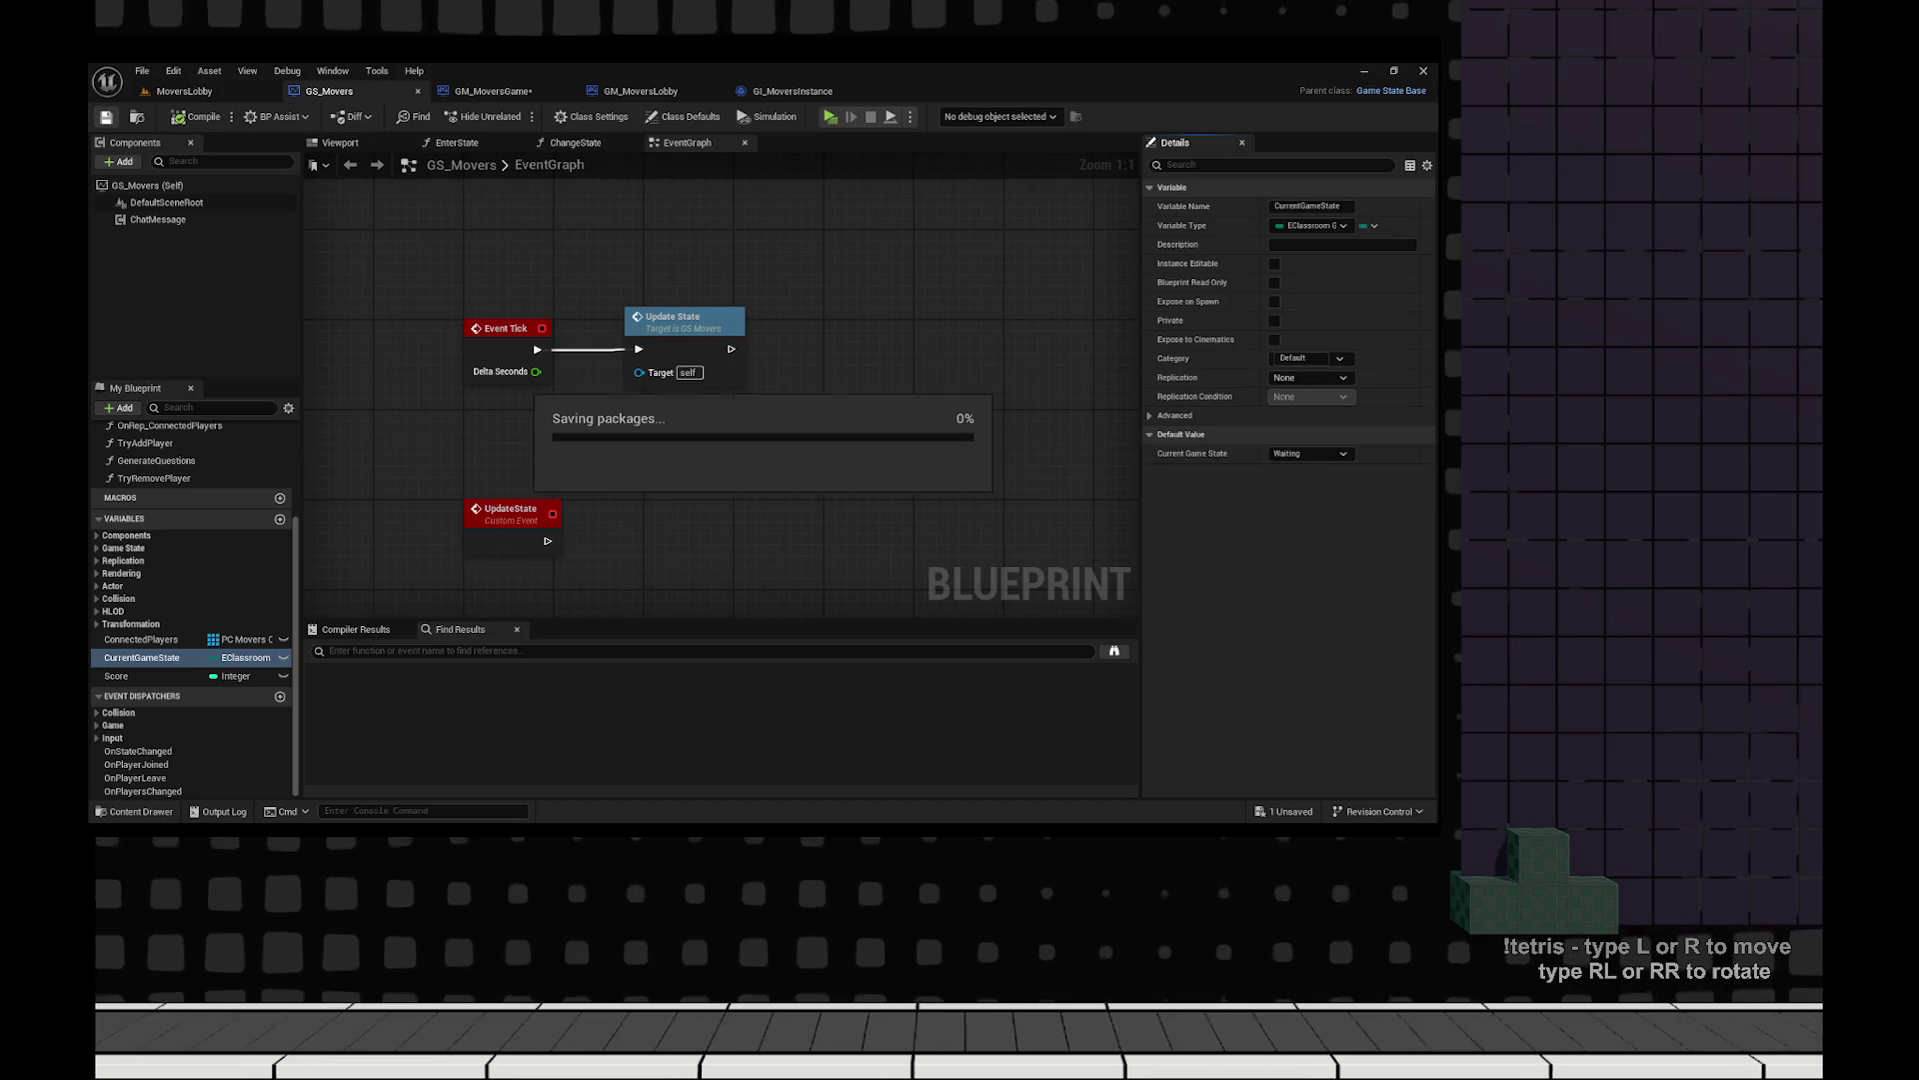
{"action": "scroll", "coordinate": [640, 260], "scroll_direction": "down", "scroll_amount": 6}
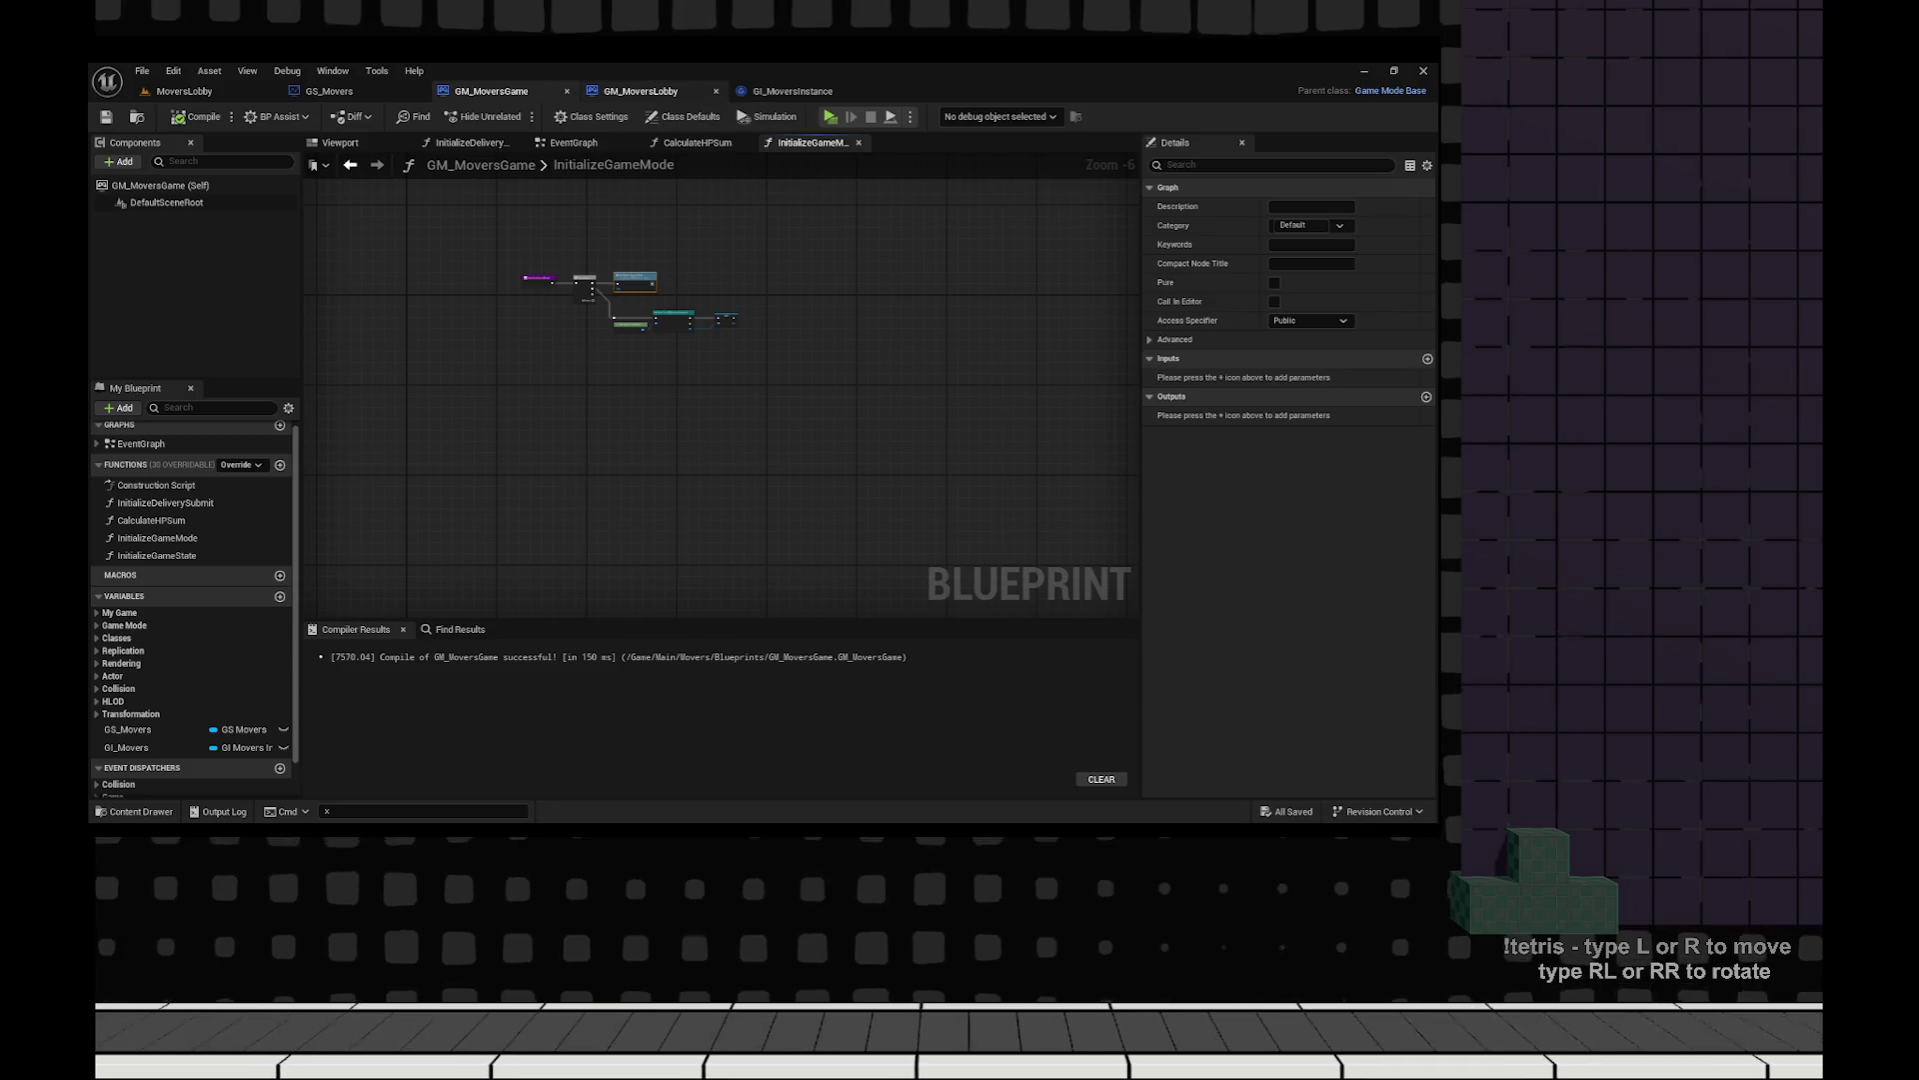
Set the EventGraph's Change State node to the Playing state.
{"action": "left_click", "coordinate": [573, 142]}
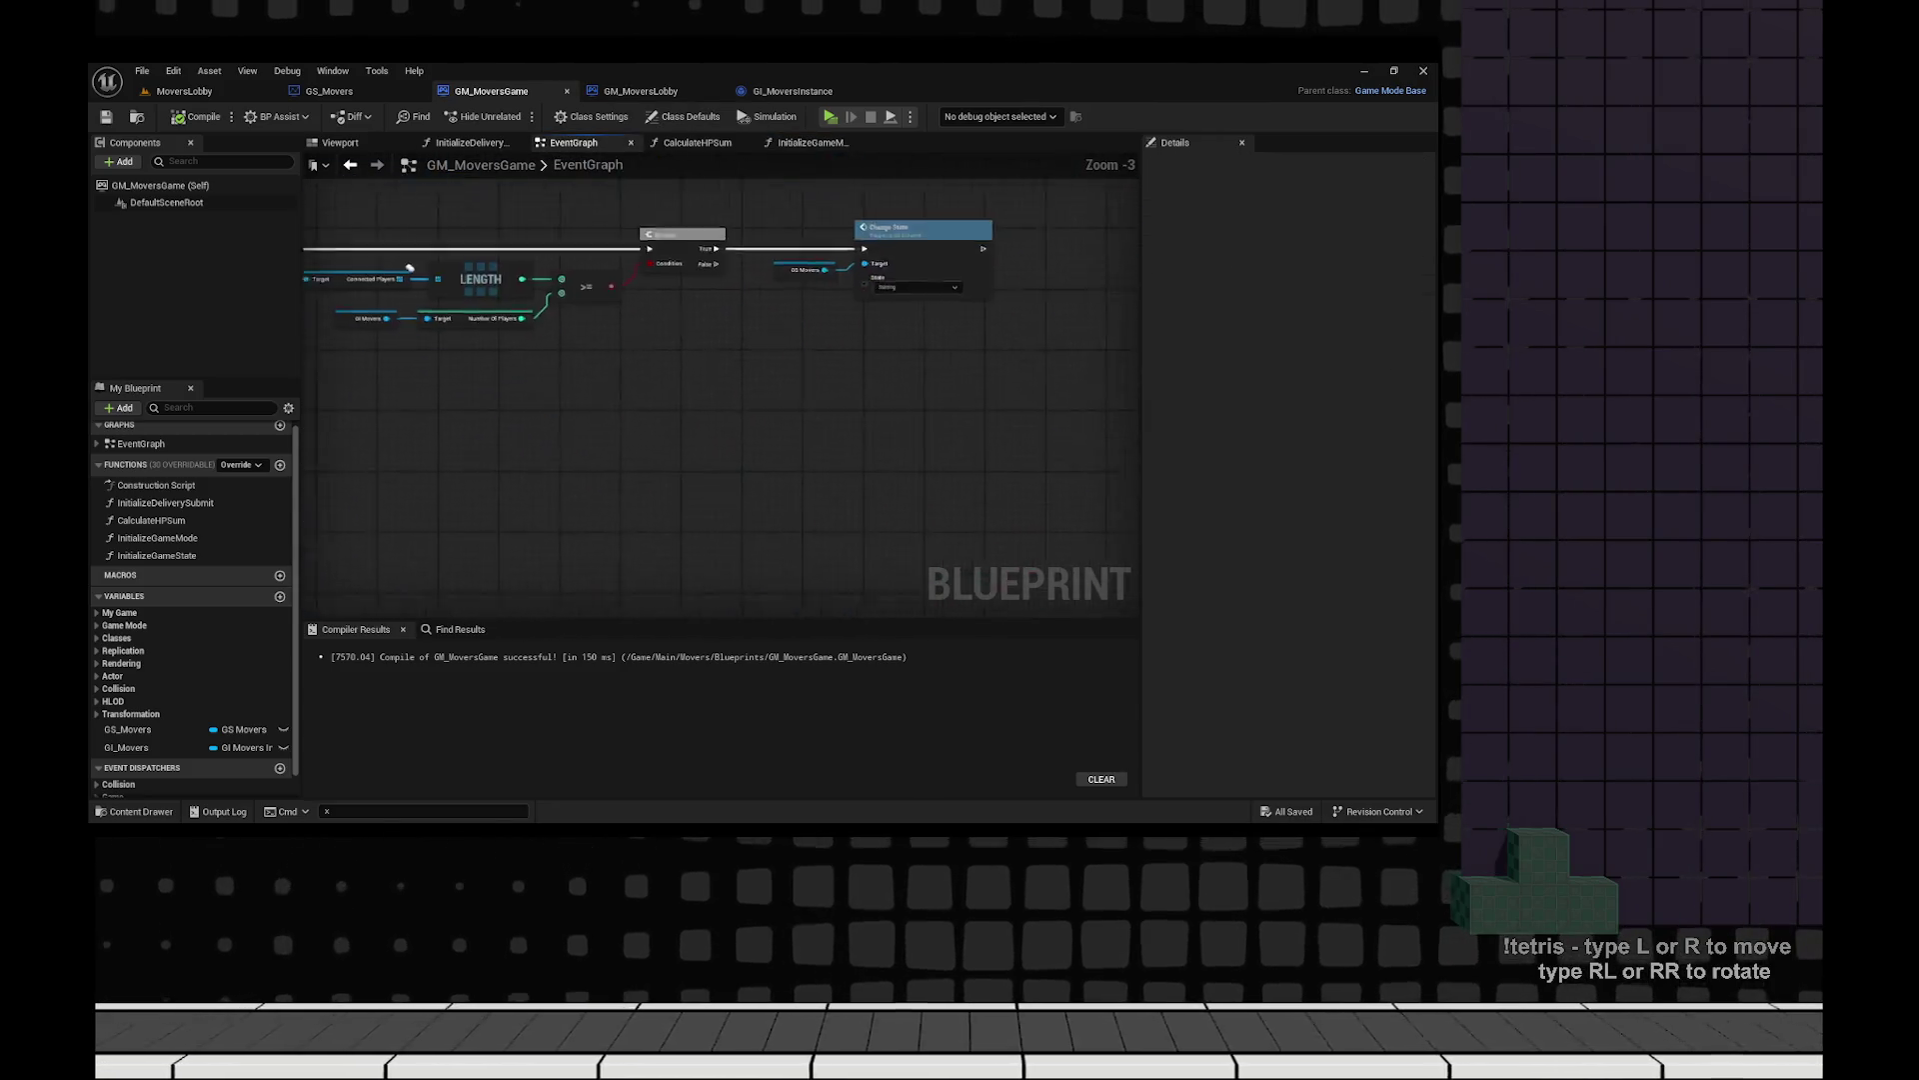
{"action": "key", "text": "f"}
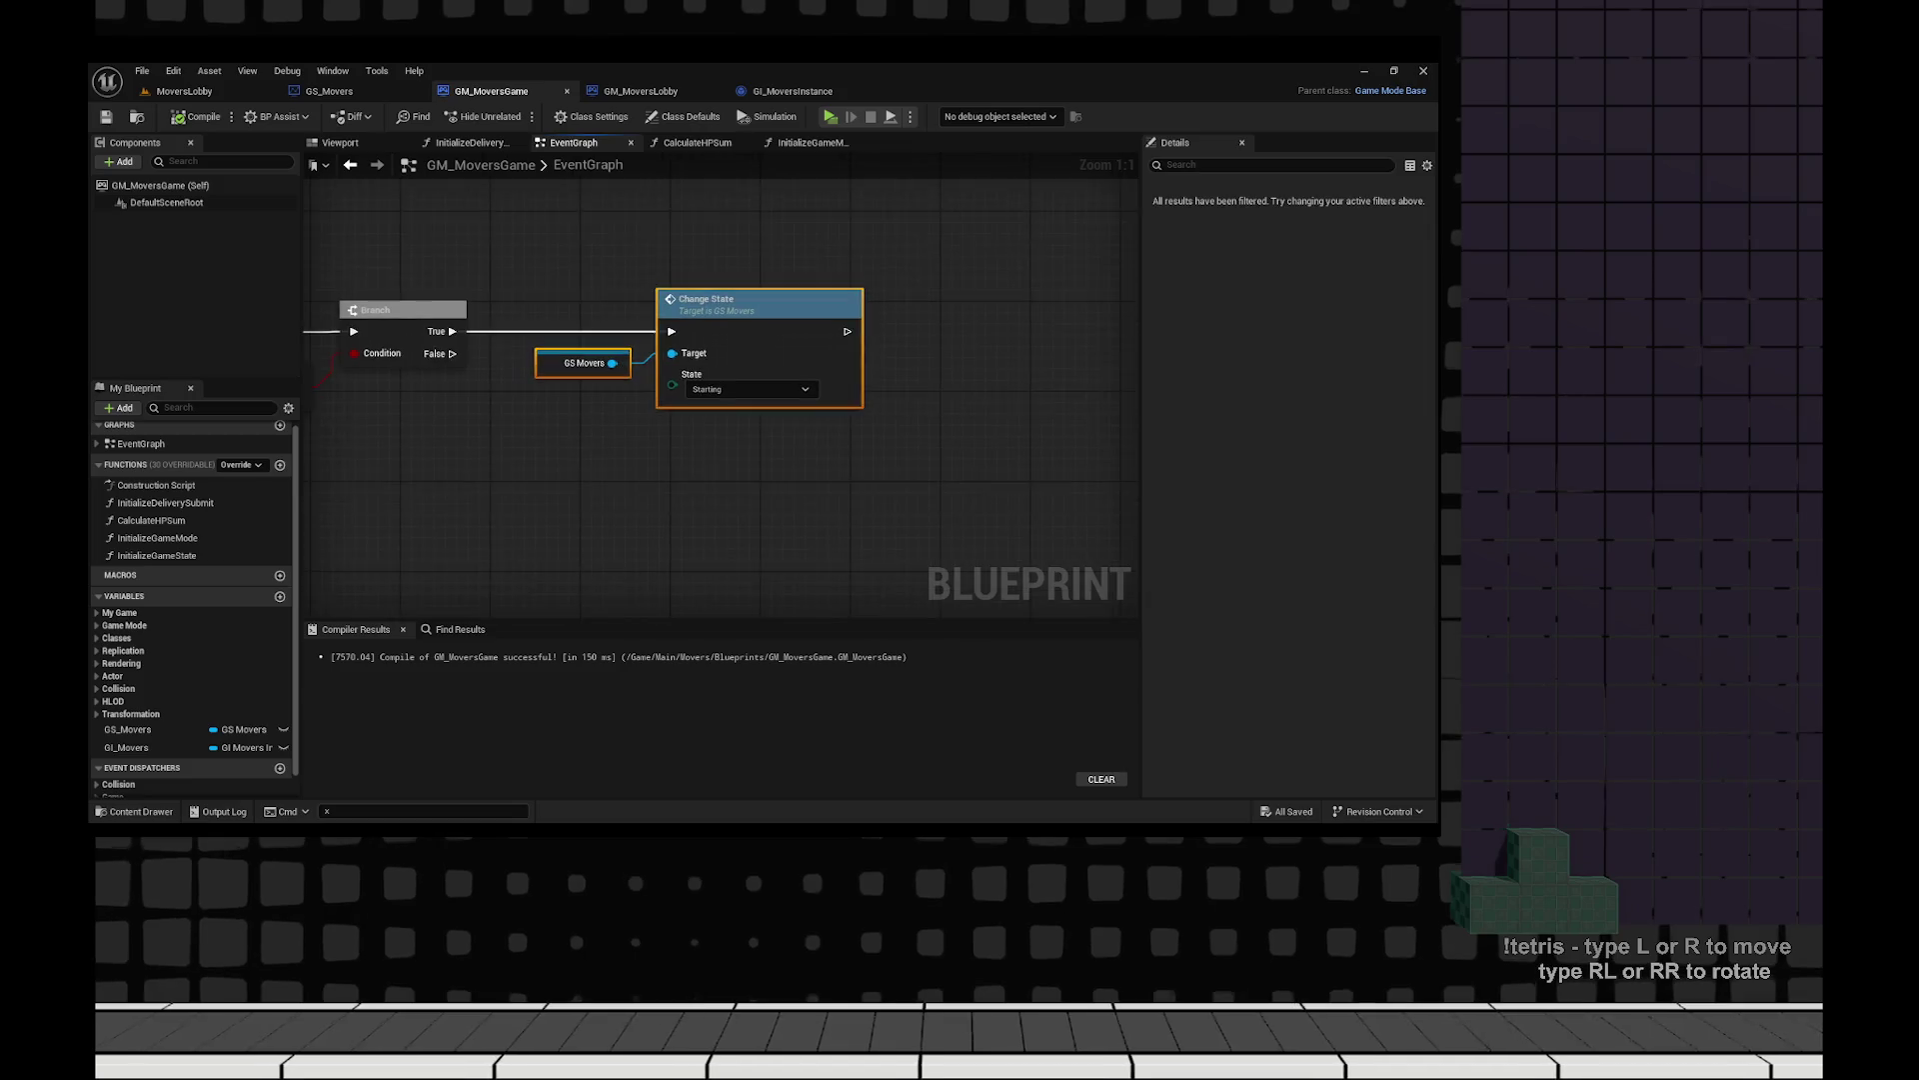
{"action": "left_click_drag", "start_coordinate": [822, 311], "coordinate": [841, 314]}
{"action": "left_click", "coordinate": [725, 369]}
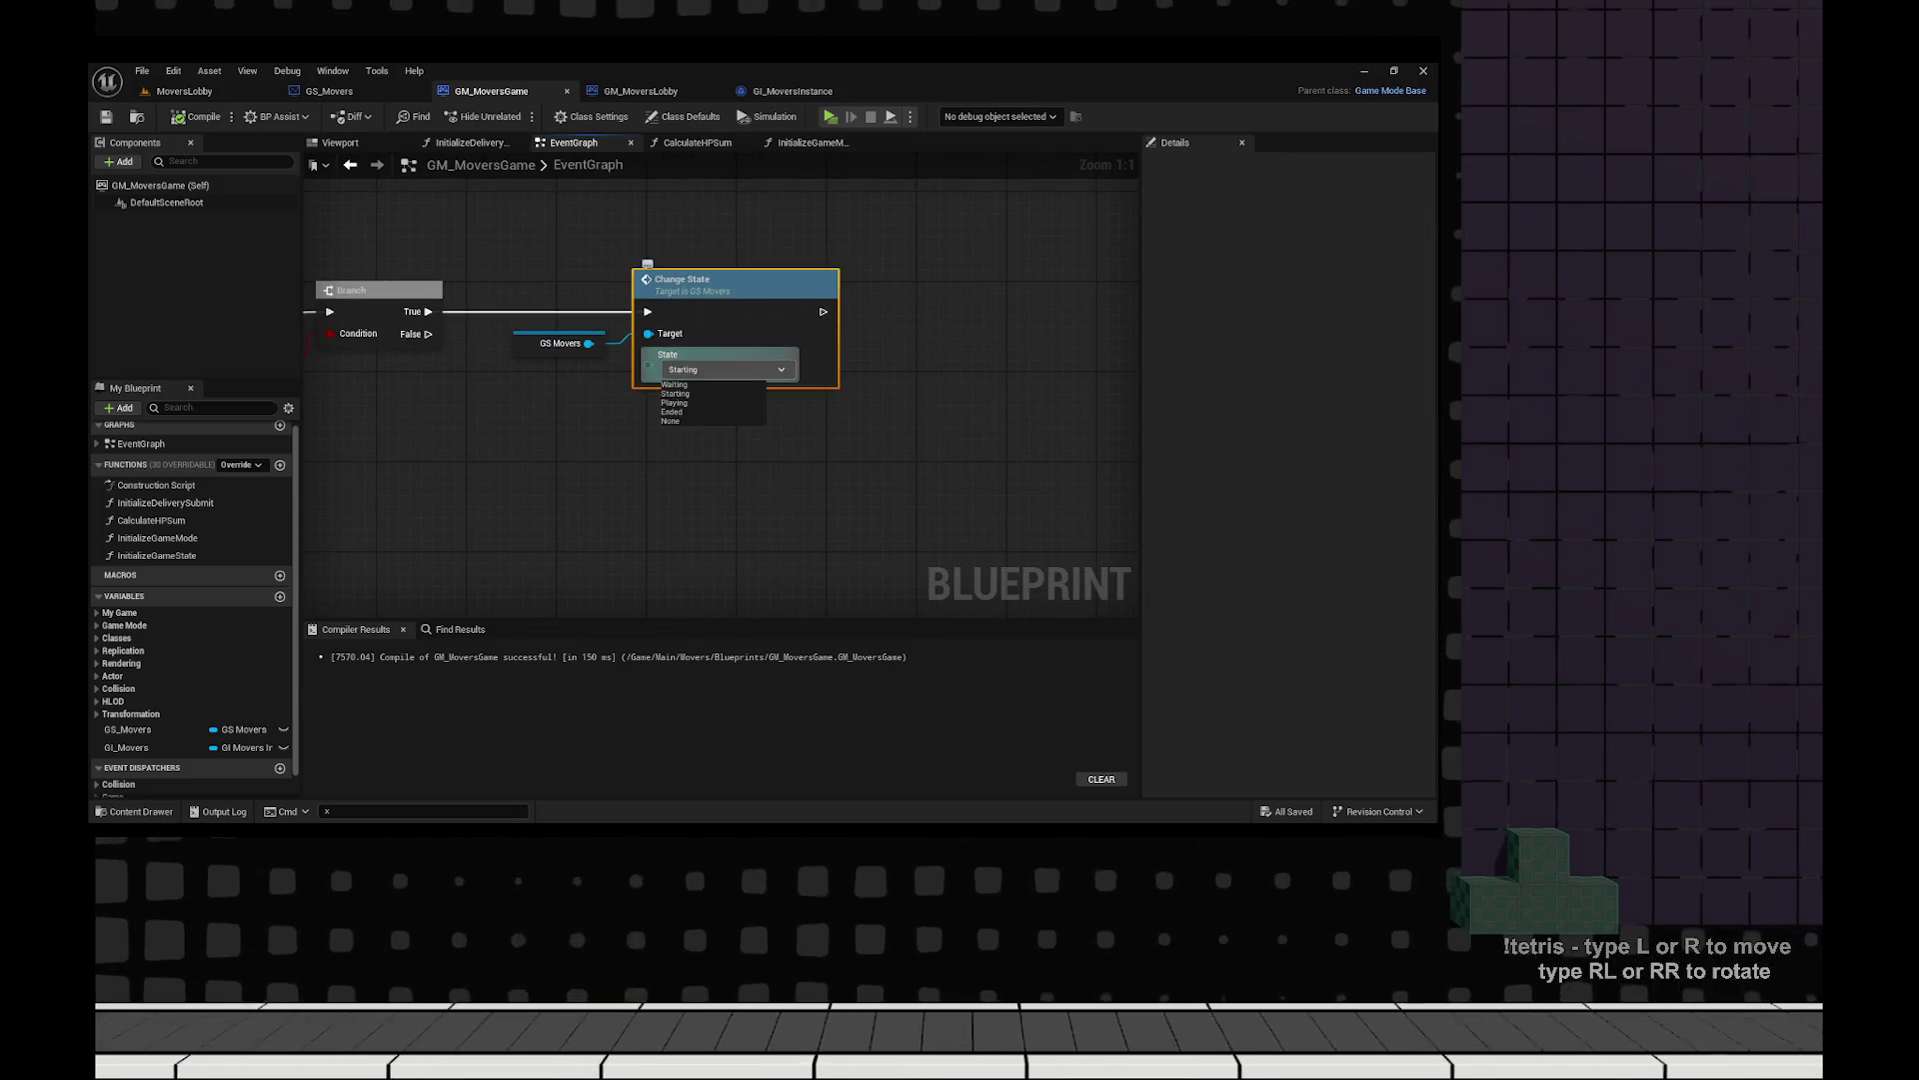
{"action": "left_click", "coordinate": [700, 392]}
Add a Print String after Change State that prints 'In Play!'.
{"action": "left_click_drag", "start_coordinate": [774, 337], "coordinate": [874, 318]}
{"action": "type", "text": "print string"}
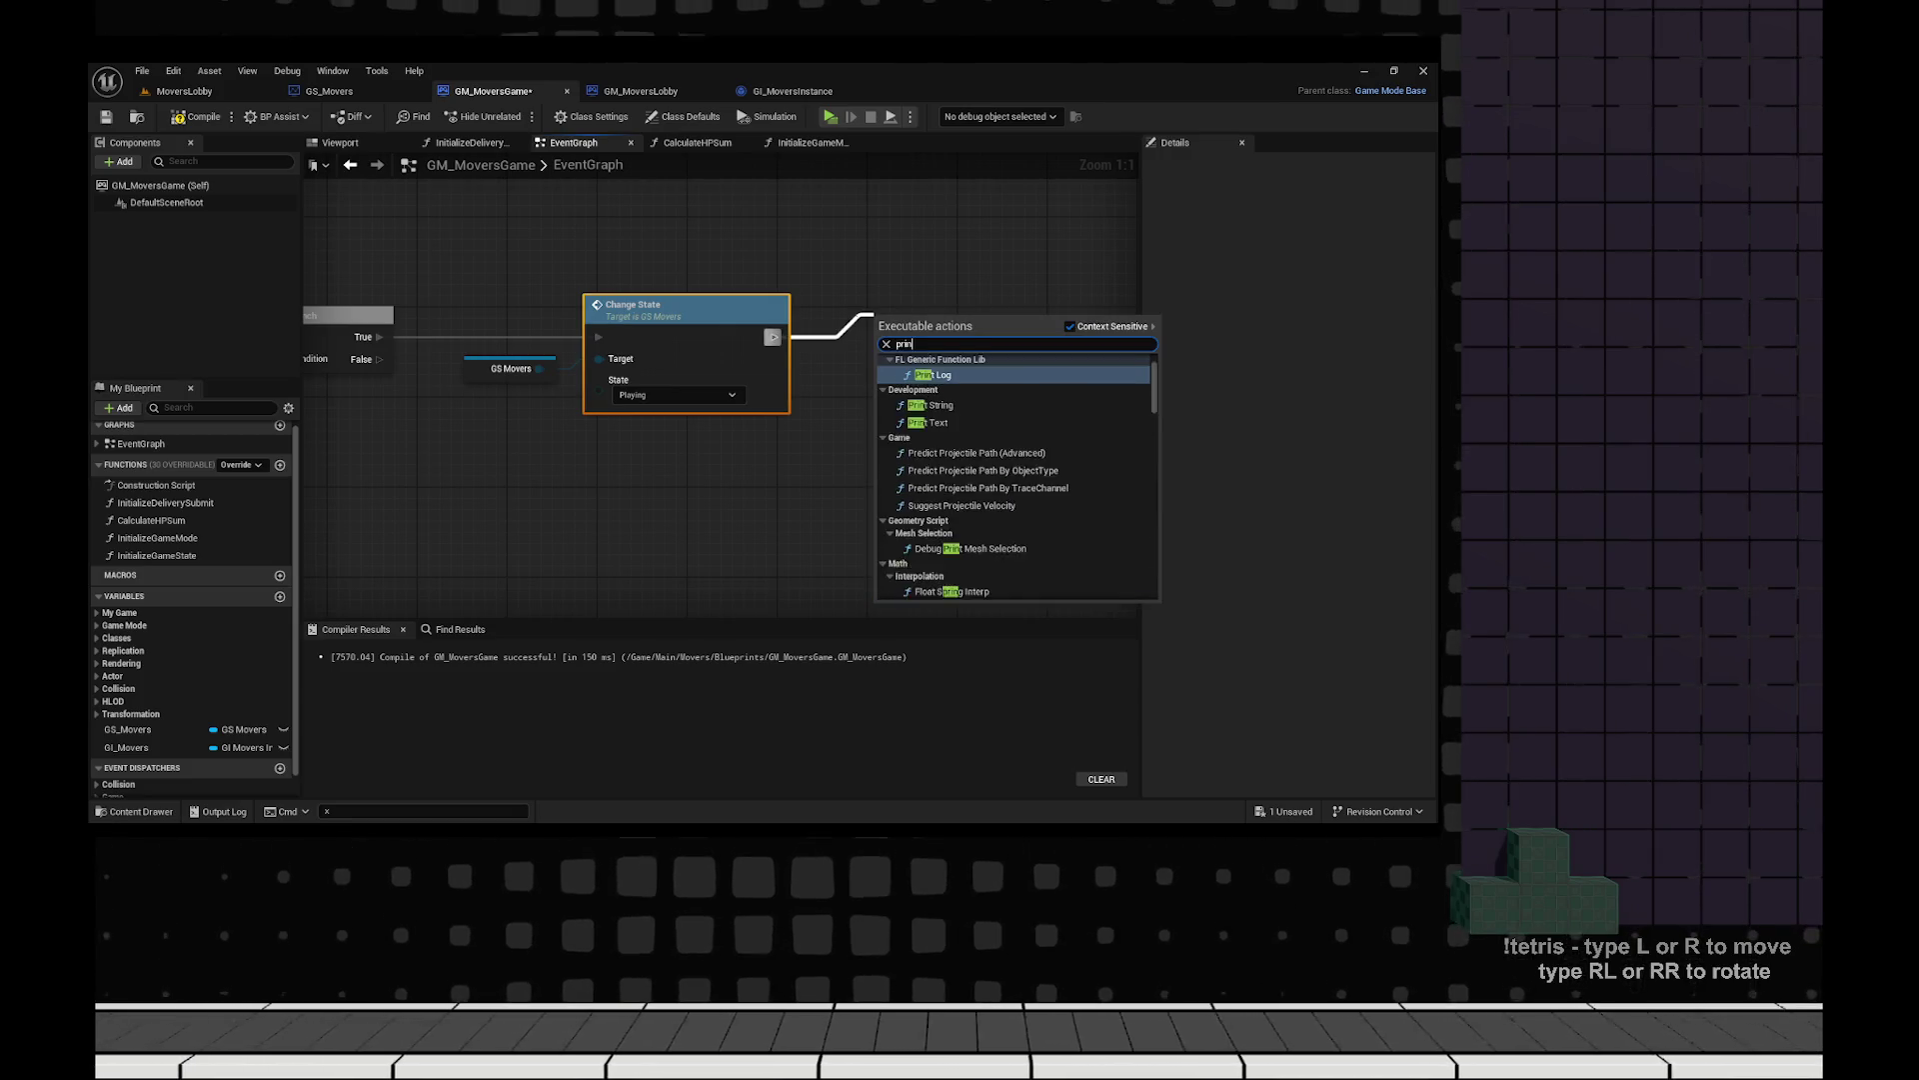
{"action": "key", "text": "Return"}
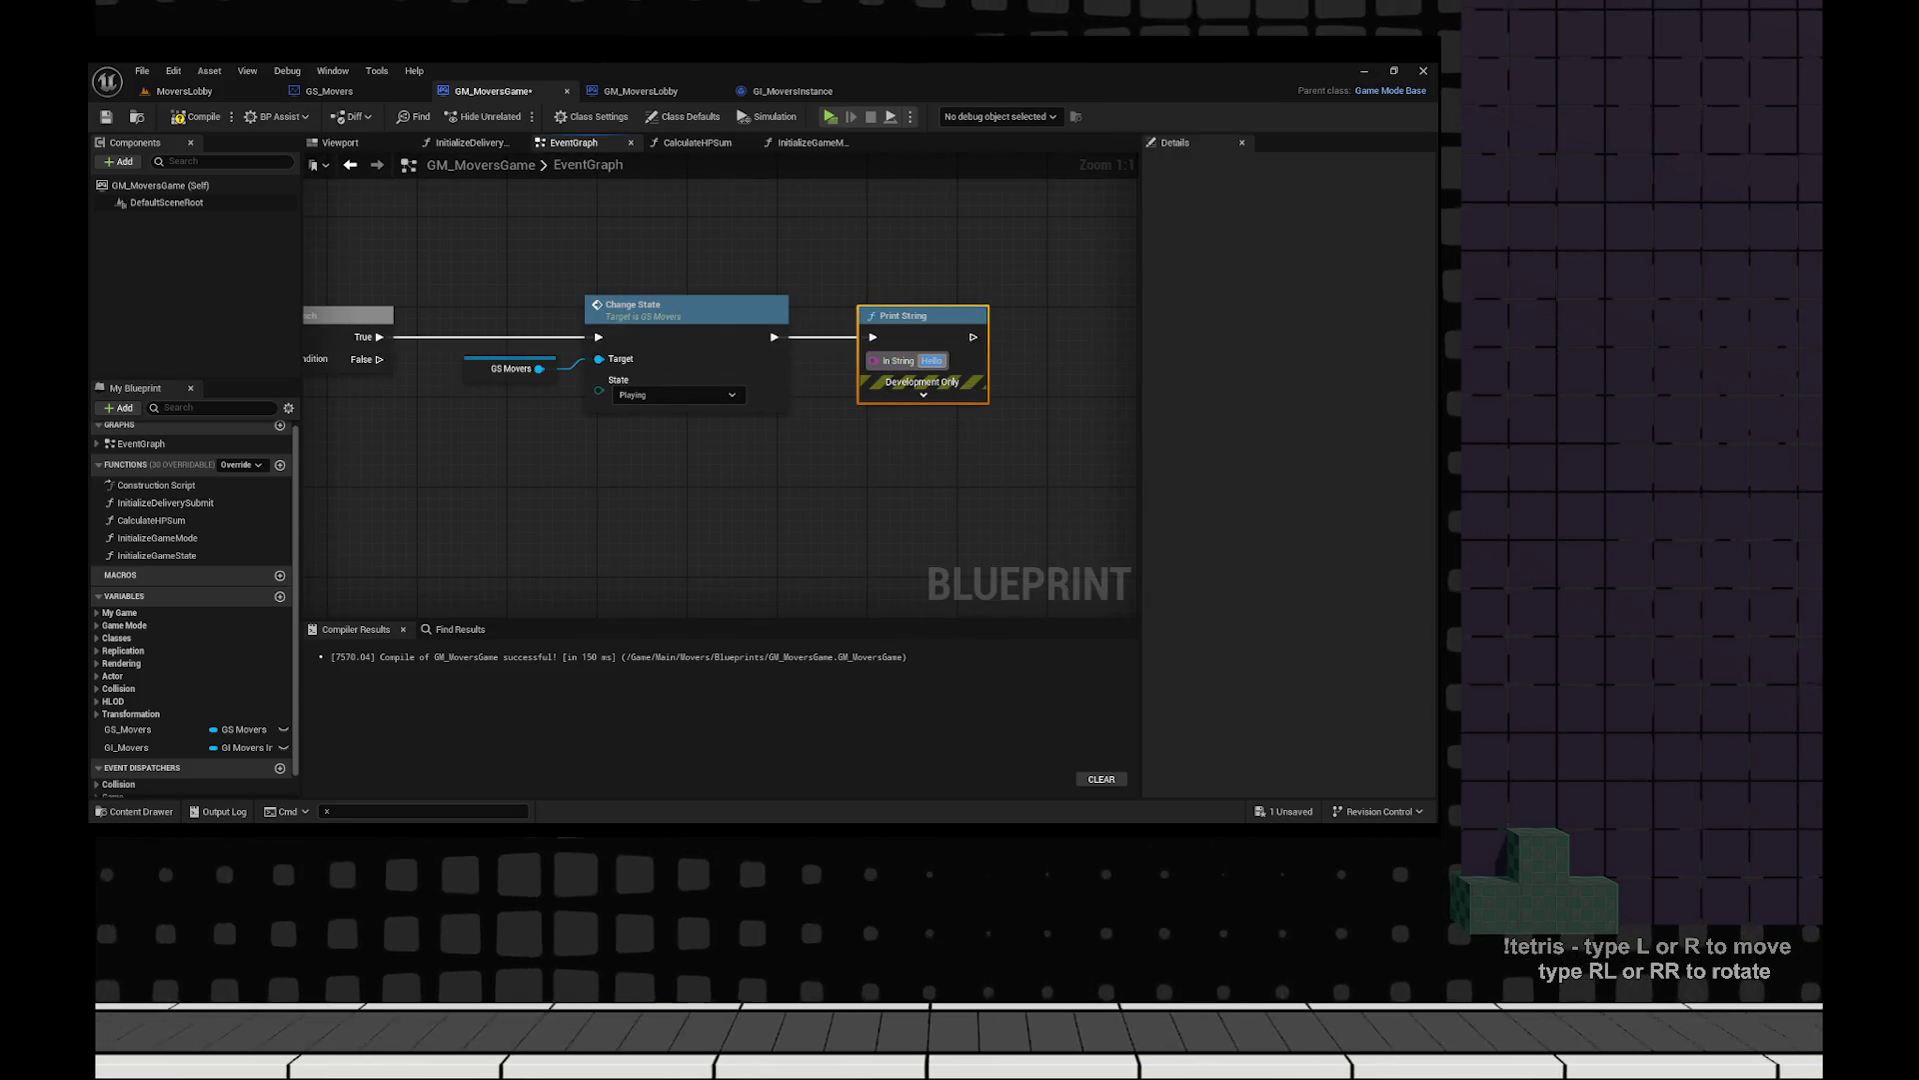
{"action": "type", "text": "In Play!"}
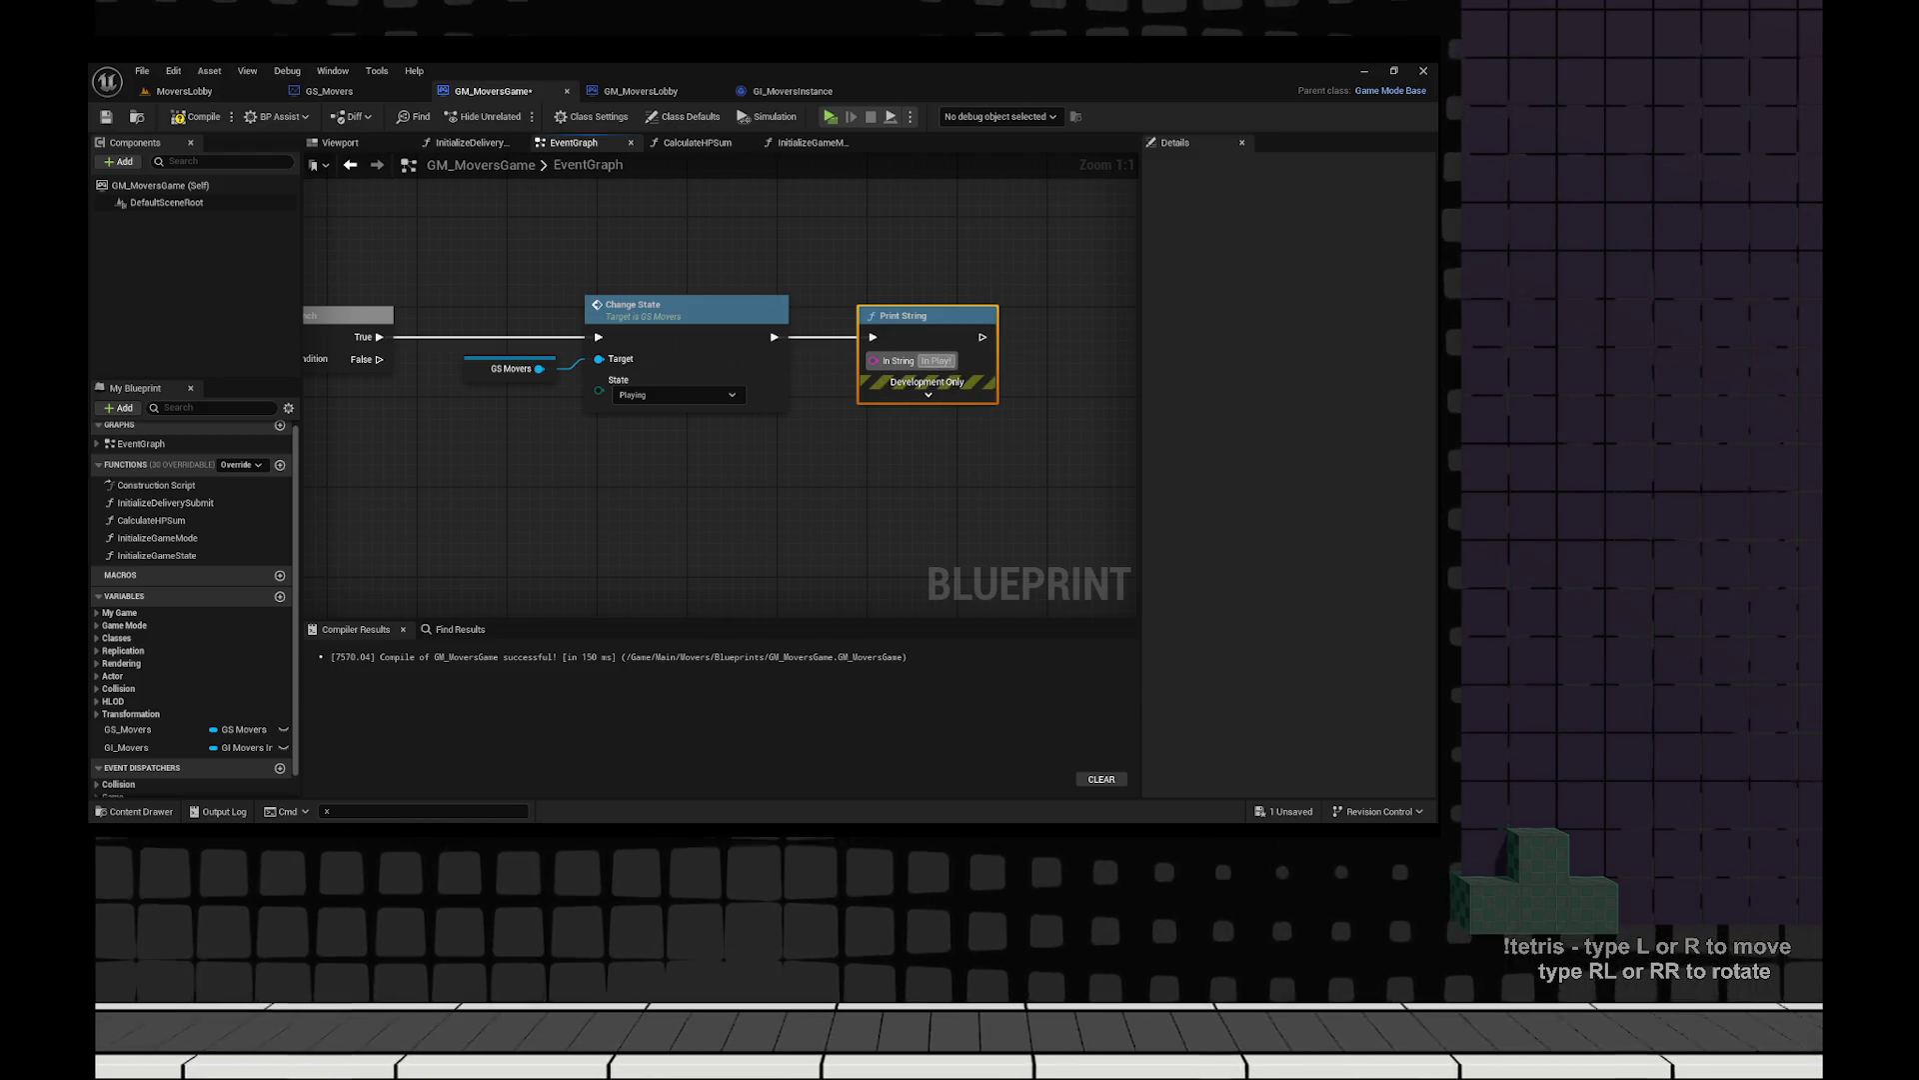
{"action": "key", "text": "Return"}
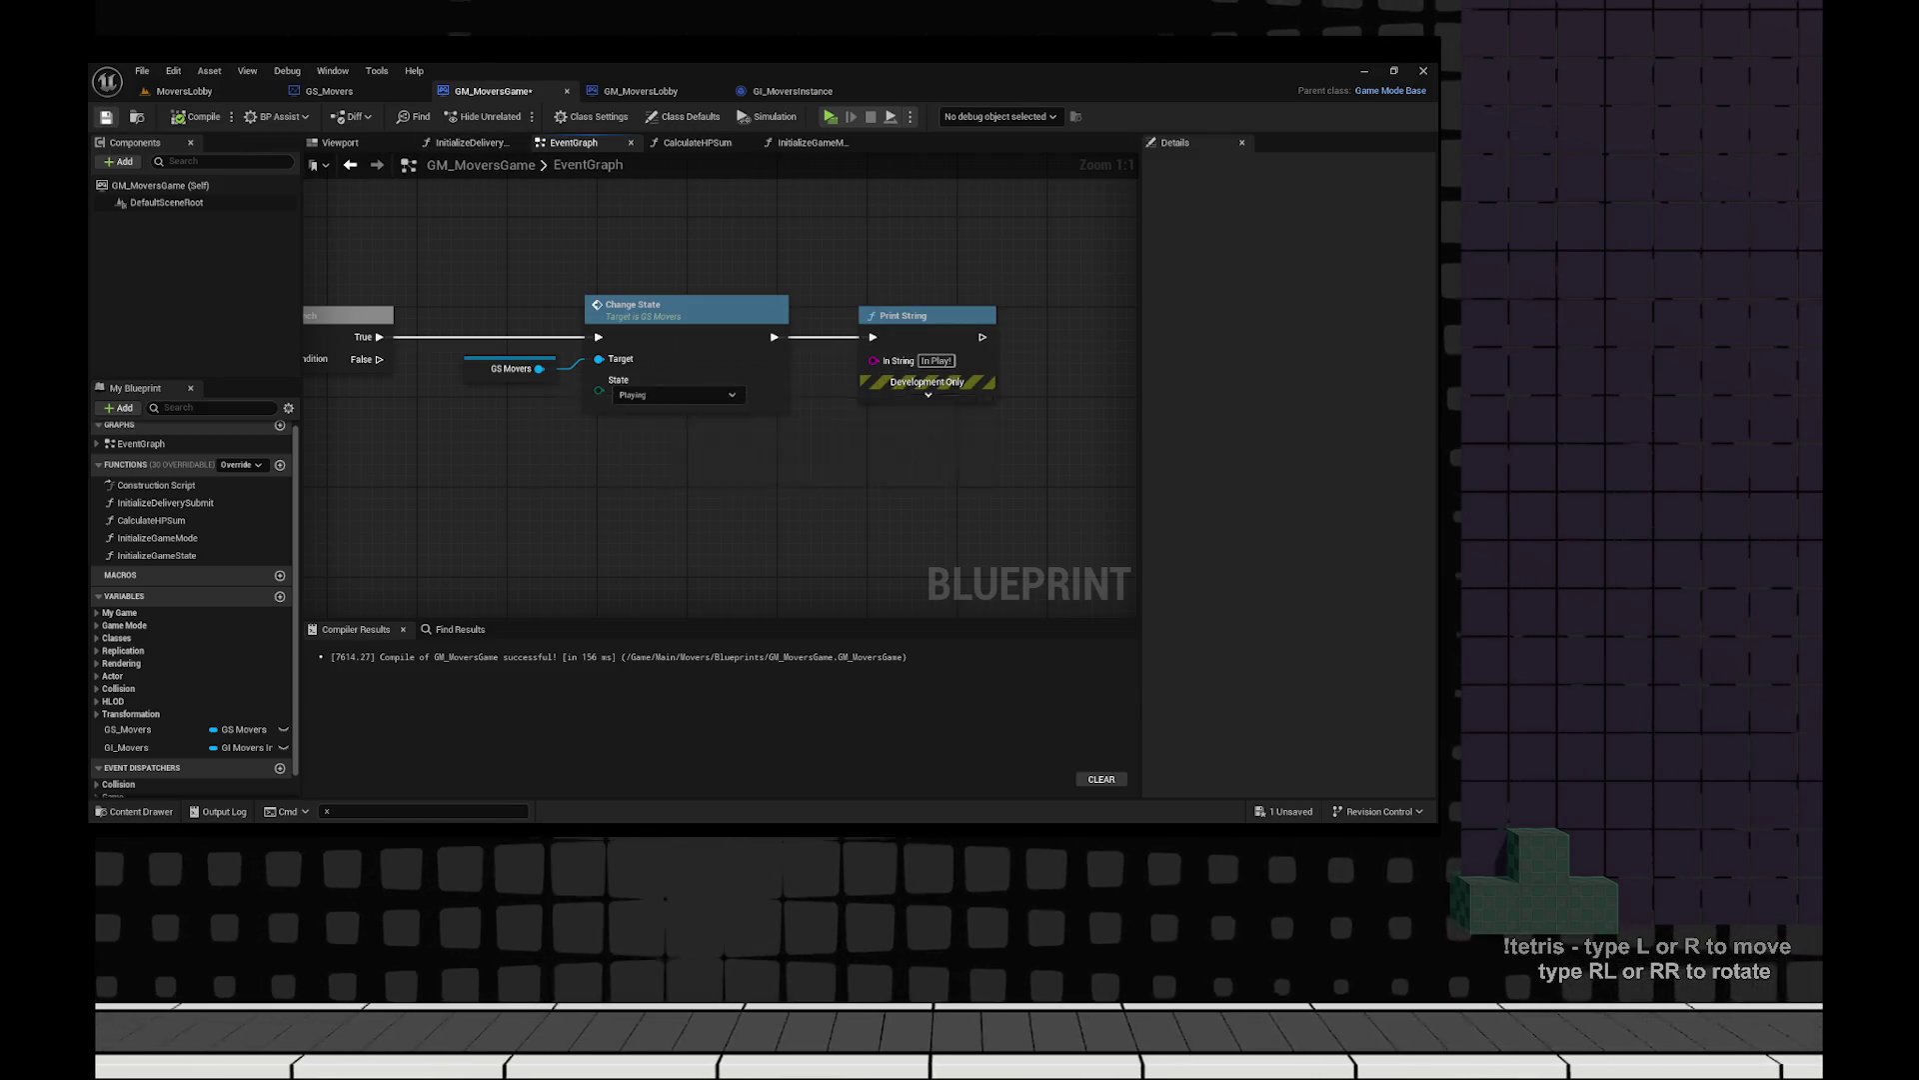
{"action": "left_click", "coordinate": [184, 91]}
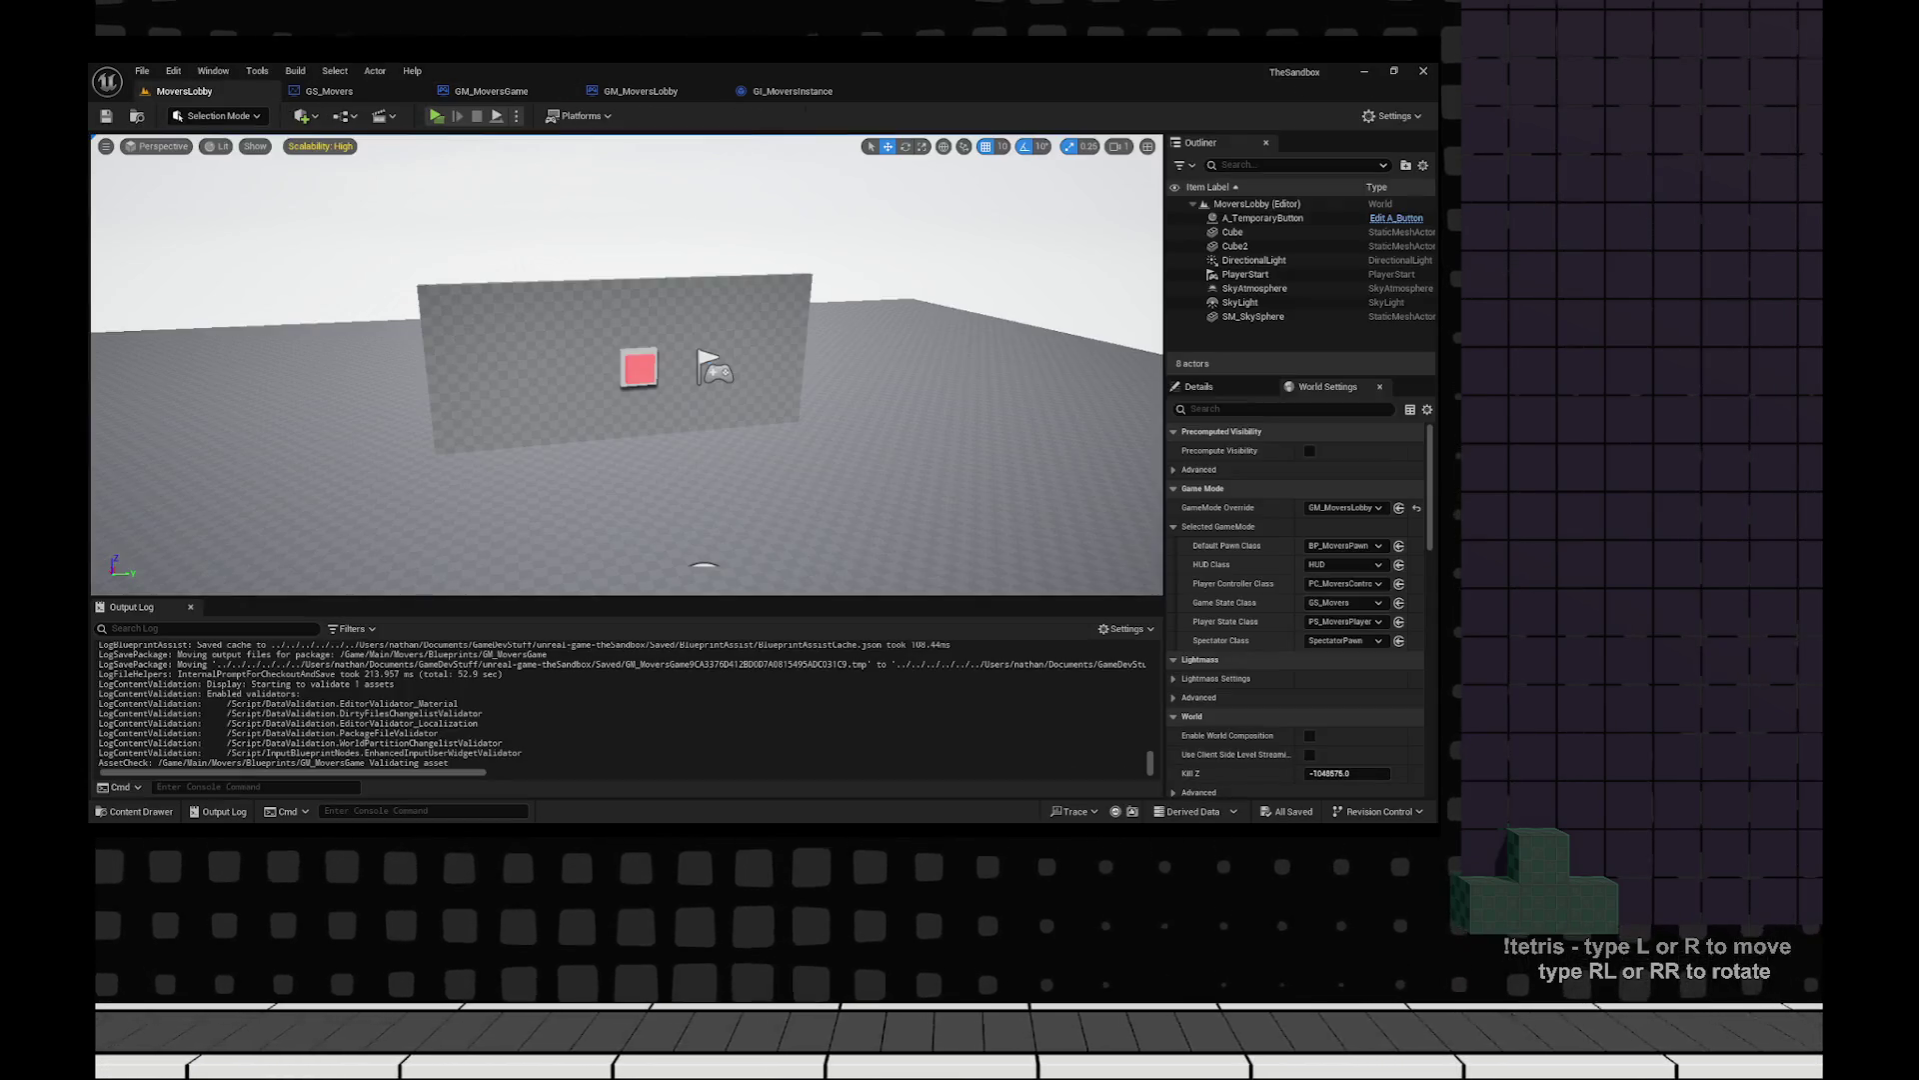
Run a side-by-side server and client session, walk to the red box wall, check both consoles, then stop.
{"action": "key", "text": "alt+p"}
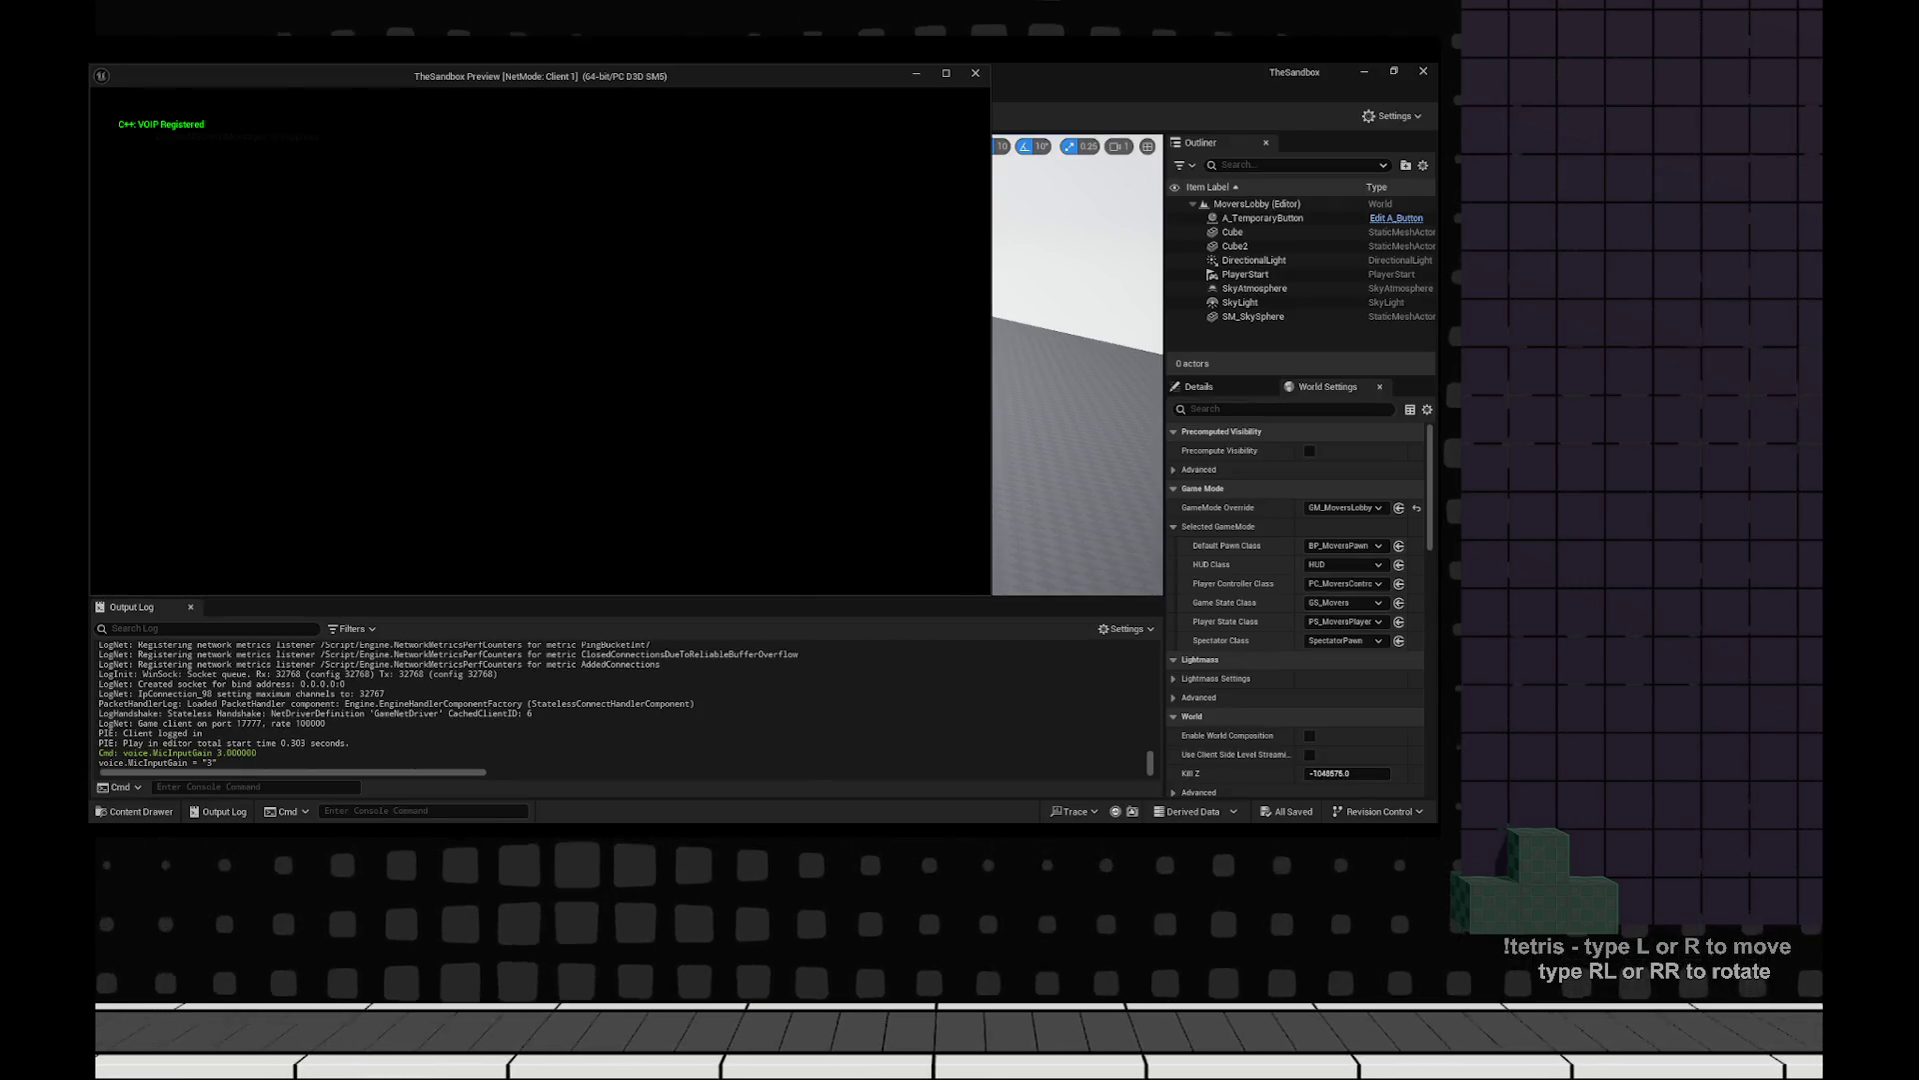
{"action": "key", "text": "super+Left"}
{"action": "key", "text": "Return"}
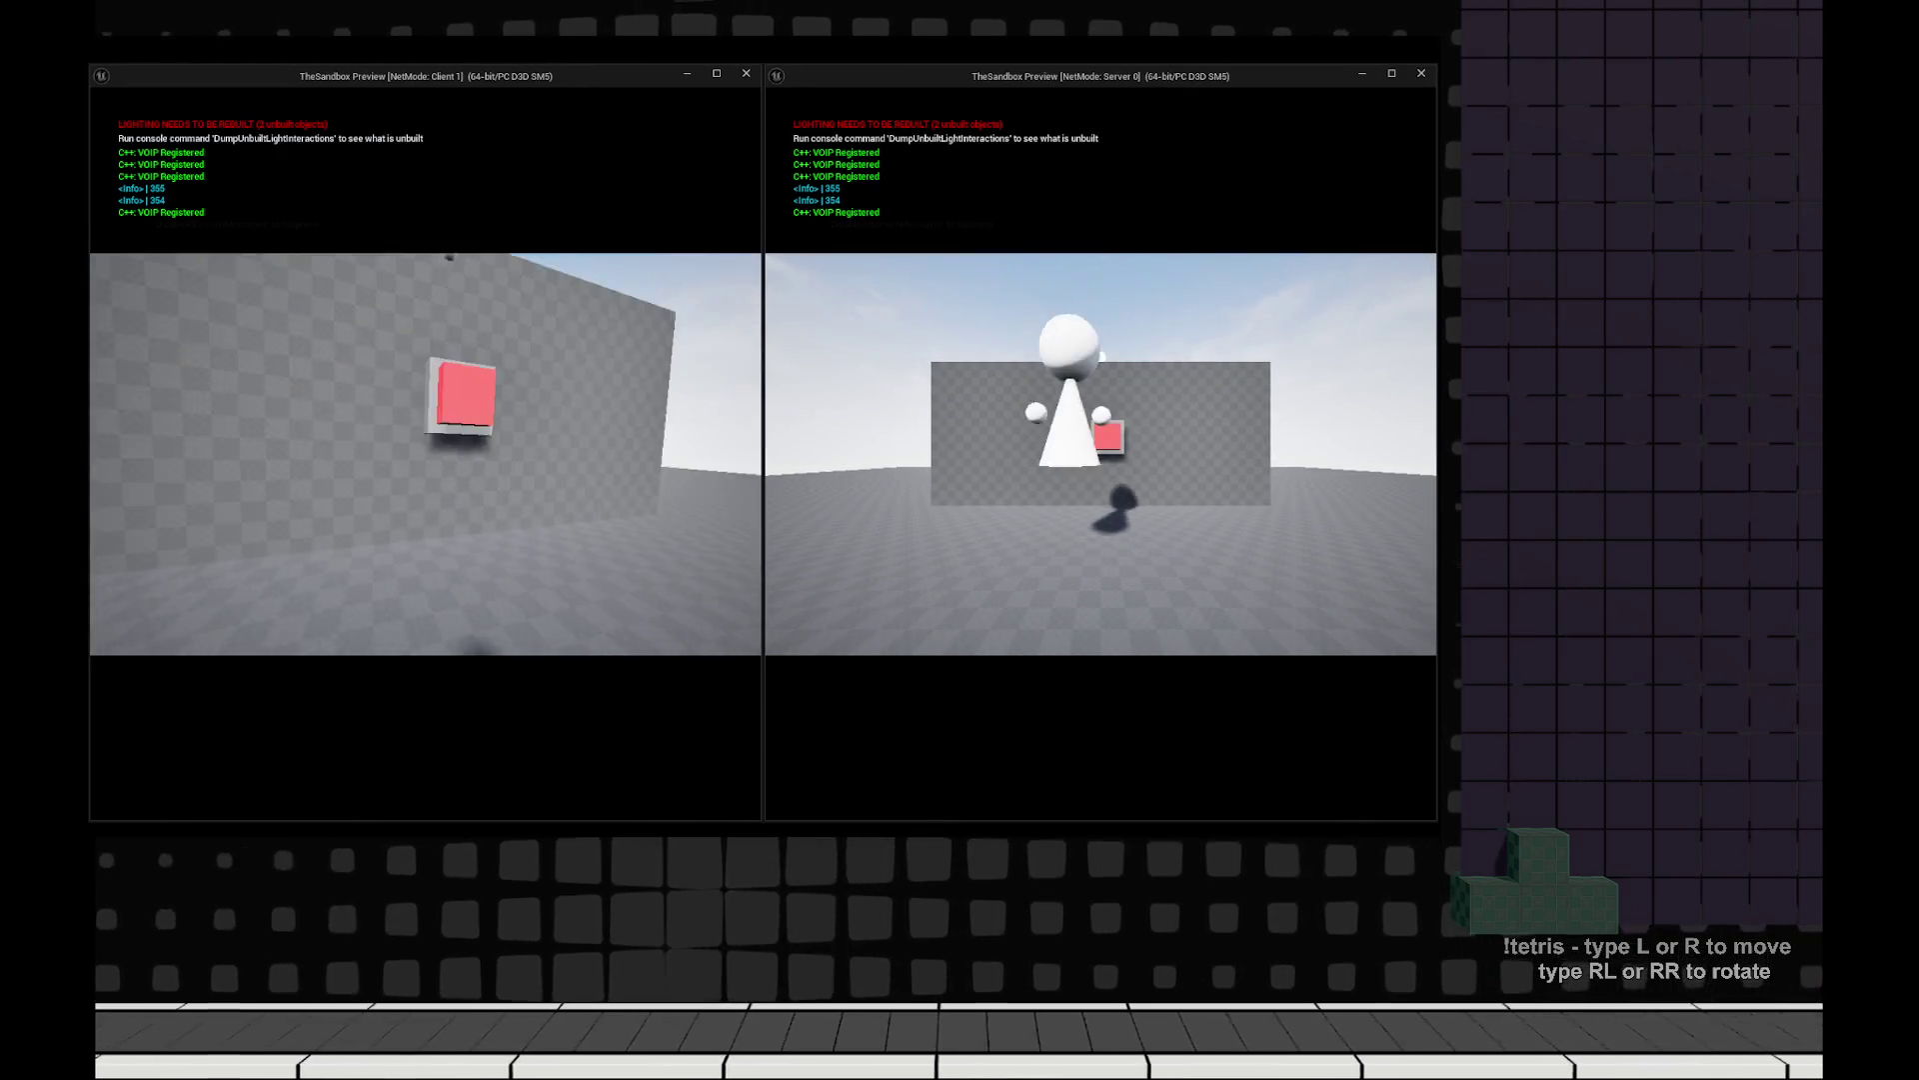
{"action": "key", "text": "w"}
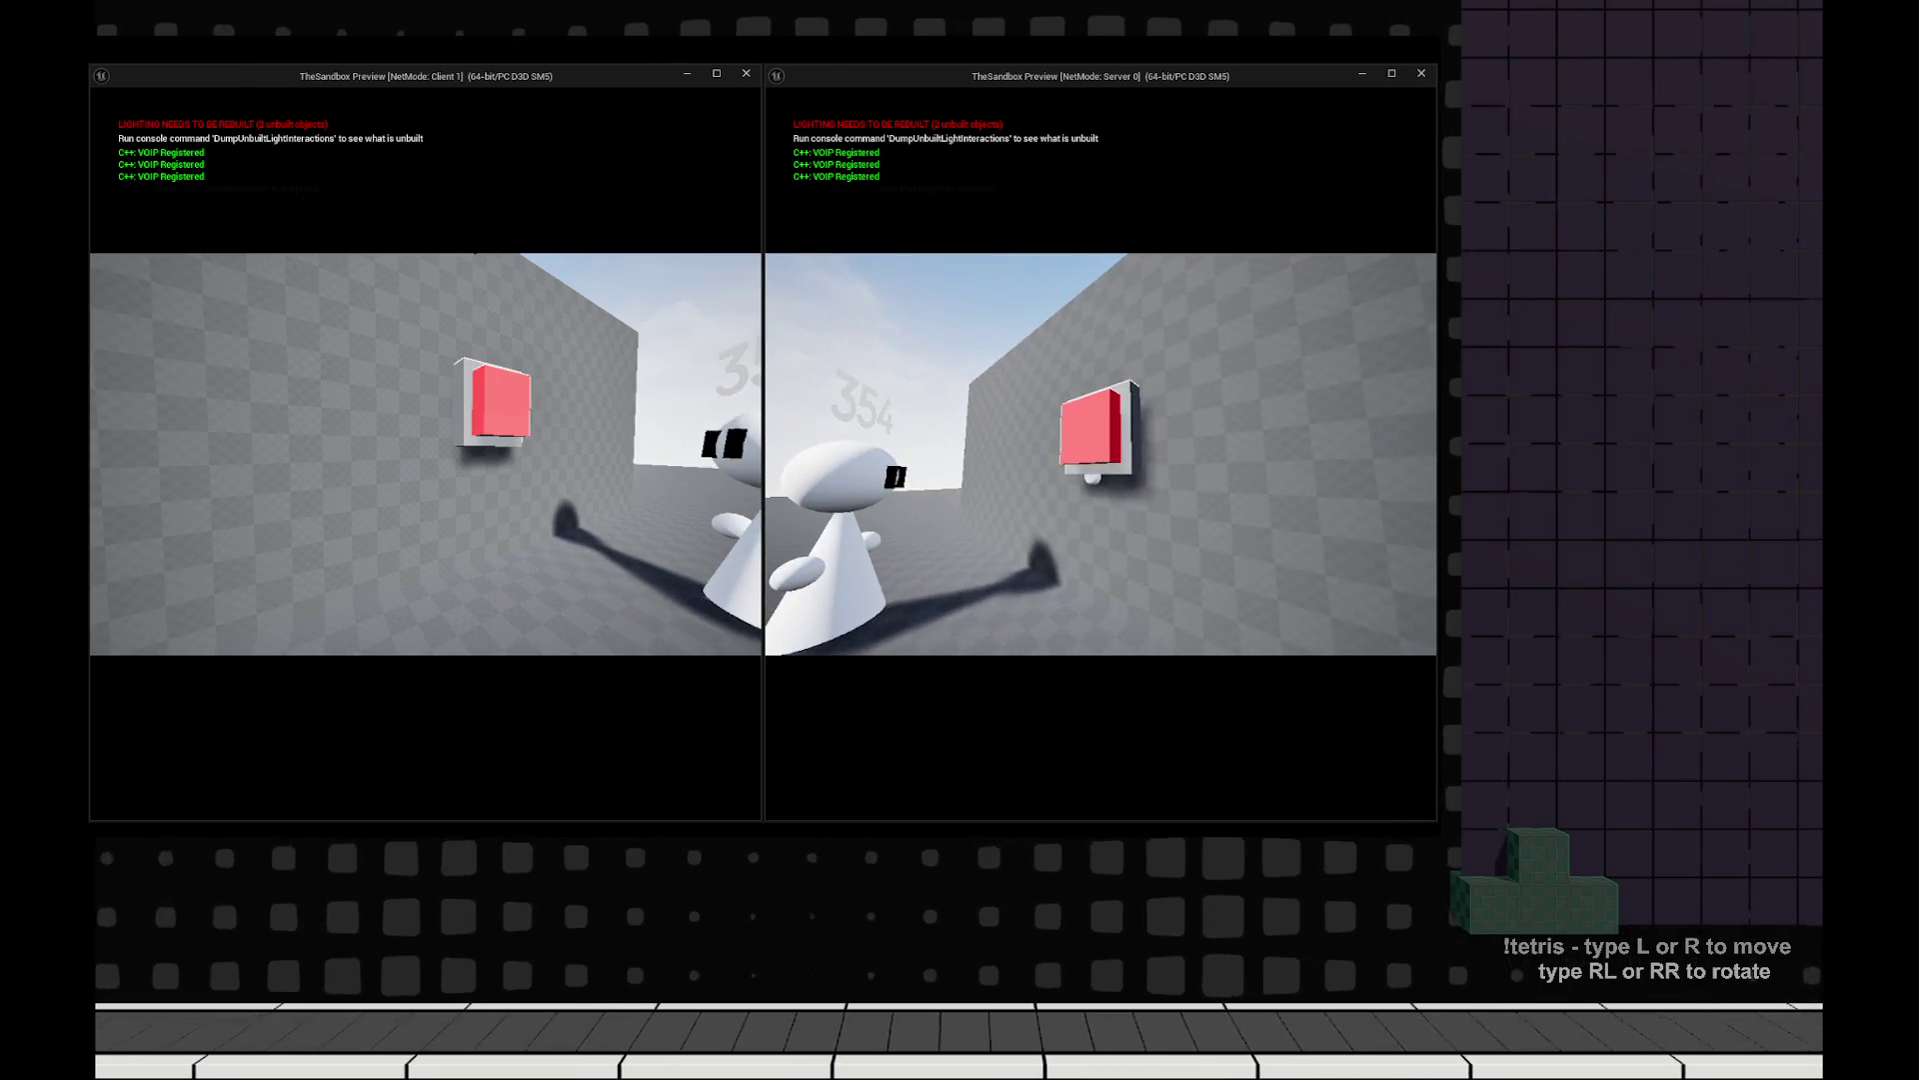
{"action": "key", "text": "w"}
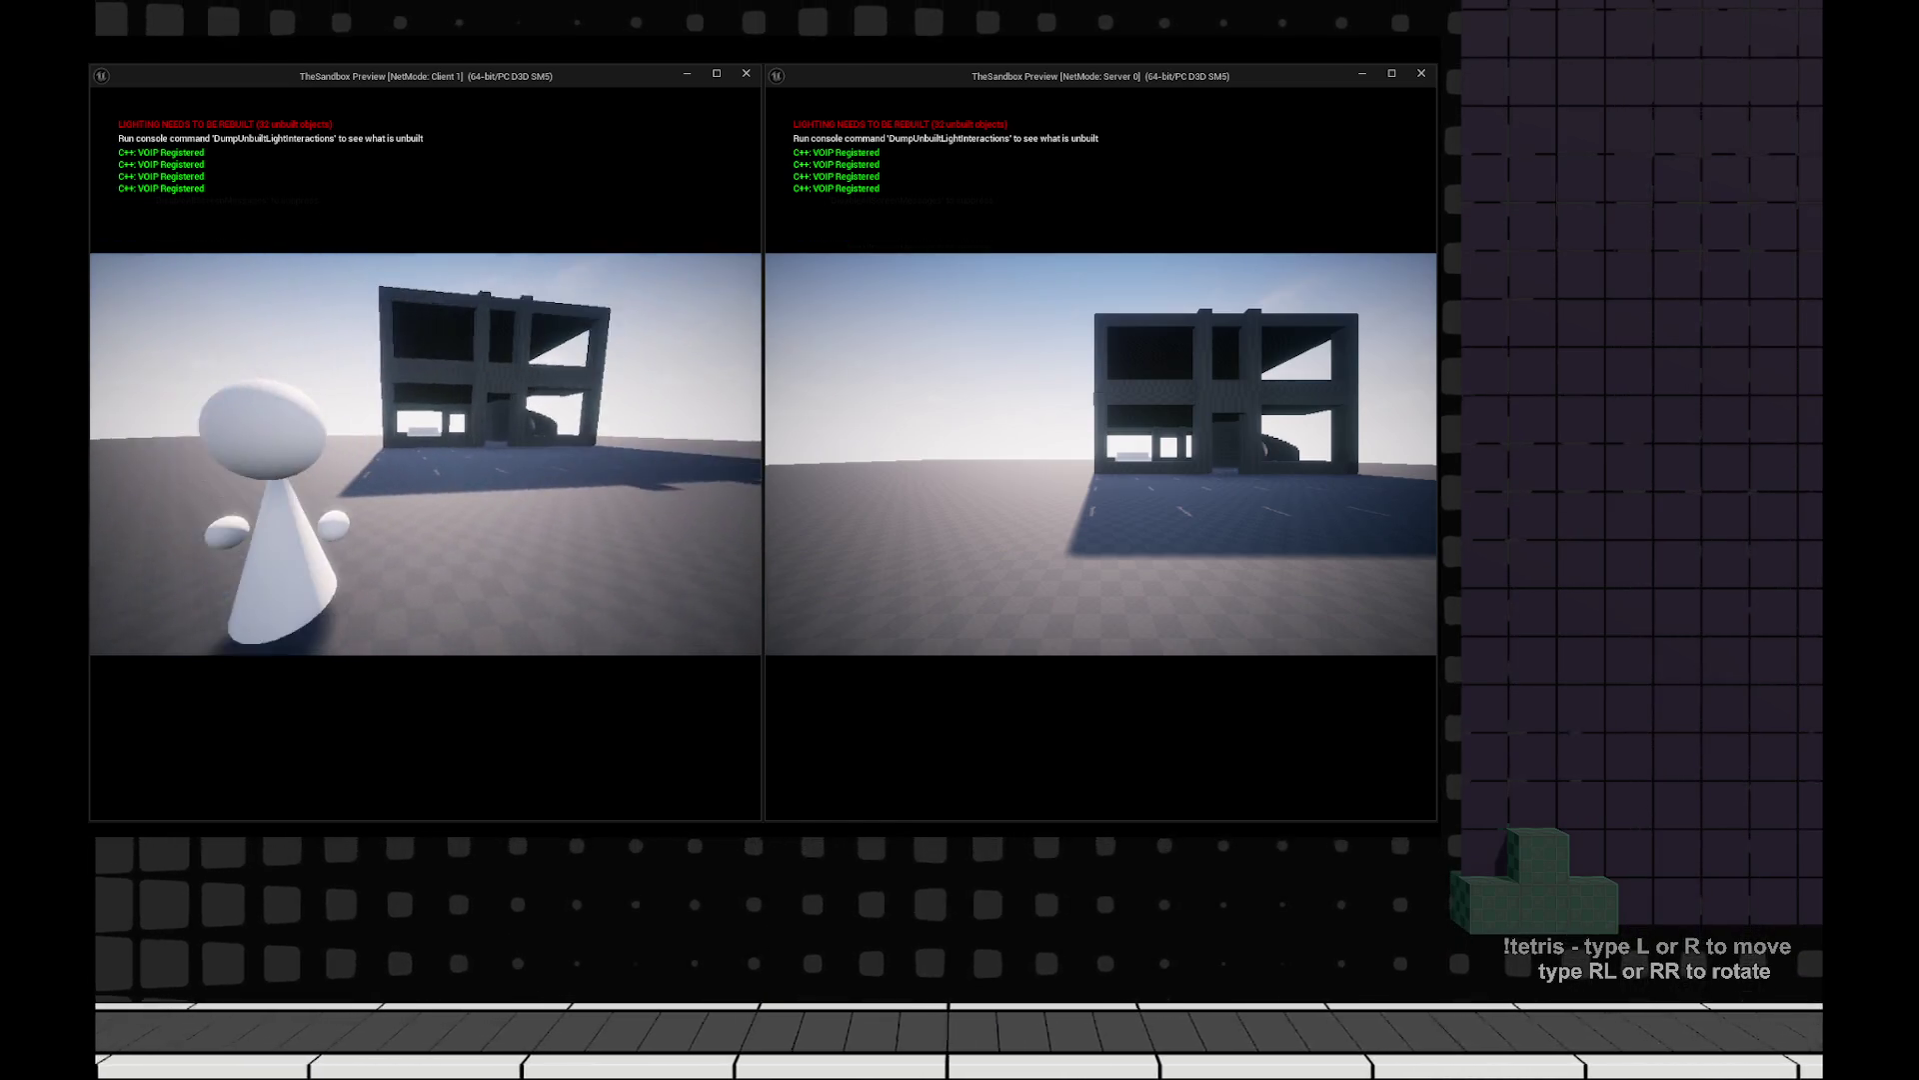
{"action": "key", "text": "grave"}
{"action": "key", "text": "grave"}
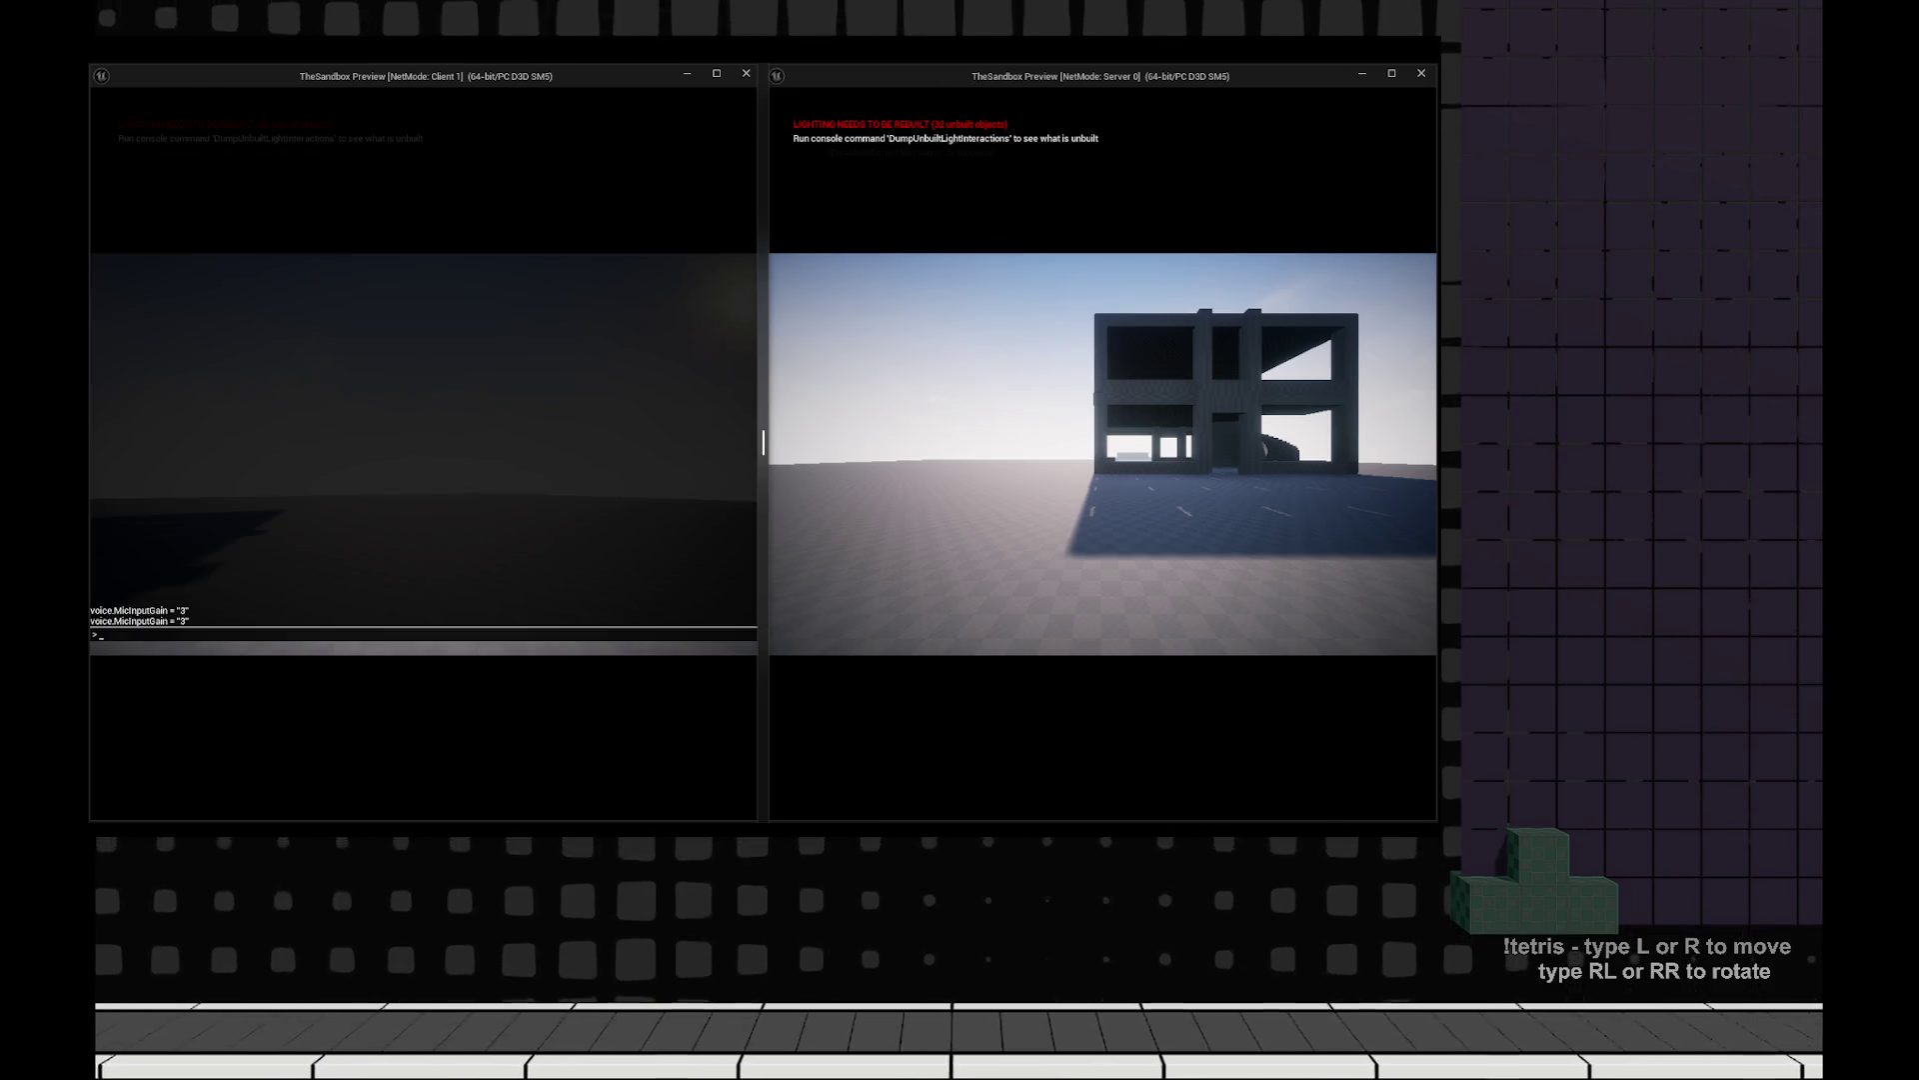
{"action": "key", "text": "grave"}
{"action": "key", "text": "grave"}
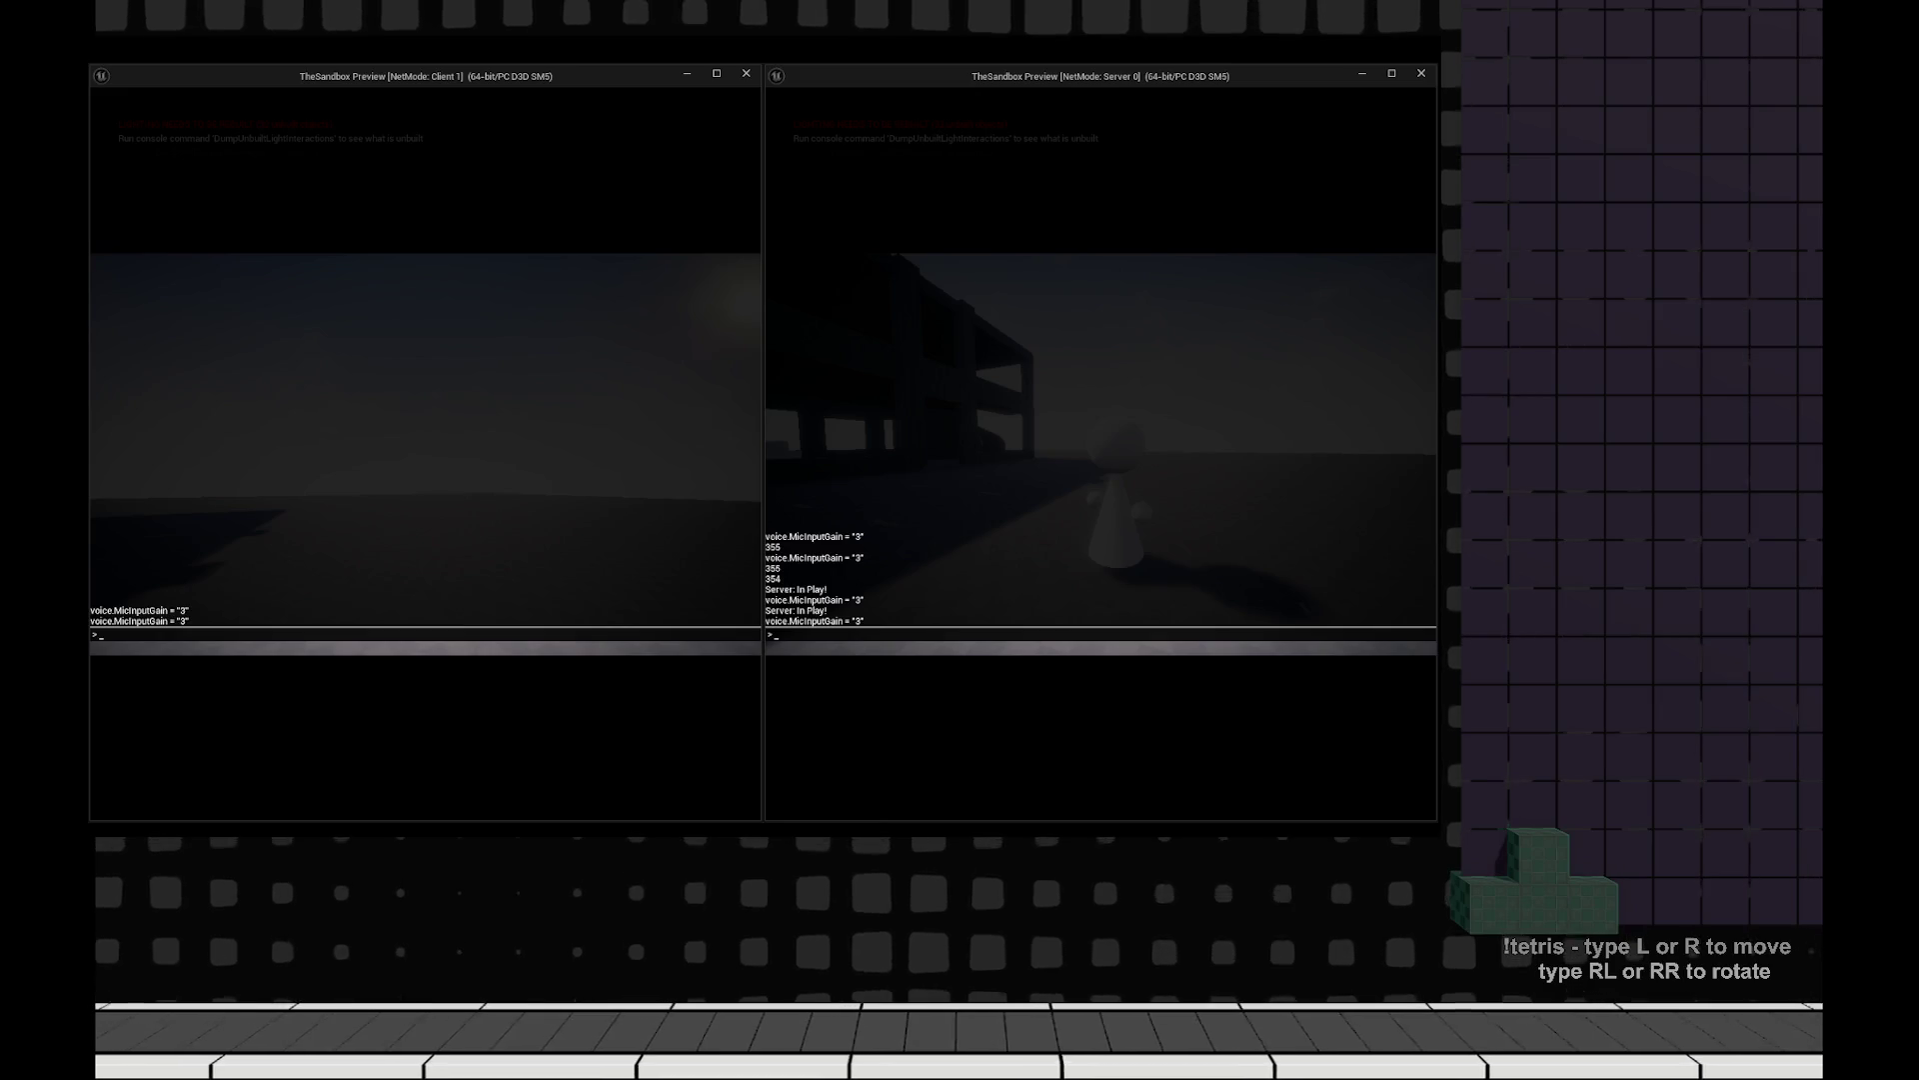
{"action": "key", "text": "Escape"}
{"action": "key", "text": "Escape"}
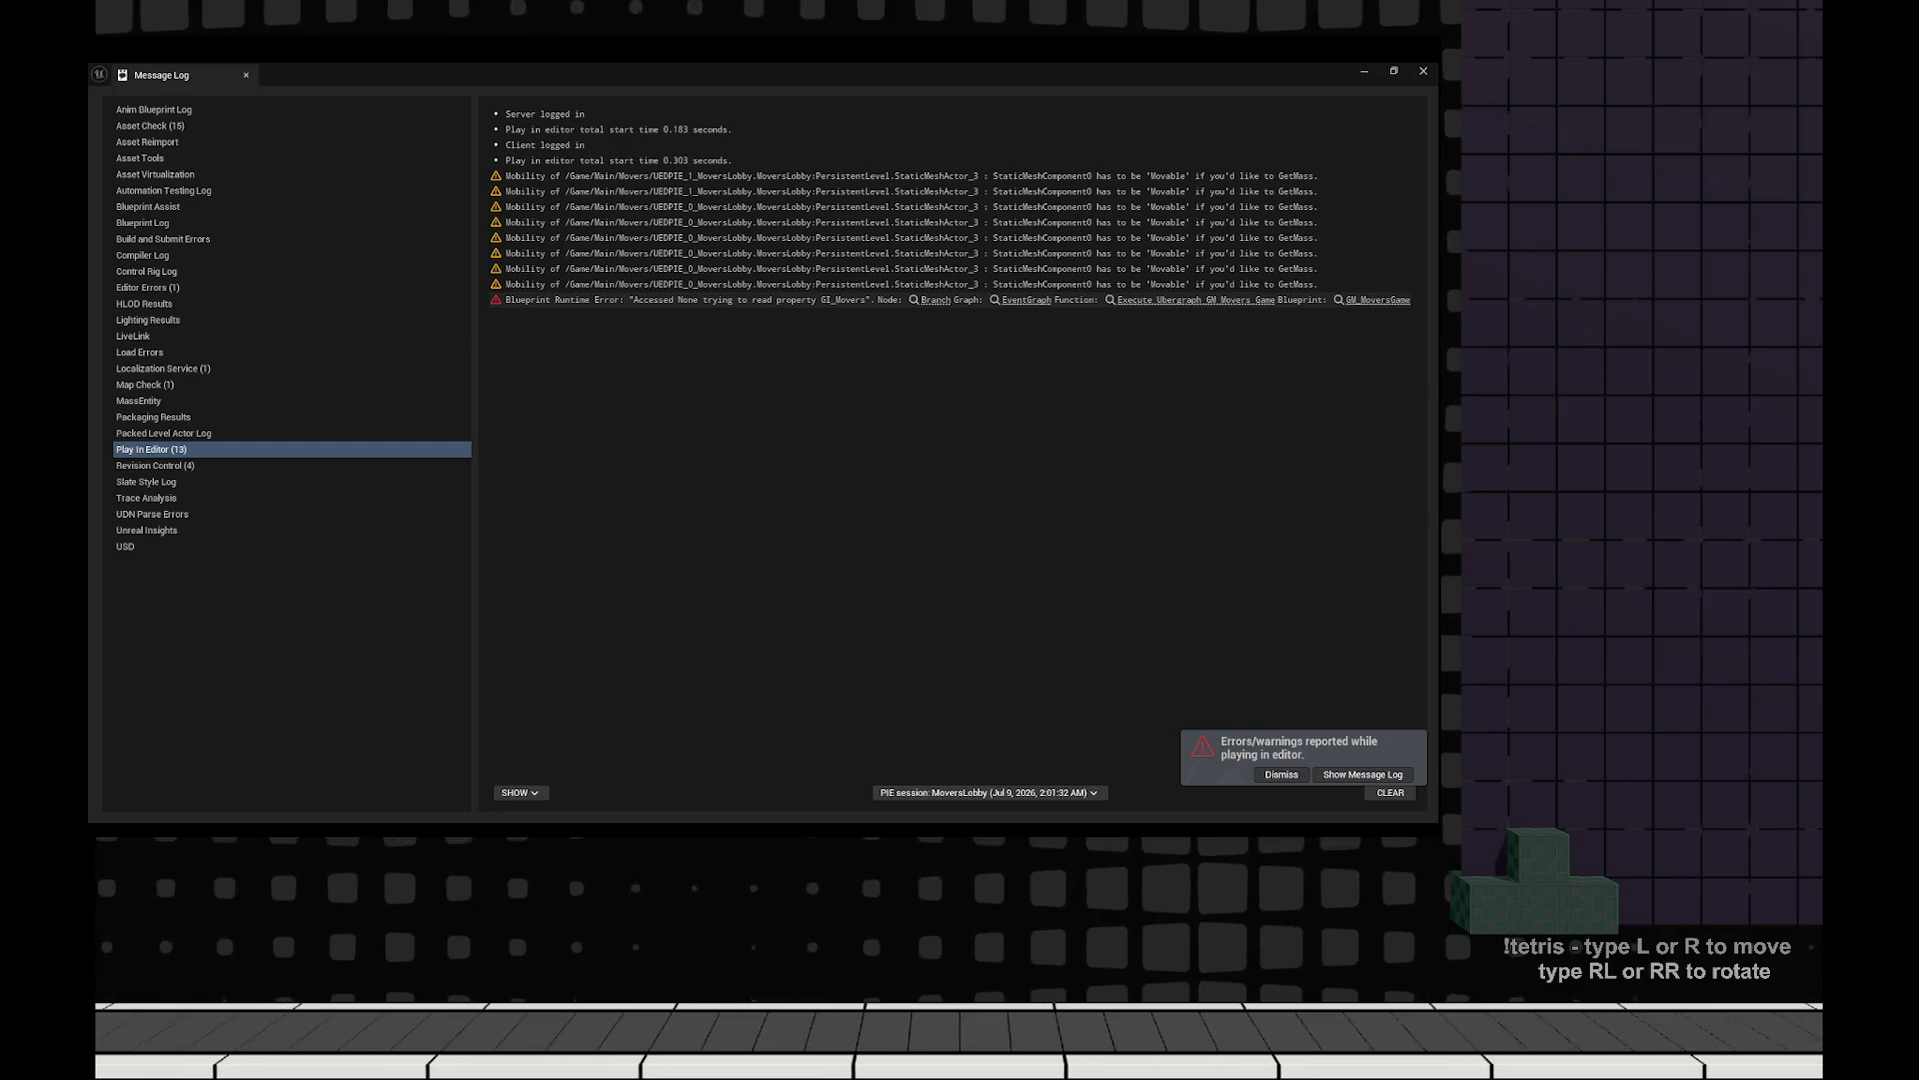
Follow the Message Log error into GM_MoversGame and open the Initialize Game State function.
{"action": "left_click", "coordinate": [935, 300]}
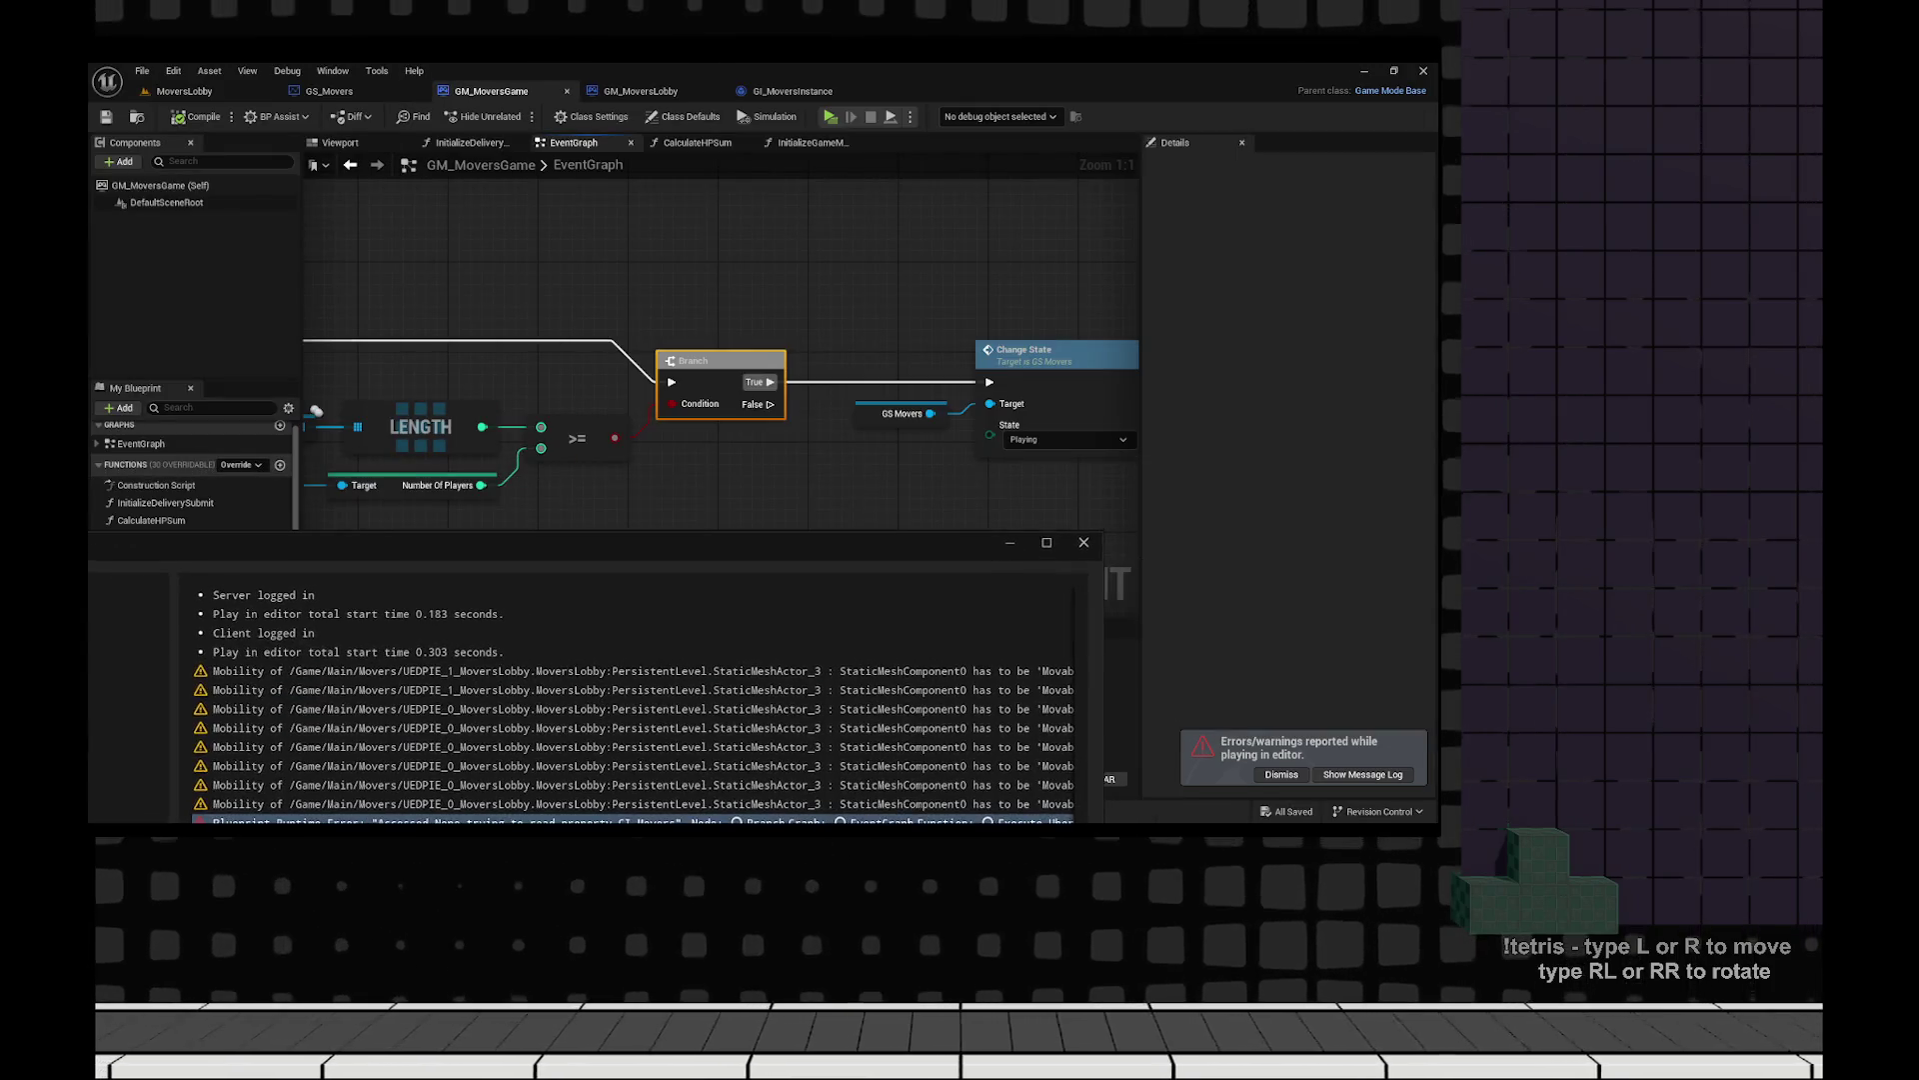
{"action": "scroll", "coordinate": [316, 410], "scroll_direction": "down", "scroll_amount": 1}
{"action": "mouse_move", "coordinate": [316, 410]}
{"action": "left_mouse_down"}
{"action": "mouse_move", "coordinate": [832, 434]}
{"action": "mouse_move", "coordinate": [605, 435]}
{"action": "left_mouse_up"}
{"action": "left_click", "coordinate": [1084, 541]}
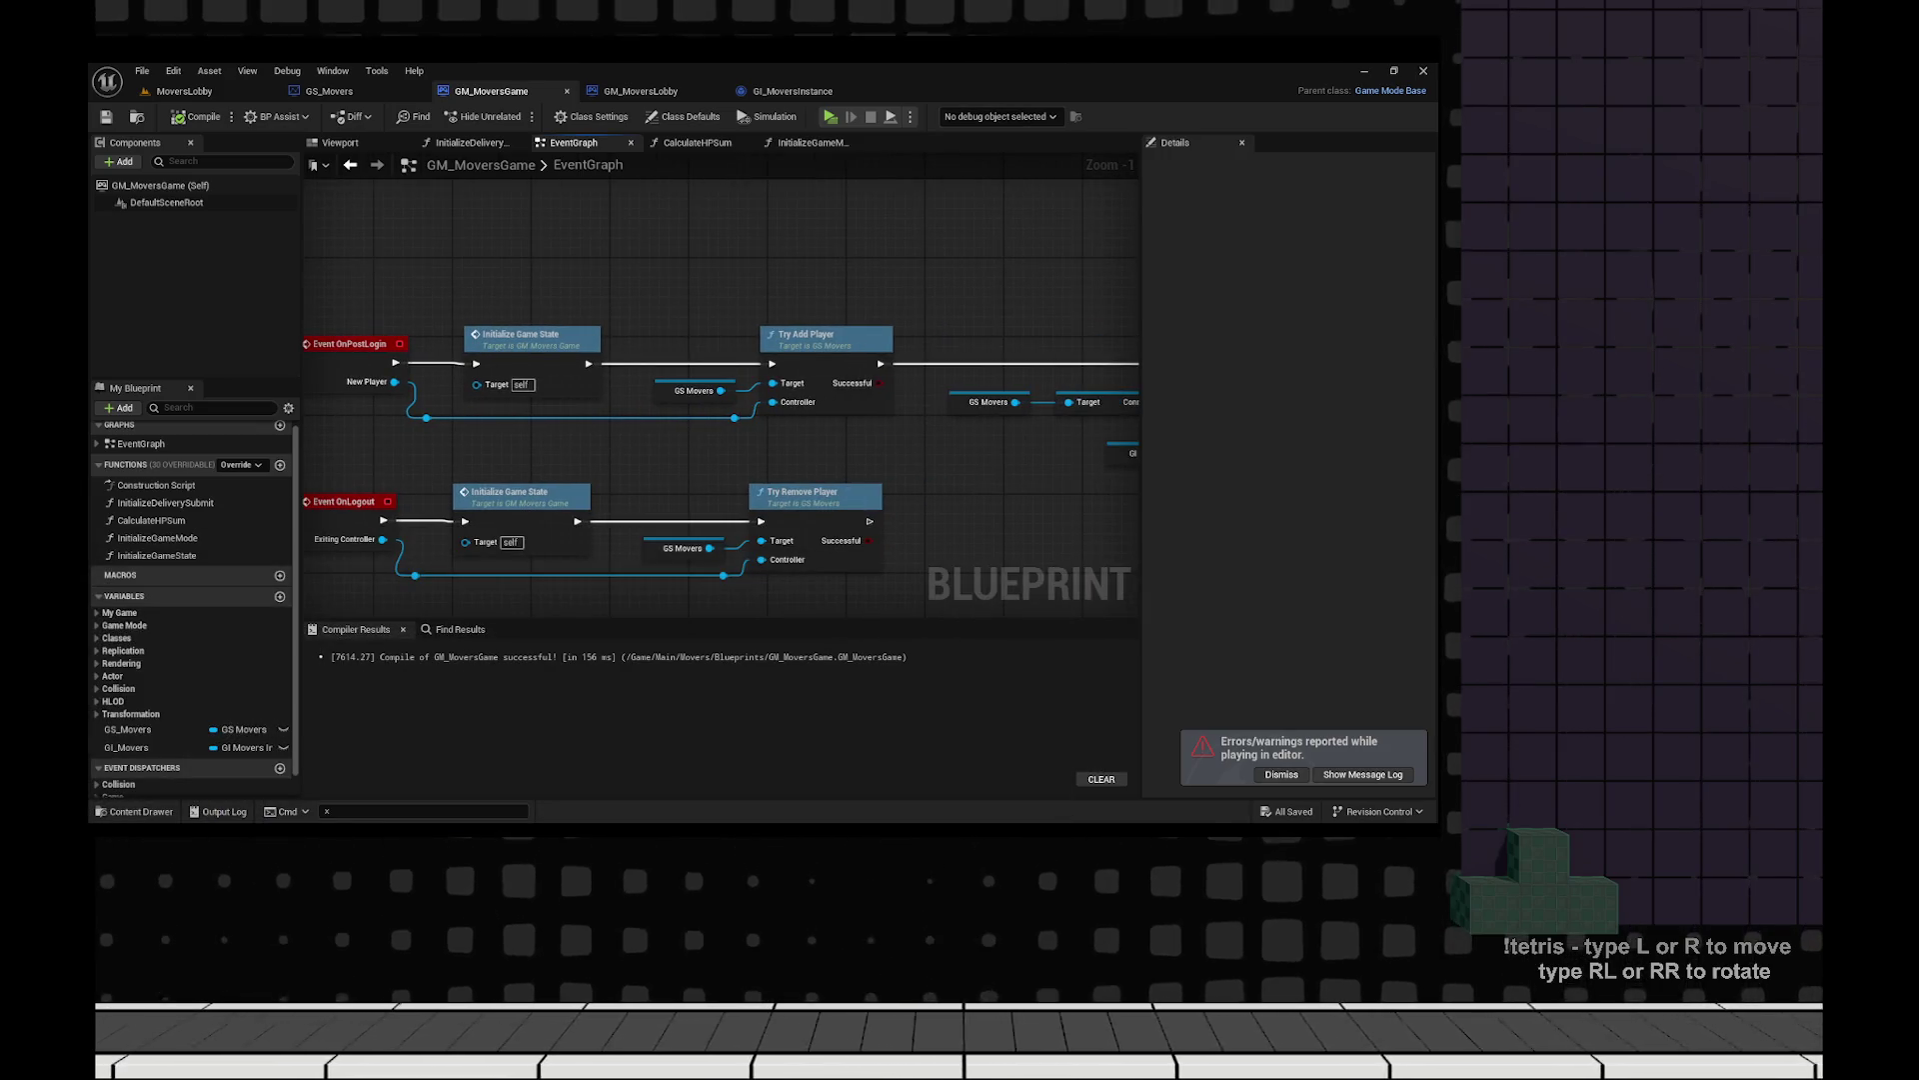
{"action": "scroll", "coordinate": [378, 414], "scroll_direction": "down", "scroll_amount": 3}
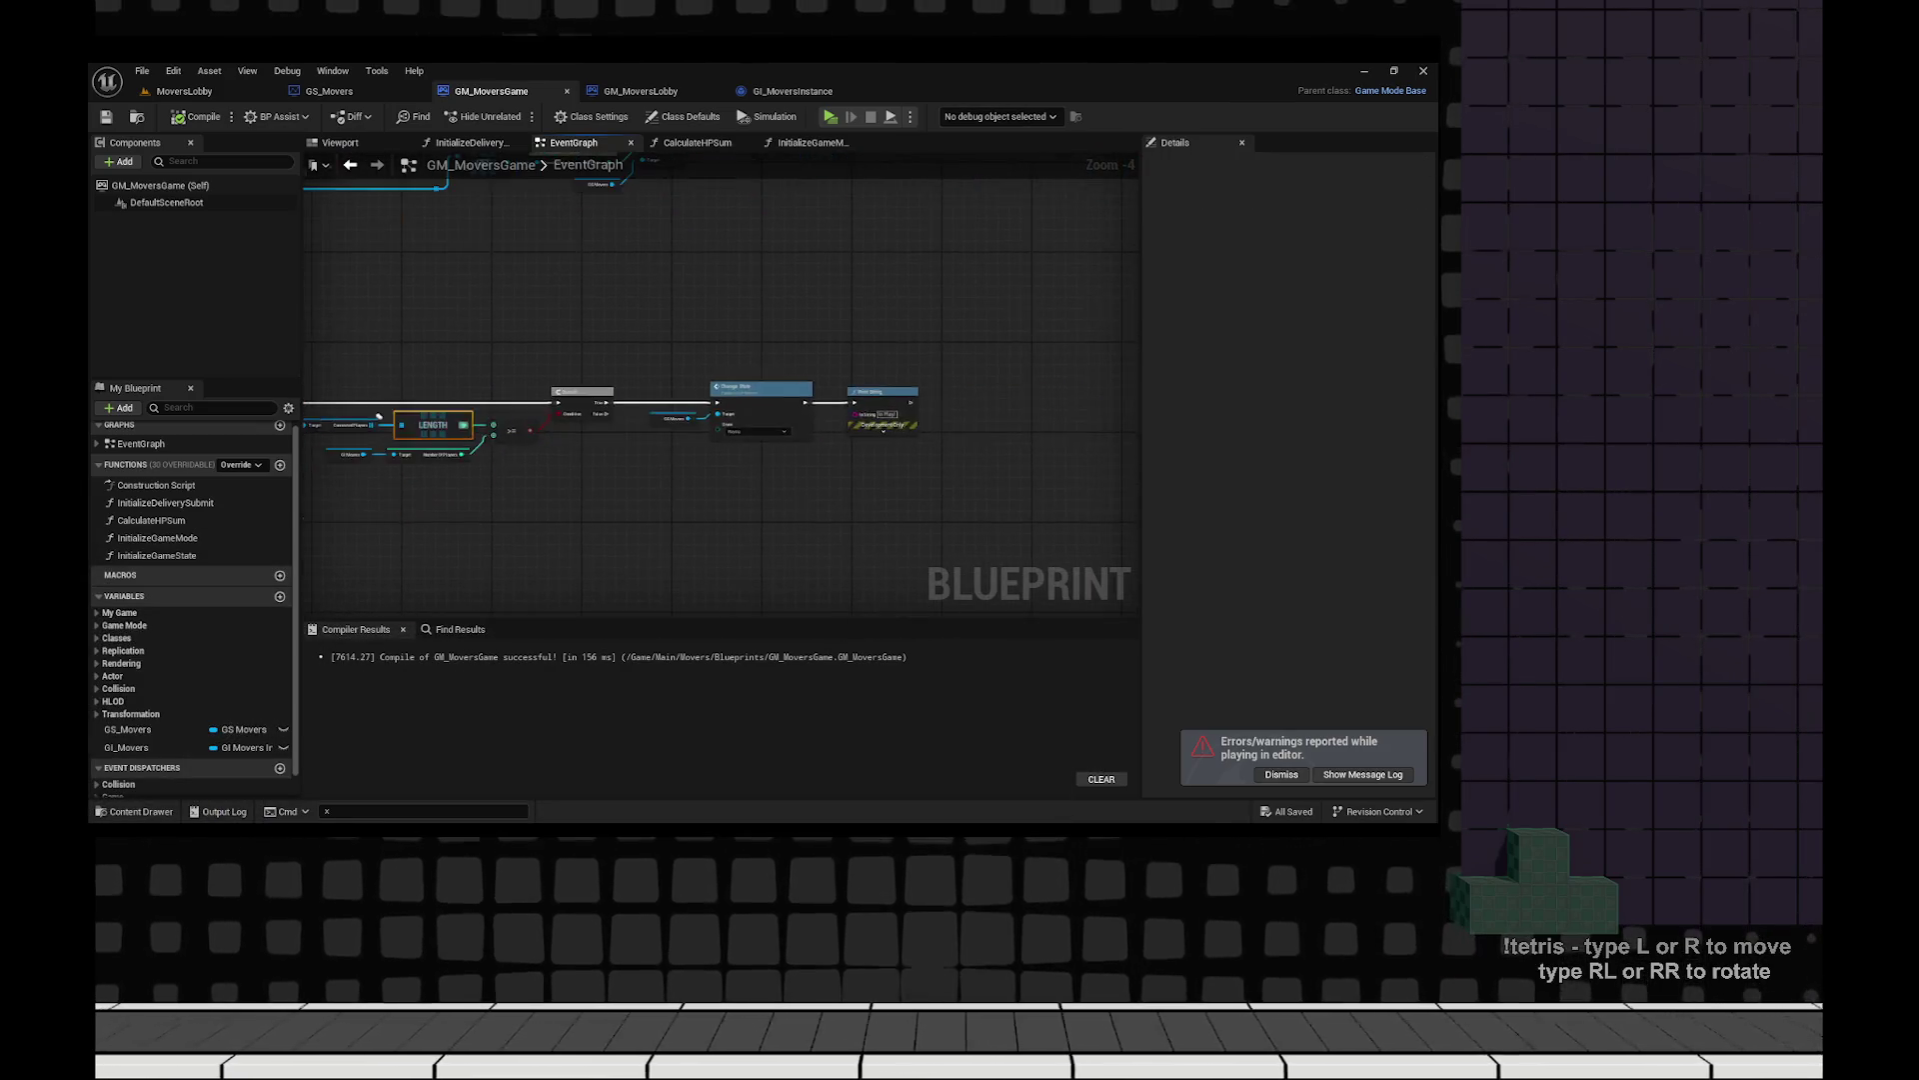
{"action": "scroll", "coordinate": [379, 415], "scroll_direction": "up", "scroll_amount": 2}
{"action": "mouse_move", "coordinate": [379, 415]}
{"action": "left_mouse_down"}
{"action": "mouse_move", "coordinate": [983, 438]}
{"action": "mouse_move", "coordinate": [806, 438]}
{"action": "left_mouse_up"}
{"action": "double_click", "coordinate": [650, 366]}
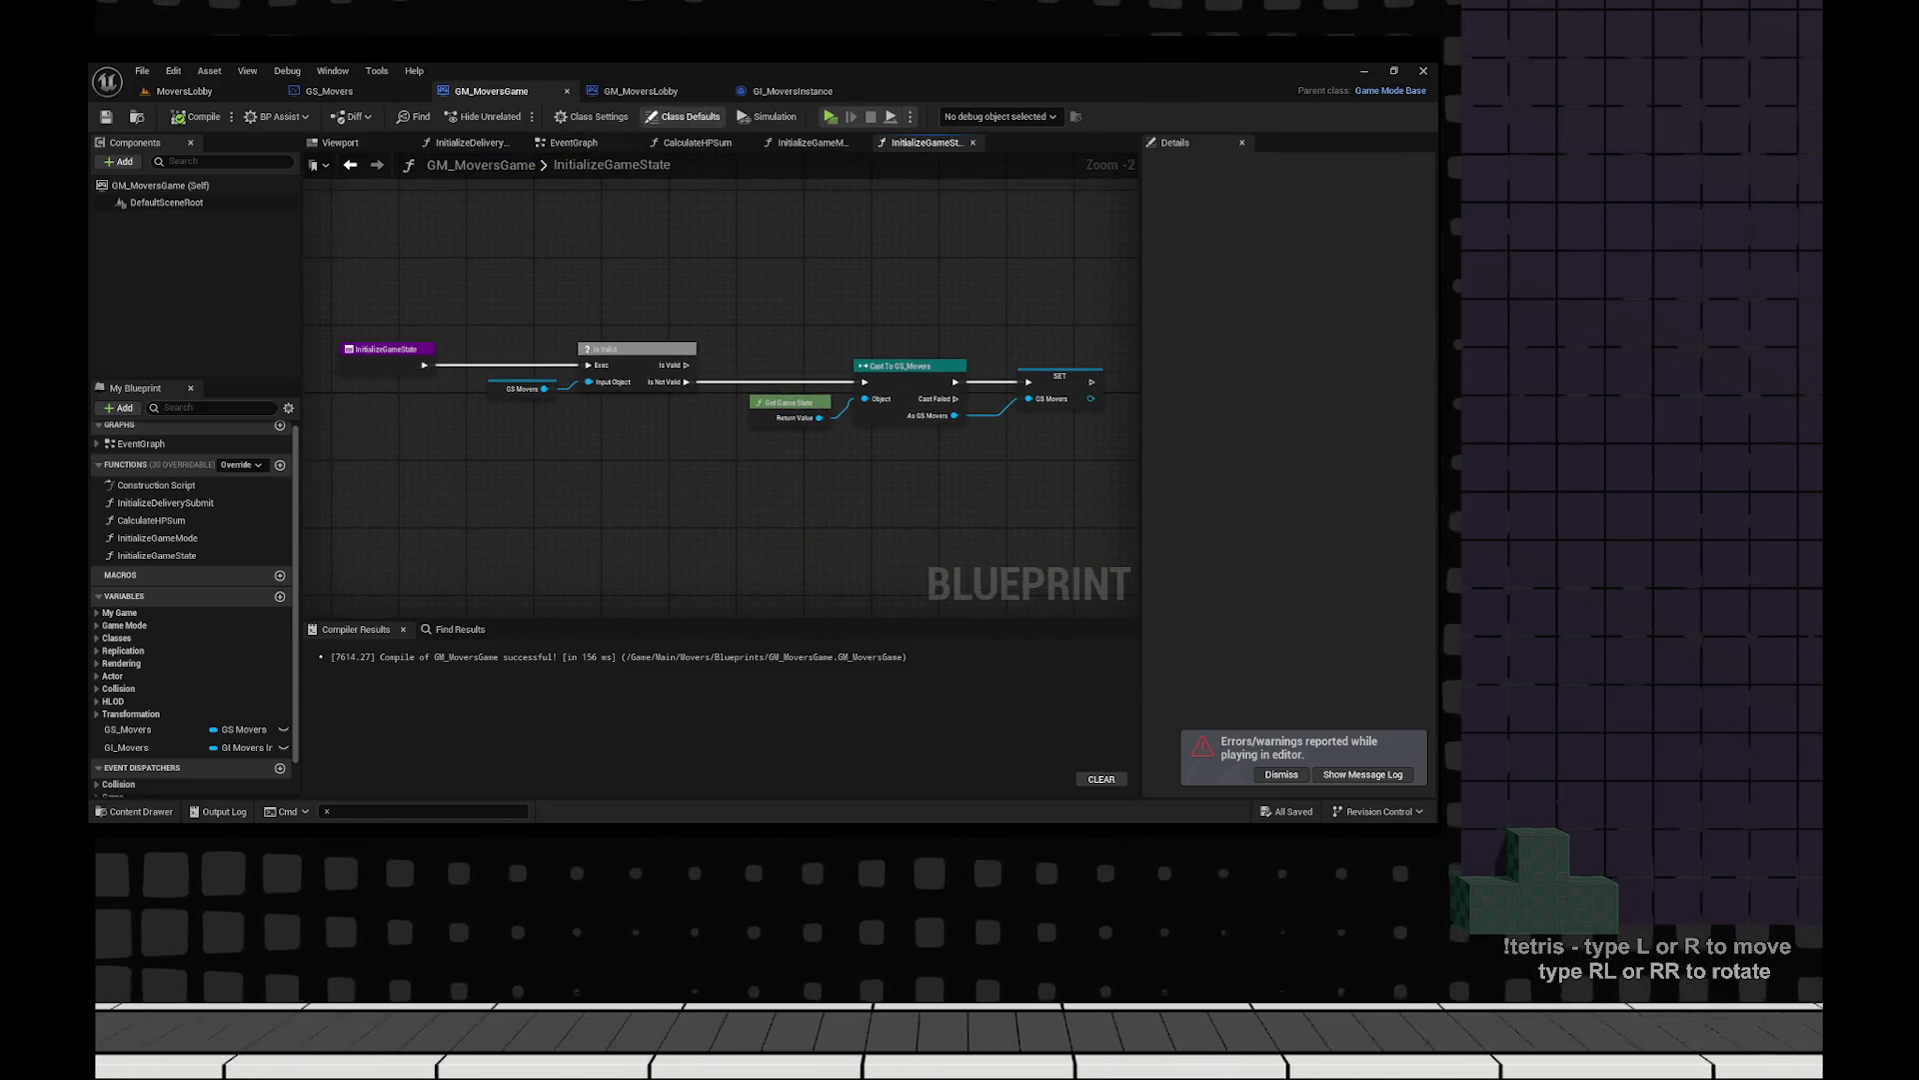
Collapse the game instance cast nodes in InitializeGameMode into a new function.
{"action": "left_click", "coordinate": [806, 142]}
{"action": "scroll", "coordinate": [699, 400], "scroll_direction": "up", "scroll_amount": 2}
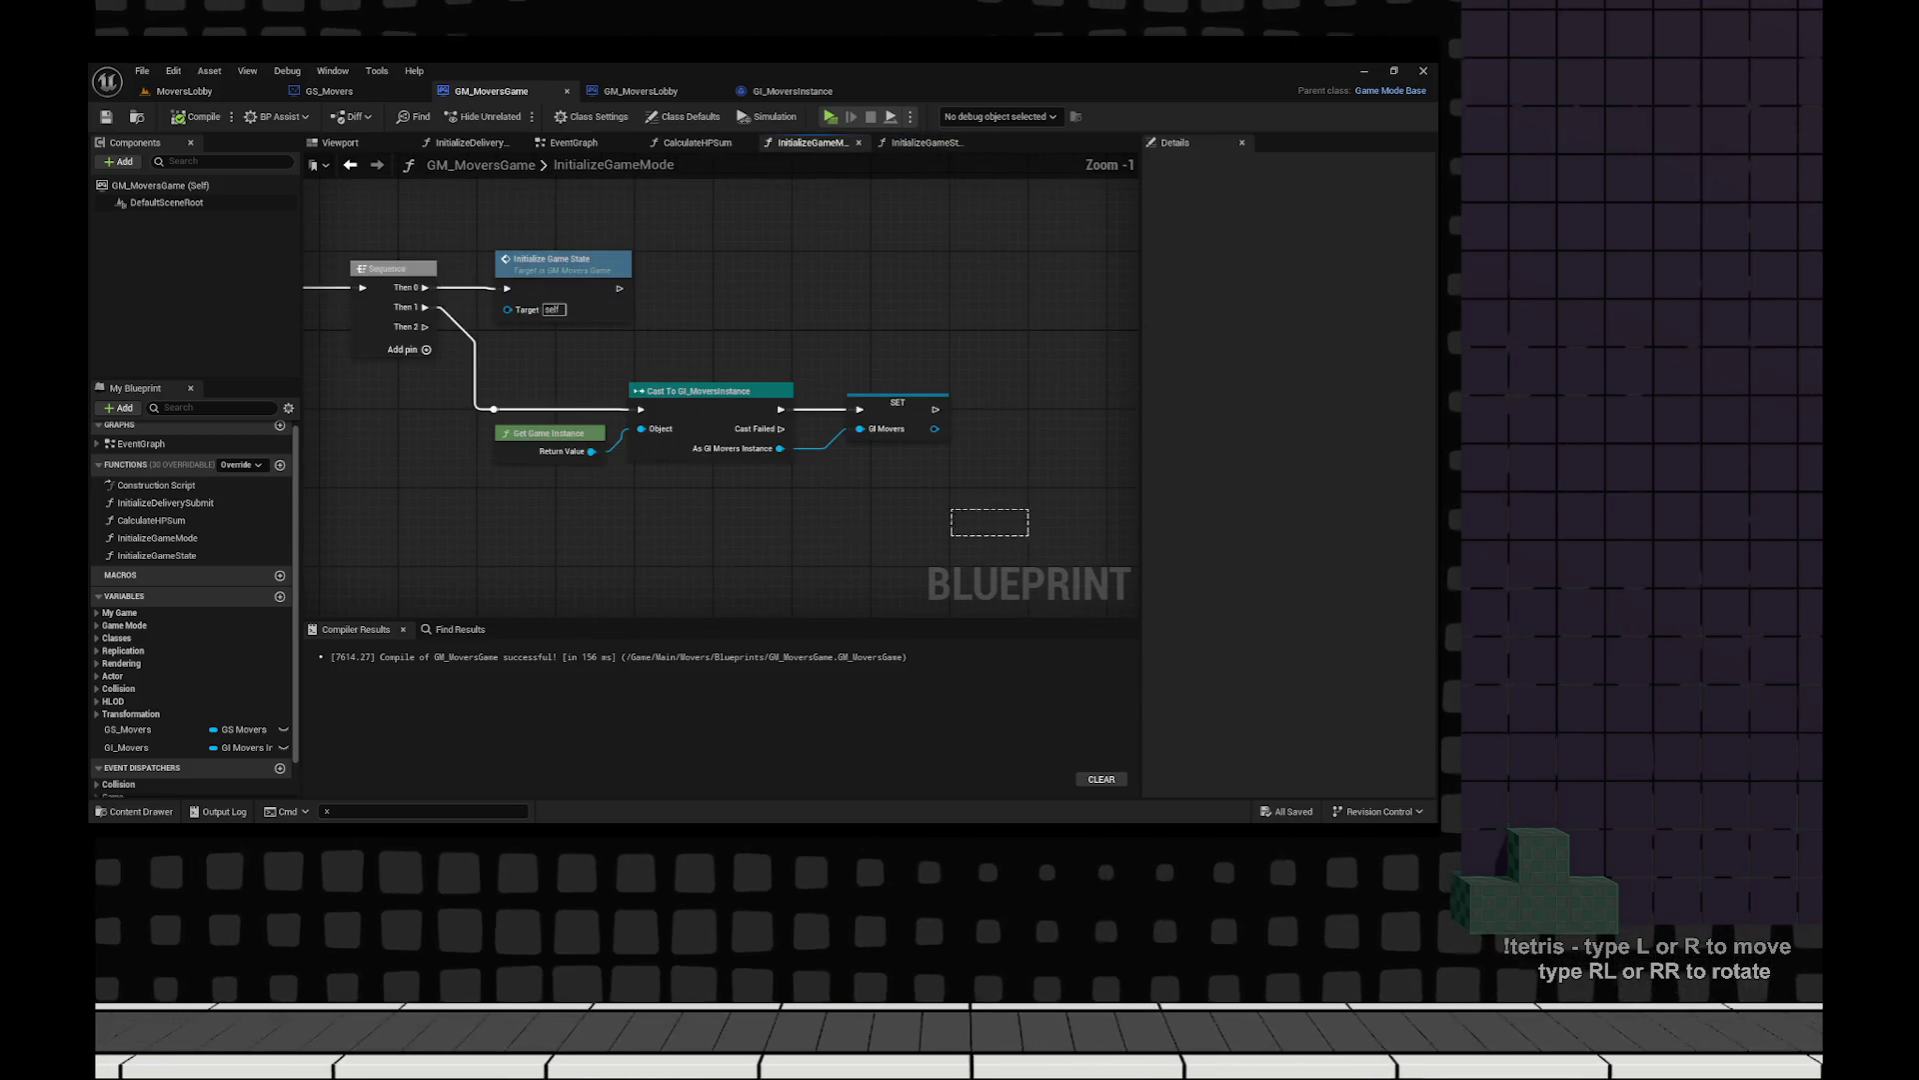
{"action": "right_click", "coordinate": [652, 402]}
{"action": "left_click", "coordinate": [709, 625]}
{"action": "type", "text": "InitializeGameInstance"}
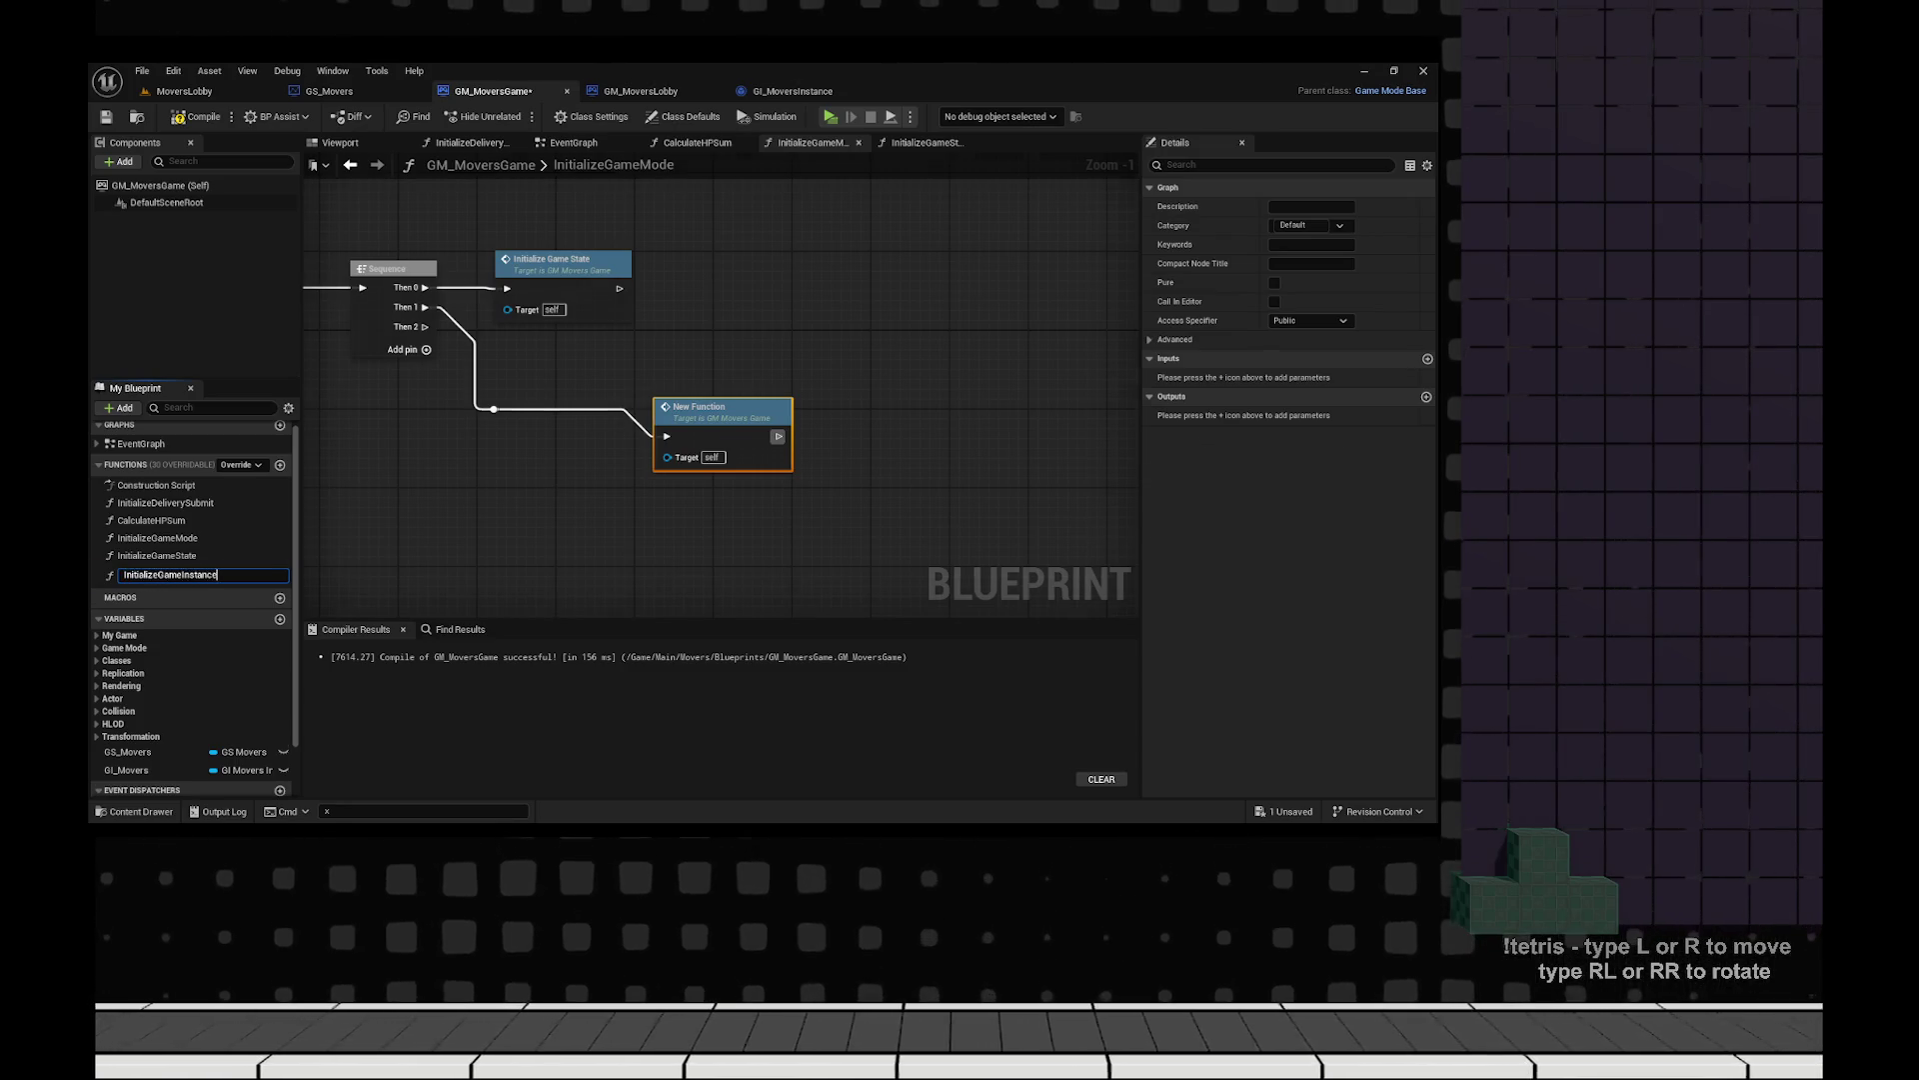
Name the new function InitializeGameInstance, then compile and save GM_MoversGame.
{"action": "key", "text": "Return"}
{"action": "key", "text": "F7"}
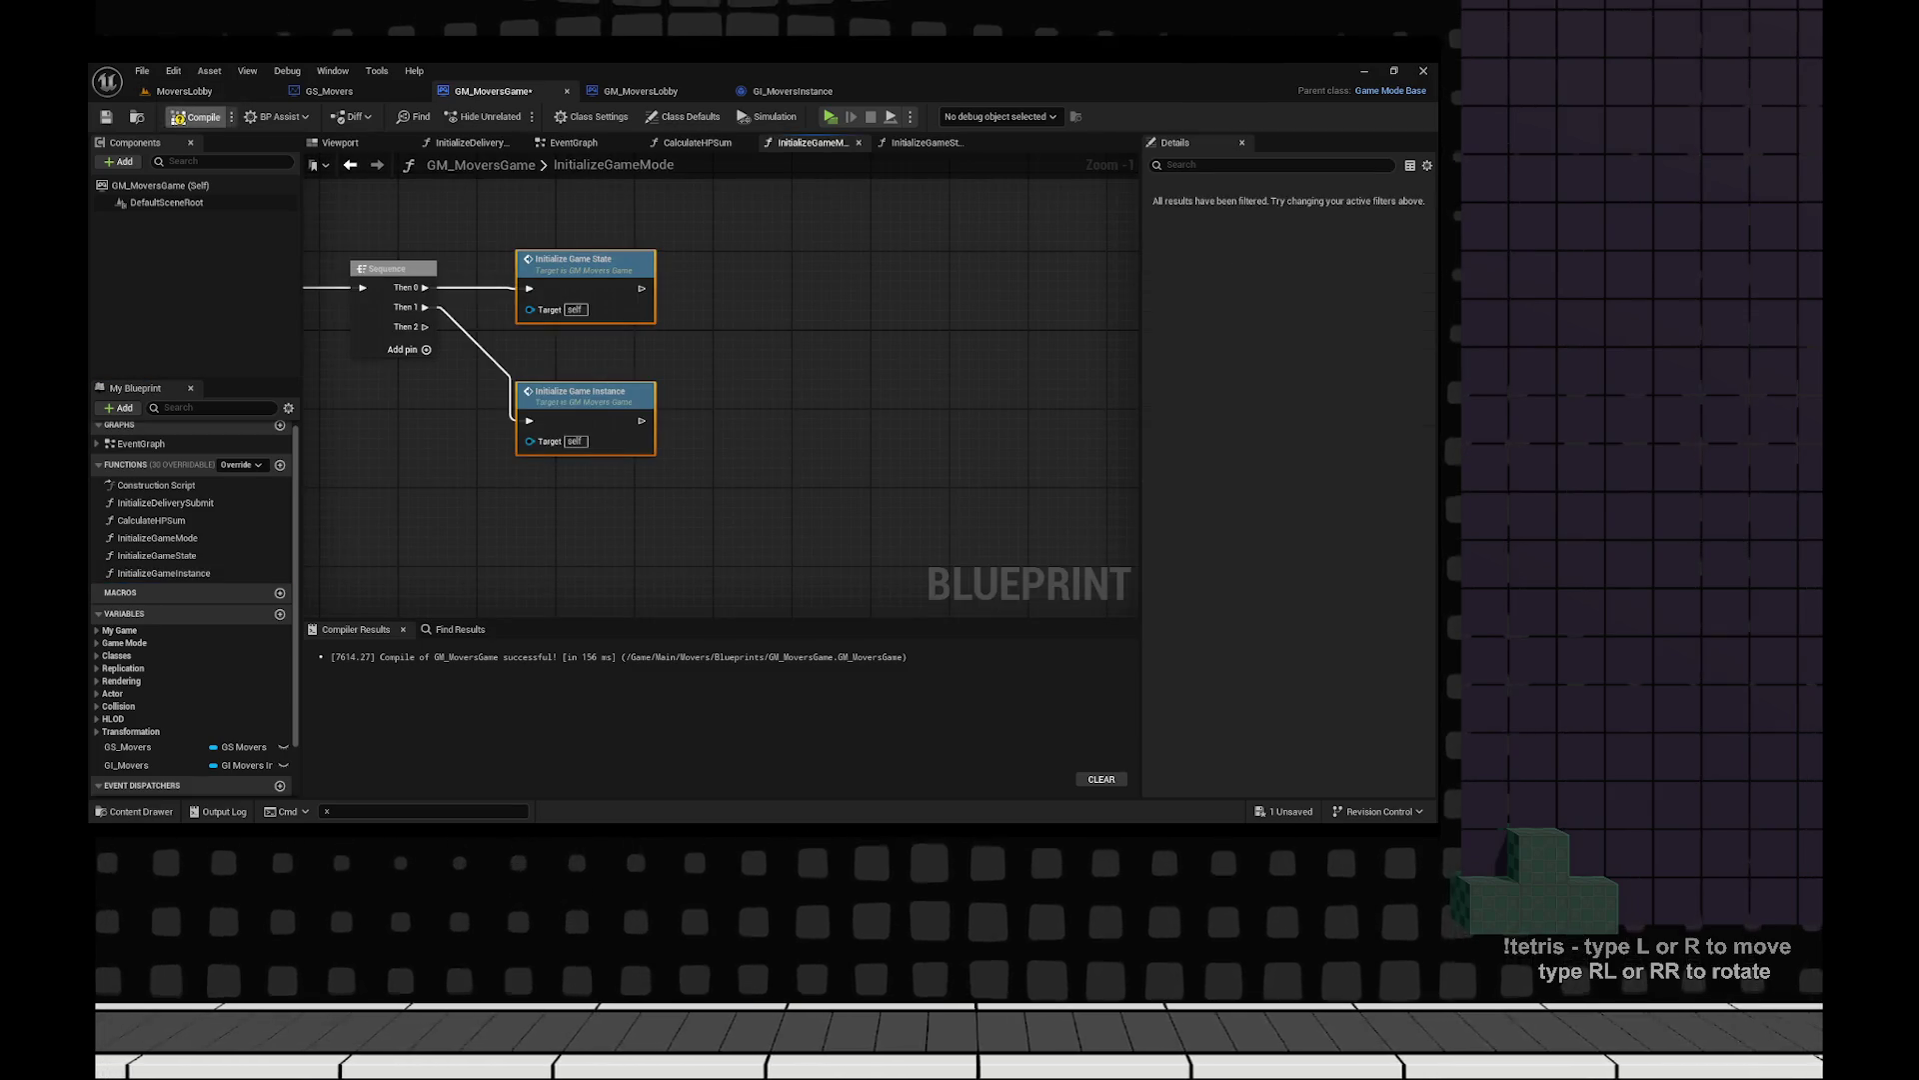
{"action": "key", "text": "ctrl+s"}
{"action": "left_click", "coordinate": [925, 142]}
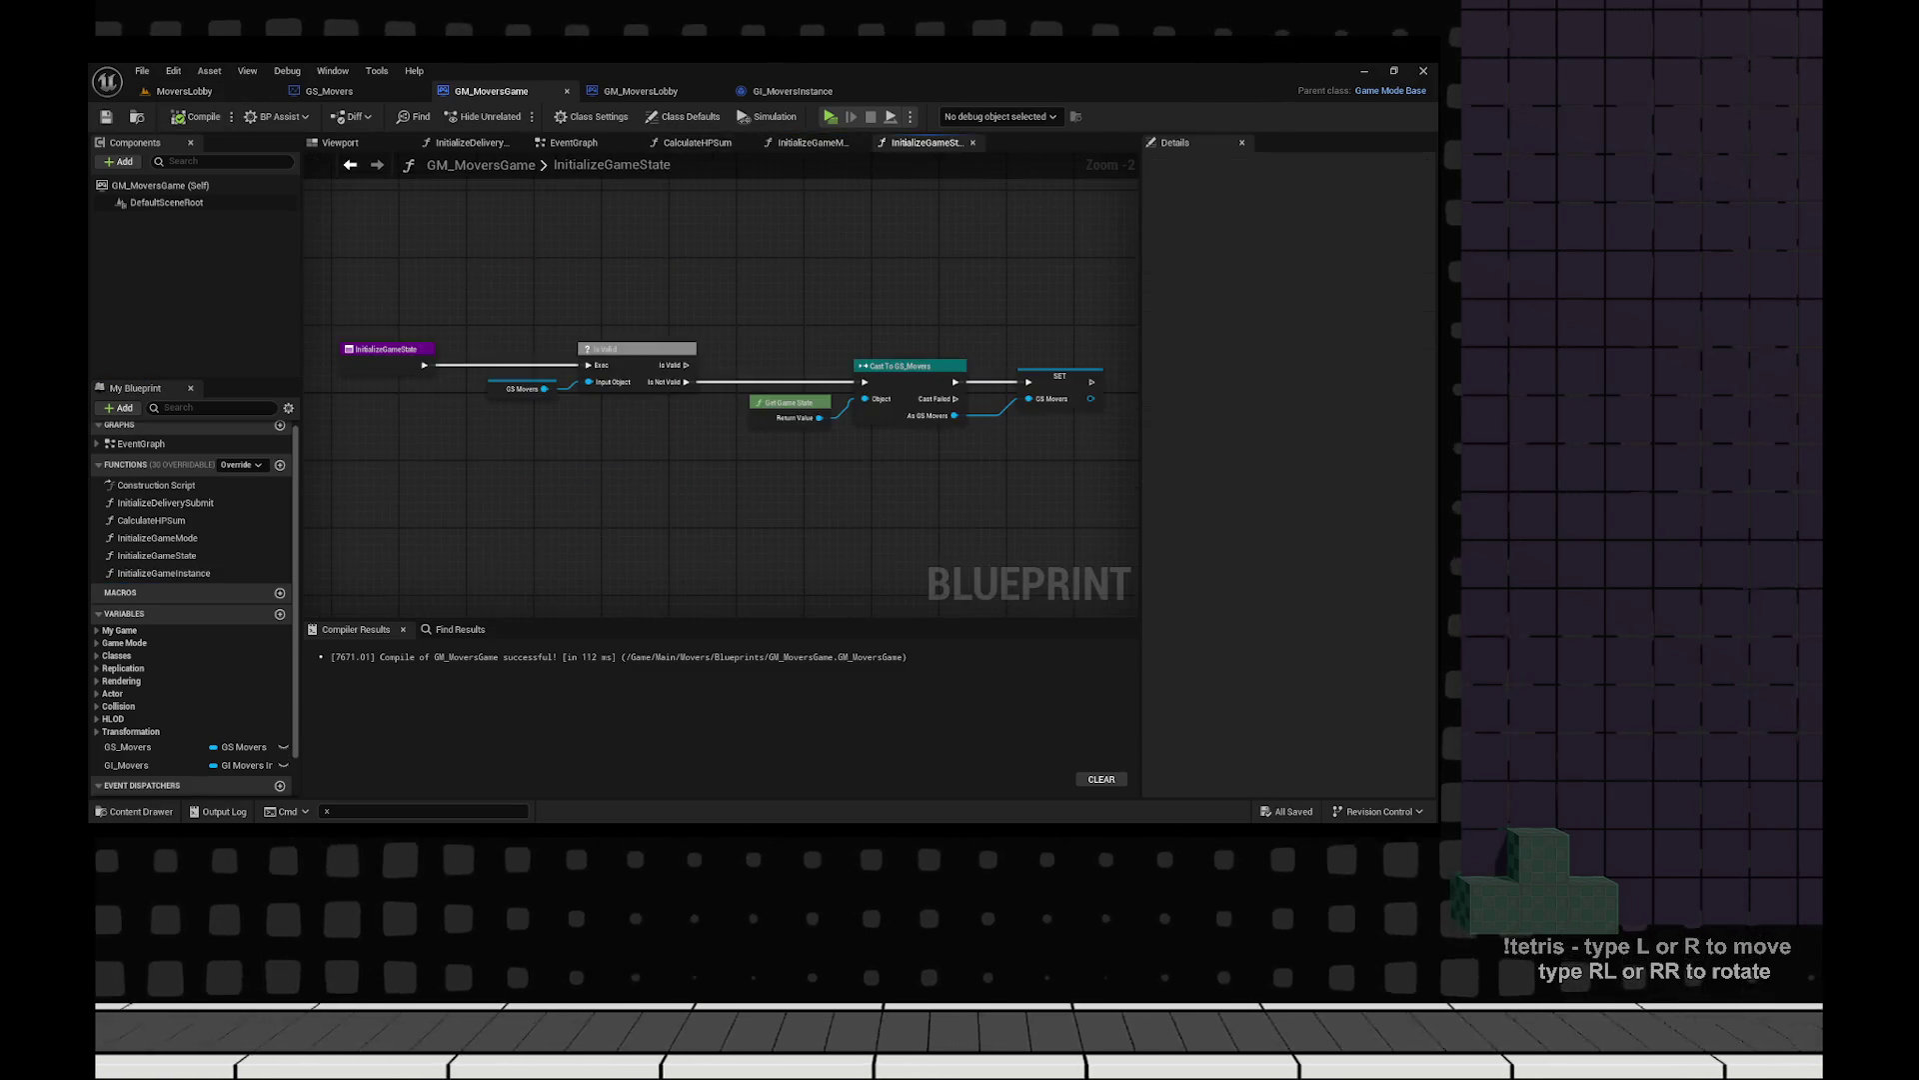
{"action": "left_click", "coordinate": [697, 142]}
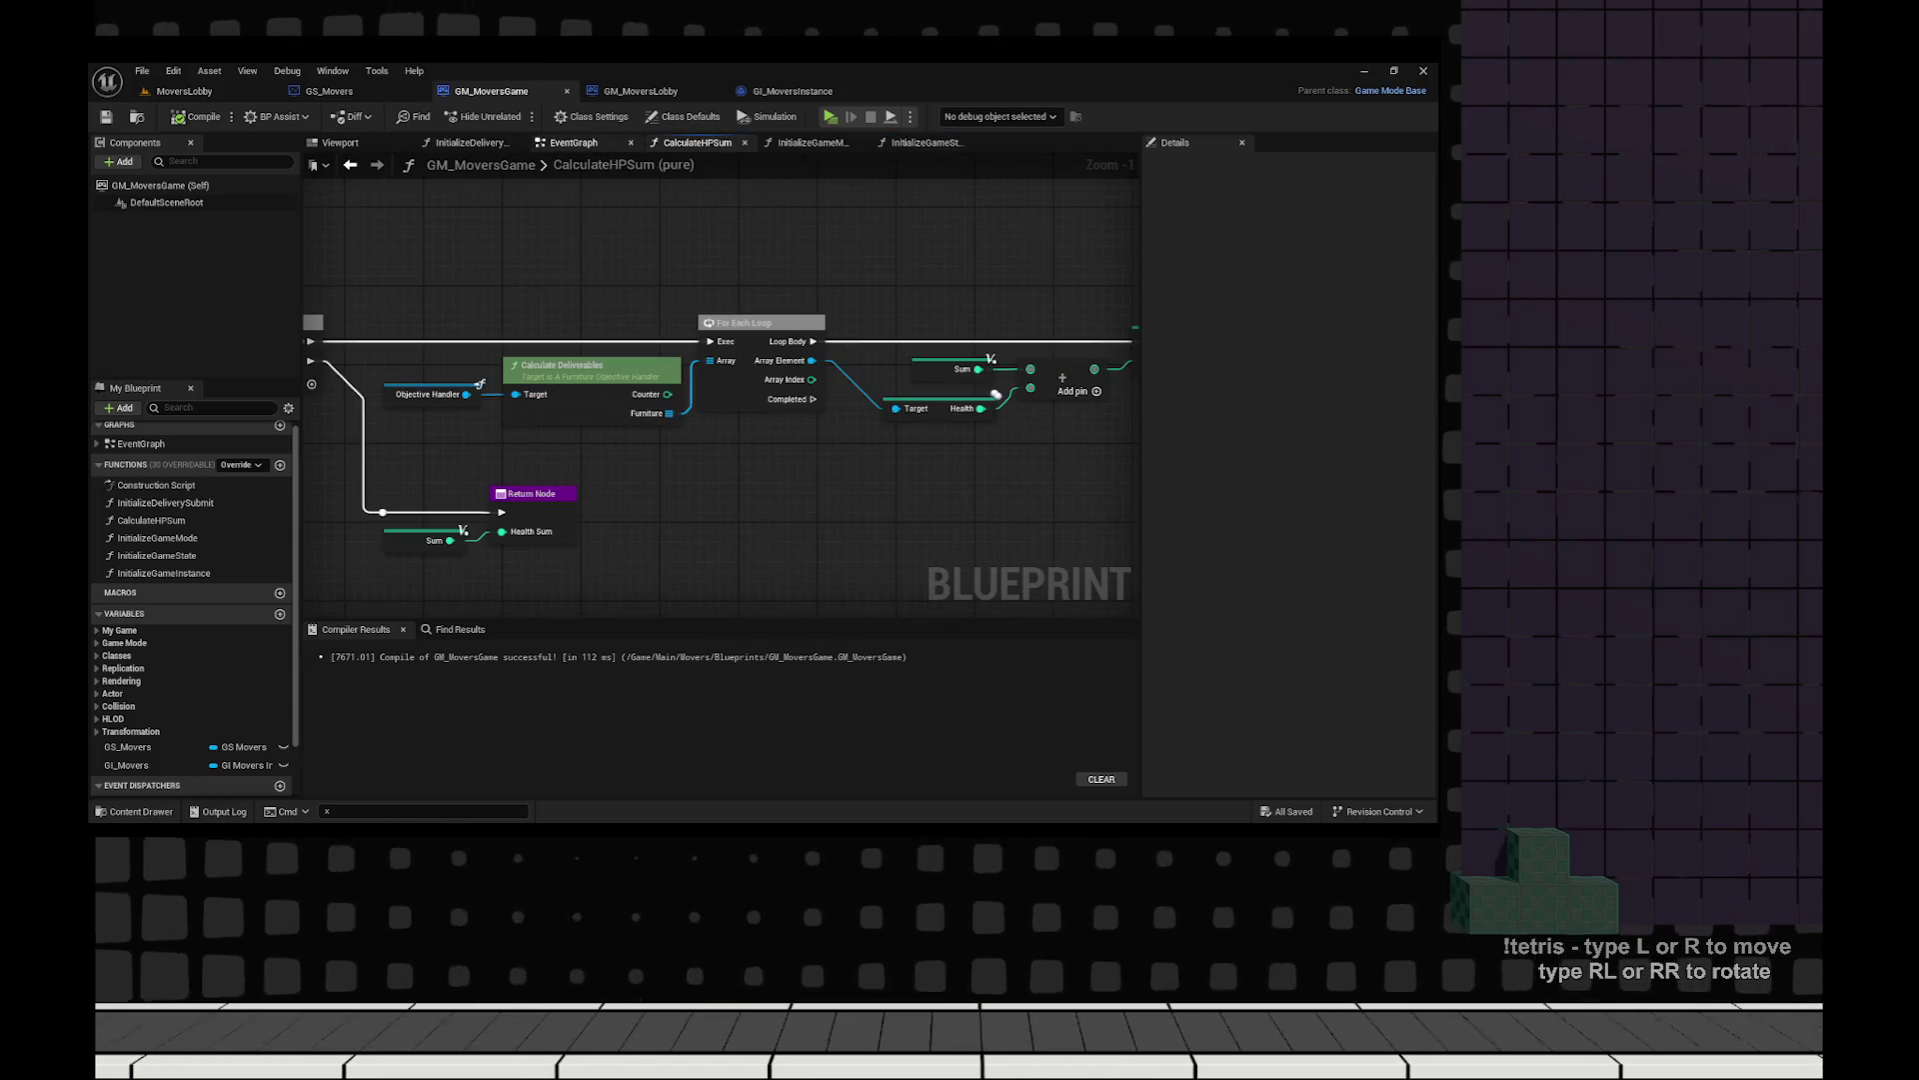
{"action": "left_click", "coordinate": [573, 142]}
Add an Initialize Game Instance call node in GM_MoversGame's EventGraph.
{"action": "scroll", "coordinate": [481, 267], "scroll_direction": "down", "scroll_amount": 3}
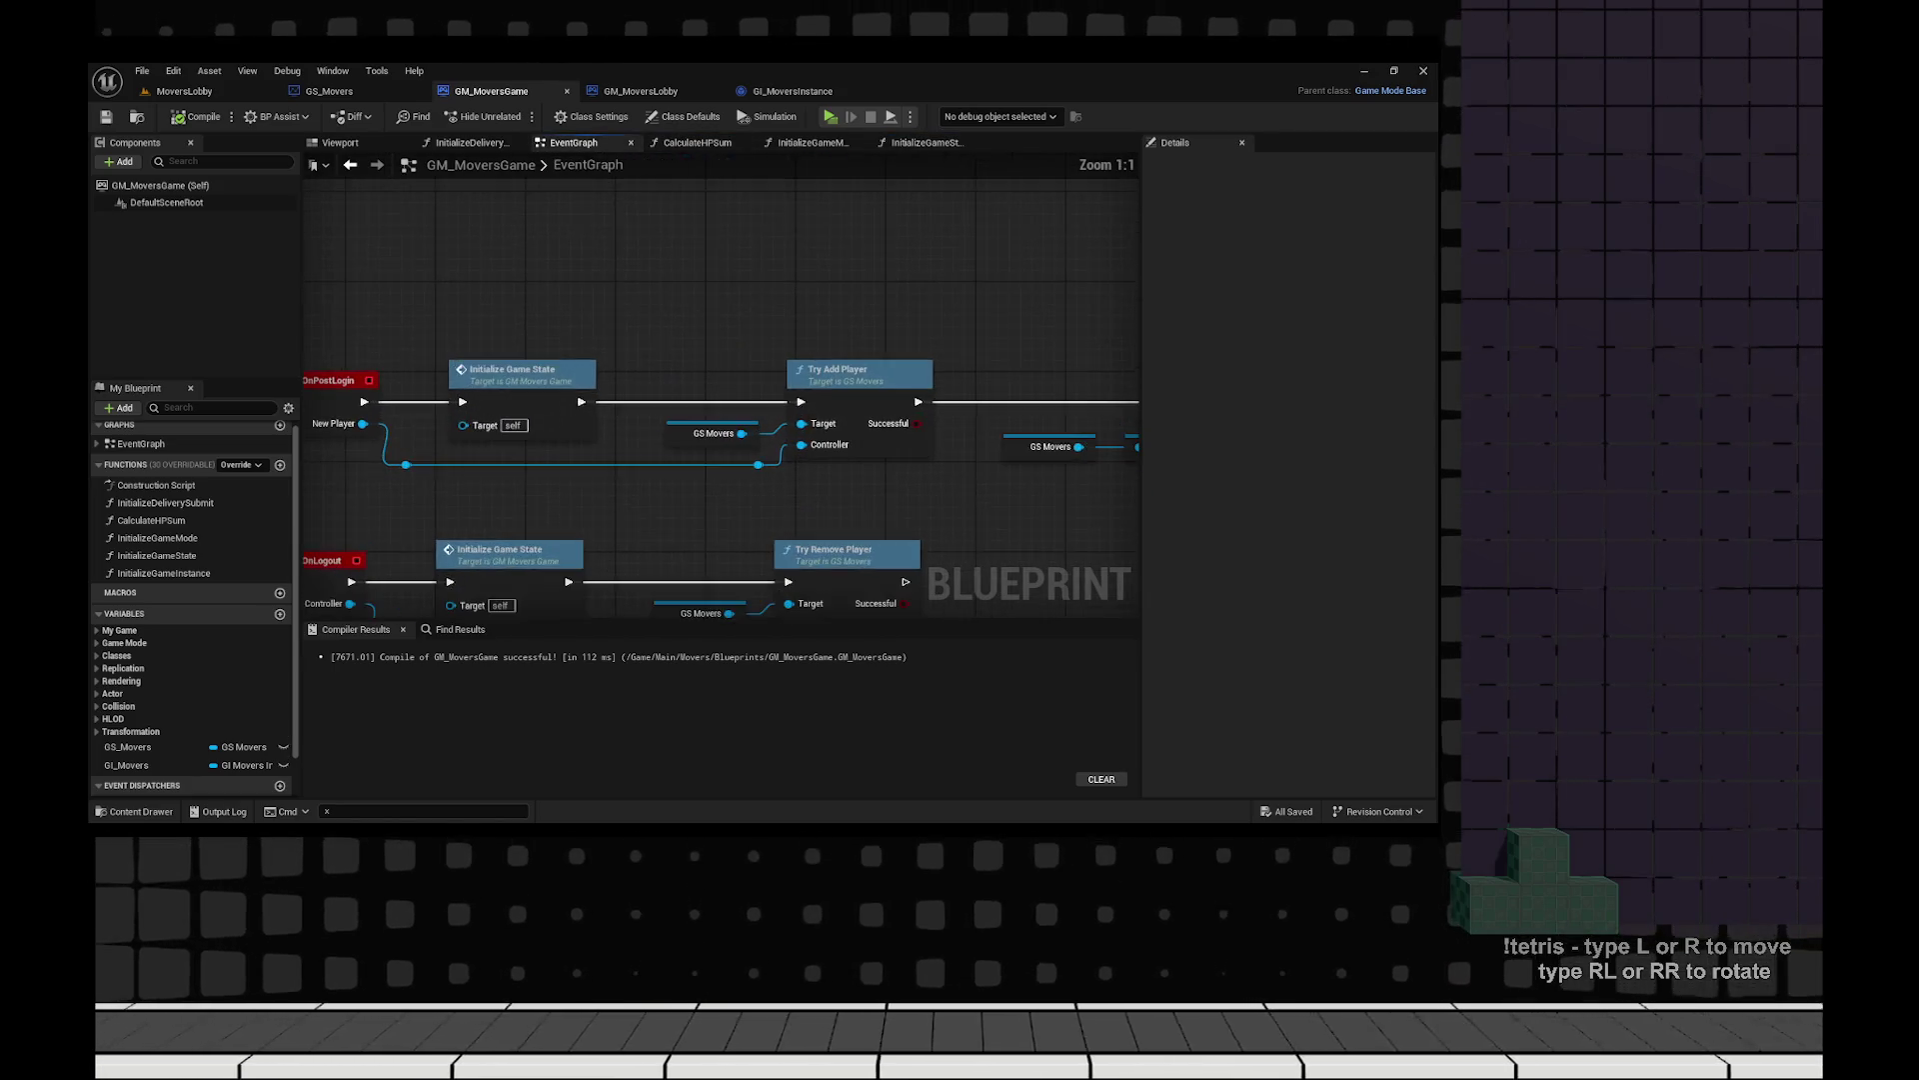
{"action": "scroll", "coordinate": [656, 490], "scroll_direction": "up", "scroll_amount": 3}
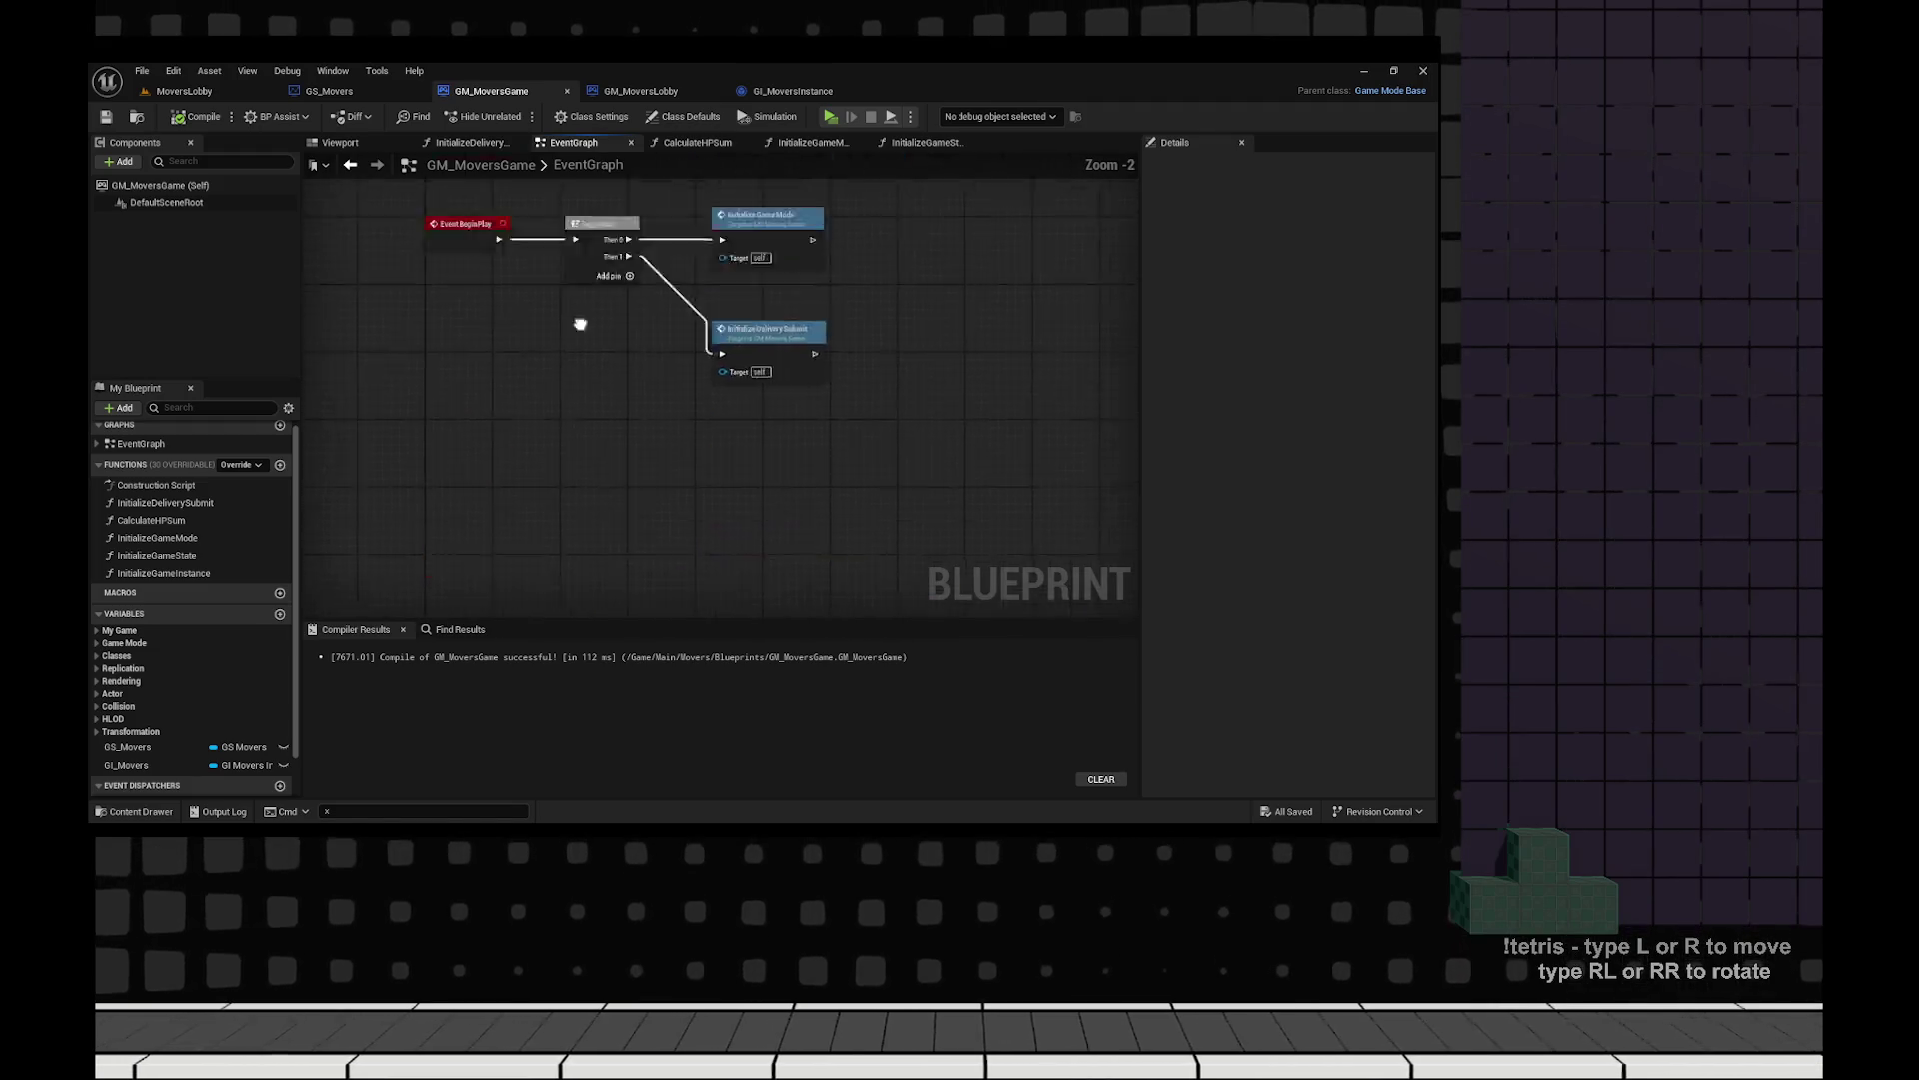
{"action": "scroll", "coordinate": [583, 356], "scroll_direction": "down", "scroll_amount": 3}
{"action": "scroll", "coordinate": [1092, 380], "scroll_direction": "up", "scroll_amount": 3}
{"action": "scroll", "coordinate": [1092, 379], "scroll_direction": "up", "scroll_amount": 1}
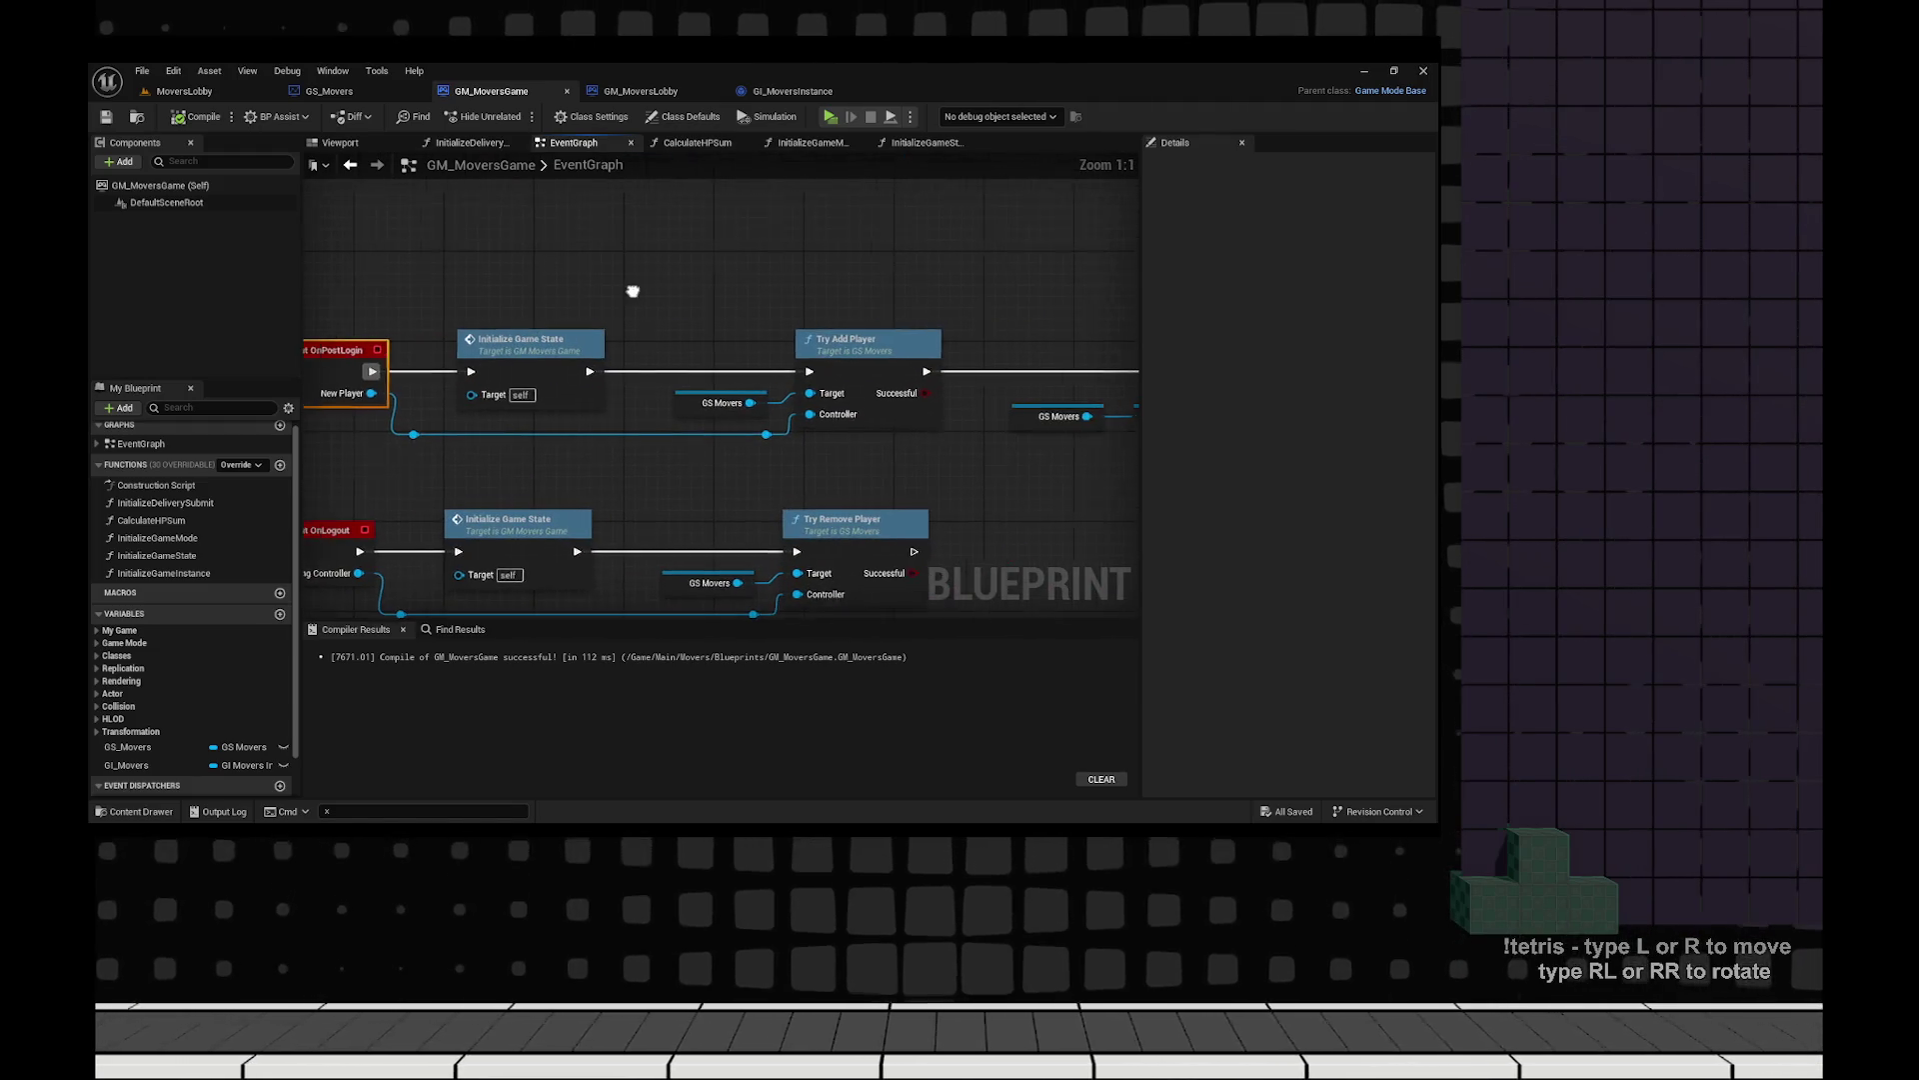
{"action": "scroll", "coordinate": [634, 291], "scroll_direction": "up", "scroll_amount": 1}
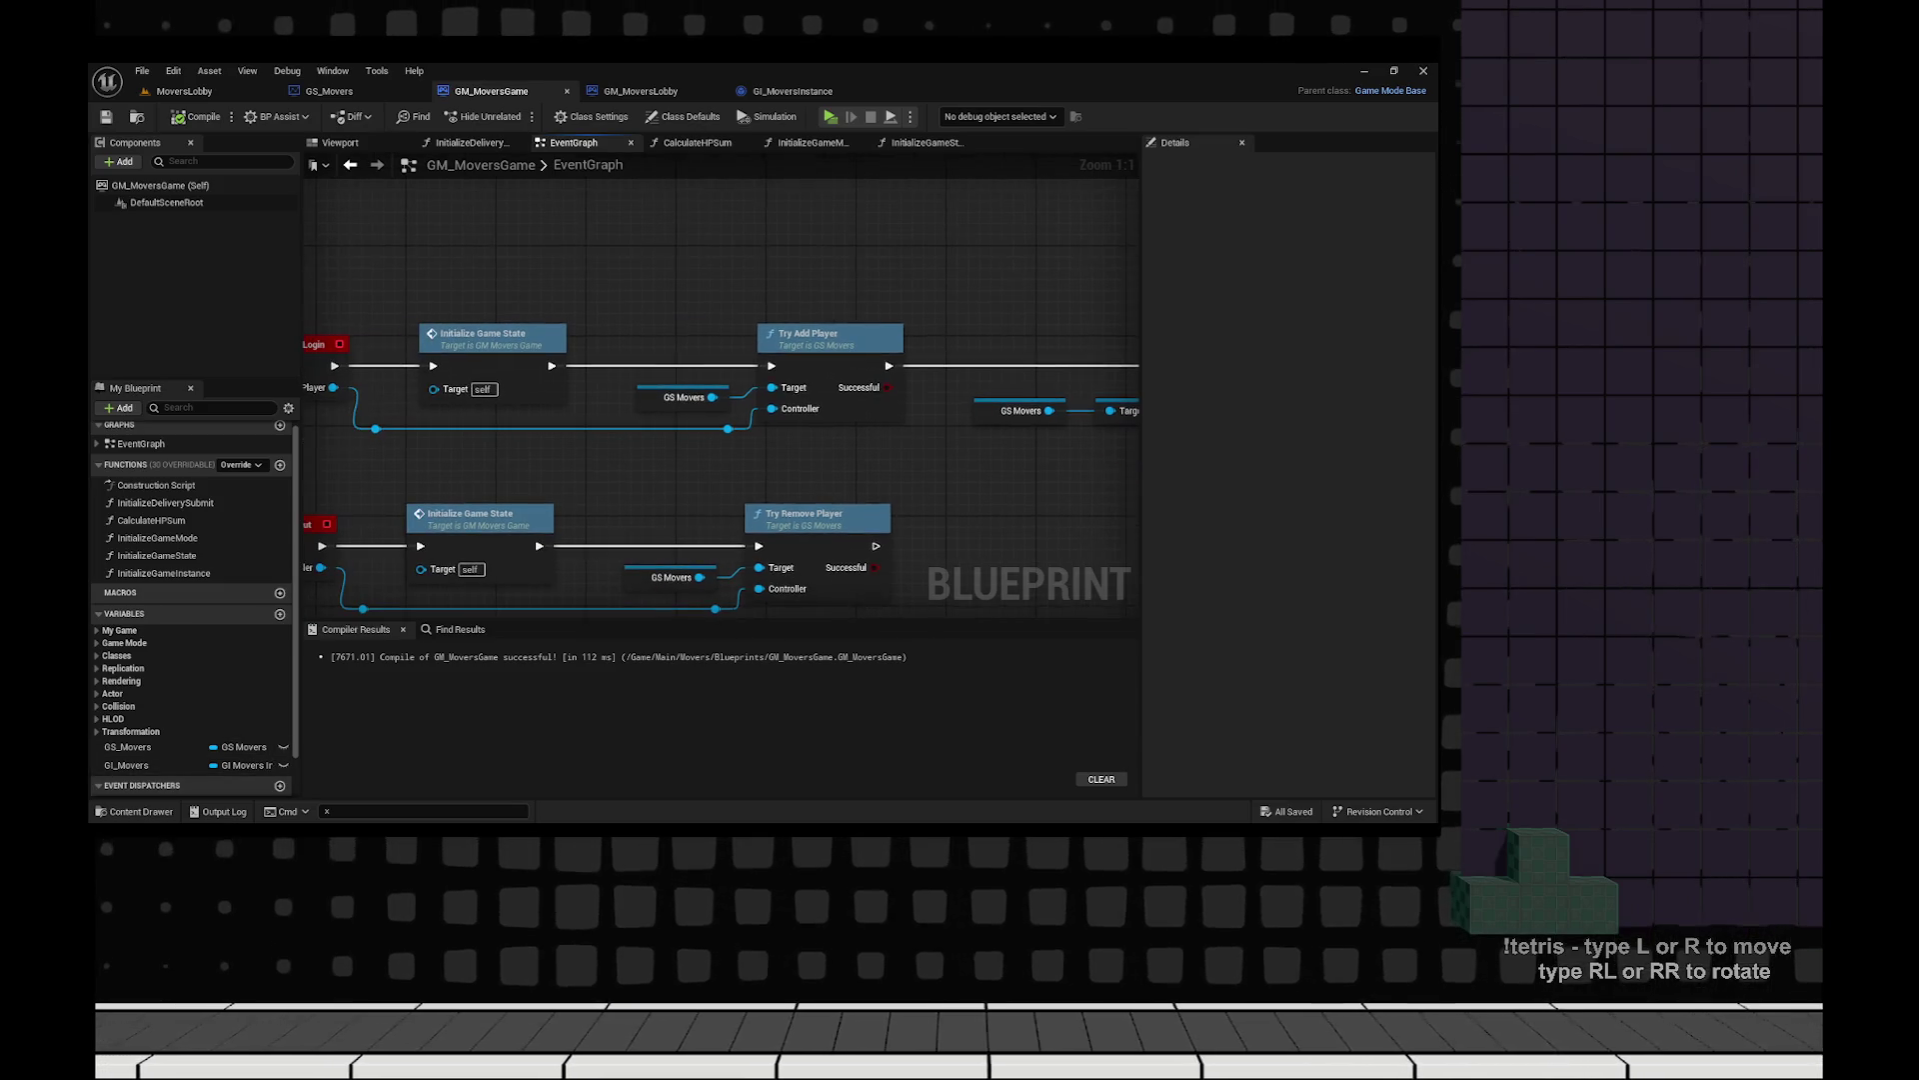
{"action": "right_click", "coordinate": [634, 281]}
{"action": "type", "text": "initialize gmae"}
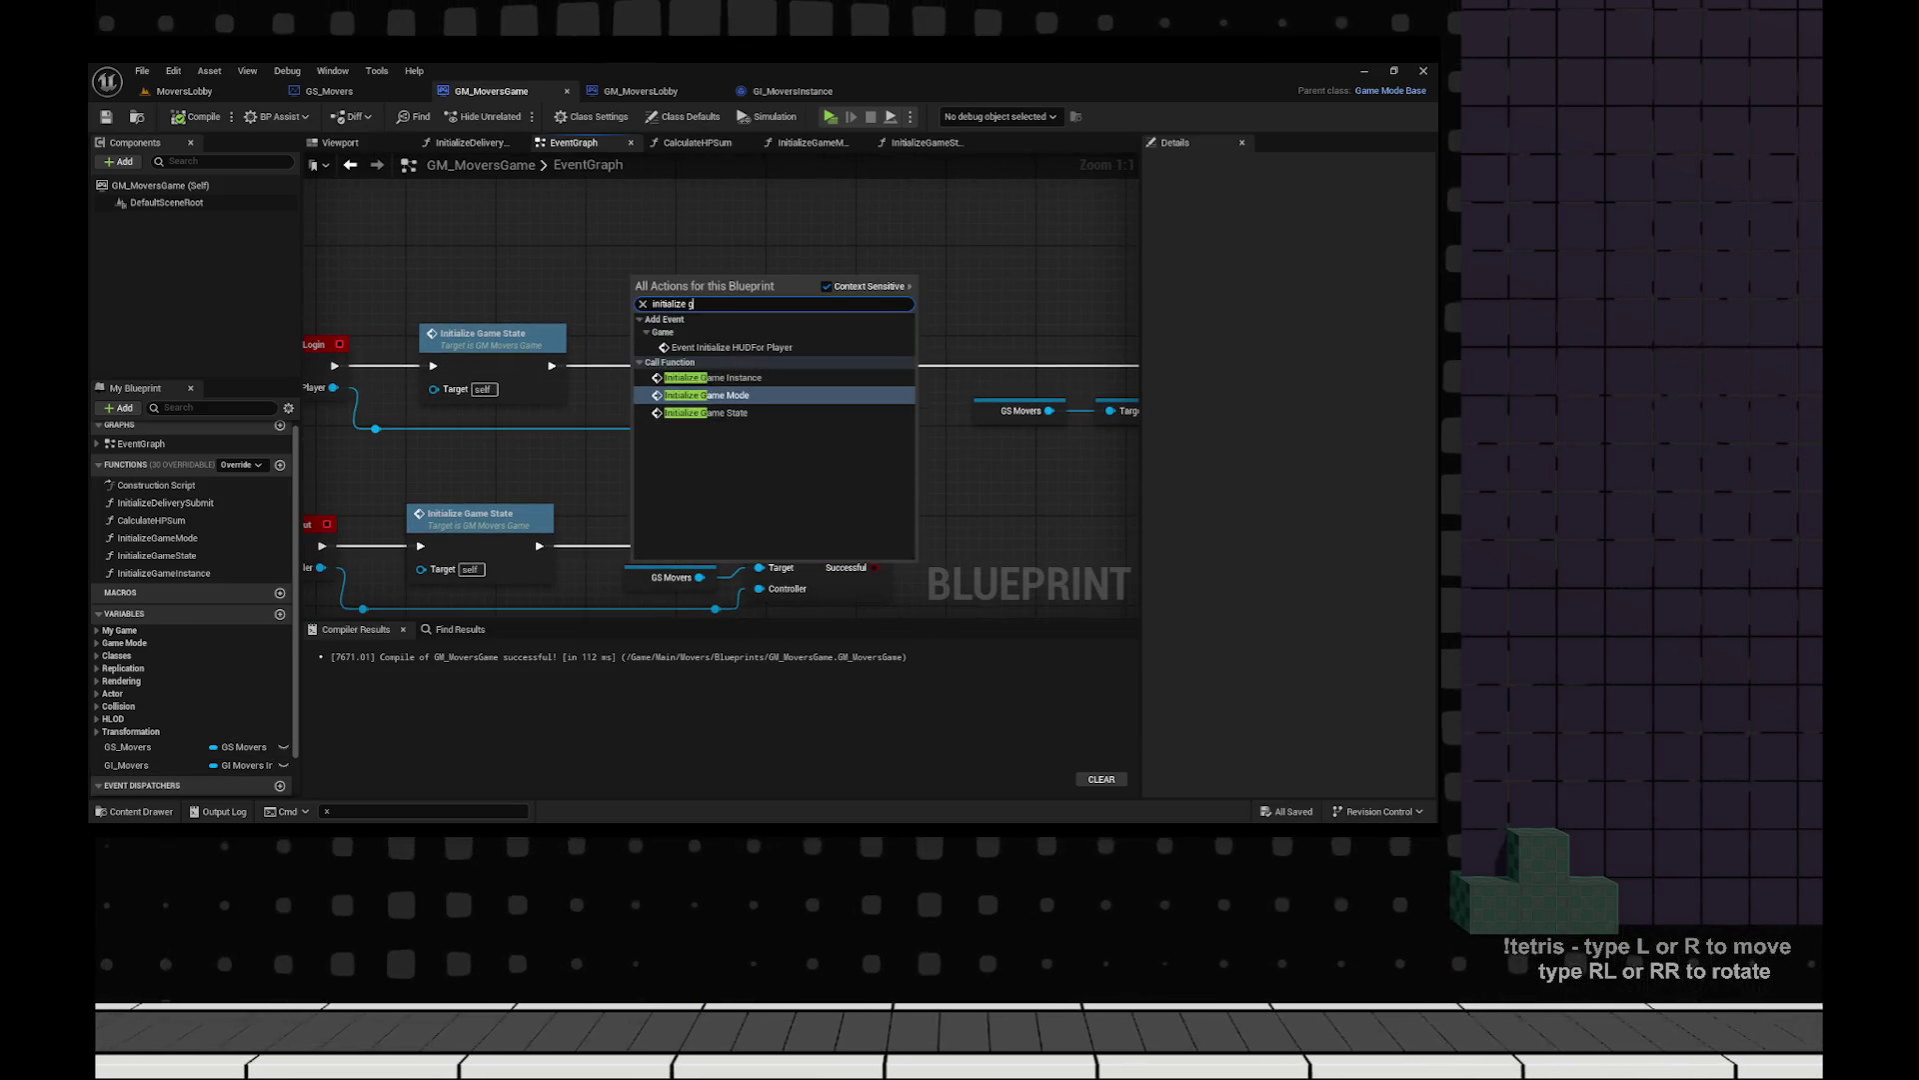
{"action": "key", "text": "BackSpace"}
{"action": "key", "text": "BackSpace"}
{"action": "key", "text": "BackSpace"}
{"action": "type", "text": "game instan"}
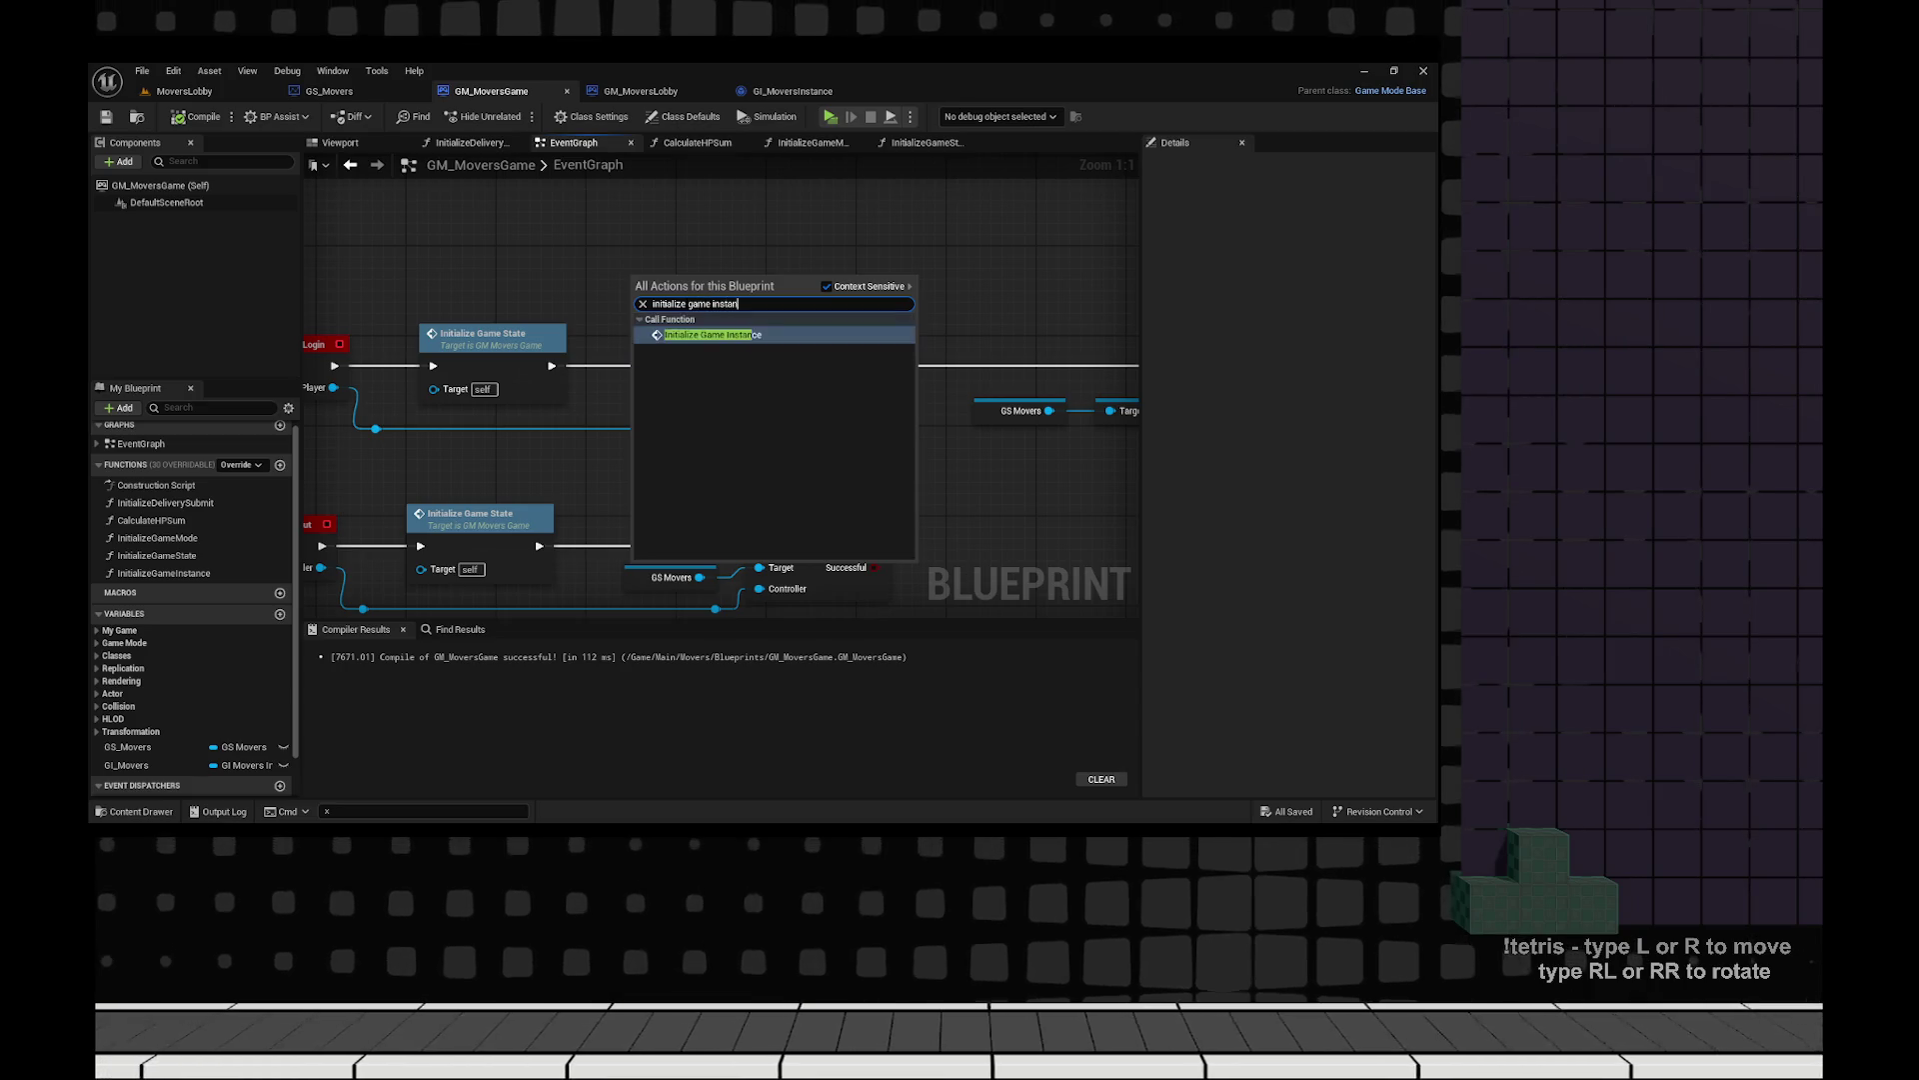
{"action": "key", "text": "Return"}
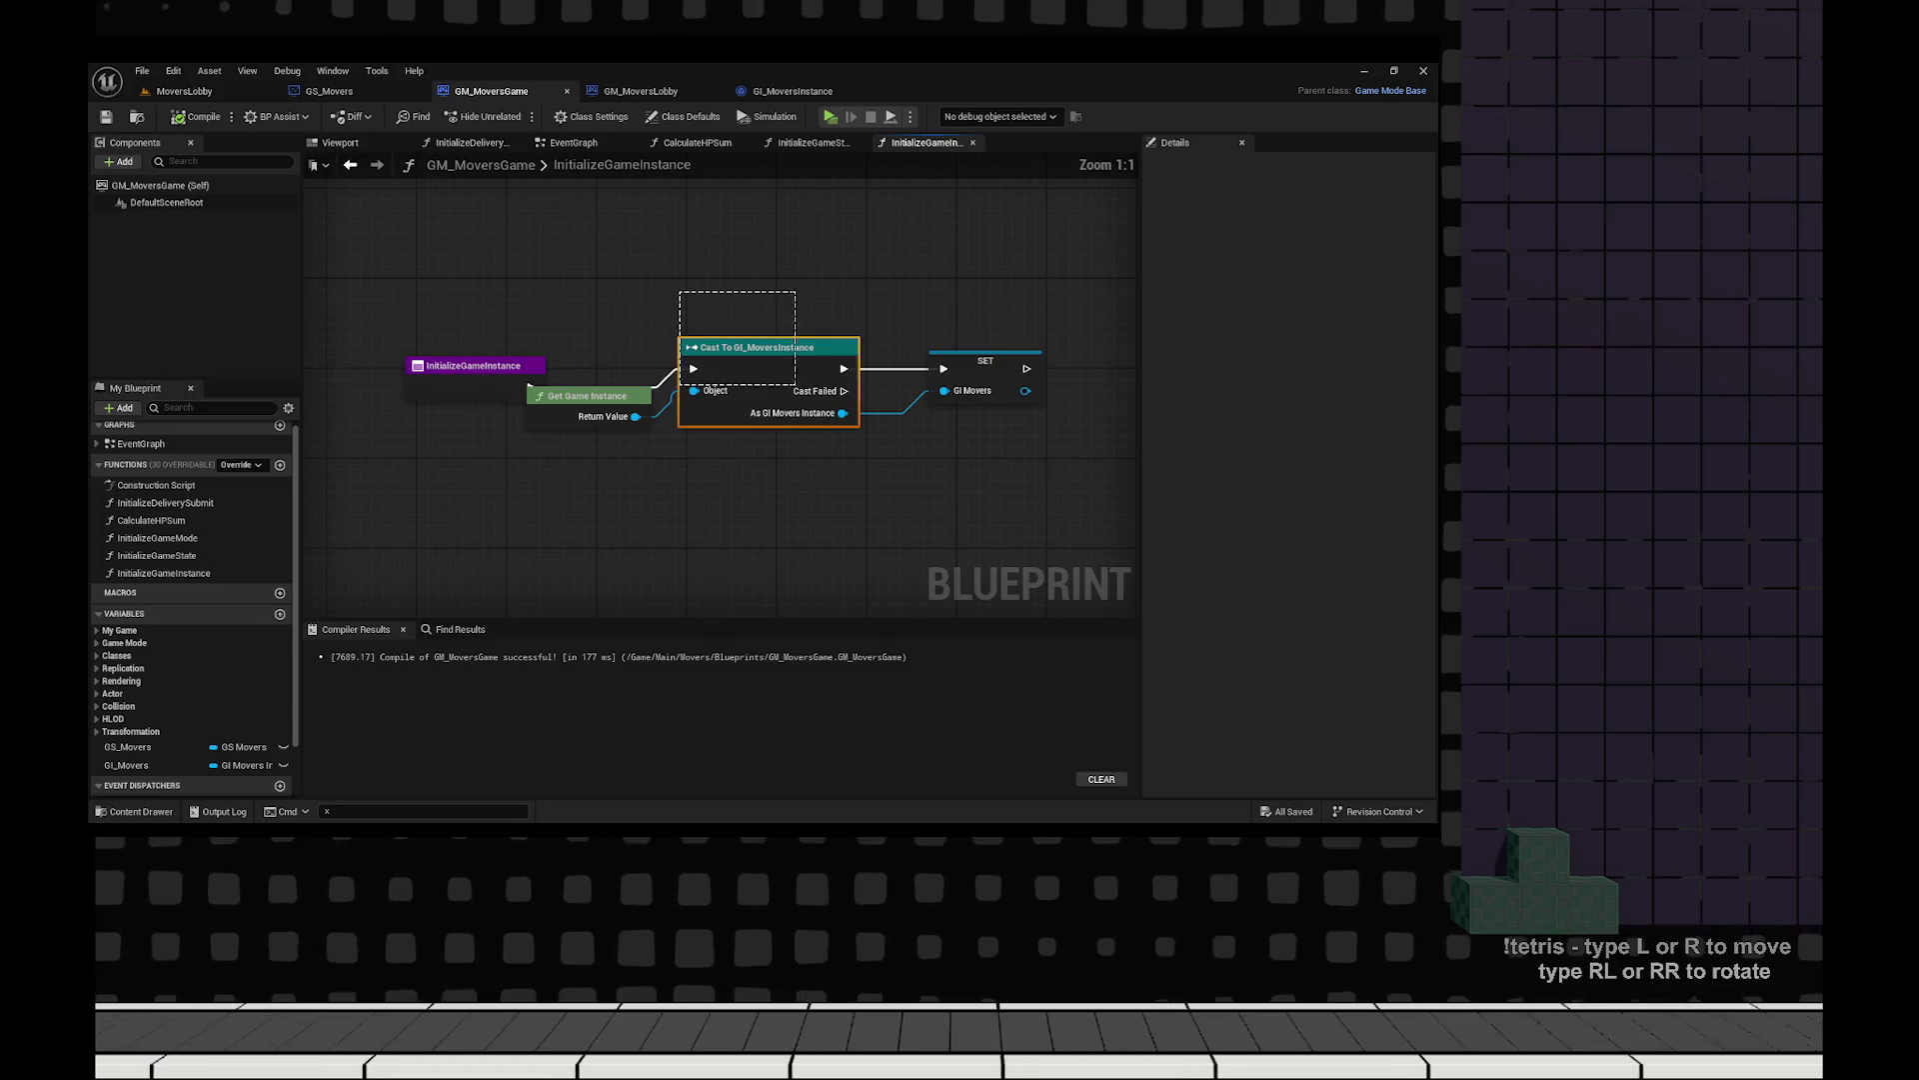
Add an Is Valid check on GI Movers so the cast runs only when not valid, and save.
{"action": "left_click_drag", "start_coordinate": [126, 764], "coordinate": [684, 455]}
{"action": "left_click", "coordinate": [680, 562]}
{"action": "type", "text": "is valid"}
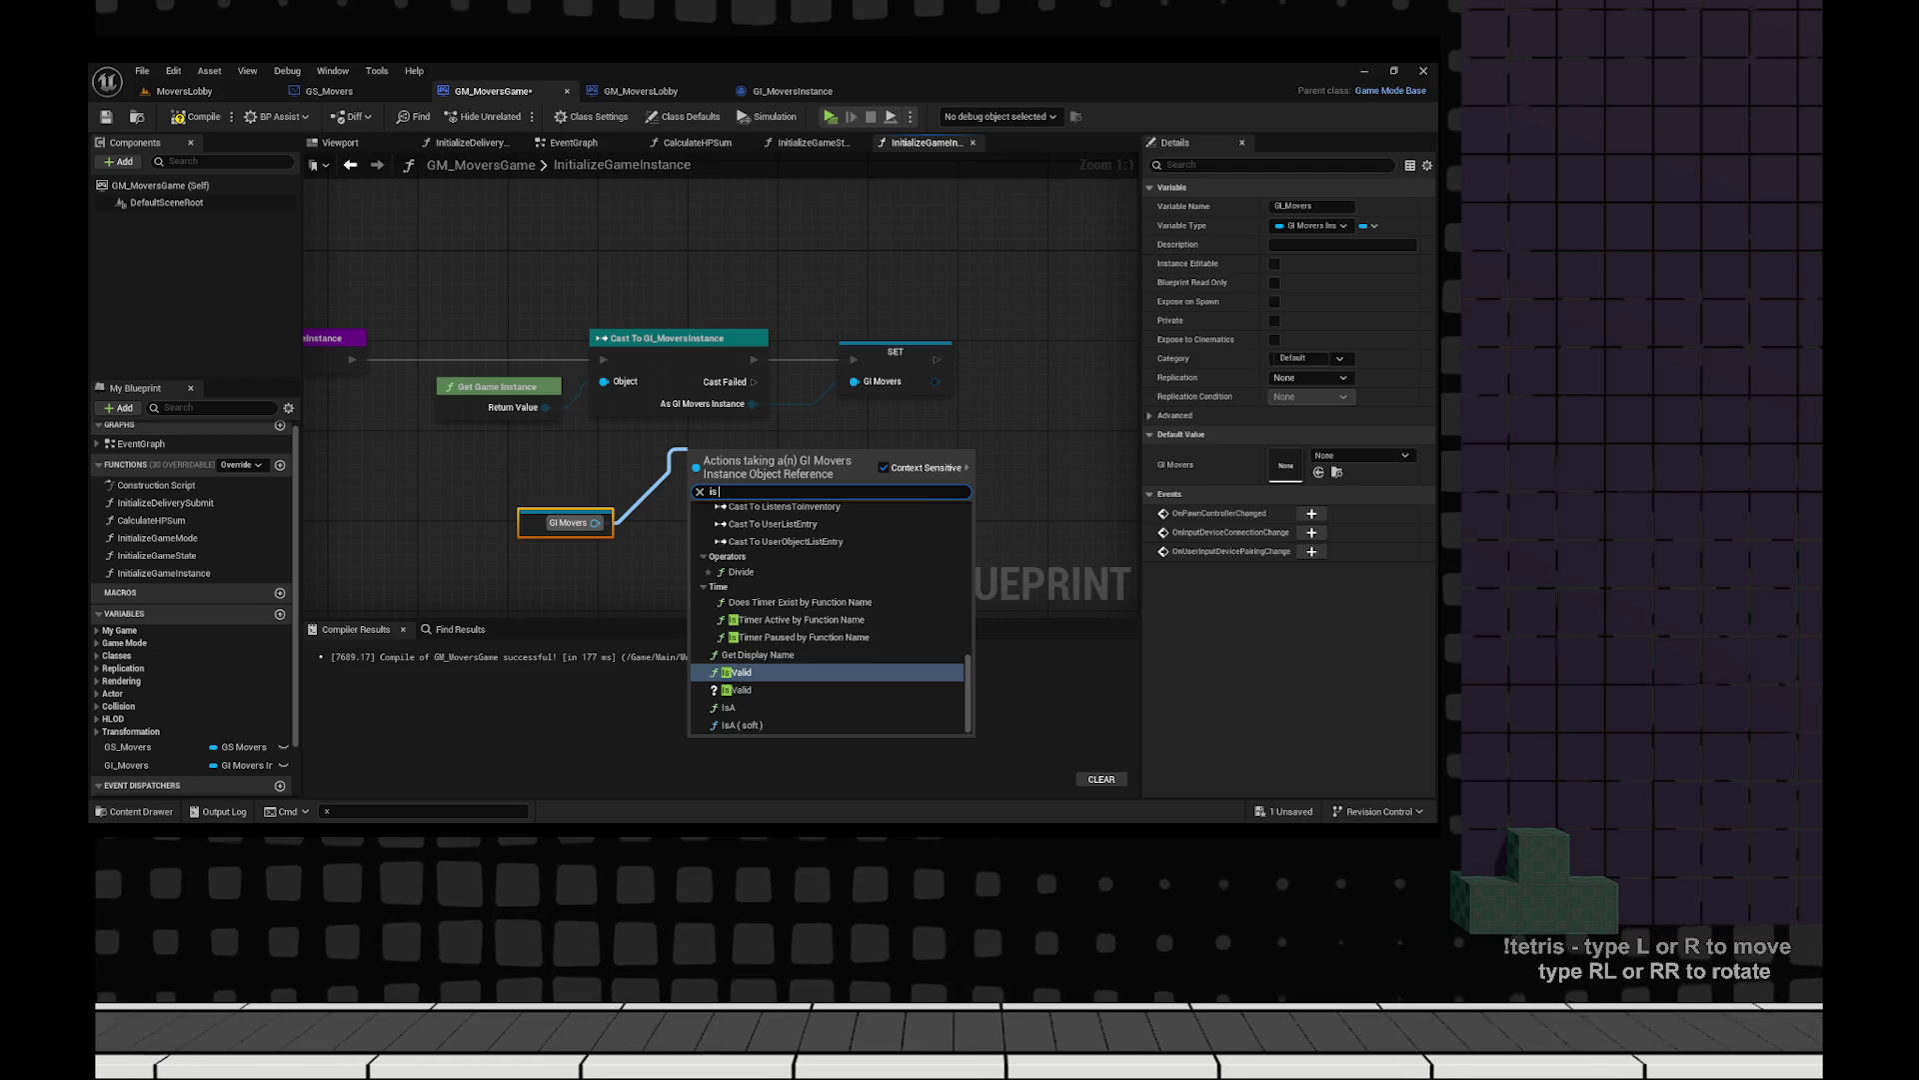
{"action": "key", "text": "Return"}
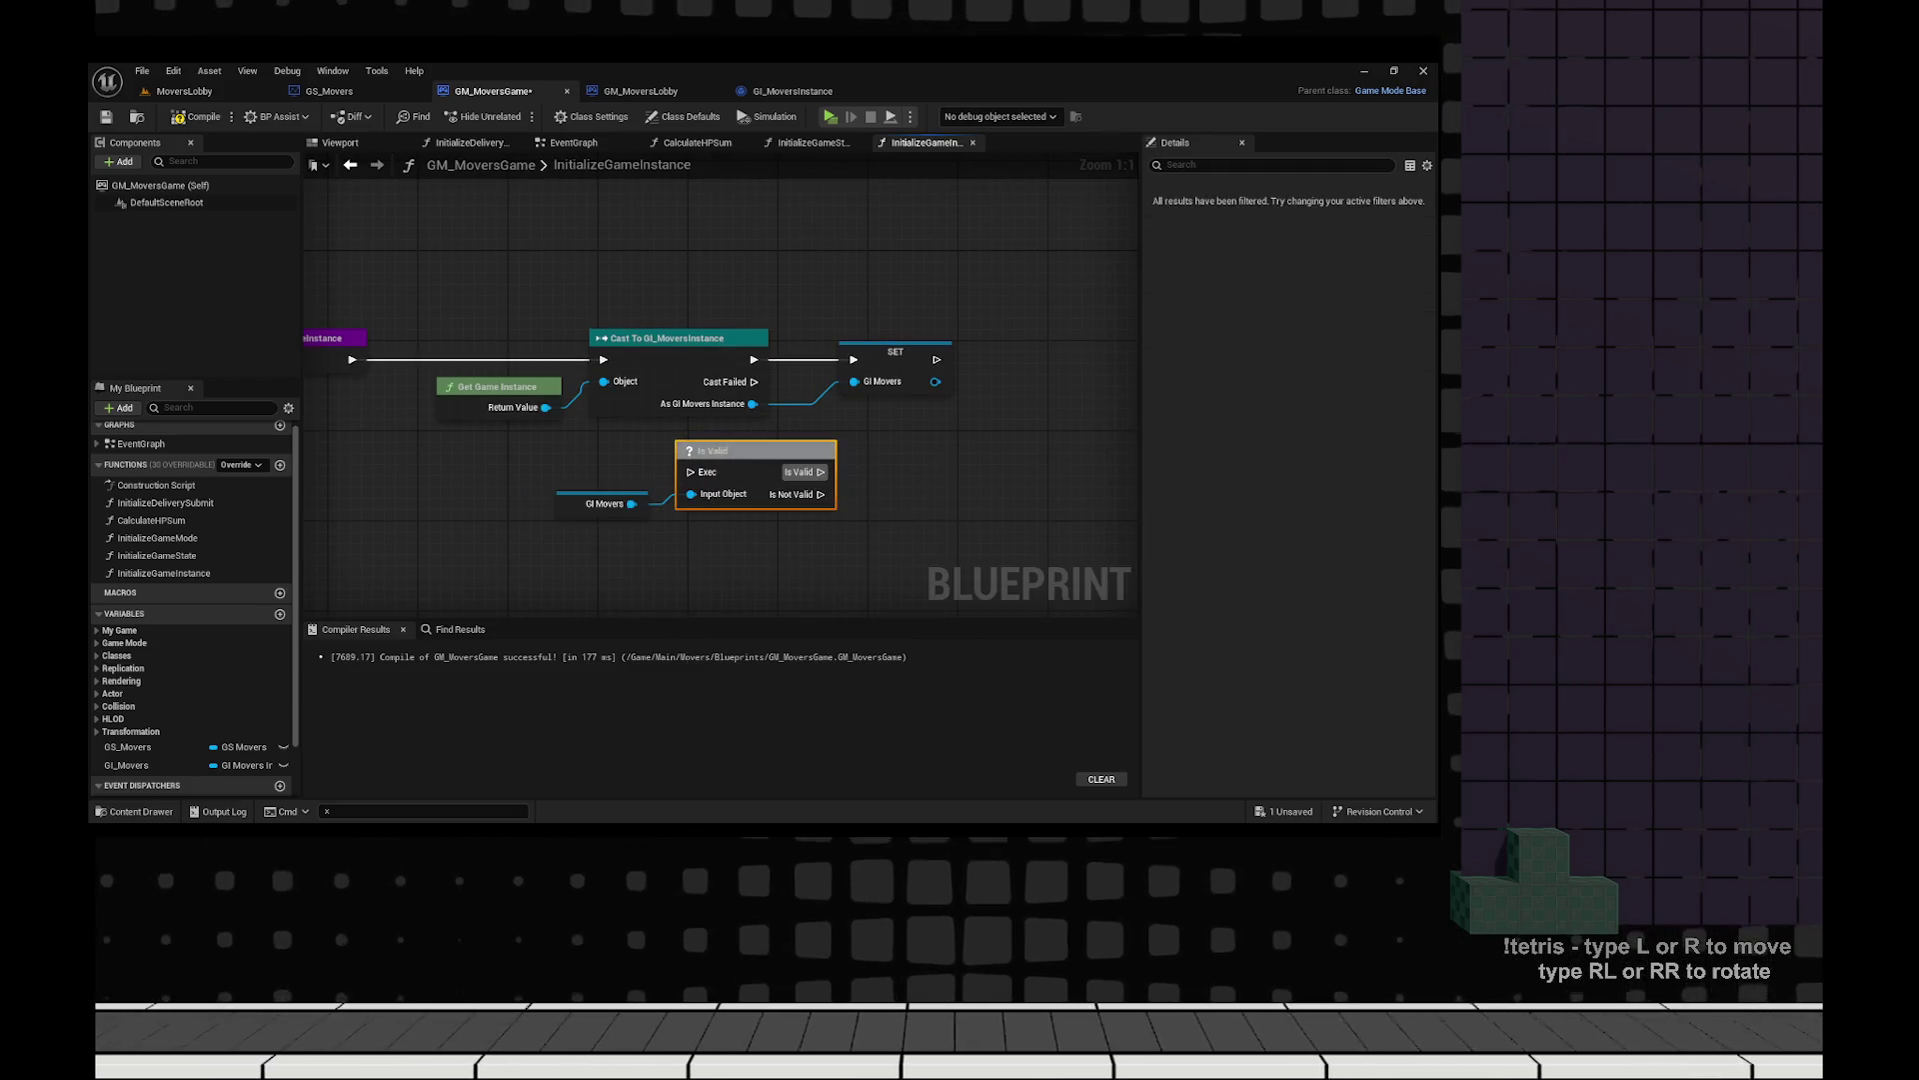
{"action": "left_click_drag", "start_coordinate": [689, 472], "coordinate": [352, 359]}
{"action": "left_click_drag", "start_coordinate": [702, 381], "coordinate": [954, 360]}
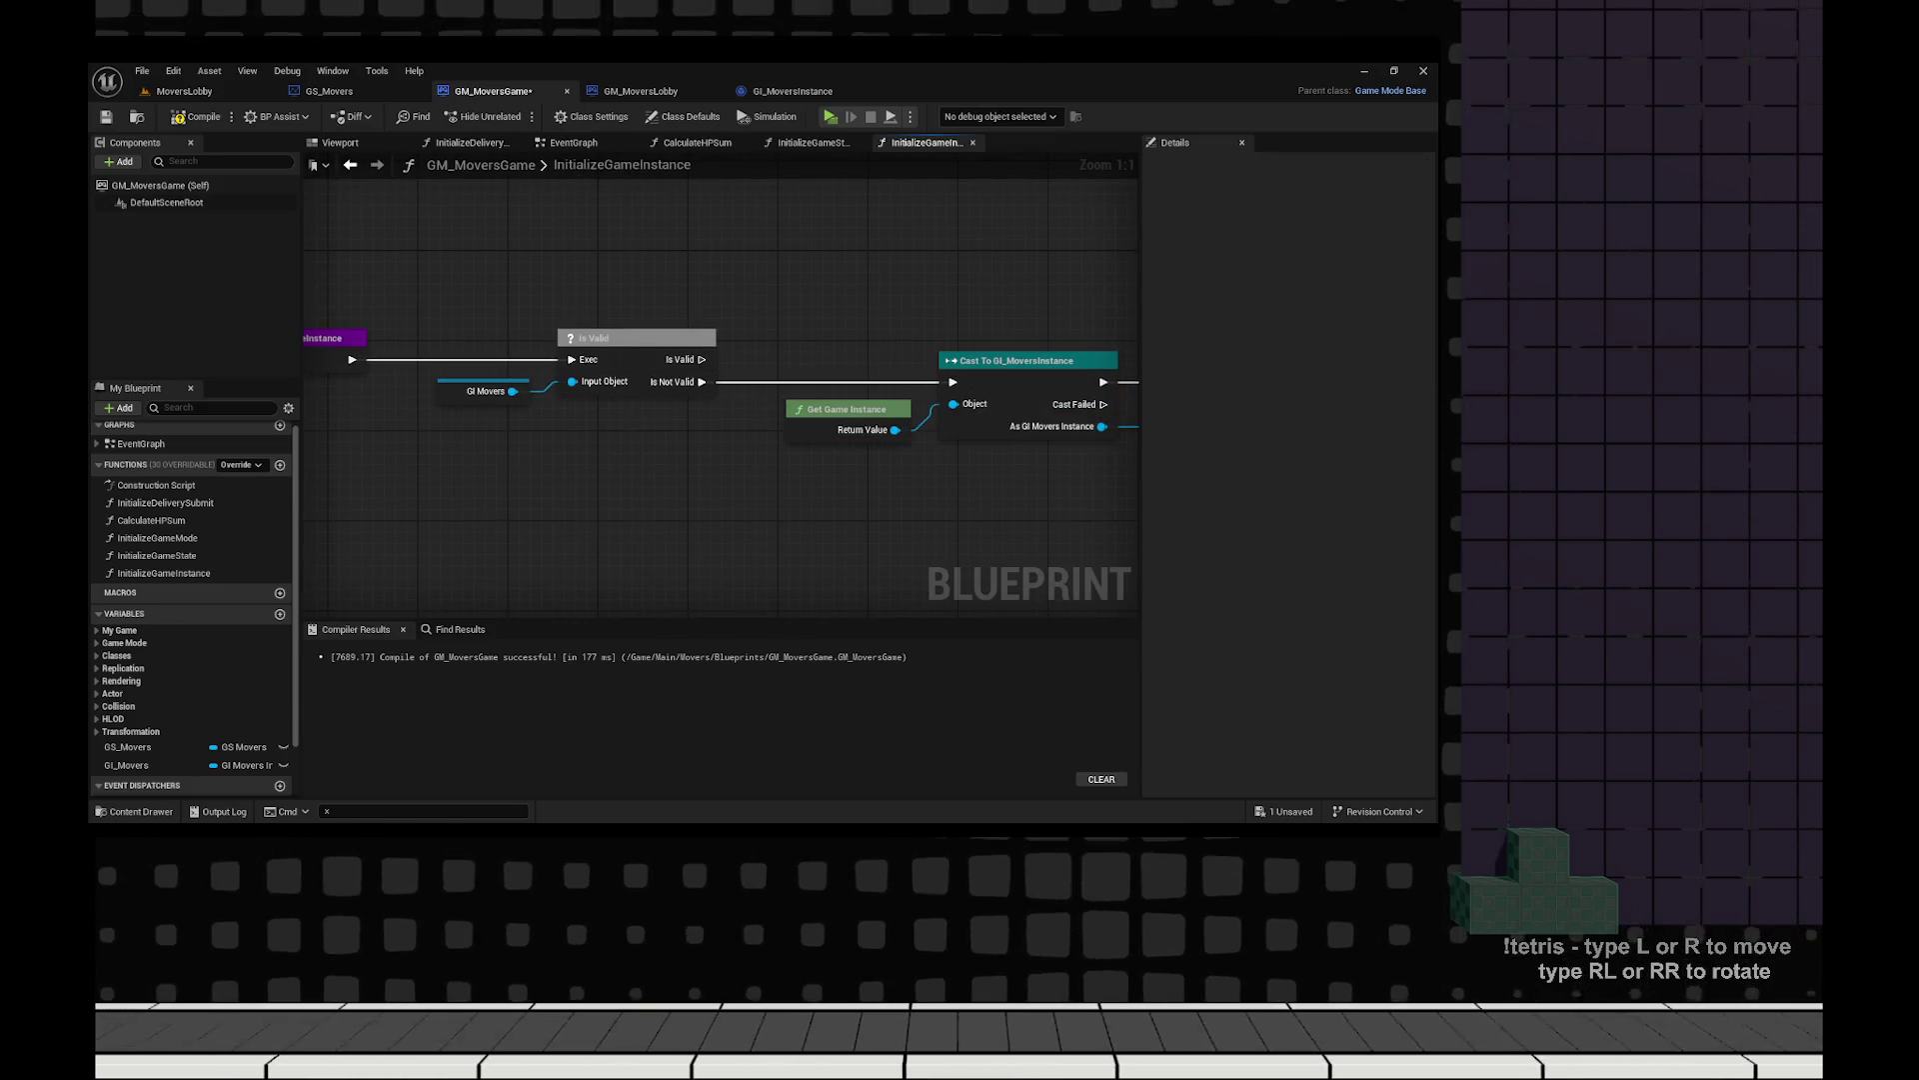
{"action": "key", "text": "ctrl+s"}
Return to the MoversLobby level and save it.
{"action": "left_click", "coordinate": [641, 91]}
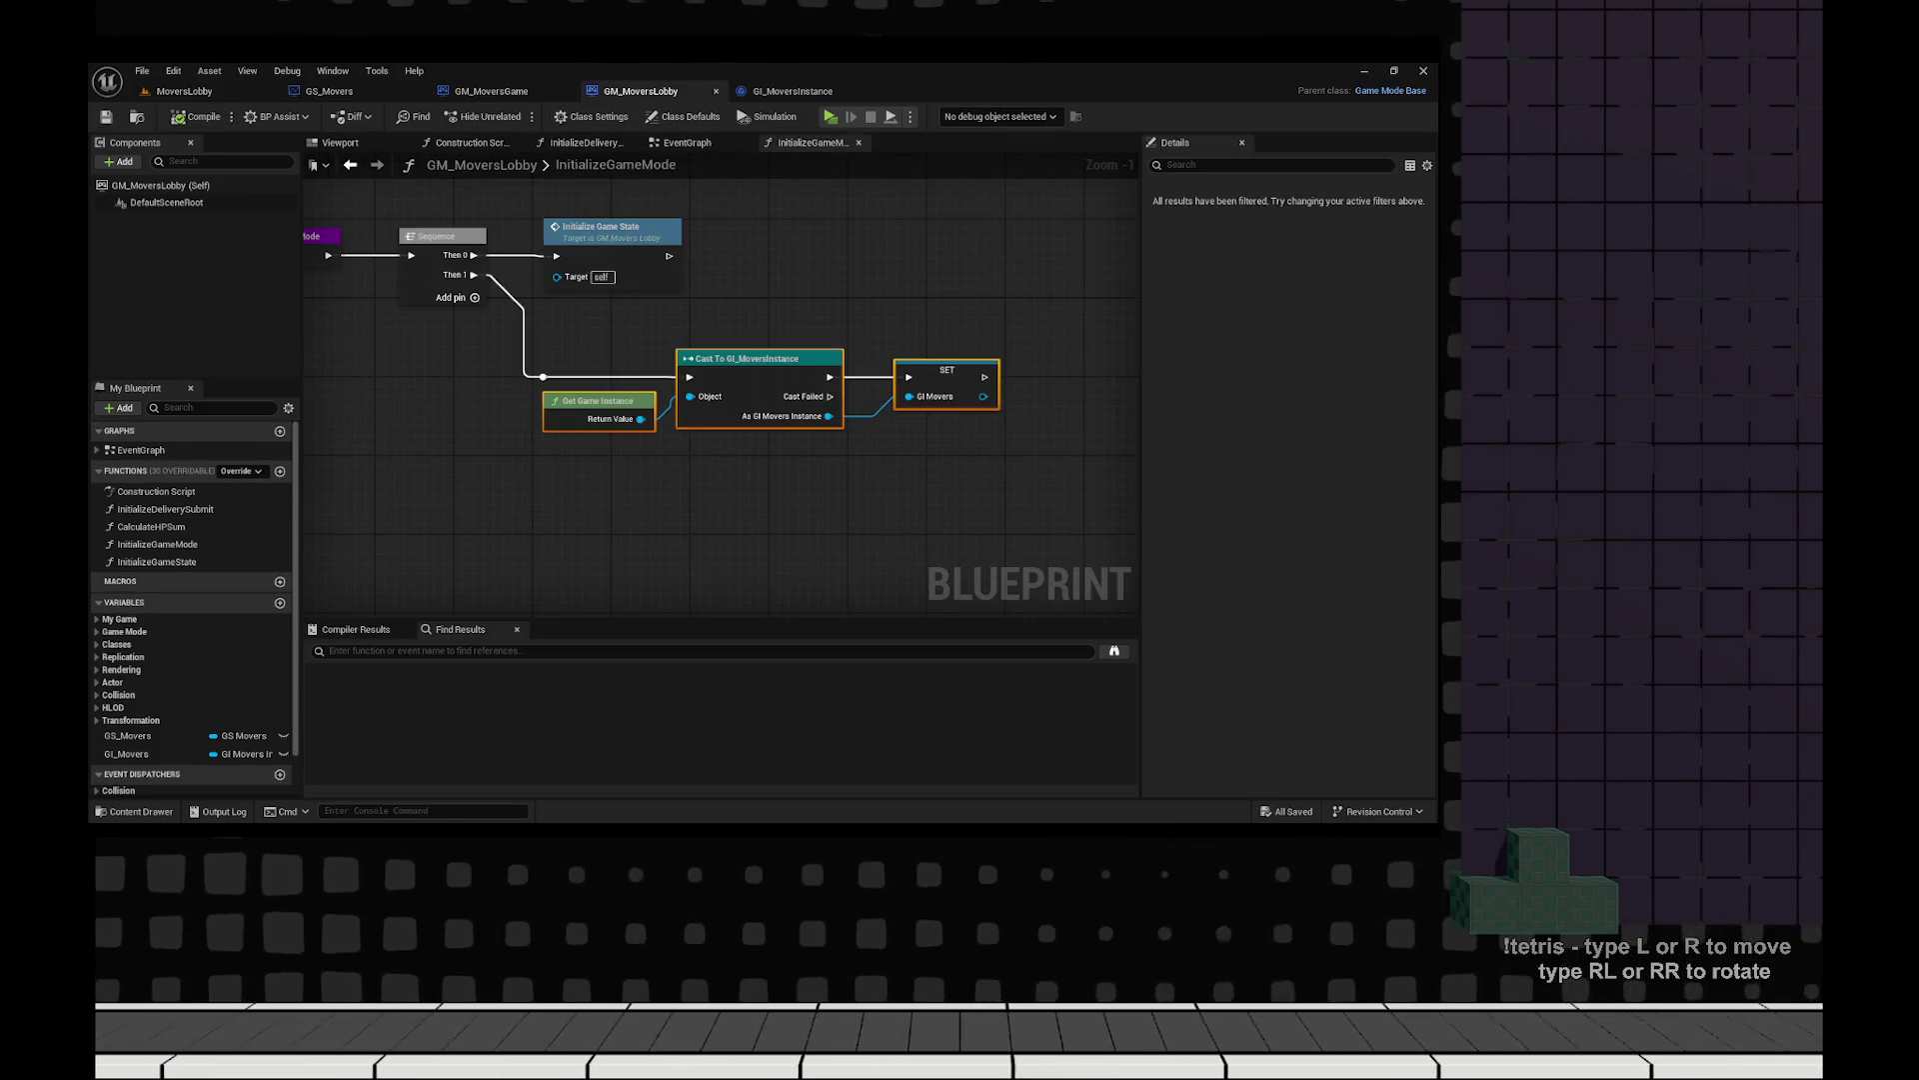
{"action": "left_click", "coordinate": [793, 91]}
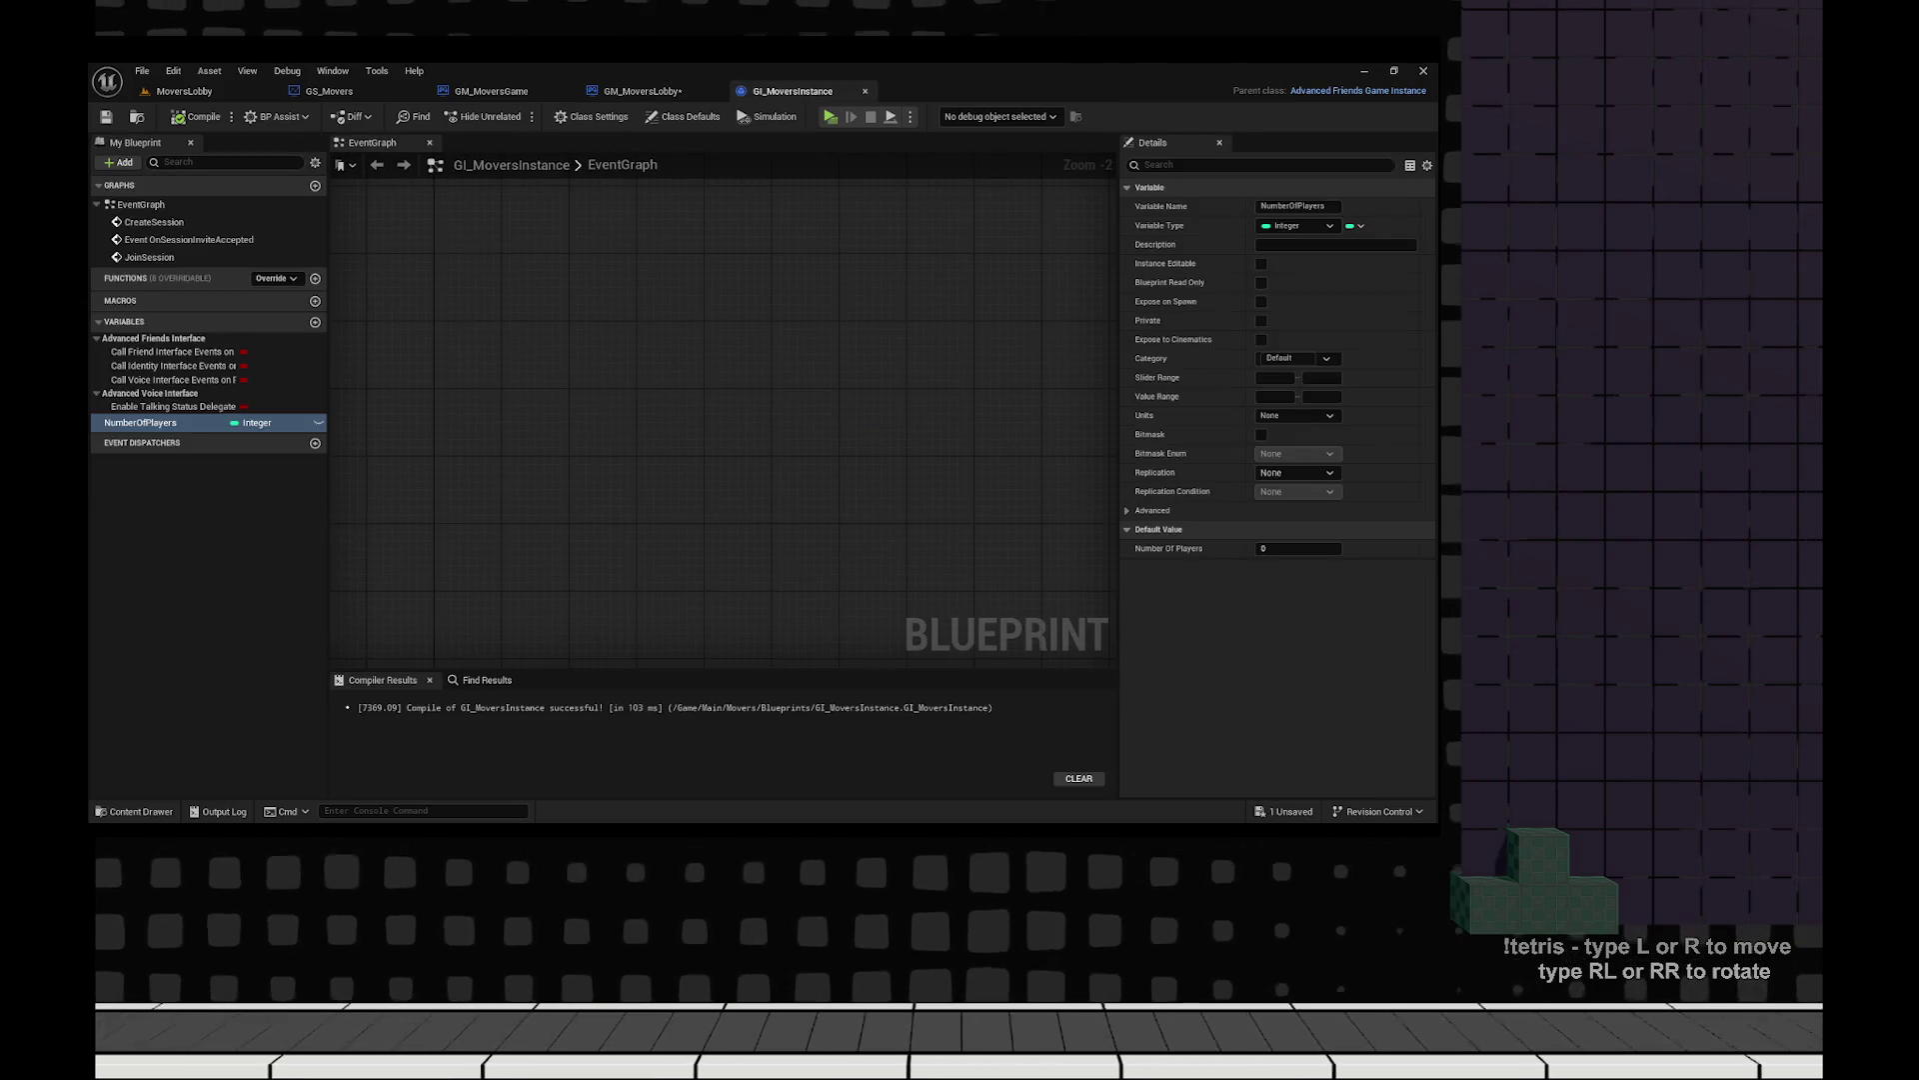
{"action": "left_click", "coordinate": [640, 91]}
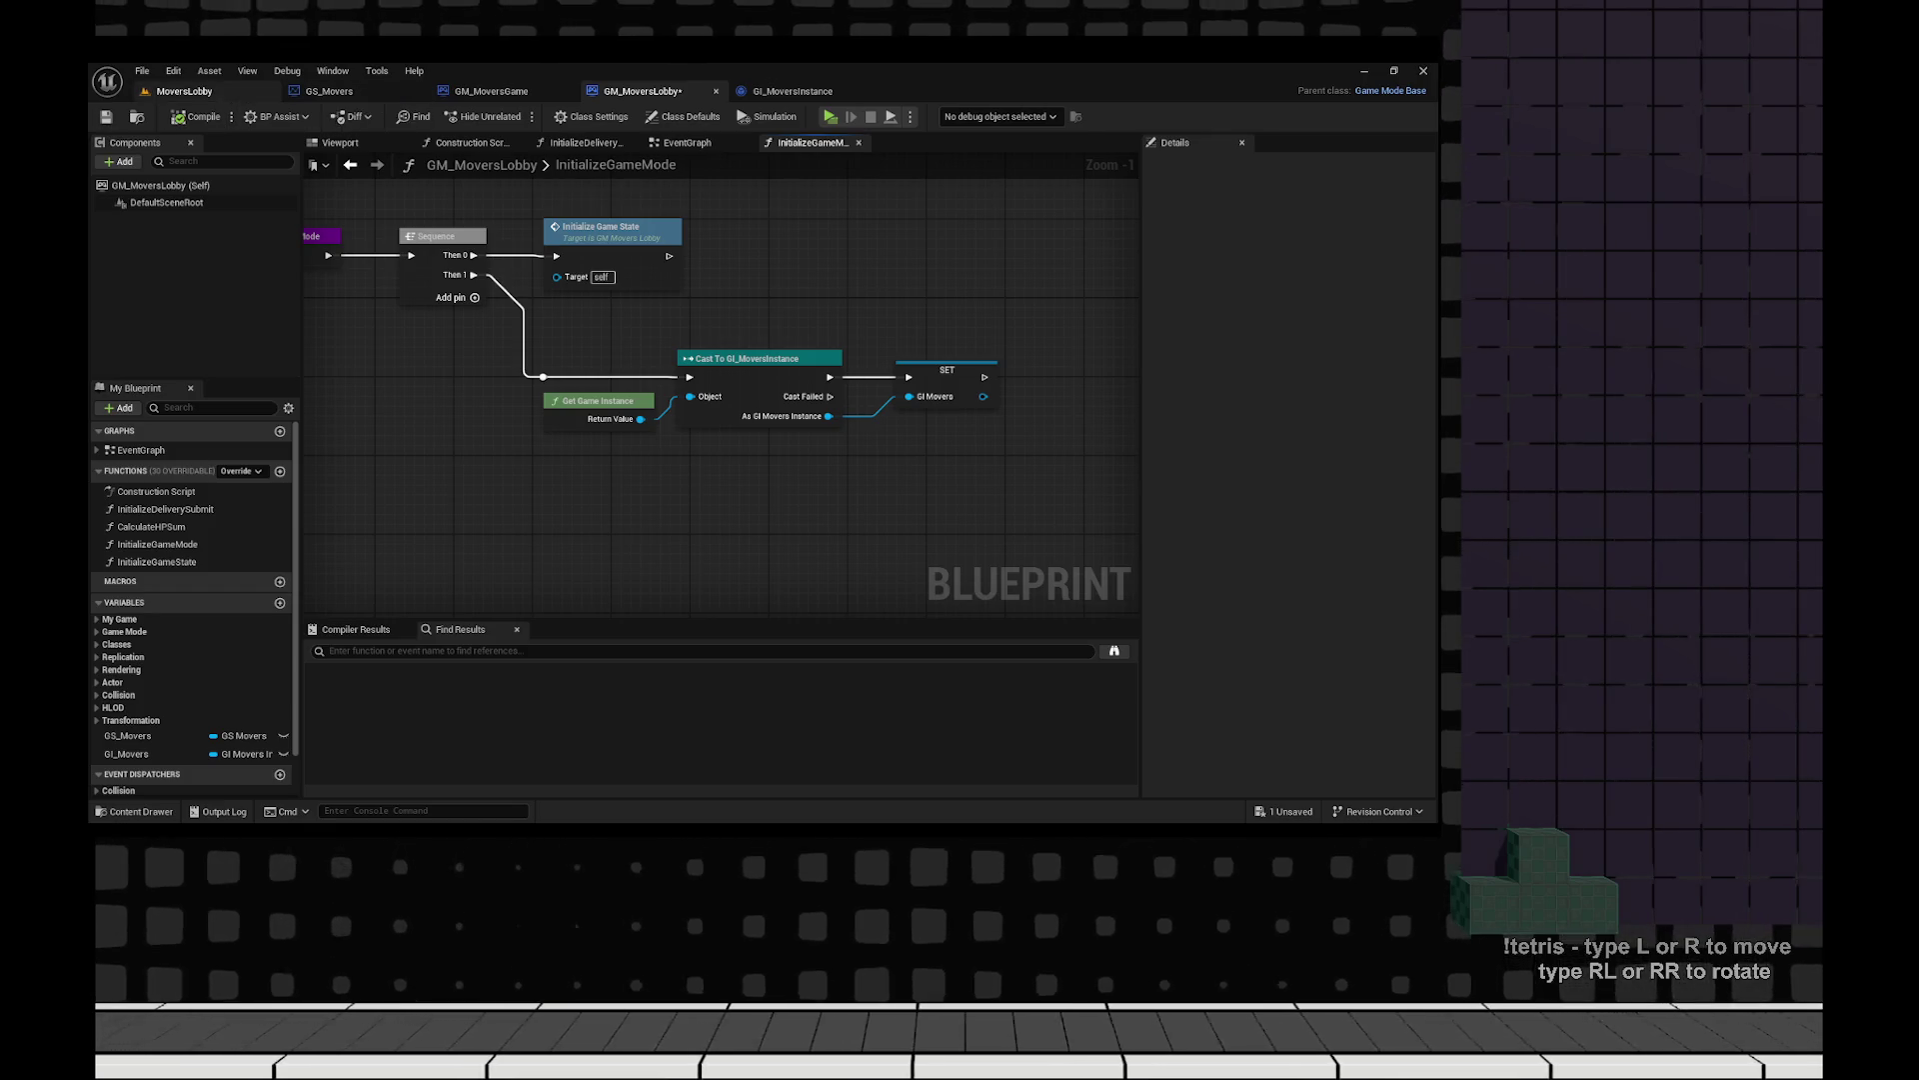
{"action": "left_click", "coordinate": [185, 91]}
{"action": "left_click", "coordinate": [106, 116]}
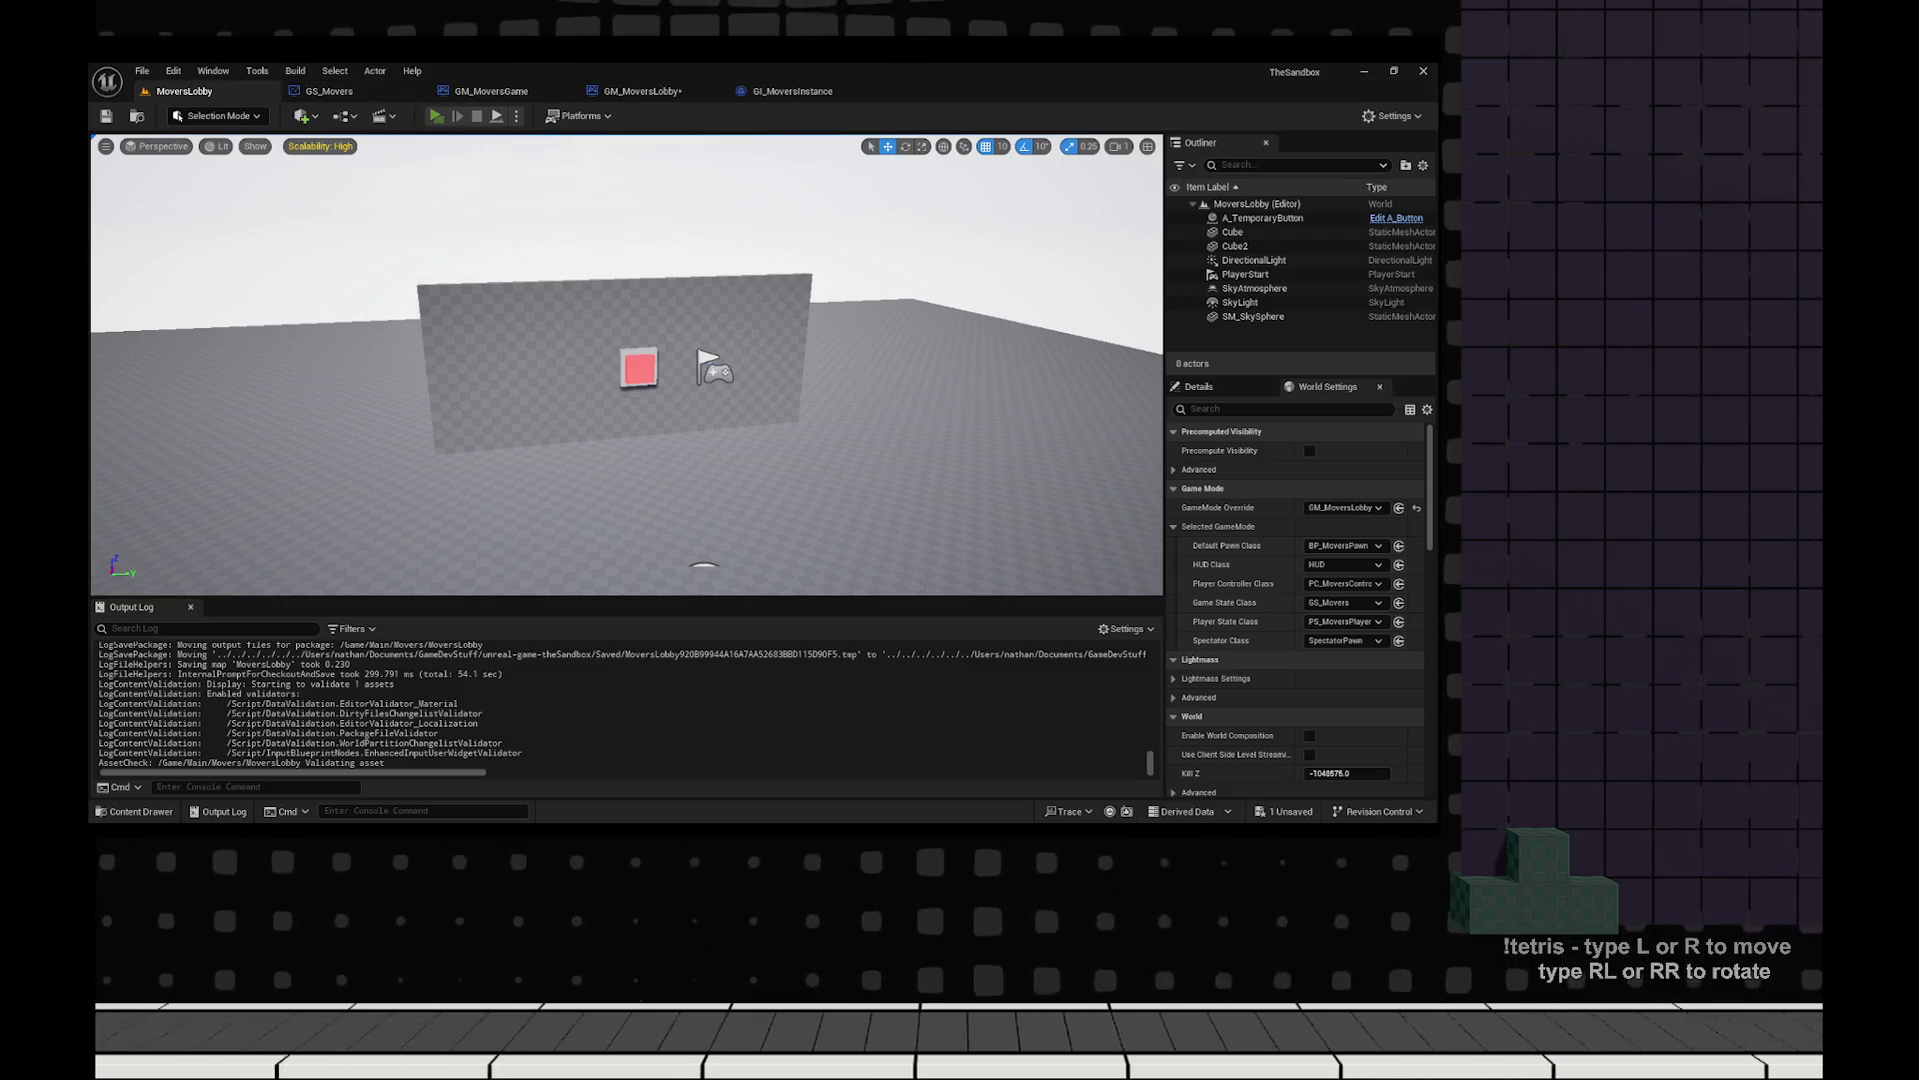
Play-test server and client side by side, press the wall button, and confirm both reach the game map.
{"action": "key", "text": "alt+p"}
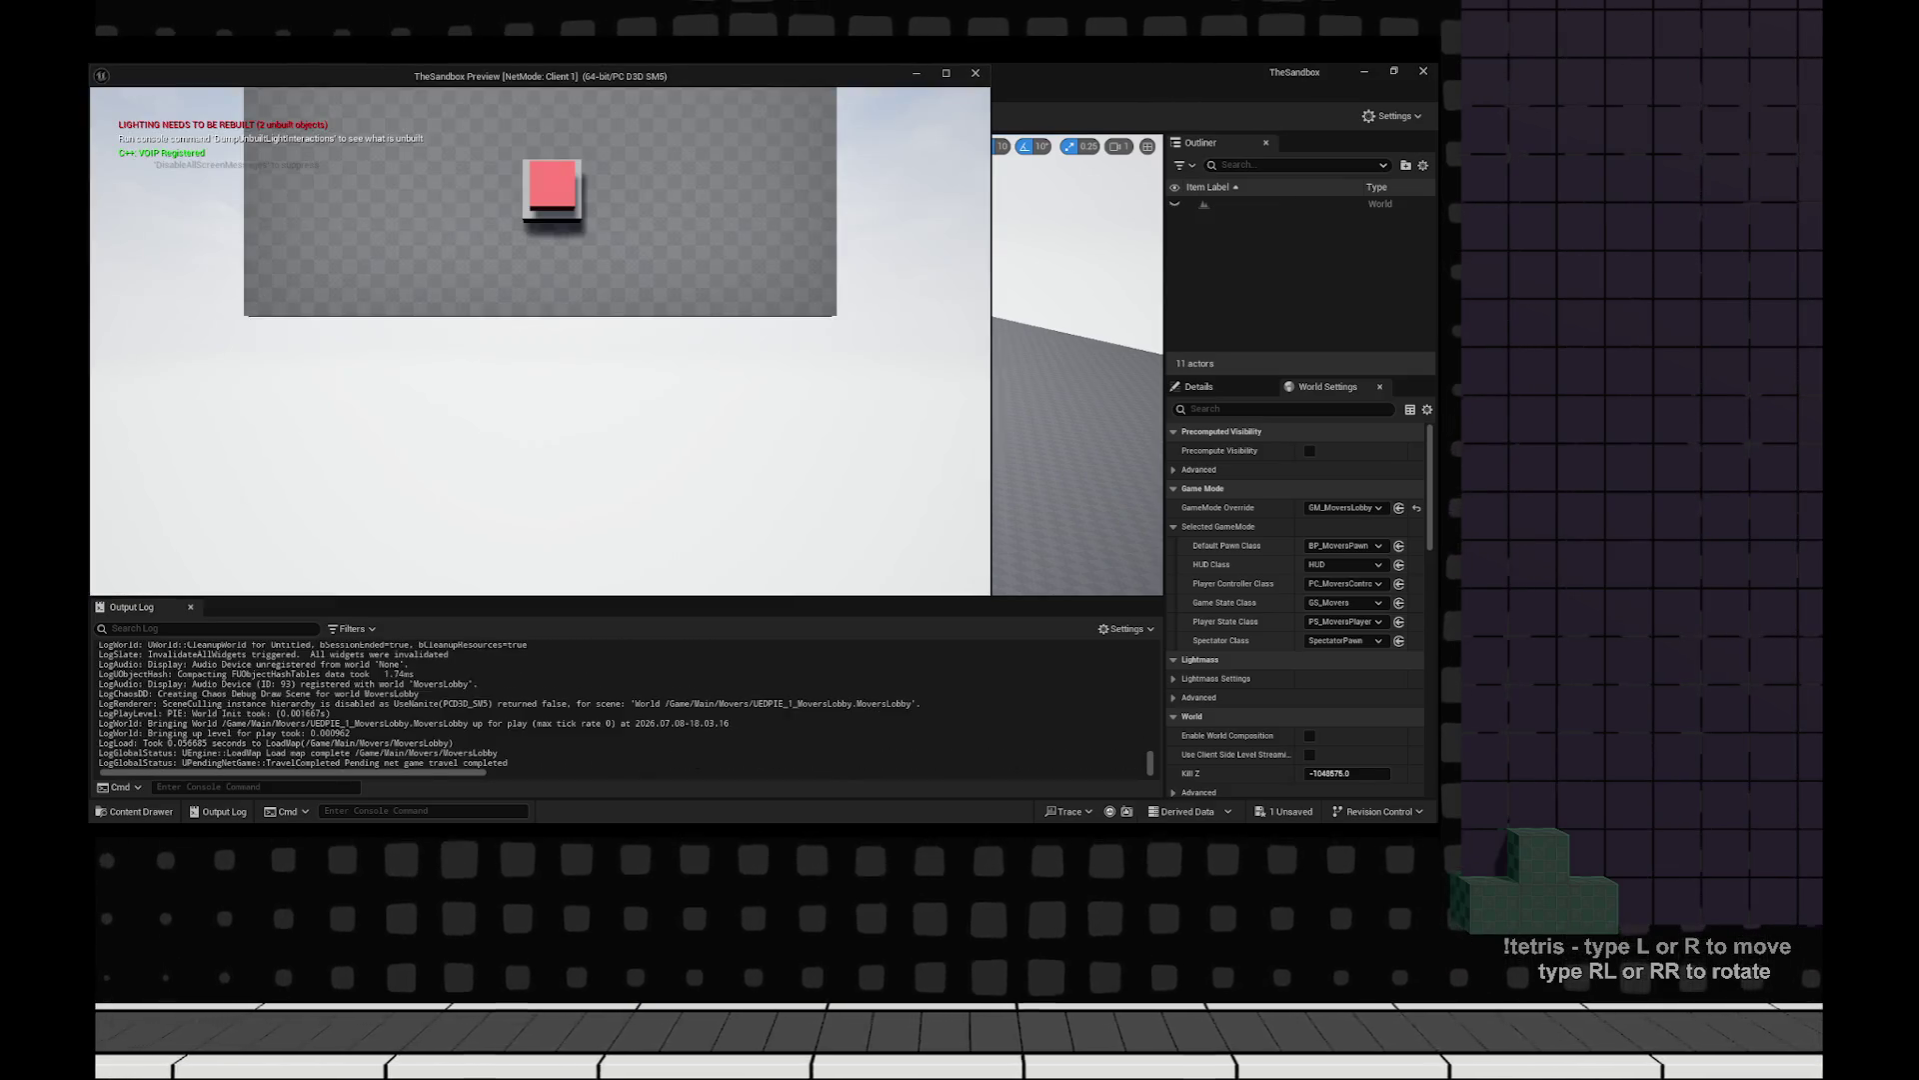
{"action": "key", "text": "super+Right"}
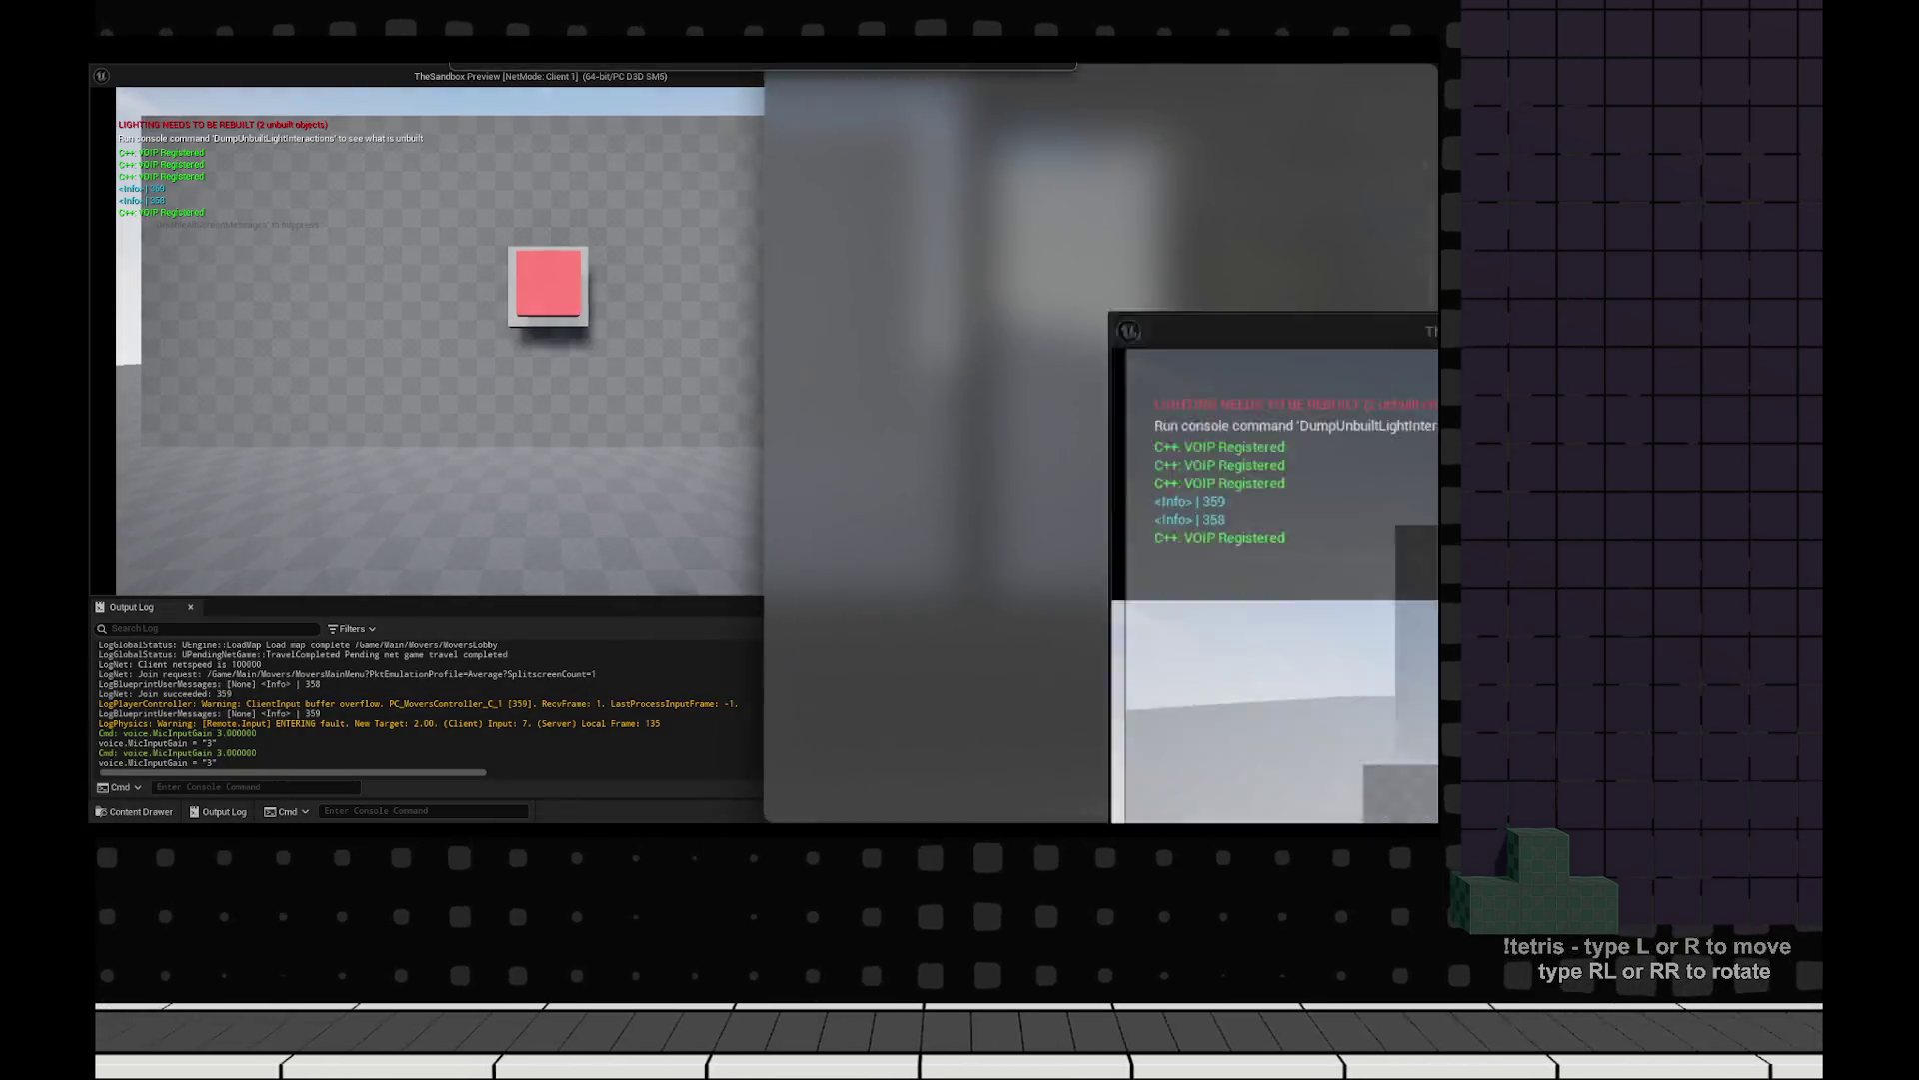
{"action": "key", "text": "Return"}
{"action": "key", "text": "w"}
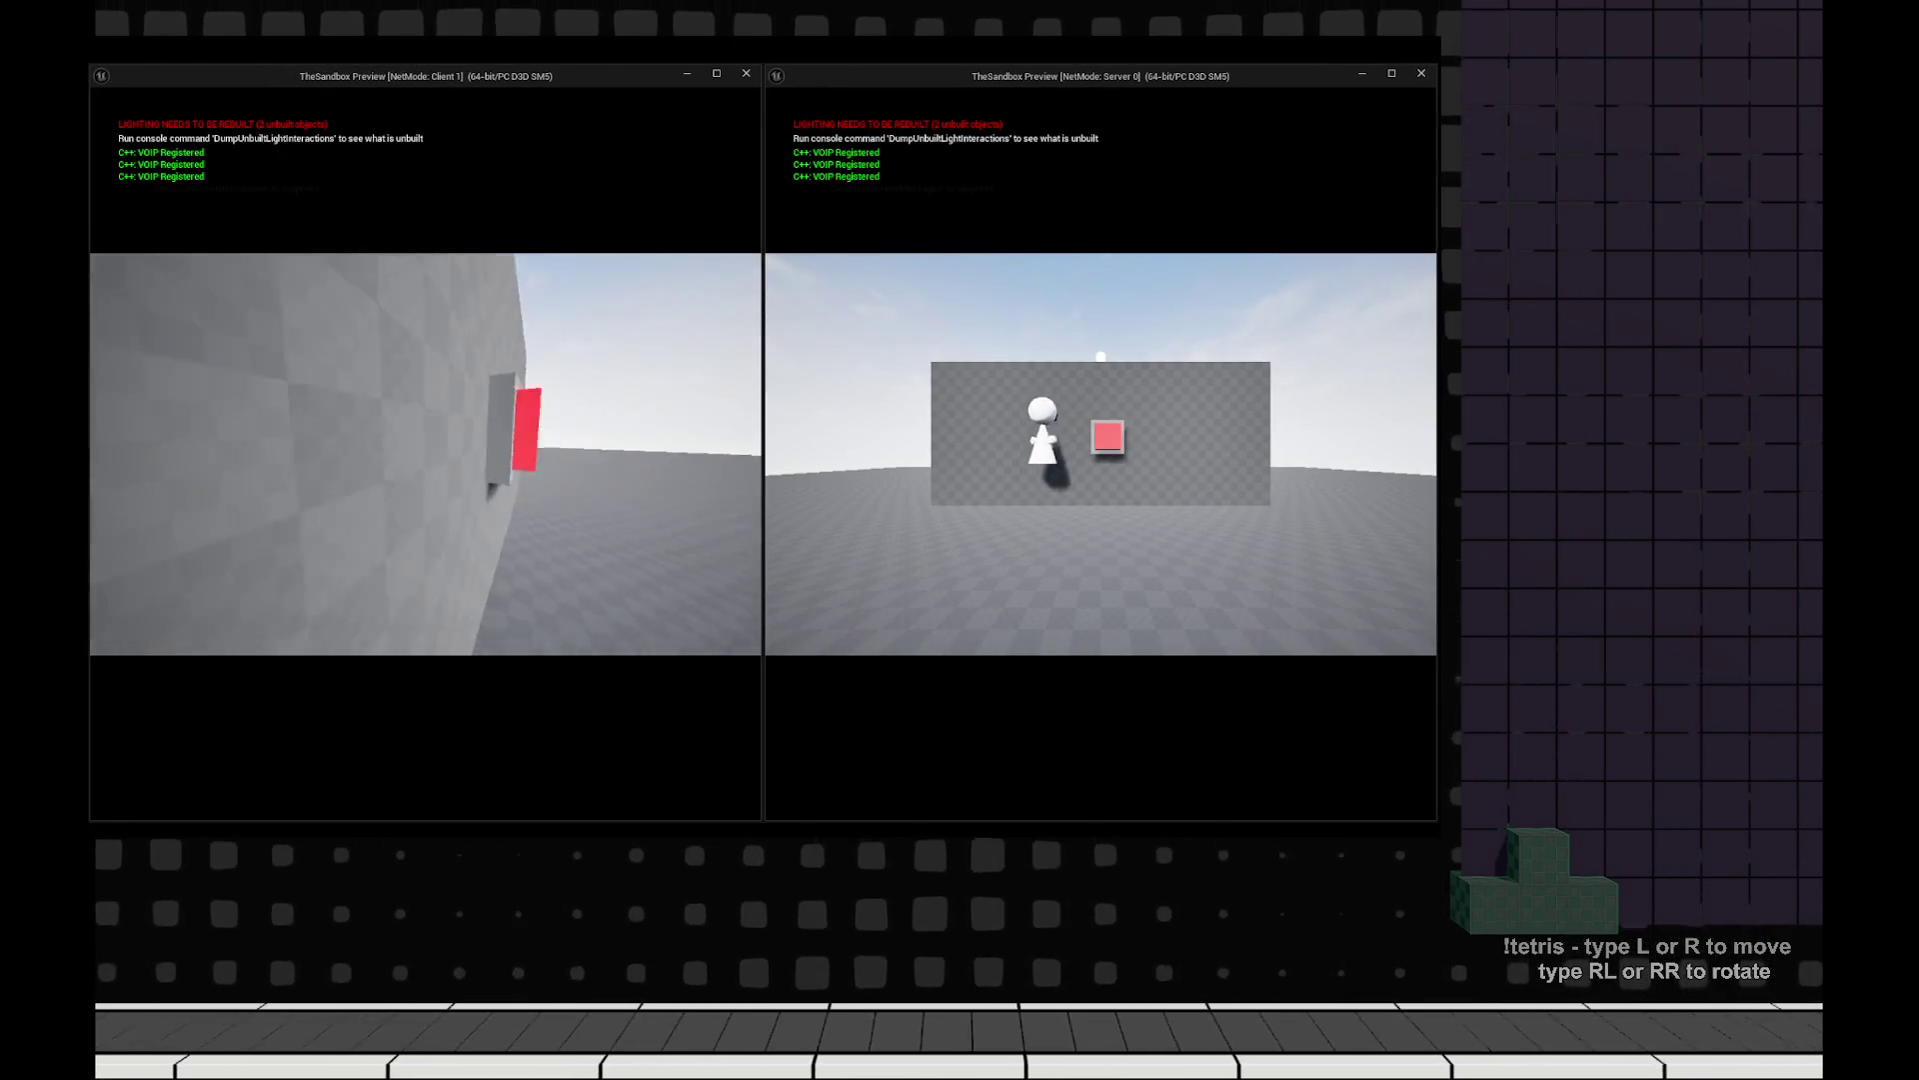
{"action": "key", "text": "e"}
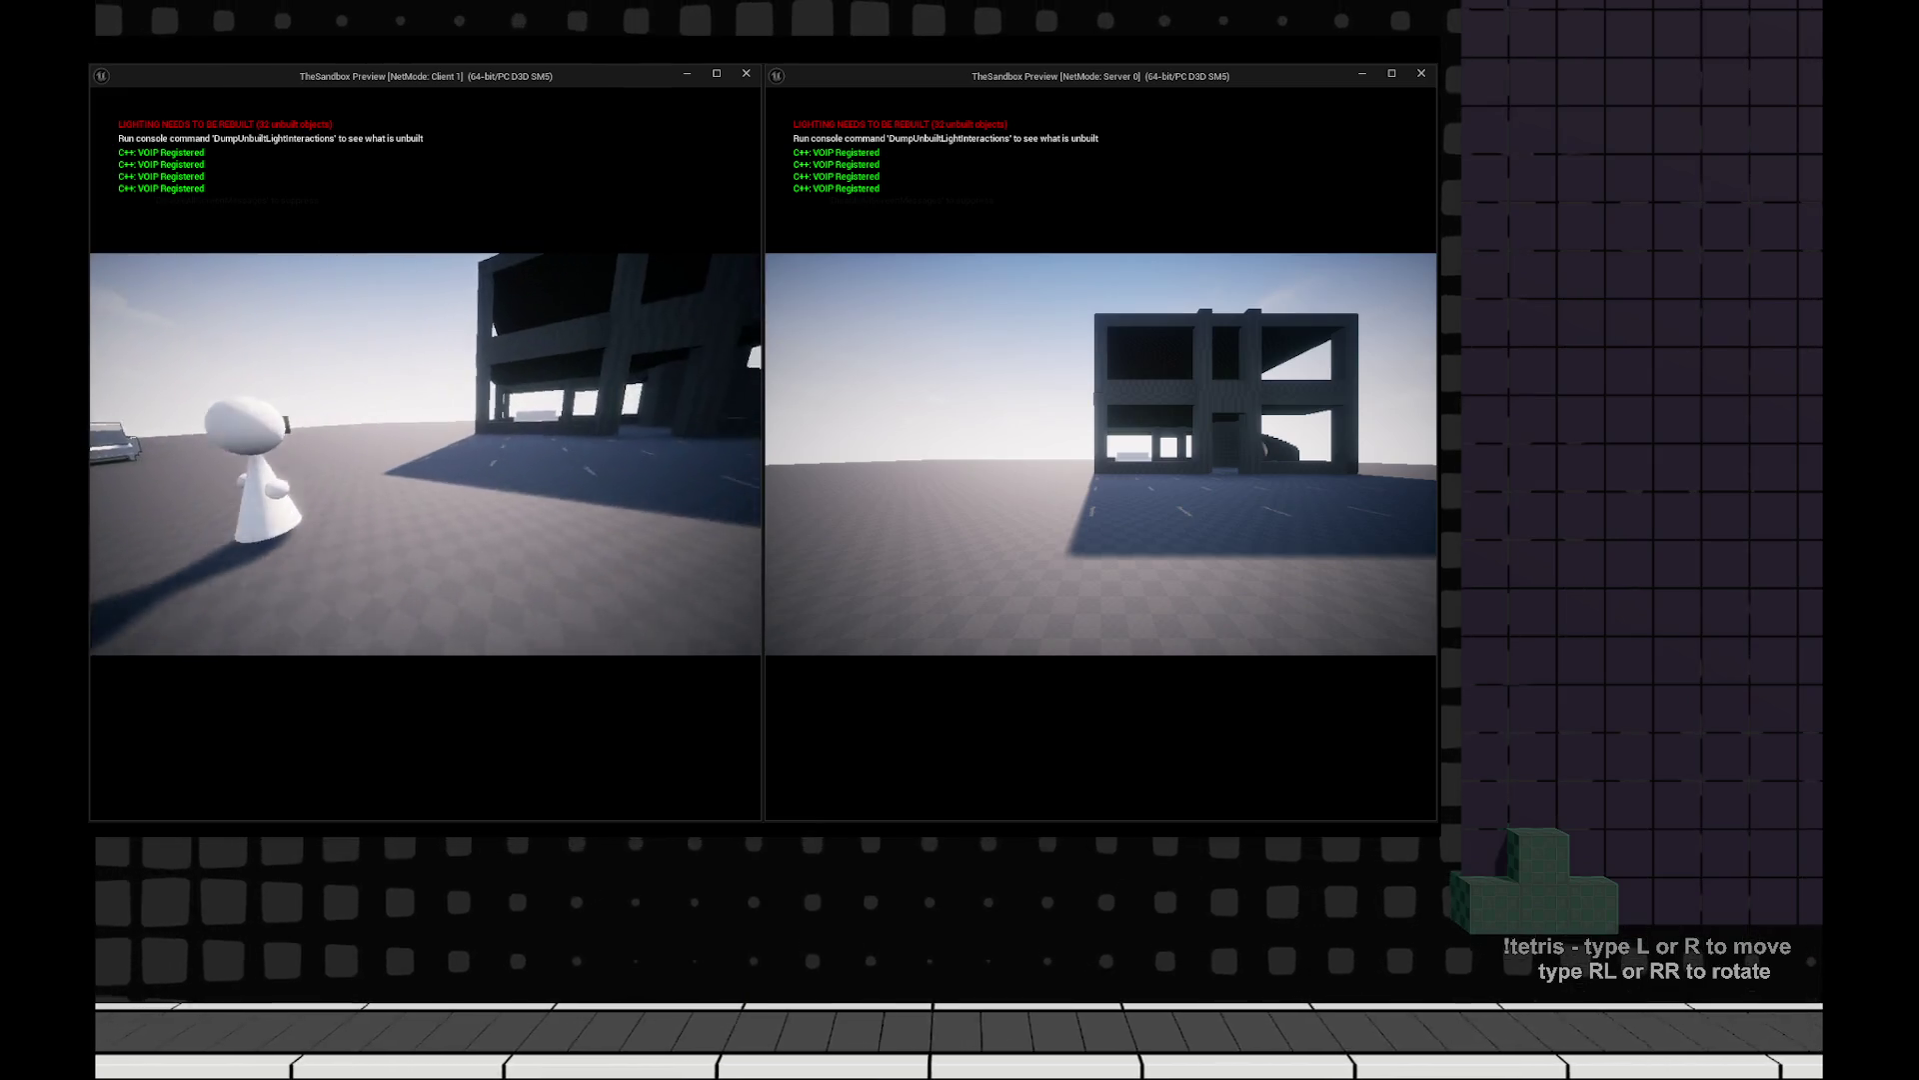
{"action": "key", "text": "grave"}
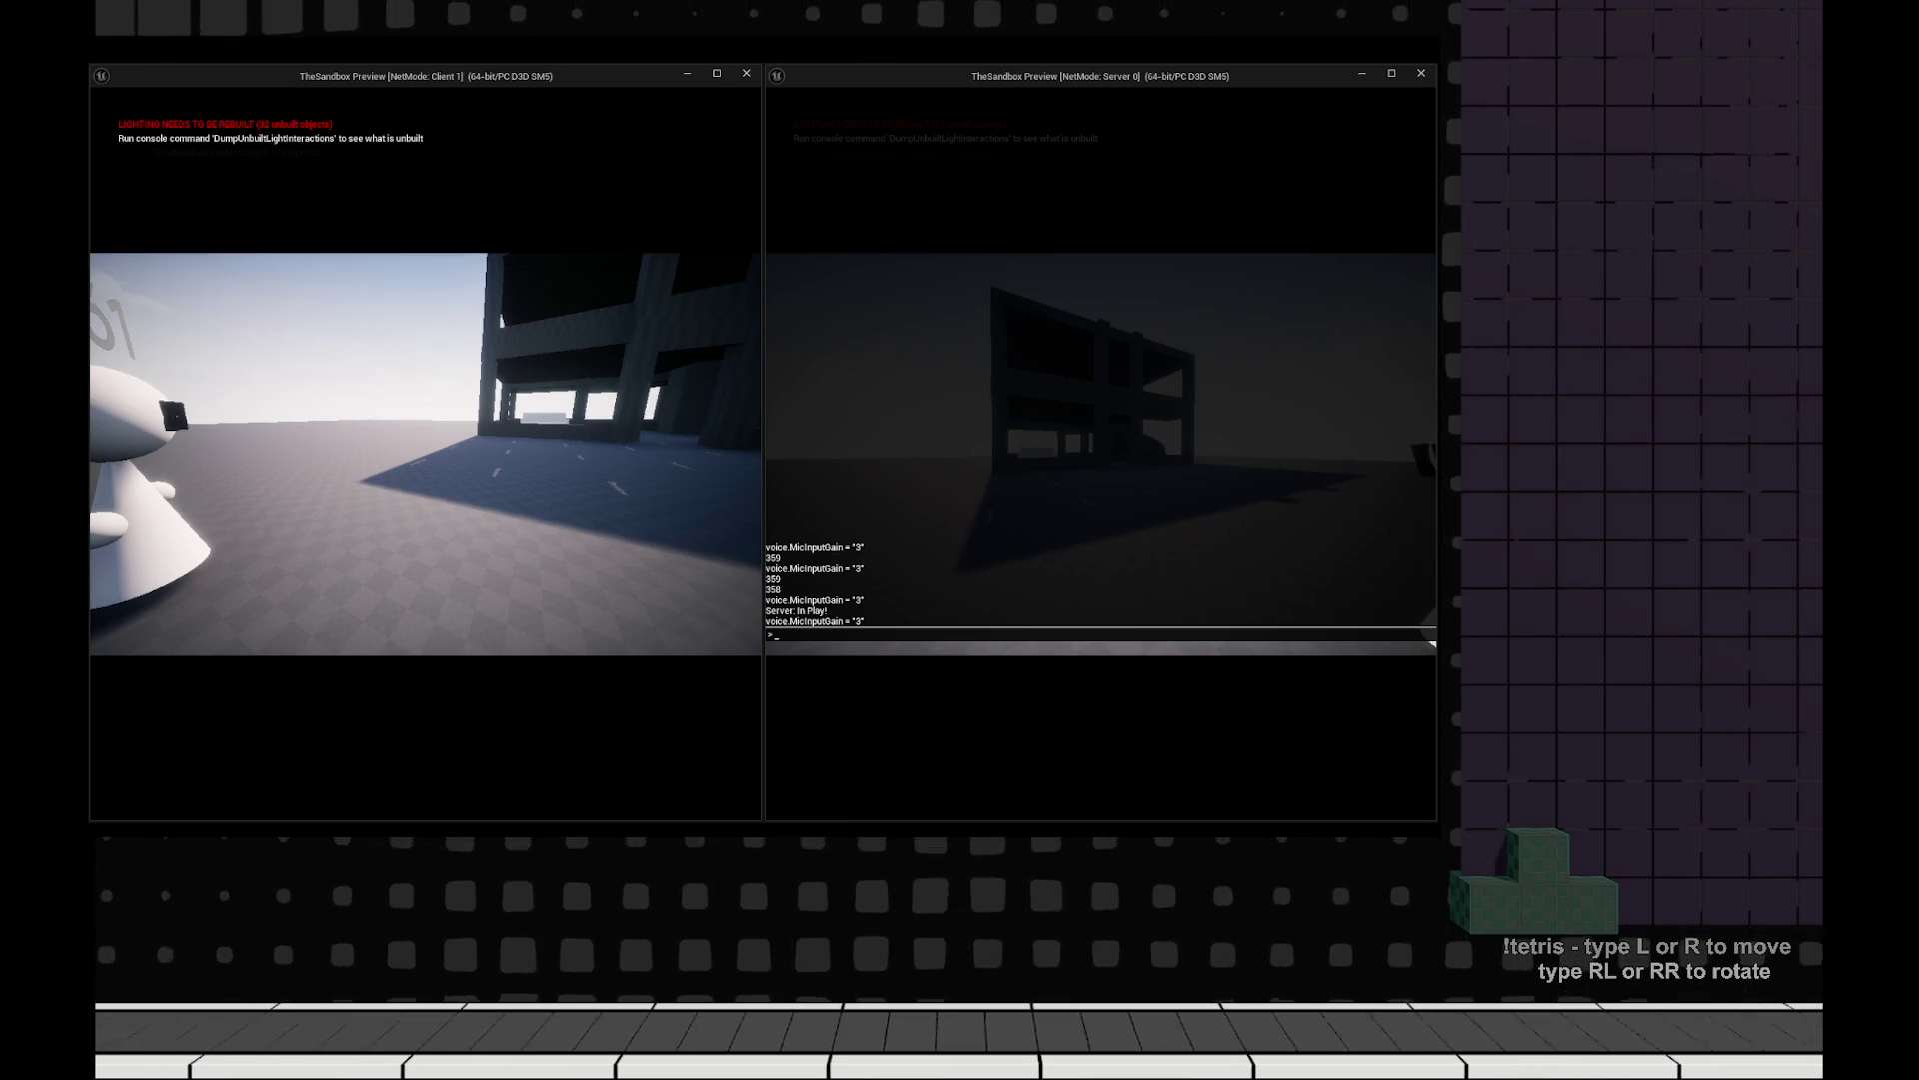
{"action": "key", "text": "Escape"}
{"action": "key", "text": "Escape"}
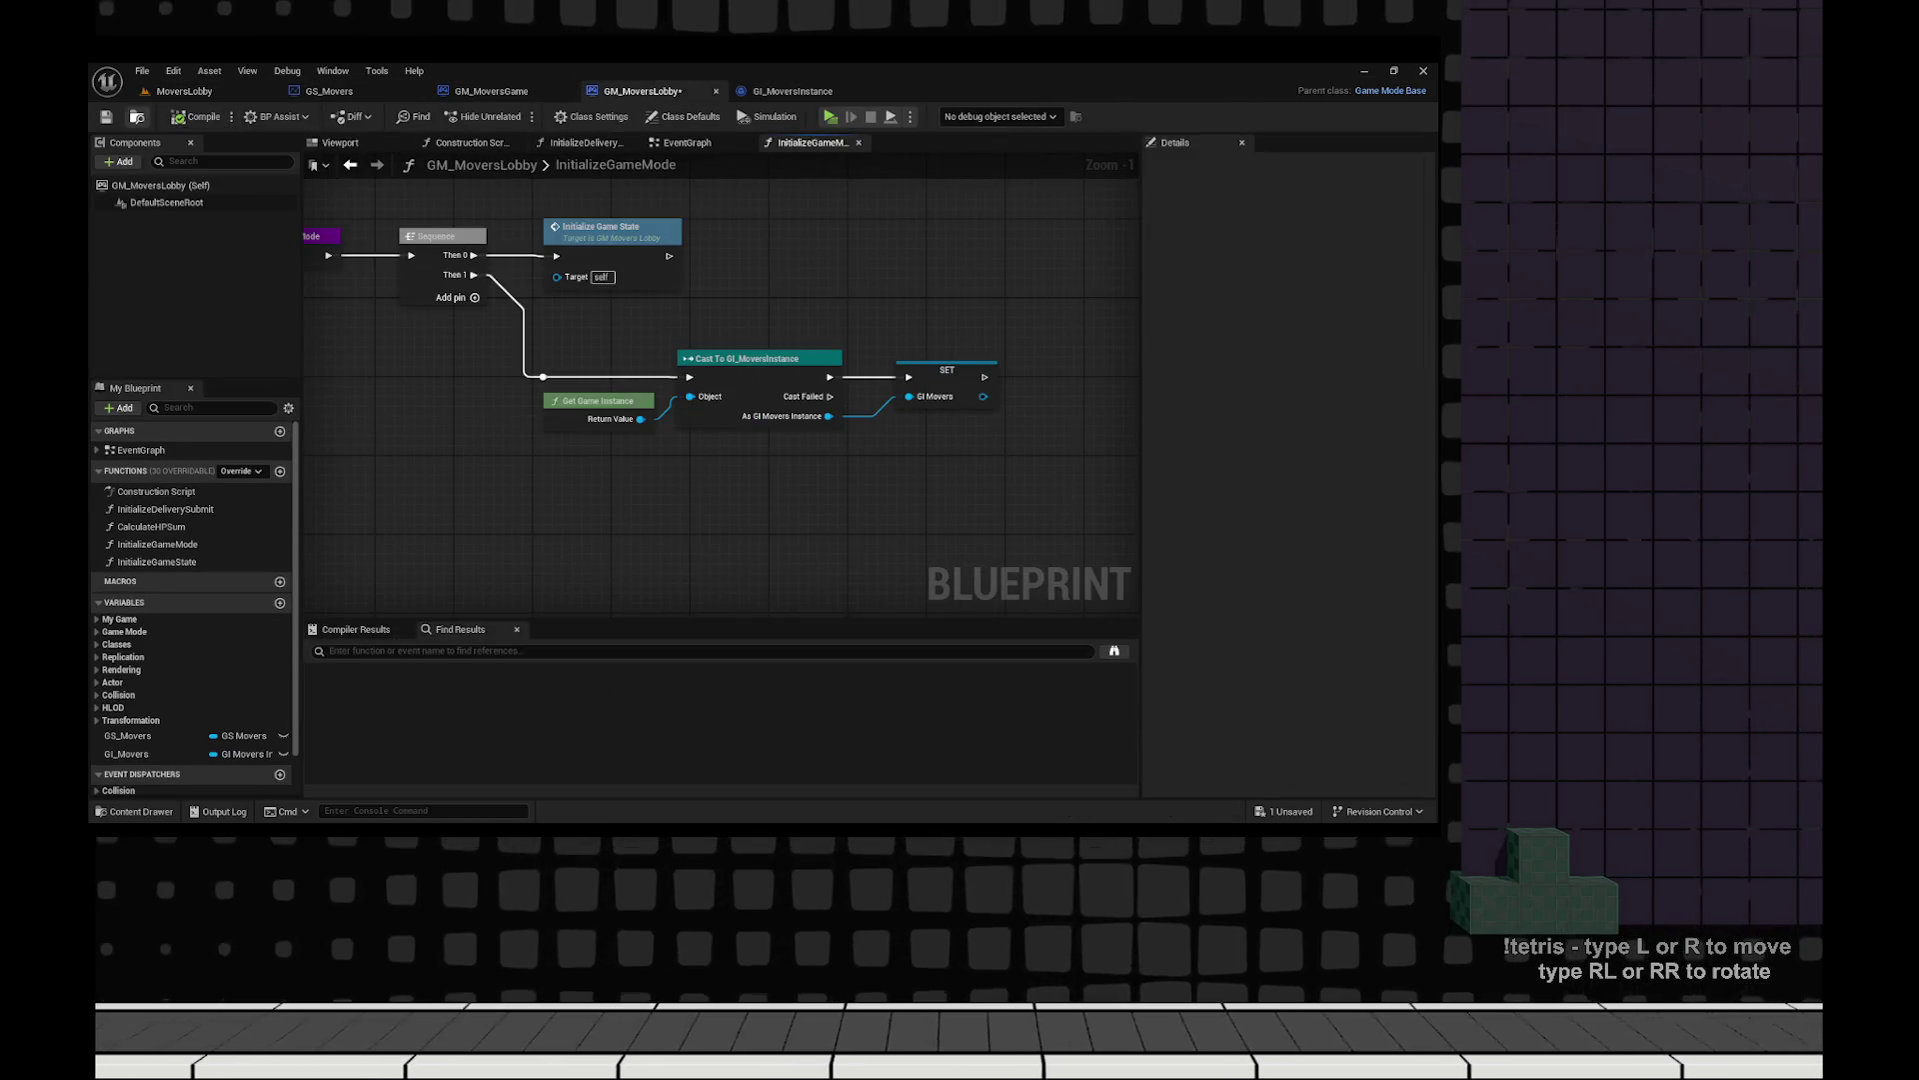
Navigate GM_MoversGame's EventGraph to the LENGTH/Branch player-count check and the Try Add Player node.
{"action": "scroll", "coordinate": [574, 162], "scroll_direction": "down", "scroll_amount": 8}
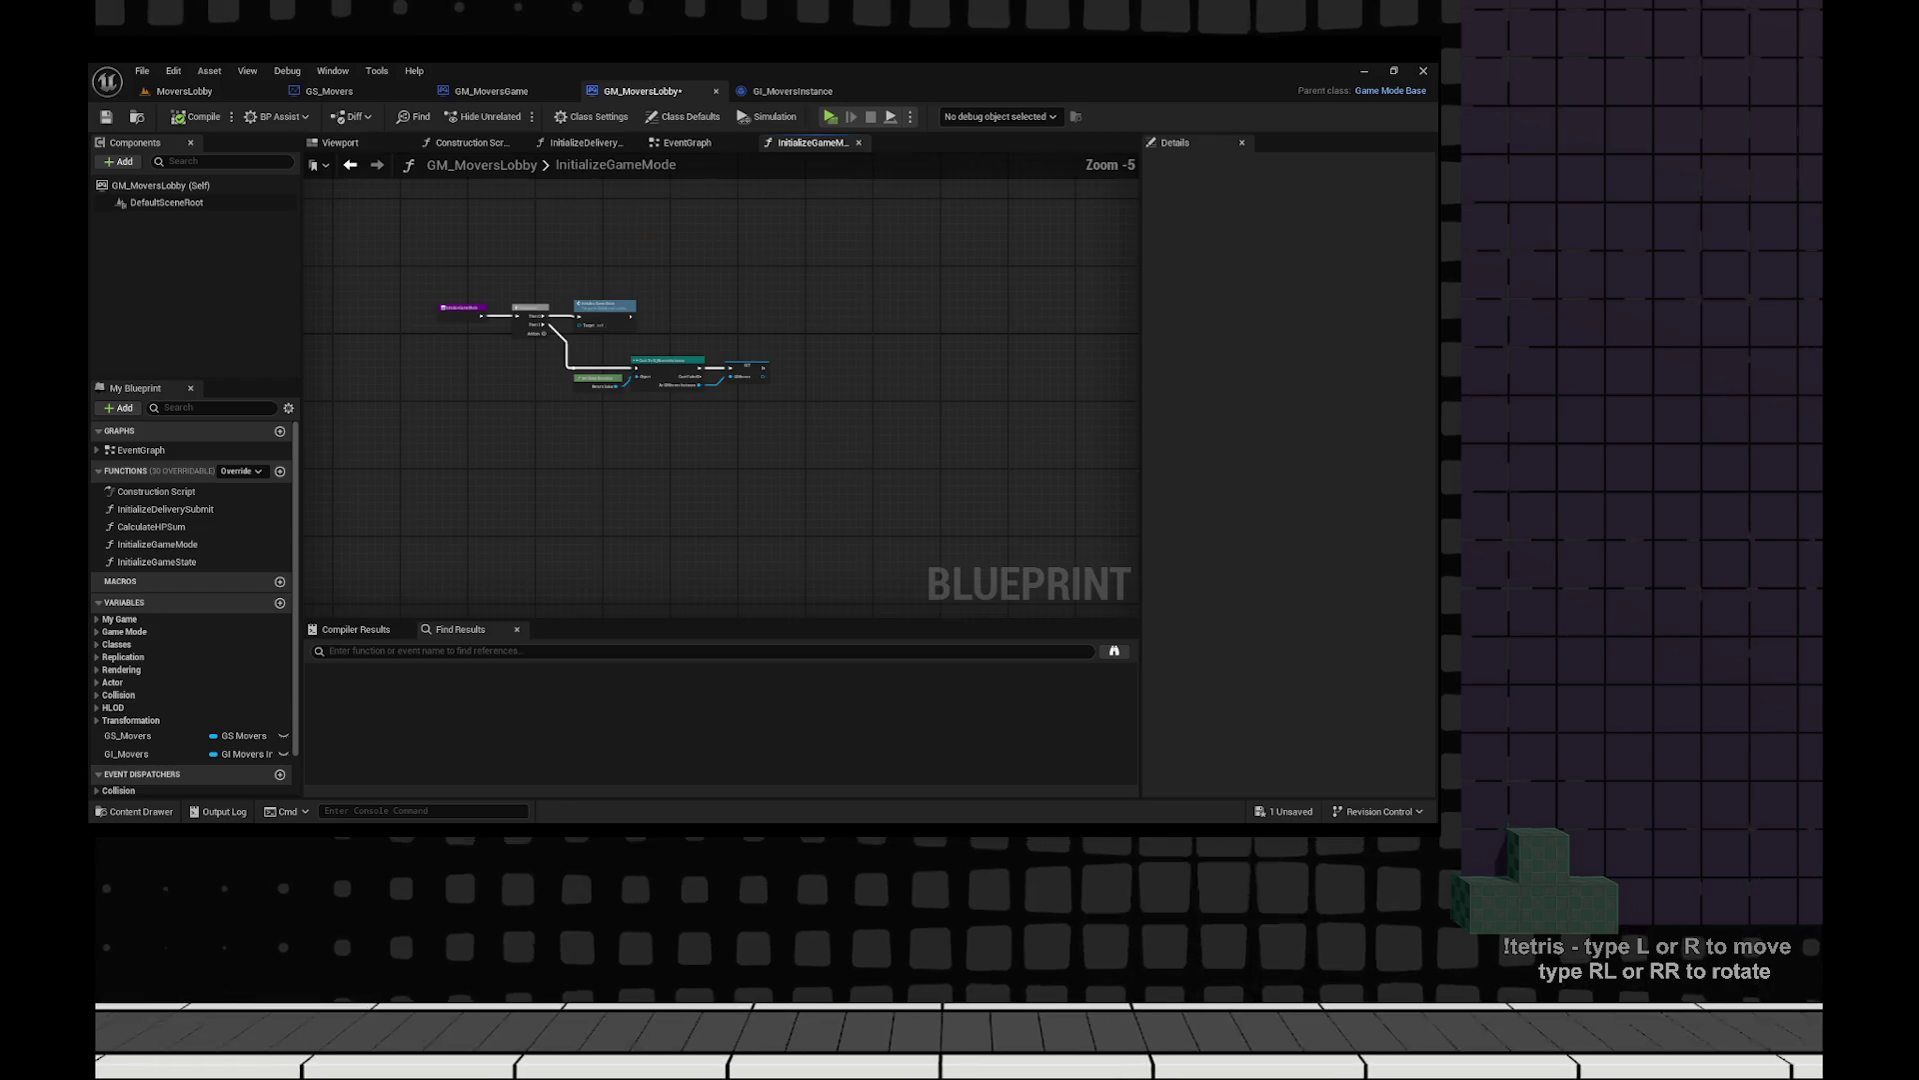
{"action": "left_click_drag", "start_coordinate": [574, 162], "coordinate": [566, 352]}
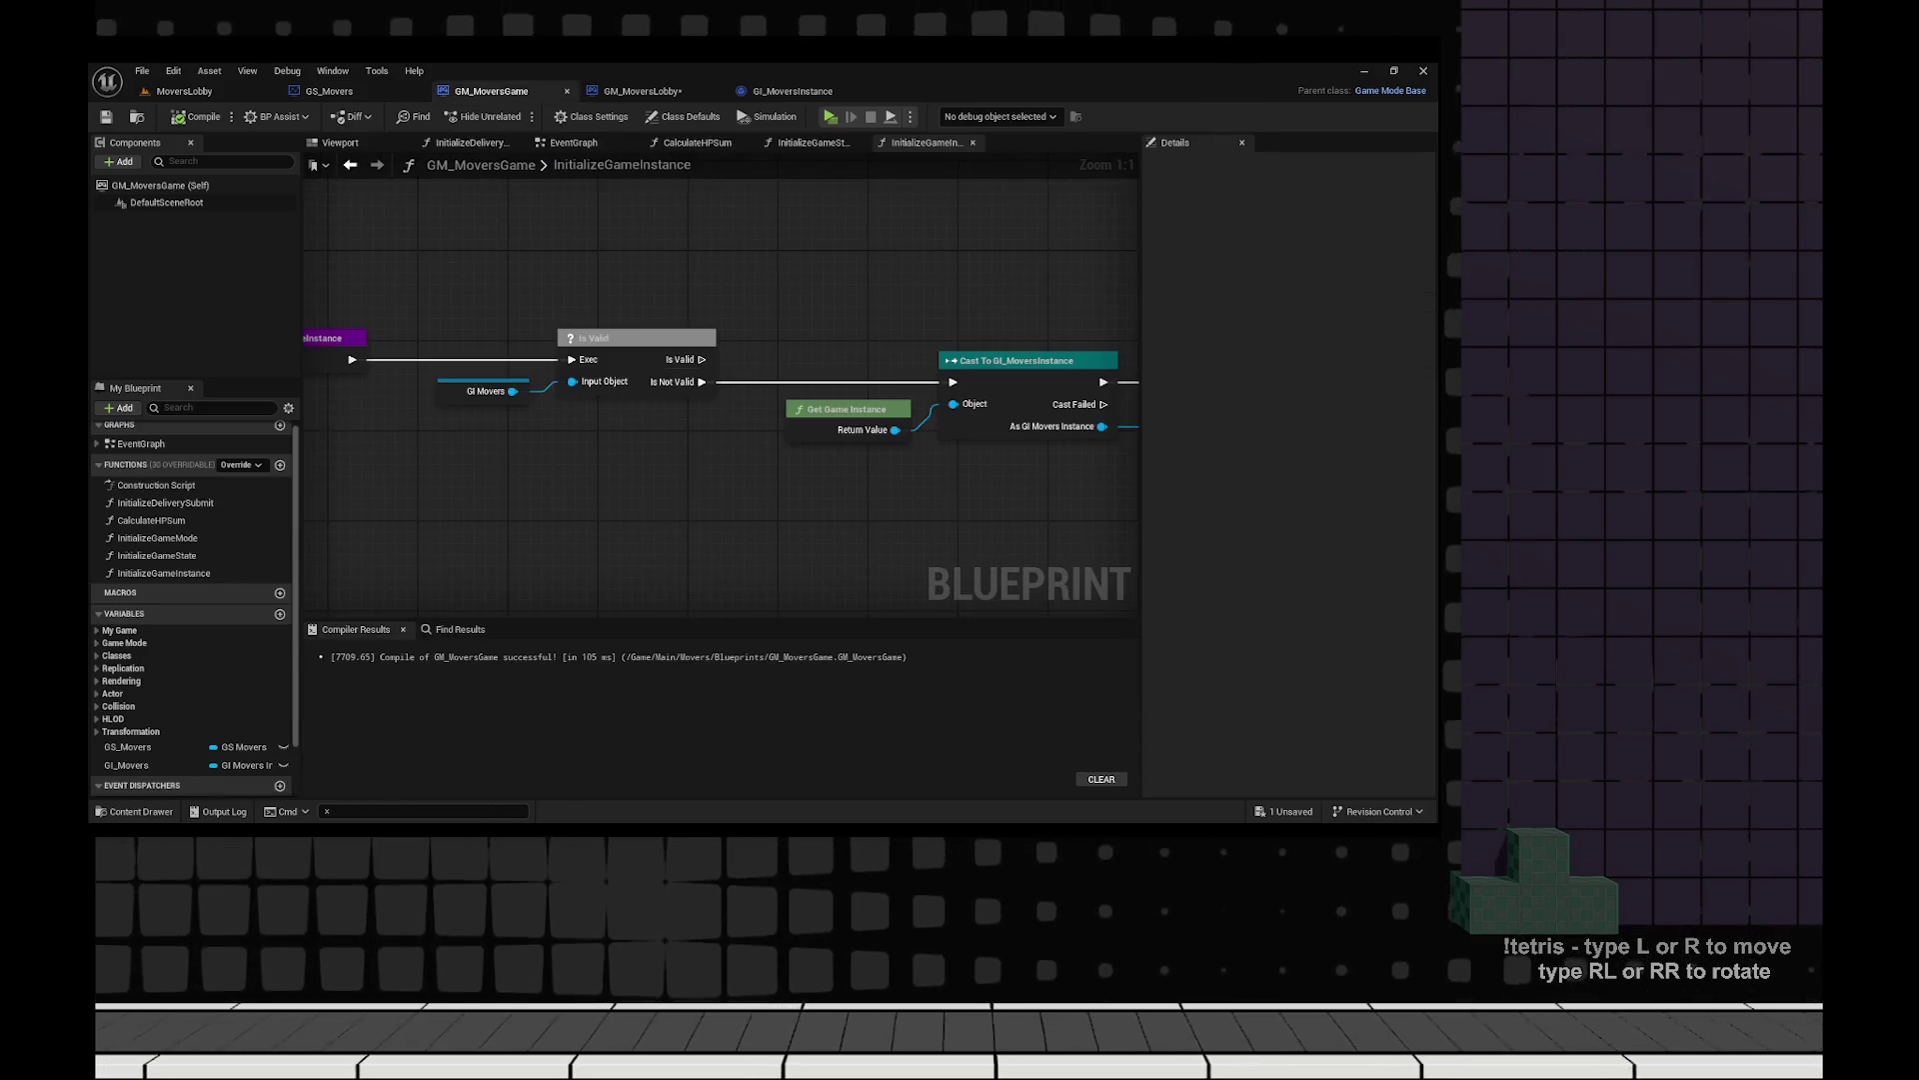
{"action": "scroll", "coordinate": [813, 404], "scroll_direction": "down", "scroll_amount": 4}
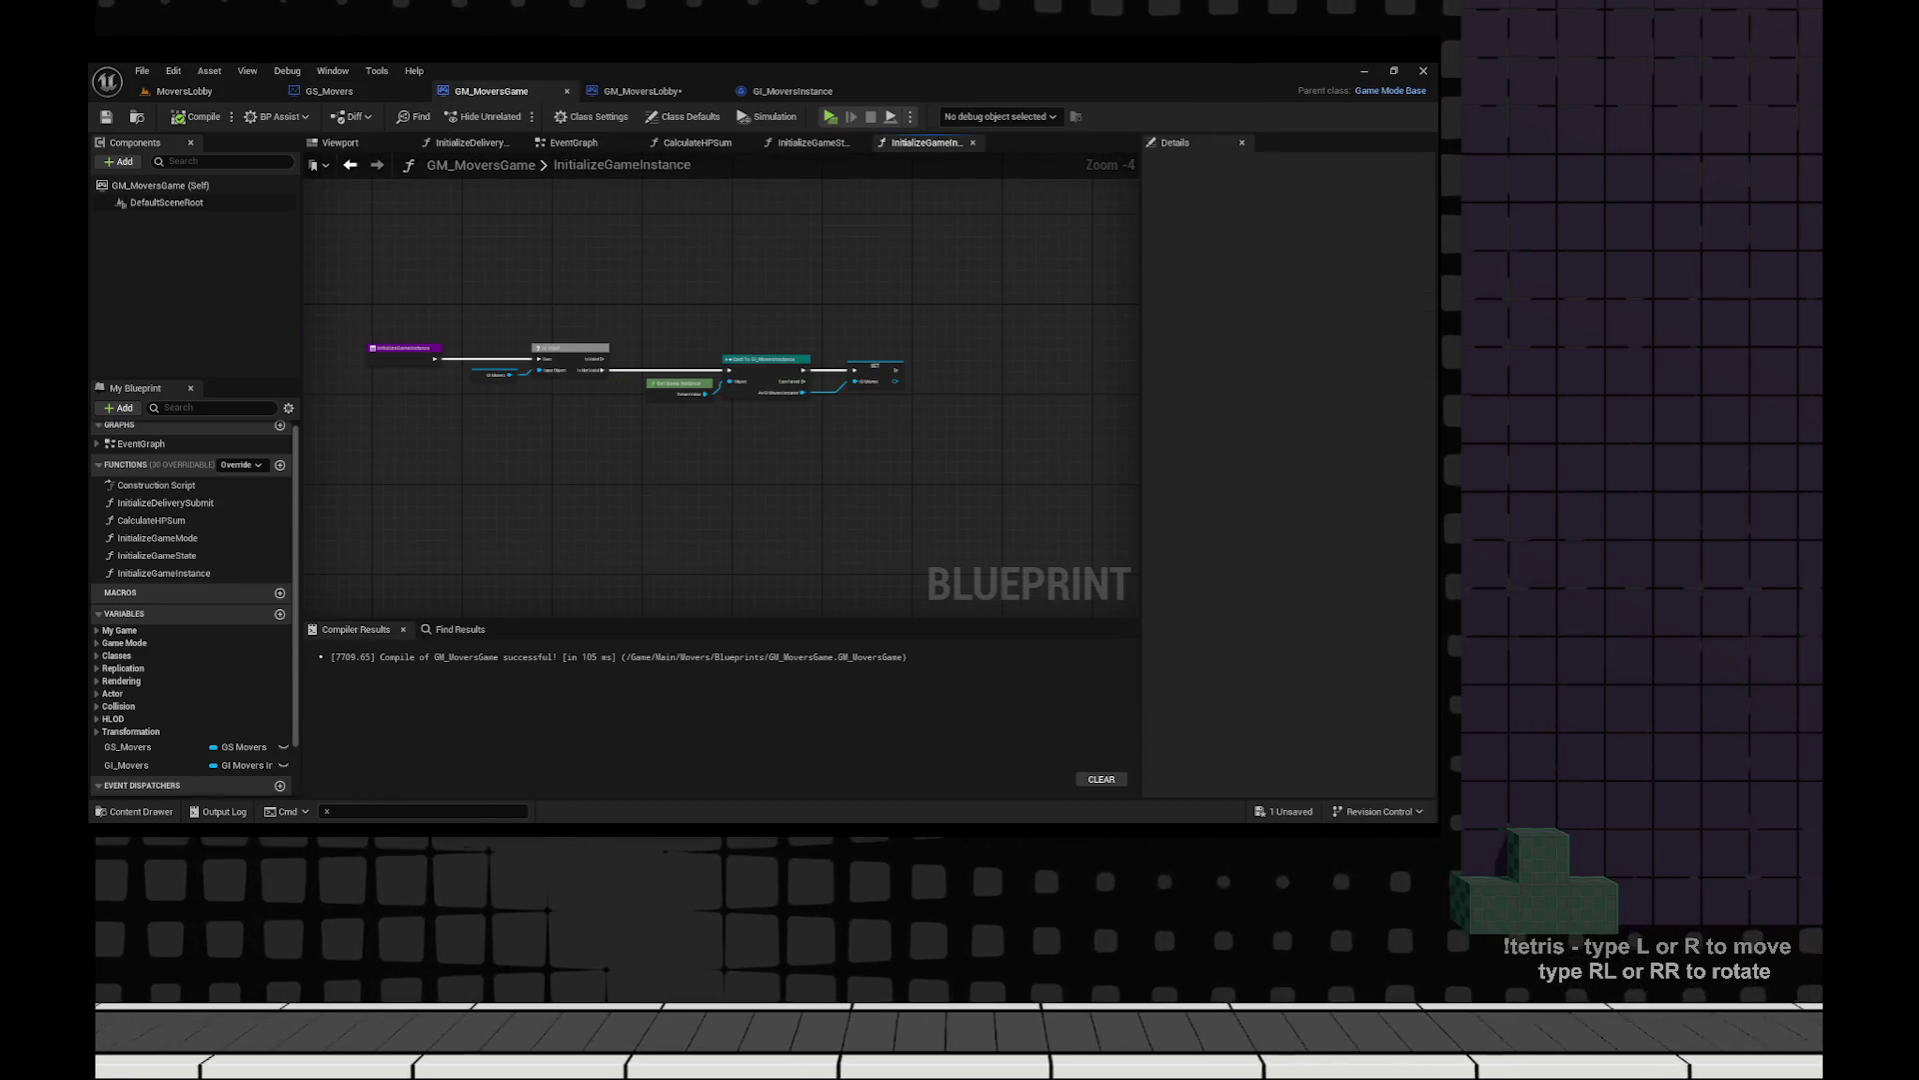
{"action": "scroll", "coordinate": [720, 400], "scroll_direction": "up", "scroll_amount": 2}
{"action": "left_click", "coordinate": [573, 142]}
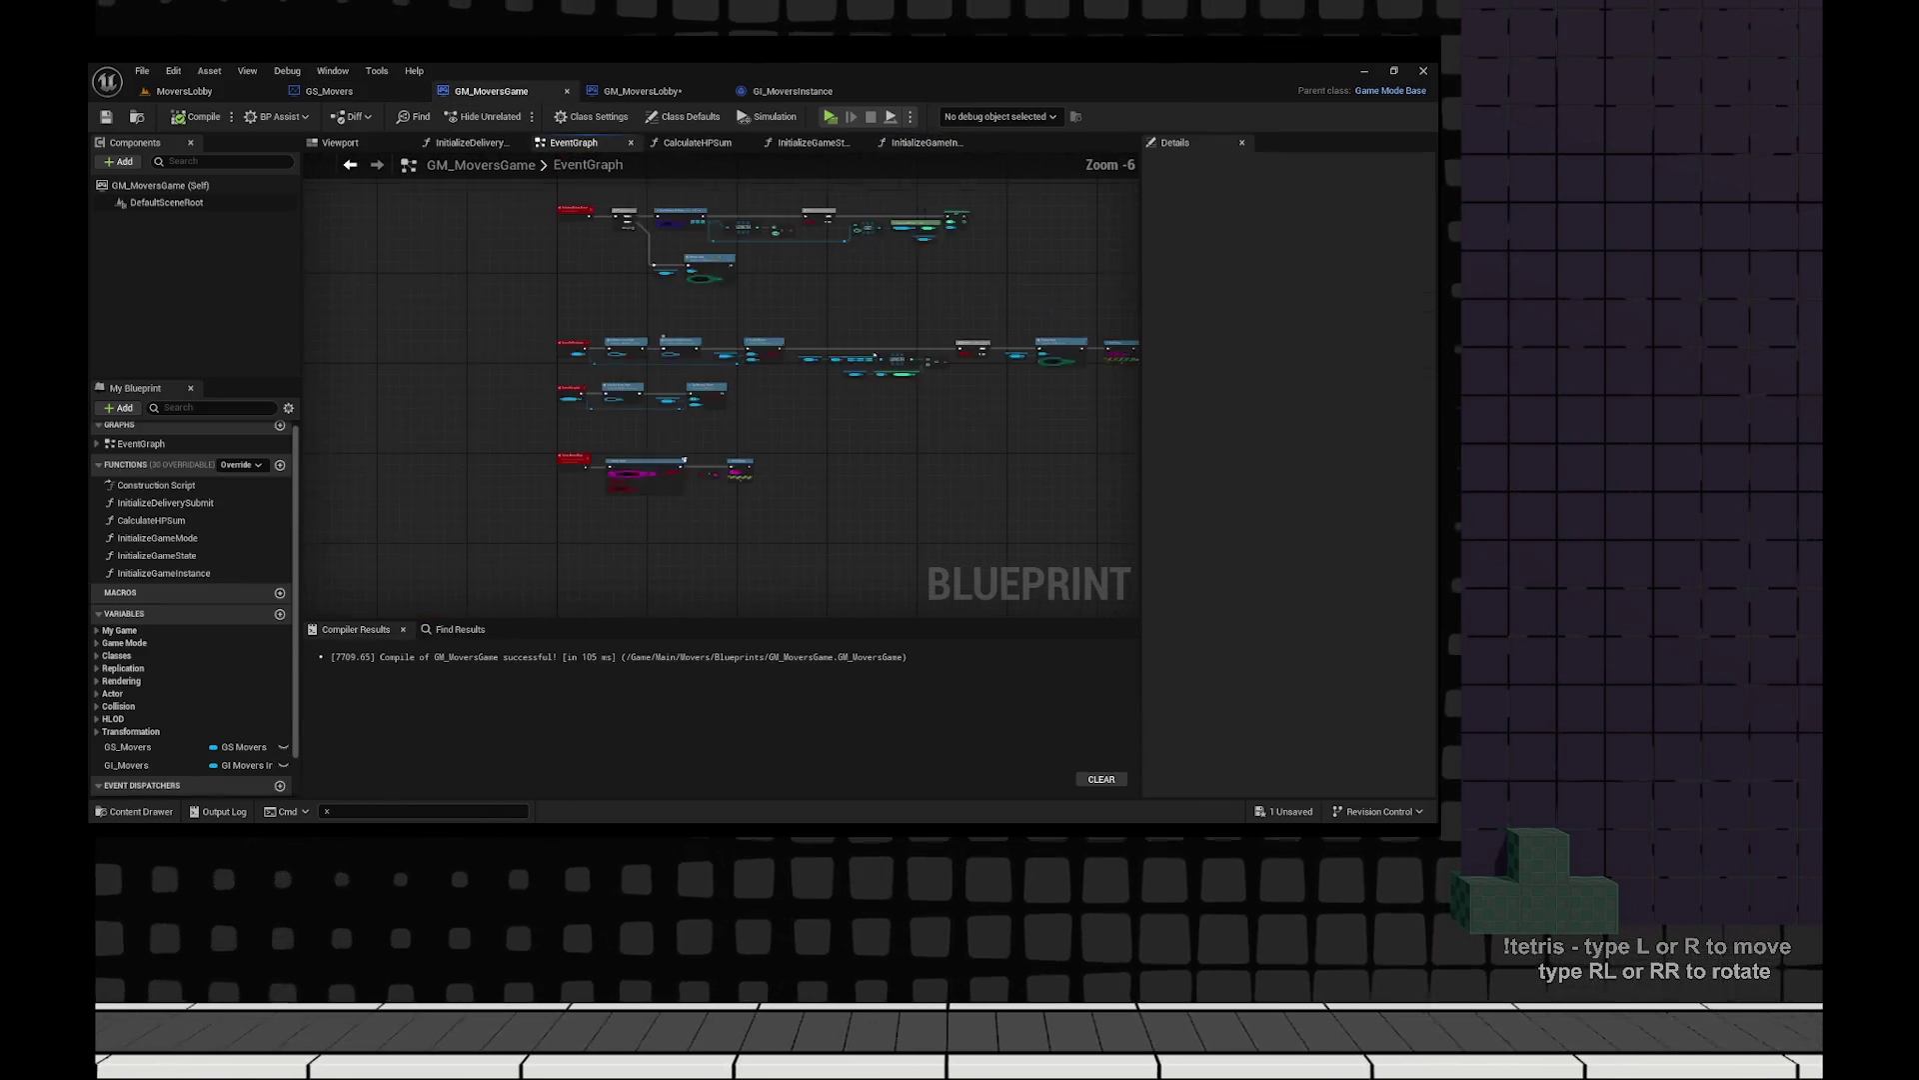
{"action": "scroll", "coordinate": [684, 459], "scroll_direction": "up", "scroll_amount": 5}
{"action": "mouse_move", "coordinate": [828, 375]}
{"action": "left_mouse_down"}
{"action": "mouse_move", "coordinate": [510, 437]}
{"action": "mouse_move", "coordinate": [1025, 456]}
{"action": "left_mouse_up"}
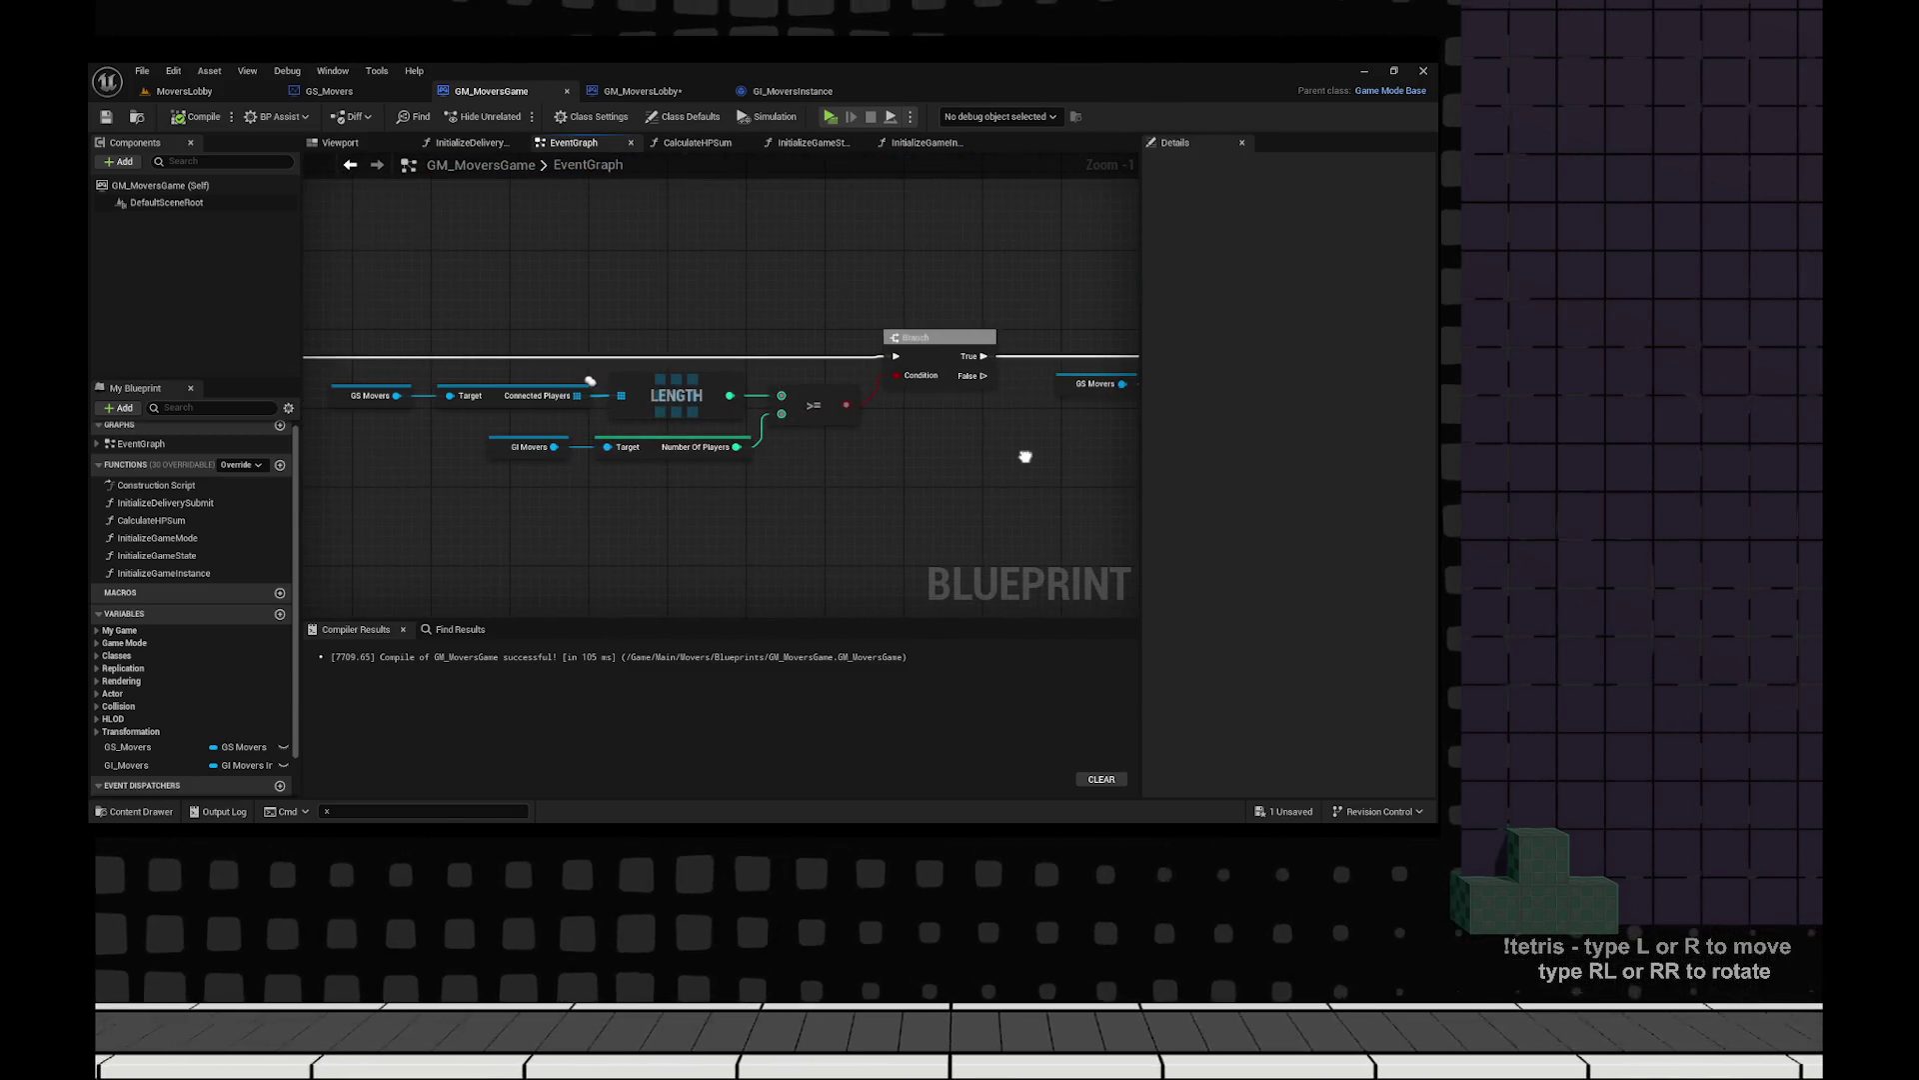
{"action": "scroll", "coordinate": [590, 380], "scroll_direction": "up", "scroll_amount": 1}
{"action": "mouse_move", "coordinate": [495, 323]}
{"action": "left_mouse_down"}
{"action": "mouse_move", "coordinate": [628, 328]}
{"action": "mouse_move", "coordinate": [728, 425]}
{"action": "left_mouse_up"}
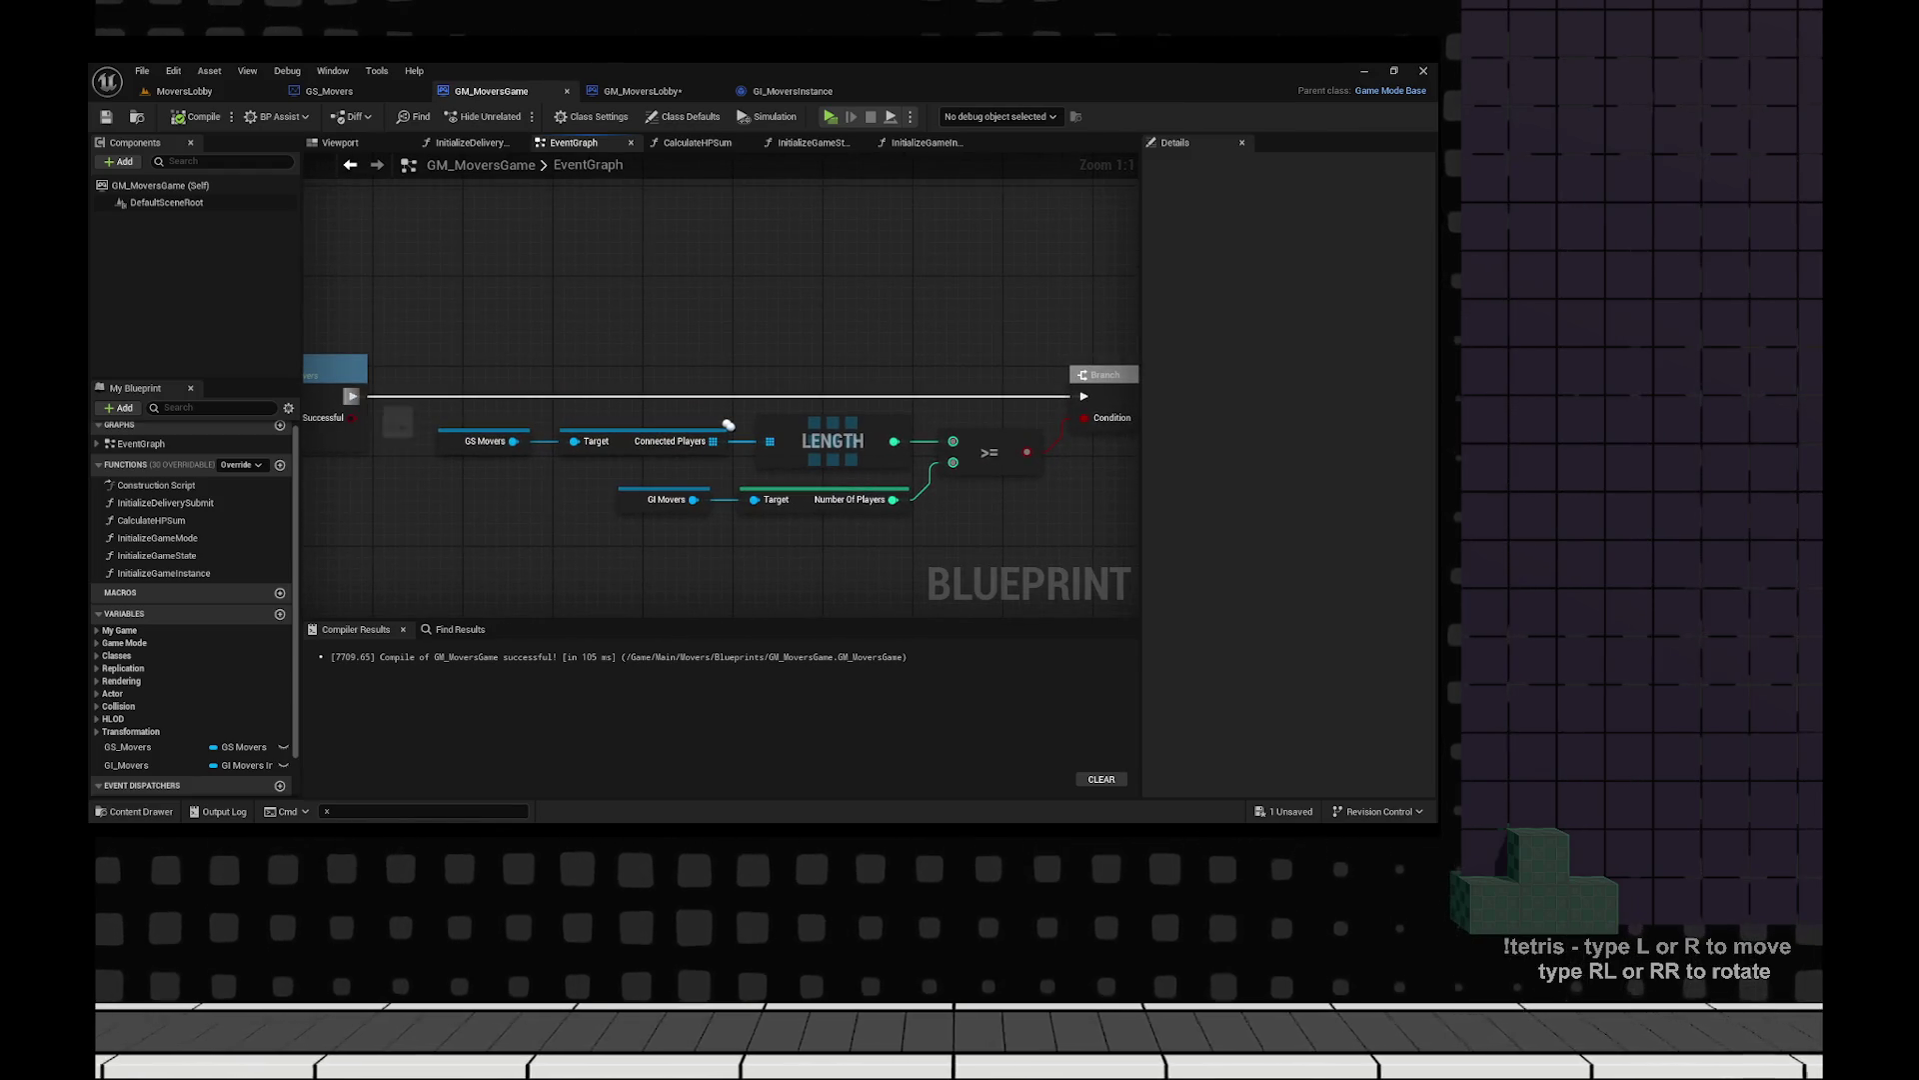
{"action": "mouse_move", "coordinate": [728, 425]}
{"action": "left_mouse_down"}
{"action": "mouse_move", "coordinate": [665, 360]}
{"action": "mouse_move", "coordinate": [909, 404]}
{"action": "left_mouse_up"}
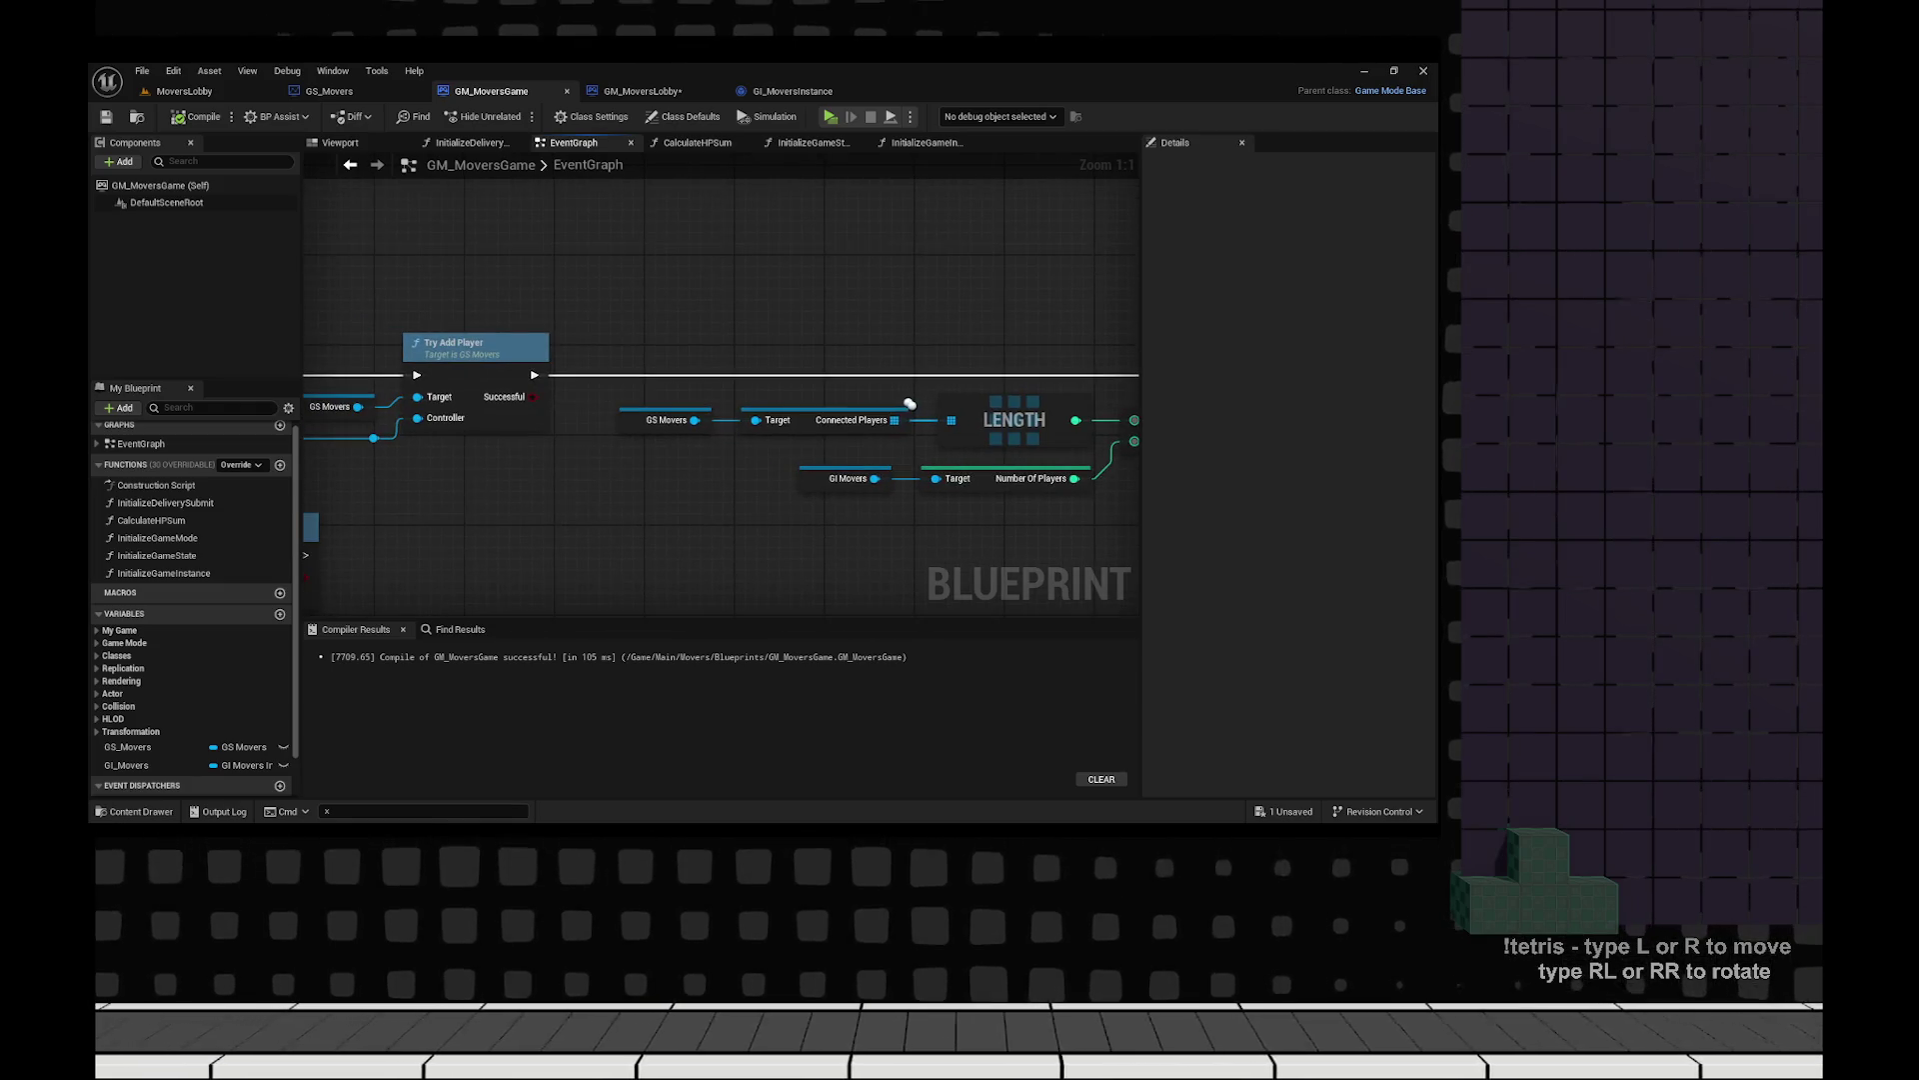
{"action": "left_click_drag", "start_coordinate": [532, 374], "coordinate": [695, 312]}
Add a Print Log node after Try Add Player and save GM_MoversGame.
{"action": "type", "text": "print log"}
{"action": "key", "text": "Return"}
{"action": "left_click", "coordinate": [633, 337]}
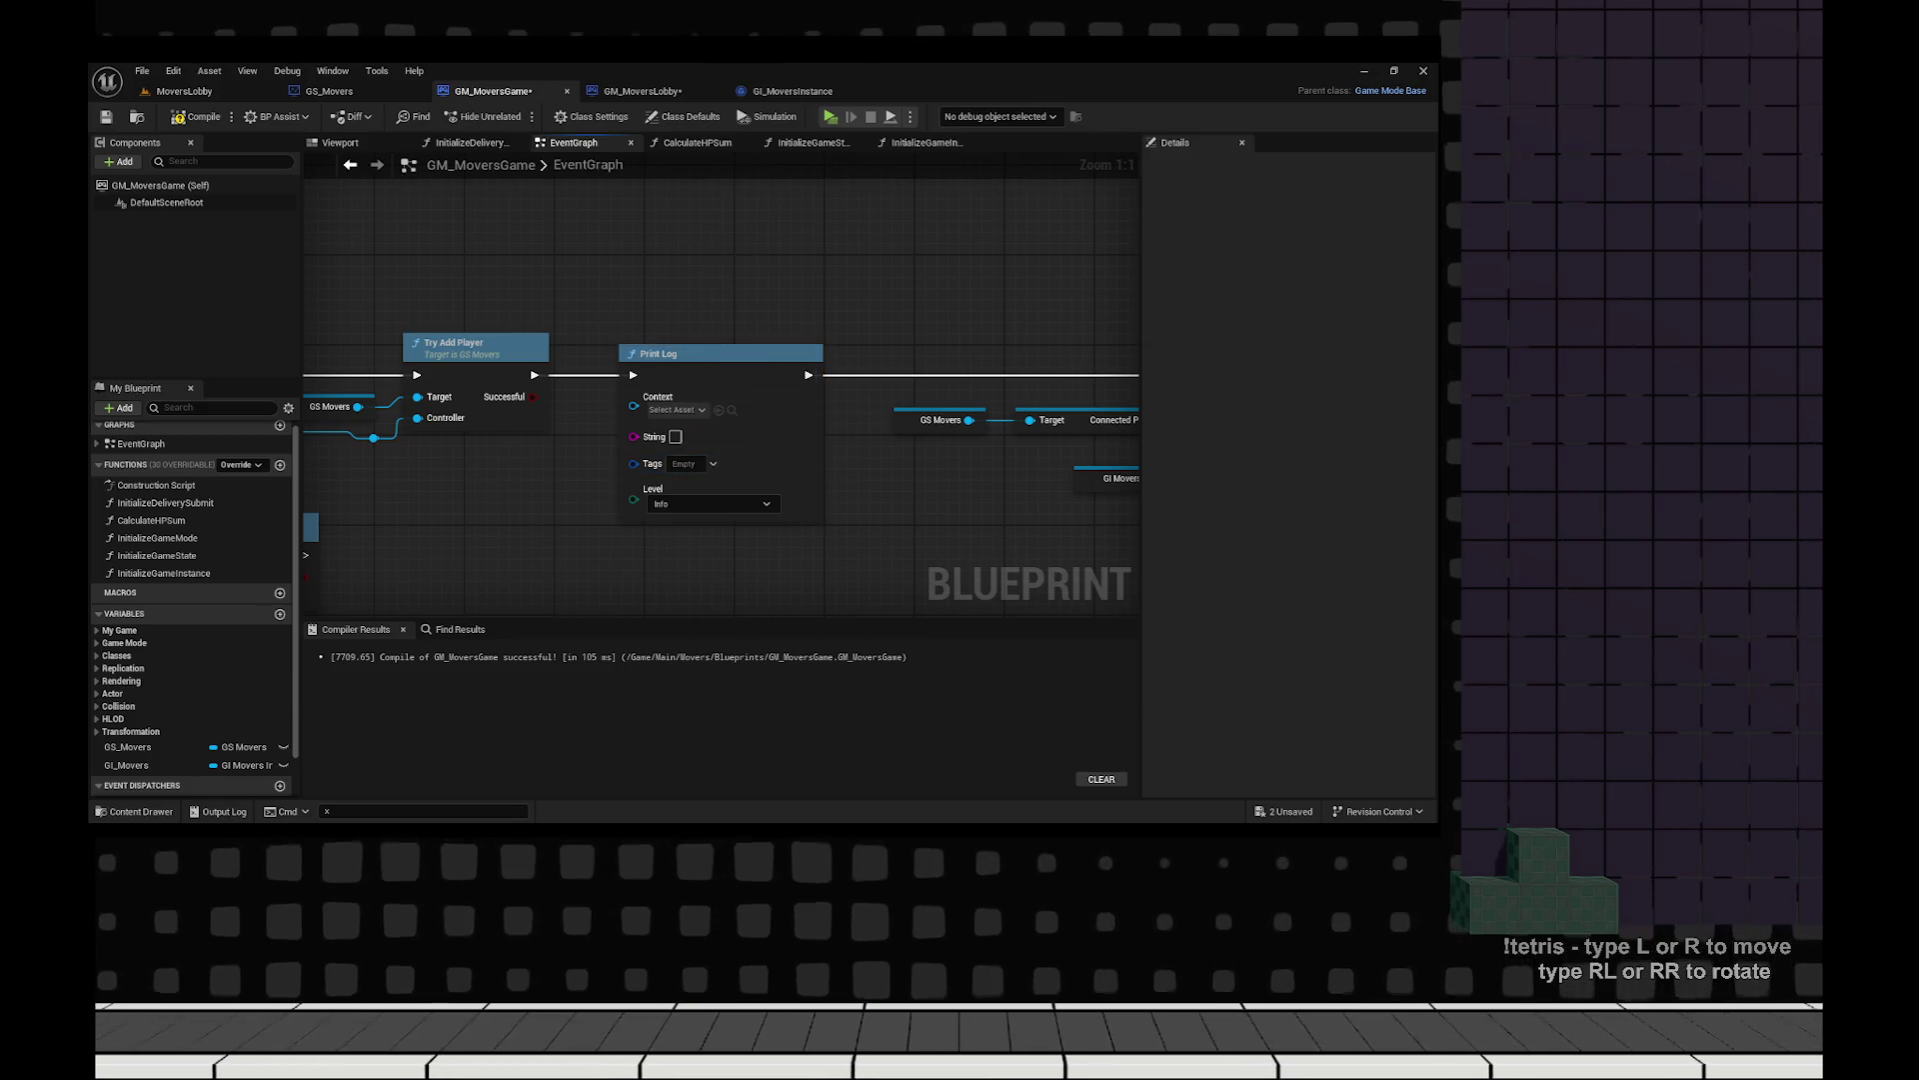
{"action": "right_click", "coordinate": [720, 410]}
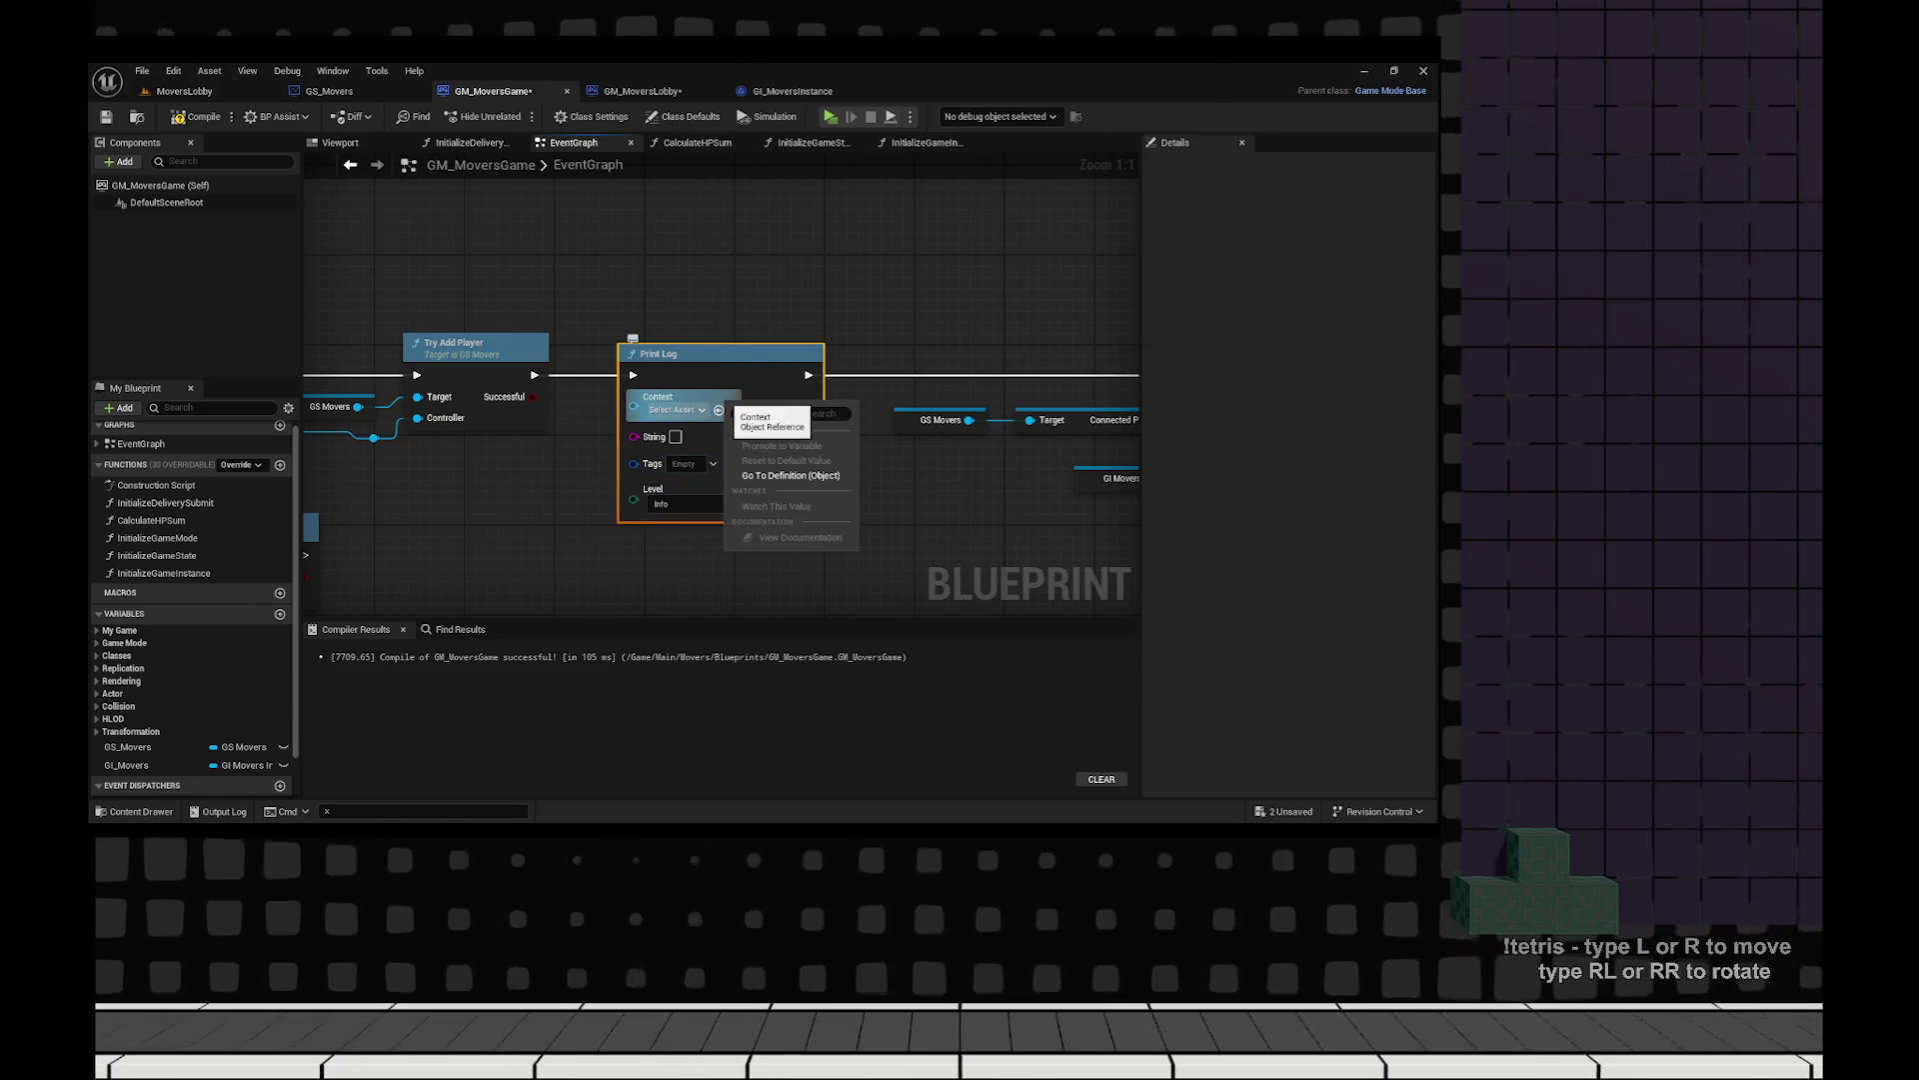
{"action": "left_click", "coordinate": [700, 580]}
{"action": "left_click", "coordinate": [720, 352]}
{"action": "right_click", "coordinate": [717, 390]}
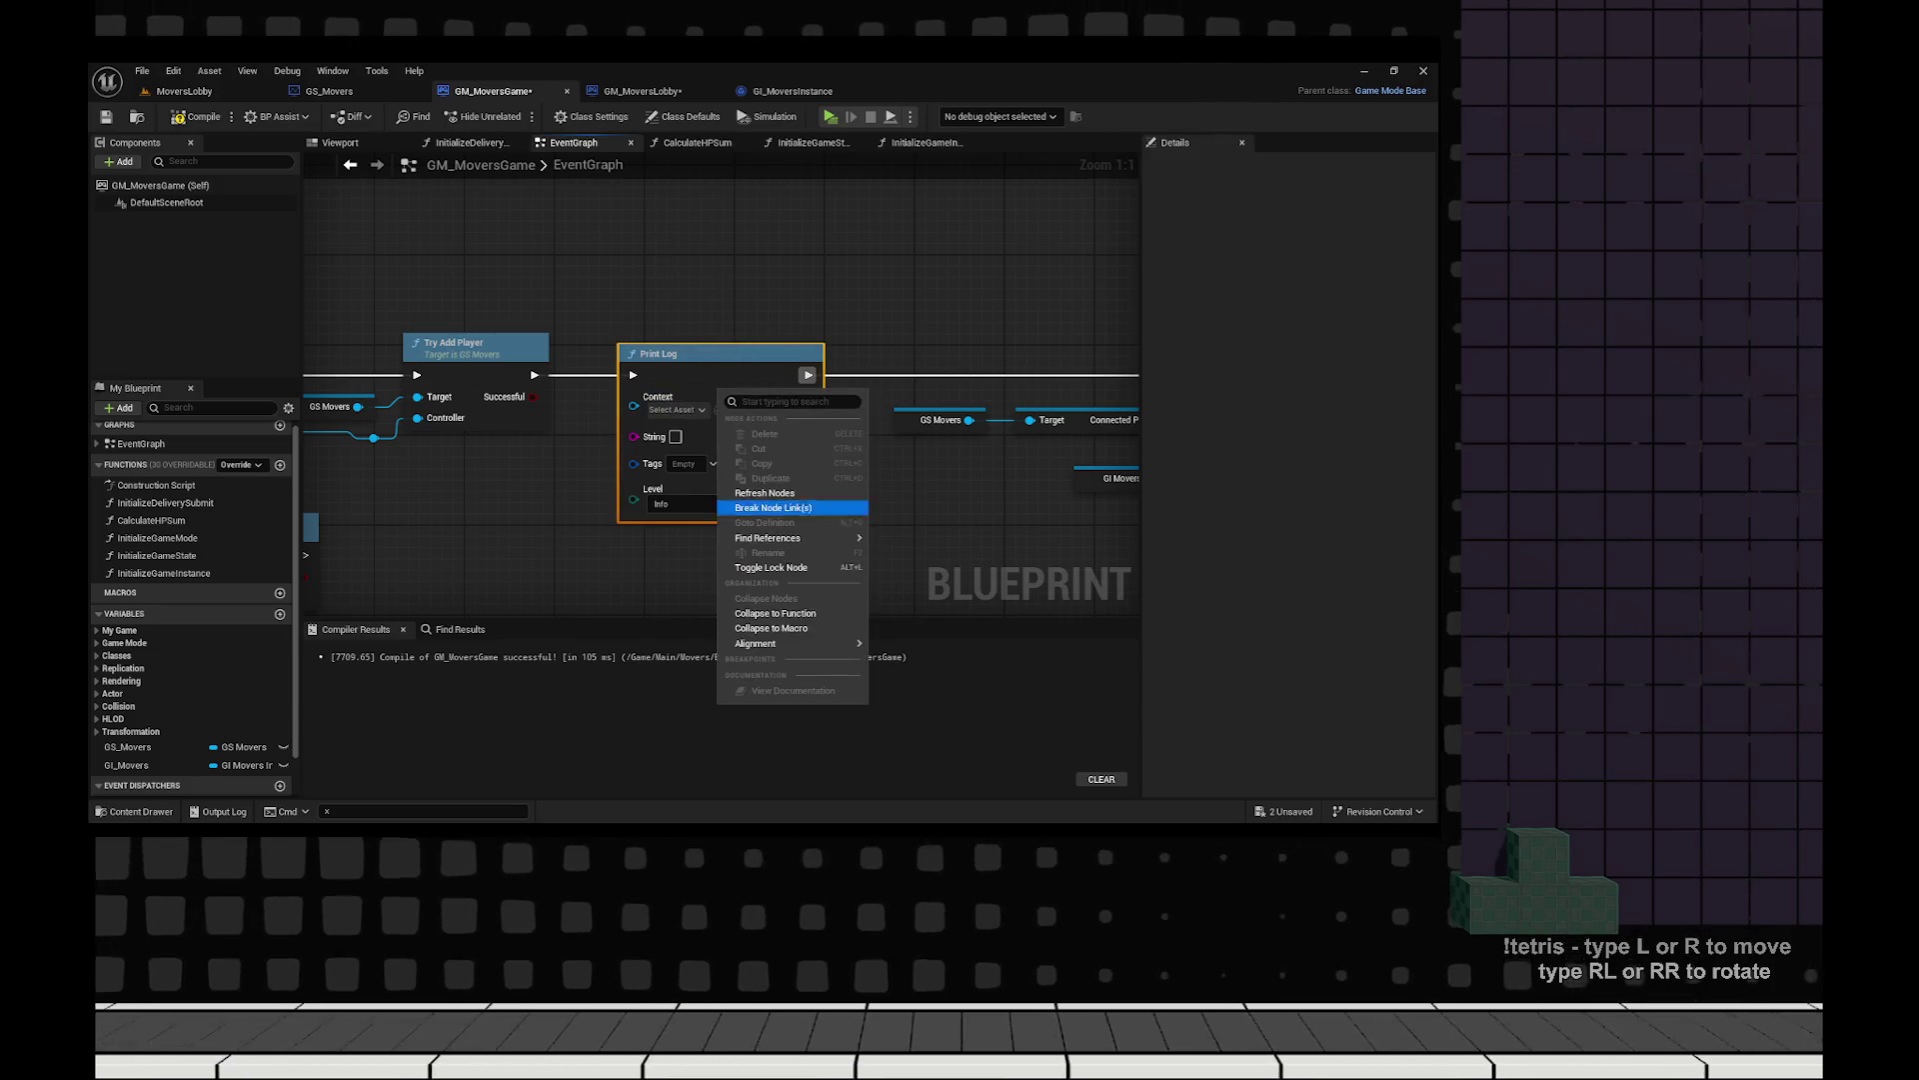
{"action": "left_click", "coordinate": [700, 580]}
{"action": "key", "text": "ctrl+s"}
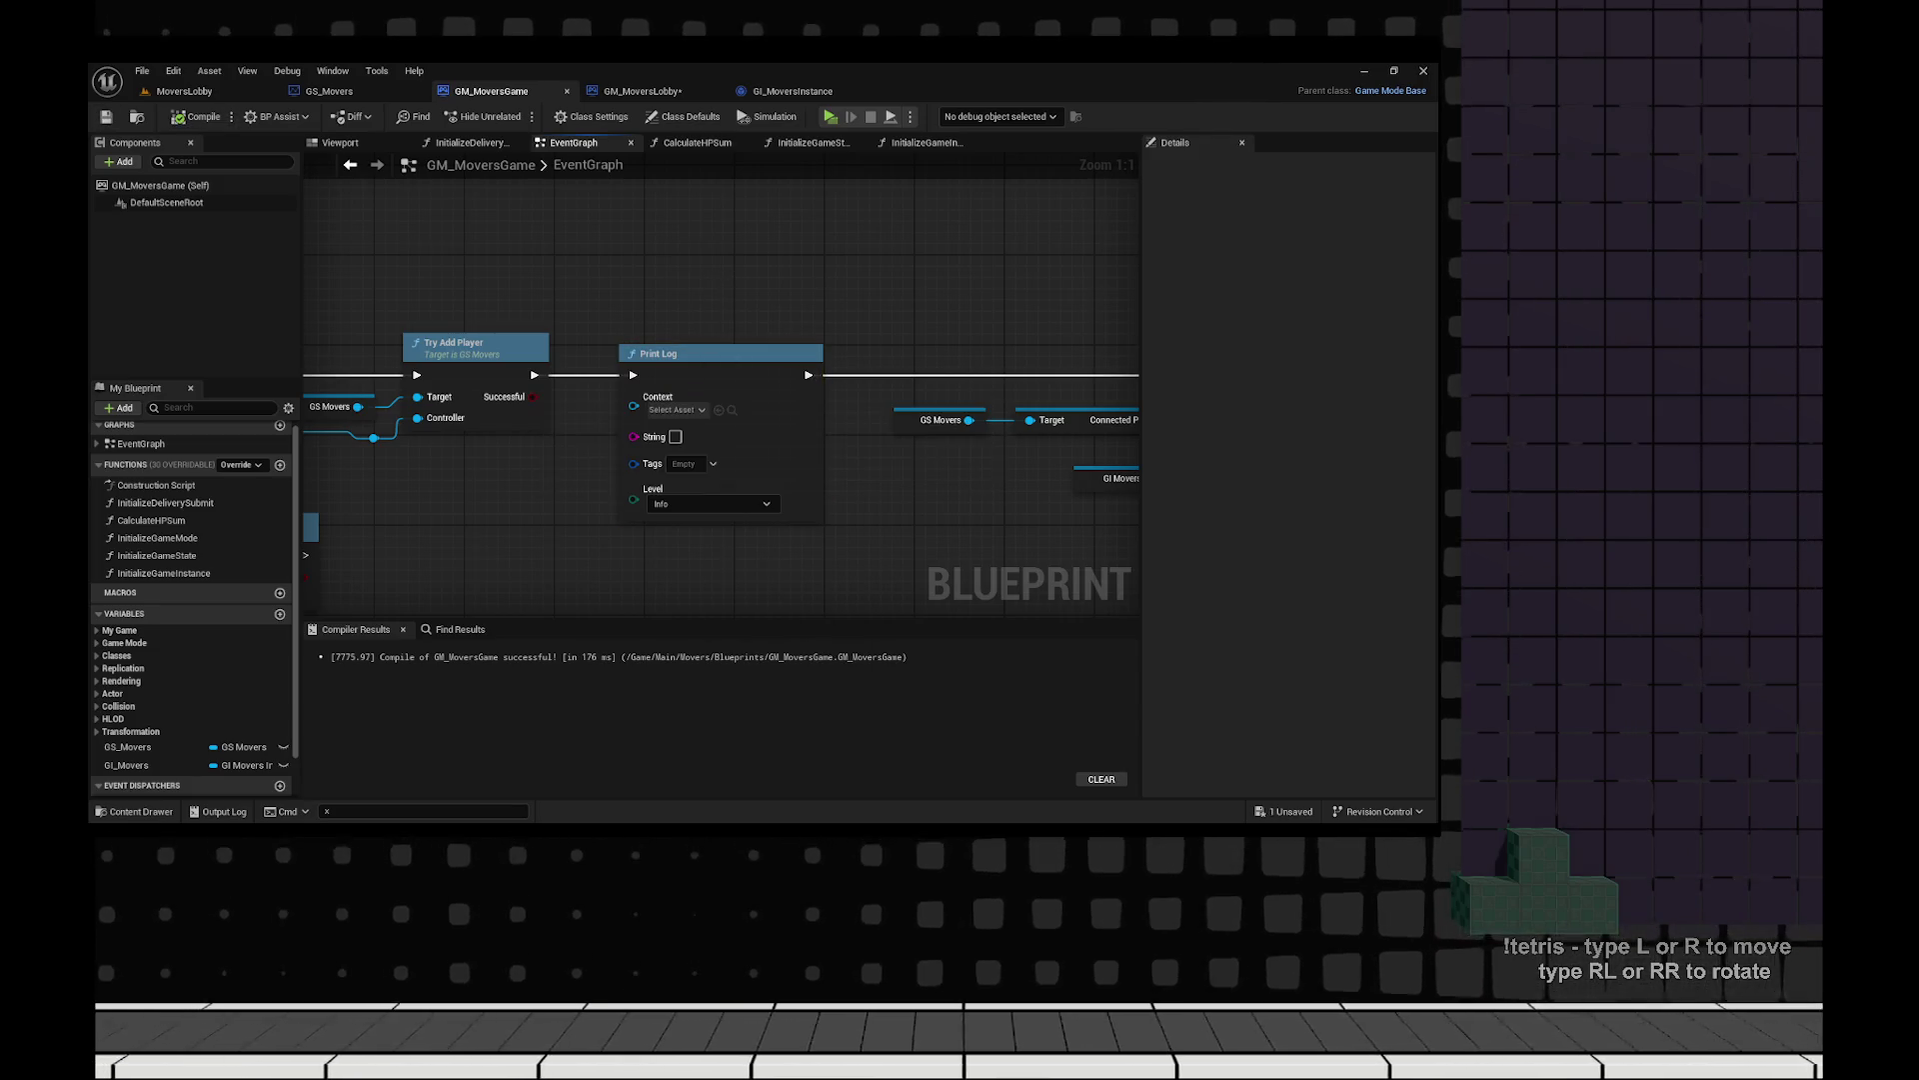
Save GM_MoversLobby, reopen GM_MoversGame, and delete its Print Log node.
{"action": "key", "text": "ctrl+w"}
{"action": "key", "text": "ctrl+space"}
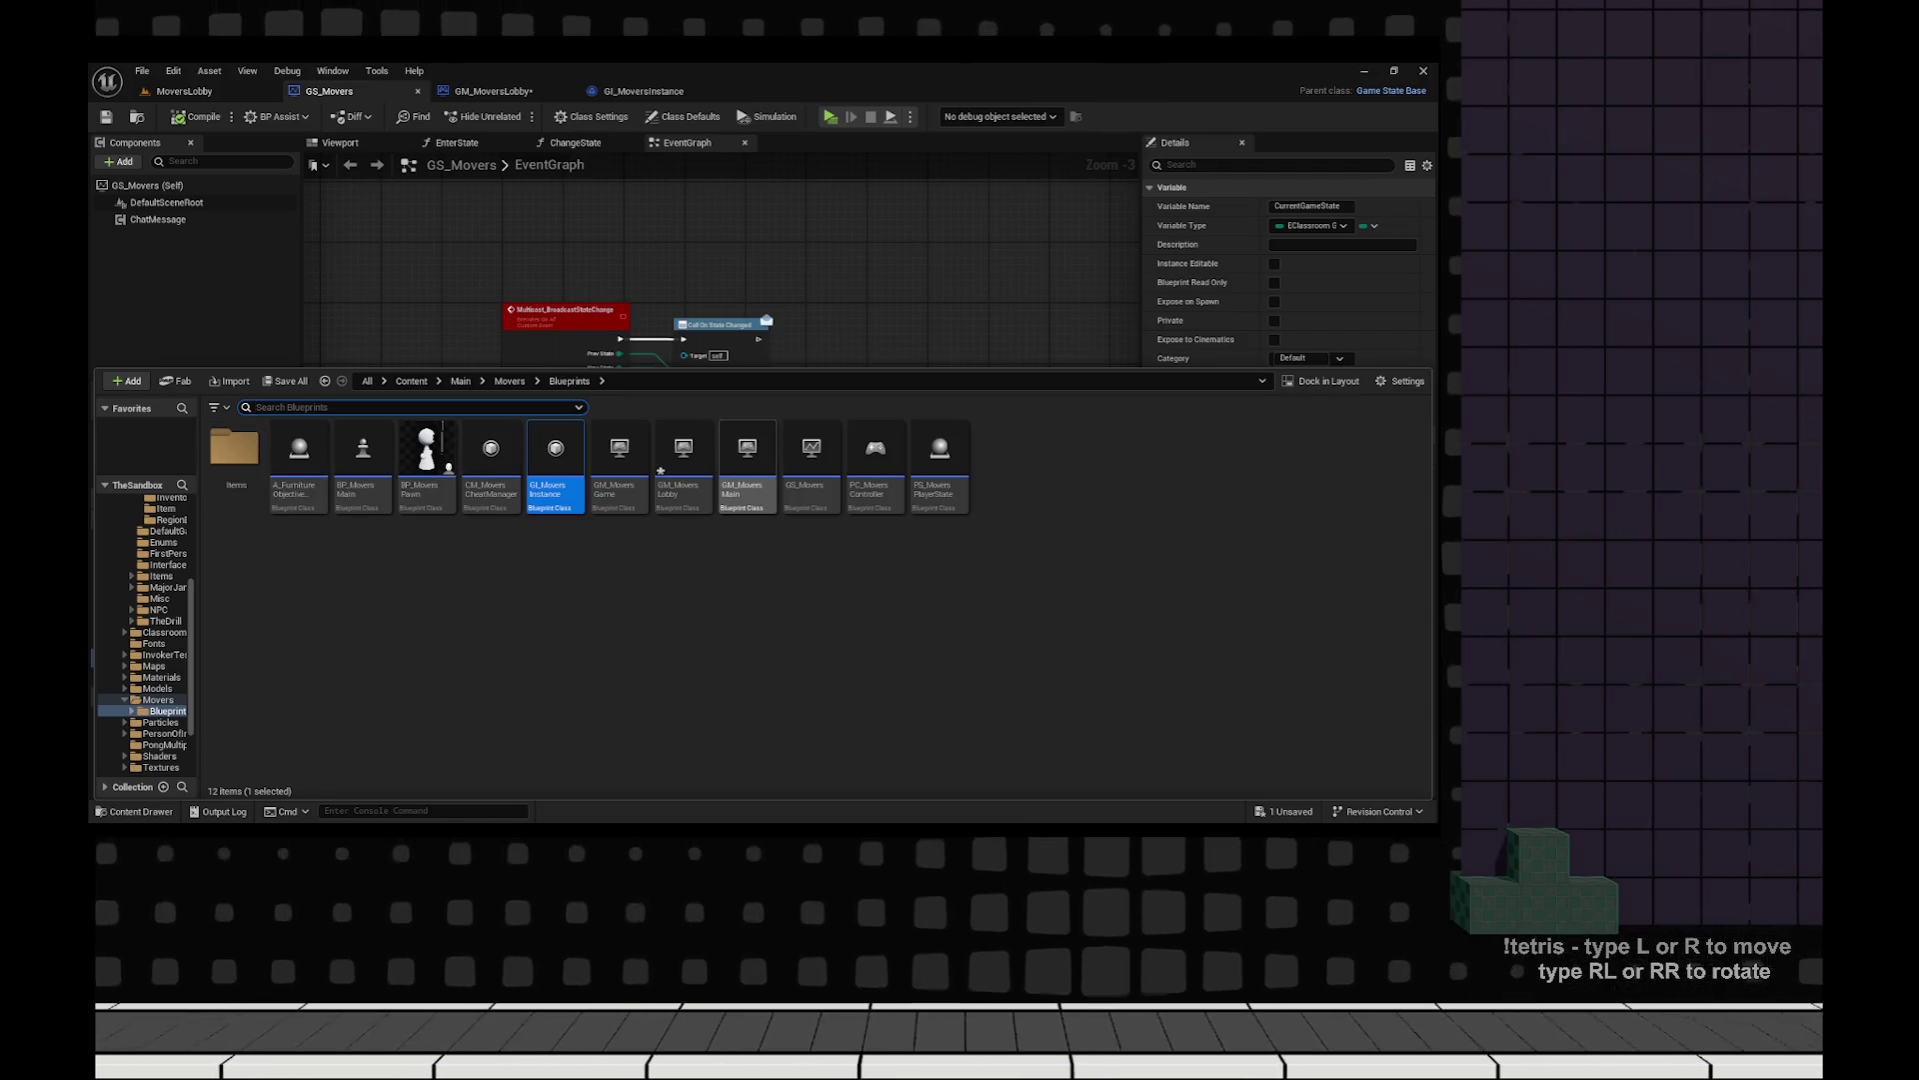
{"action": "key", "text": "Return"}
{"action": "key", "text": "ctrl+s"}
{"action": "key", "text": "ctrl+space"}
{"action": "key", "text": "Left"}
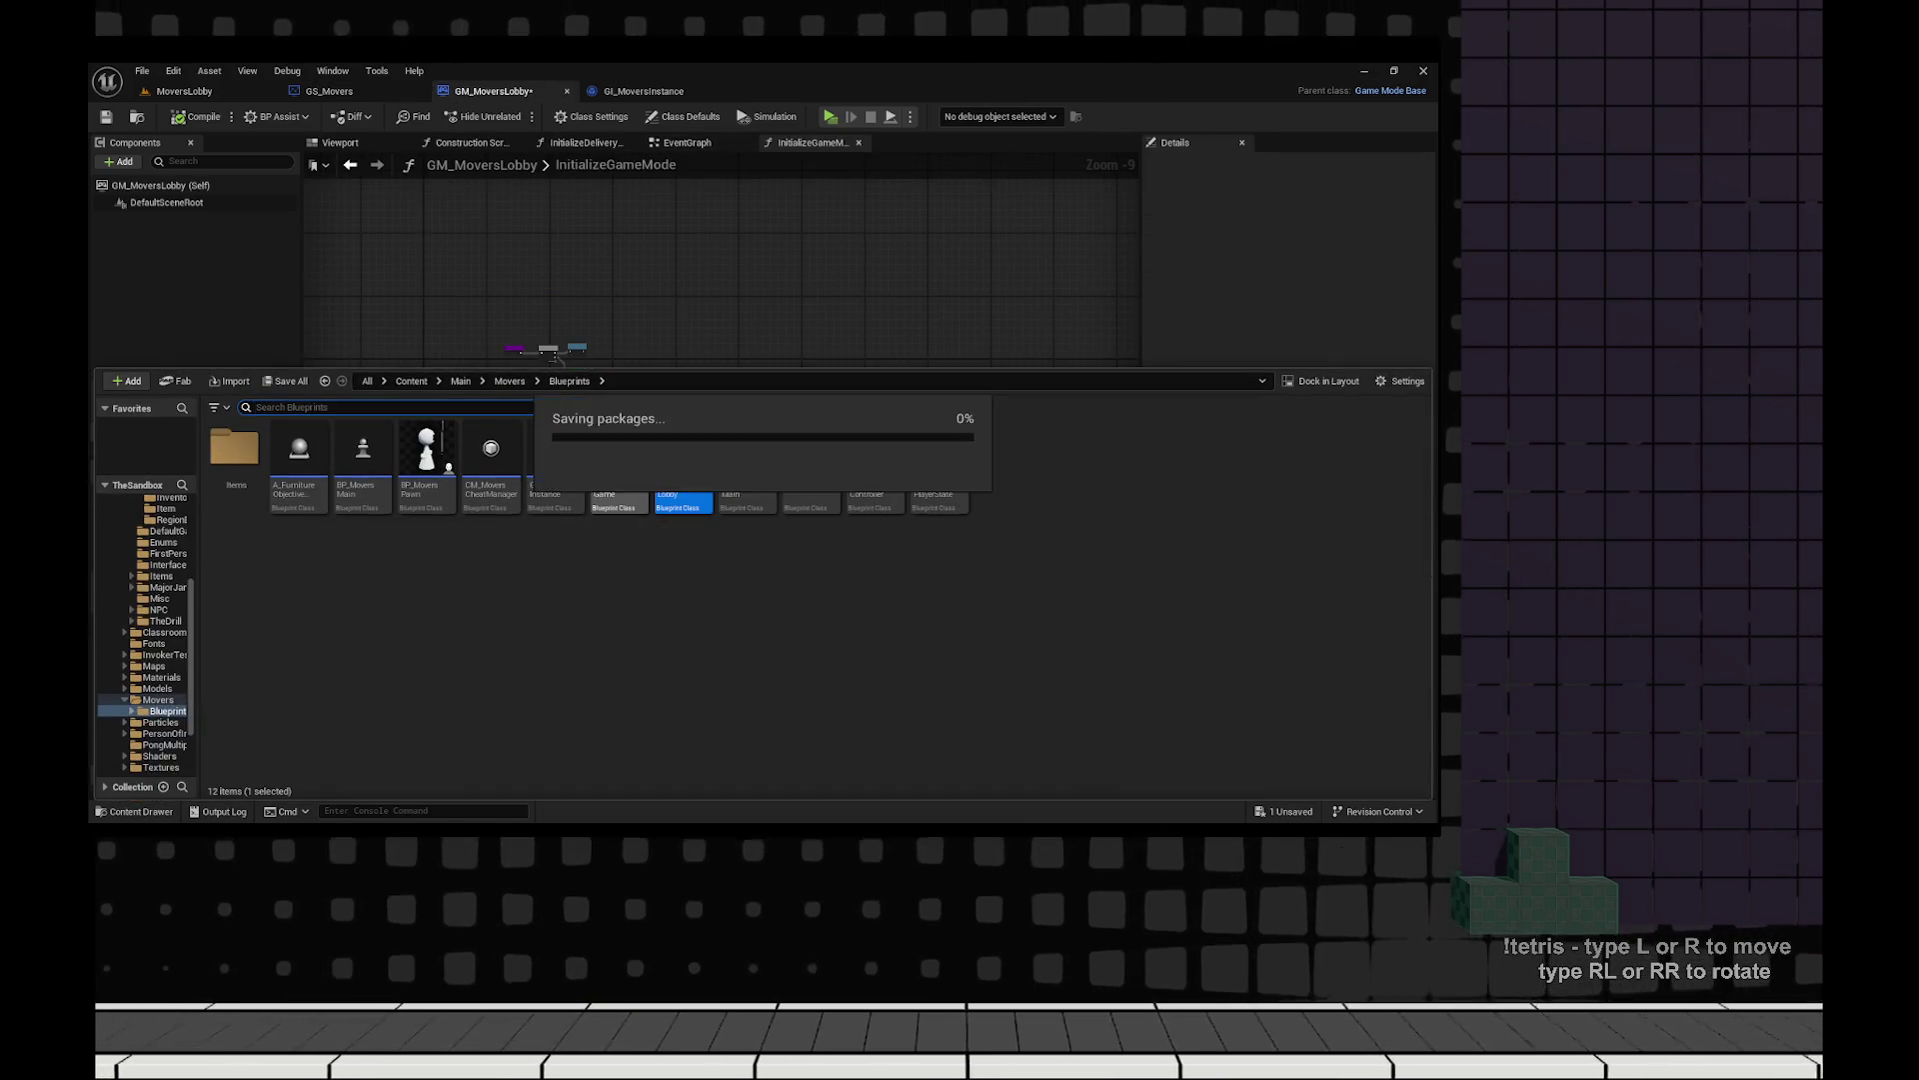
{"action": "key", "text": "Return"}
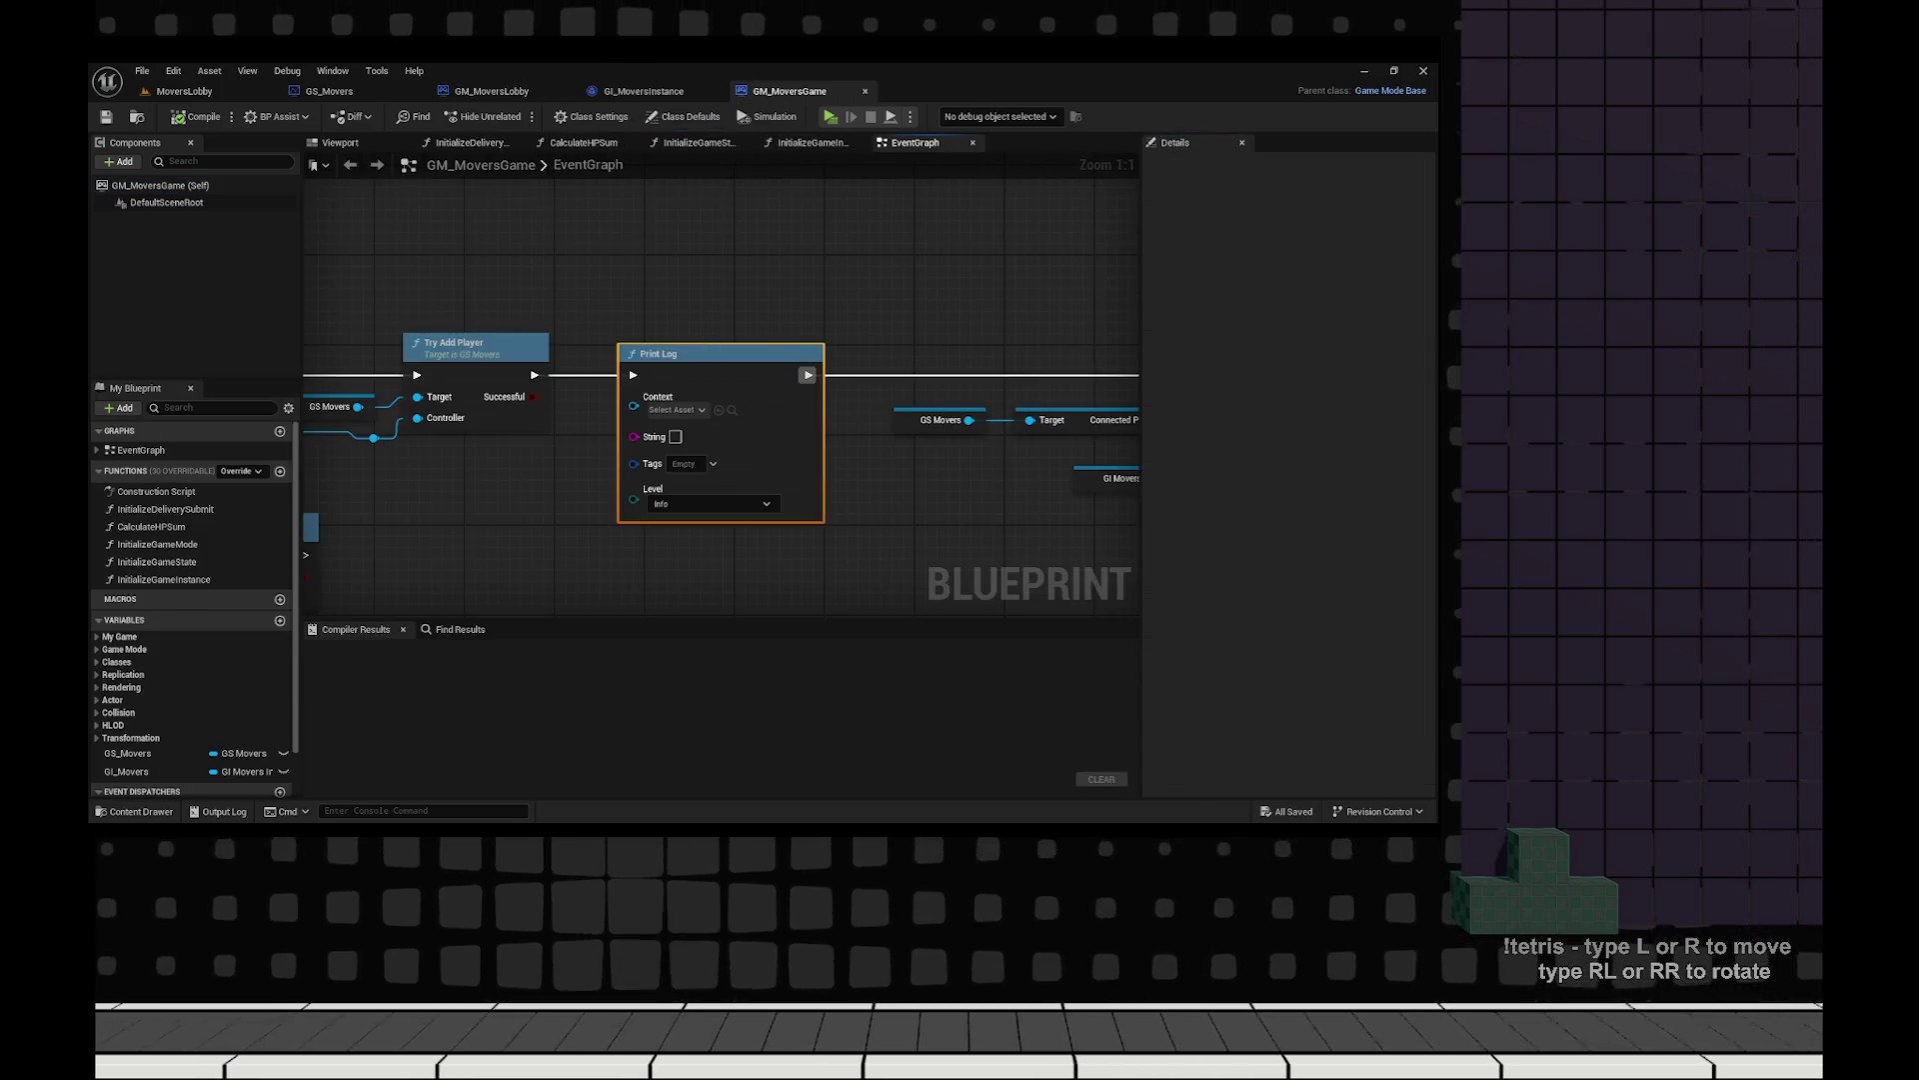
{"action": "key", "text": "Delete"}
Add a Print String fed by Format Text 'Expected Players: {expected} | Current Players: {current}'.
{"action": "left_click_drag", "start_coordinate": [532, 375], "coordinate": [631, 374]}
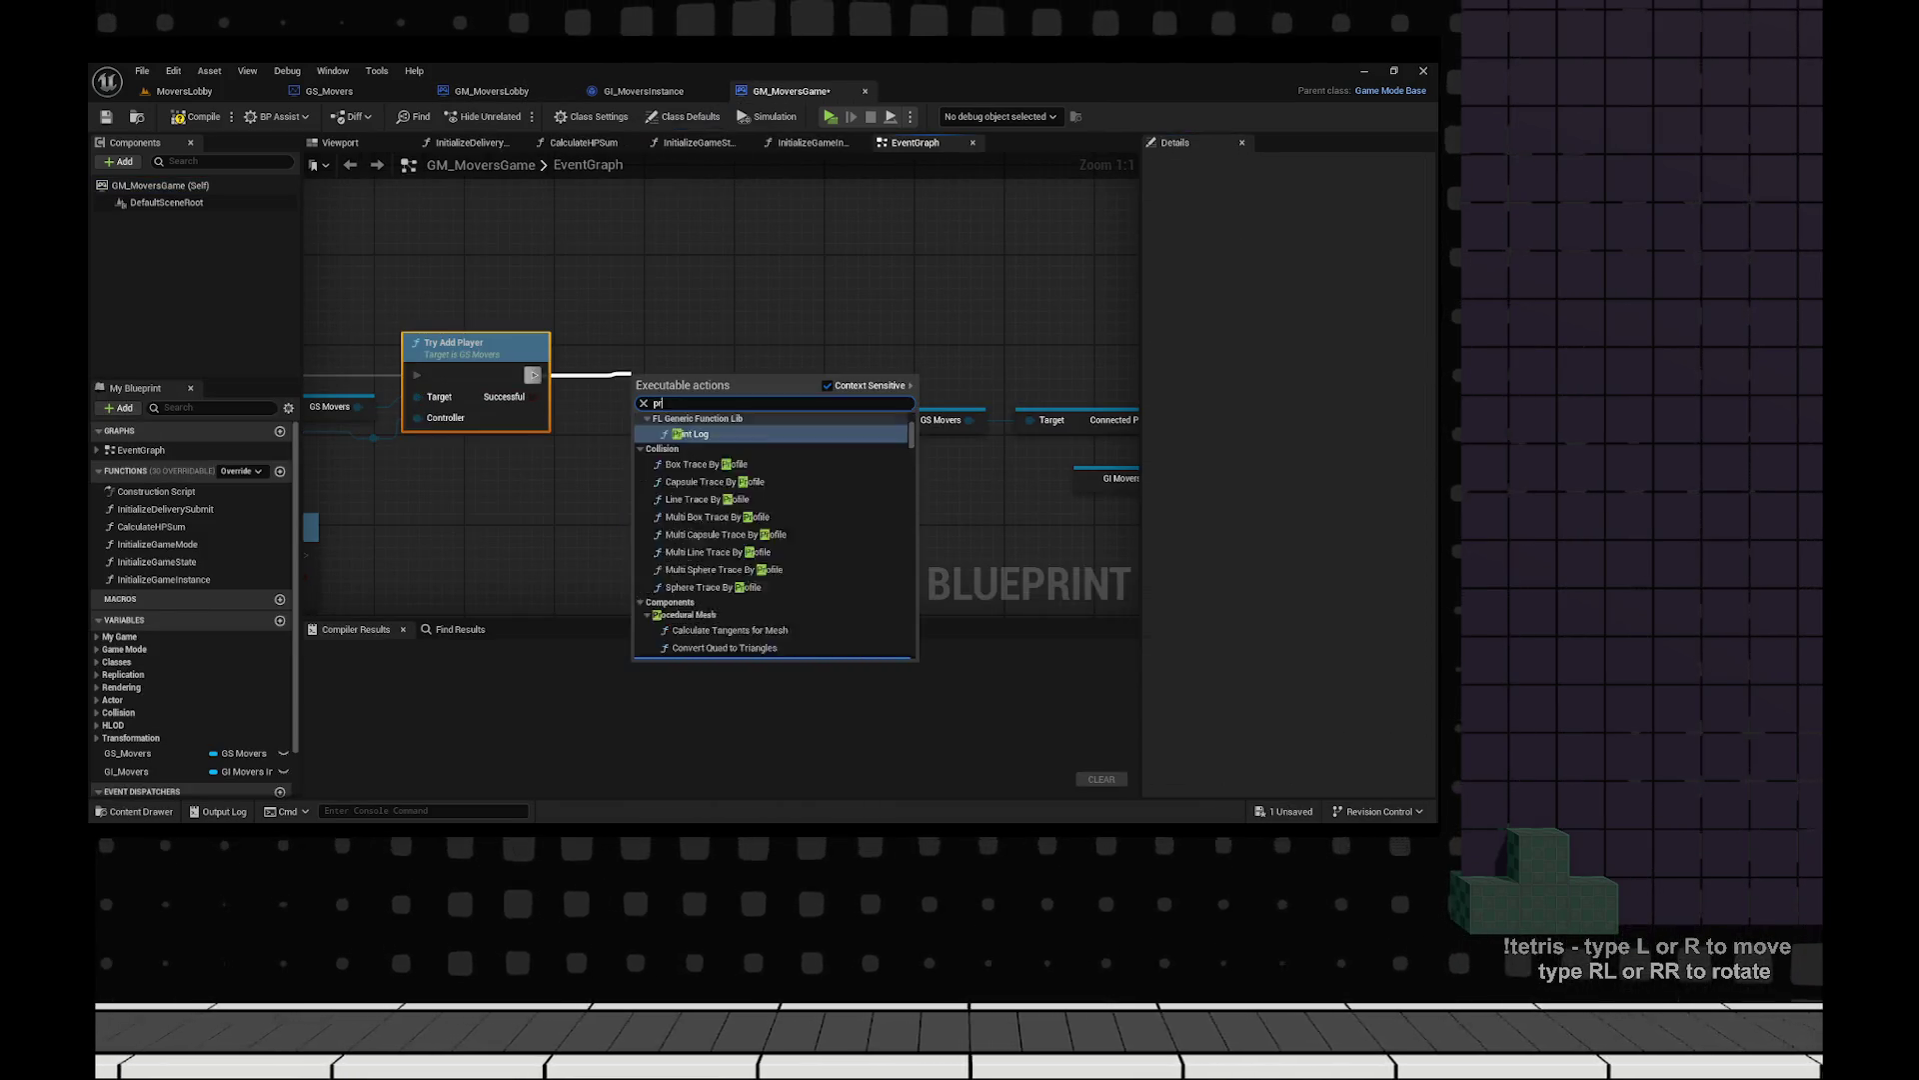
{"action": "type", "text": "print strin"}
{"action": "key", "text": "Return"}
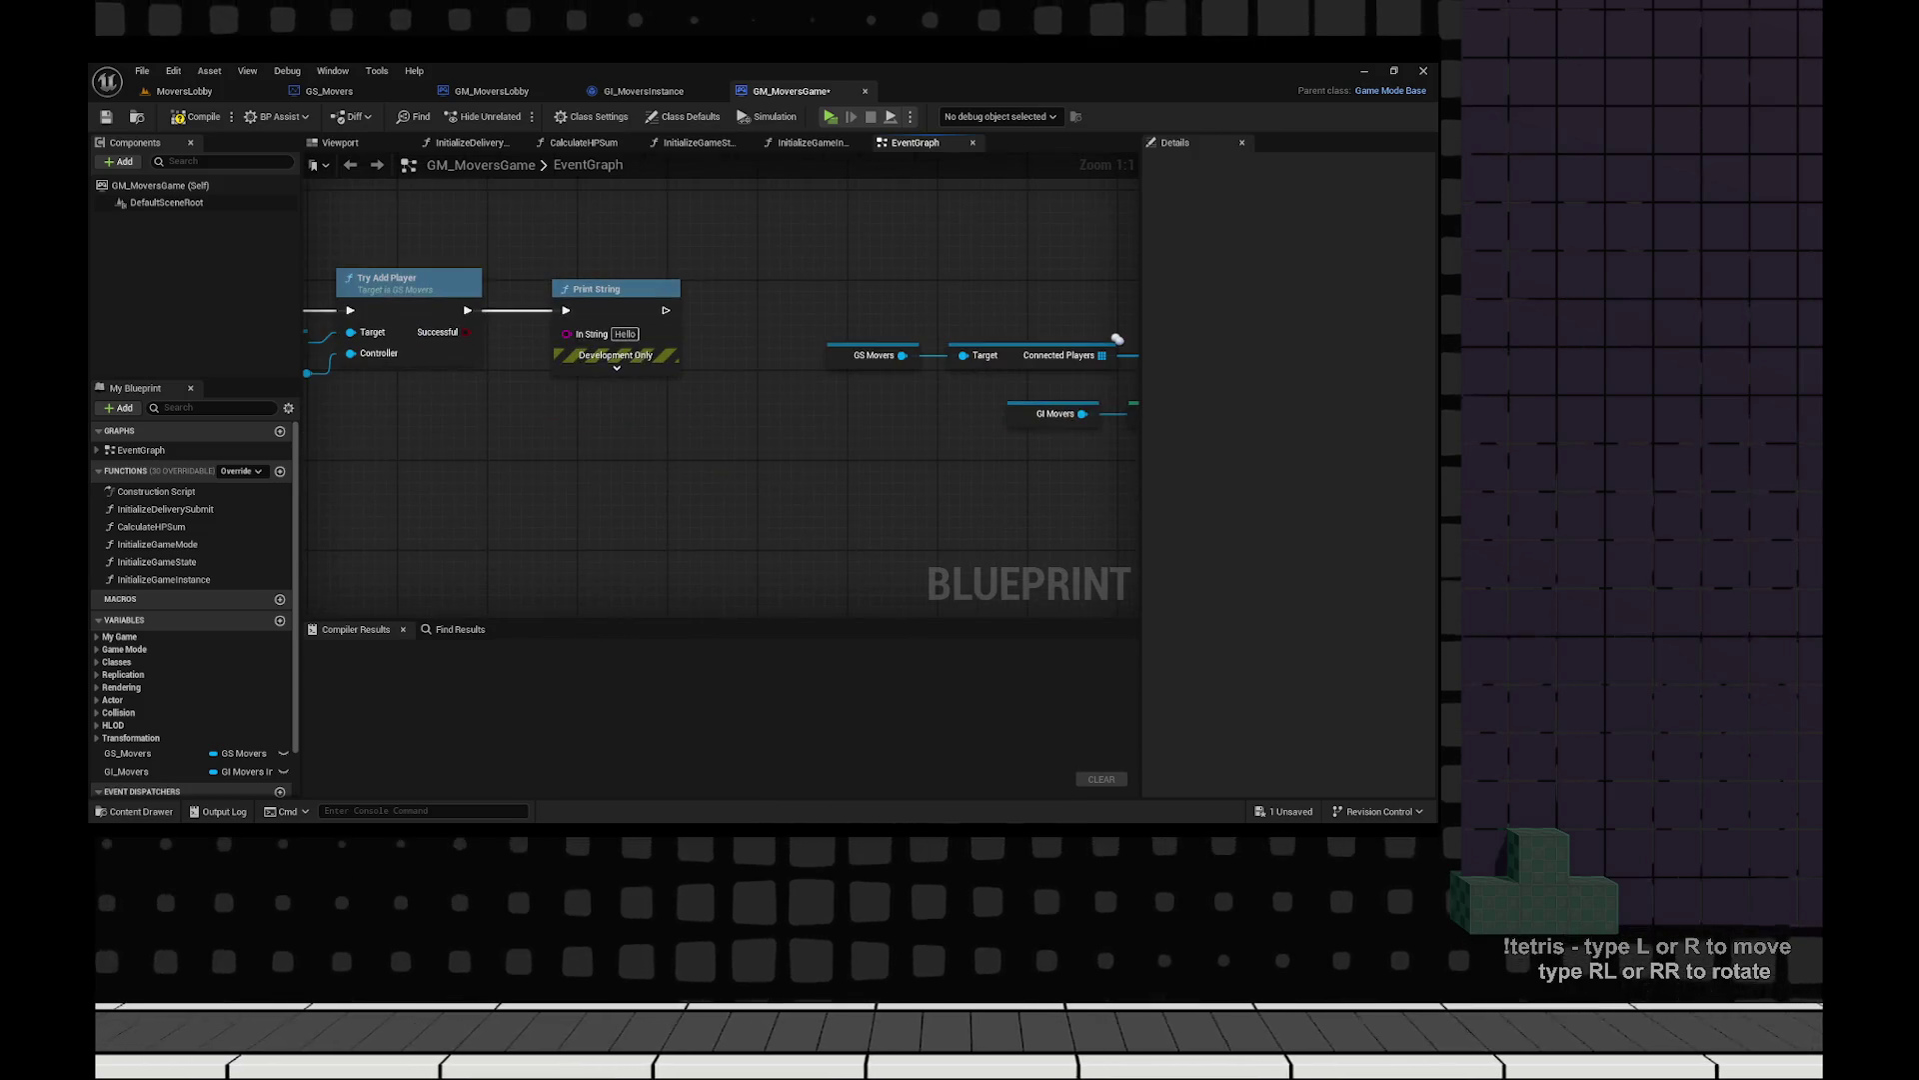
{"action": "right_click", "coordinate": [590, 462]}
{"action": "type", "text": "format text"}
{"action": "key", "text": "Return"}
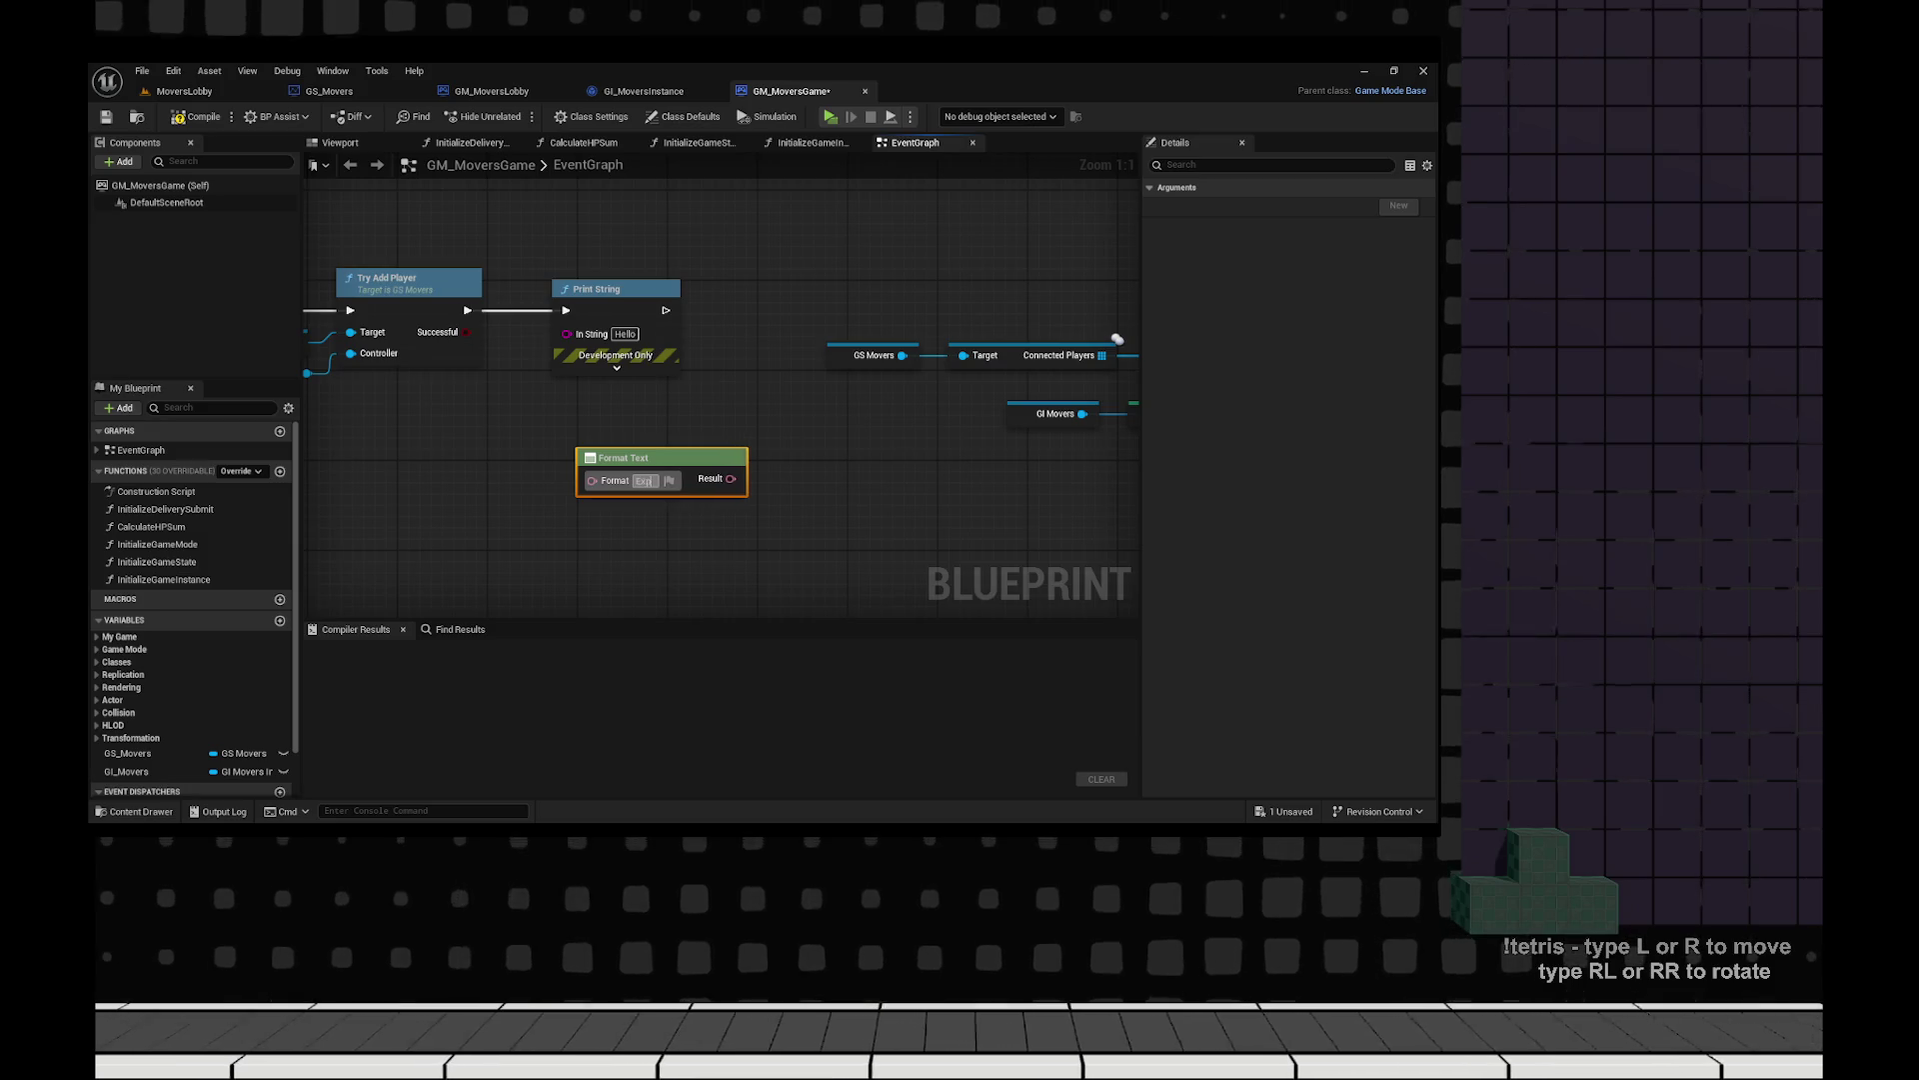
{"action": "type", "text": "ected Players: {} | Current"}
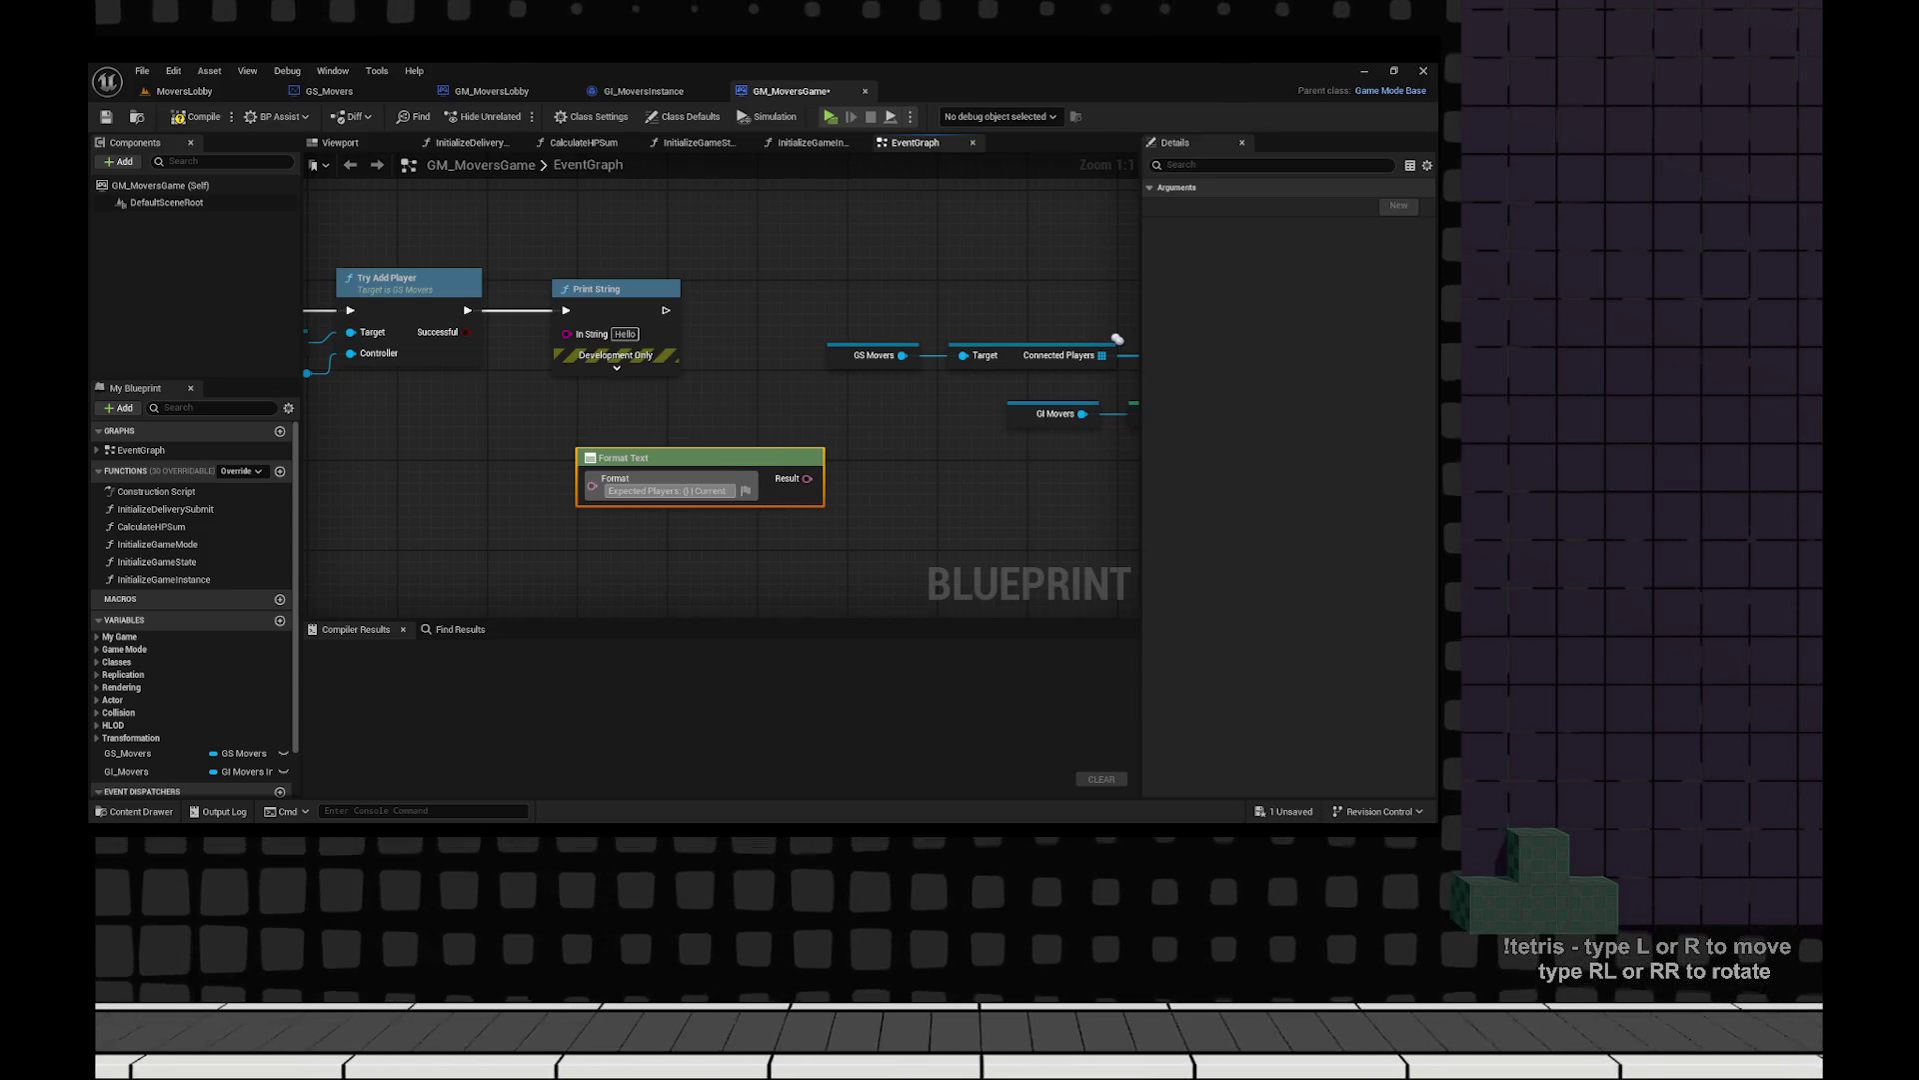
{"action": "type", "text": " Players: {"}
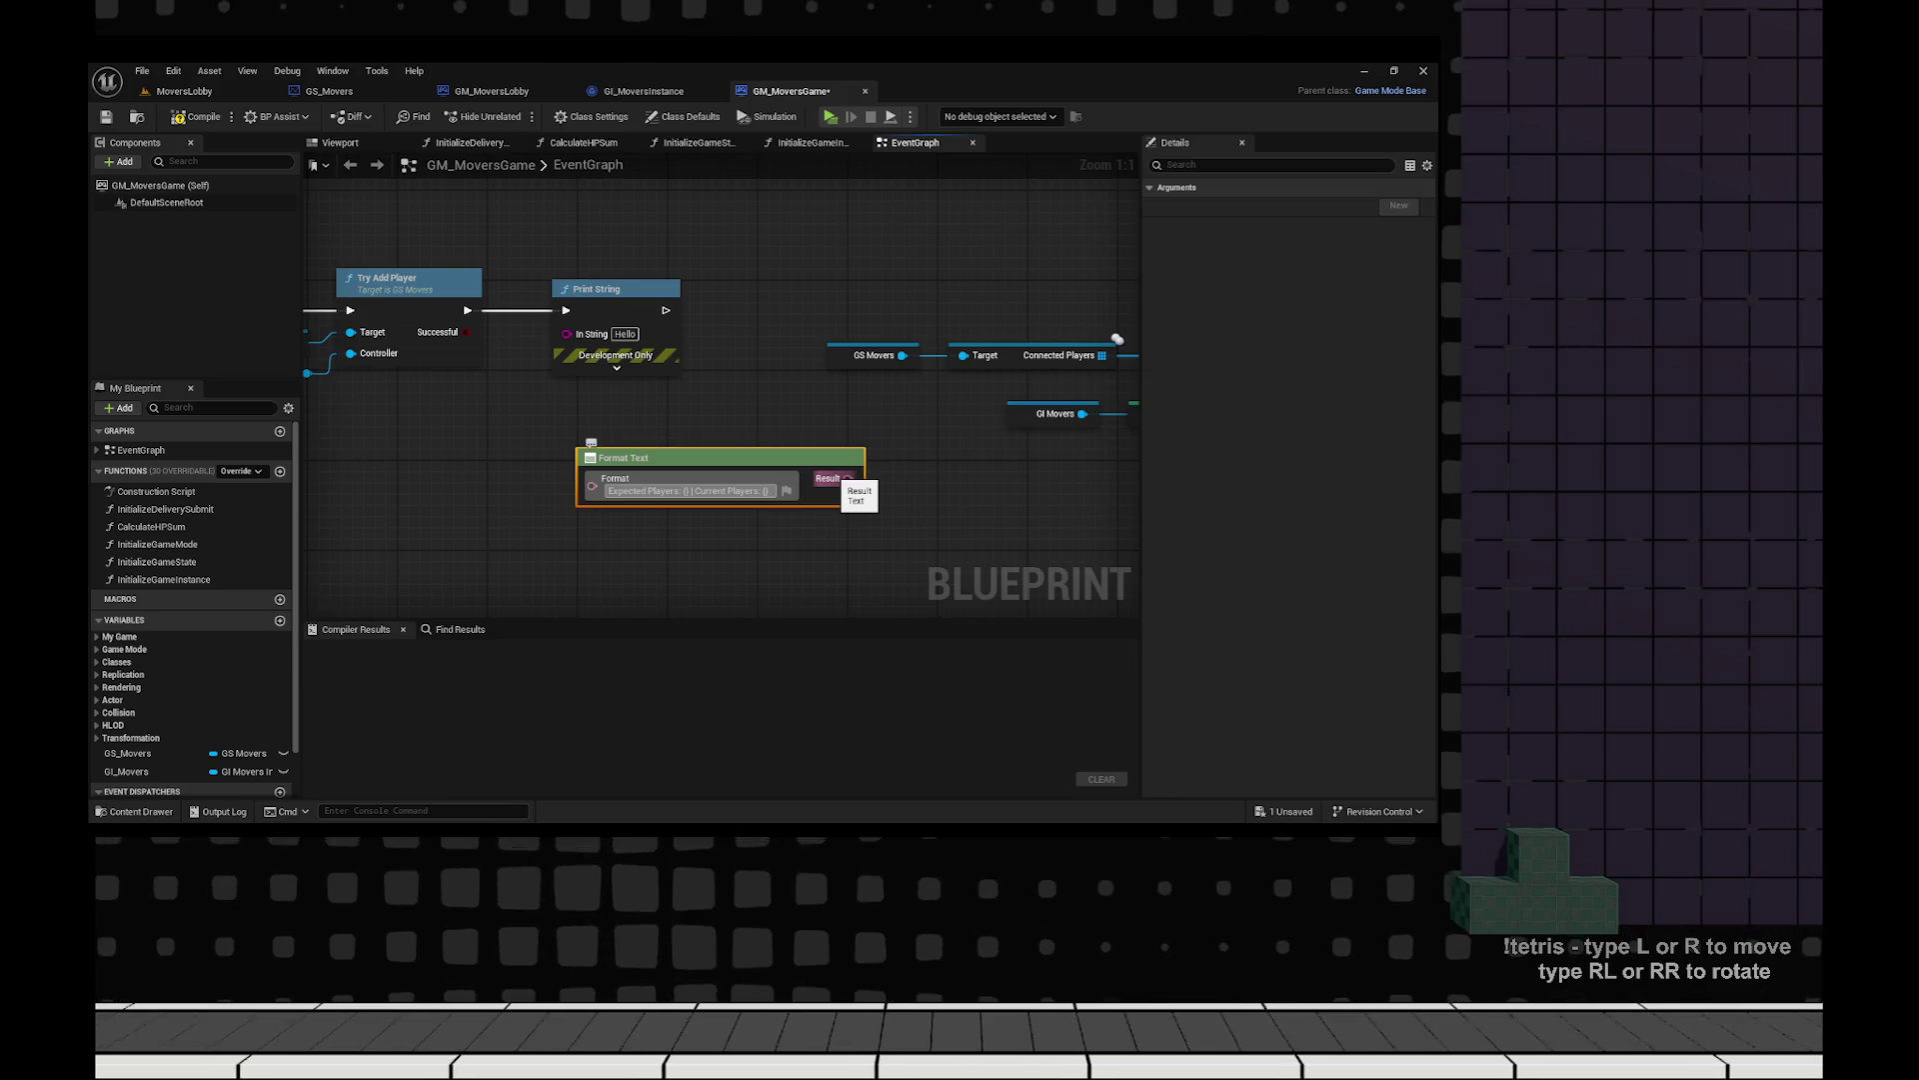
{"action": "type", "text": "ent"}
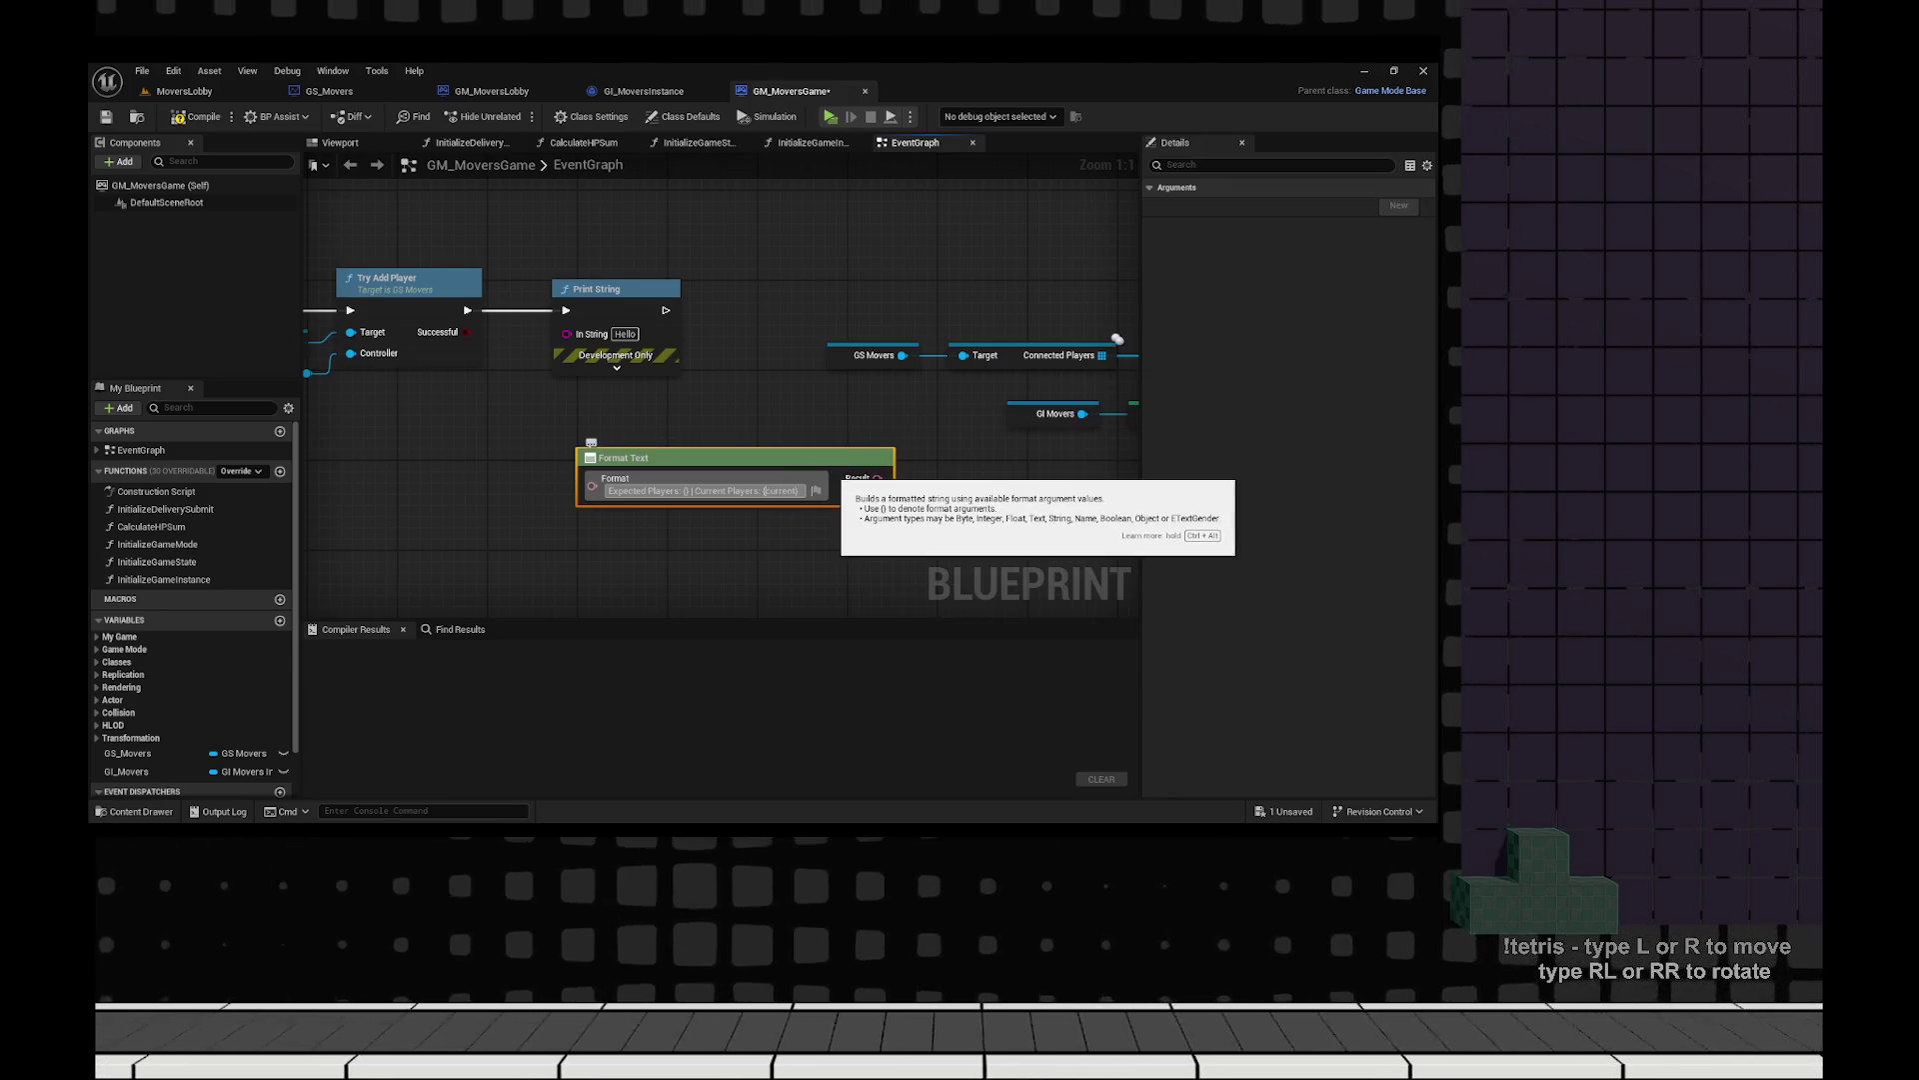
{"action": "type", "text": "expected"}
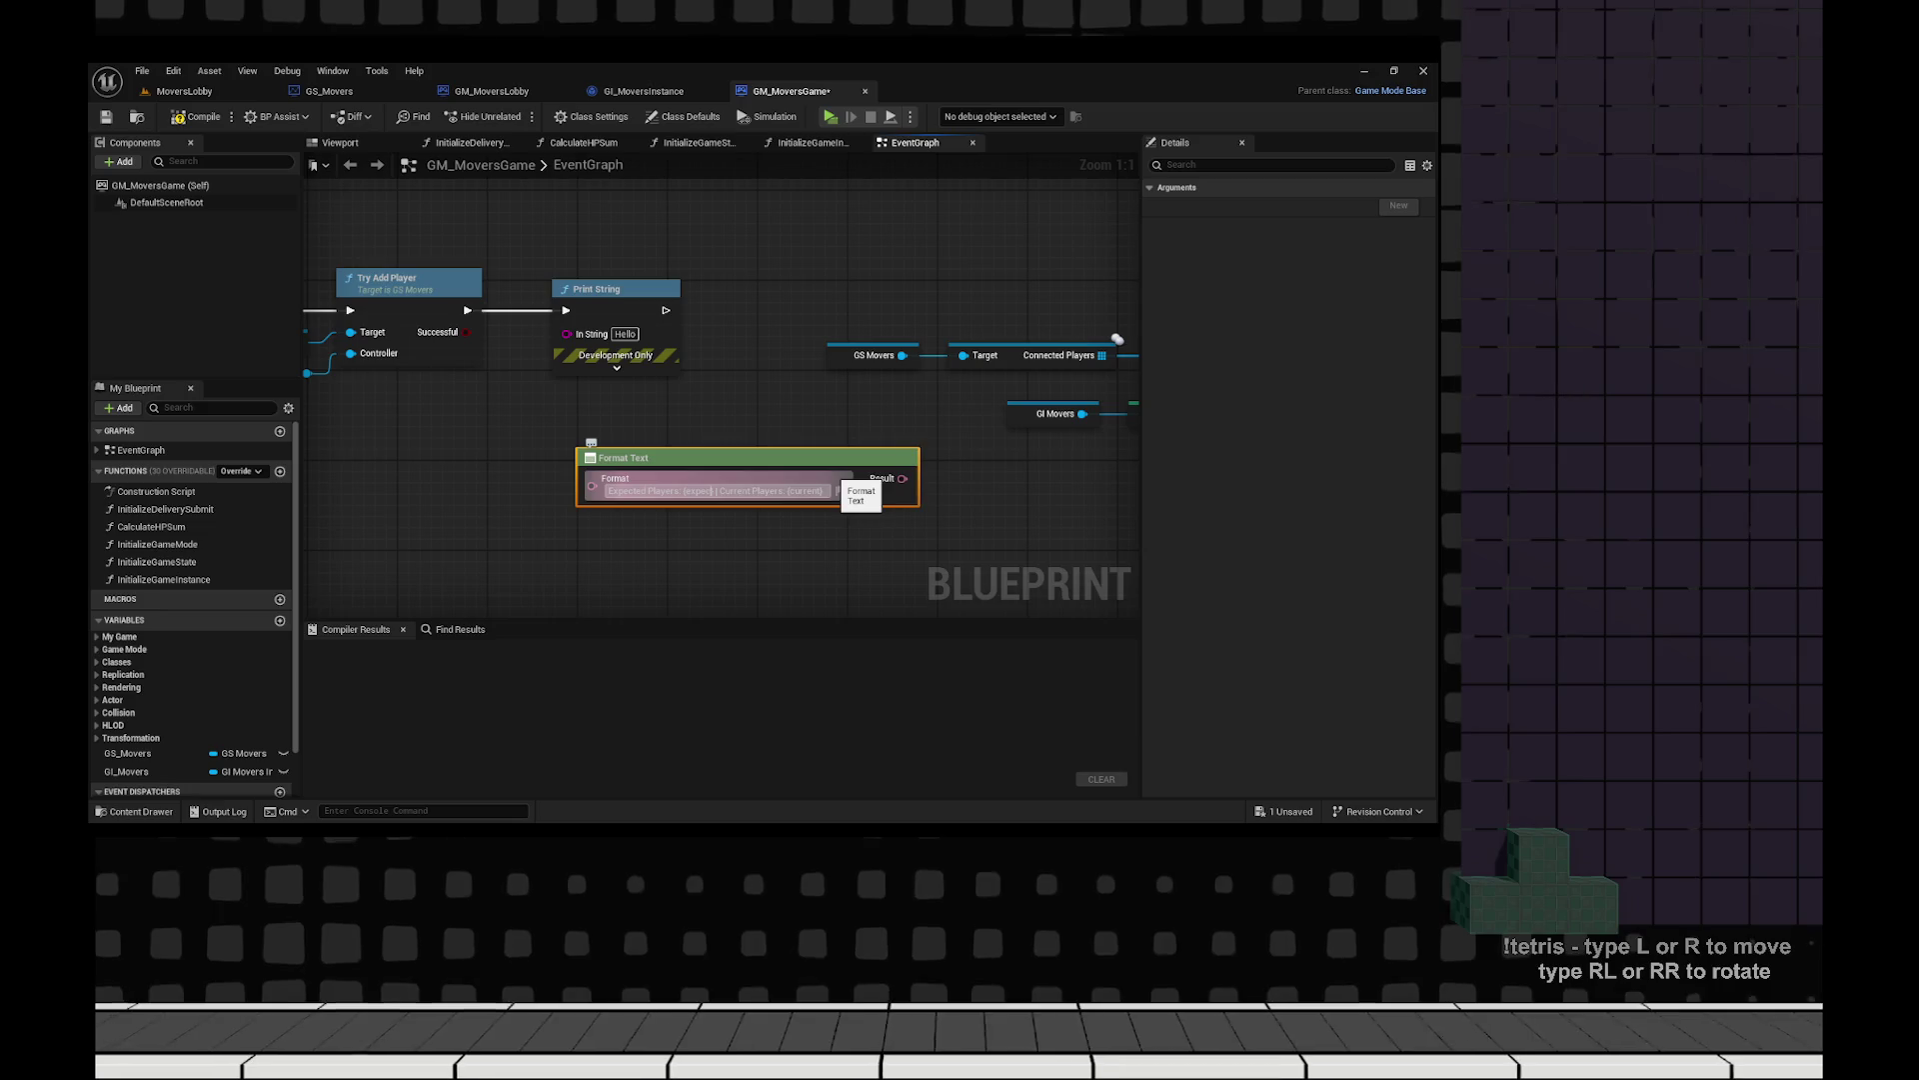
{"action": "key", "text": "Return"}
Compile and save GM_MoversGame, then start a side-by-side multiplayer play test.
{"action": "key", "text": "ctrl+z"}
{"action": "key", "text": "ctrl+z"}
{"action": "key", "text": "ctrl+z"}
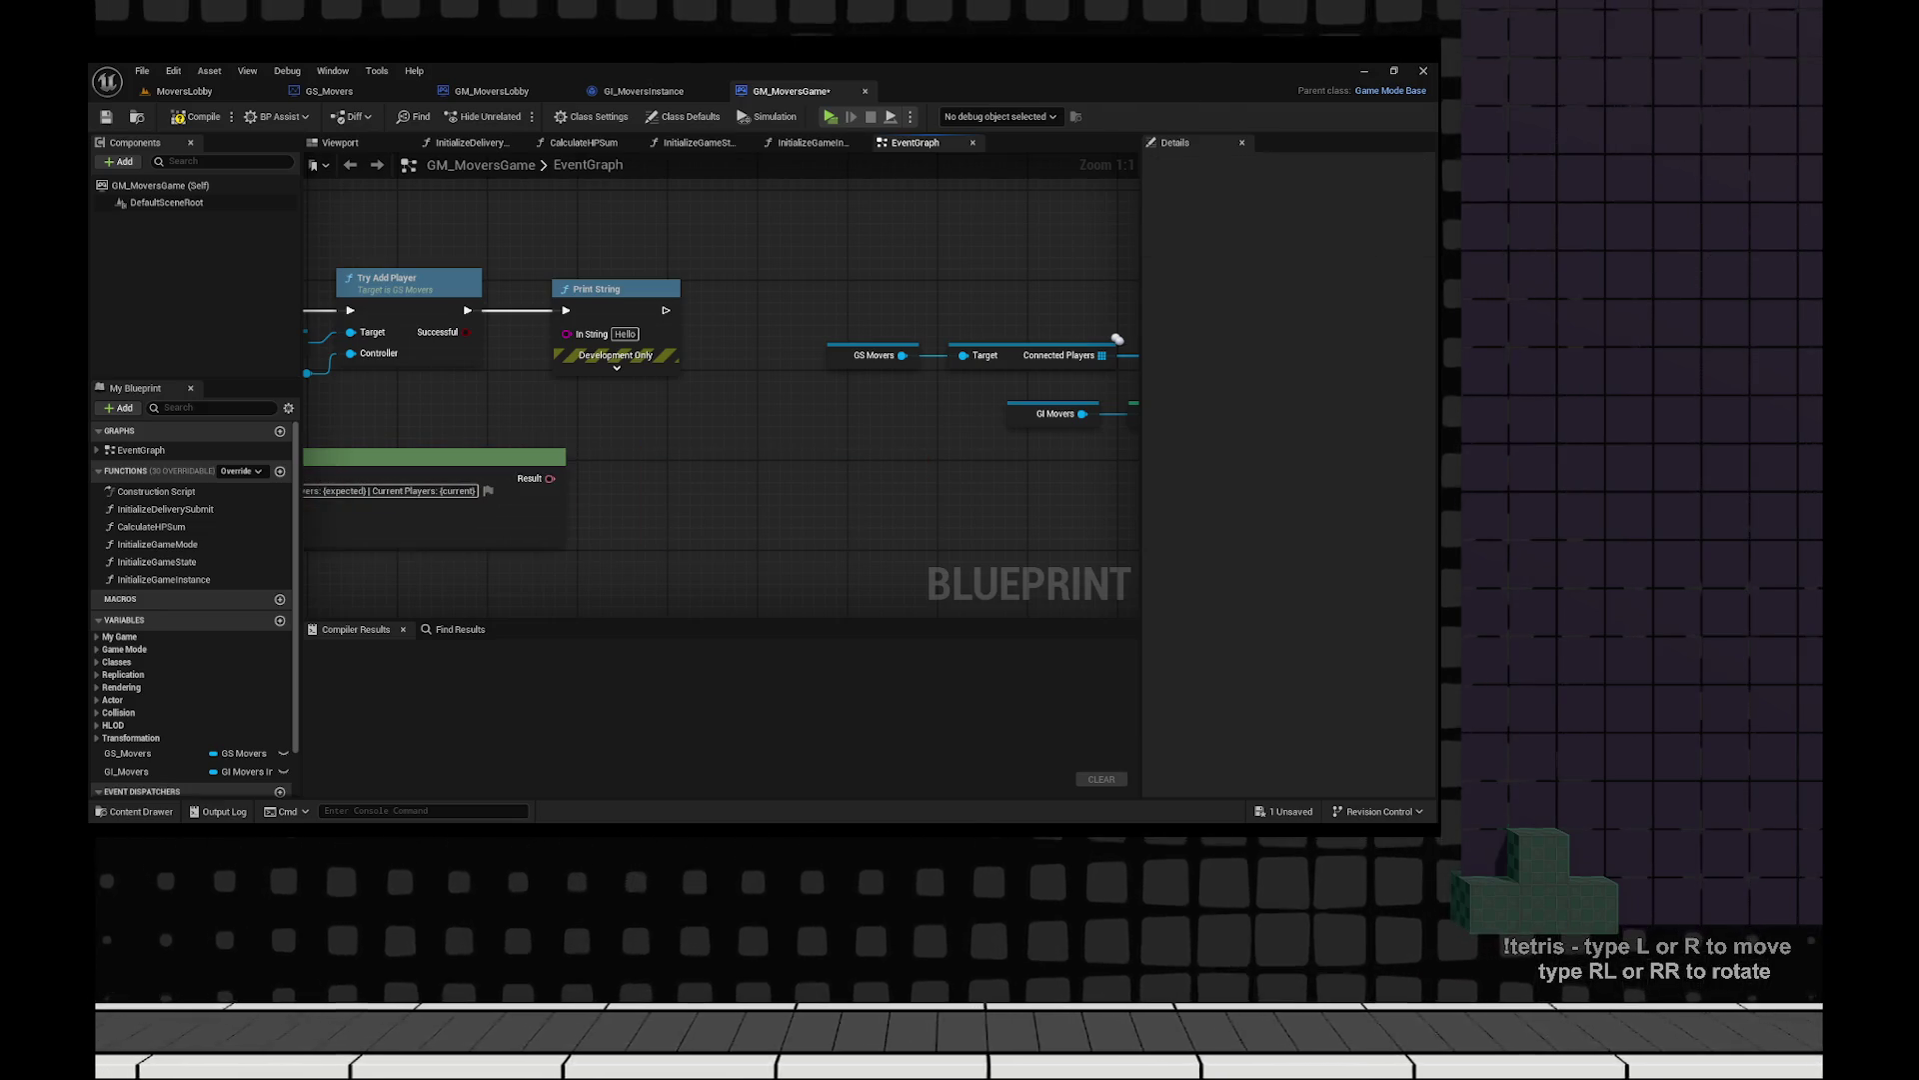
{"action": "key", "text": "ctrl+z"}
{"action": "key", "text": "ctrl+z"}
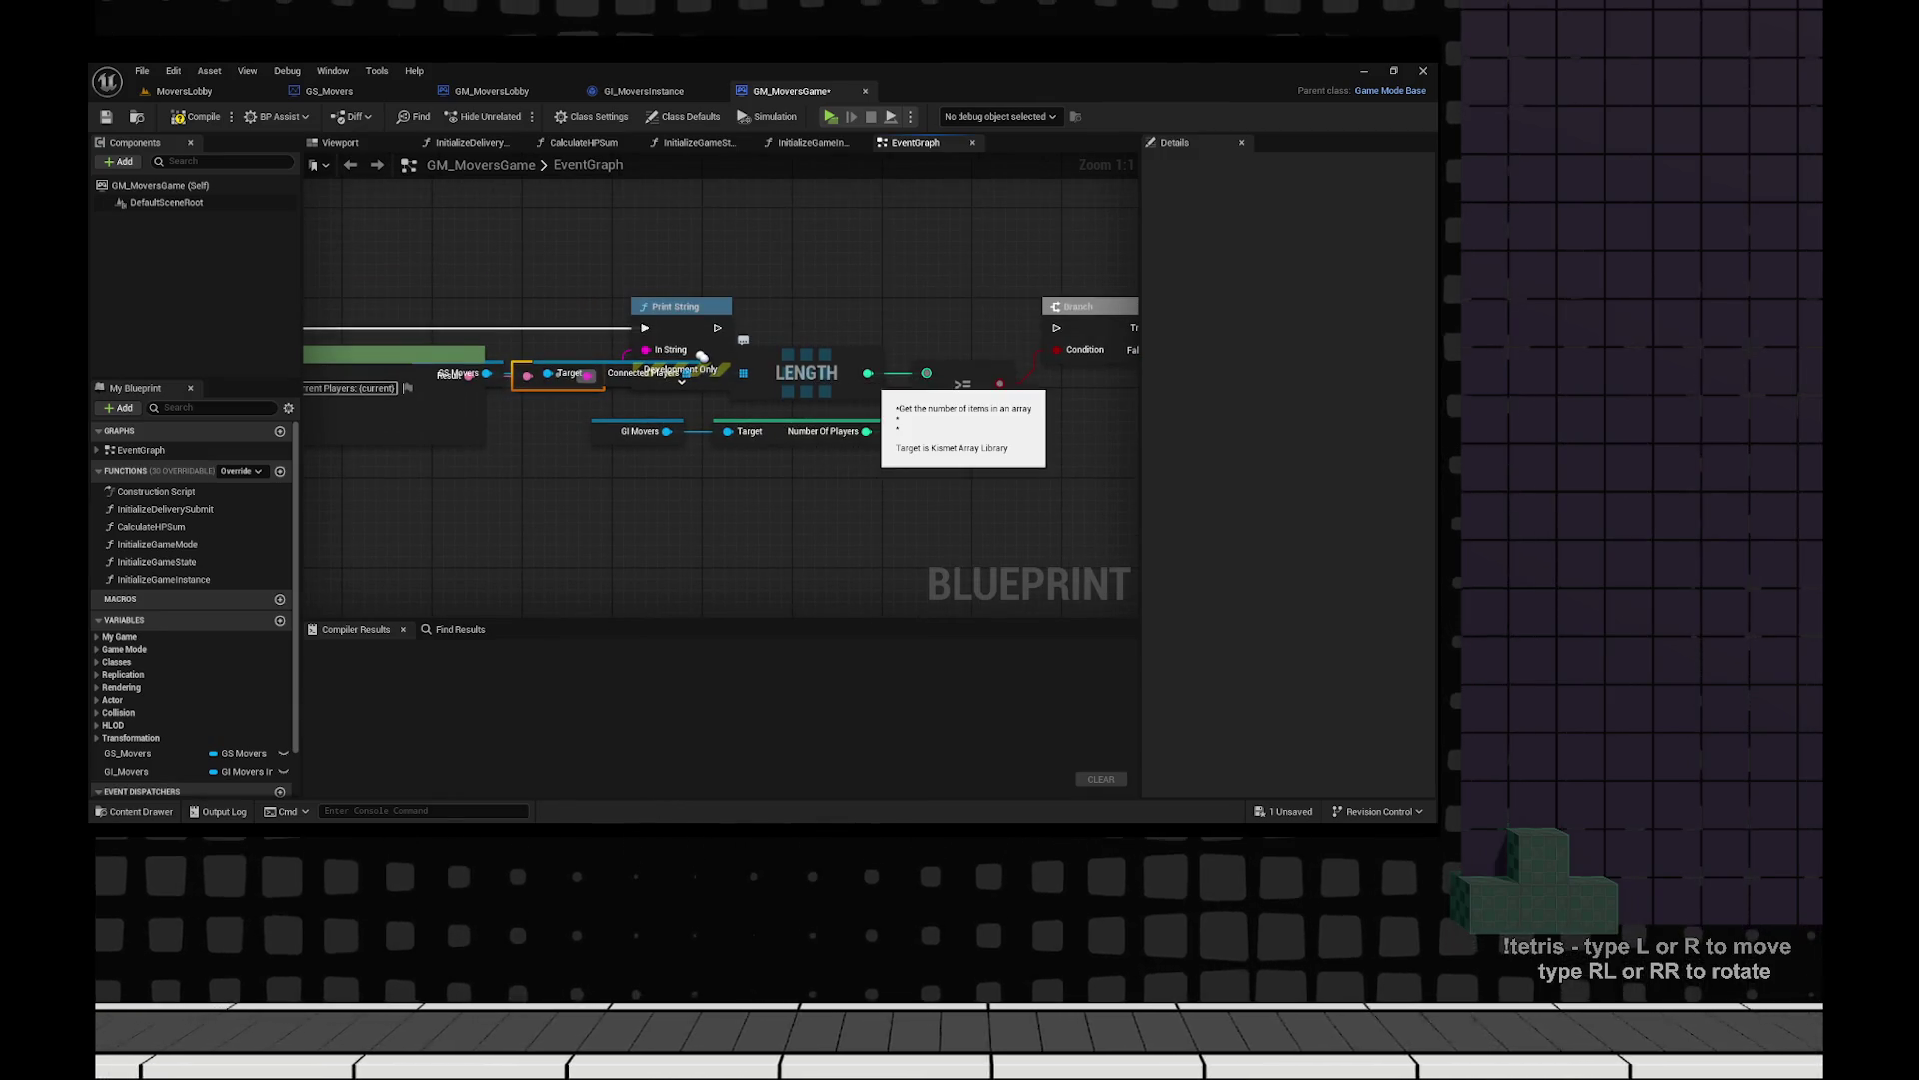
{"action": "key", "text": "ctrl+z"}
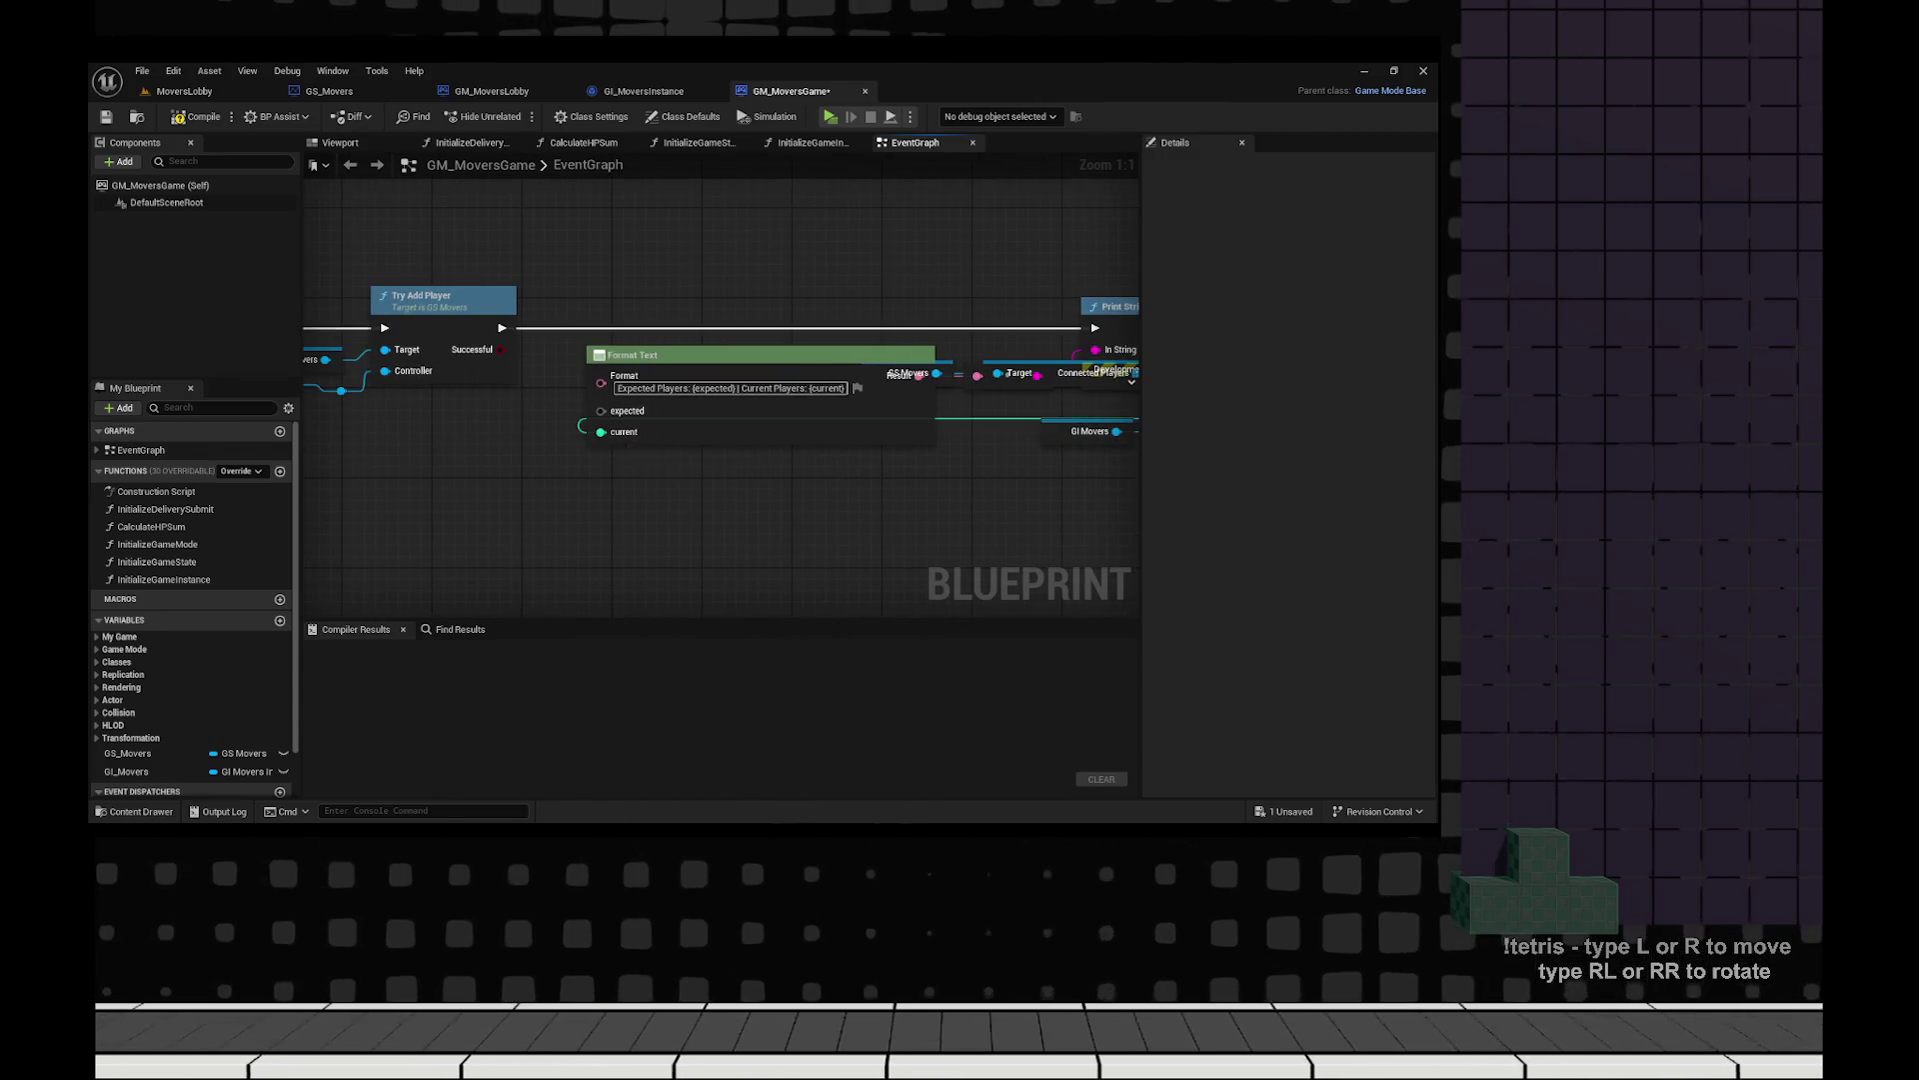
{"action": "key", "text": "ctrl+z"}
{"action": "key", "text": "ctrl+z"}
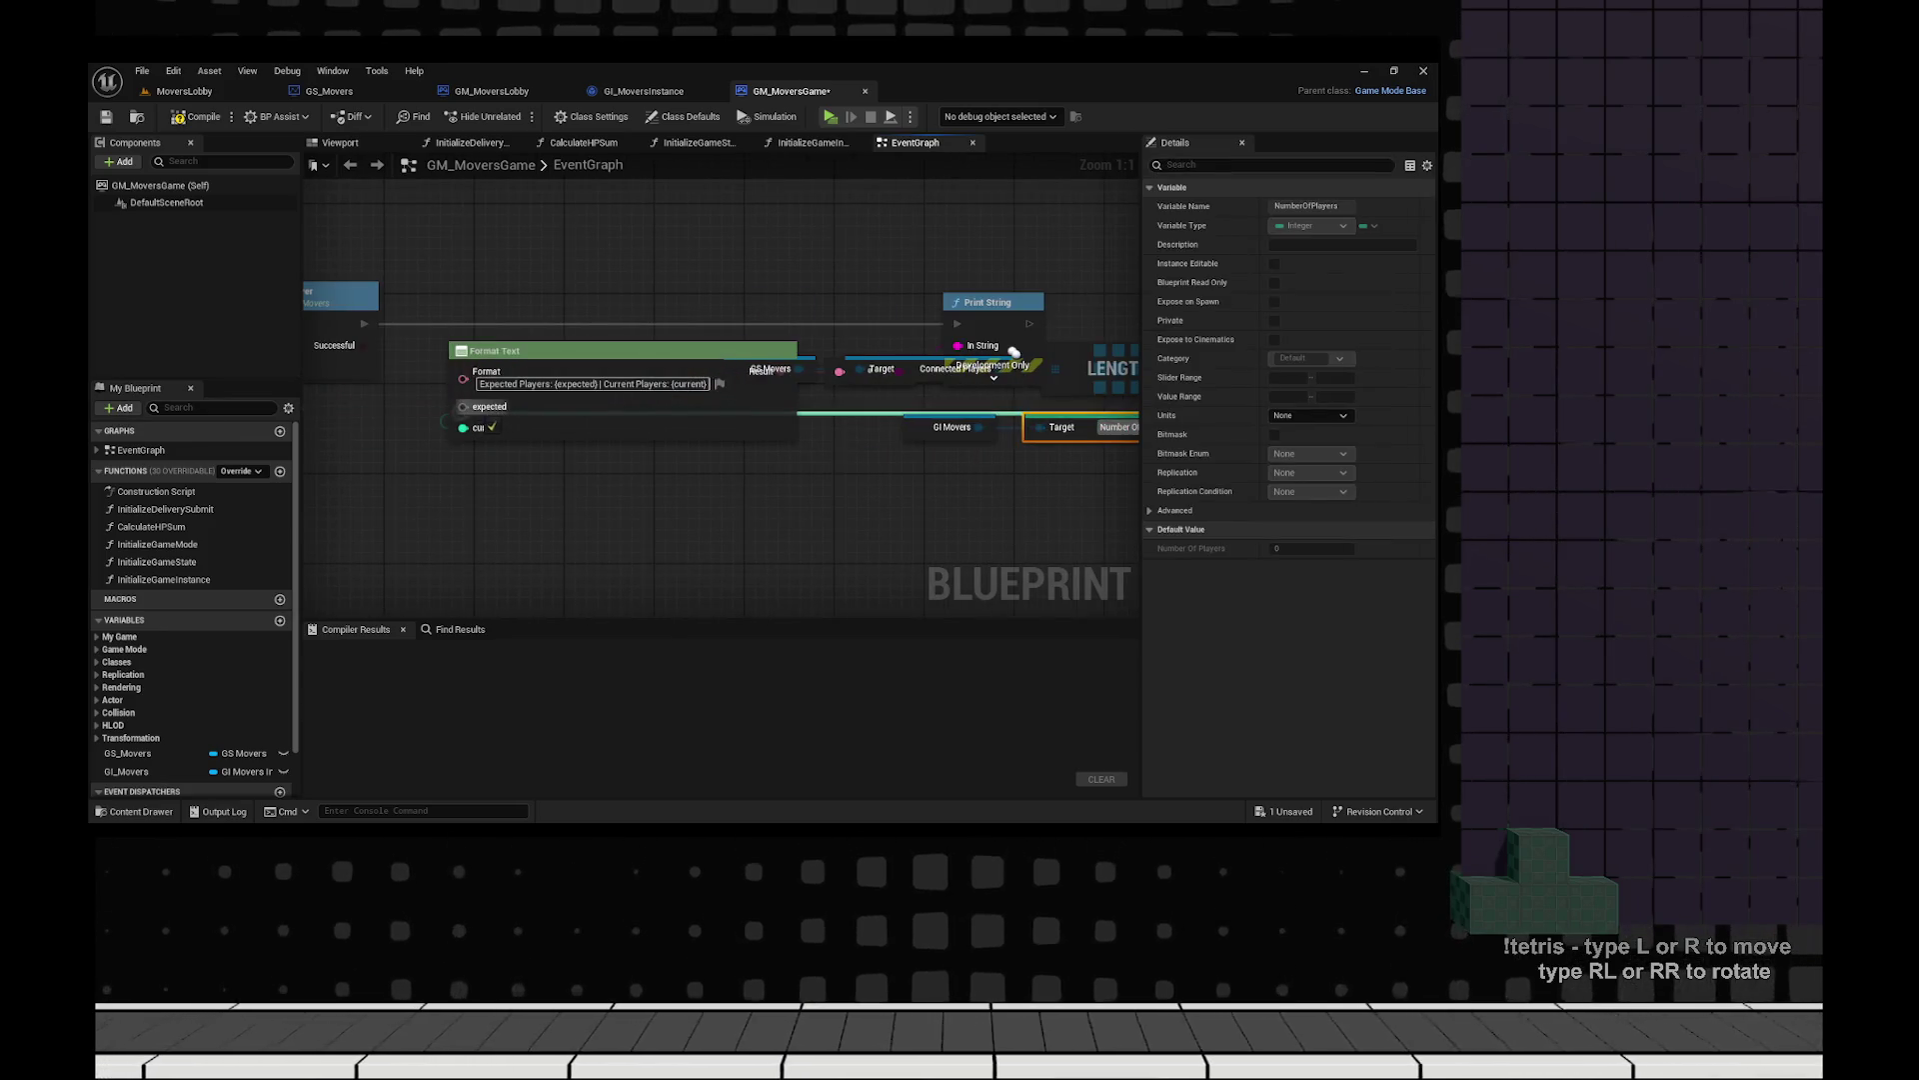
{"action": "key", "text": "ctrl+z"}
{"action": "key", "text": "ctrl+z"}
{"action": "key", "text": "ctrl+z"}
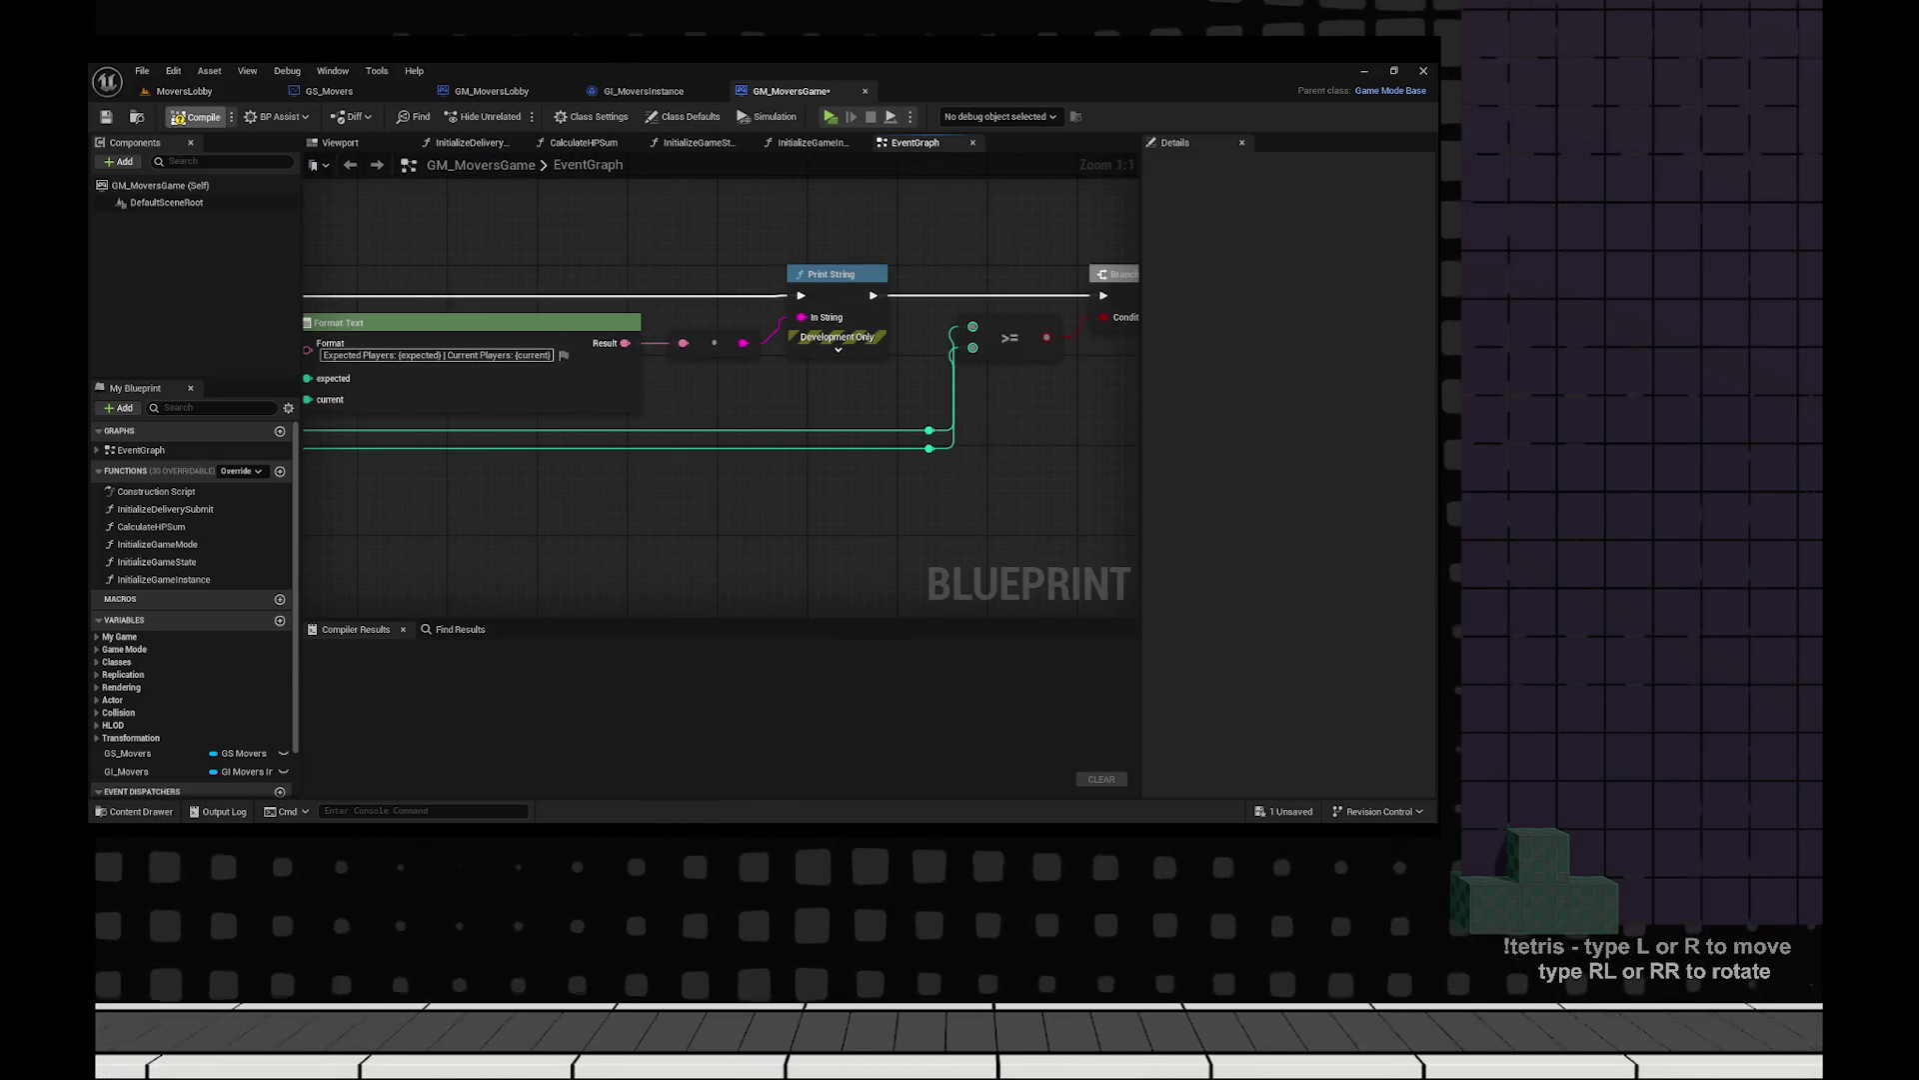
{"action": "left_click", "coordinate": [195, 116]}
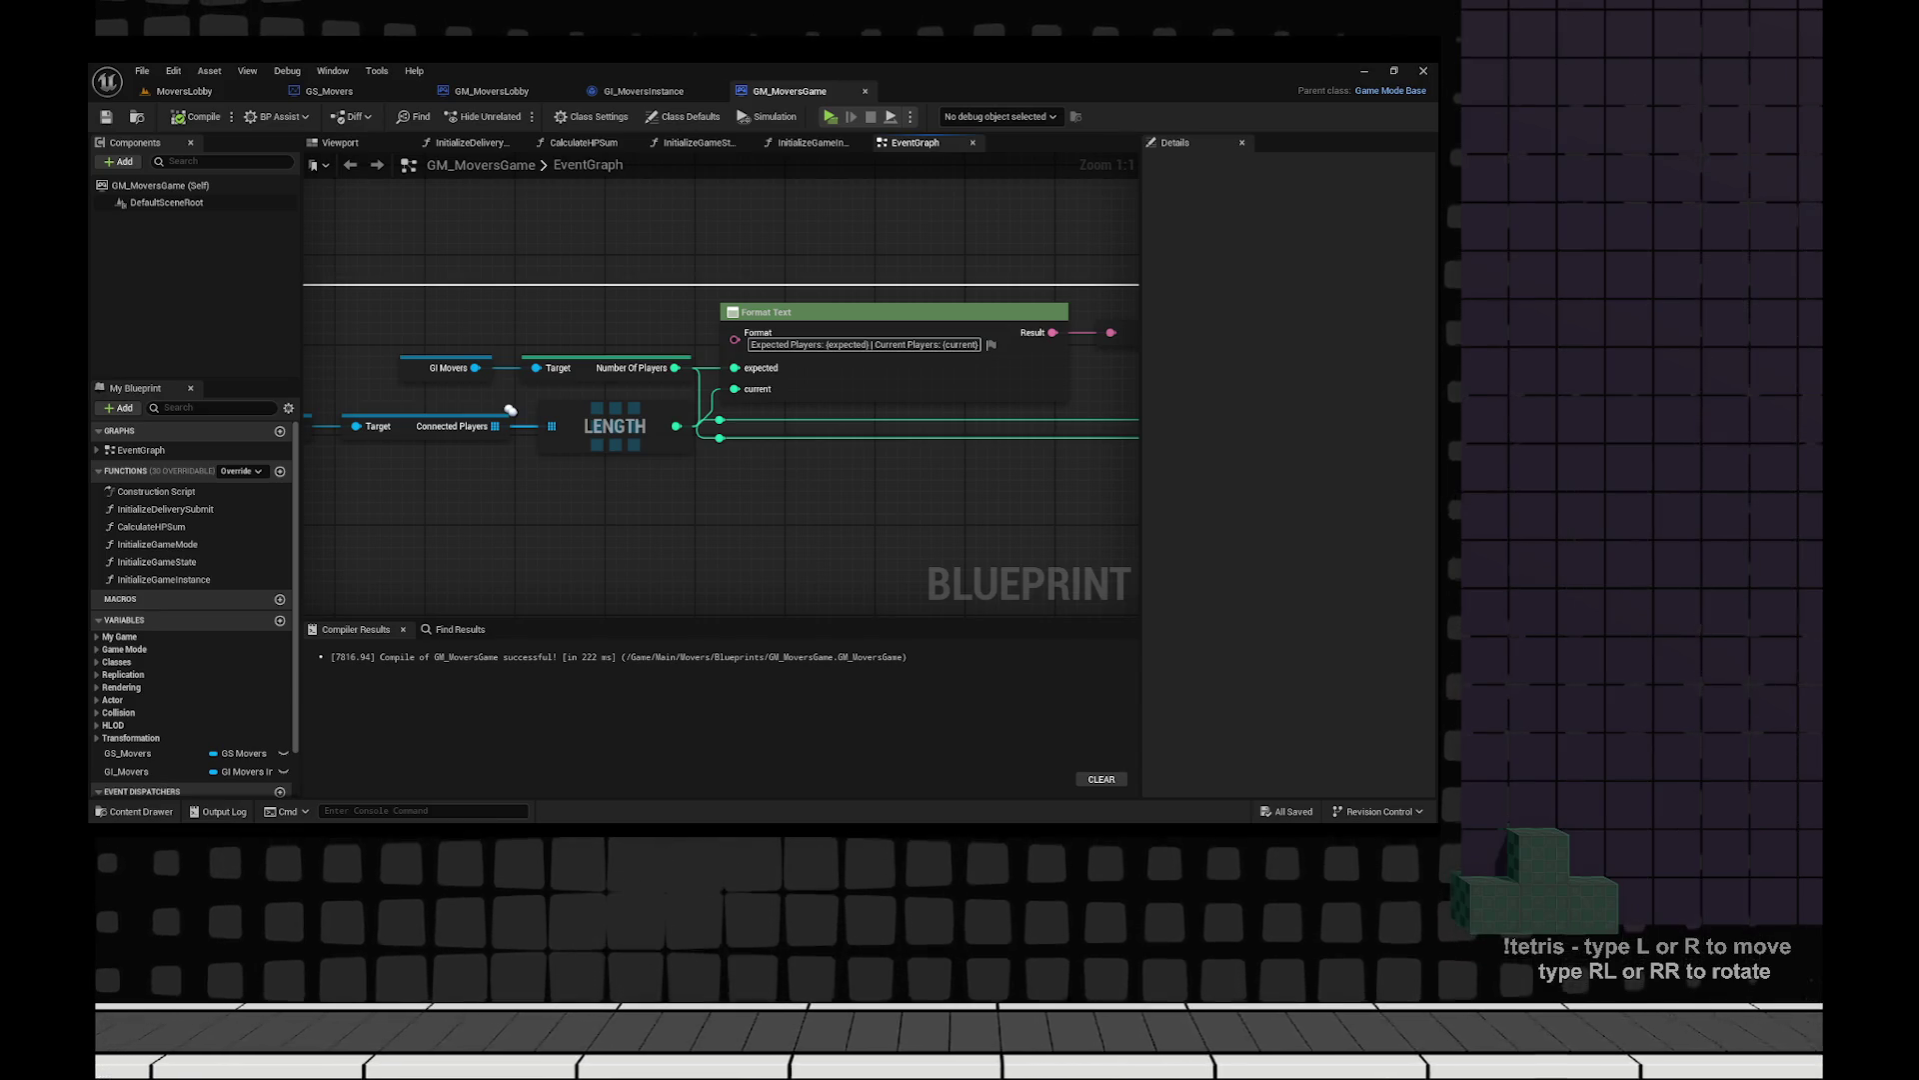
{"action": "key", "text": "ctrl+z"}
{"action": "key", "text": "ctrl+z"}
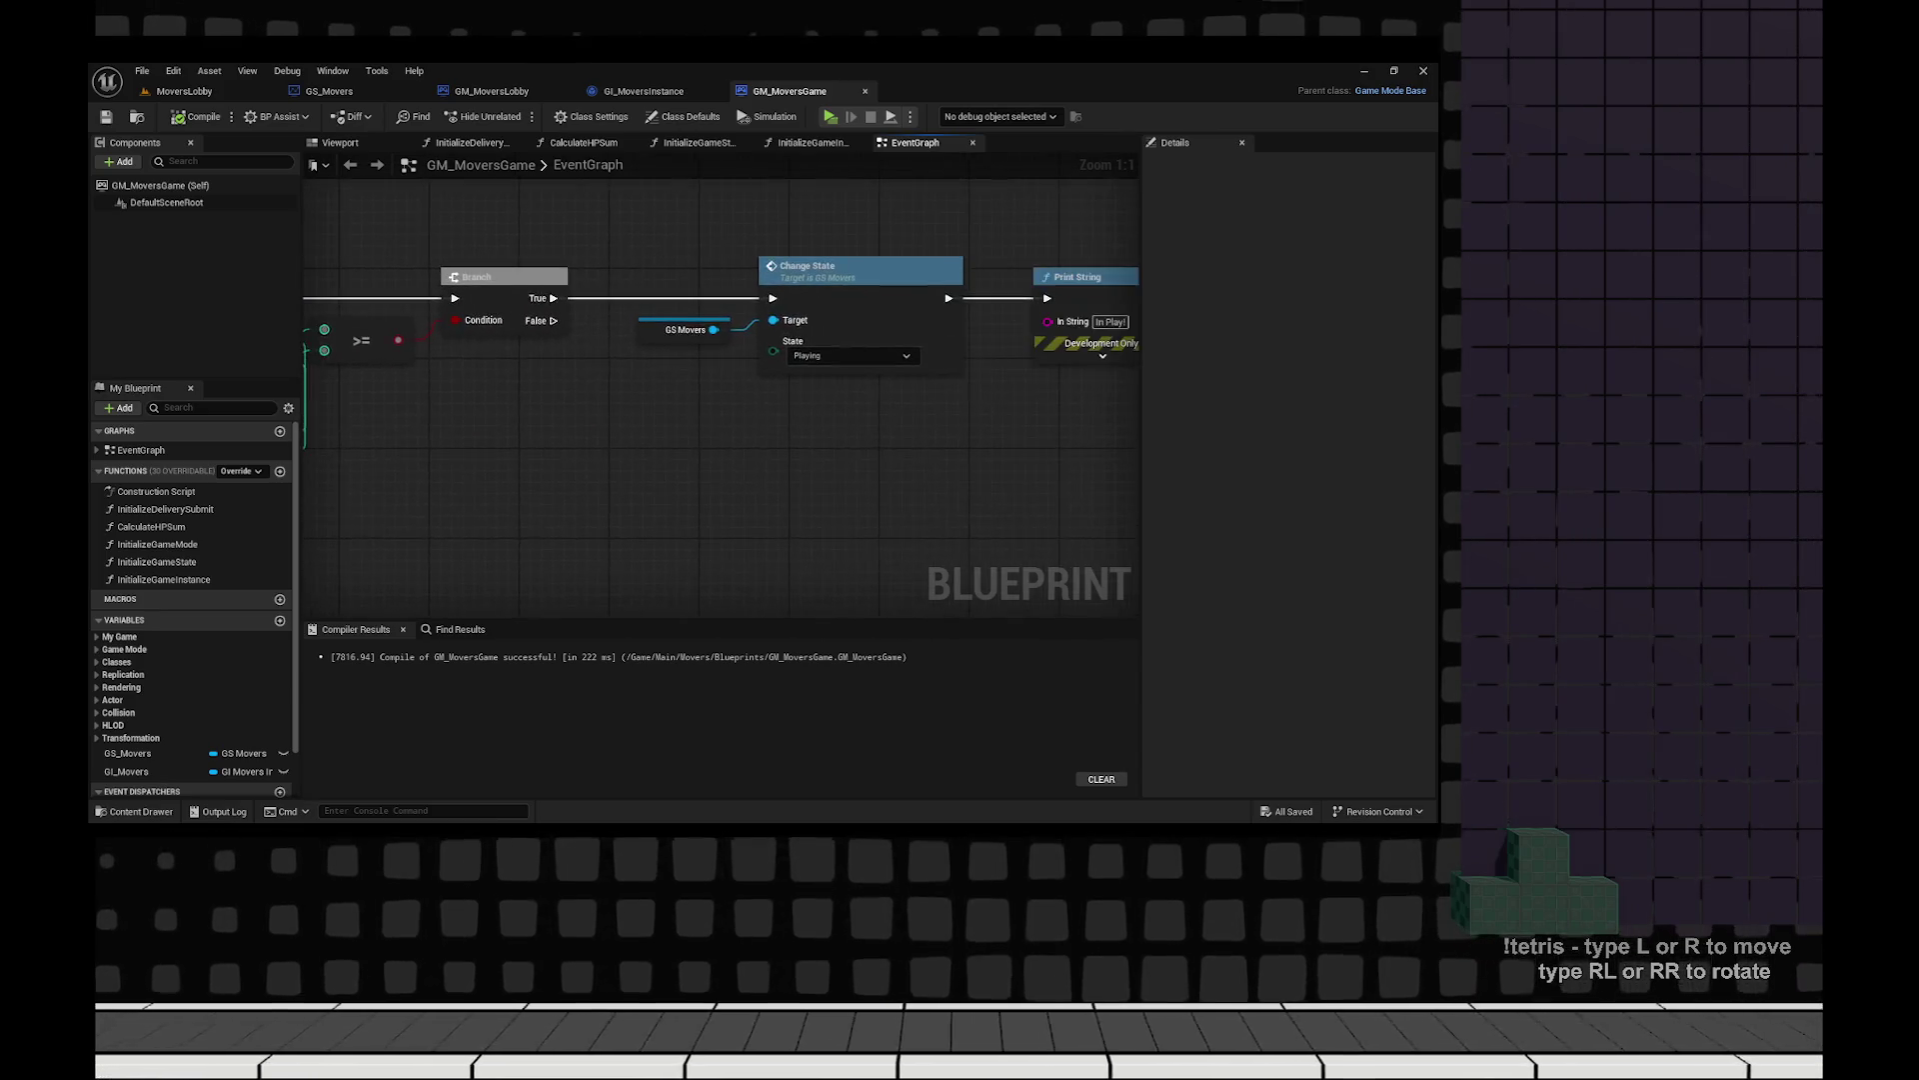
{"action": "key", "text": "ctrl+z"}
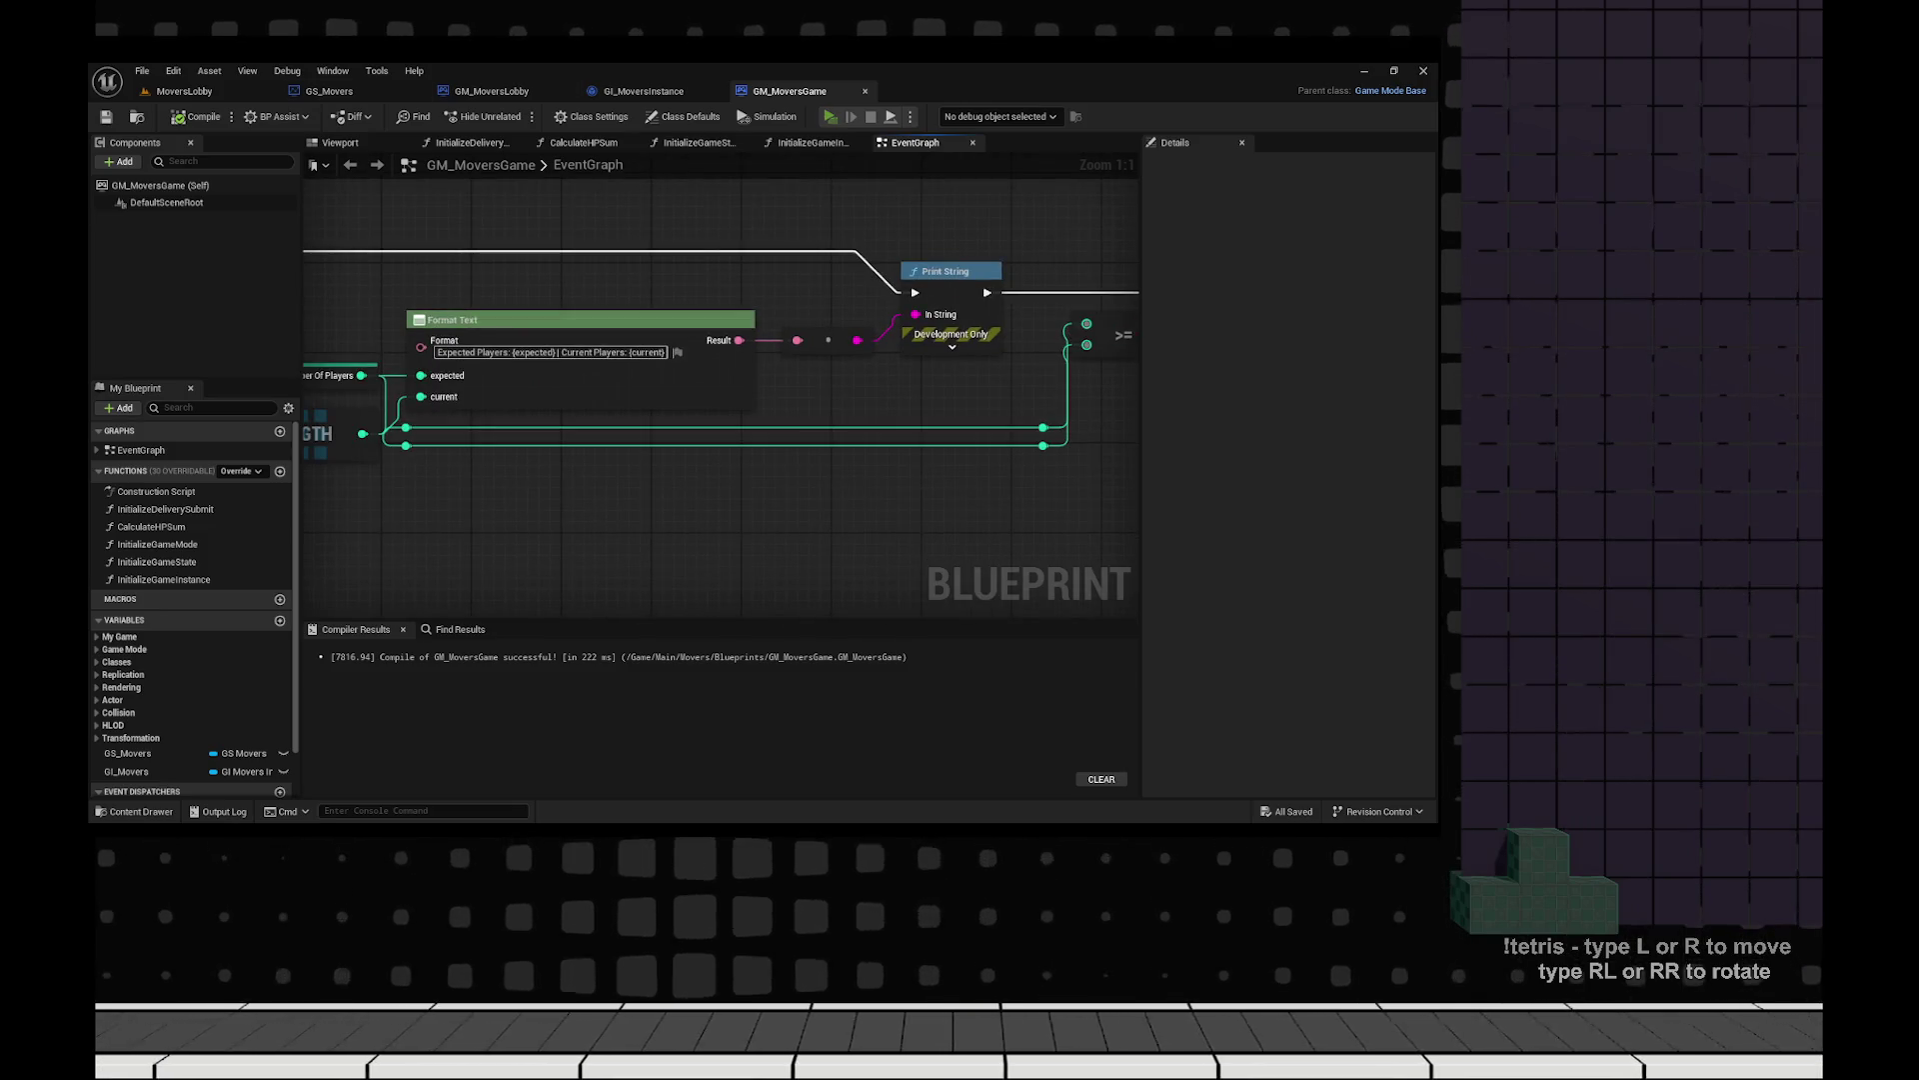
{"action": "key", "text": "alt+p"}
{"action": "key", "text": "super+Left"}
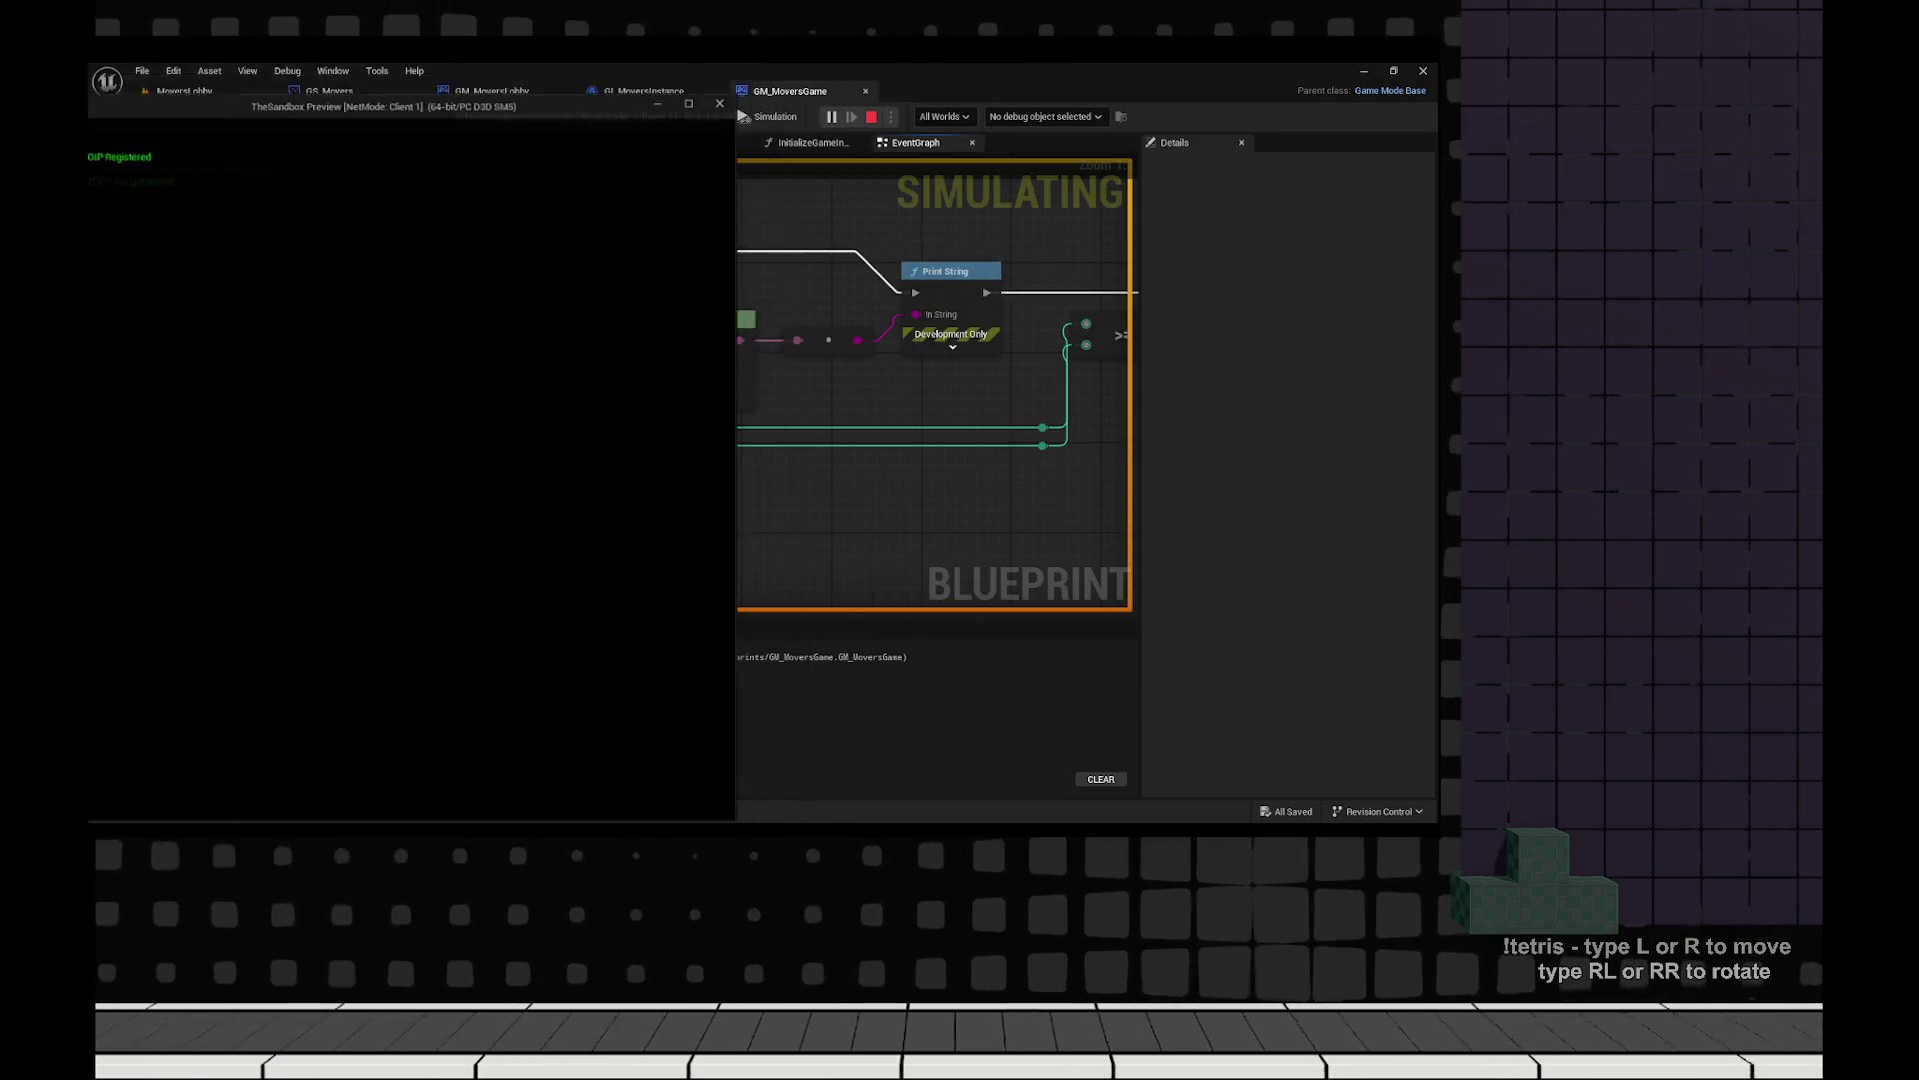
Place the client and server previews side by side and walk the client to trigger the red button.
{"action": "key", "text": "Return"}
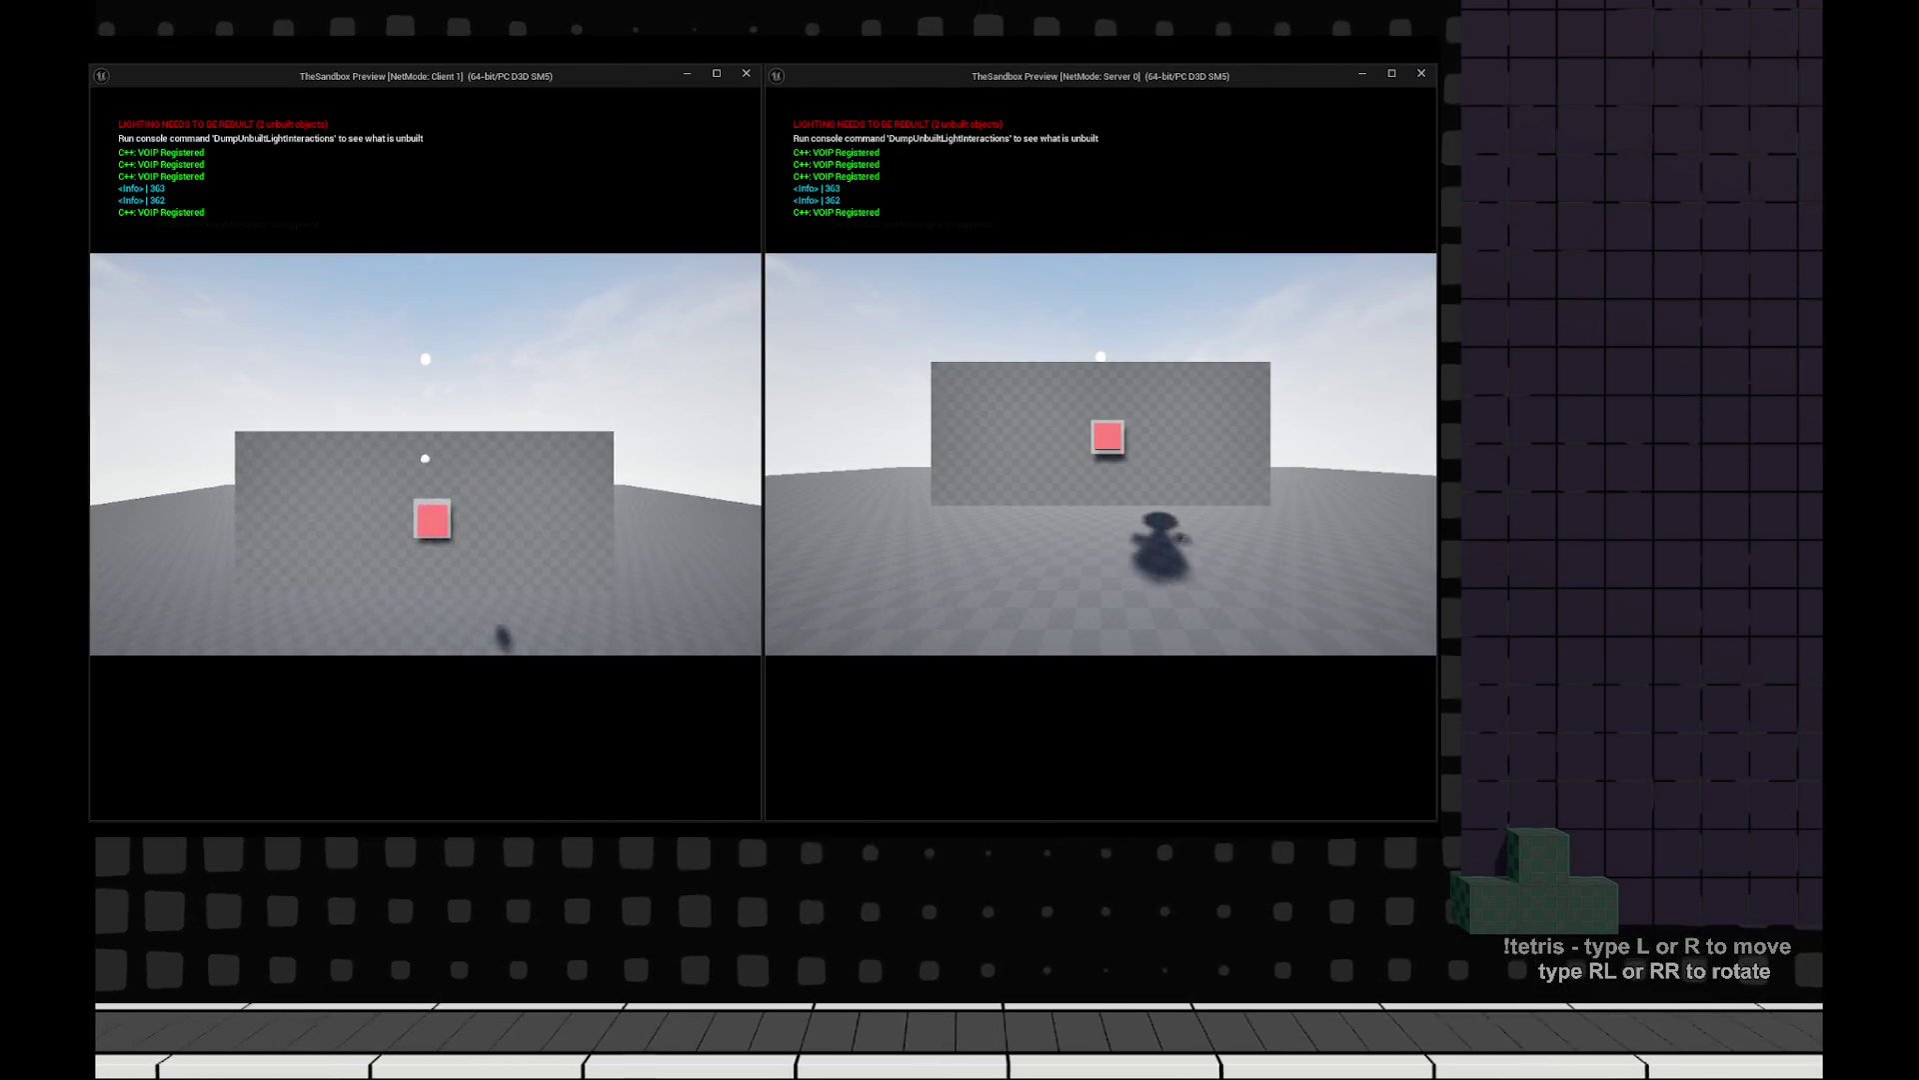
{"action": "key", "text": "s"}
{"action": "key", "text": "w"}
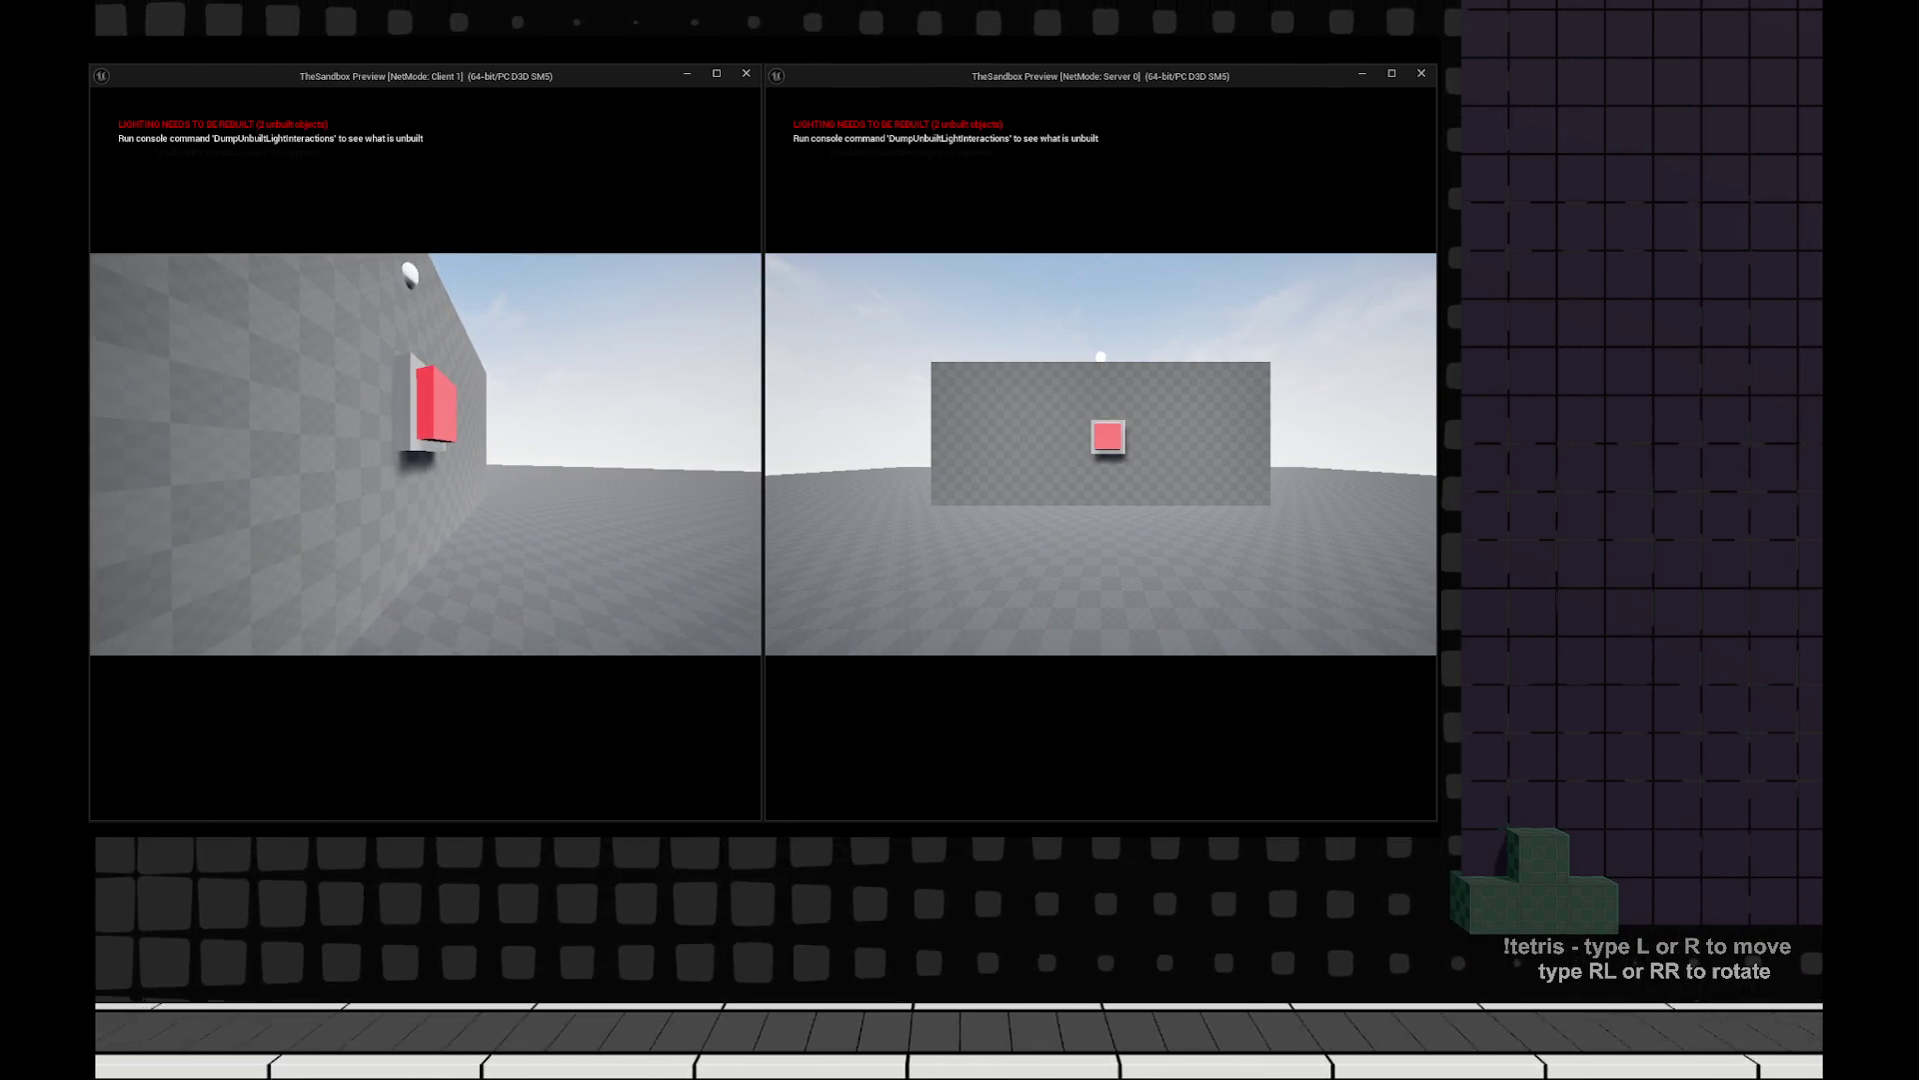
{"action": "key", "text": "e"}
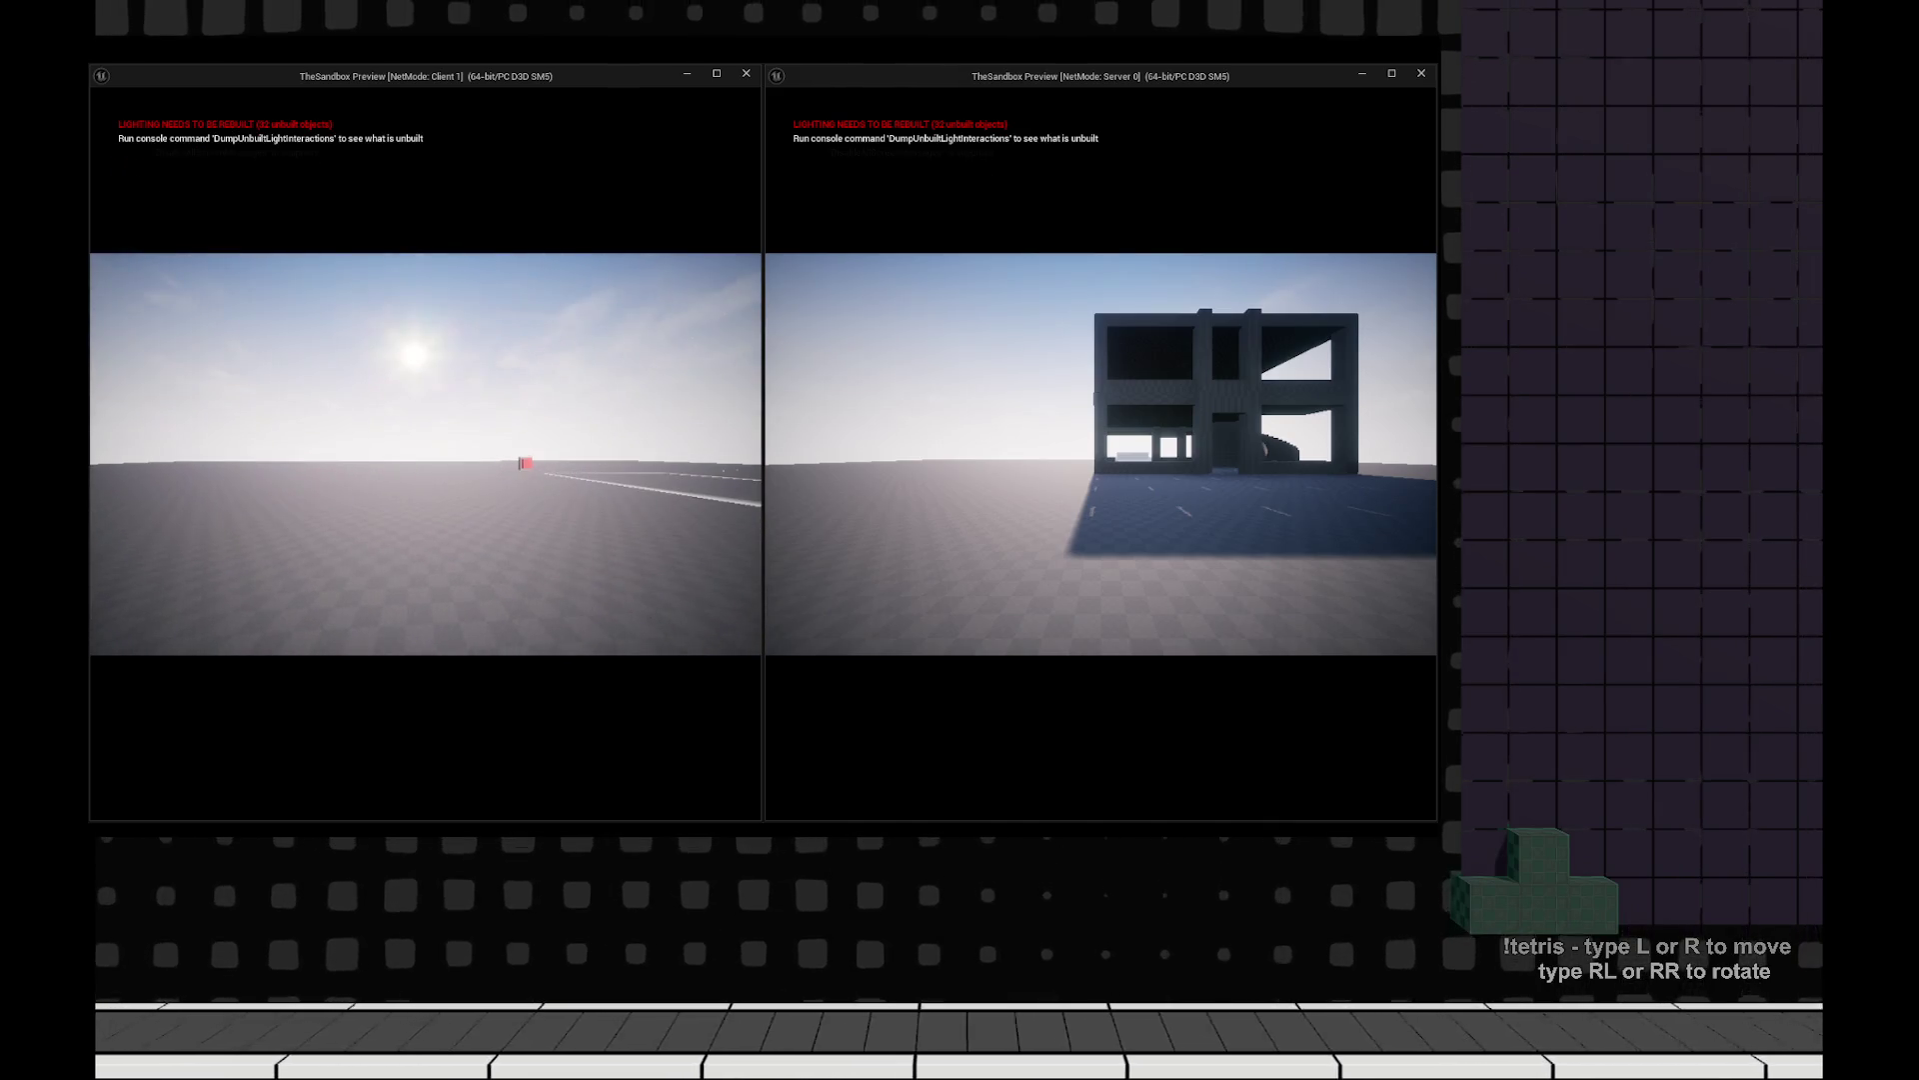
Check the server console for 2 of 2 players in the game map, then stop the play session.
{"action": "key", "text": "grave"}
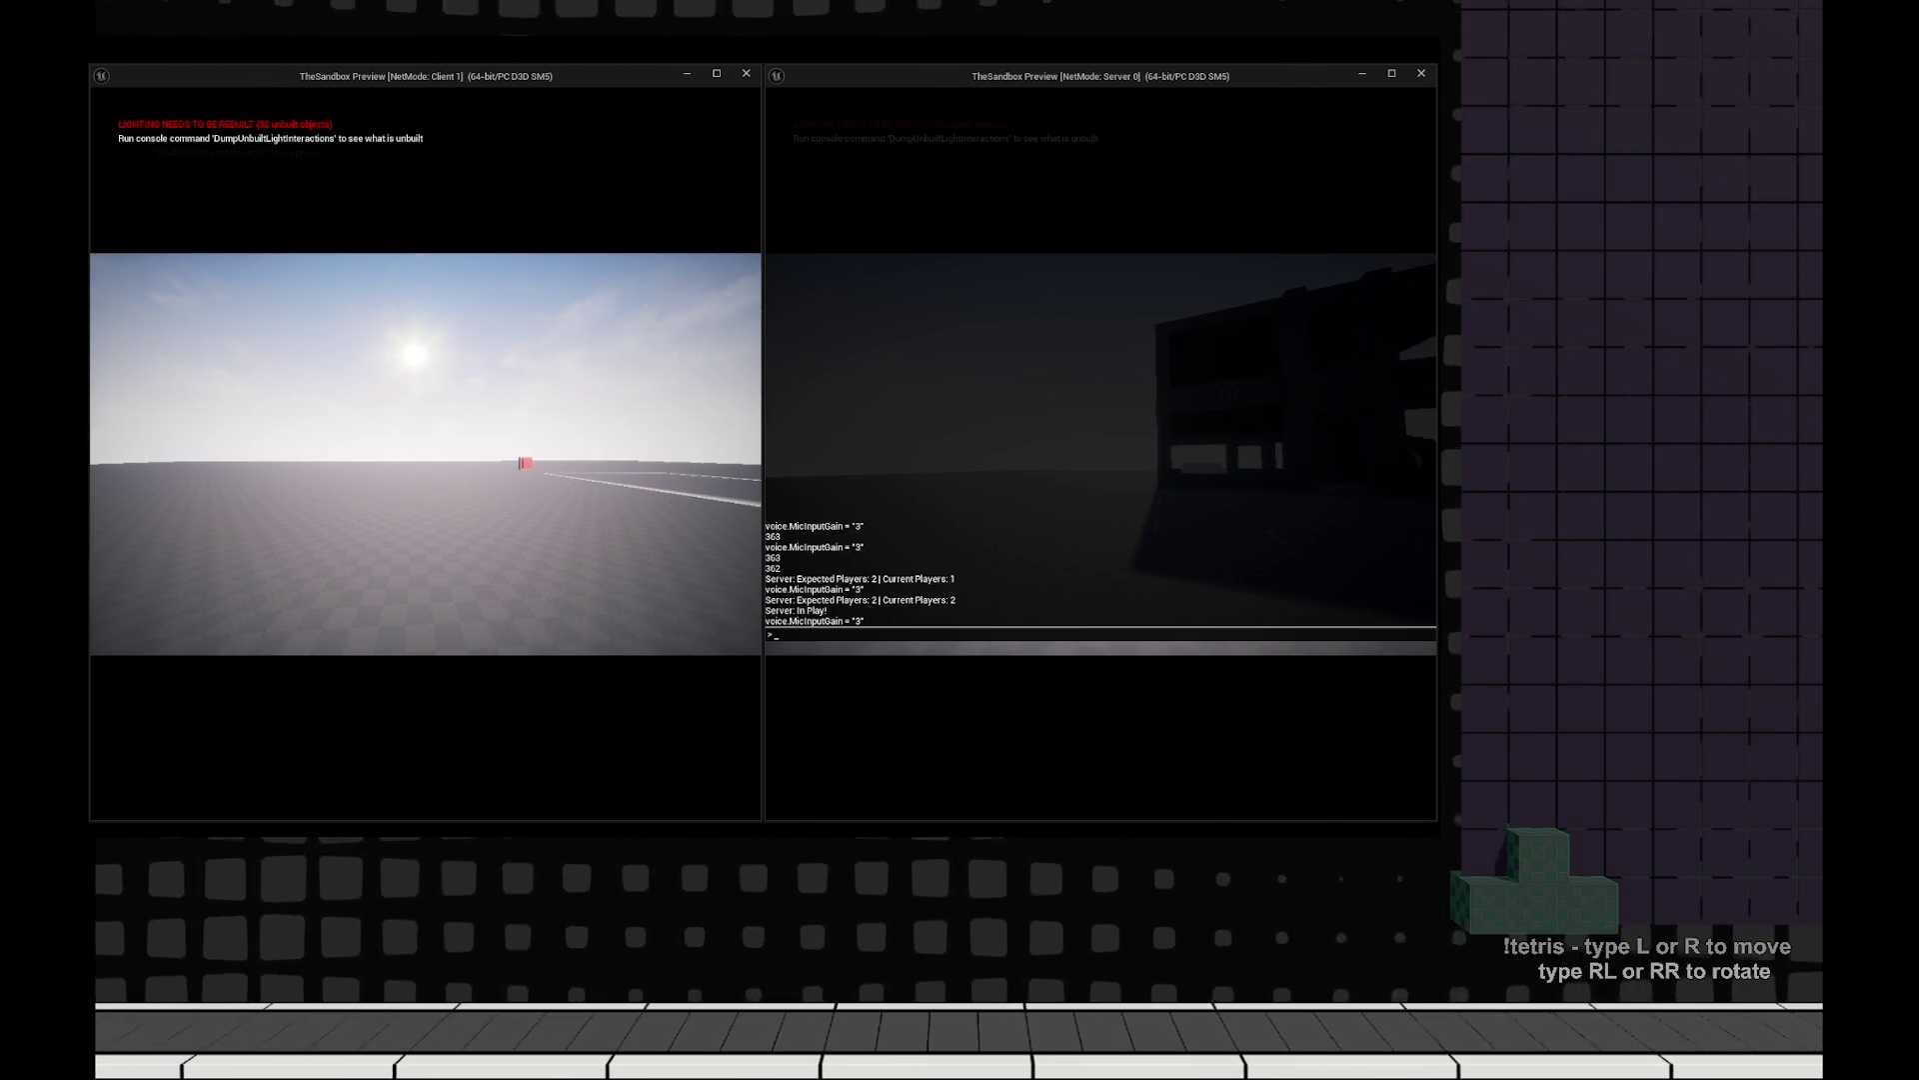
{"action": "key", "text": "grave"}
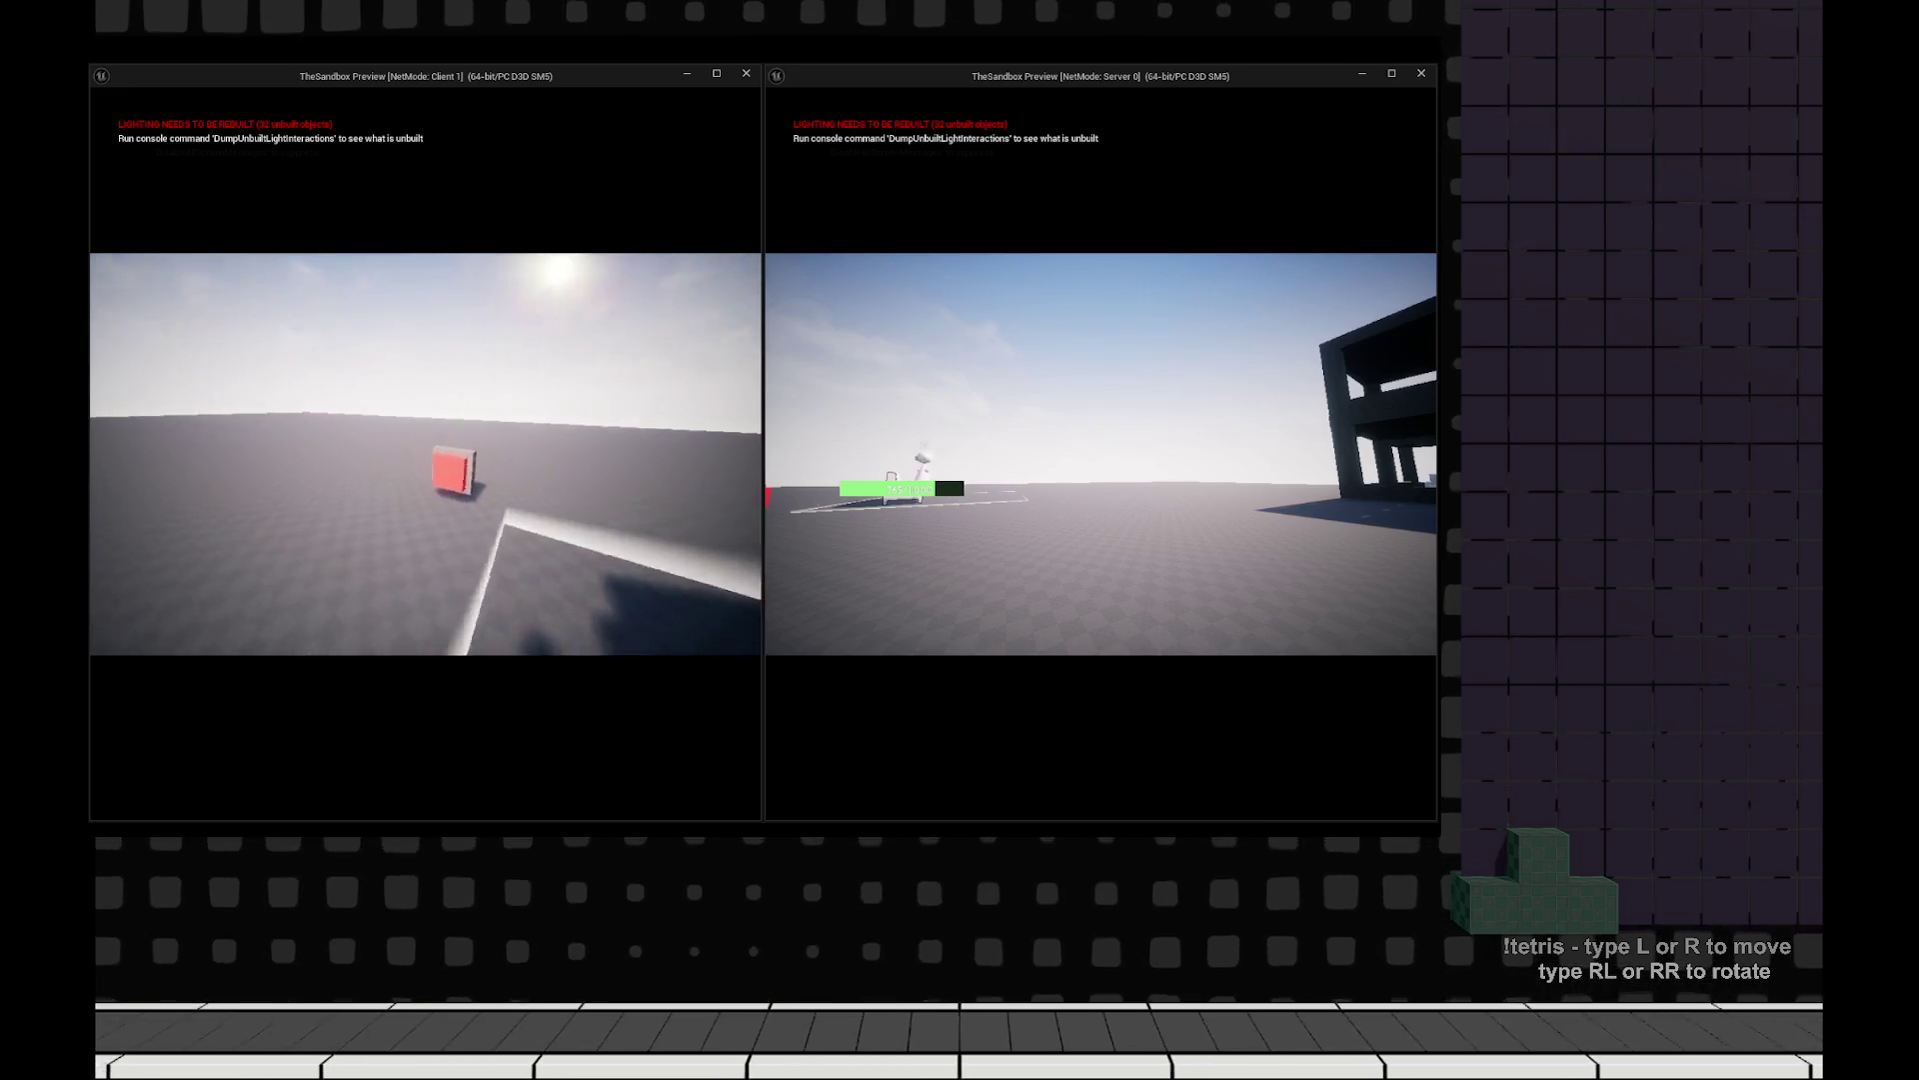
{"action": "key", "text": "Escape"}
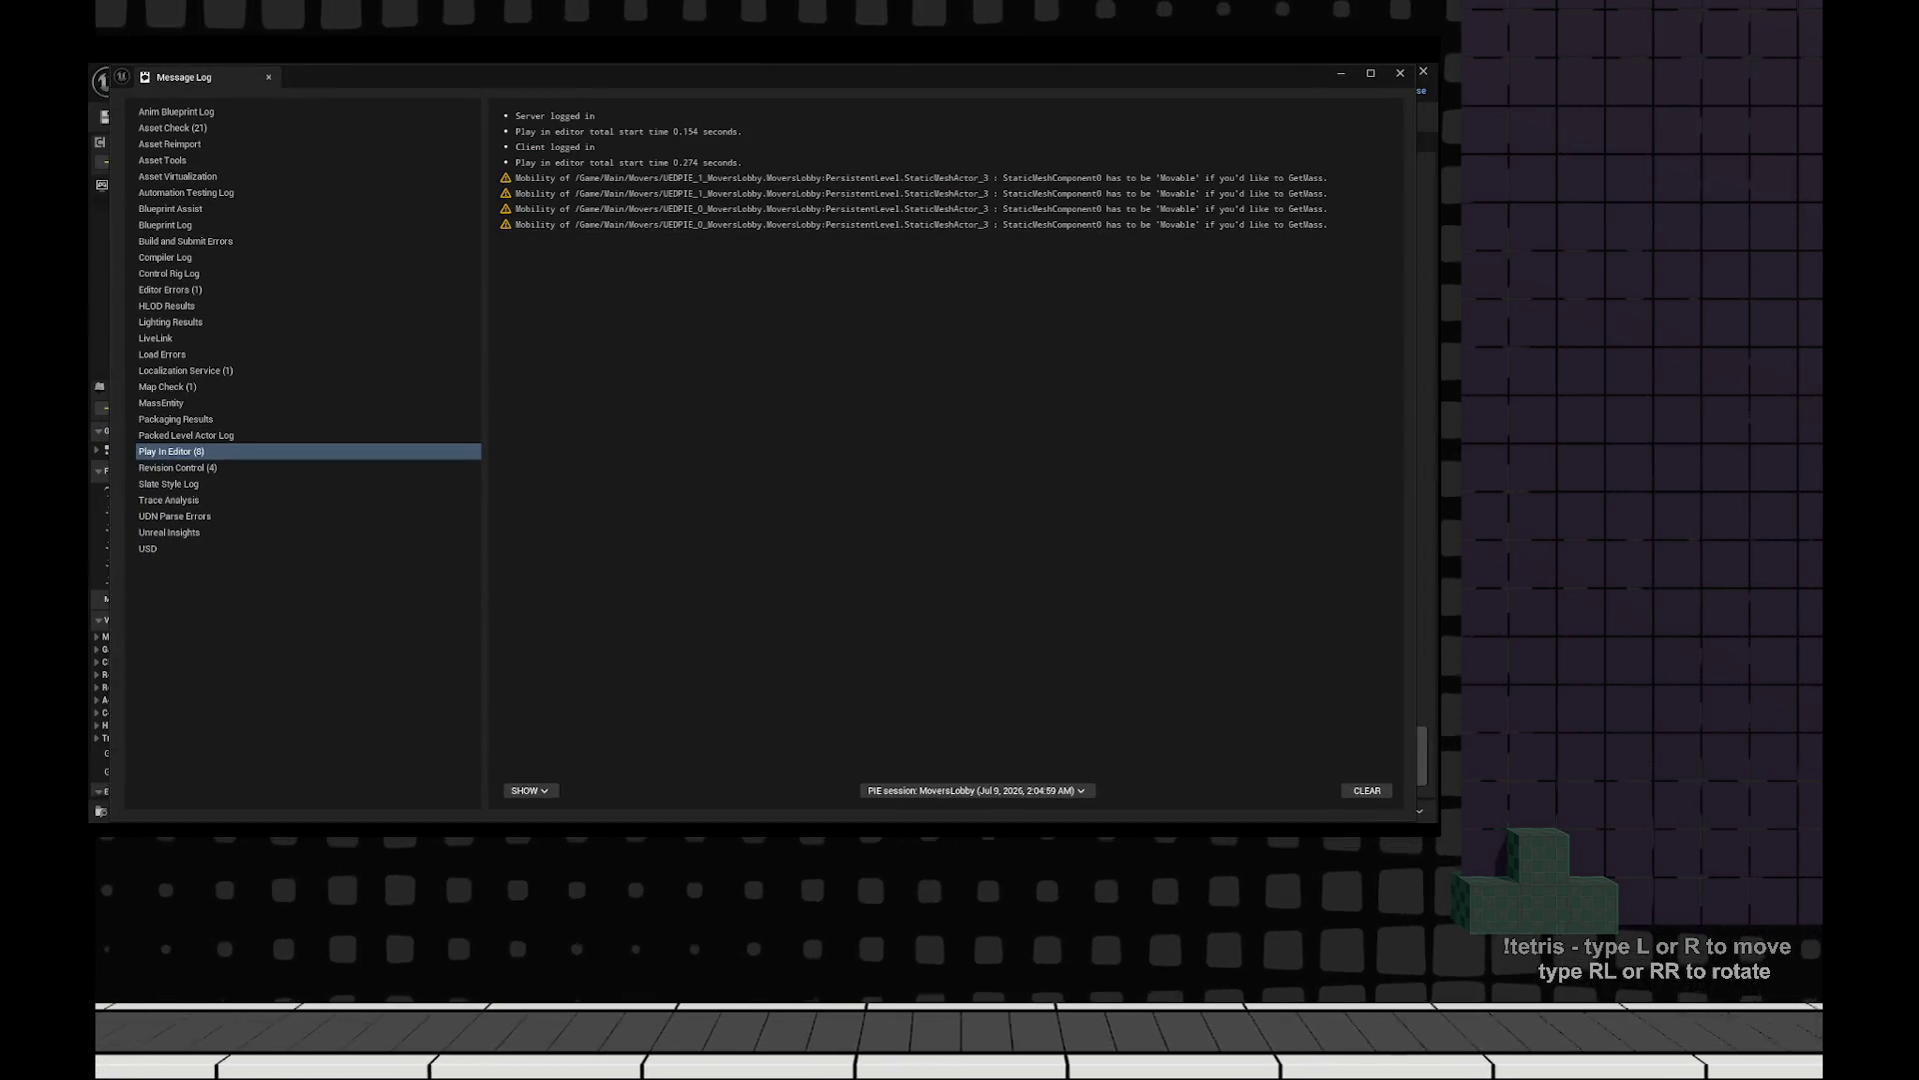
{"action": "left_click", "coordinate": [1400, 73]}
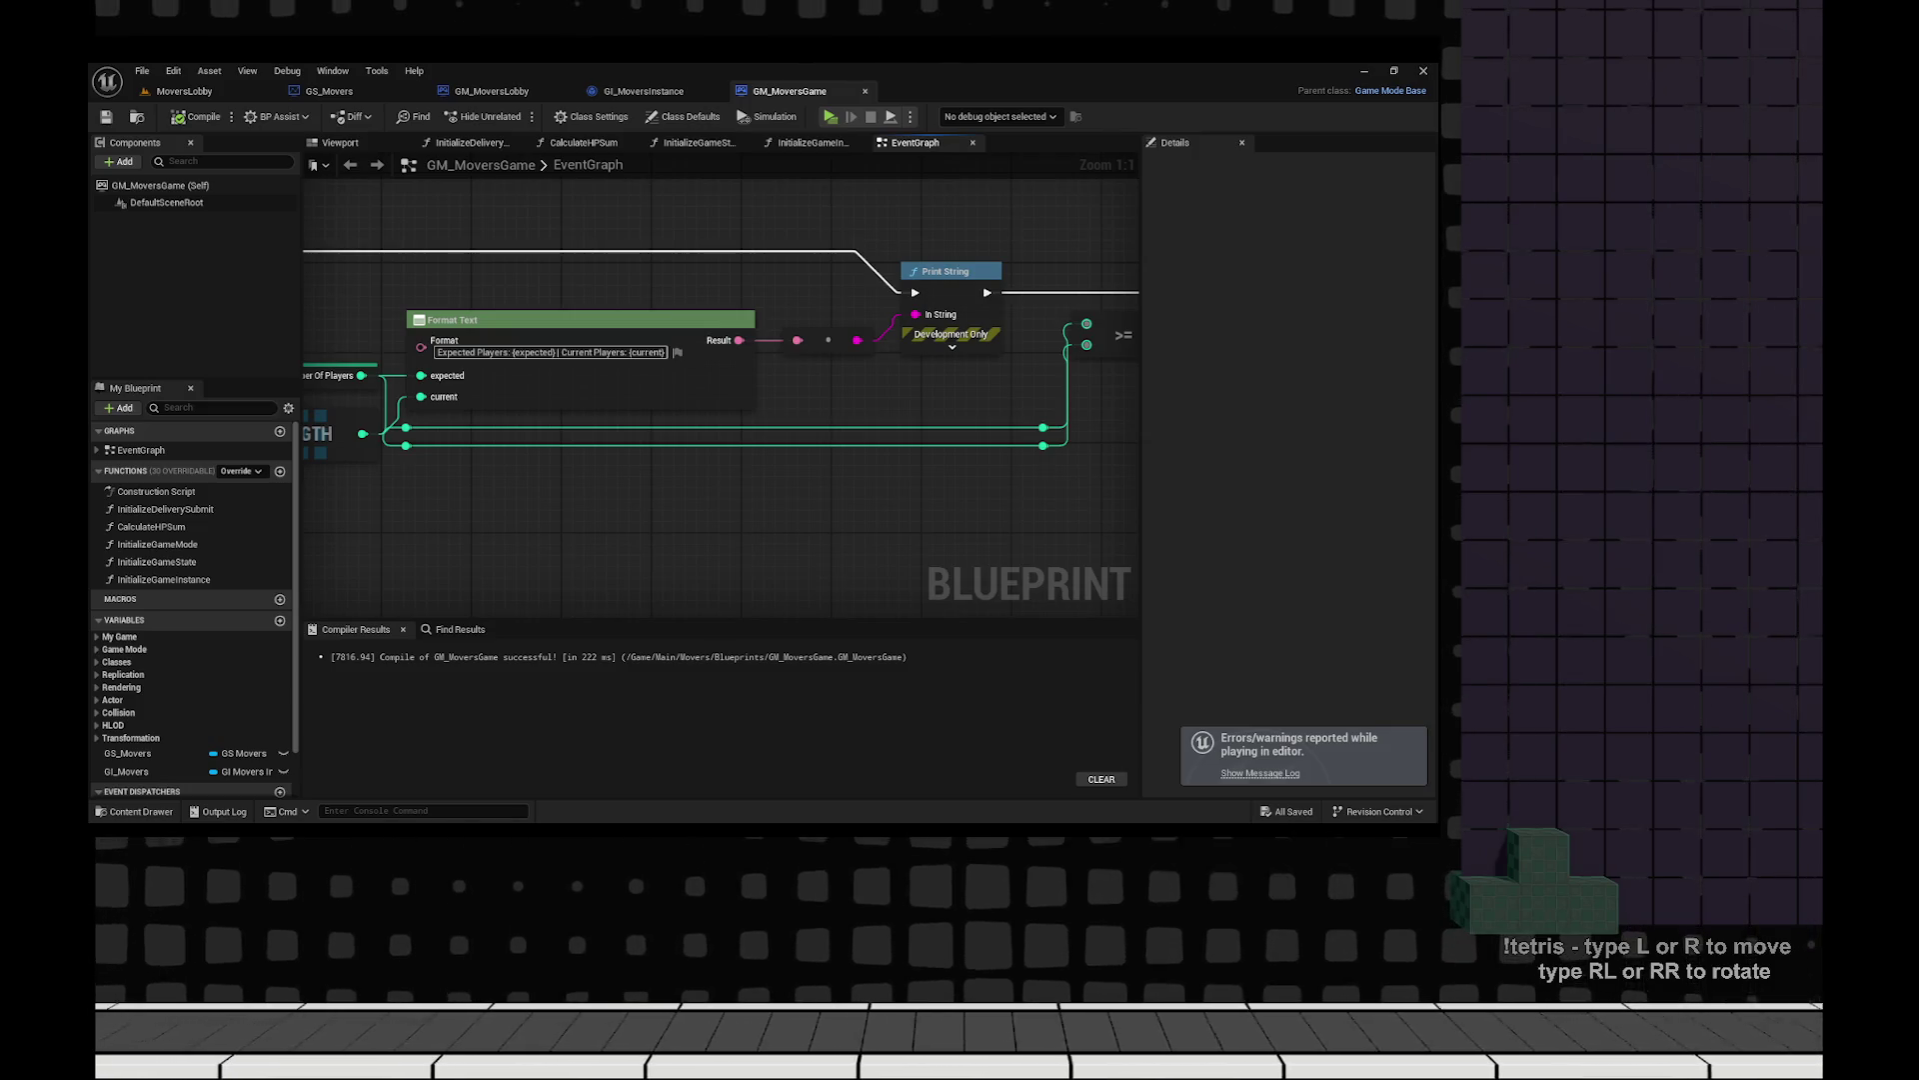
Open the BP_MoversPawn blueprint from the Content Drawer.
{"action": "scroll", "coordinate": [641, 420], "scroll_direction": "down", "scroll_amount": 3}
{"action": "left_click_drag", "start_coordinate": [341, 424], "coordinate": [727, 566]}
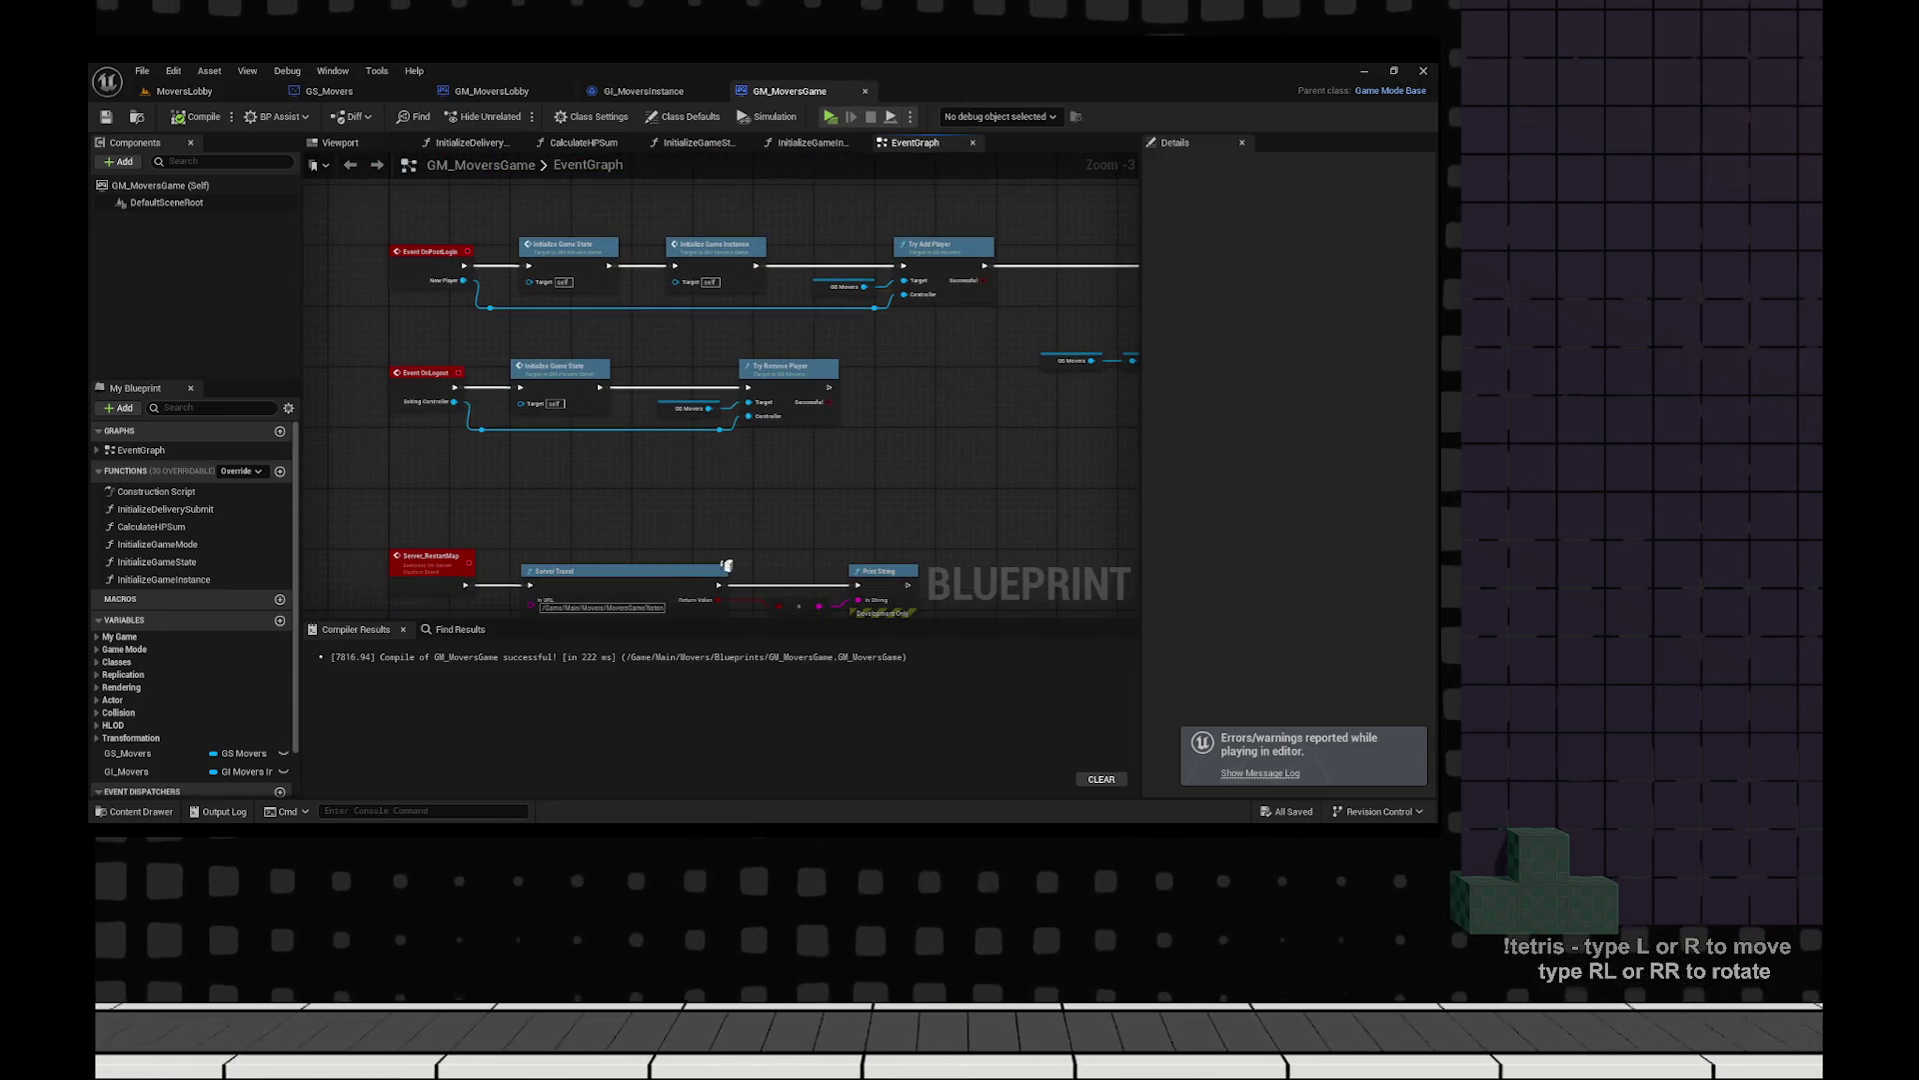
{"action": "left_click", "coordinate": [330, 91]}
{"action": "key", "text": "ctrl+space"}
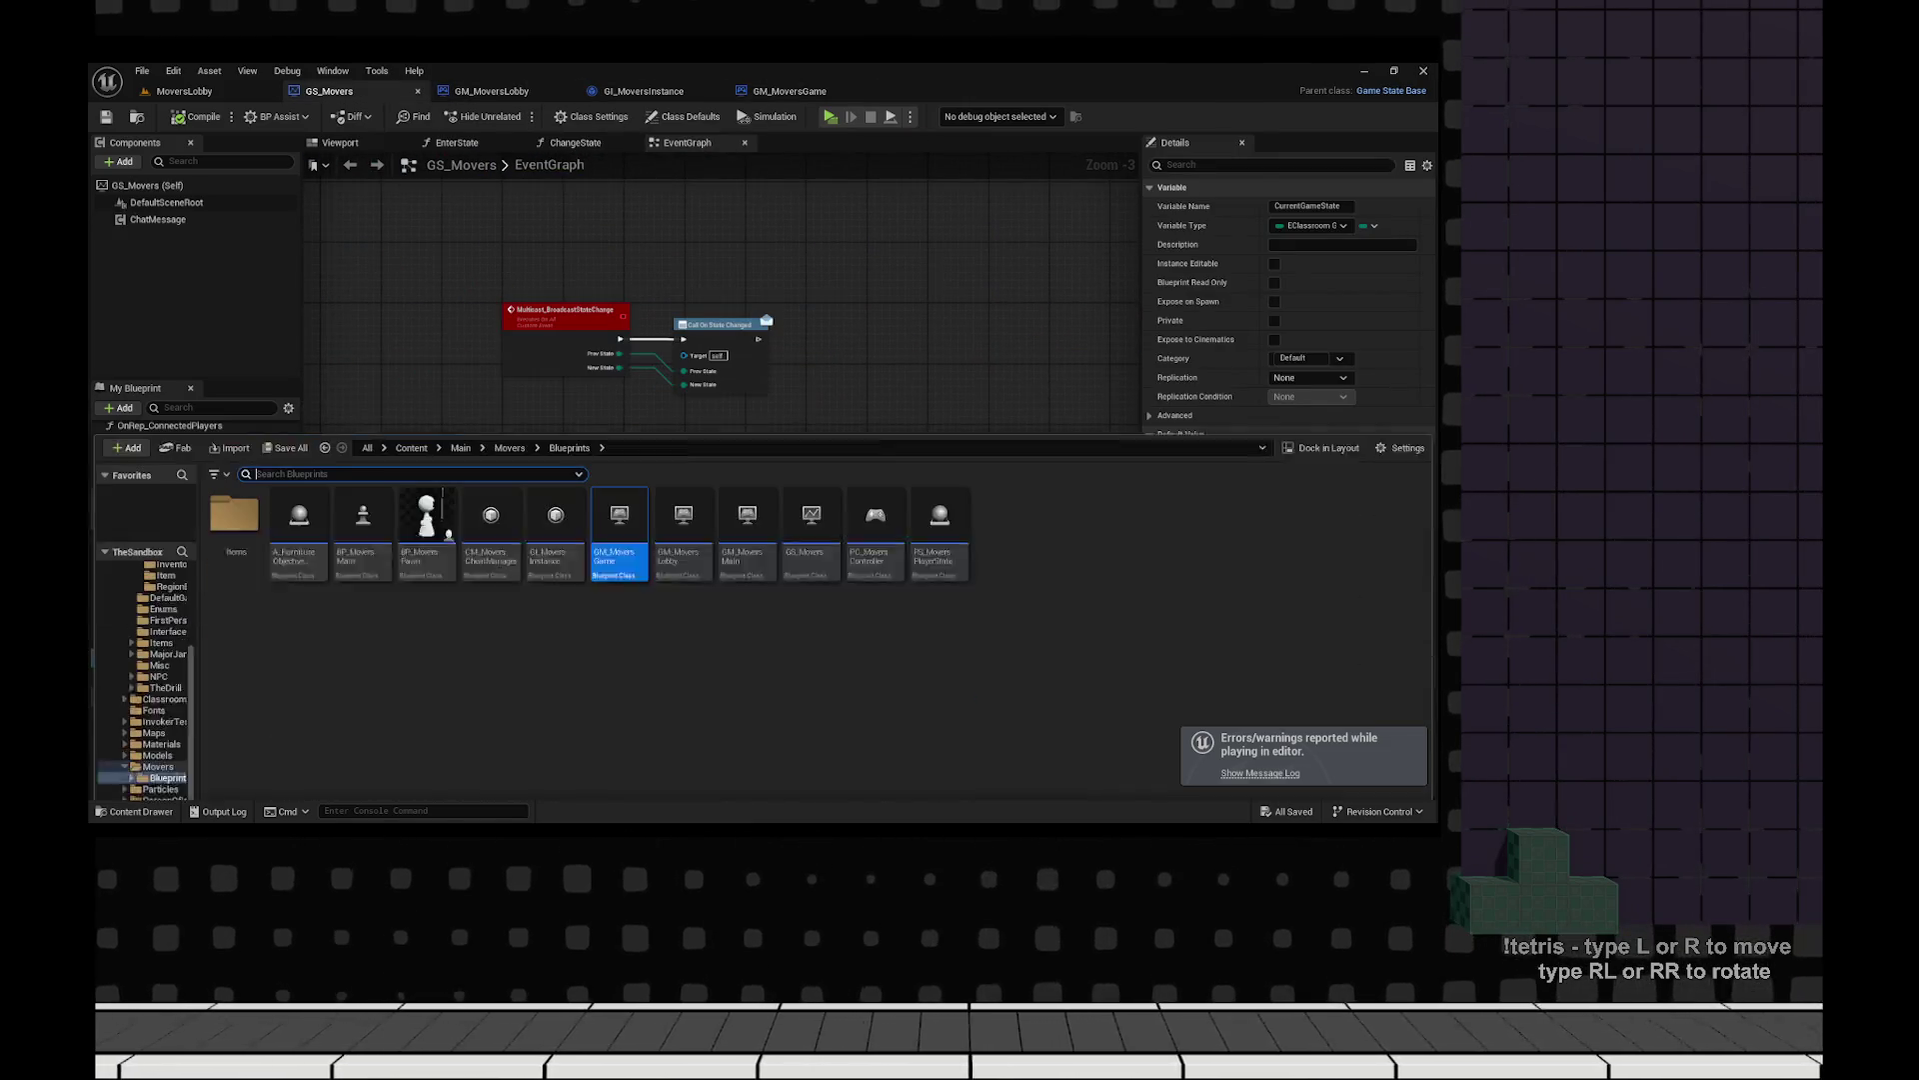
{"action": "left_click", "coordinate": [427, 455]}
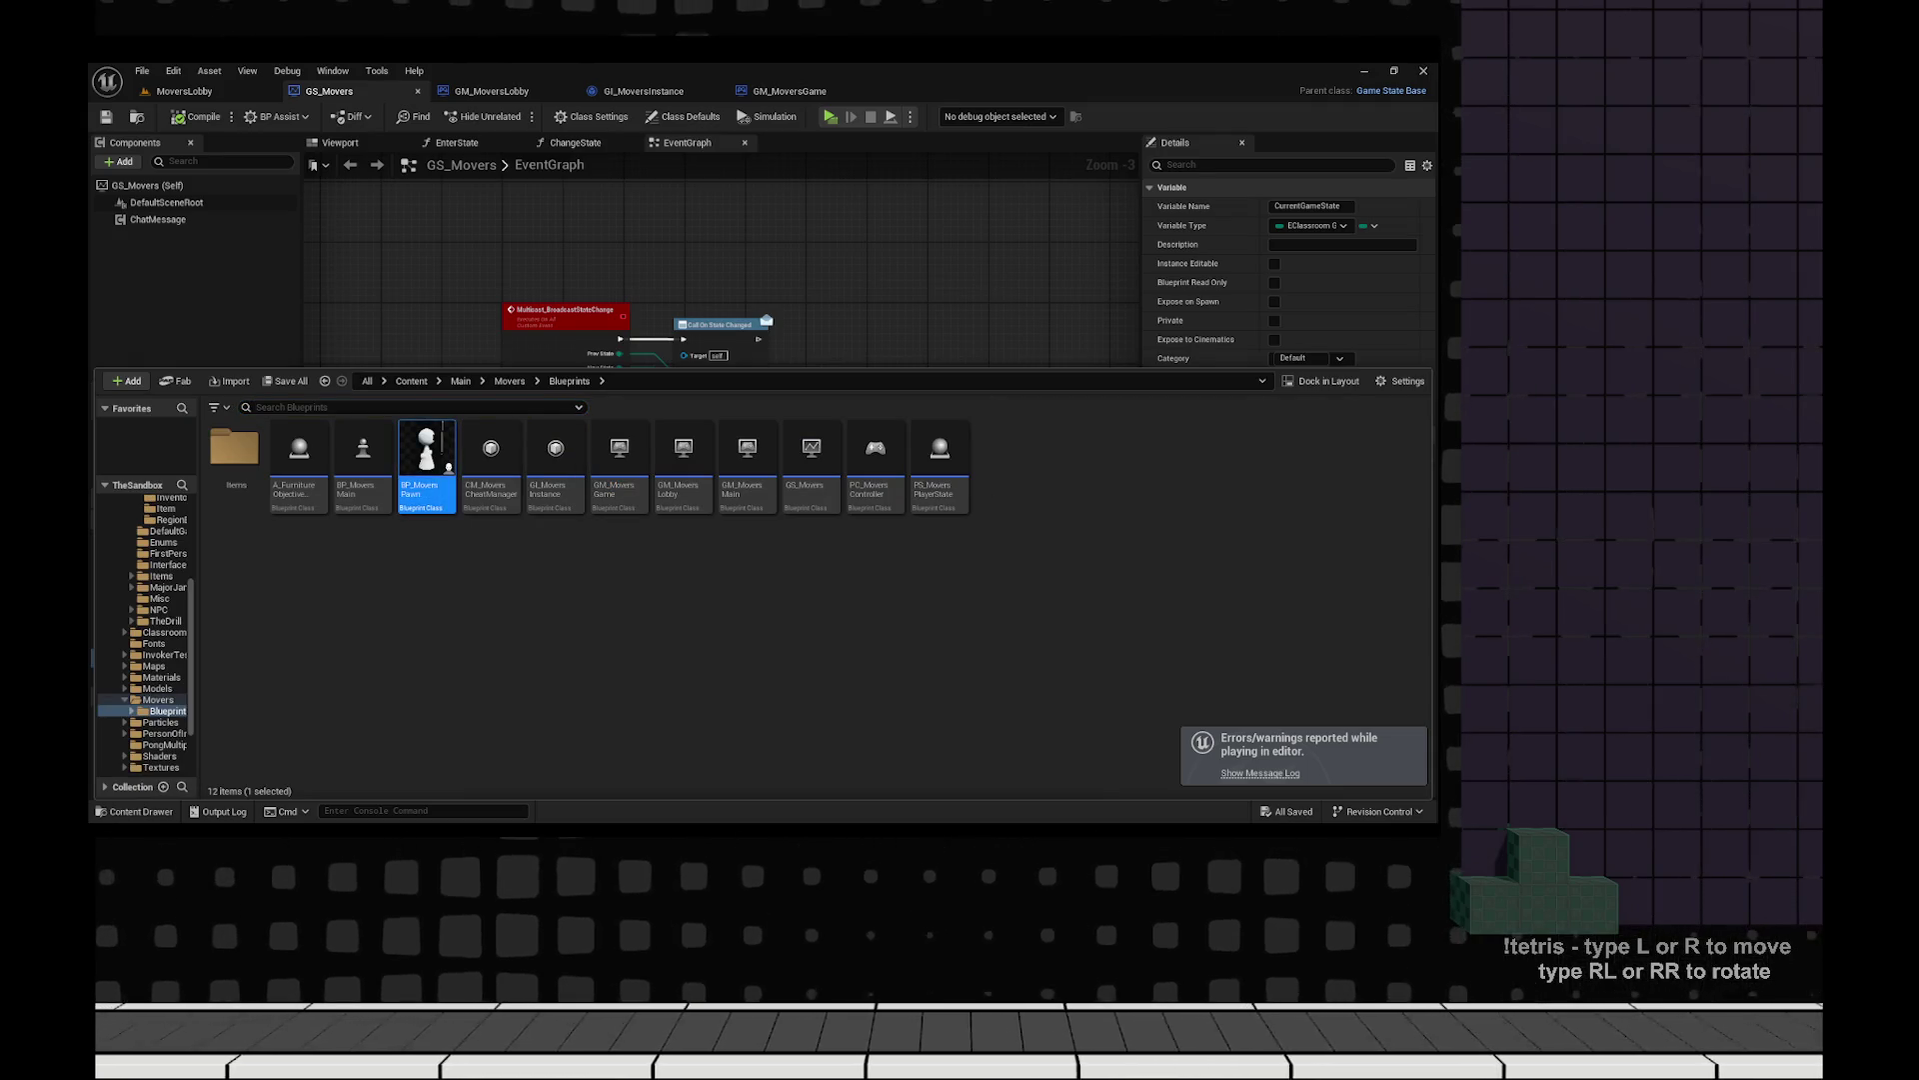
{"action": "double_click", "coordinate": [427, 455]}
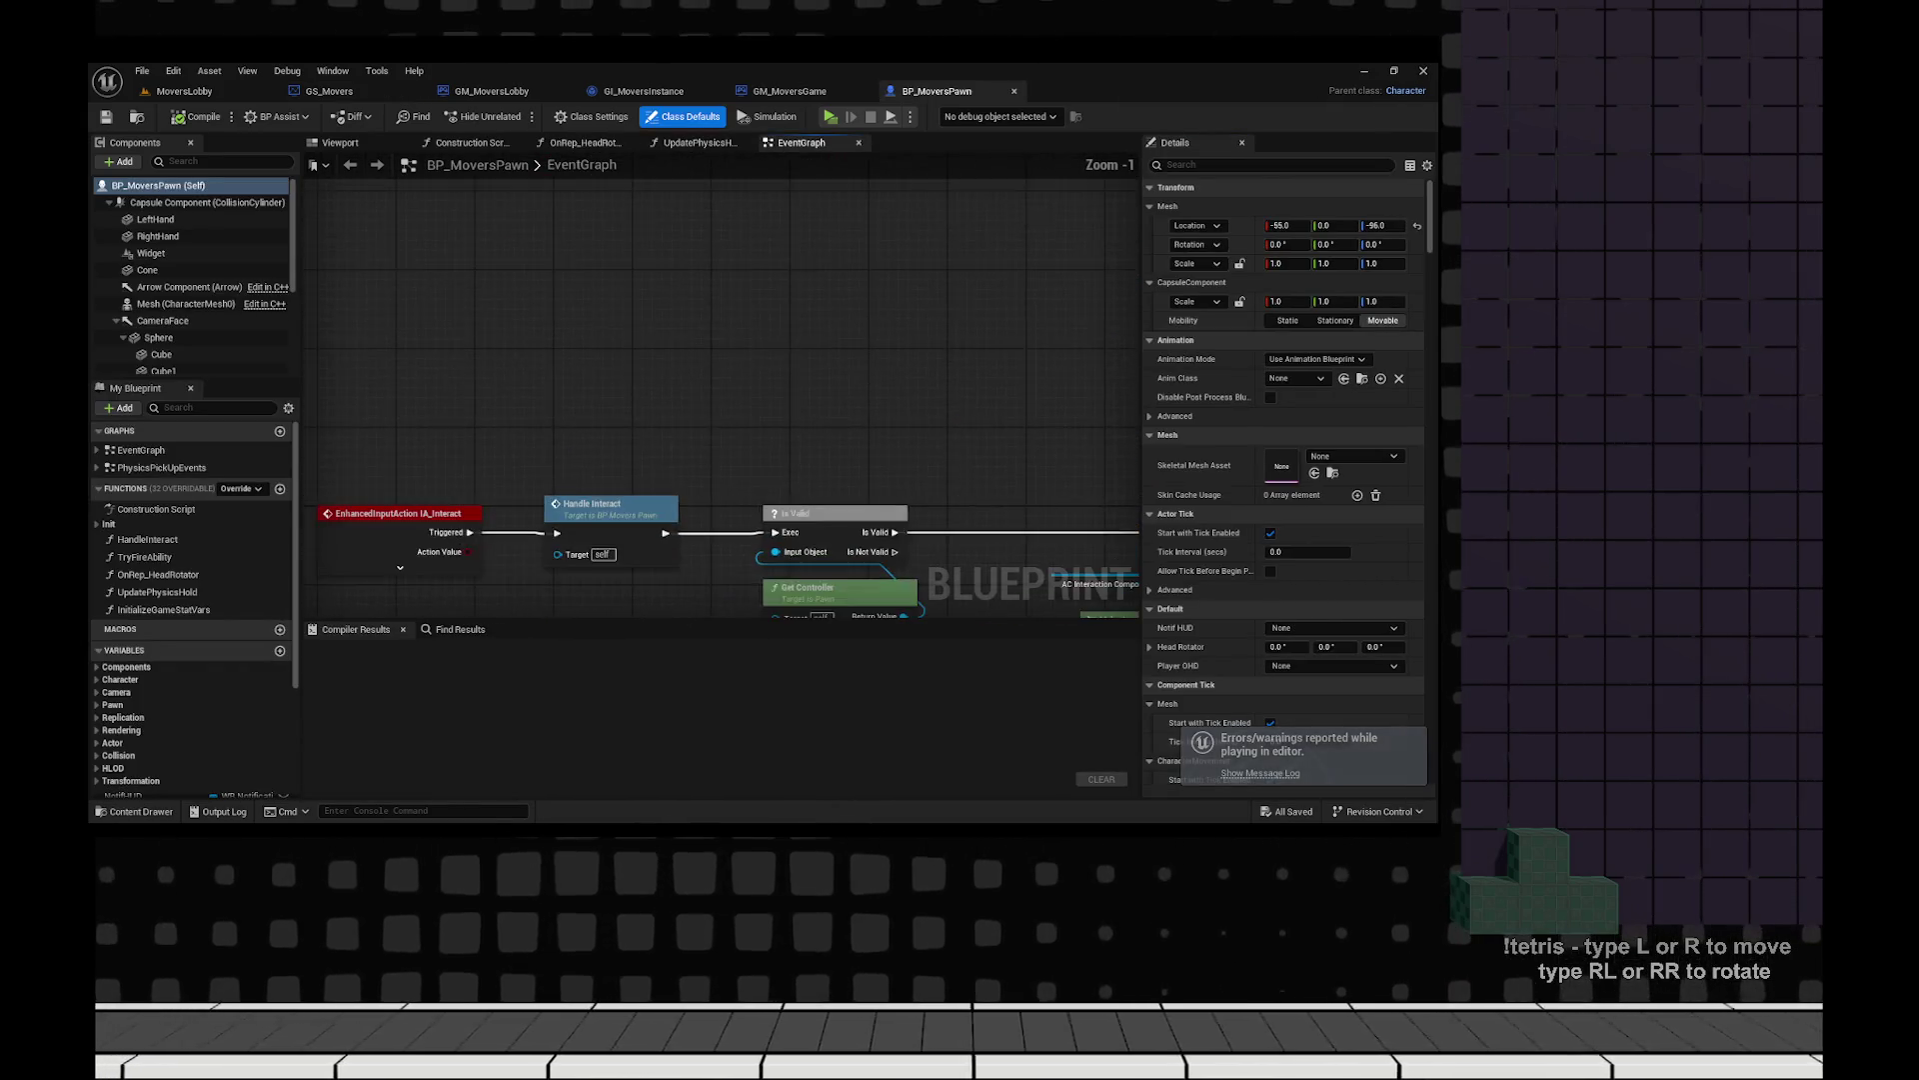
Inspect BP_MoversPawn's Client_OnStateChanged_Event handler nodes.
{"action": "scroll", "coordinate": [720, 400], "scroll_direction": "down", "scroll_amount": 3}
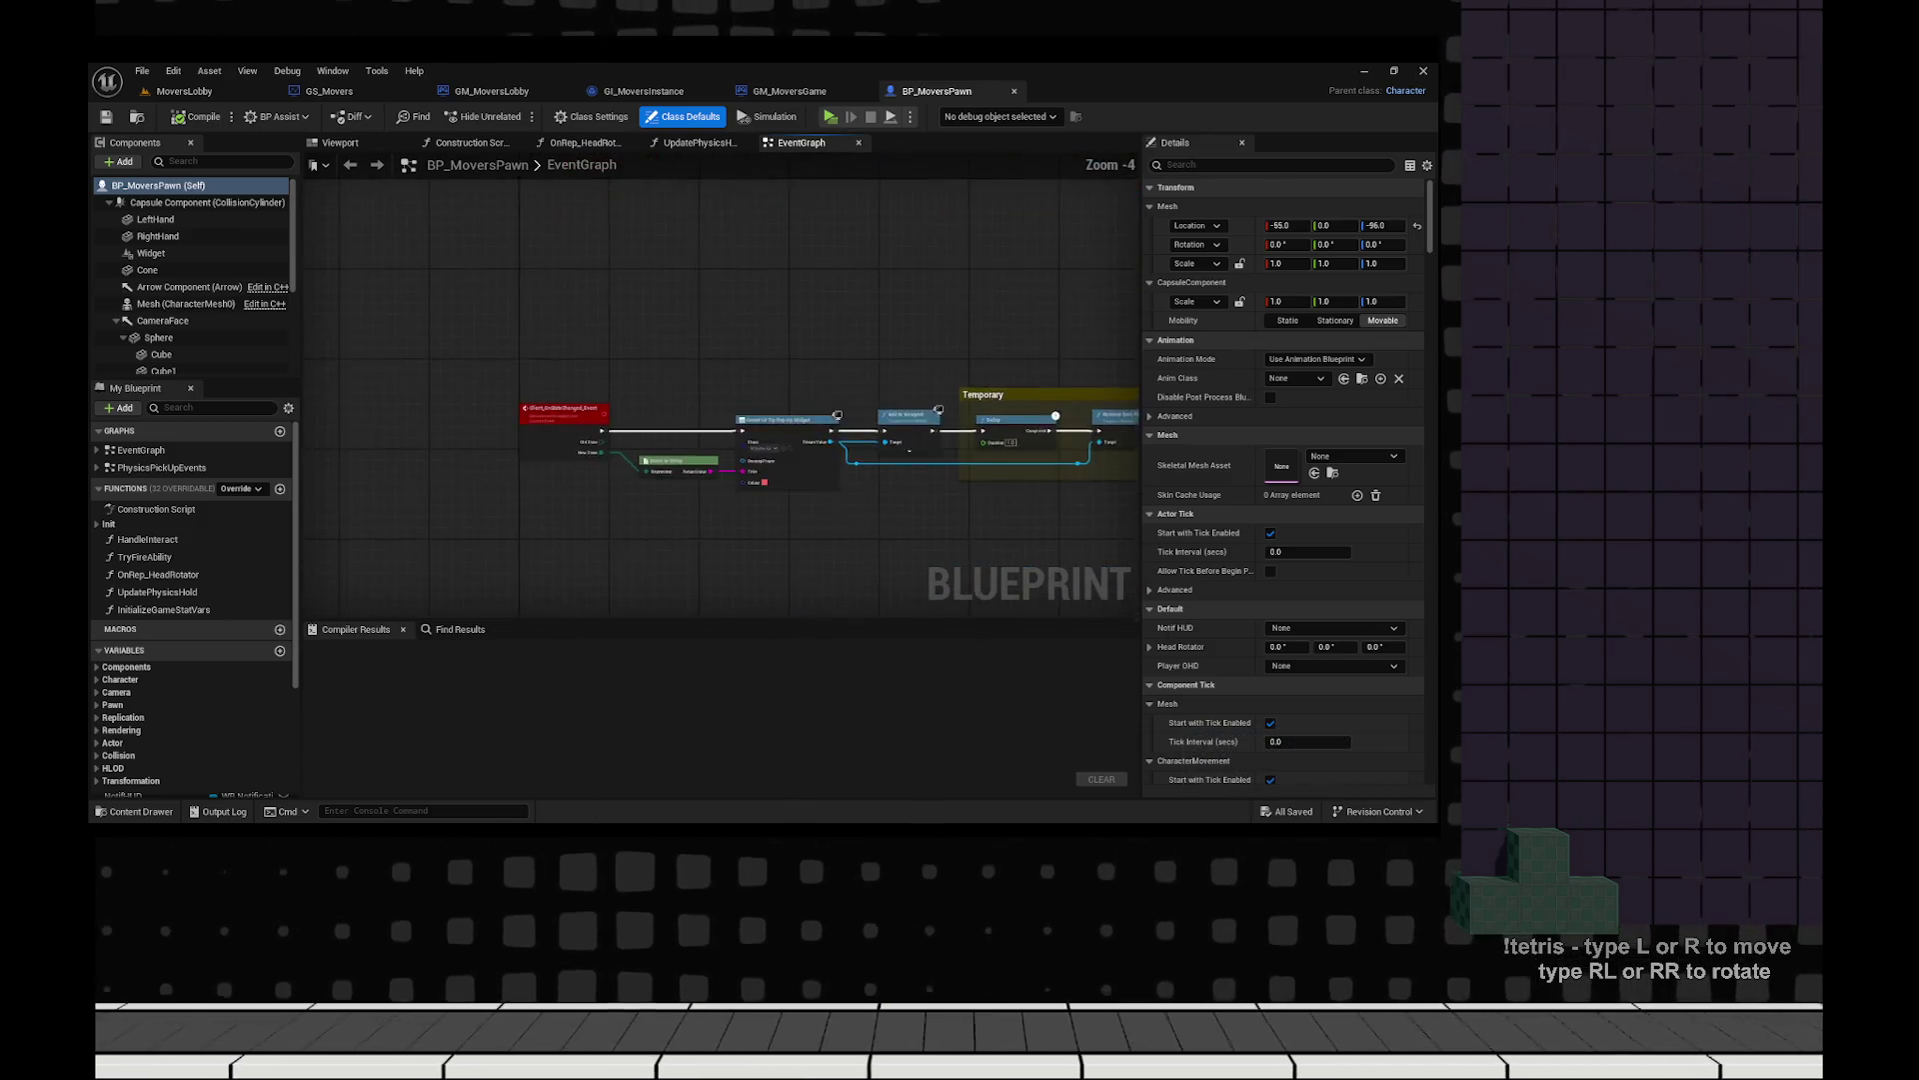
{"action": "scroll", "coordinate": [906, 501], "scroll_direction": "up", "scroll_amount": 5}
{"action": "left_click_drag", "start_coordinate": [906, 501], "coordinate": [1302, 485]}
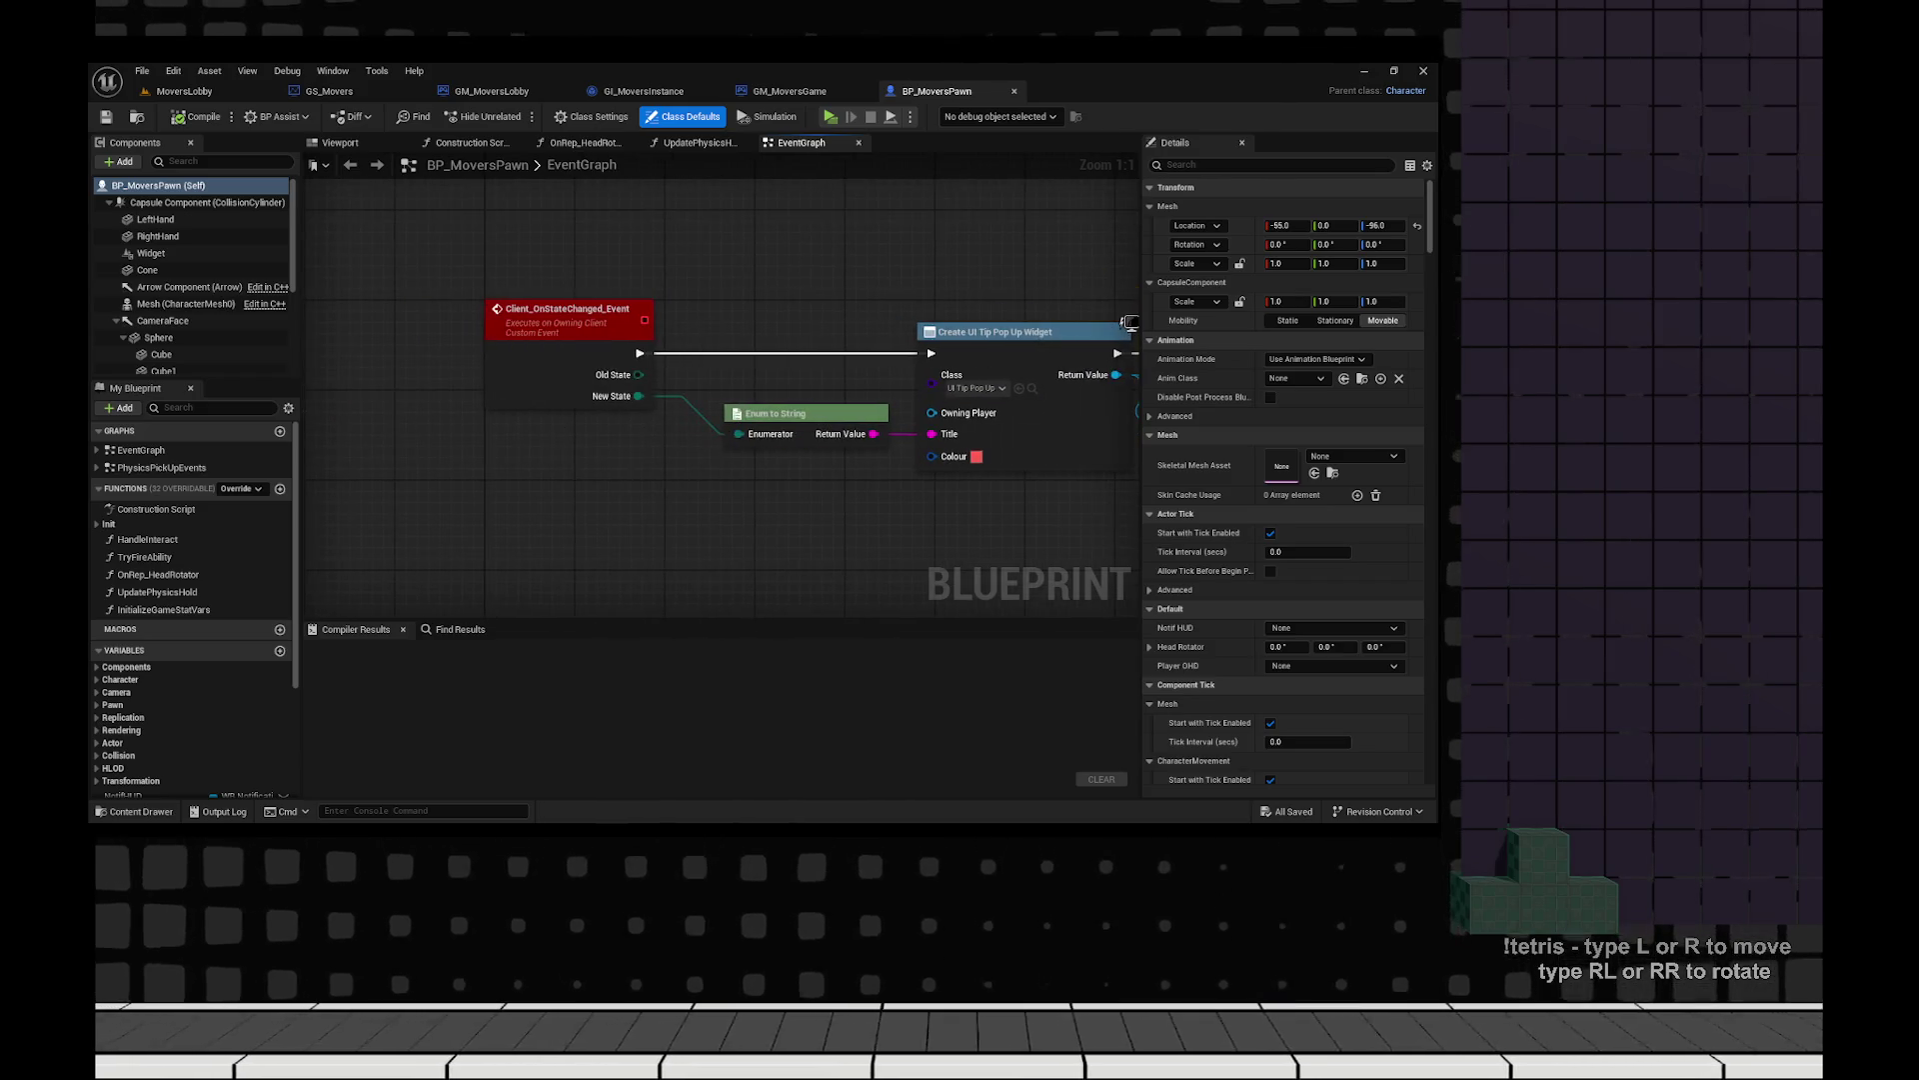
{"action": "left_click", "coordinate": [570, 315]}
{"action": "left_click", "coordinate": [700, 250]}
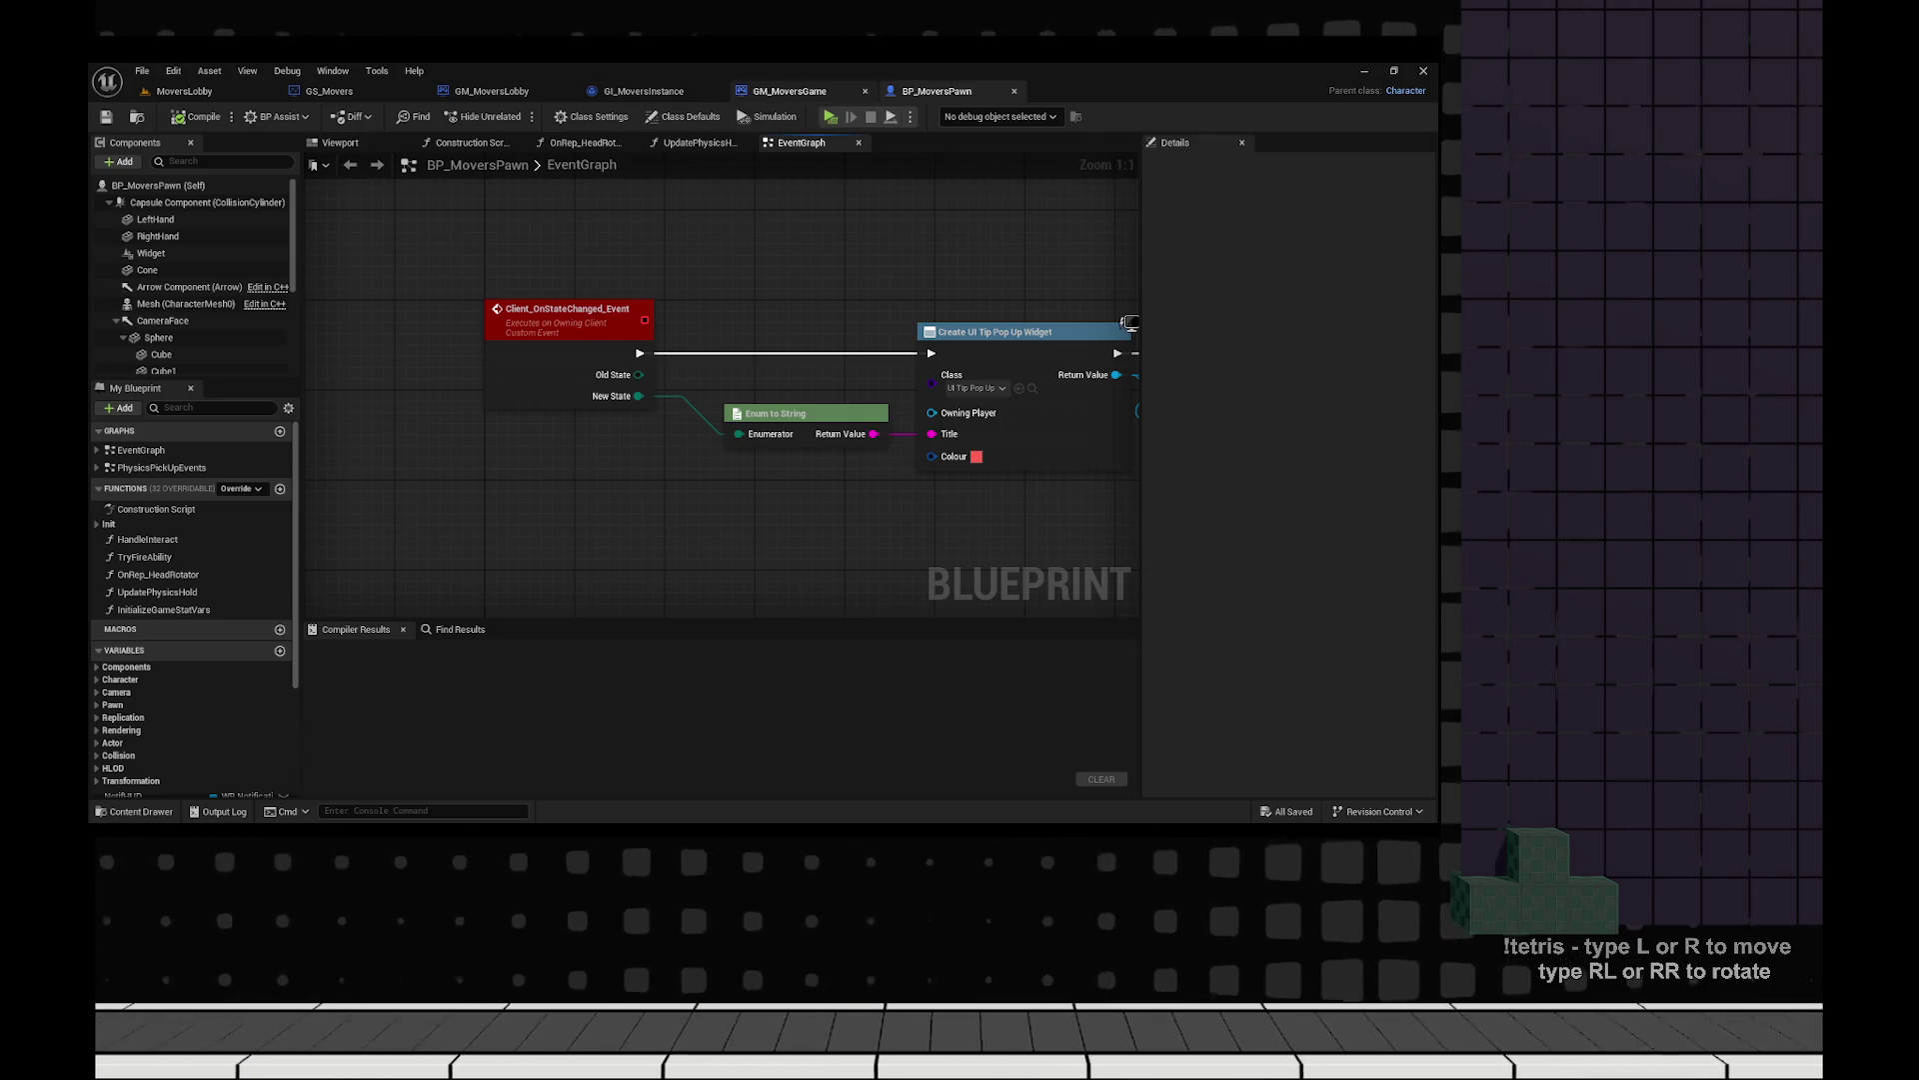
Return to GM_MoversGame's EventGraph and locate the delivery Change State nodes.
{"action": "left_click", "coordinate": [492, 91]}
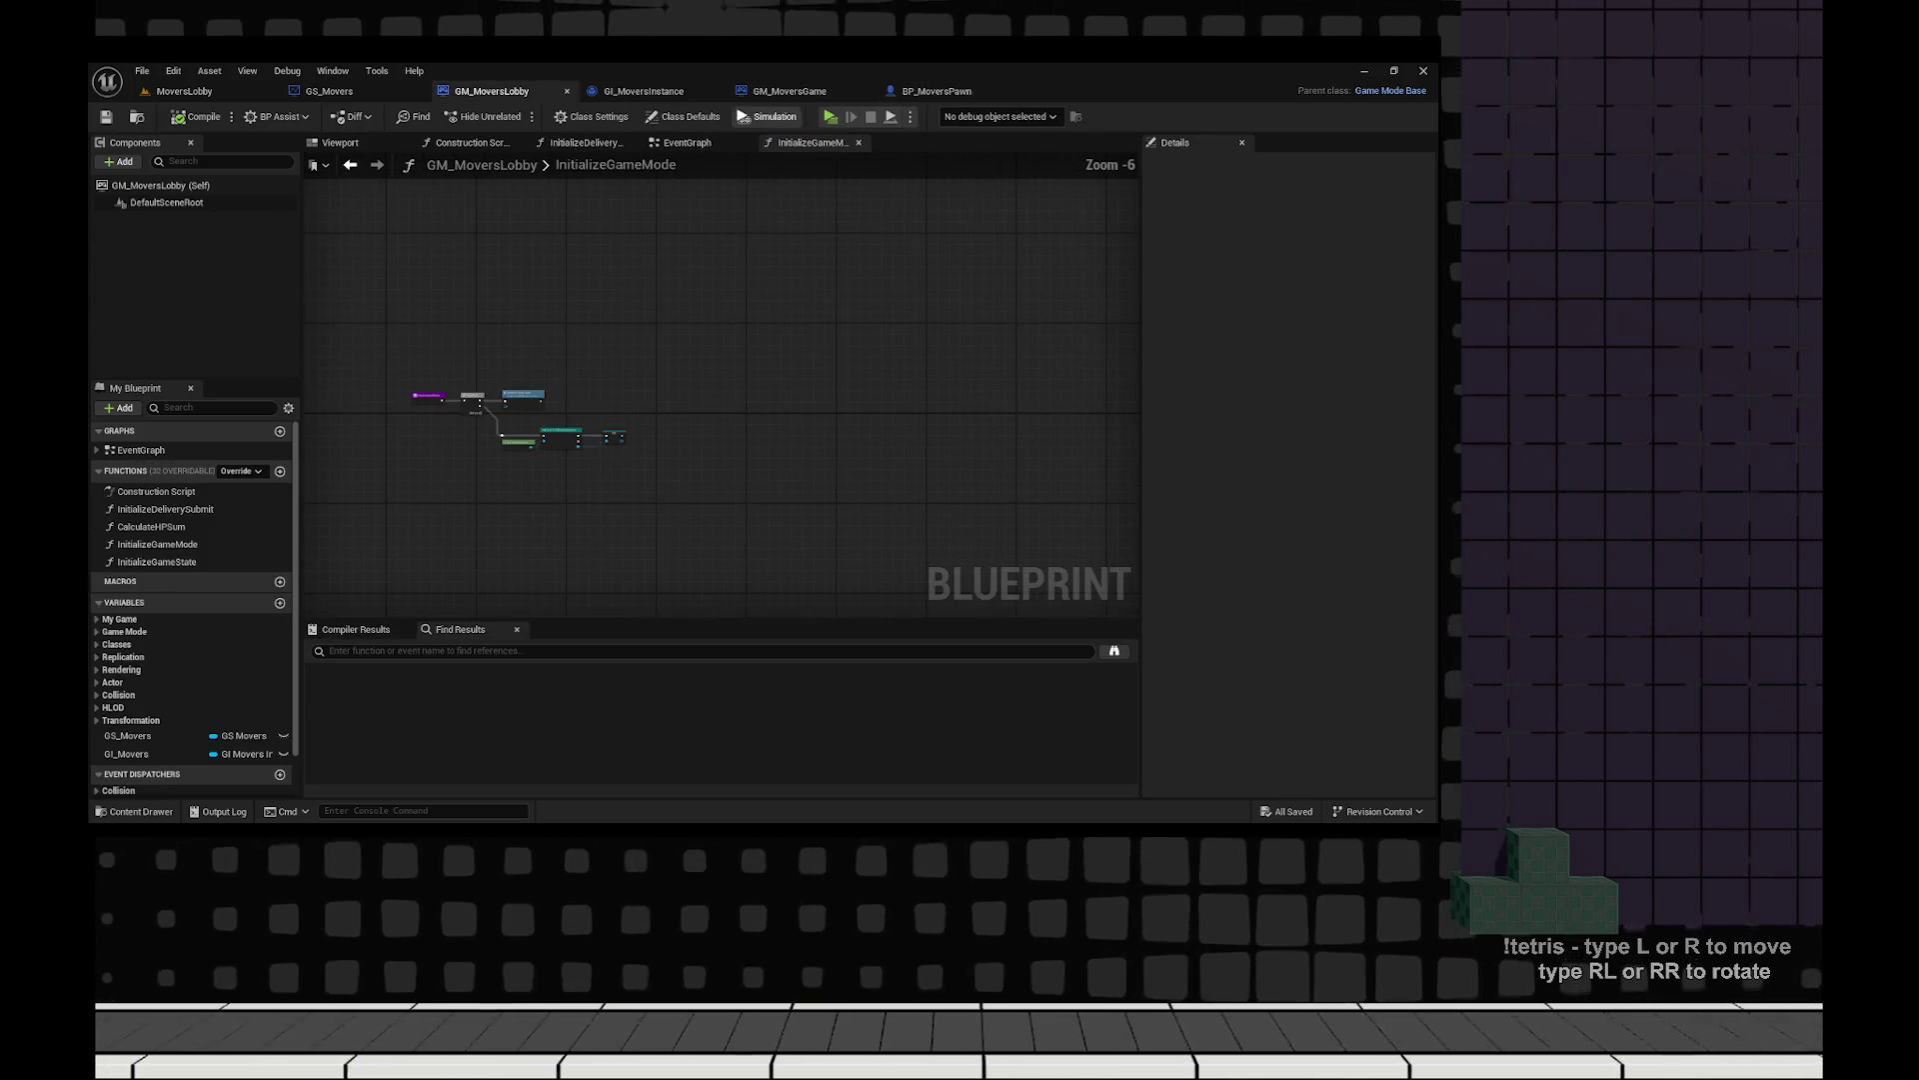
{"action": "left_click", "coordinate": [790, 91]}
{"action": "scroll", "coordinate": [599, 563], "scroll_direction": "up", "scroll_amount": 6}
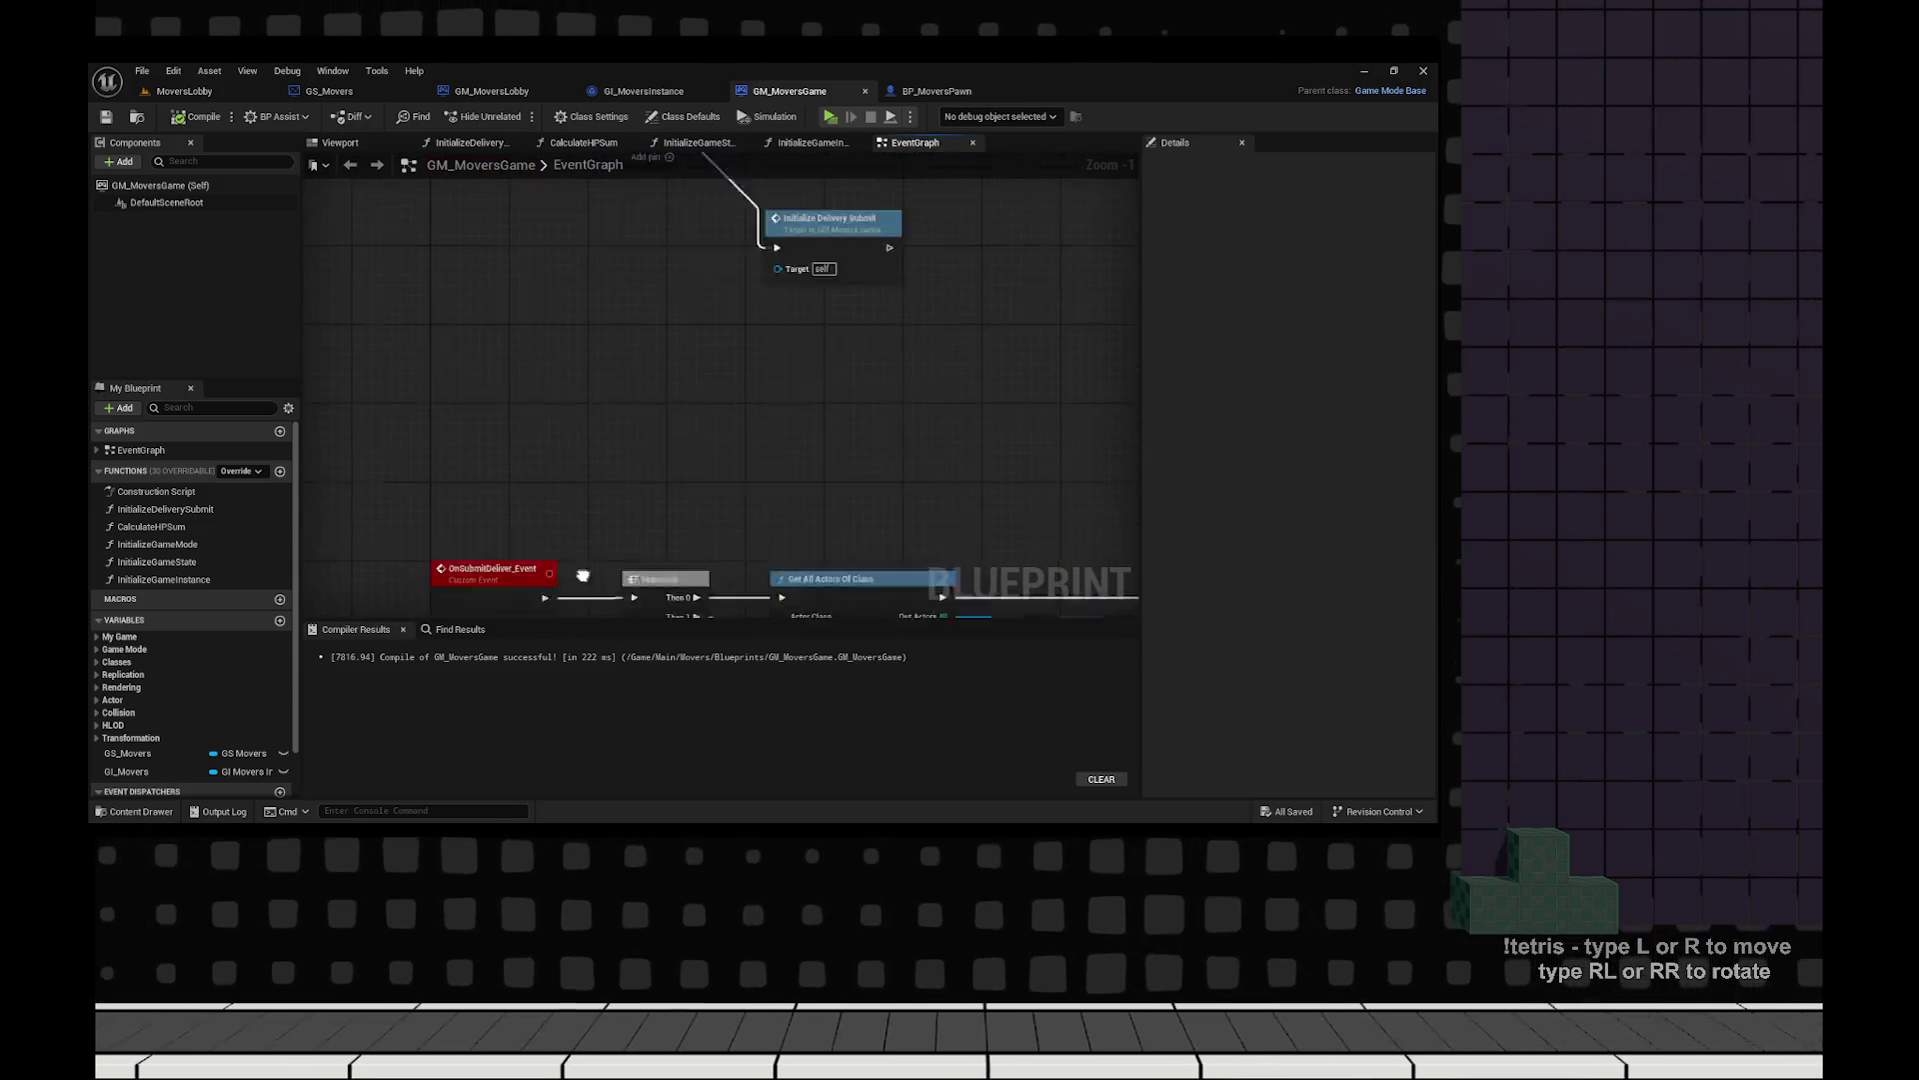
{"action": "scroll", "coordinate": [599, 562], "scroll_direction": "down", "scroll_amount": 6}
{"action": "scroll", "coordinate": [740, 277], "scroll_direction": "up", "scroll_amount": 12}
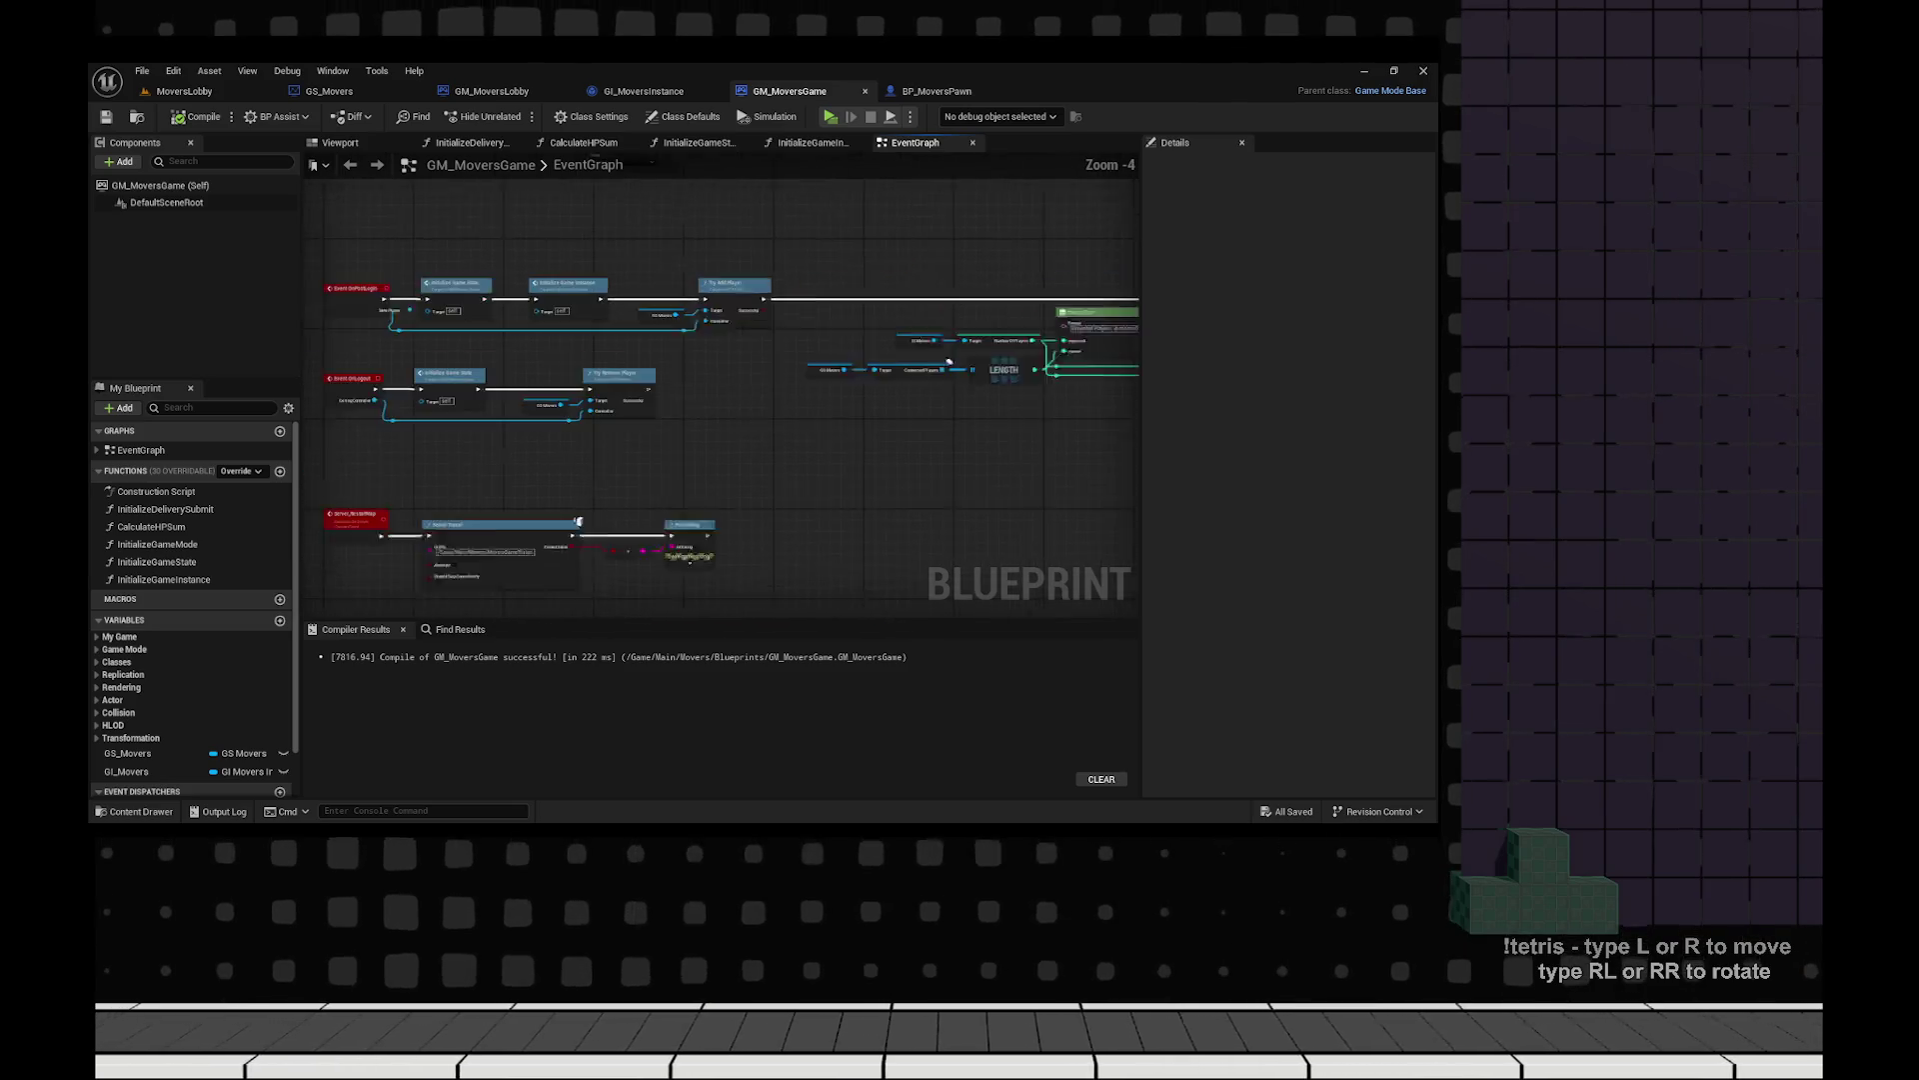
{"action": "mouse_move", "coordinate": [740, 277]}
{"action": "left_mouse_down"}
{"action": "mouse_move", "coordinate": [556, 253]}
{"action": "mouse_move", "coordinate": [1041, 350]}
{"action": "mouse_move", "coordinate": [998, 298]}
{"action": "mouse_move", "coordinate": [993, 399]}
{"action": "mouse_move", "coordinate": [980, 250]}
{"action": "mouse_move", "coordinate": [1001, 353]}
{"action": "mouse_move", "coordinate": [700, 330]}
{"action": "mouse_move", "coordinate": [519, 200]}
{"action": "mouse_move", "coordinate": [313, 165]}
{"action": "left_mouse_up"}
{"action": "mouse_move", "coordinate": [949, 400]}
{"action": "left_mouse_down"}
{"action": "mouse_move", "coordinate": [321, 414]}
{"action": "mouse_move", "coordinate": [599, 420]}
{"action": "mouse_move", "coordinate": [822, 461]}
{"action": "mouse_move", "coordinate": [839, 387]}
{"action": "left_mouse_up"}
{"action": "scroll", "coordinate": [615, 319], "scroll_direction": "down", "scroll_amount": 4}
{"action": "left_click_drag", "start_coordinate": [615, 320], "coordinate": [699, 380]}
{"action": "scroll", "coordinate": [809, 317], "scroll_direction": "up", "scroll_amount": 3}
{"action": "mouse_move", "coordinate": [809, 317]}
{"action": "left_mouse_down"}
{"action": "mouse_move", "coordinate": [657, 403]}
{"action": "mouse_move", "coordinate": [520, 278]}
{"action": "left_mouse_up"}
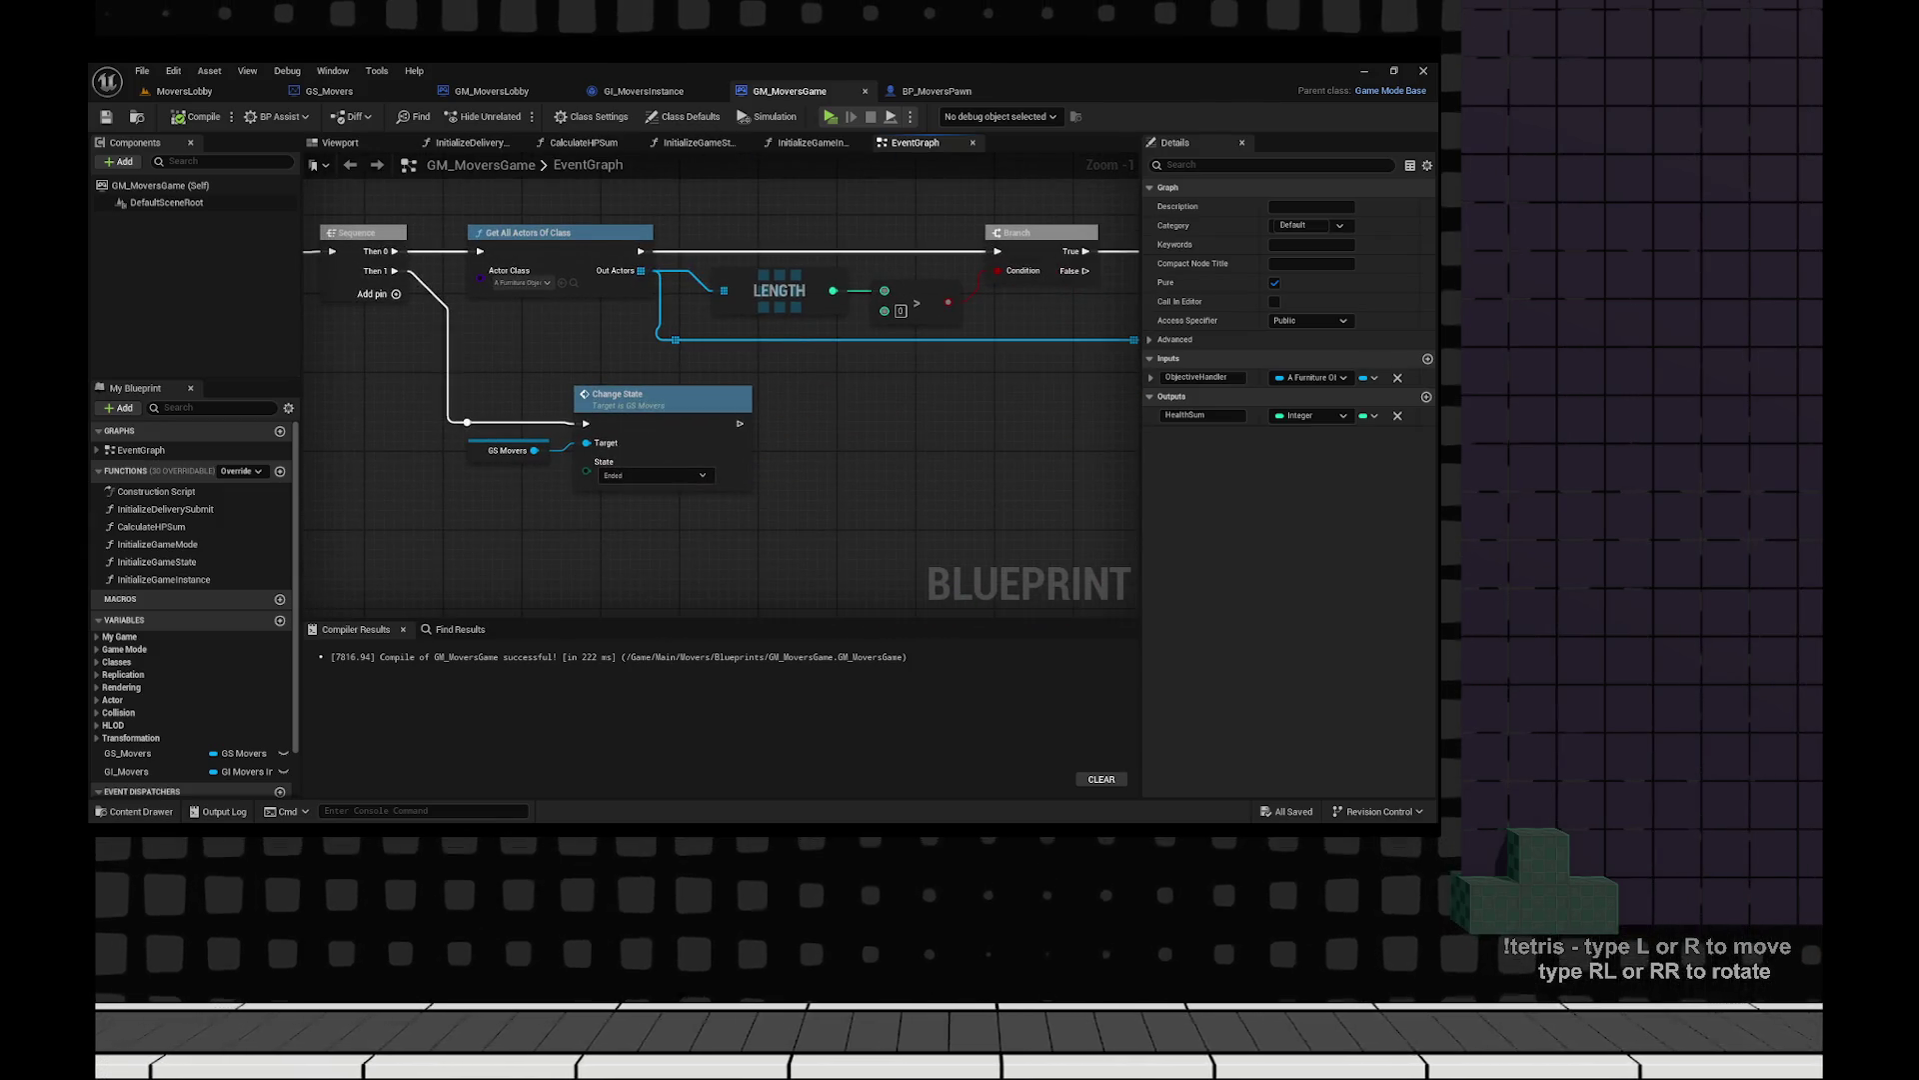
Add a Delay node after the delivery Change State node.
{"action": "mouse_move", "coordinate": [720, 400]}
{"action": "left_mouse_down"}
{"action": "mouse_move", "coordinate": [750, 420]}
{"action": "mouse_move", "coordinate": [537, 384]}
{"action": "left_mouse_up"}
{"action": "scroll", "coordinate": [735, 412], "scroll_direction": "down", "scroll_amount": 2}
{"action": "scroll", "coordinate": [734, 412], "scroll_direction": "up", "scroll_amount": 2}
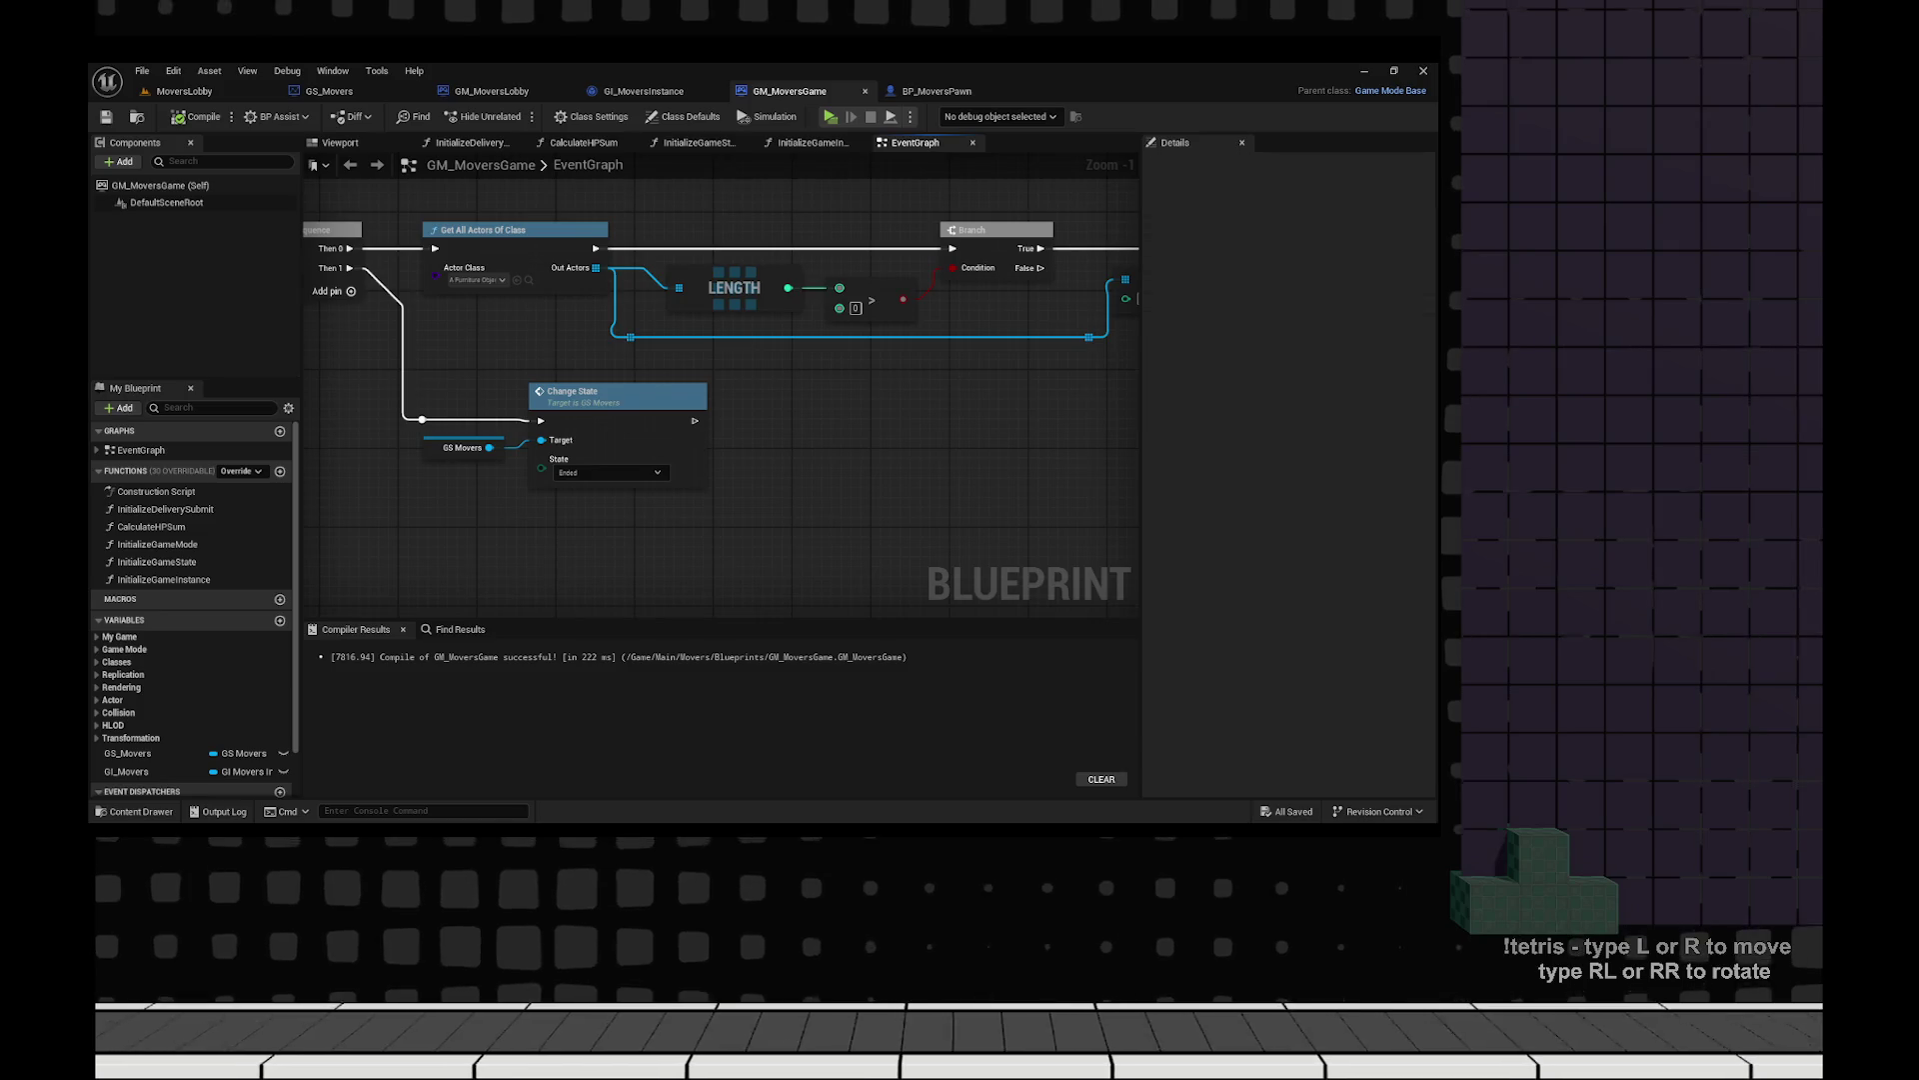
{"action": "left_click", "coordinate": [770, 400]}
Wire the Delay after Change State in GM_MoversGame, edit its duration, and compile.
{"action": "left_click_drag", "start_coordinate": [720, 500], "coordinate": [519, 451]}
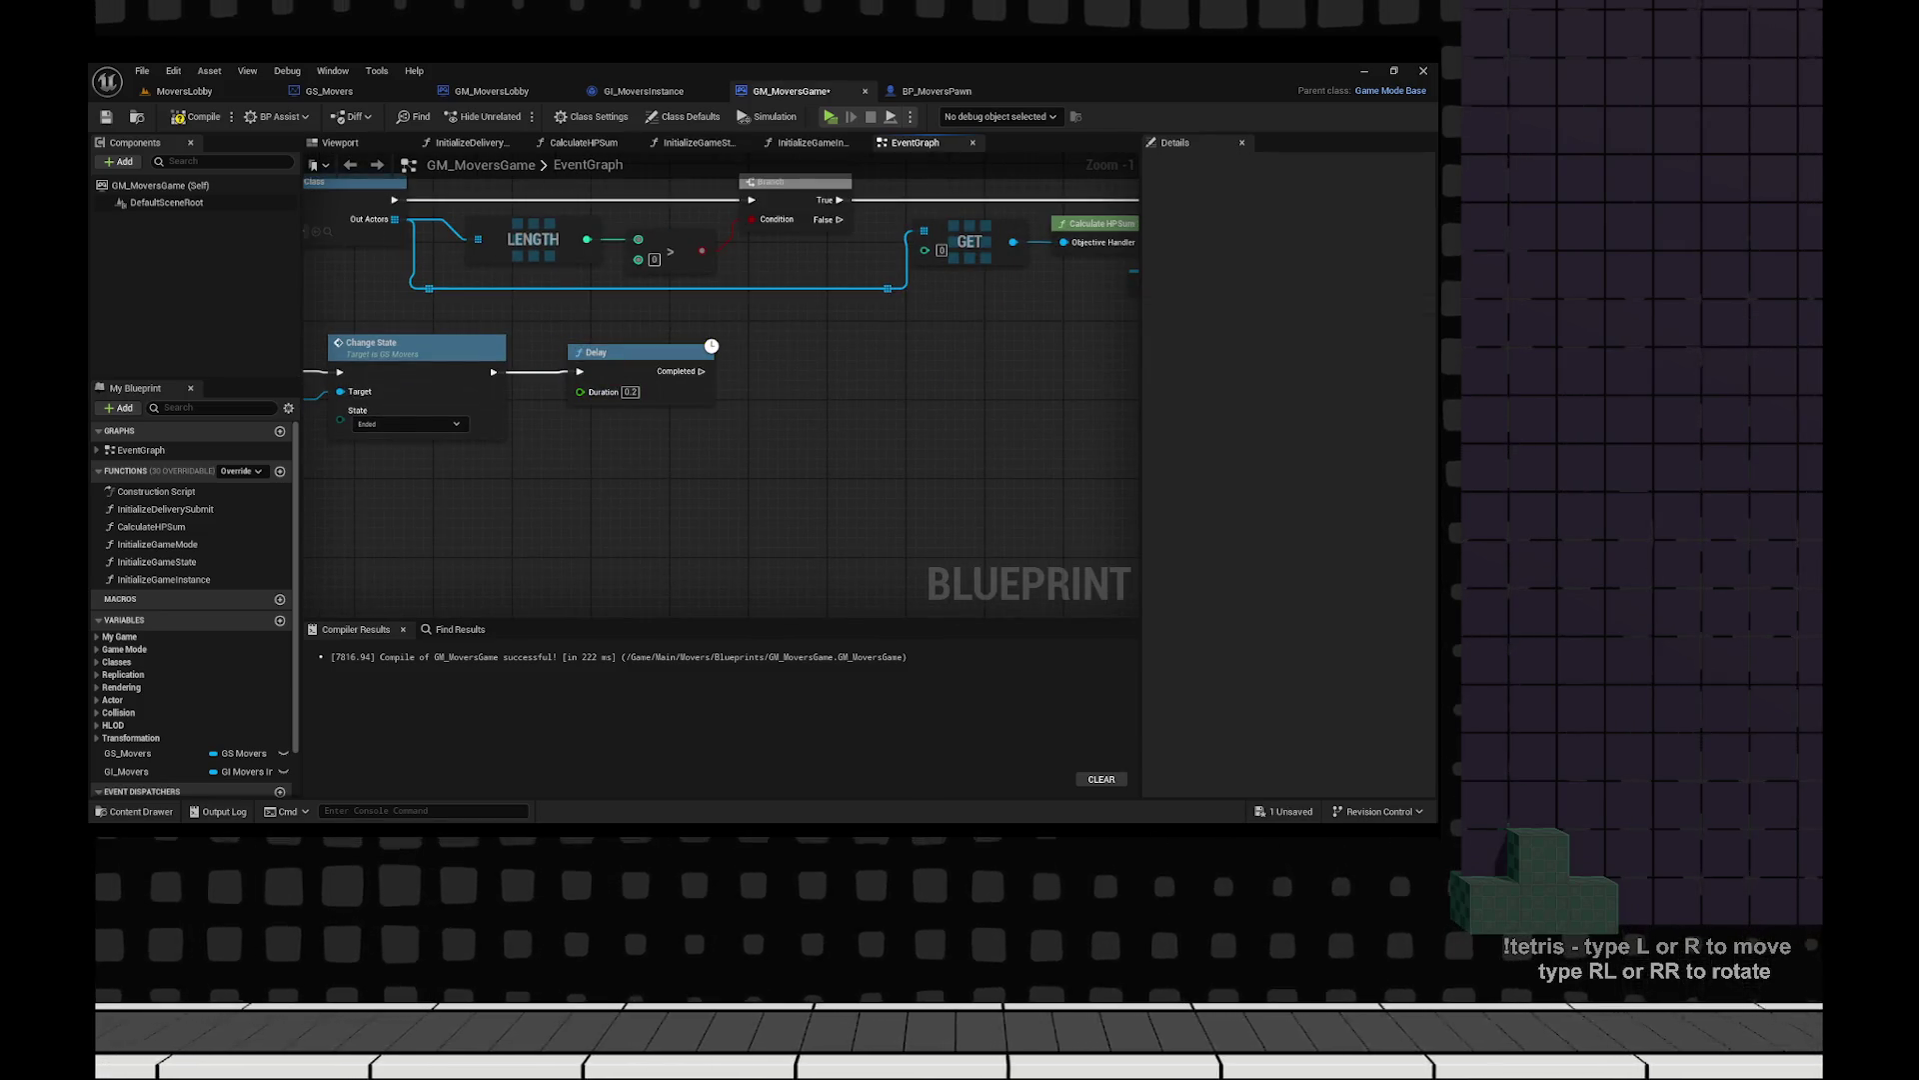
{"action": "left_click", "coordinate": [631, 392]}
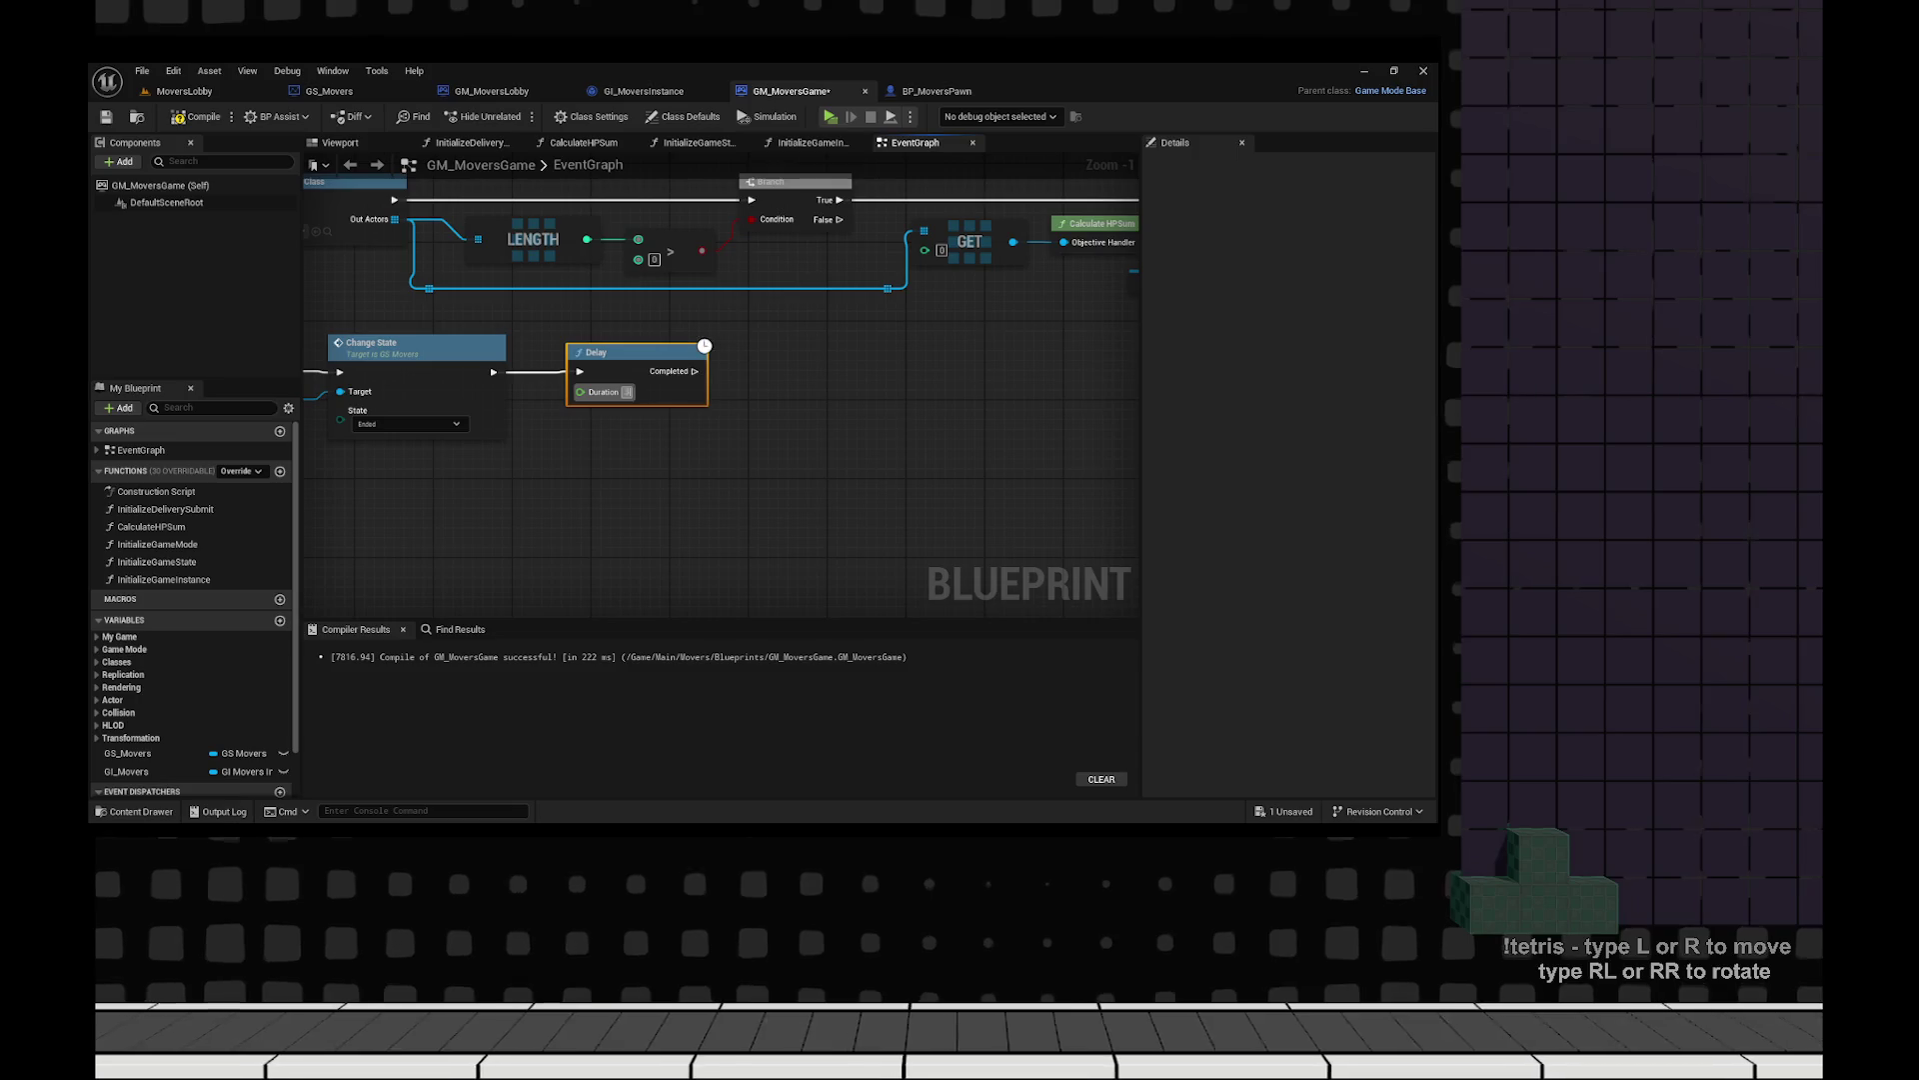
{"action": "left_click", "coordinate": [197, 116]}
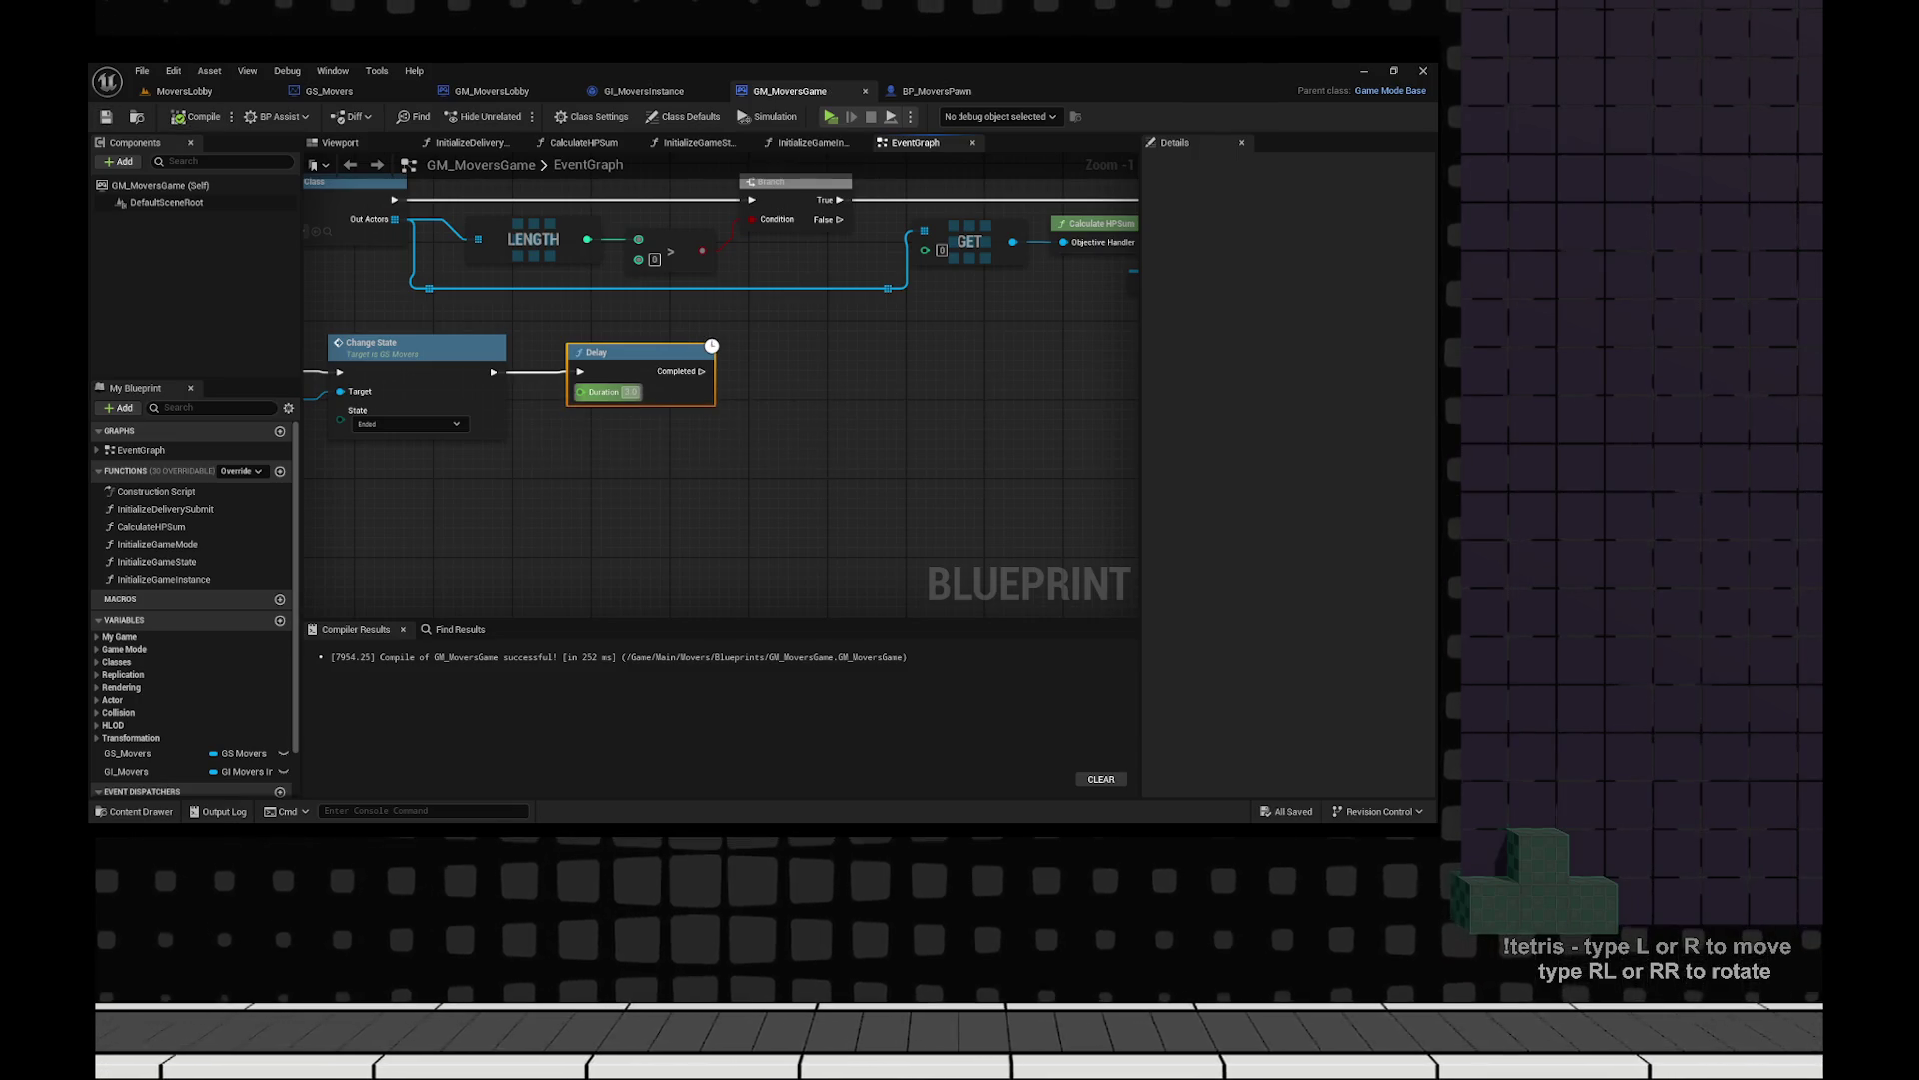
Set BP_MoversPawn's Temporary Delay duration to 3.0 and compile the pawn blueprint.
{"action": "left_click", "coordinate": [937, 91]}
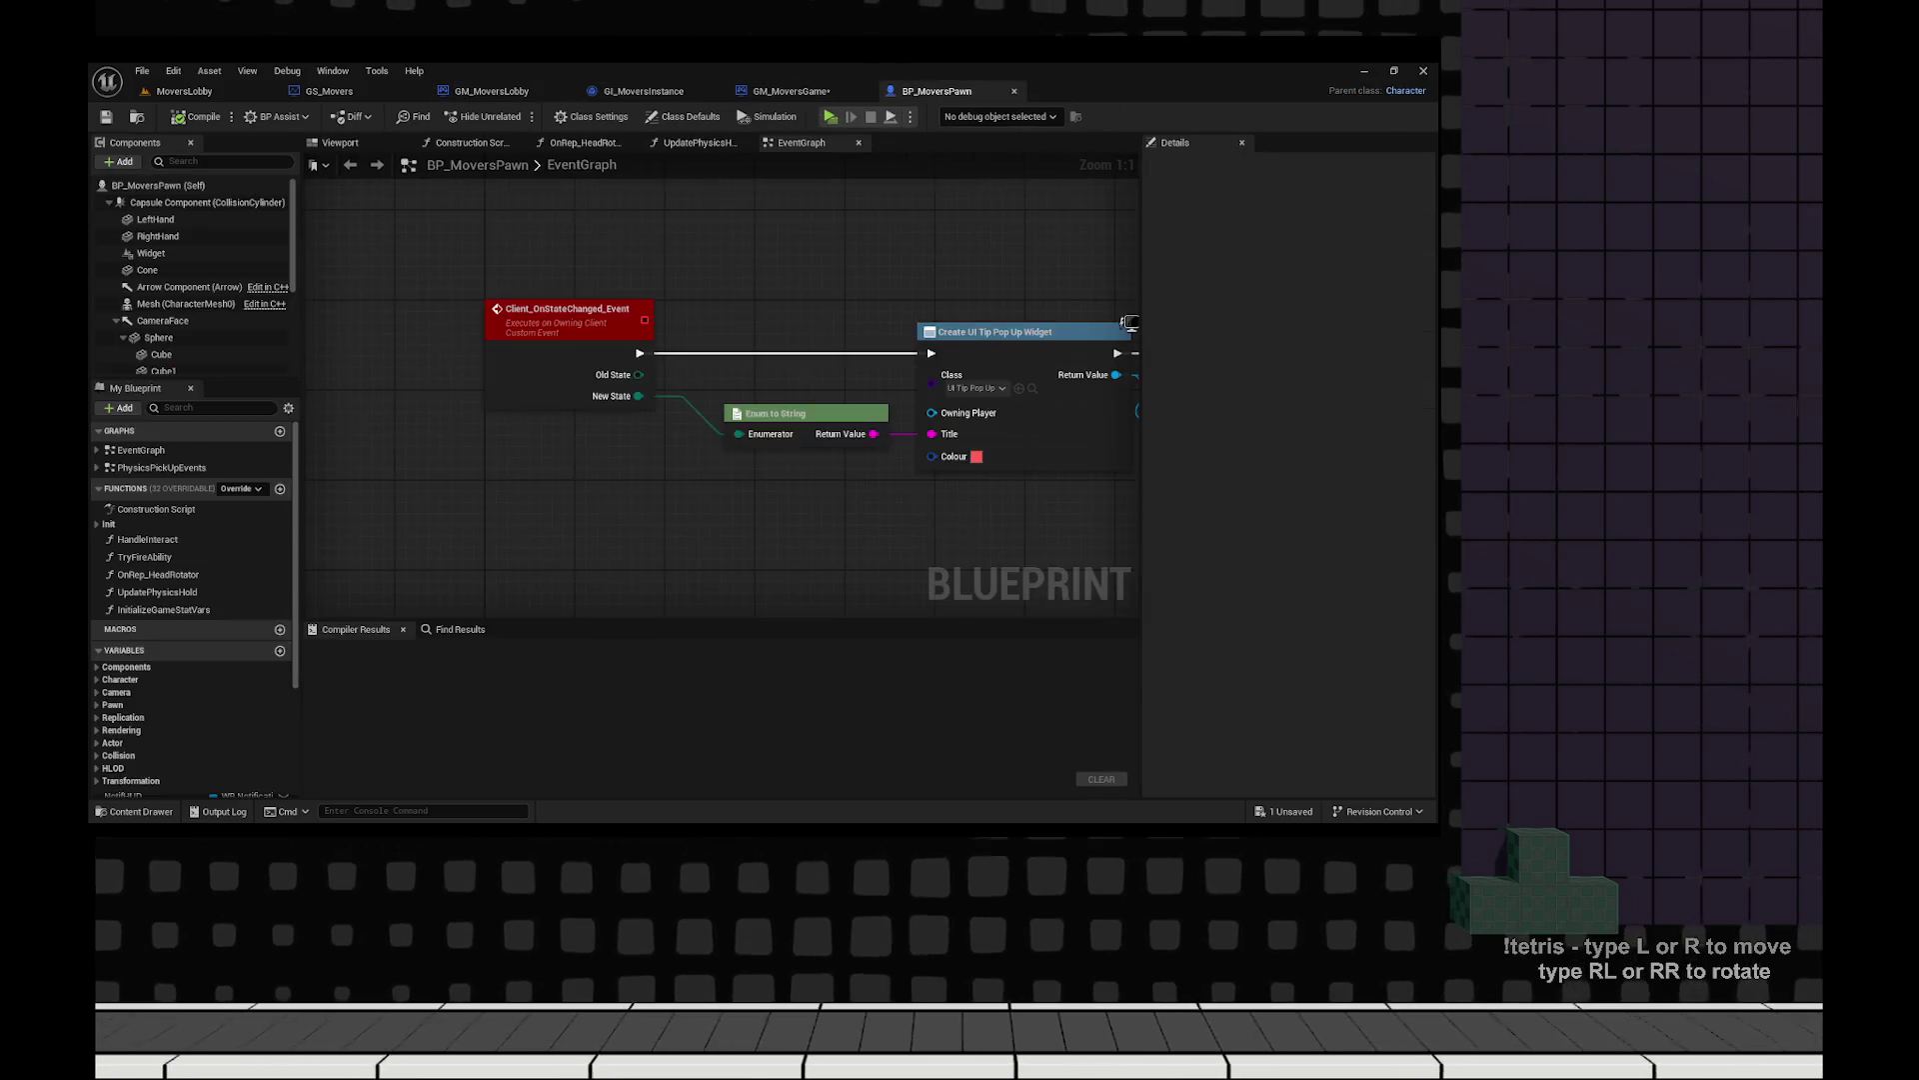
{"action": "scroll", "coordinate": [713, 369], "scroll_direction": "down", "scroll_amount": 12}
{"action": "scroll", "coordinate": [765, 366], "scroll_direction": "up", "scroll_amount": 12}
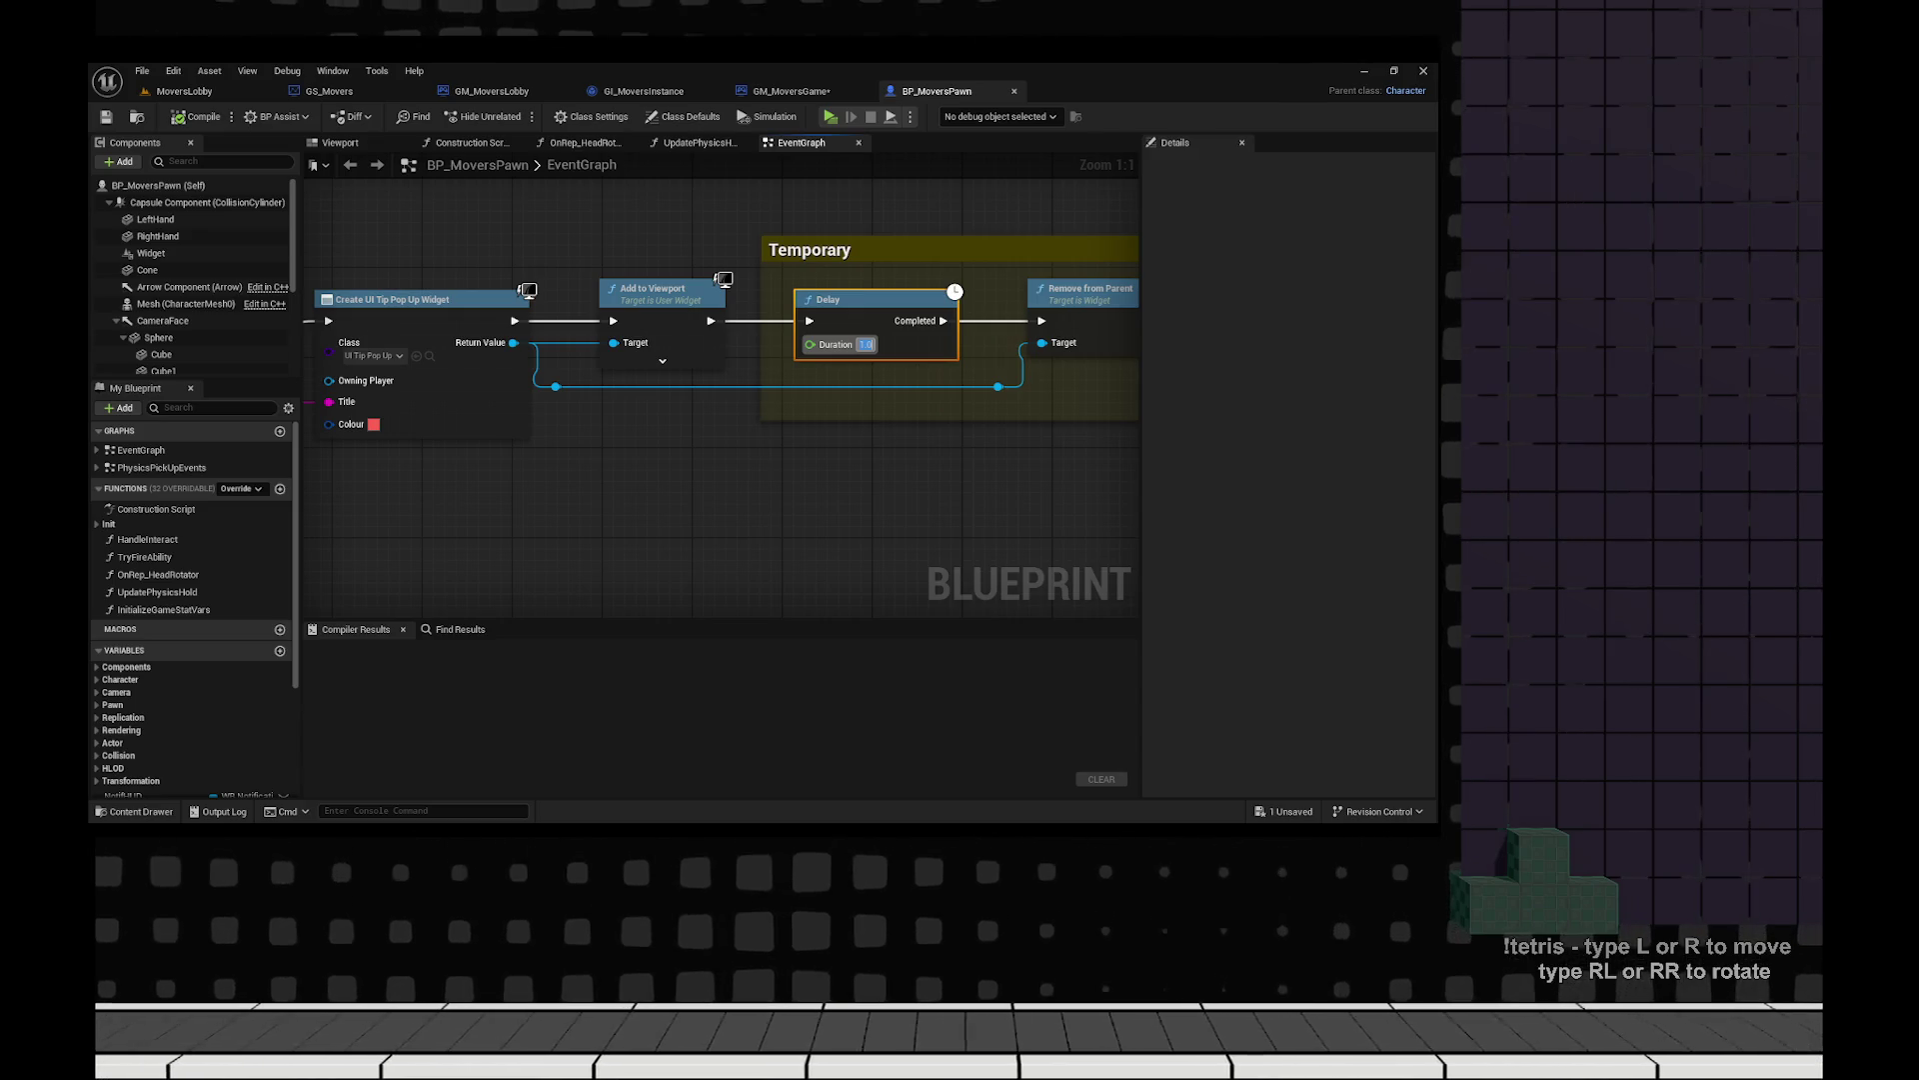
{"action": "left_click", "coordinate": [697, 387]}
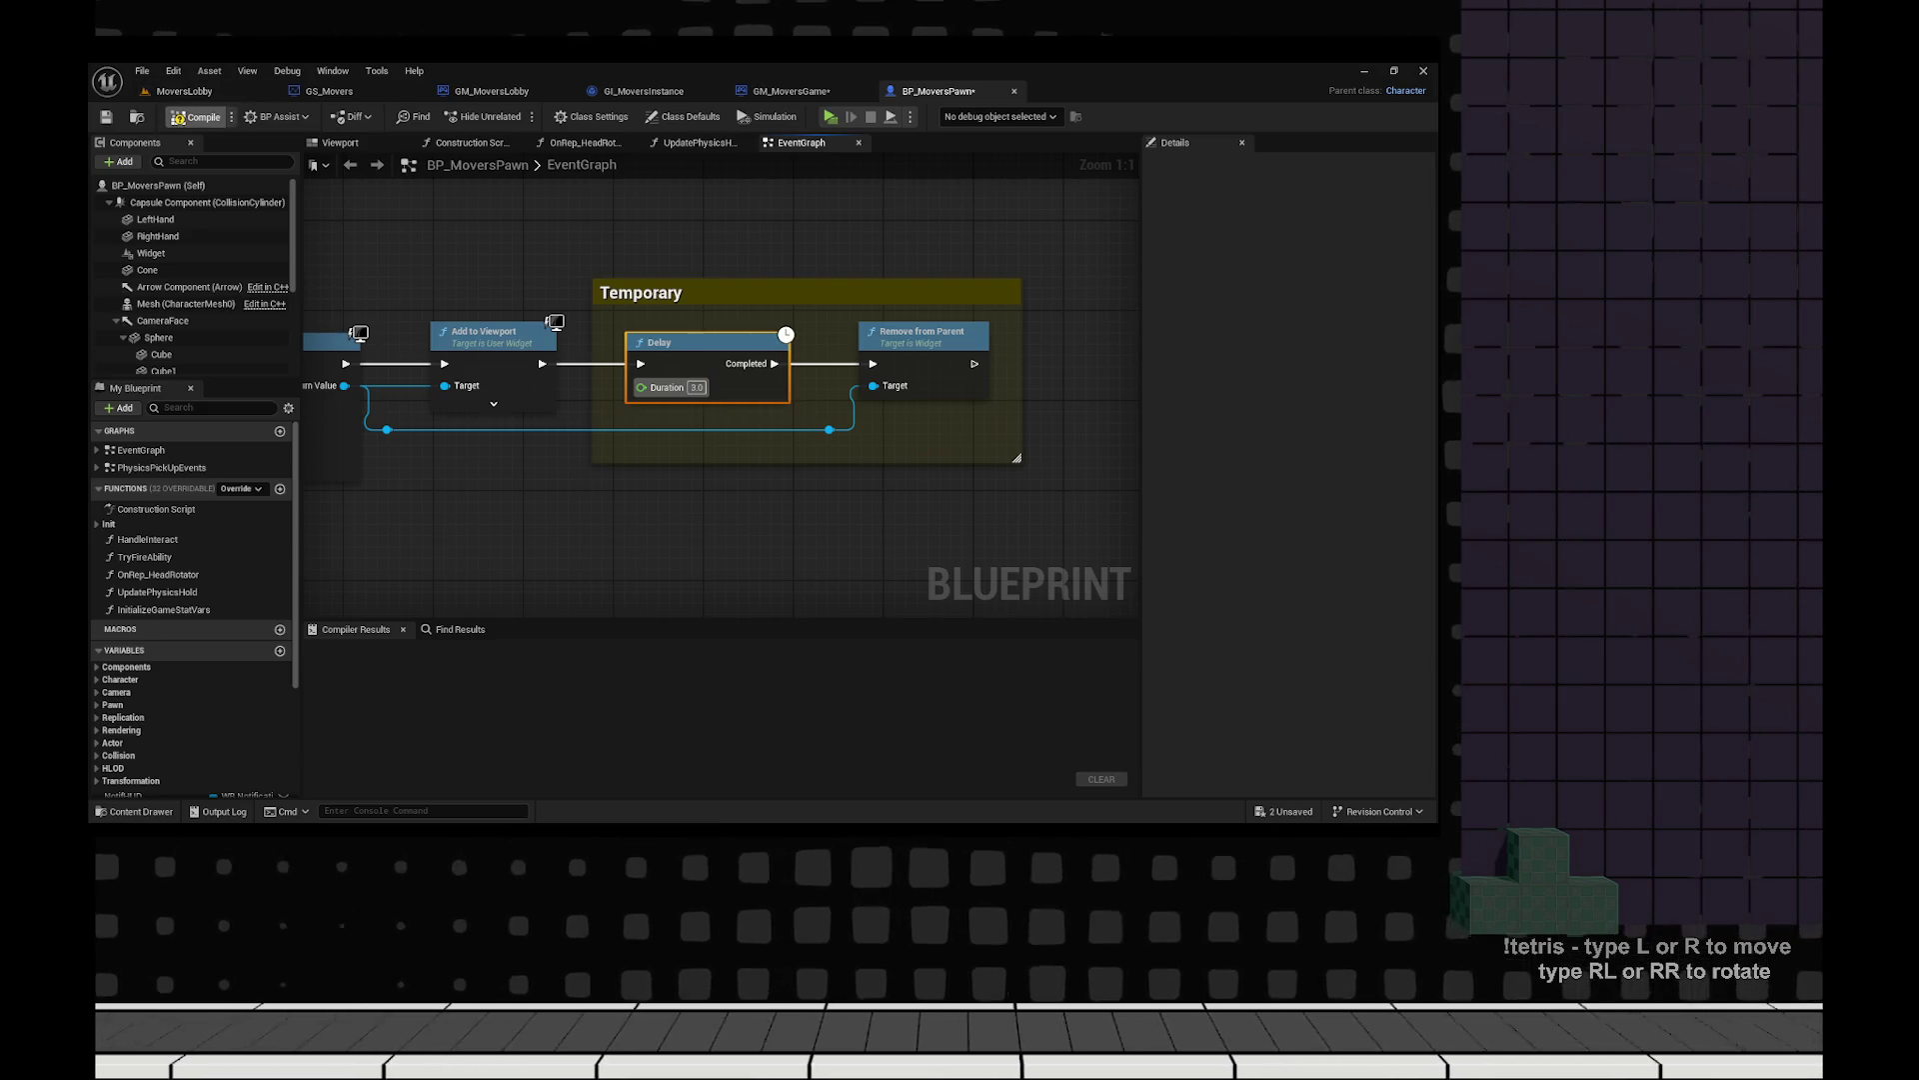
{"action": "left_click", "coordinate": [197, 117]}
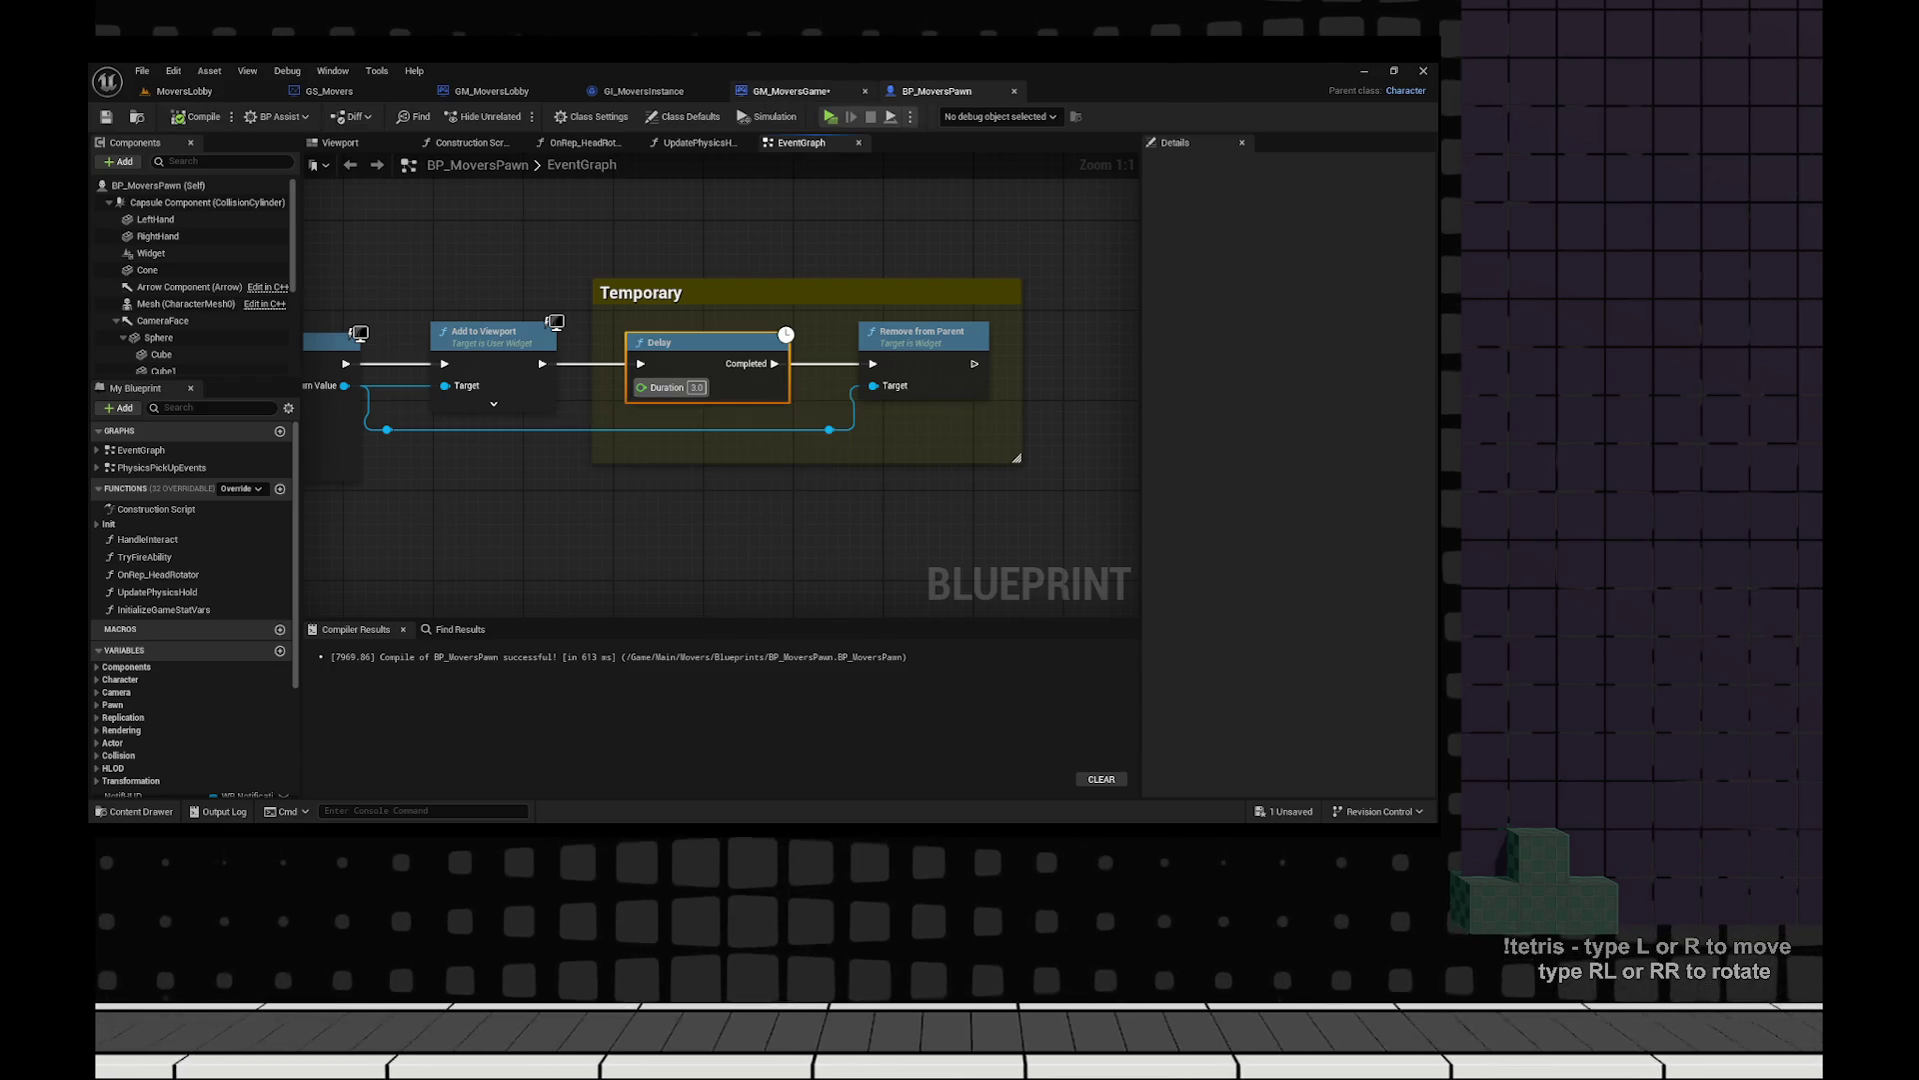
Back in GM_MoversGame, compile and save the changed blueprints.
{"action": "left_click", "coordinate": [794, 91]}
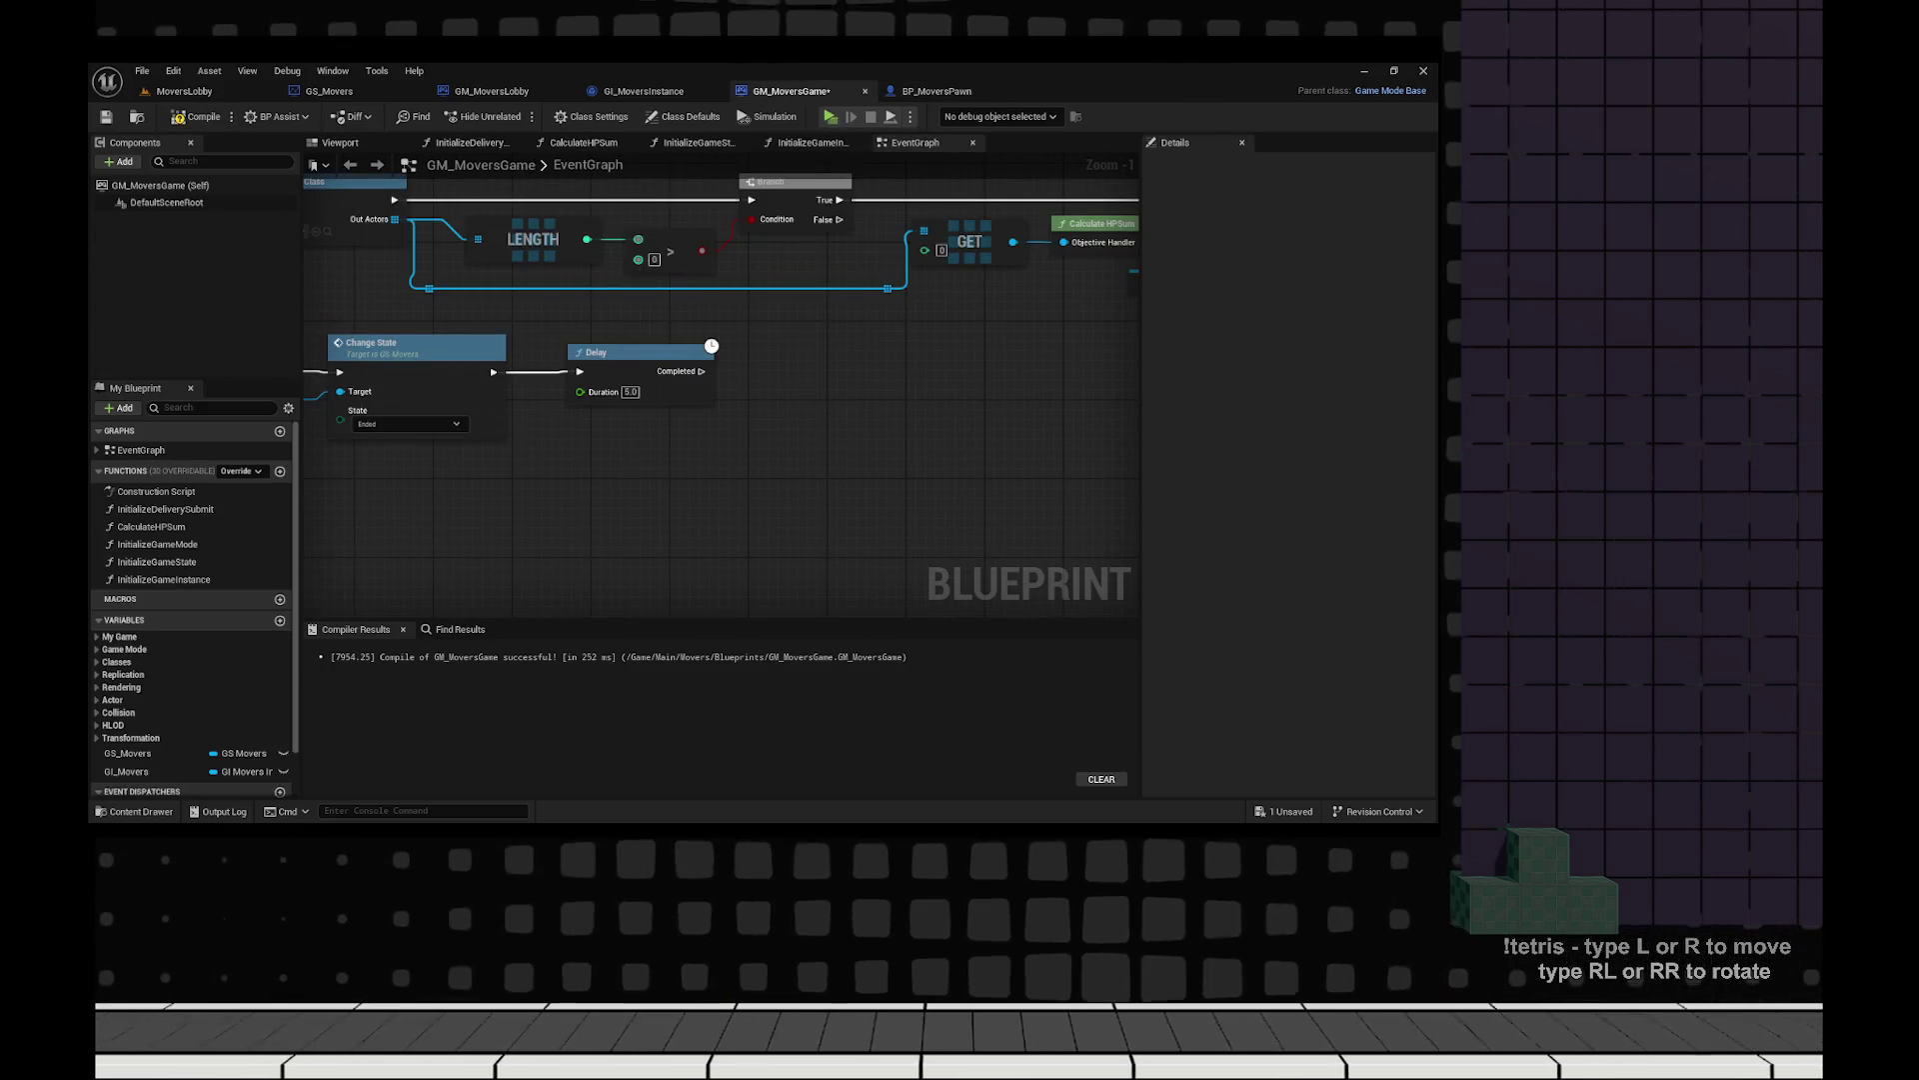
{"action": "key", "text": "F7"}
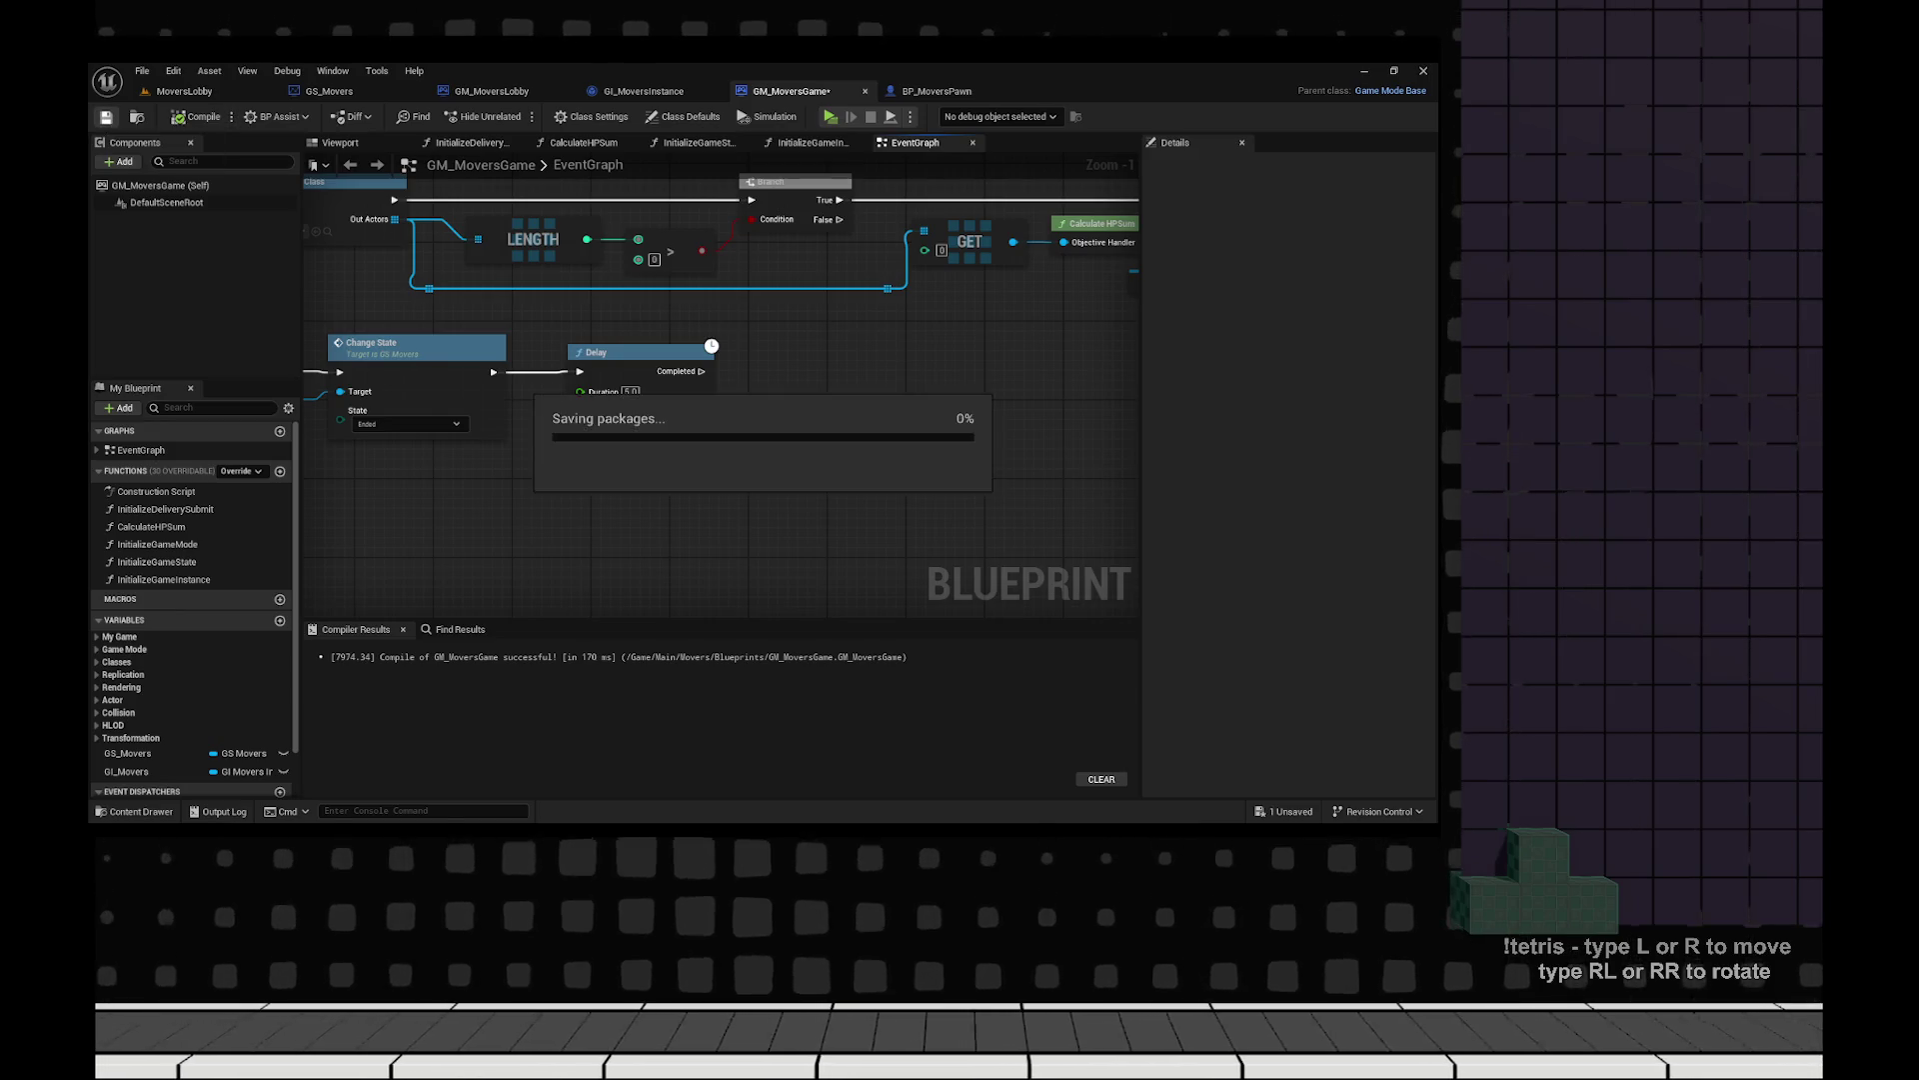
{"action": "key", "text": "ctrl+s"}
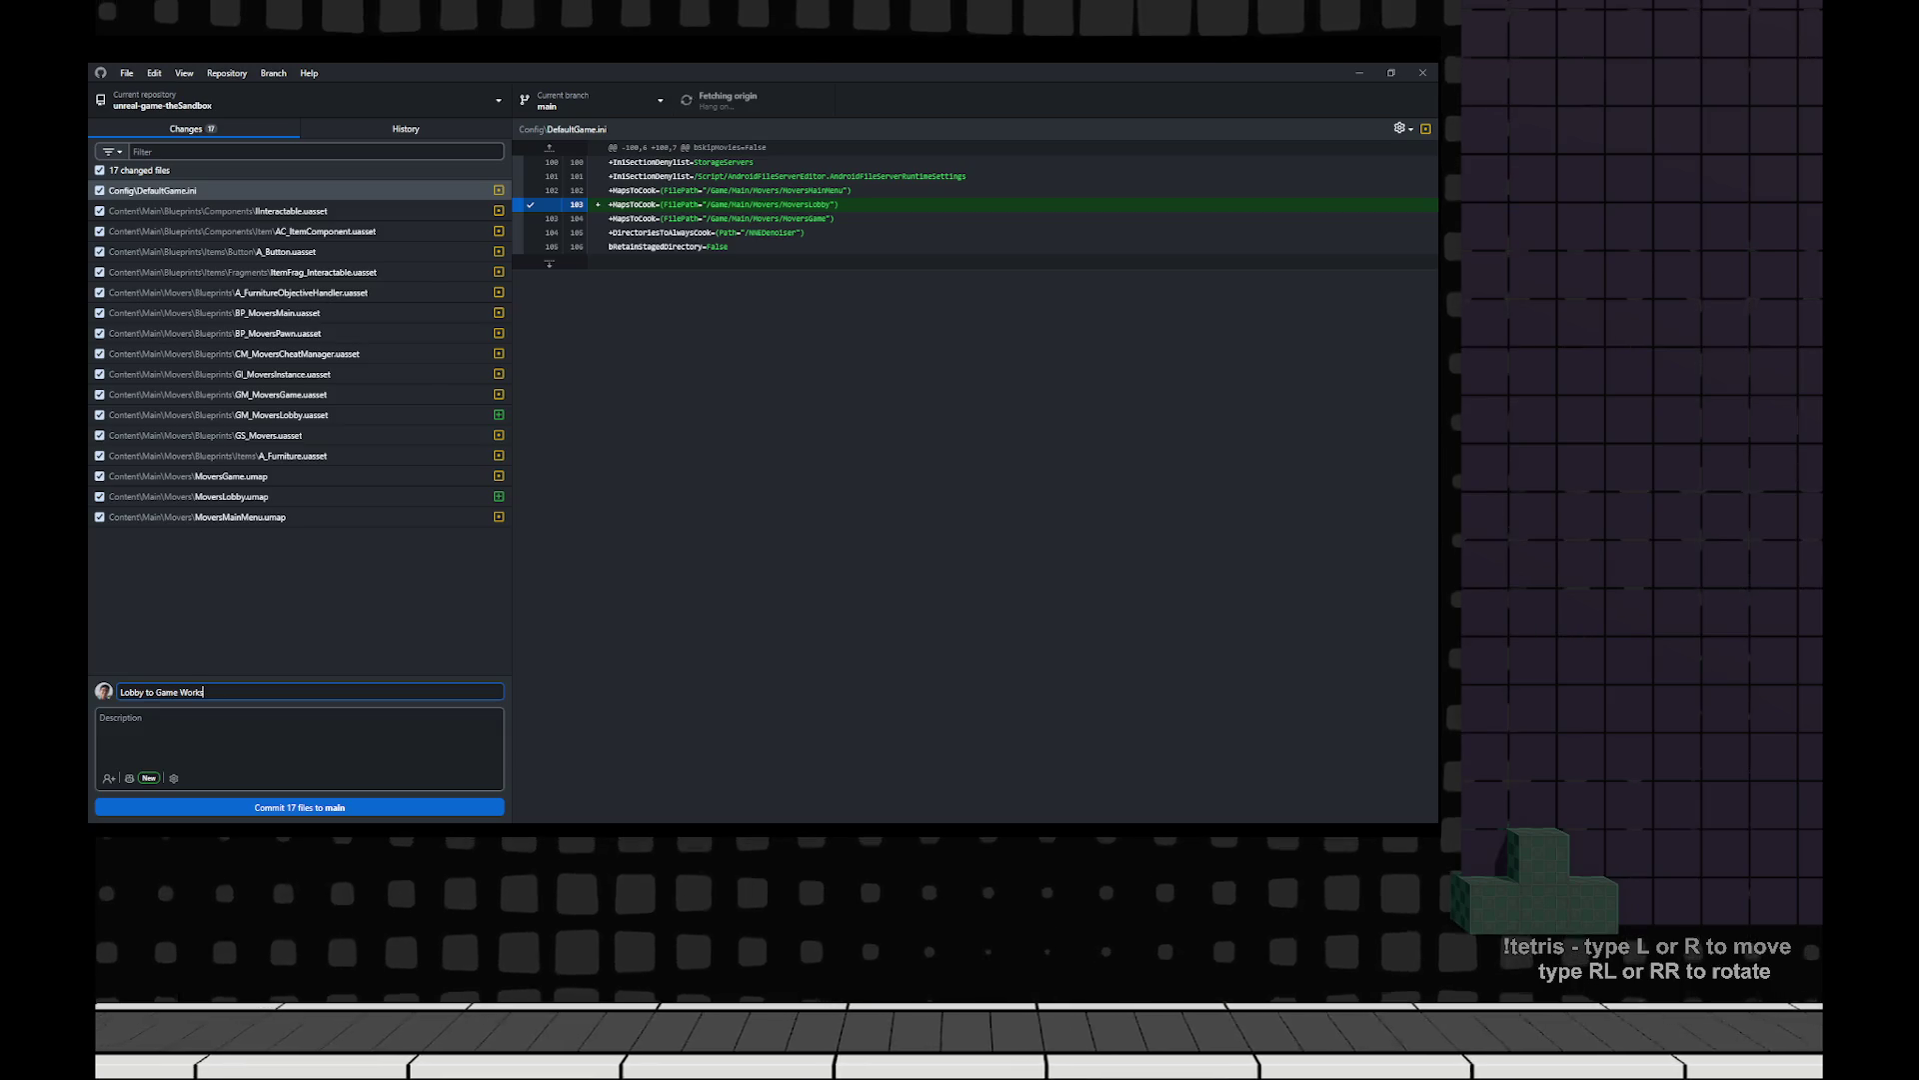
Commit the 17 changed files to main as 'Lobby to Game Works' and push to origin.
{"action": "key", "text": "ctrl+Return"}
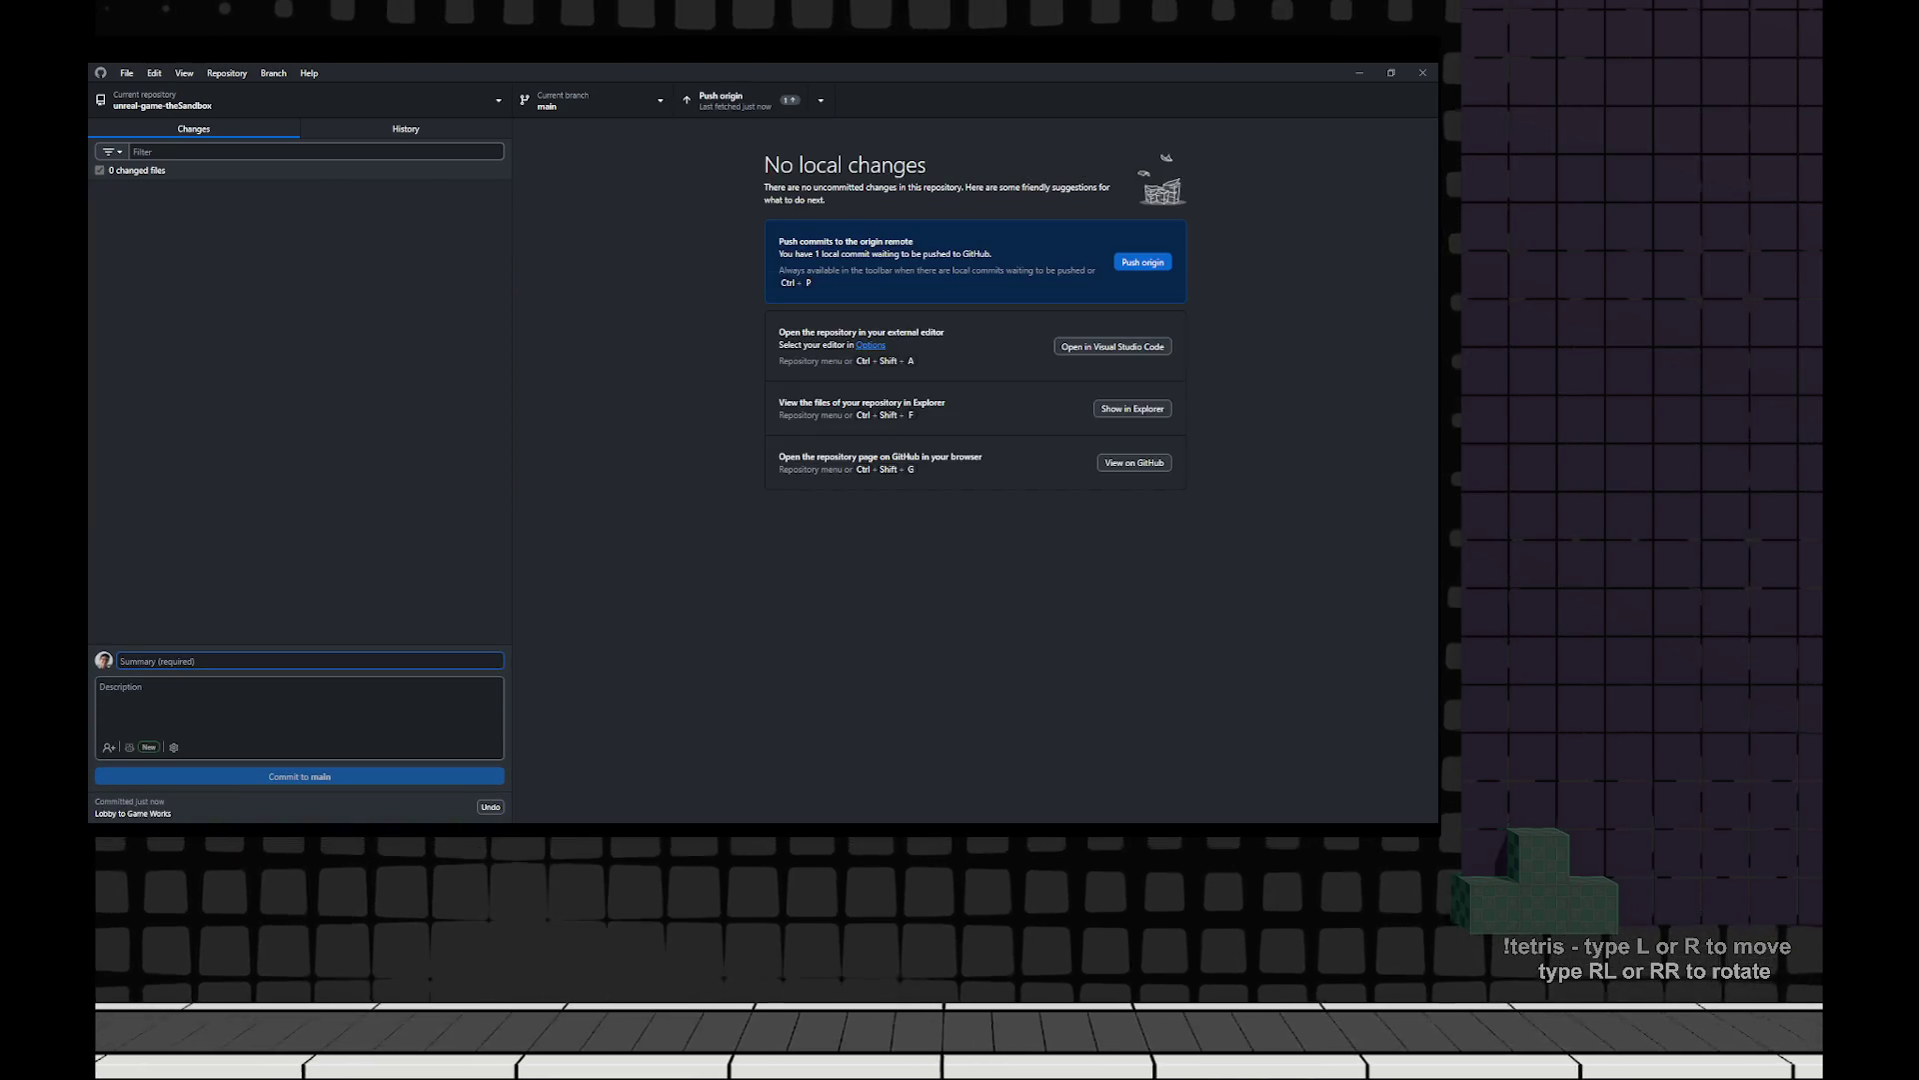
{"action": "key", "text": "ctrl+p"}
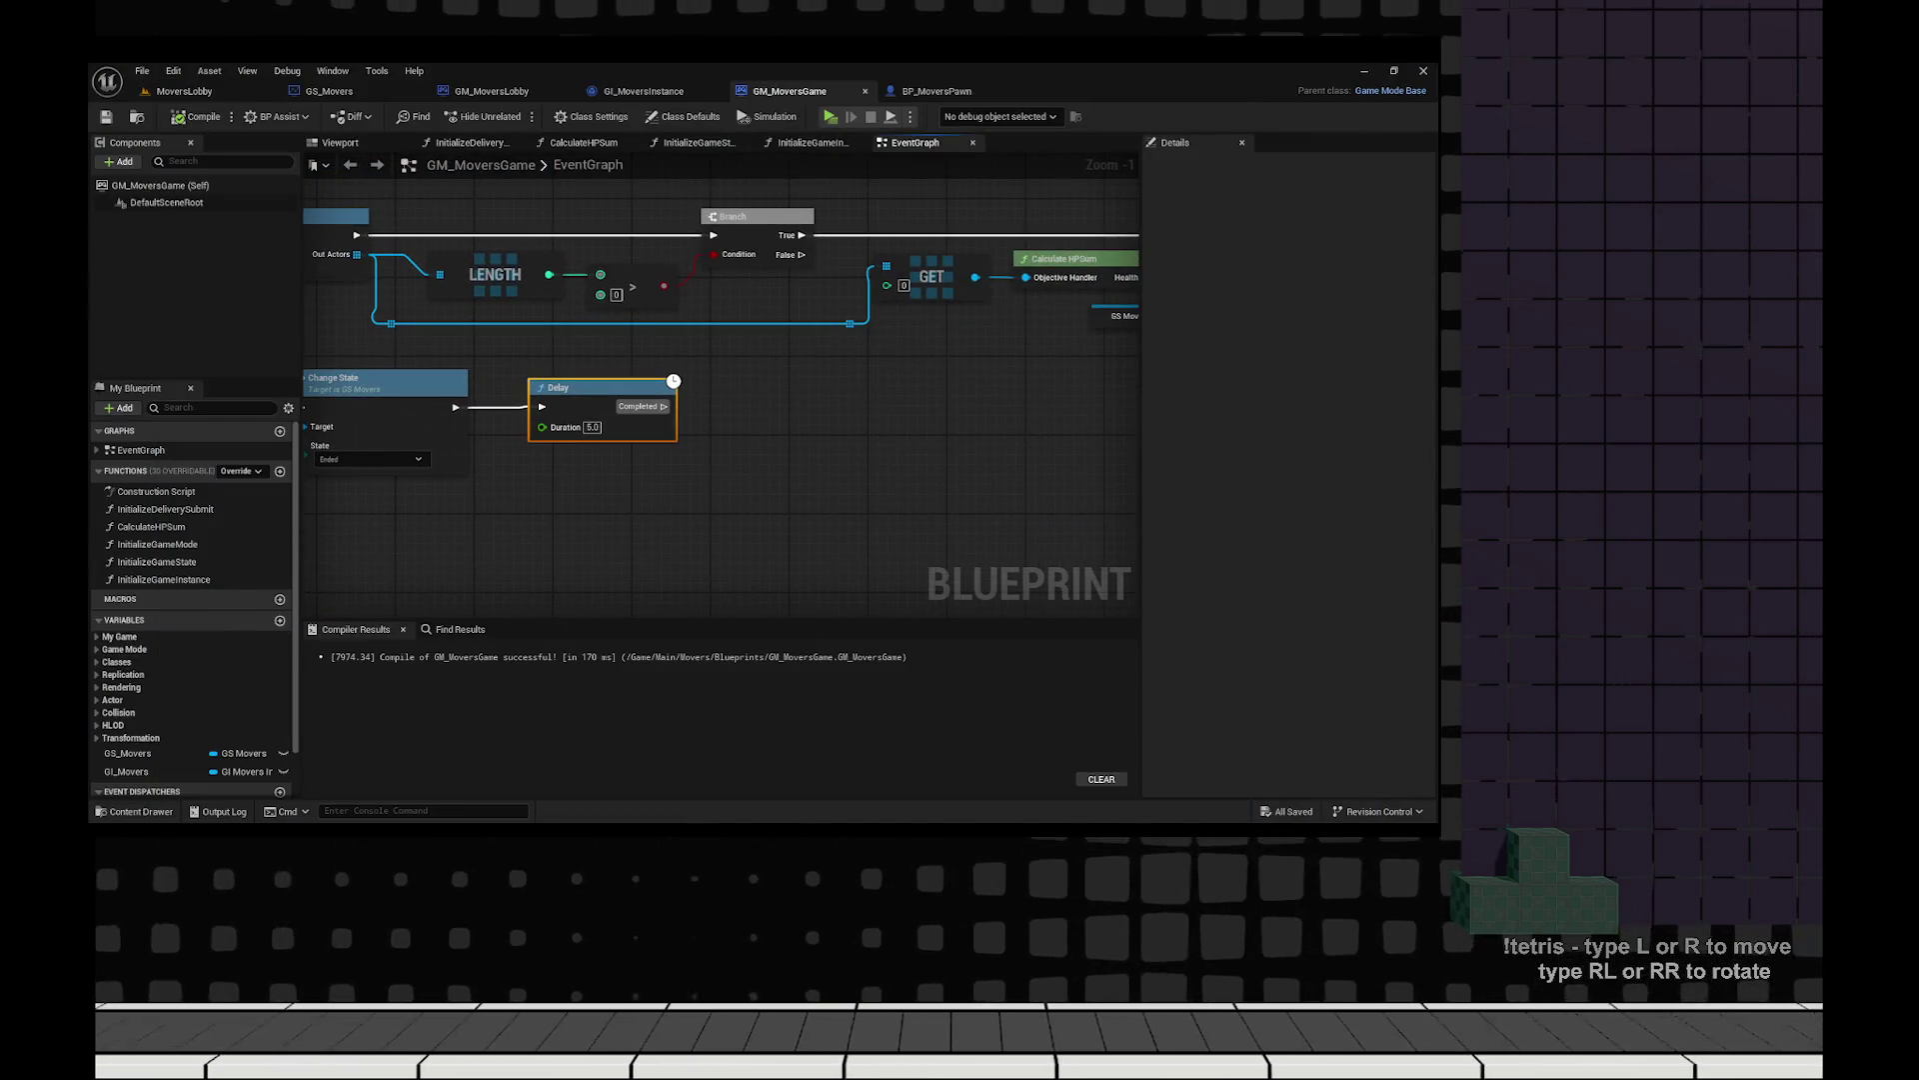
Add a Server Travel node after the Delay and look up the Movers maps folder.
{"action": "right_click", "coordinate": [781, 427]}
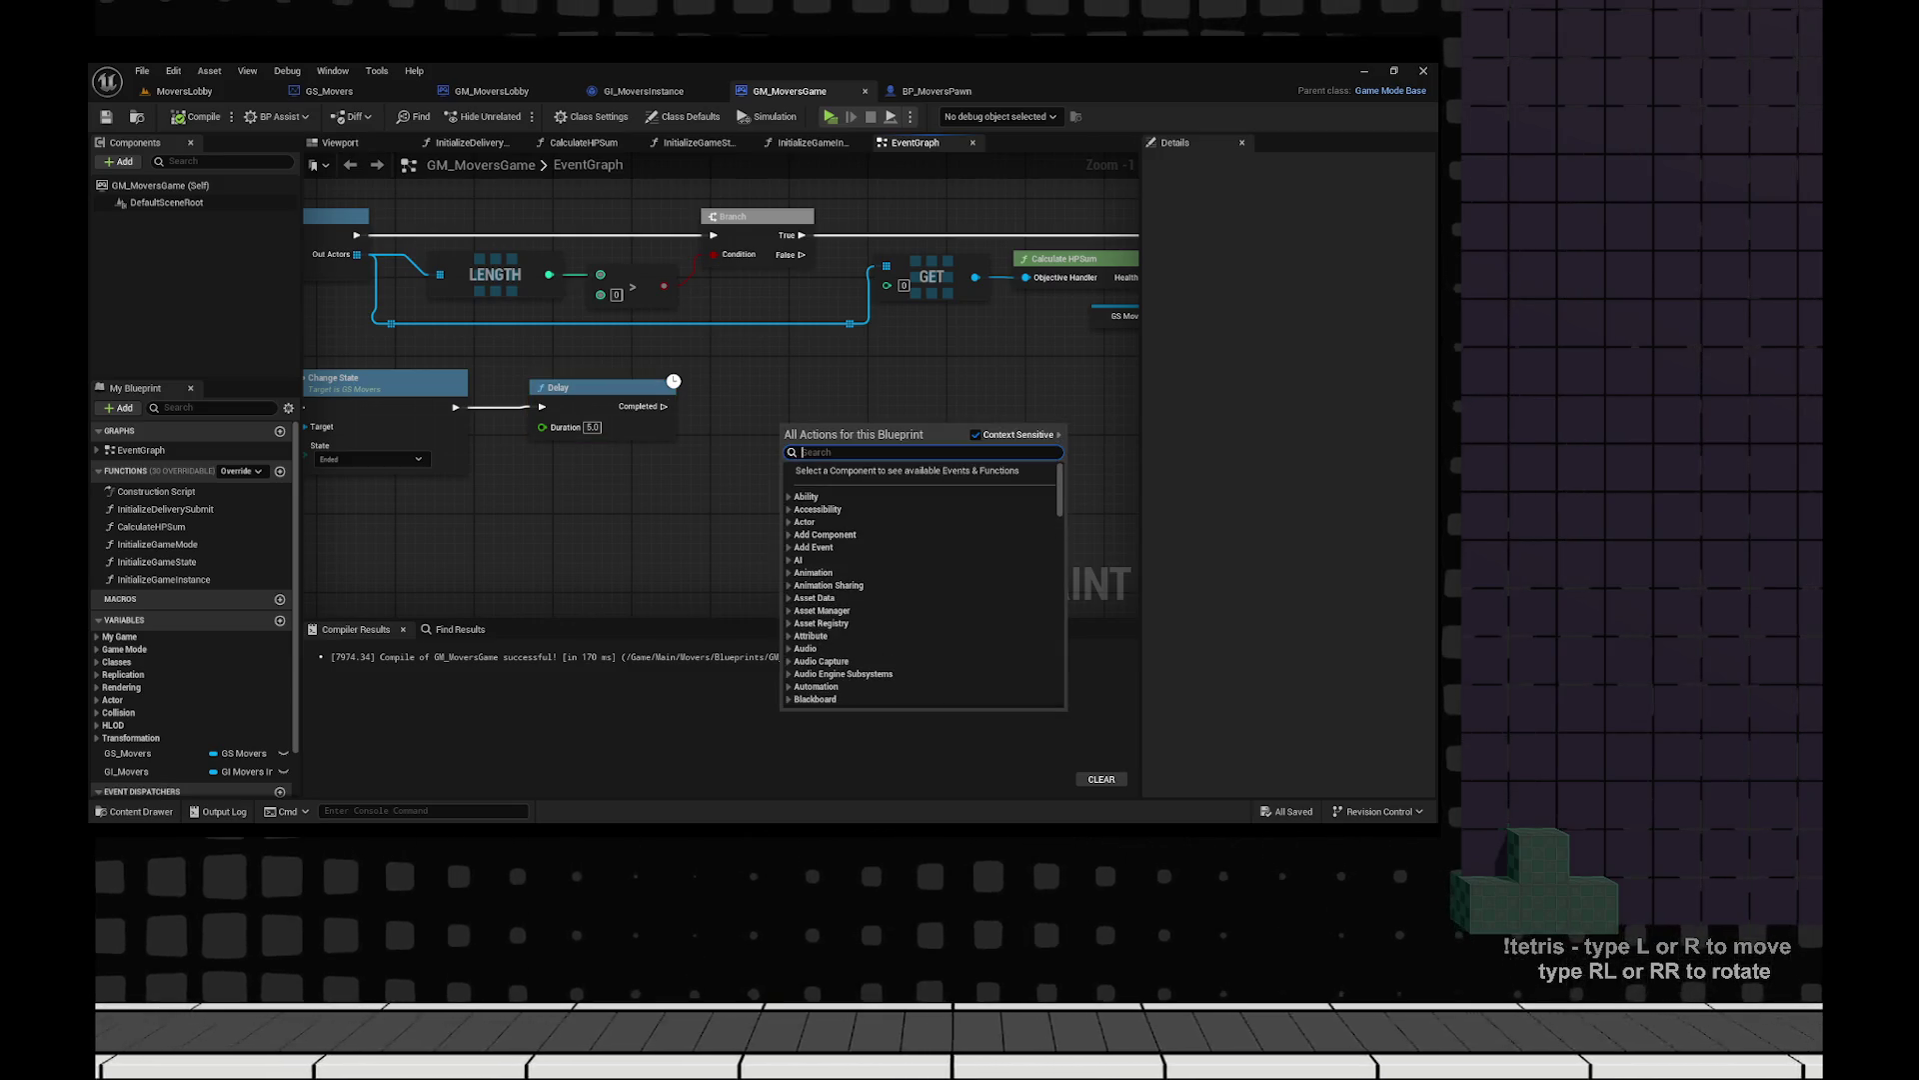
{"action": "type", "text": "server travel"}
{"action": "key", "text": "Return"}
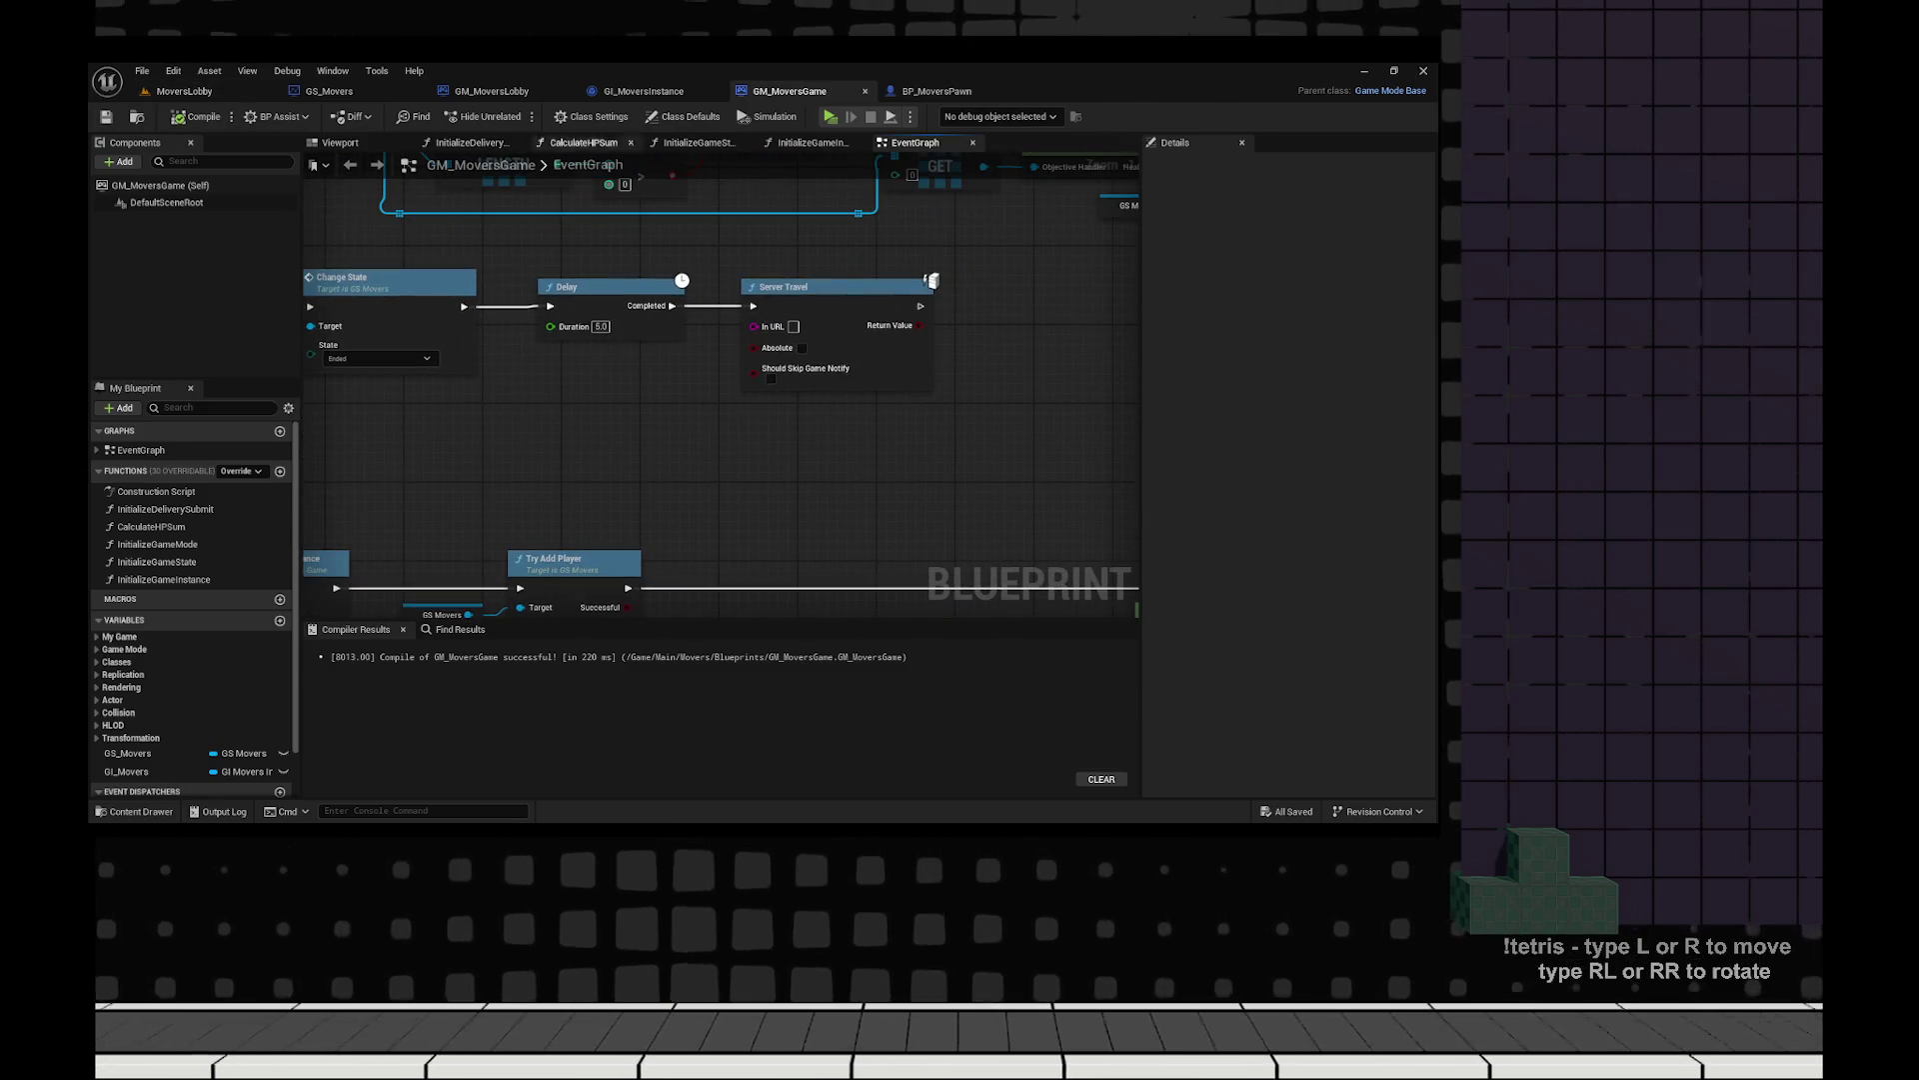
{"action": "key", "text": "ctrl+space"}
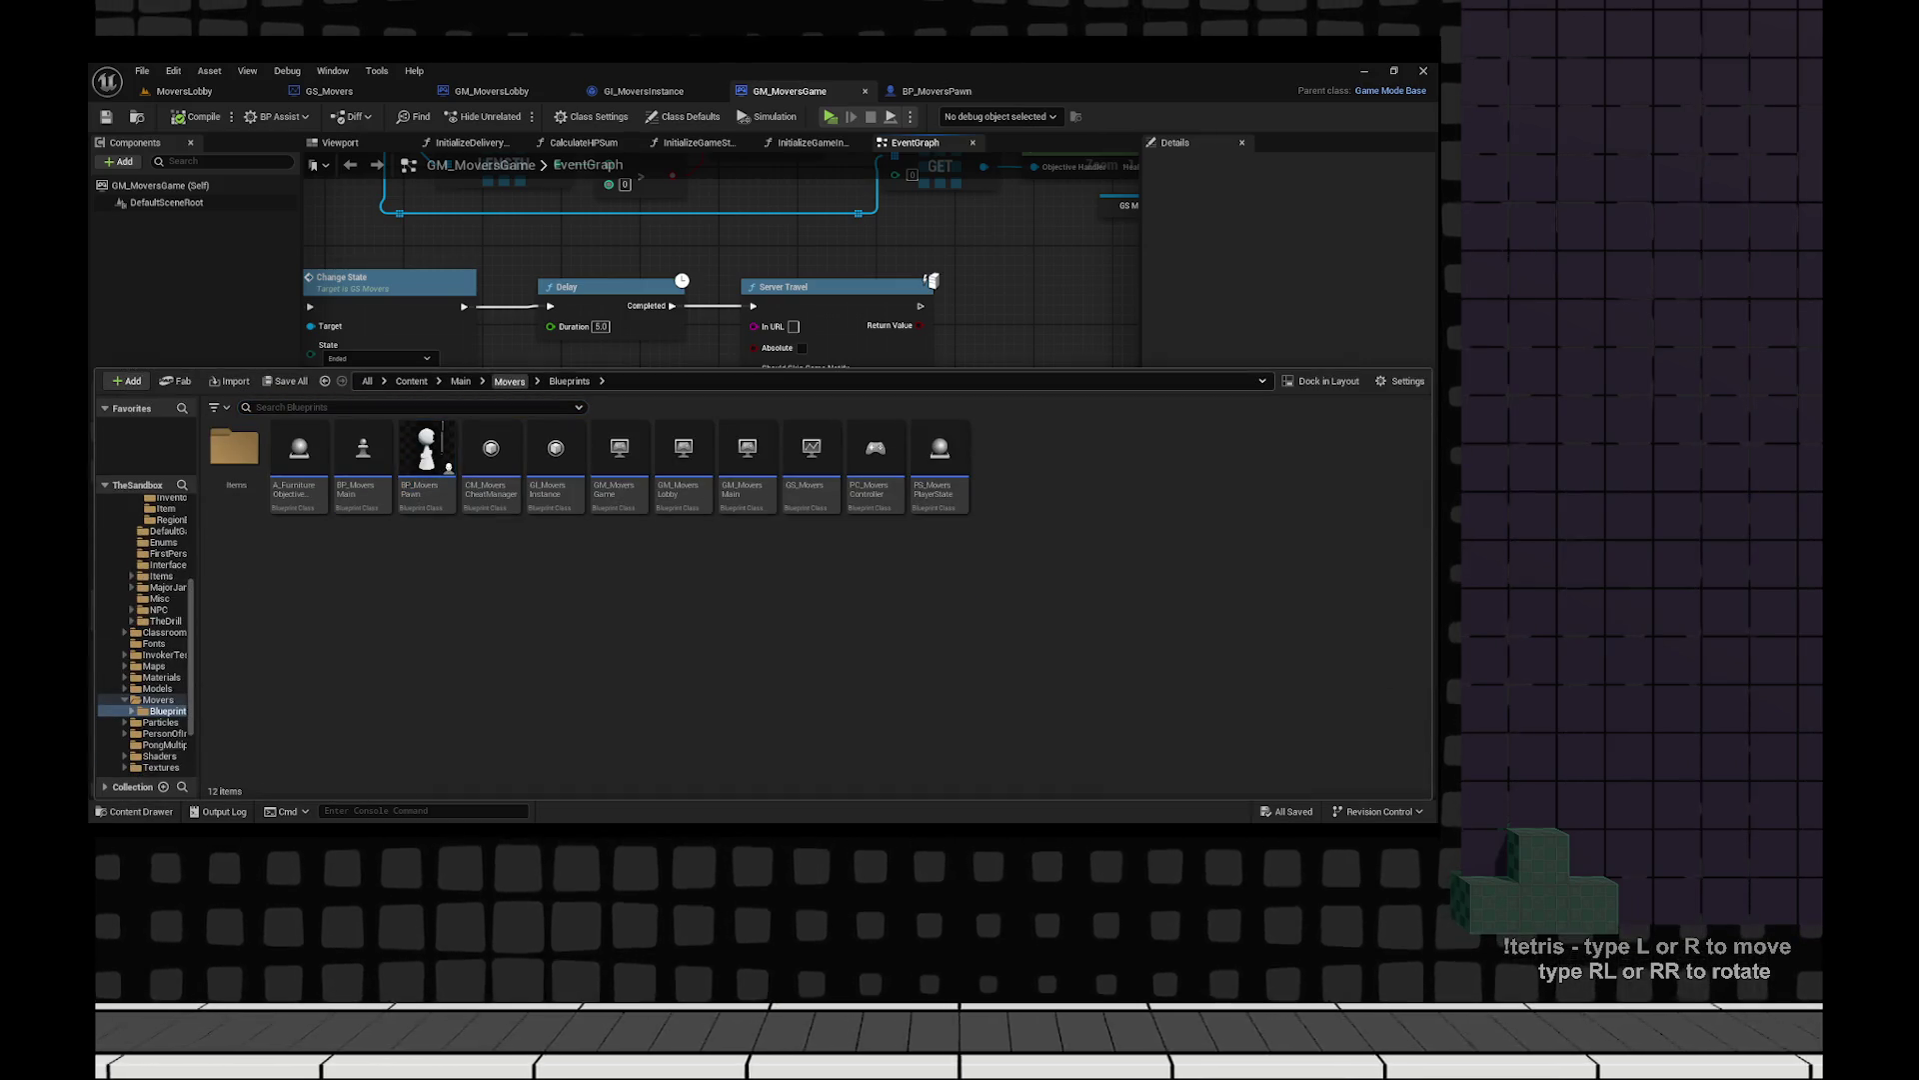
{"action": "left_click", "coordinate": [510, 381]}
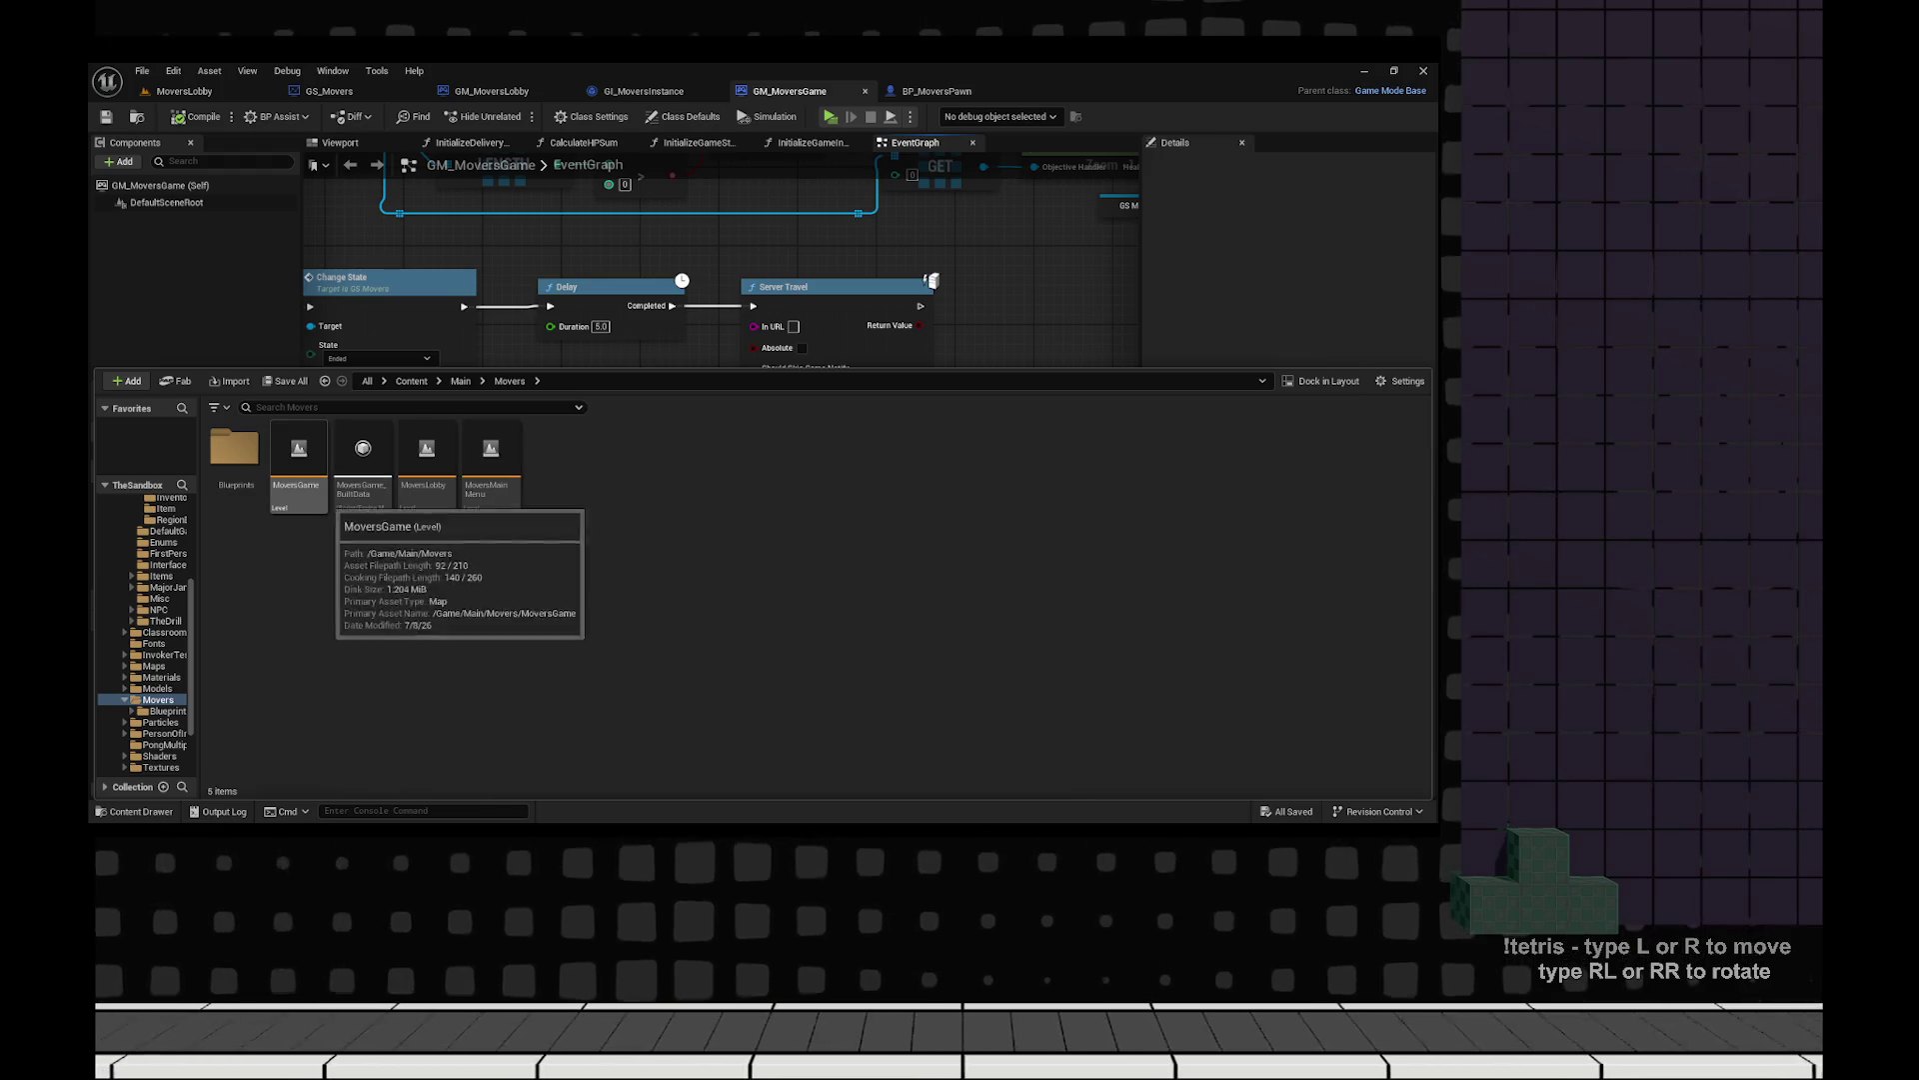
{"action": "key", "text": "ctrl+space"}
{"action": "scroll", "coordinate": [720, 390], "scroll_direction": "down", "scroll_amount": 7}
{"action": "scroll", "coordinate": [796, 456], "scroll_direction": "up", "scroll_amount": 7}
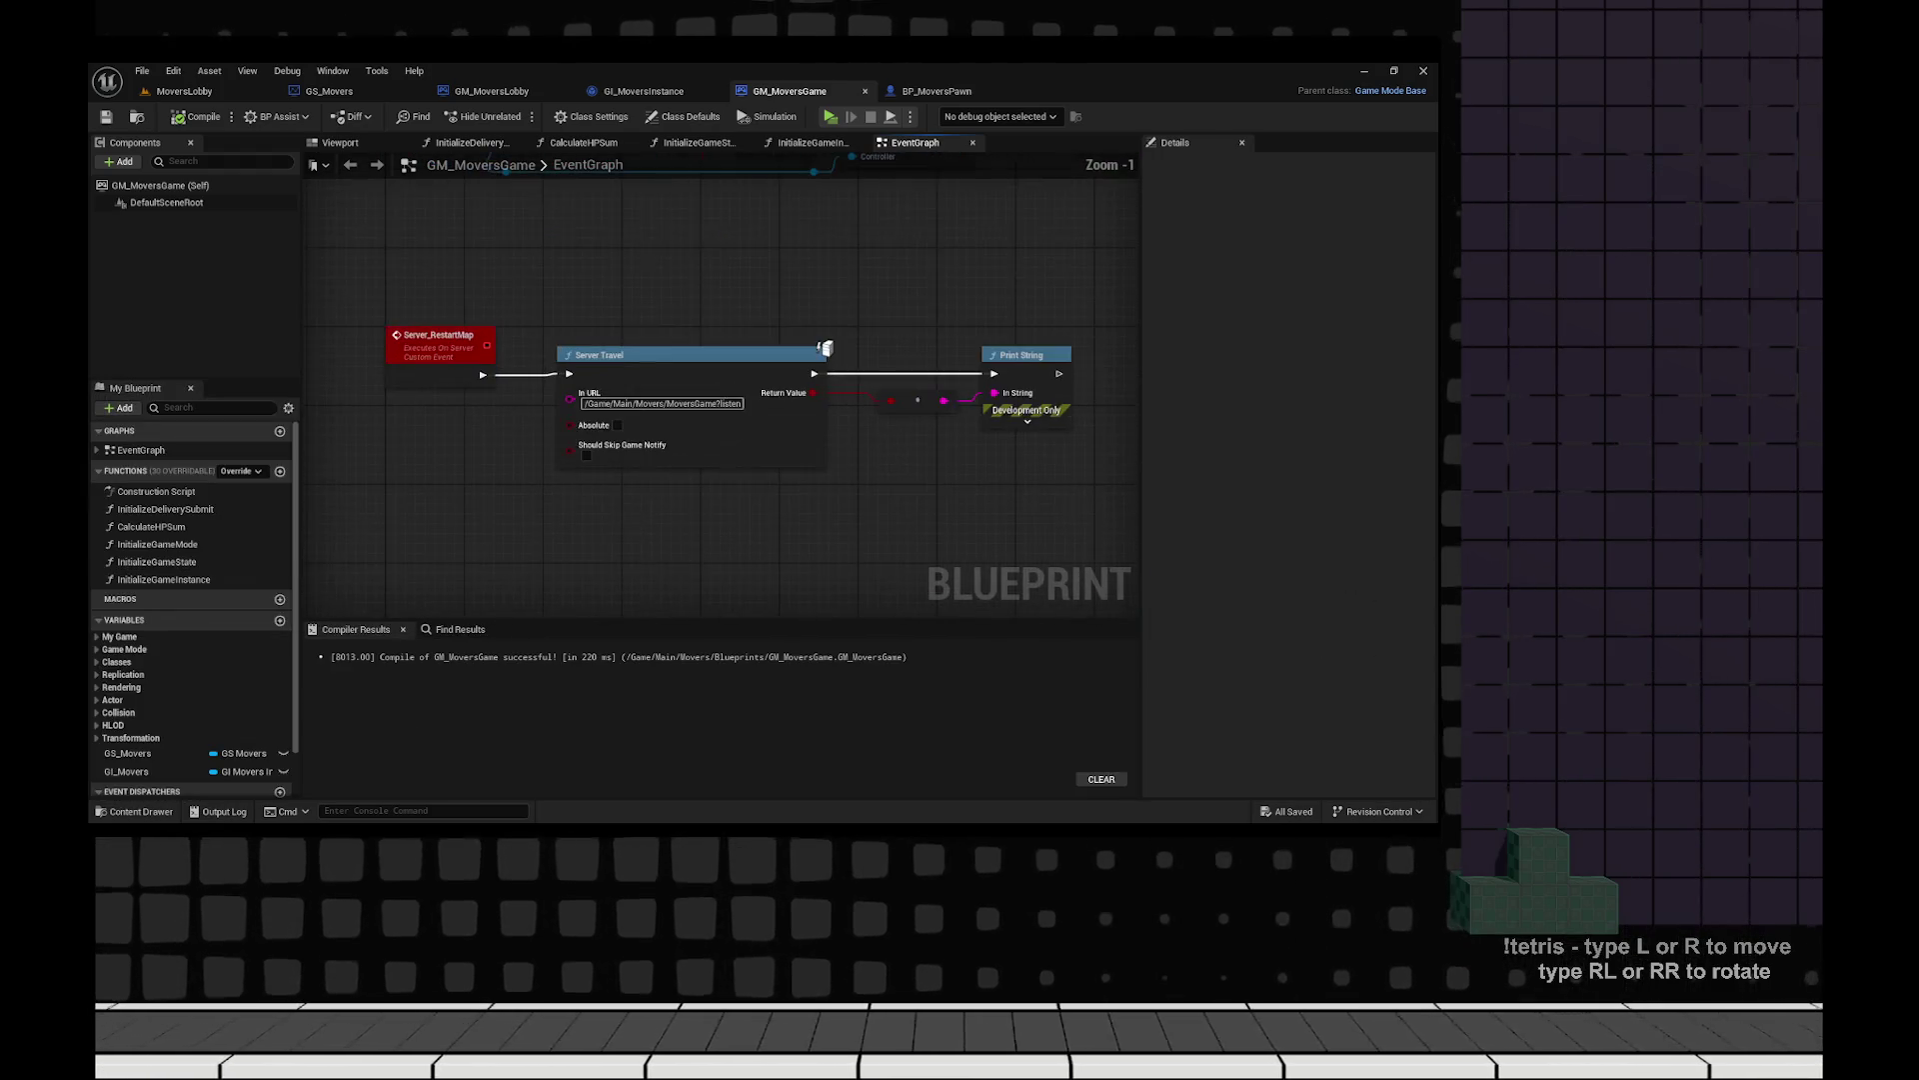
{"action": "scroll", "coordinate": [800, 414], "scroll_direction": "up", "scroll_amount": 1}
Set Server Travel's In URL to /Game/Main/Movers/MoversLobby?listen, save, and switch to MoversLobby.
{"action": "left_click", "coordinate": [705, 402]}
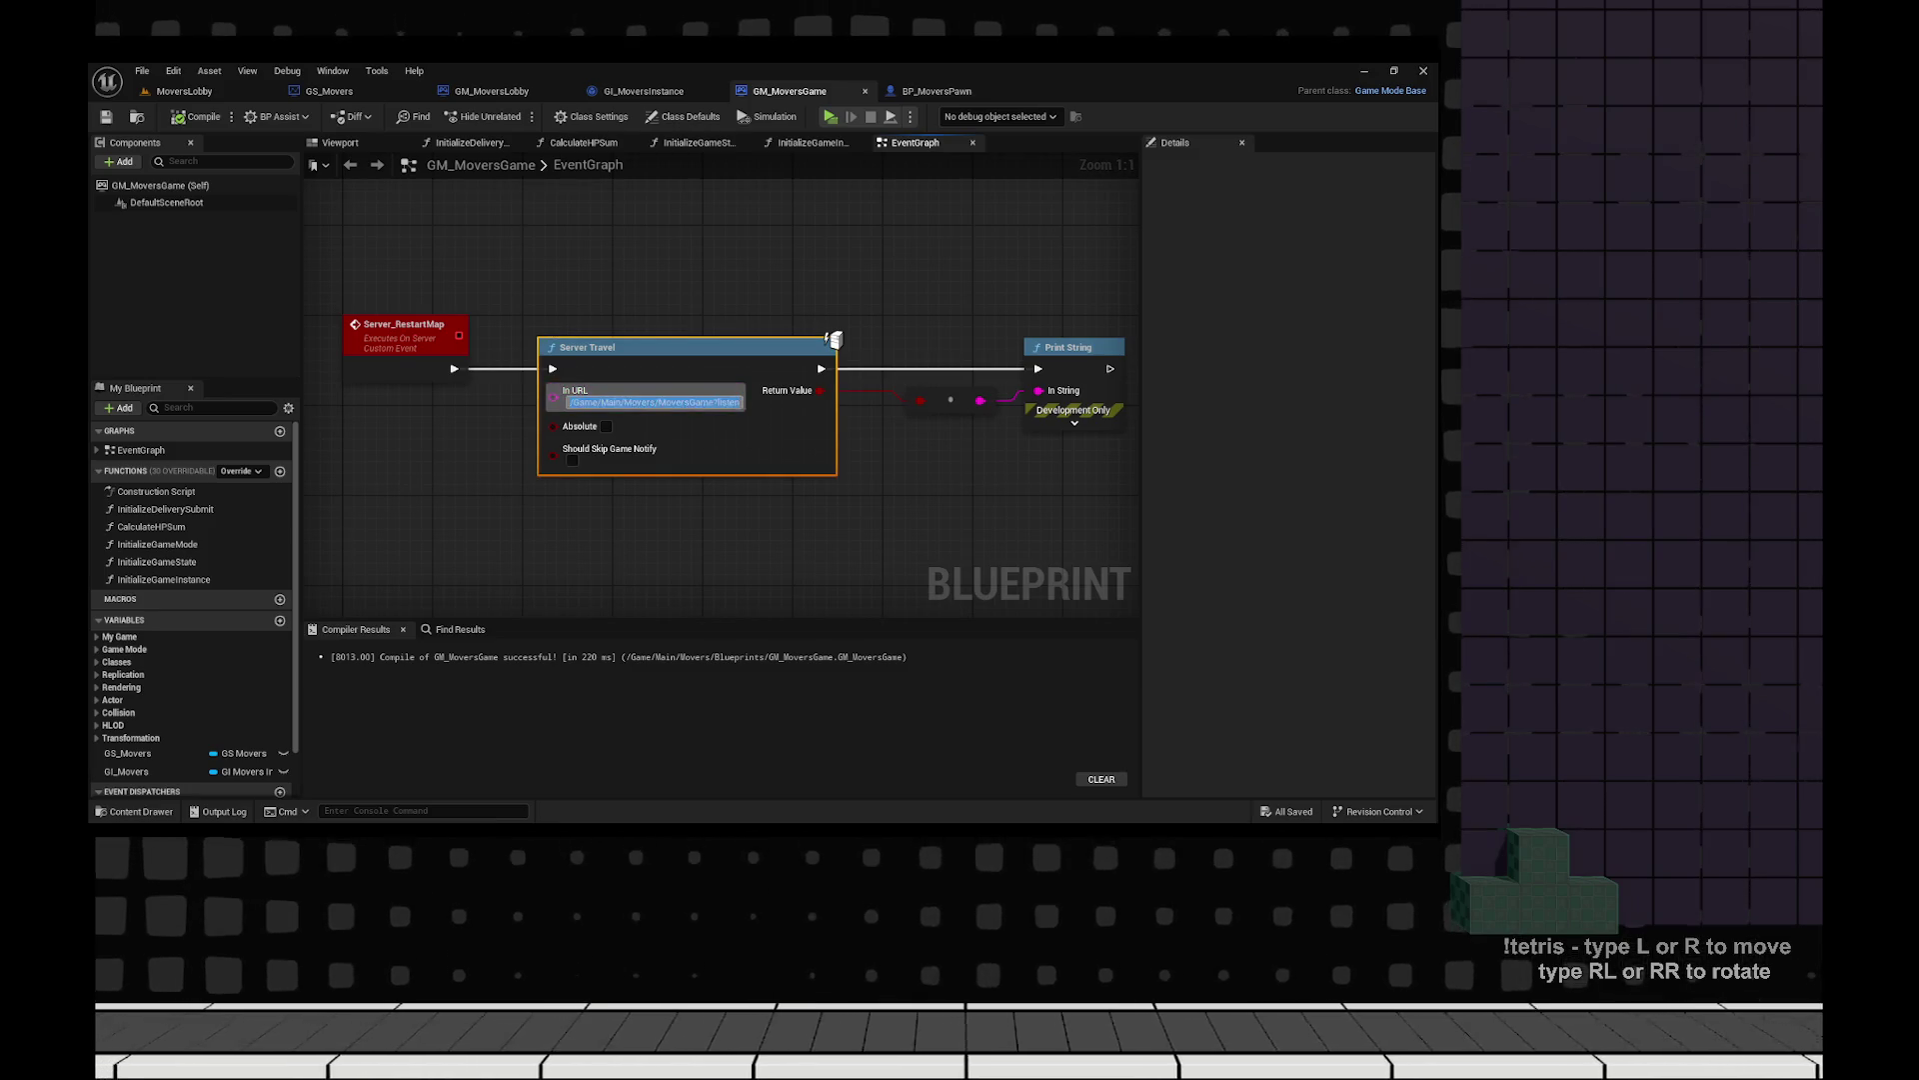
{"action": "scroll", "coordinate": [835, 340], "scroll_direction": "down", "scroll_amount": 3}
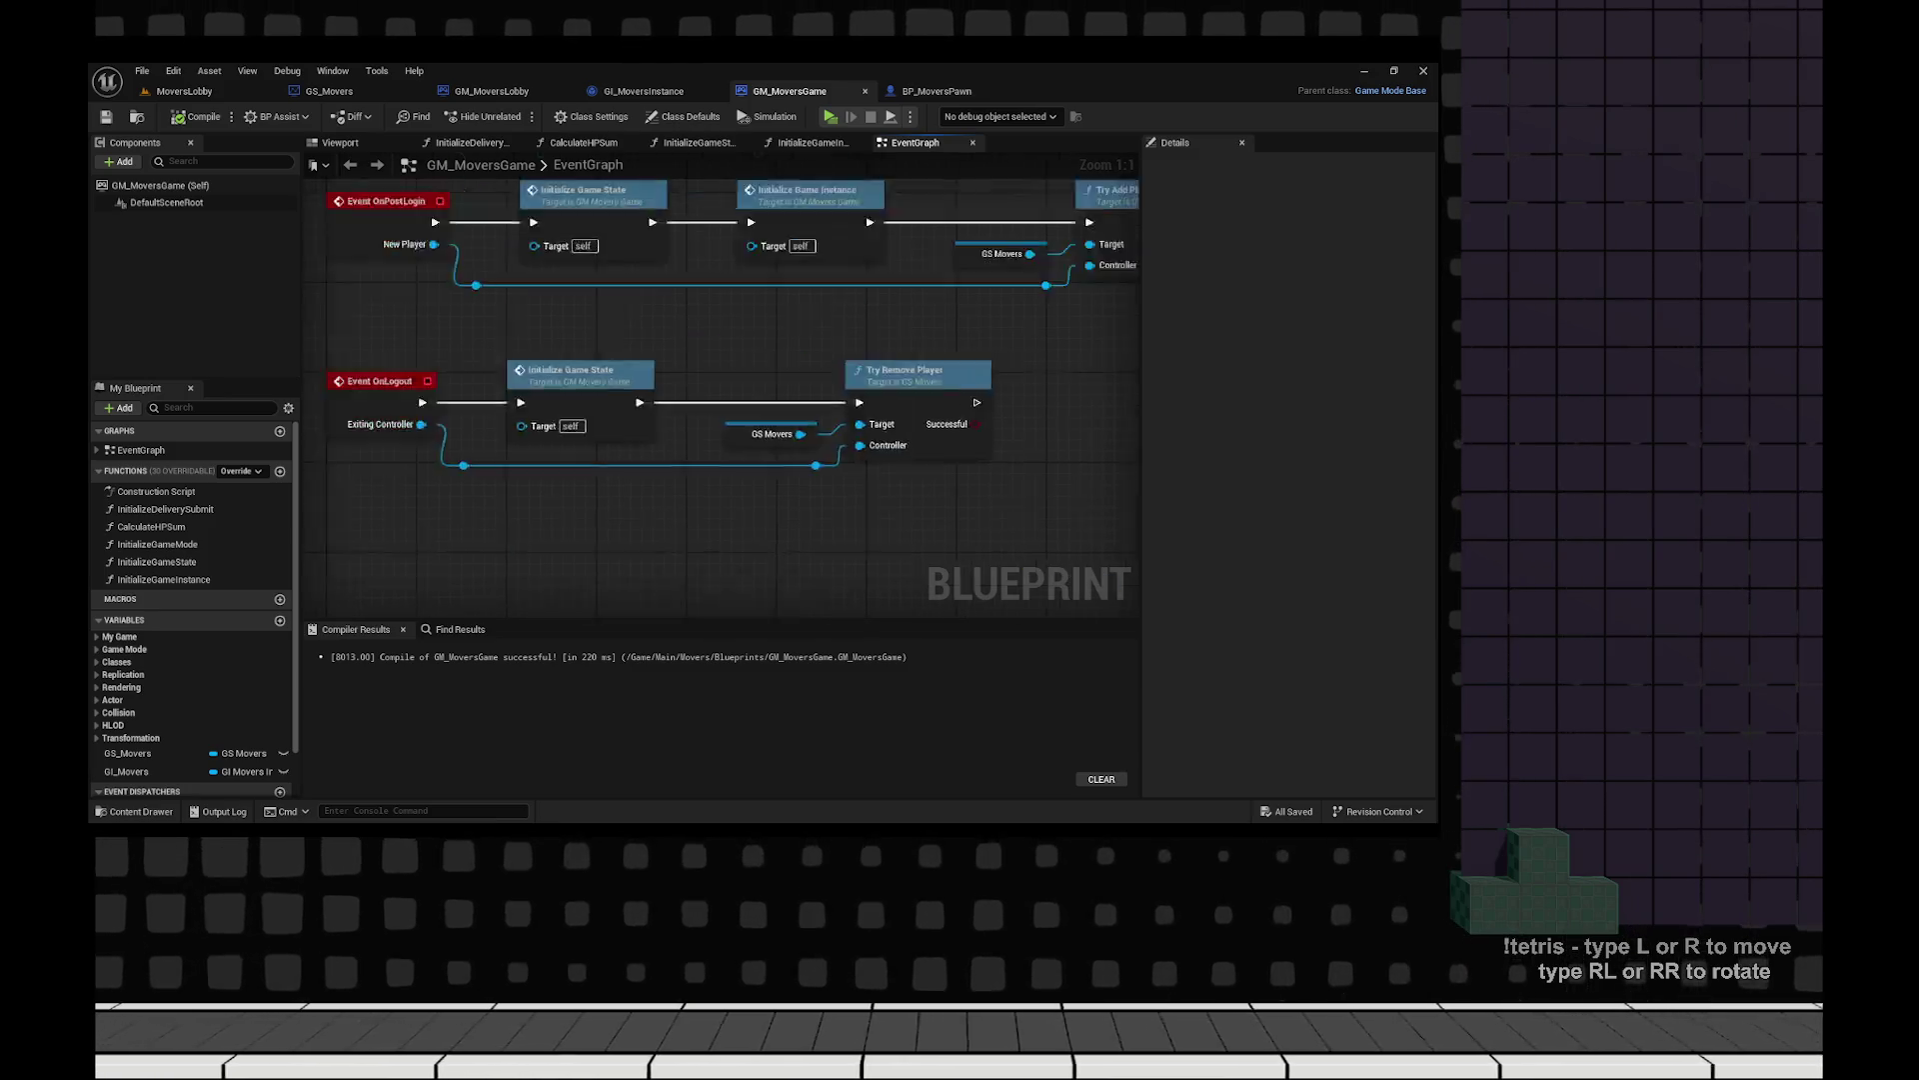
{"action": "scroll", "coordinate": [943, 441], "scroll_direction": "down", "scroll_amount": 2}
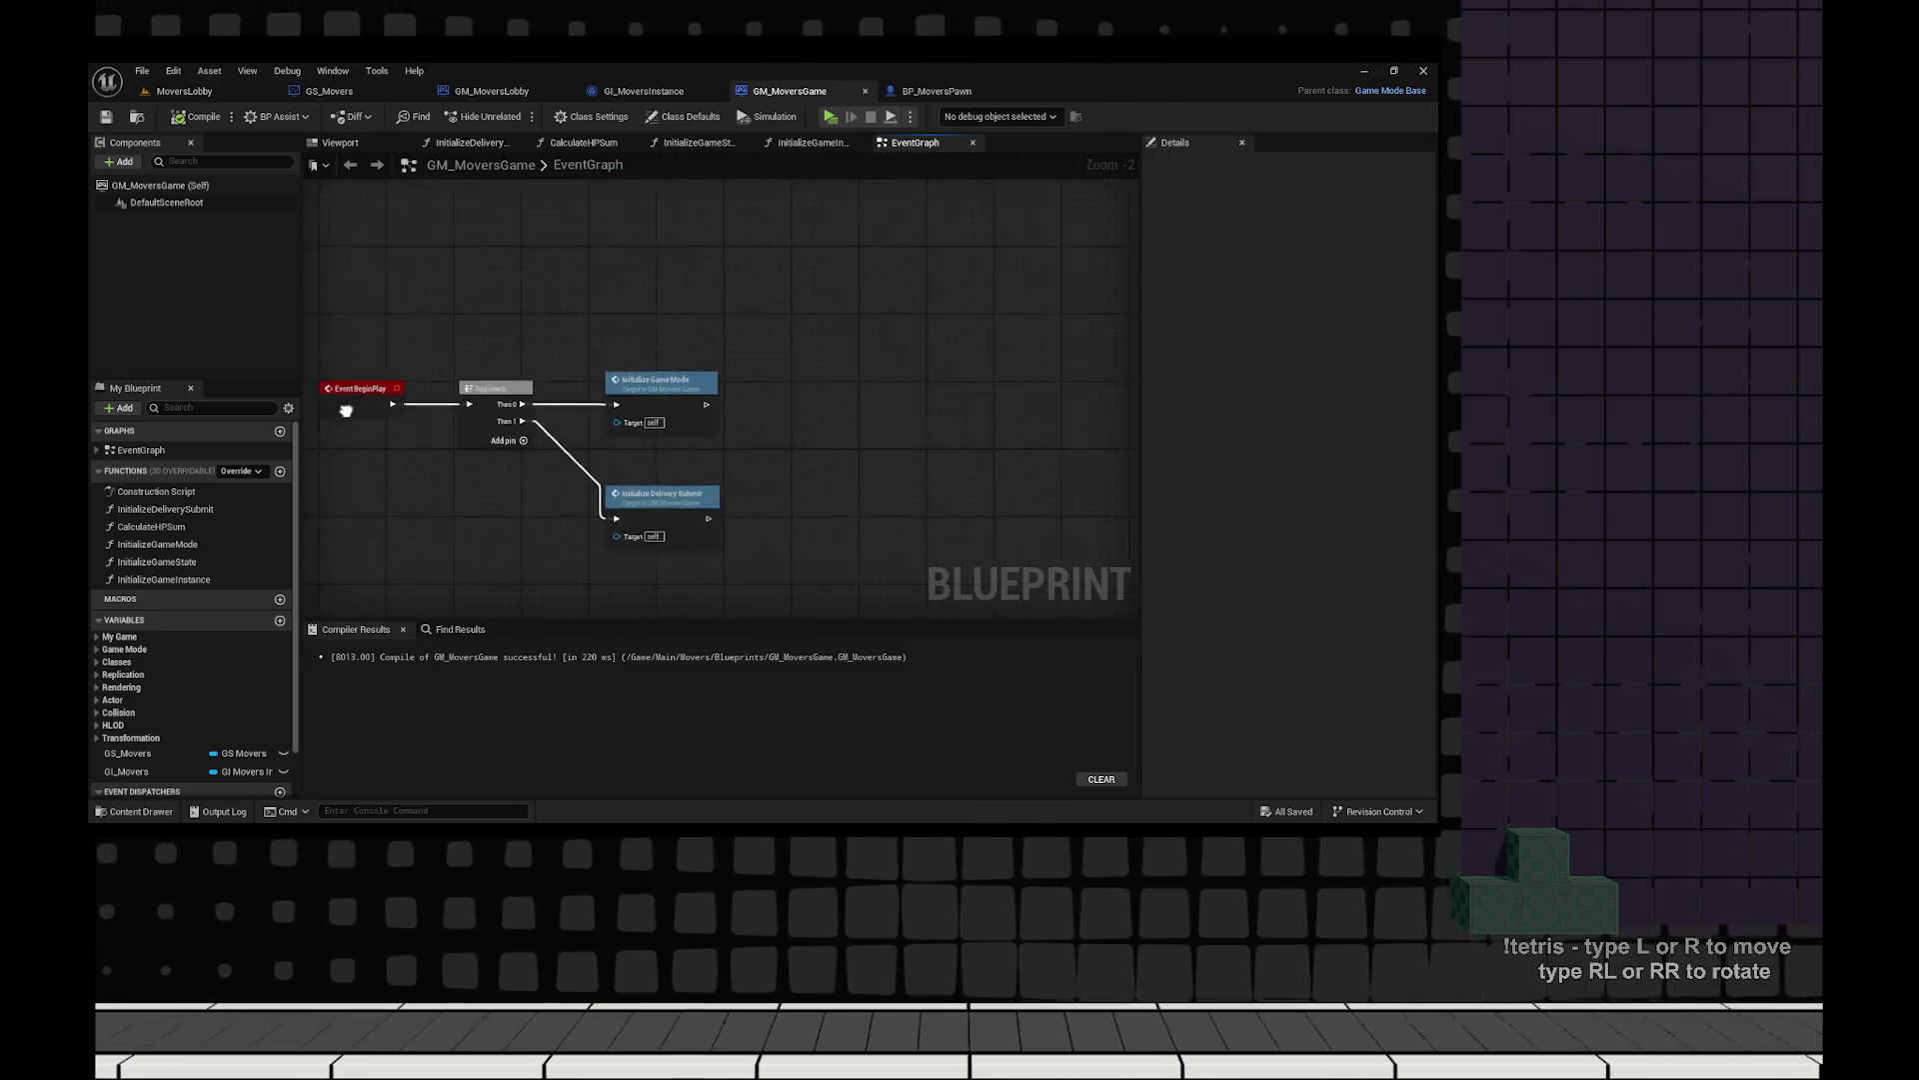
{"action": "scroll", "coordinate": [963, 391], "scroll_direction": "up", "scroll_amount": 3}
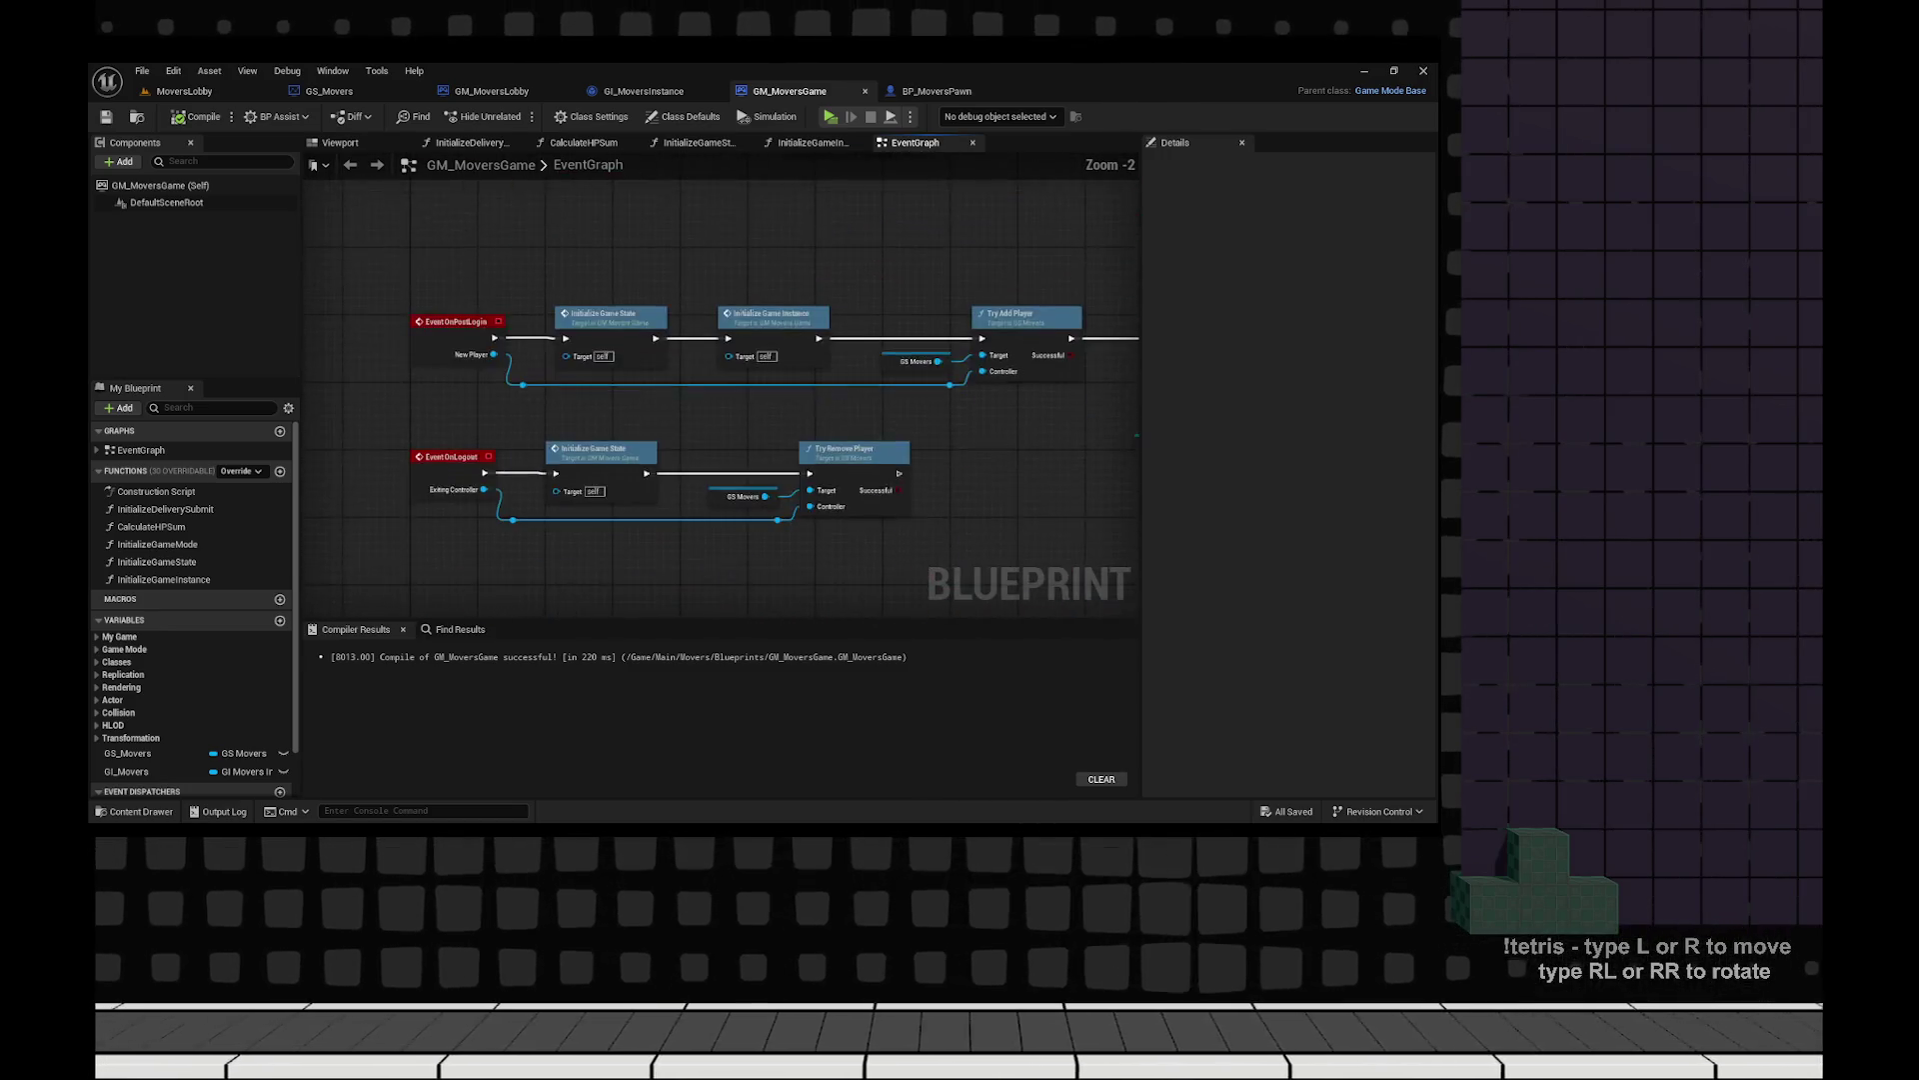
{"action": "left_click_drag", "start_coordinate": [855, 358], "coordinate": [790, 400]}
{"action": "left_click", "coordinate": [651, 444]}
{"action": "type", "text": "/Game/Main/Movers/MoversGame?listen"}
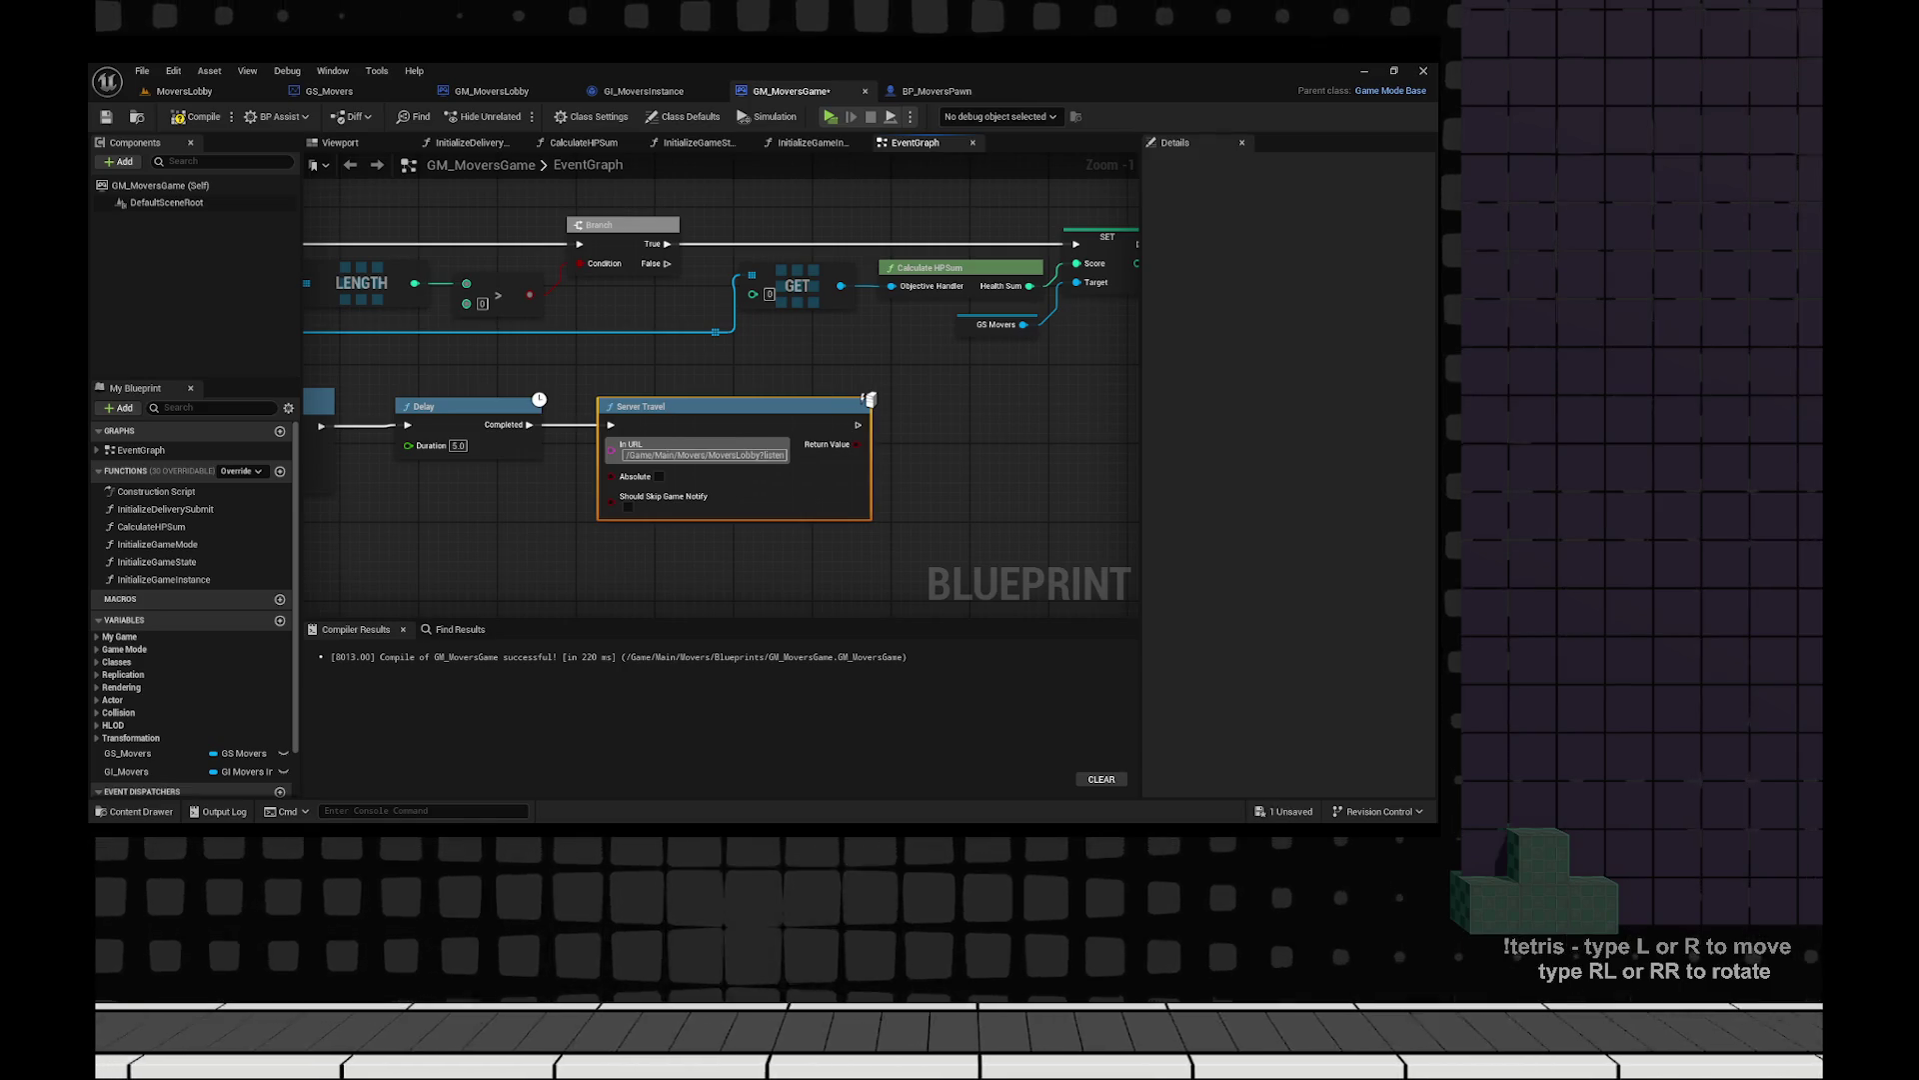
{"action": "key", "text": "ctrl+space"}
{"action": "key", "text": "ctrl+space"}
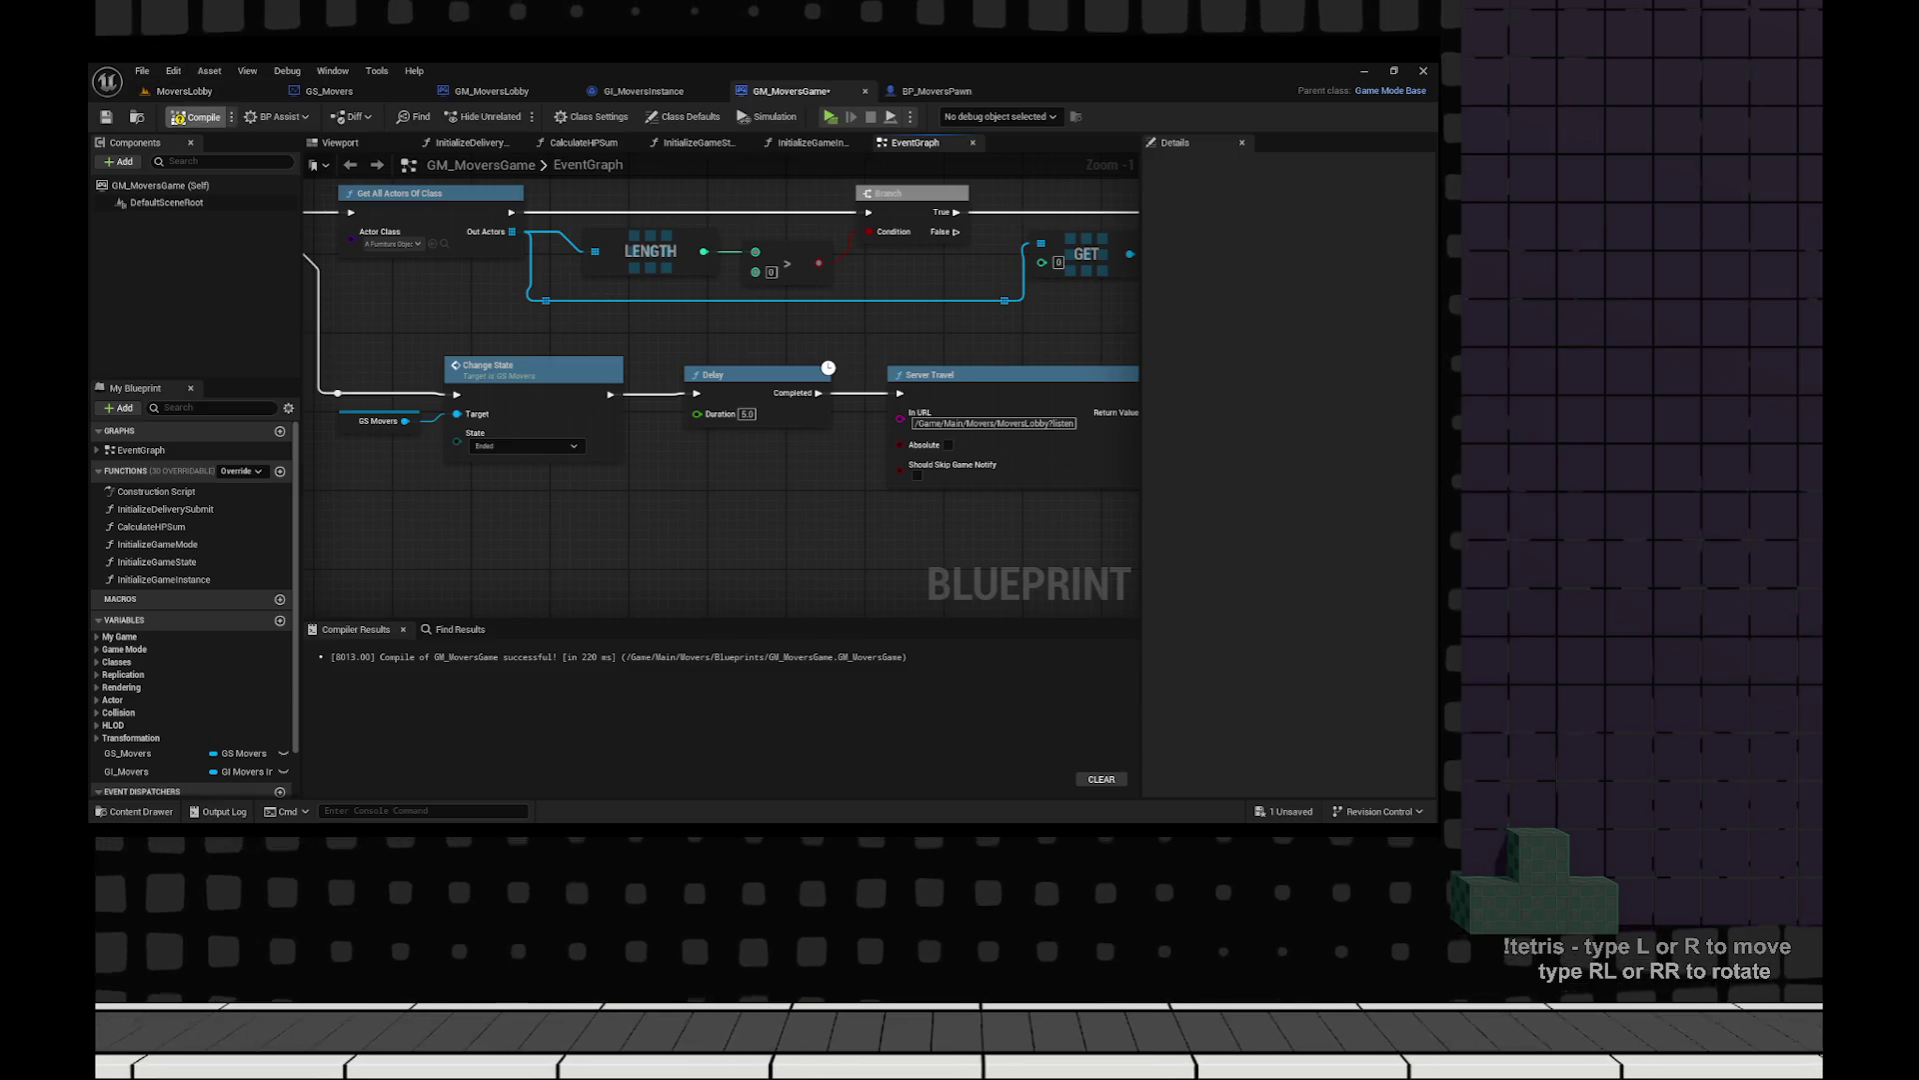
{"action": "key", "text": "ctrl+s"}
{"action": "key", "text": "ctrl+Tab"}
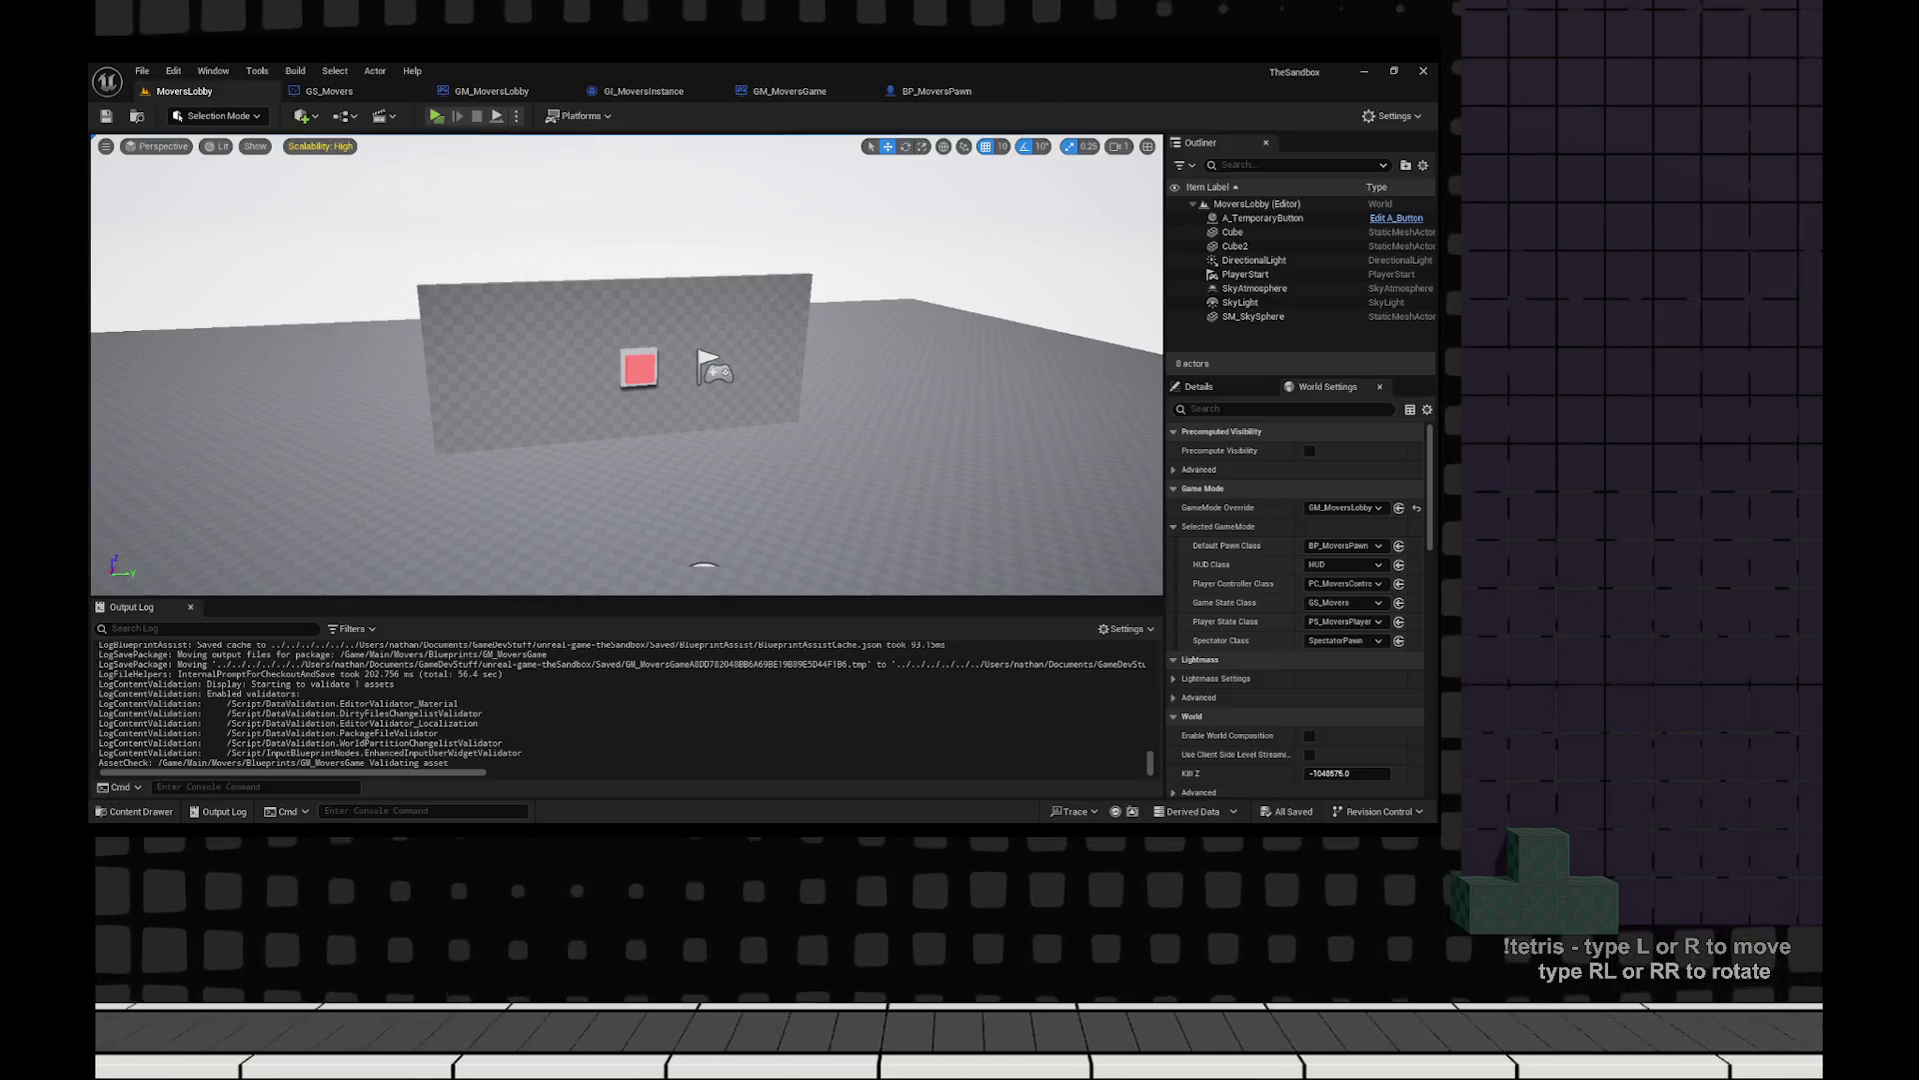
Start a play test in the lobby with server on the right and client on the left.
{"action": "key", "text": "alt+p"}
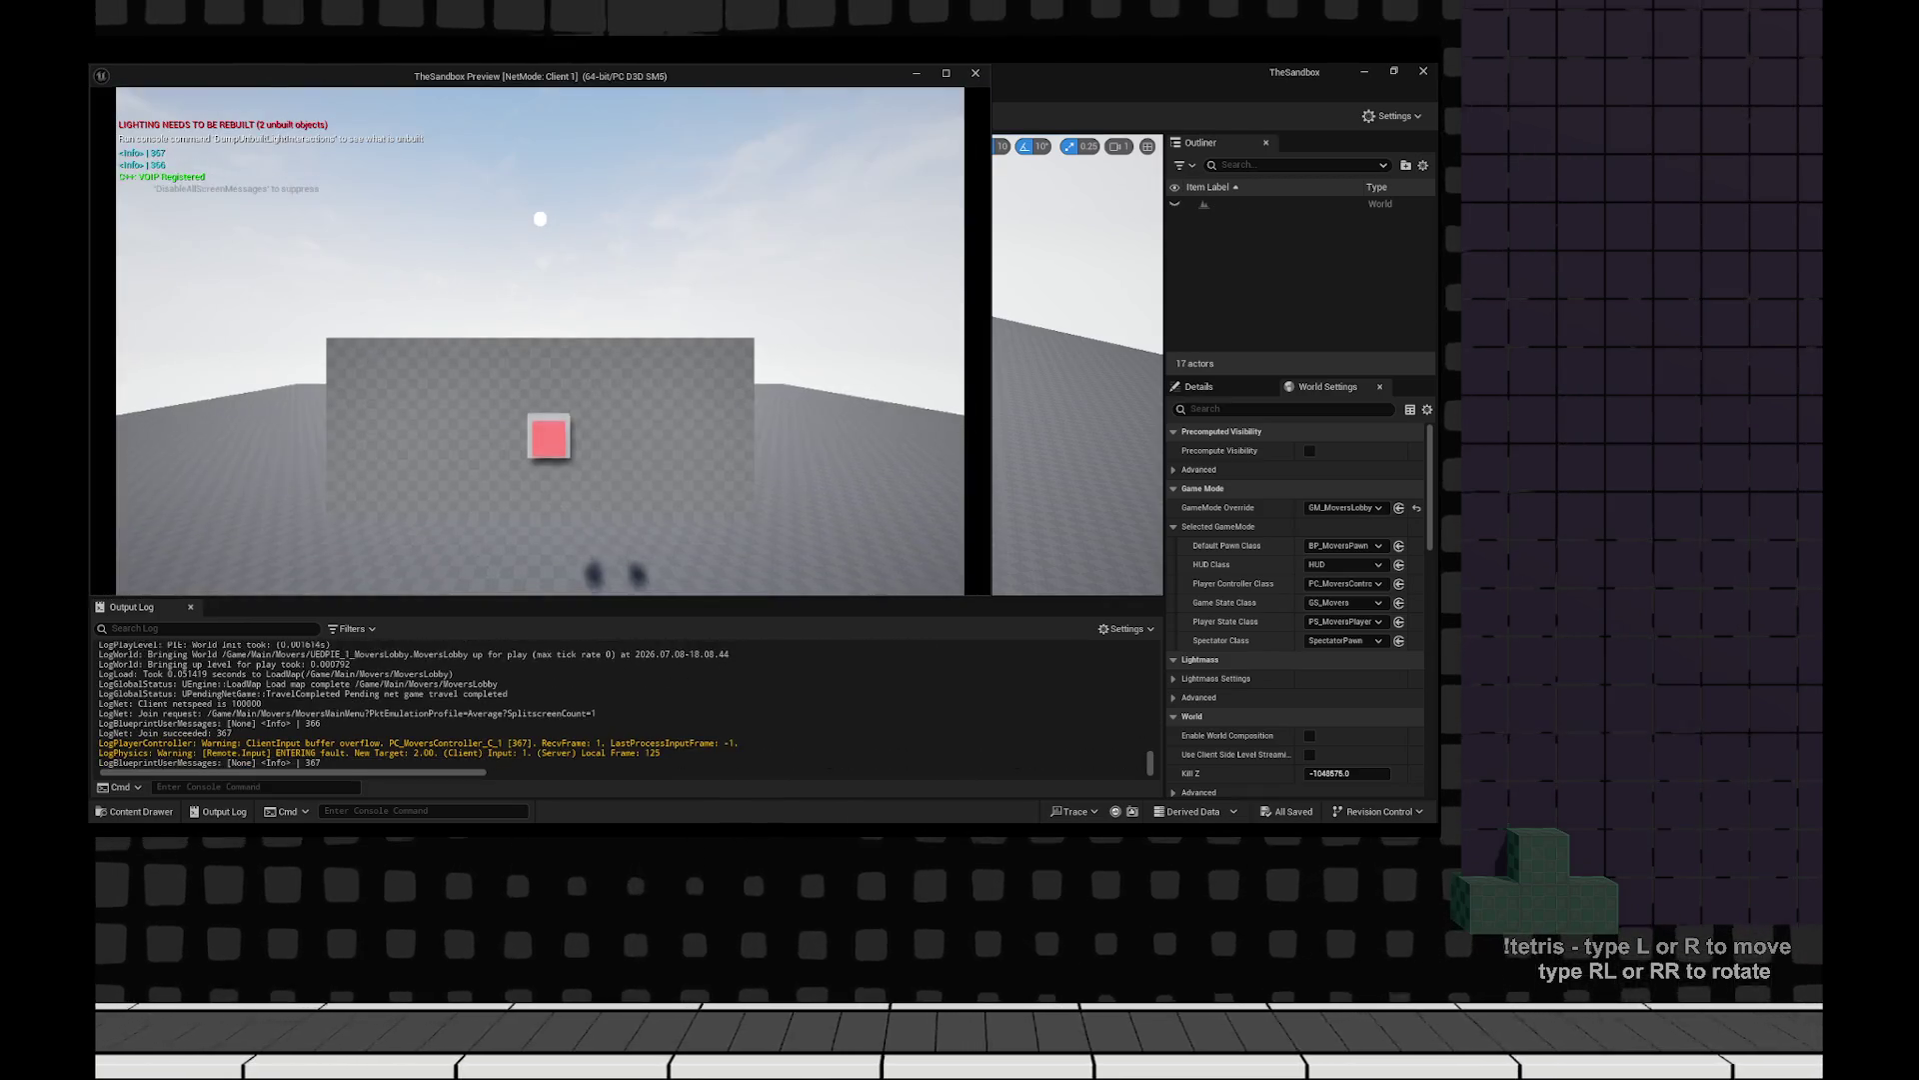
{"action": "key", "text": "super+Right"}
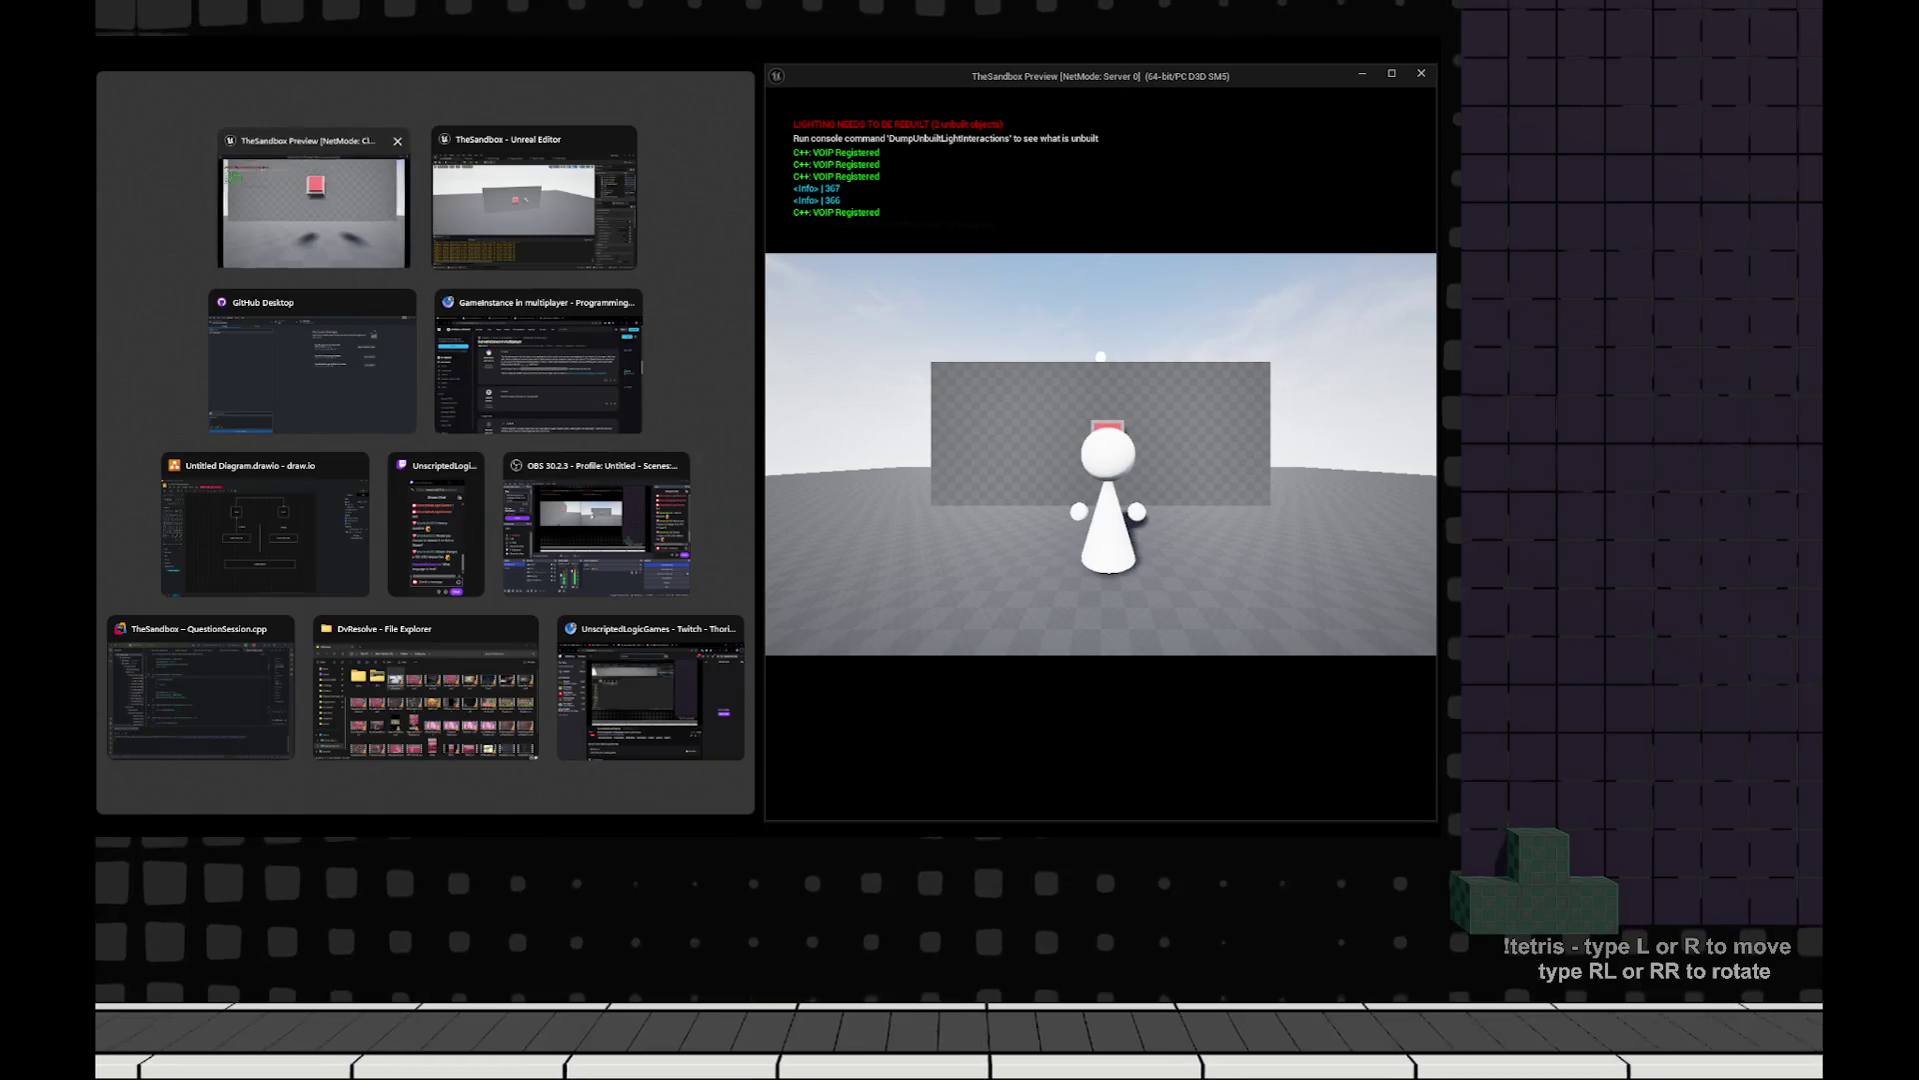
{"action": "key", "text": "Return"}
Walk the client character around the lobby toward the other character and out of view.
{"action": "key", "text": "w"}
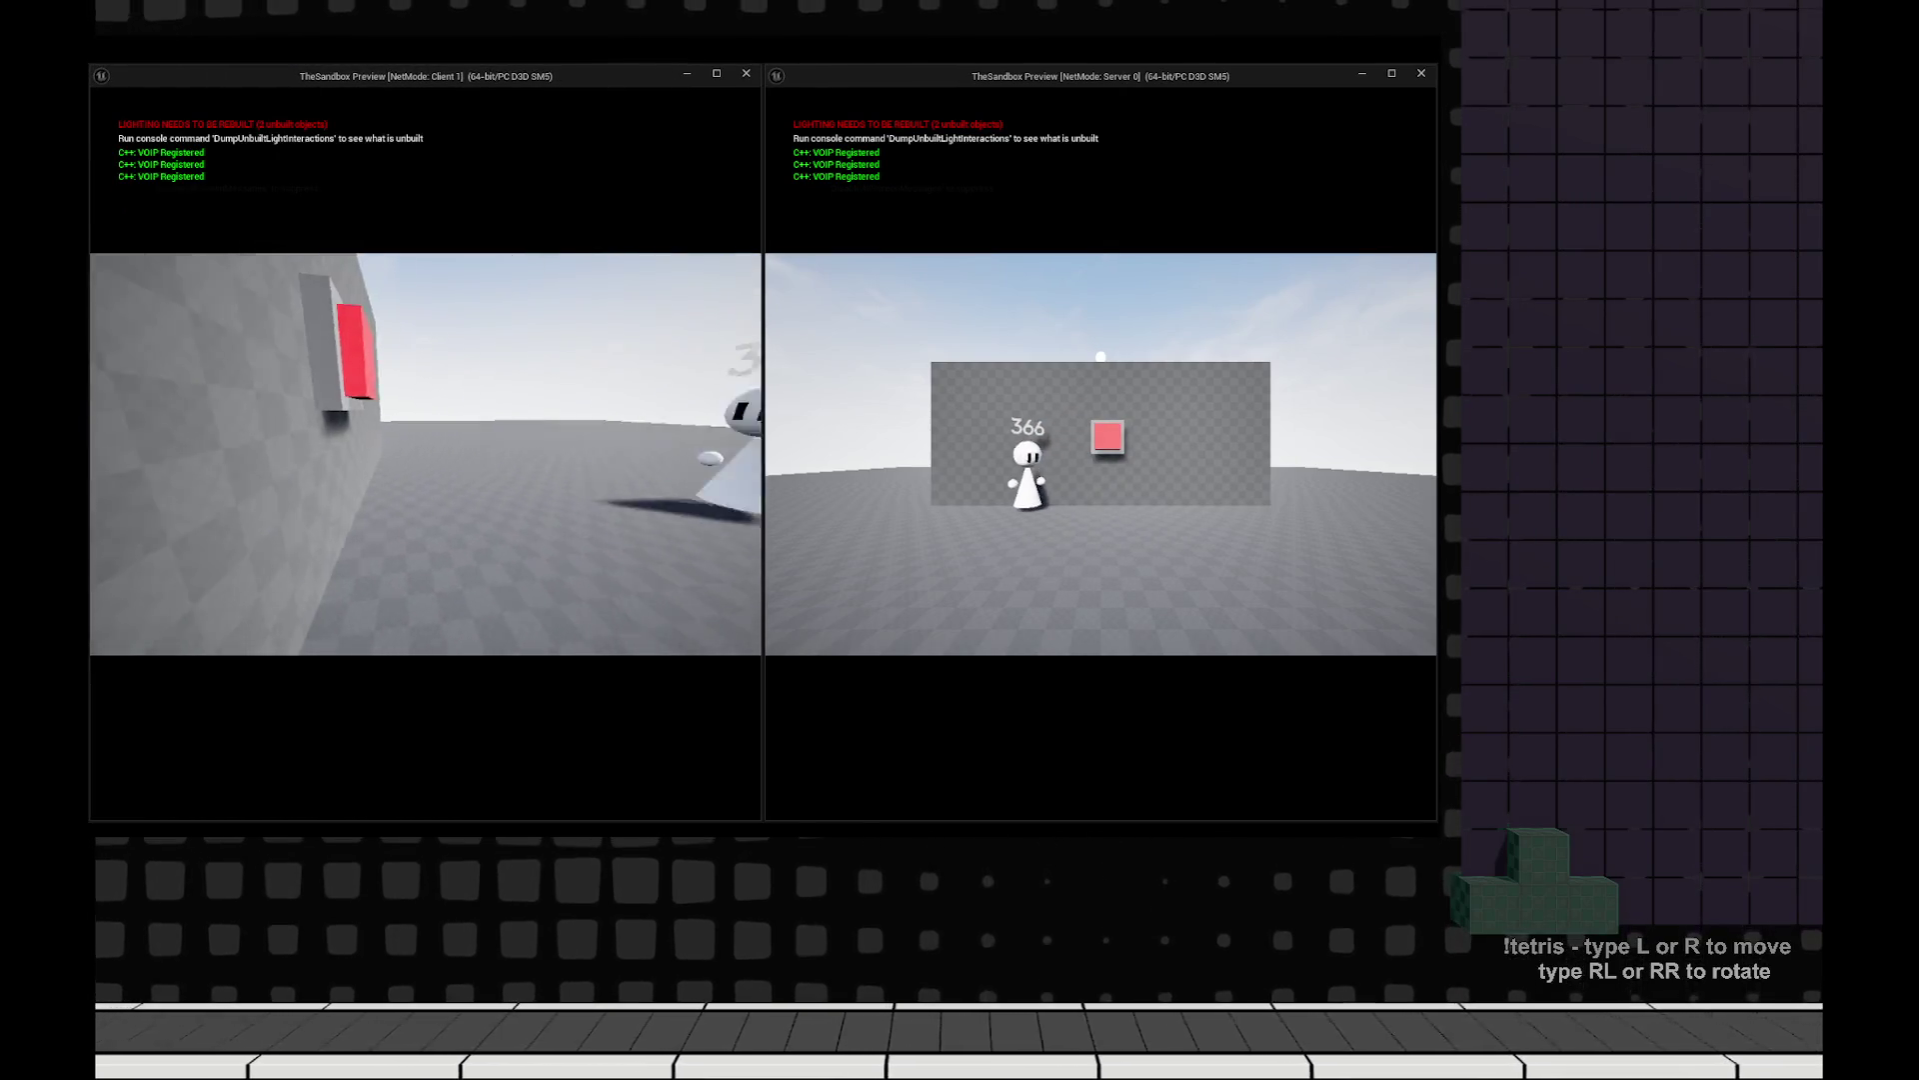
{"action": "key", "text": "w"}
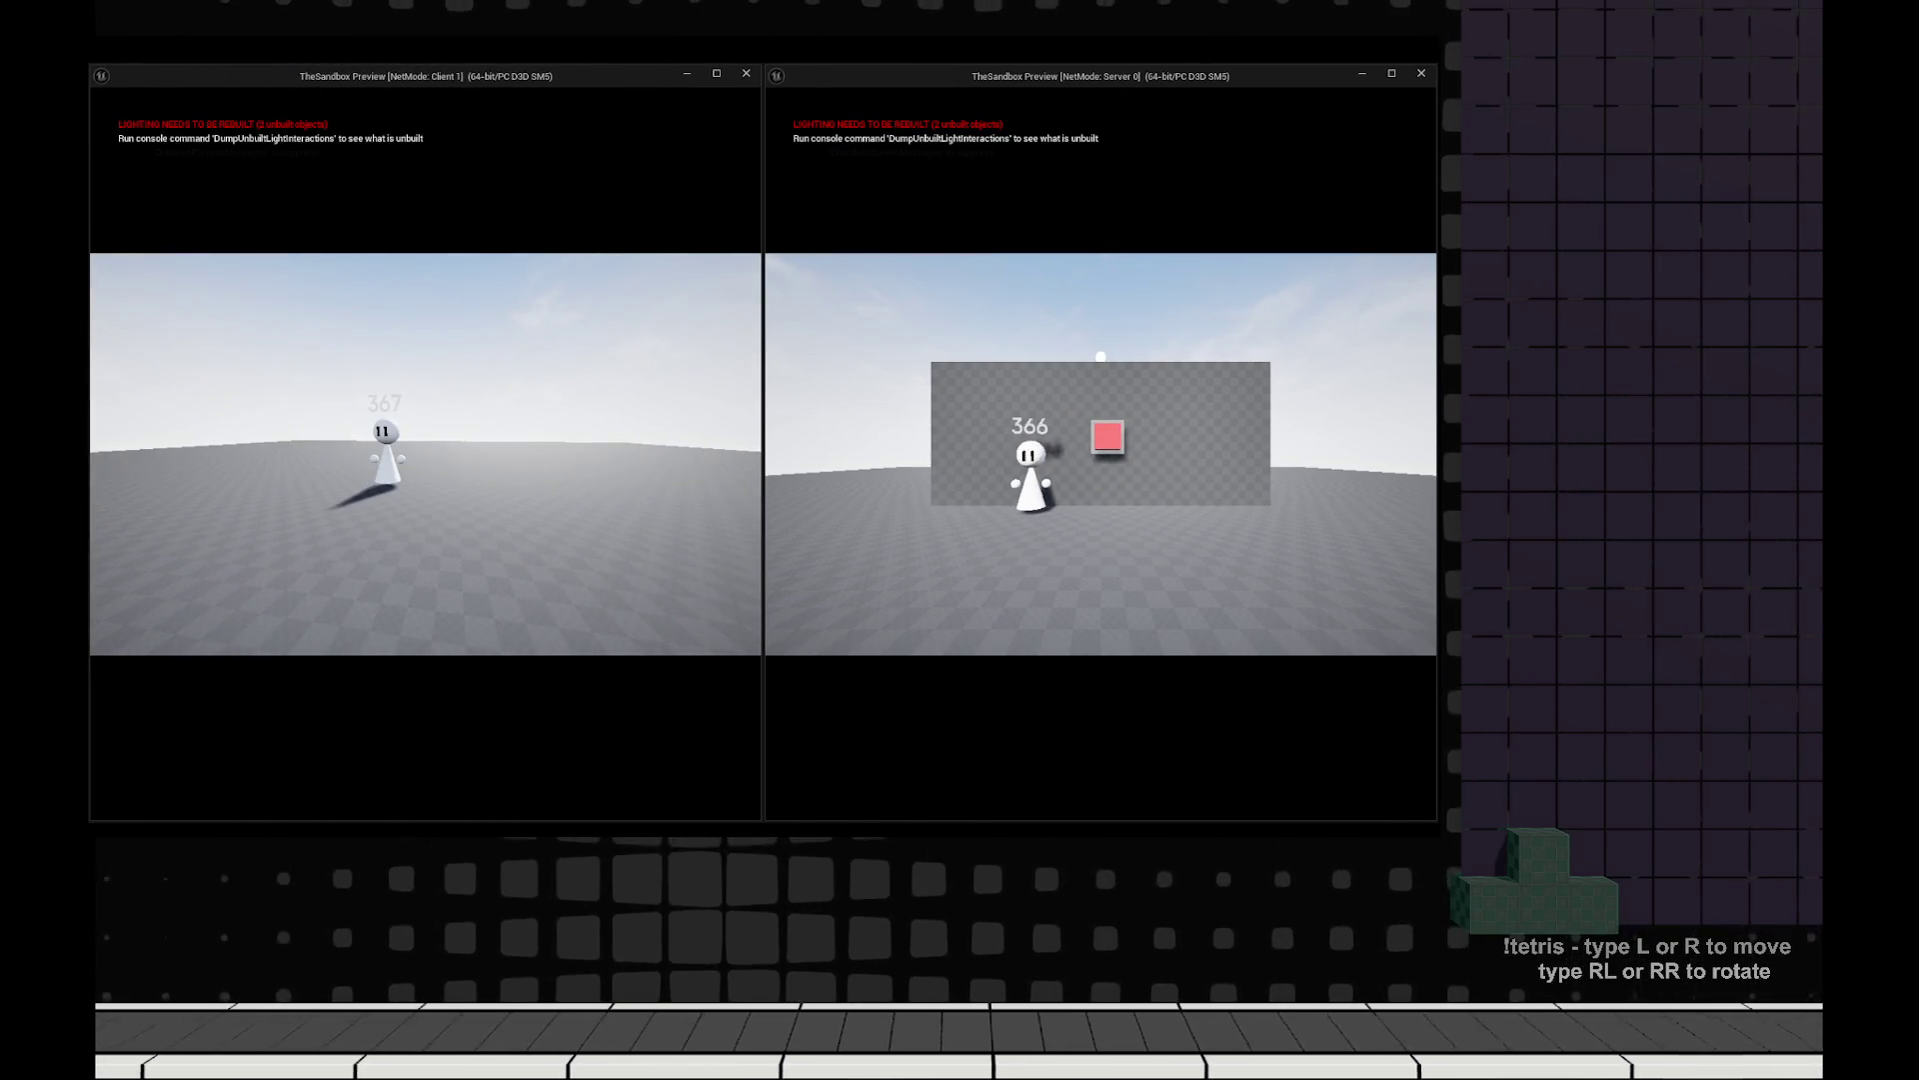
{"action": "key", "text": "w"}
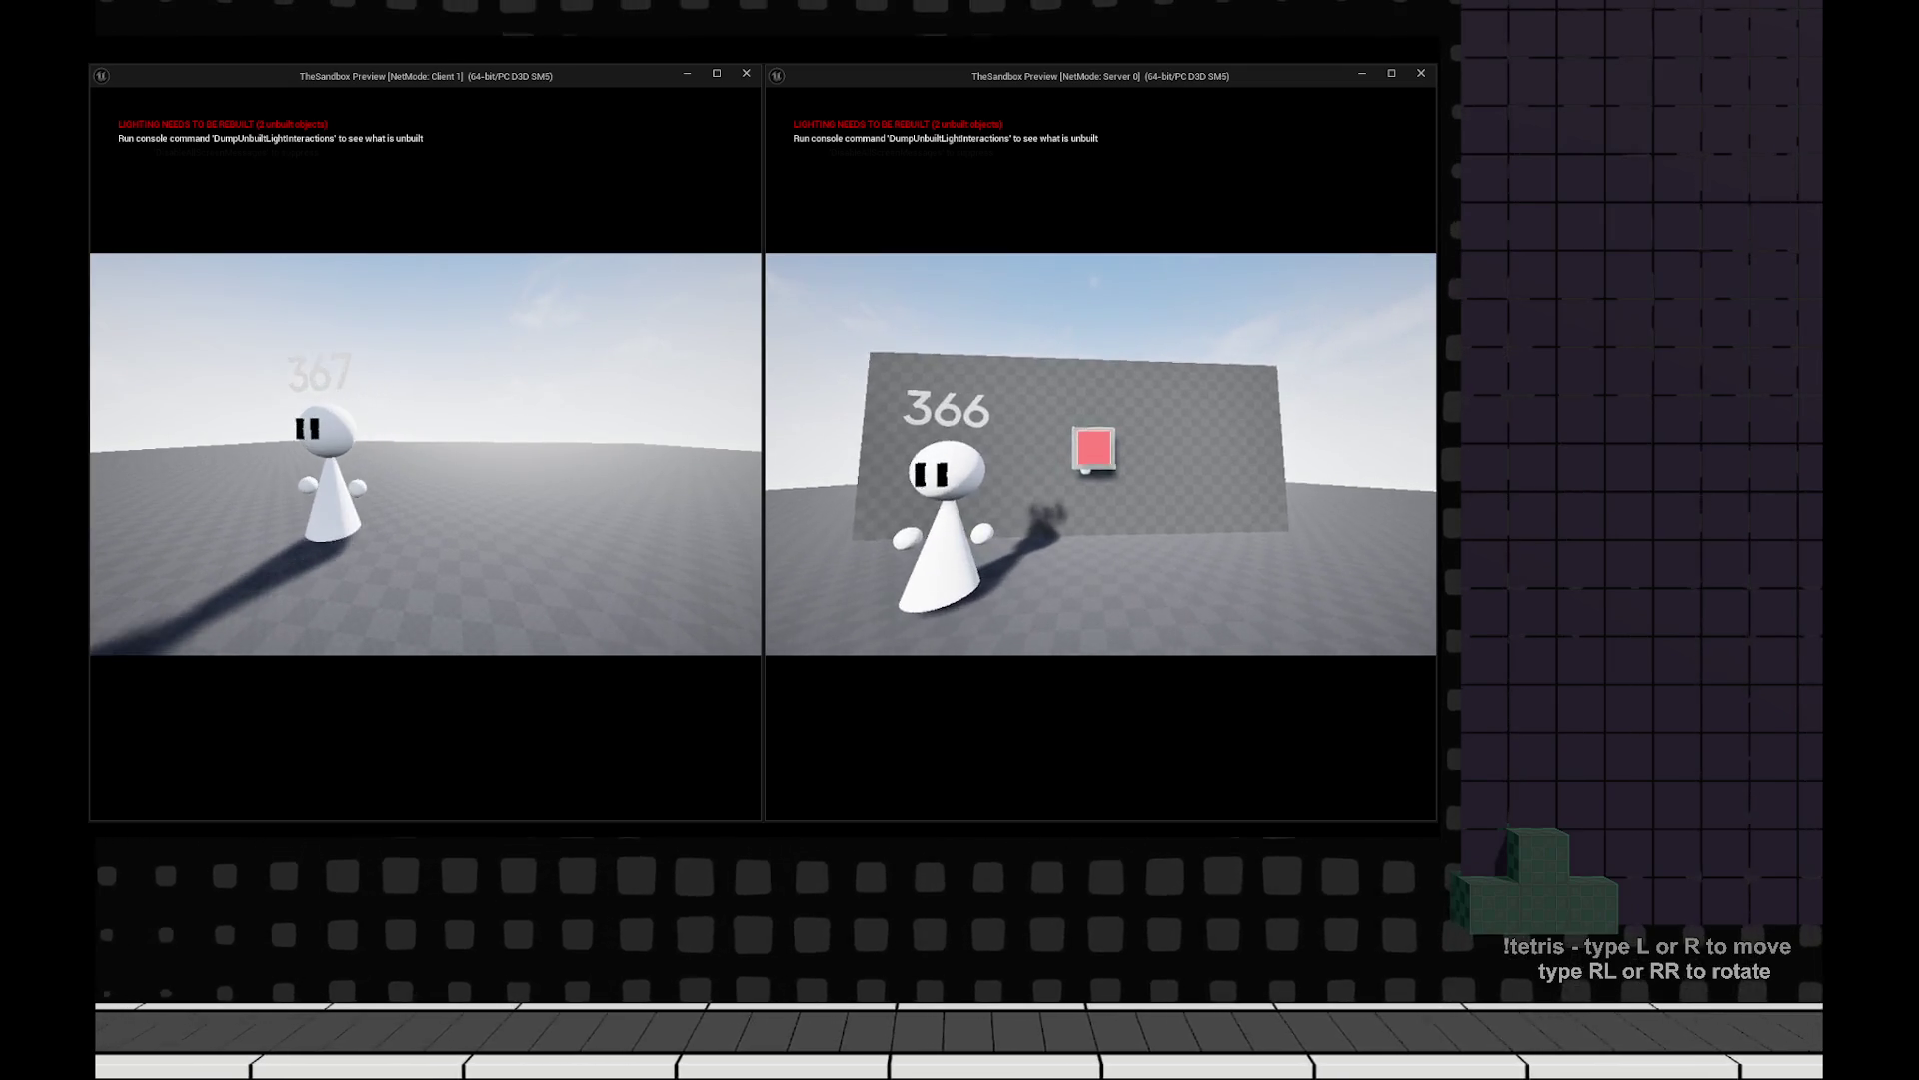
{"action": "key", "text": "w"}
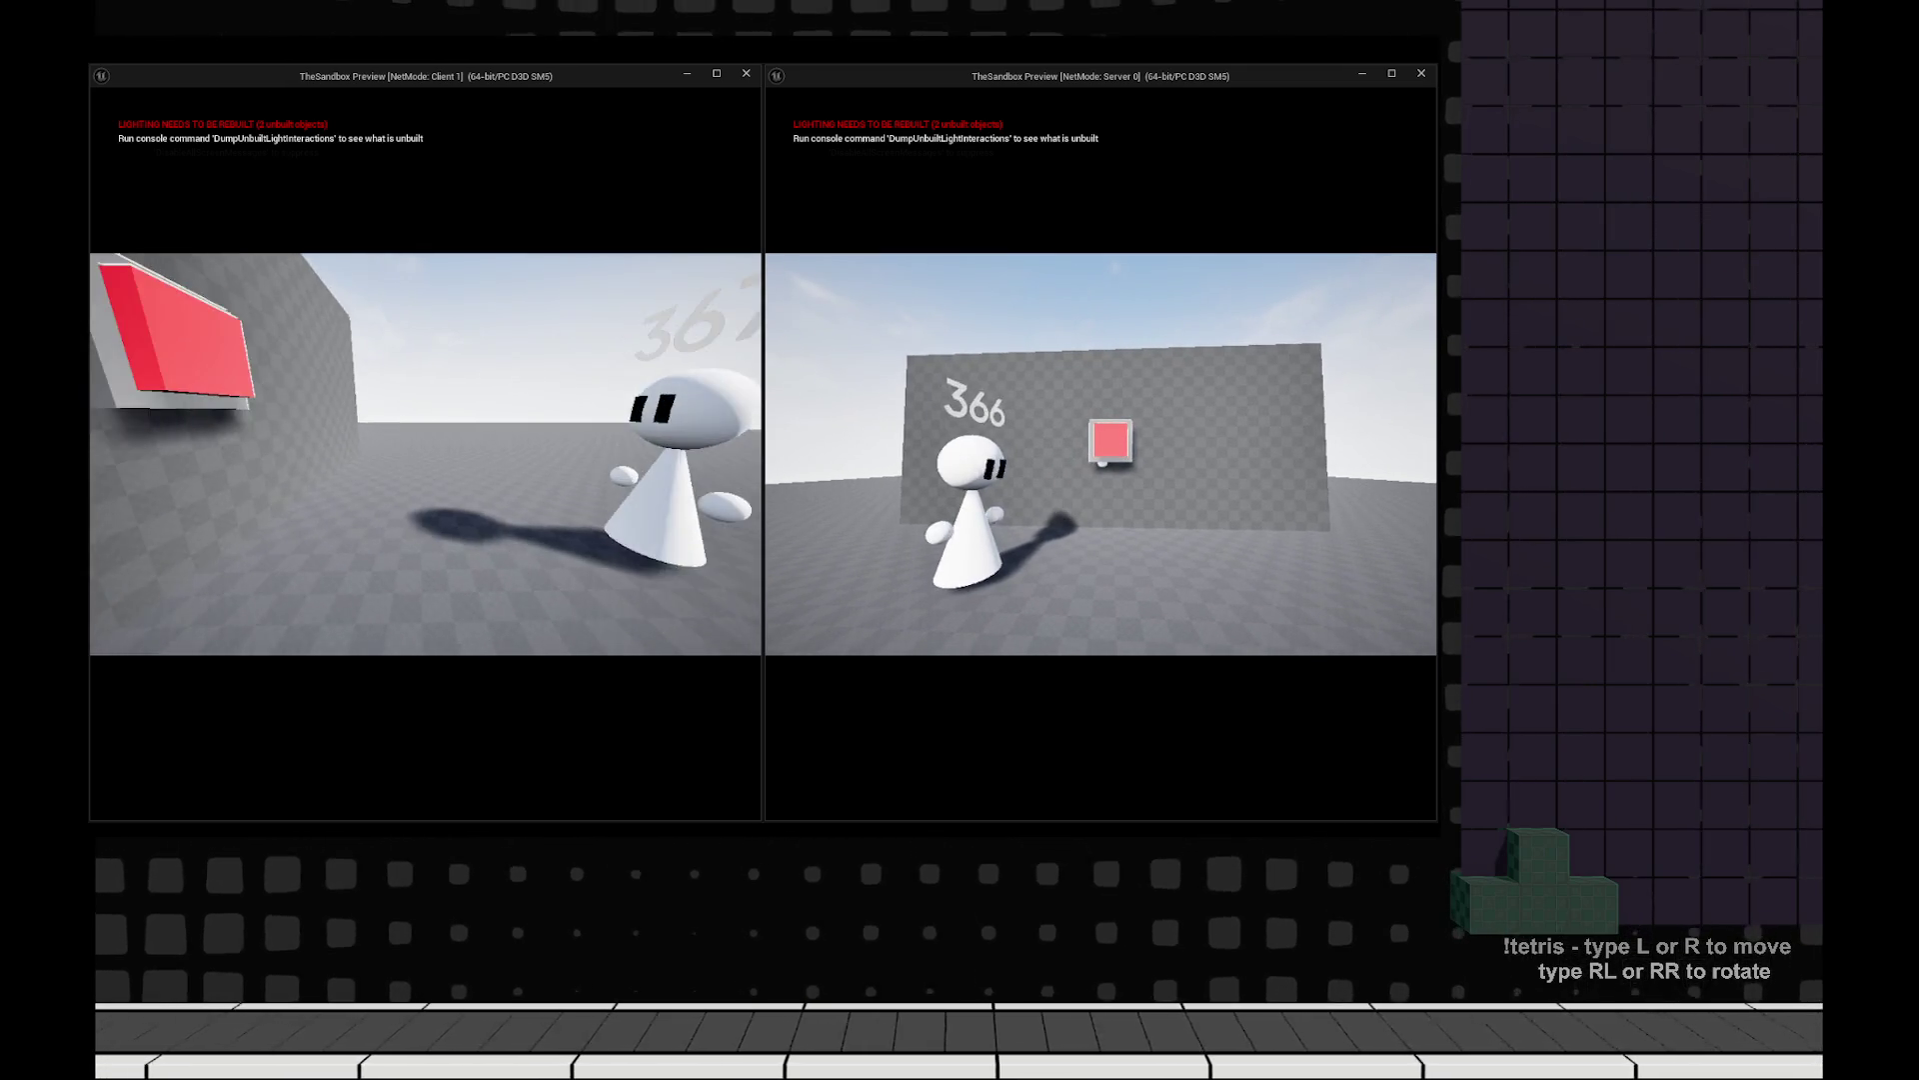
{"action": "key", "text": "d"}
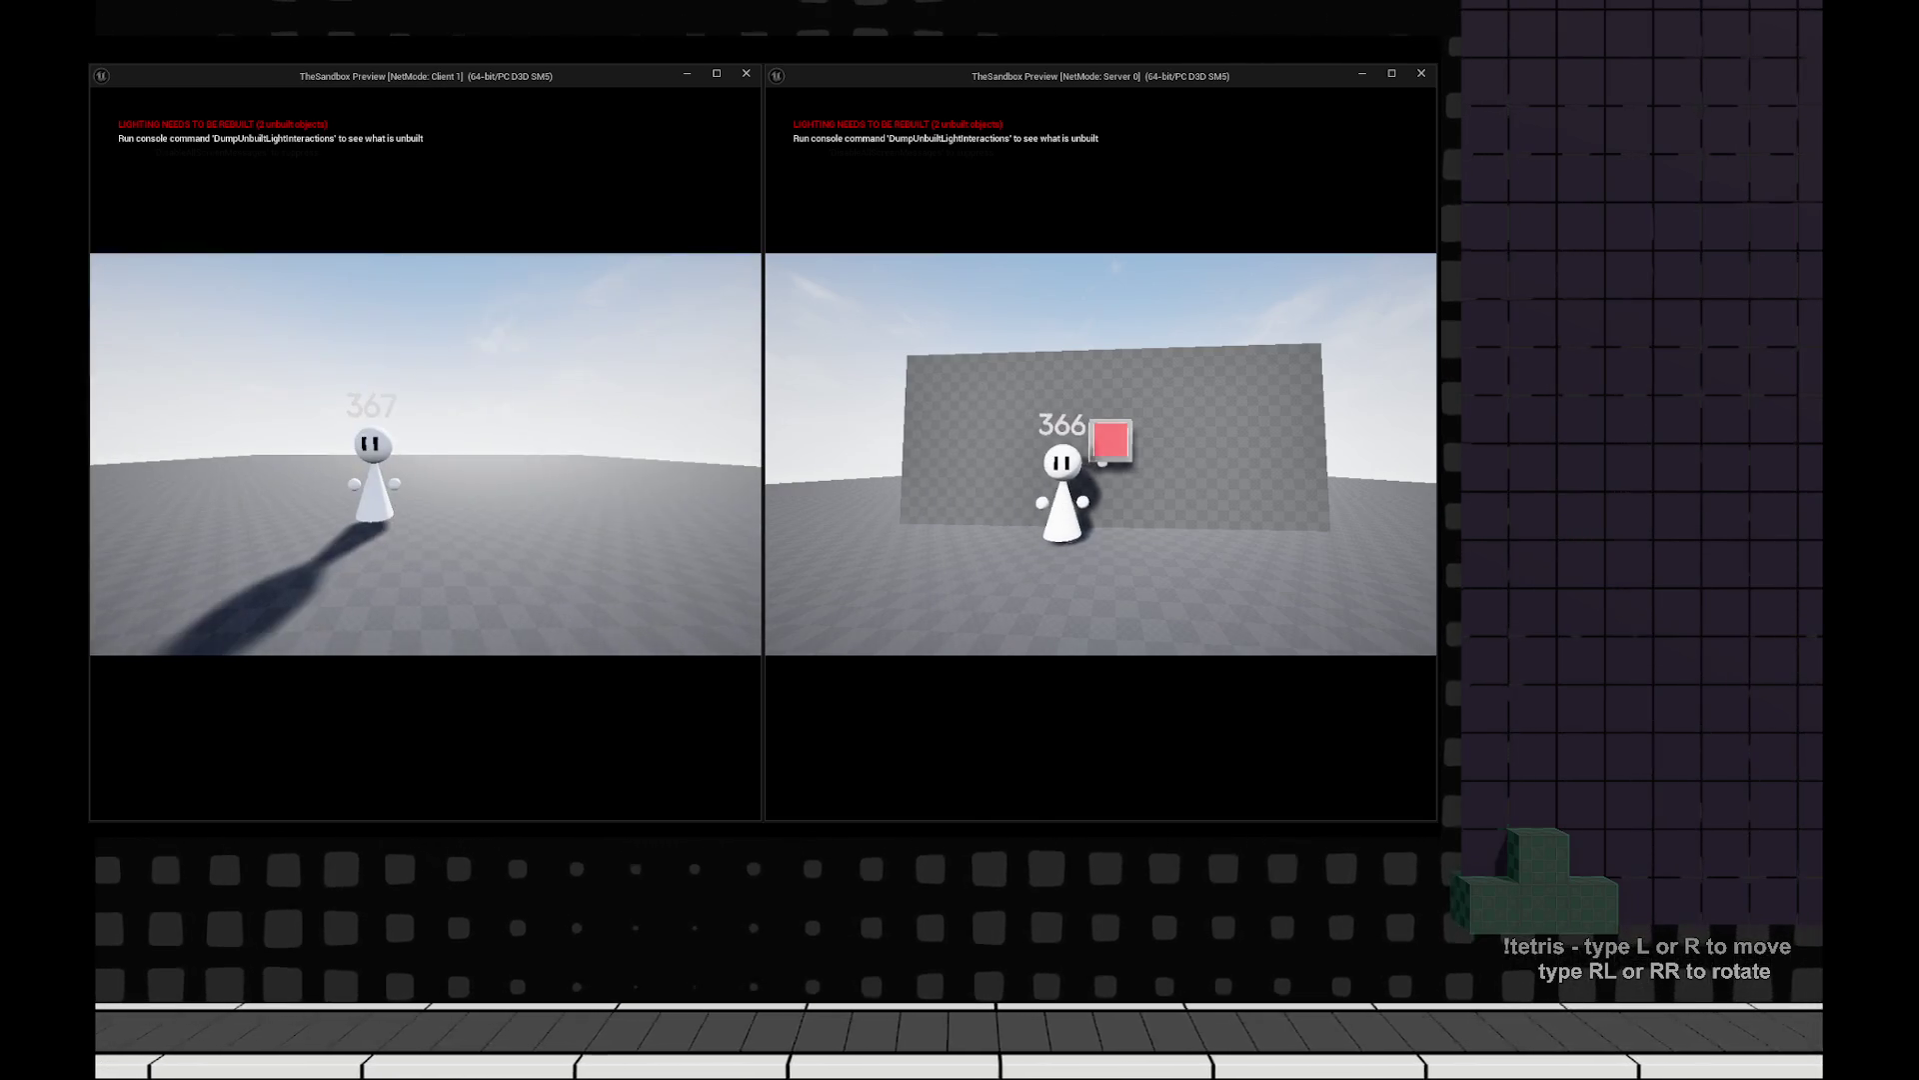
{"action": "key", "text": "a"}
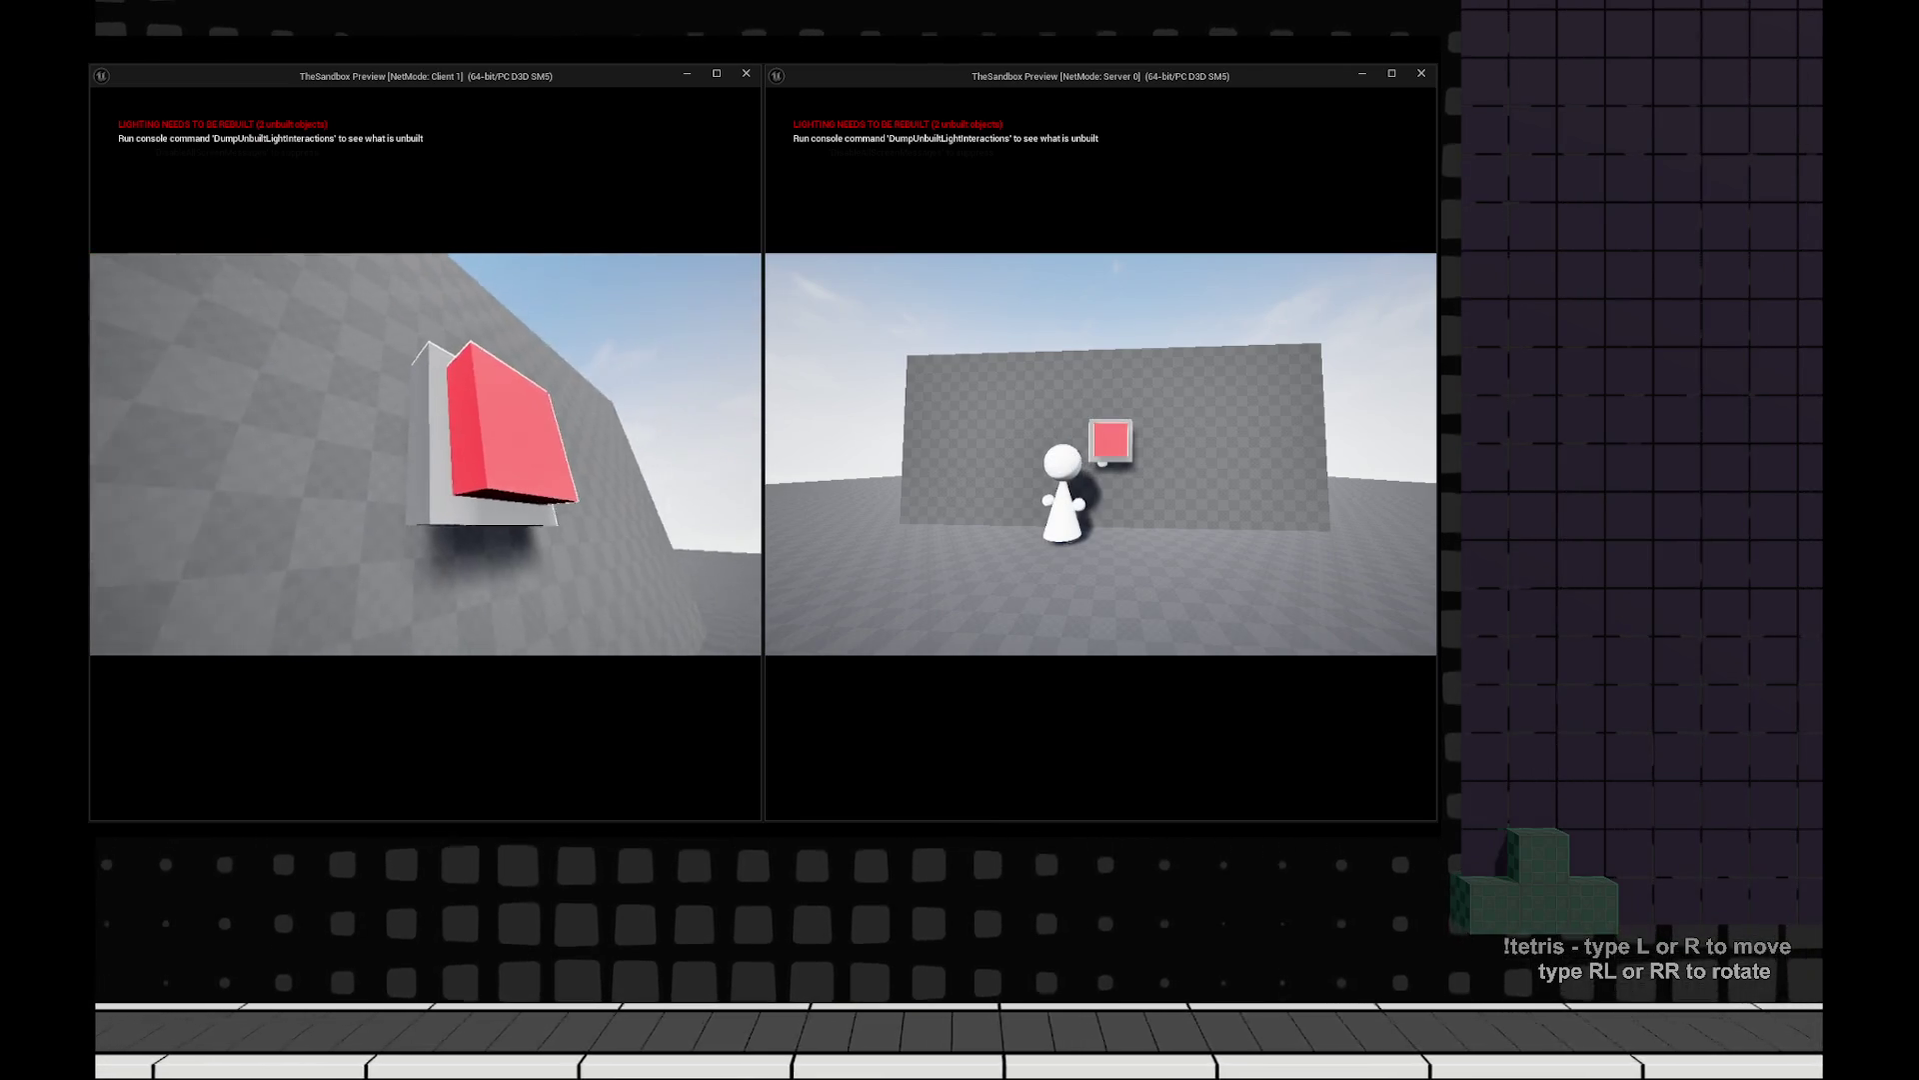
{"action": "key", "text": "w"}
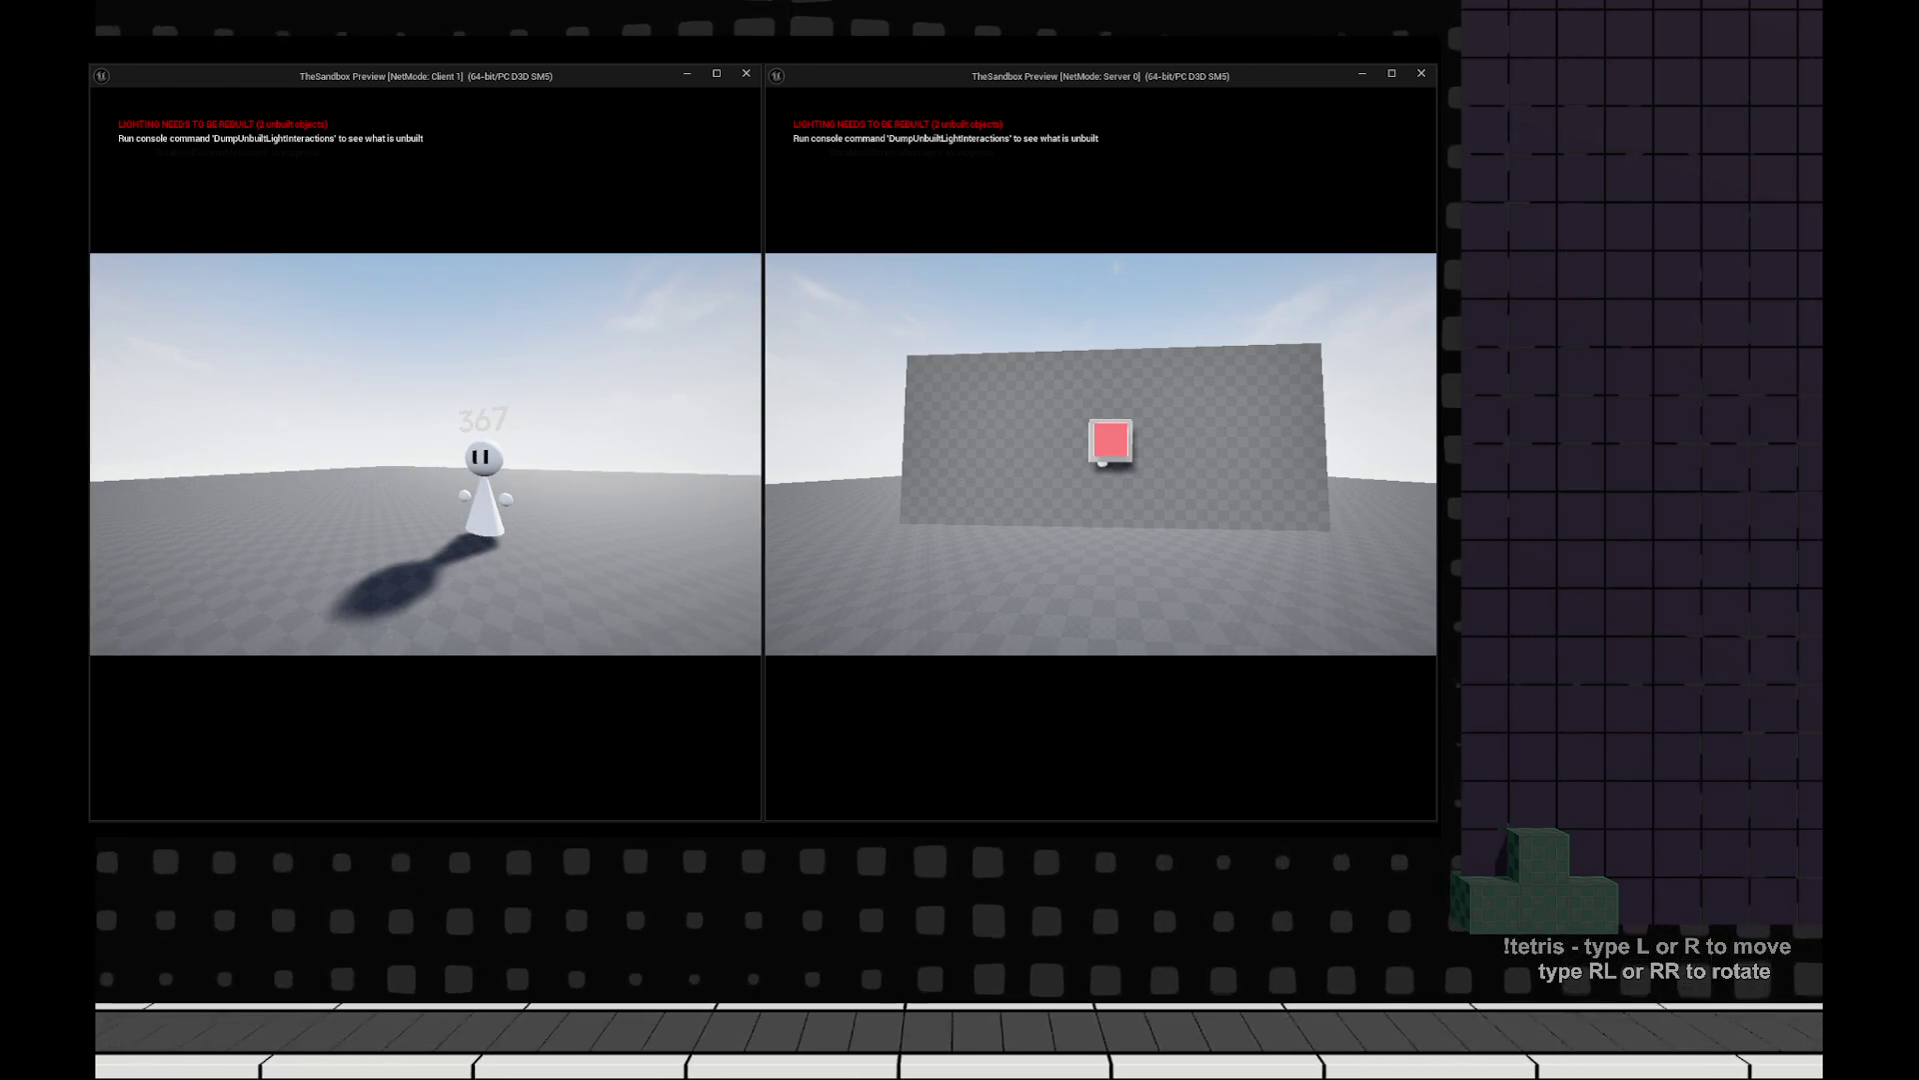
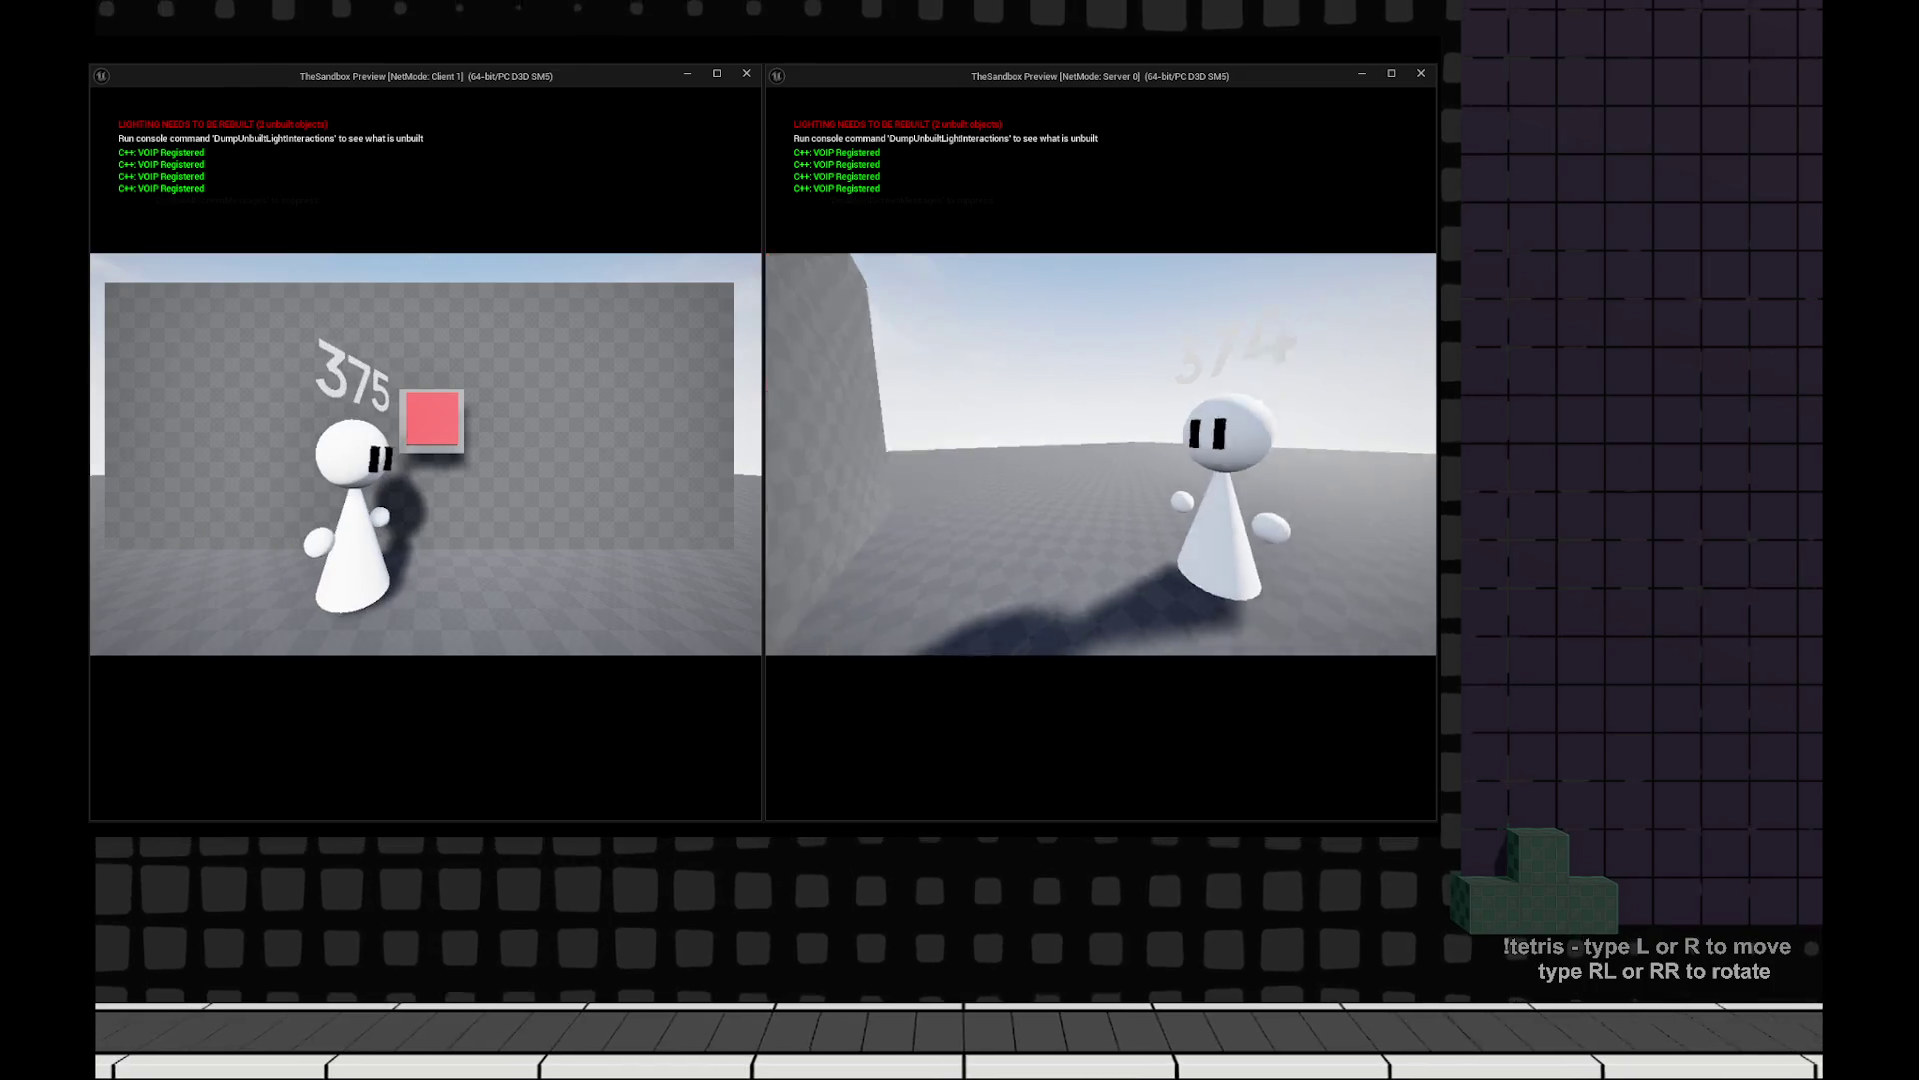
Stop the two-player MoversLobby test and close the Message Log warning window.
{"action": "key", "text": "Escape"}
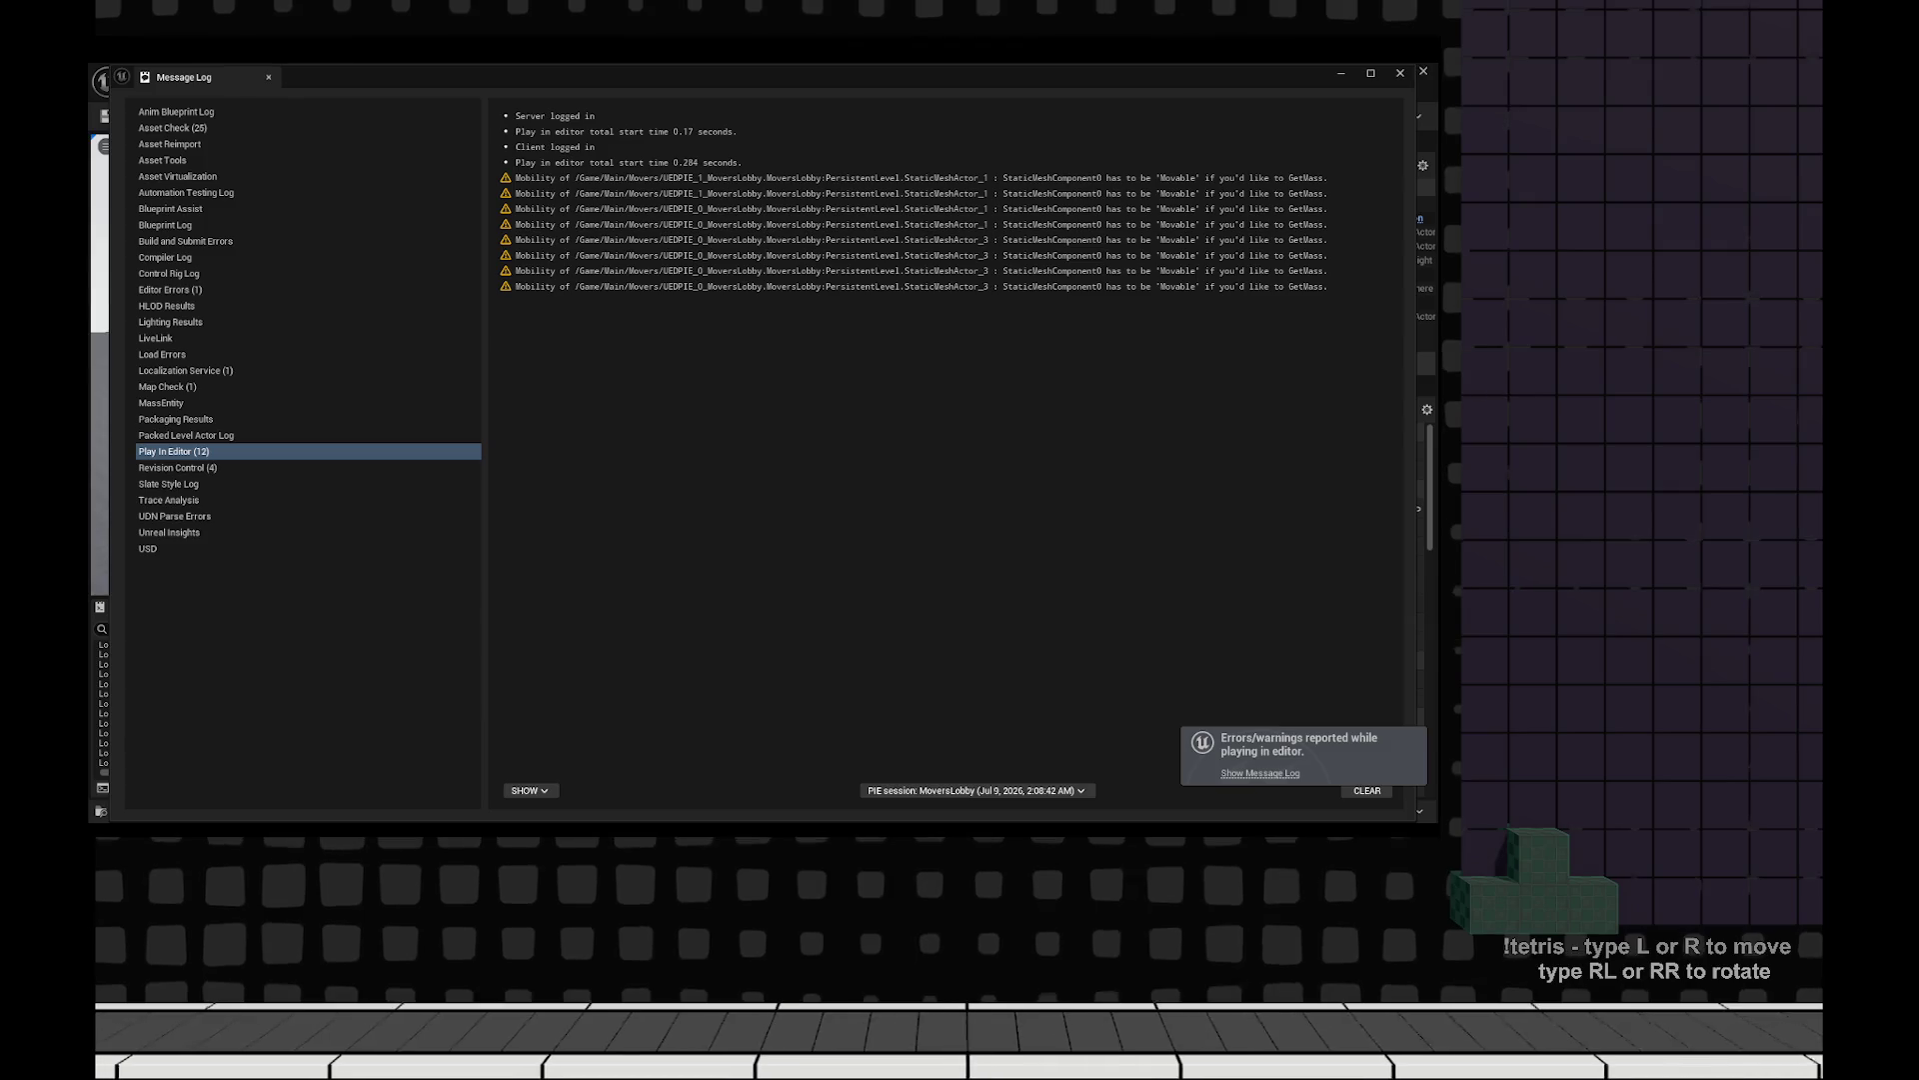
{"action": "key", "text": "alt+F4"}
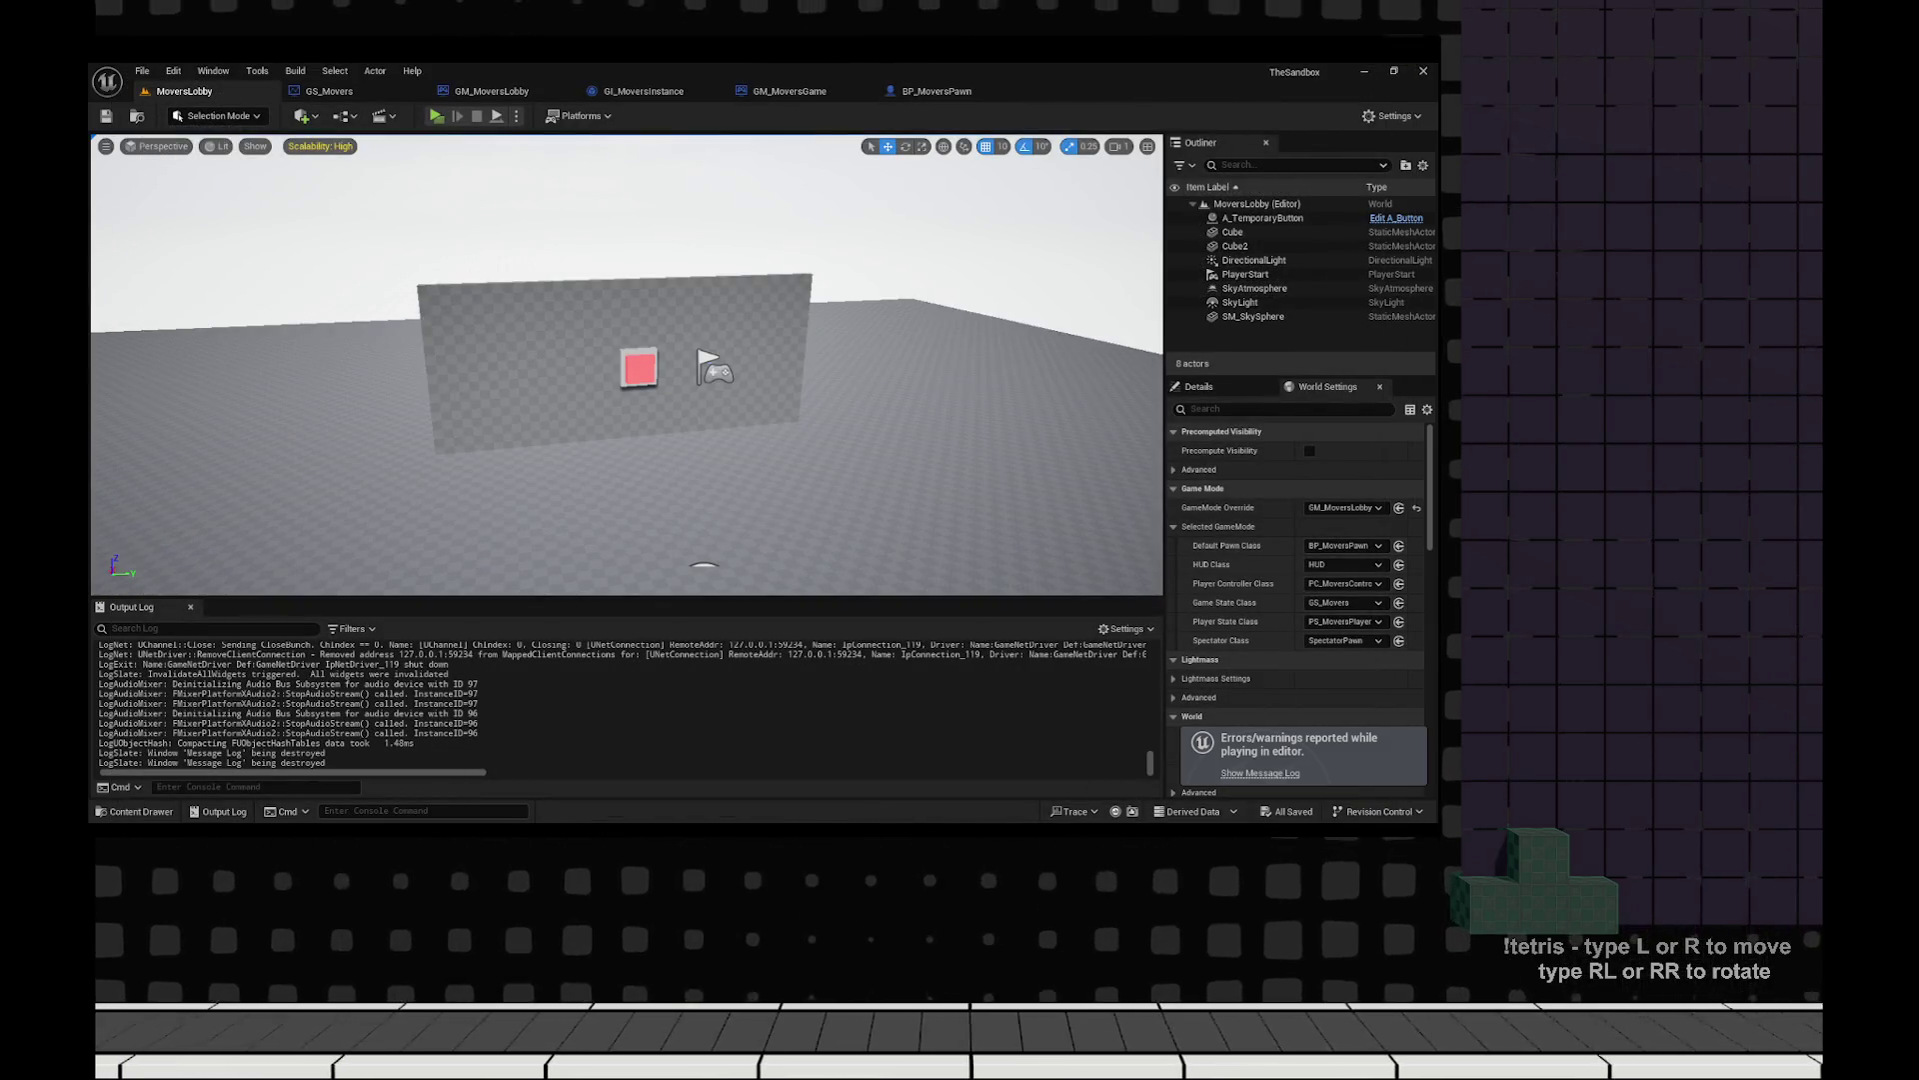
{"action": "key", "text": "alt+Tab"}
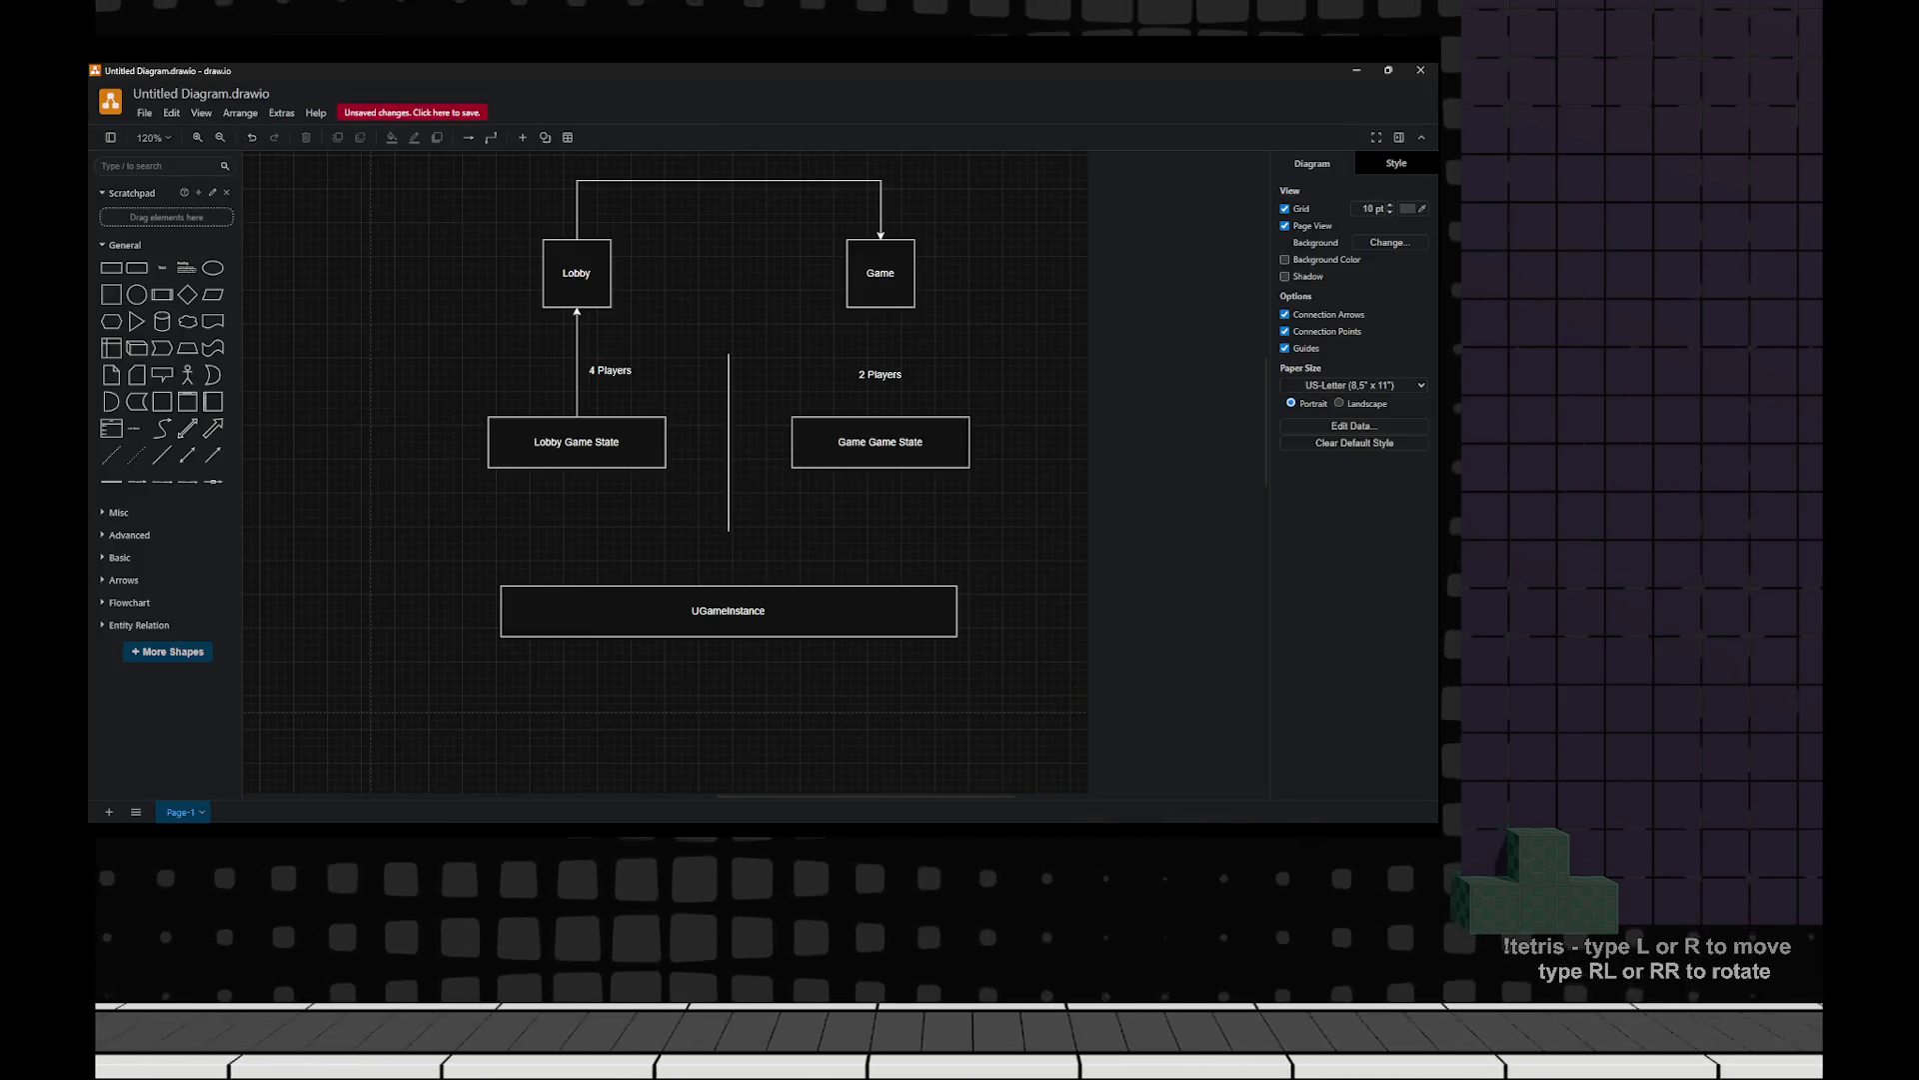
{"action": "scroll", "coordinate": [727, 450], "scroll_direction": "down", "scroll_amount": 5}
{"action": "scroll", "coordinate": [700, 450], "scroll_direction": "up", "scroll_amount": 5}
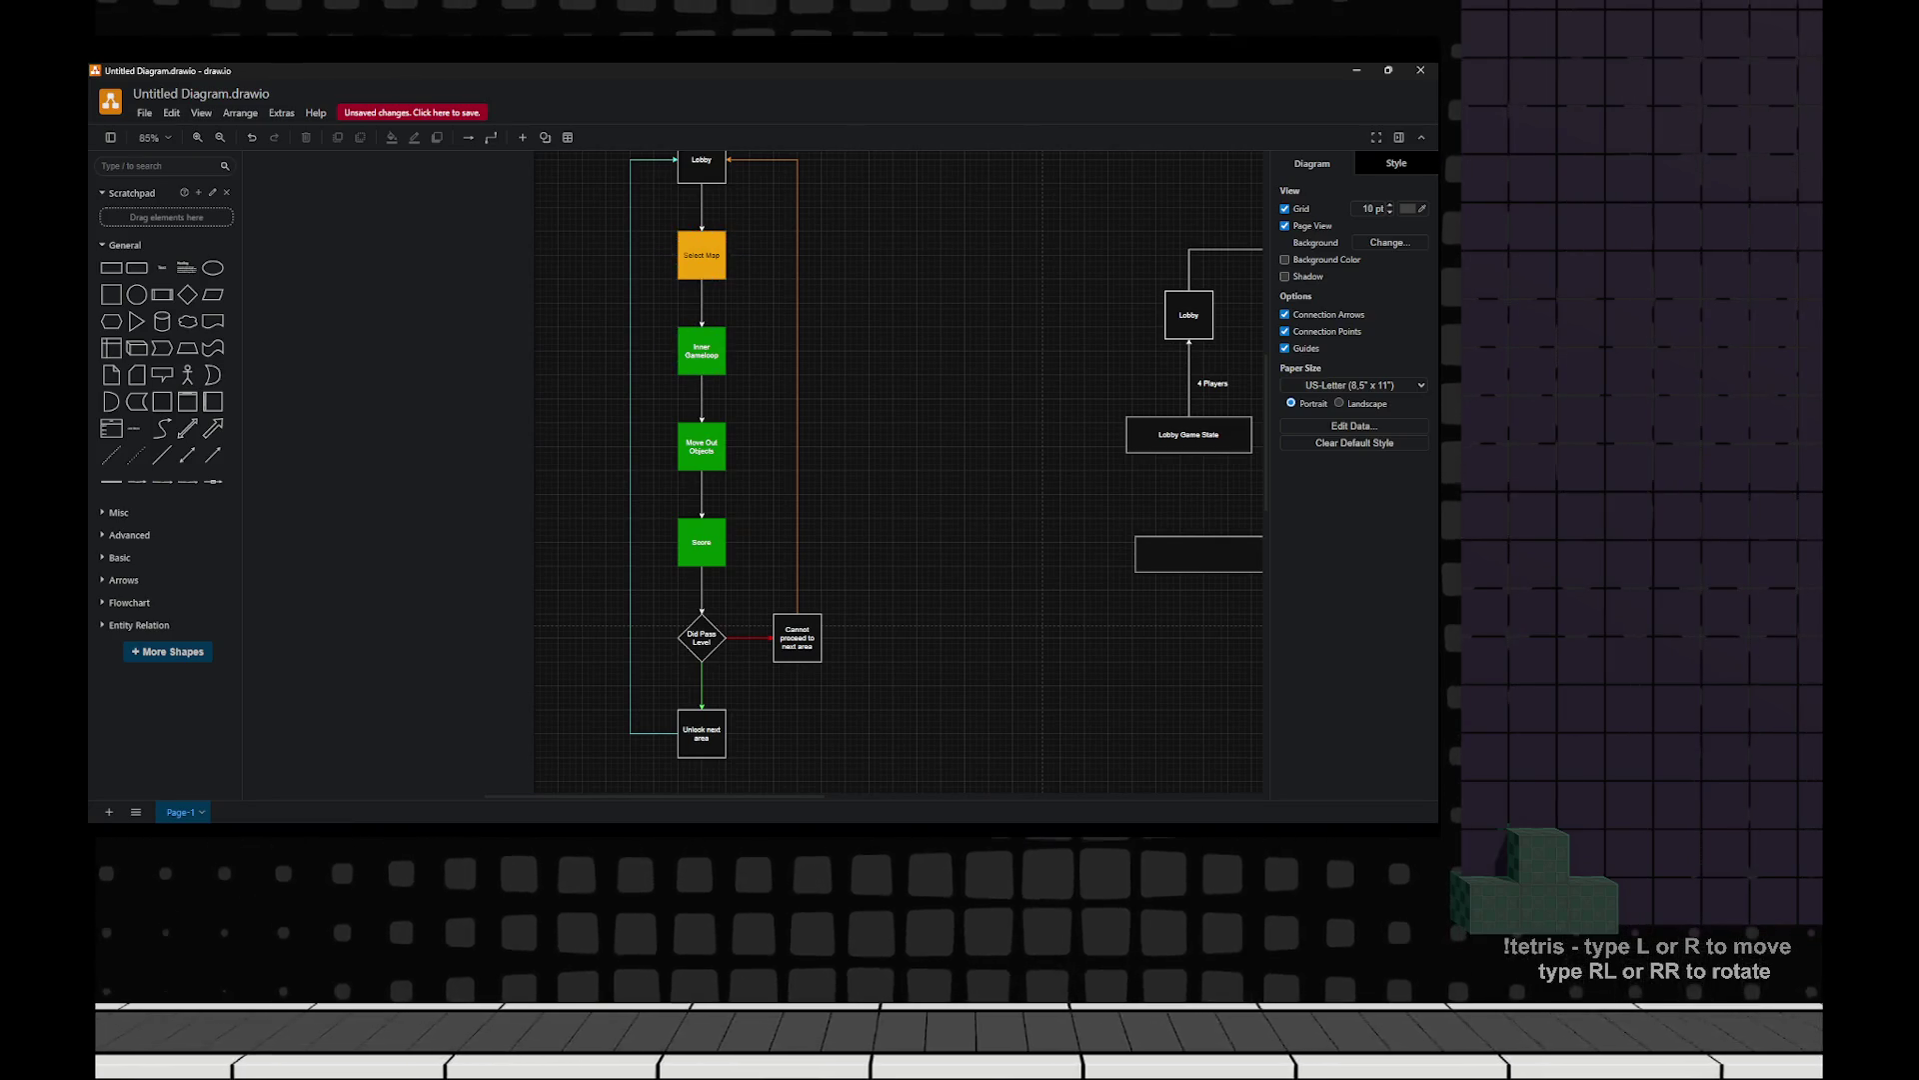
{"action": "left_click", "coordinate": [702, 636]}
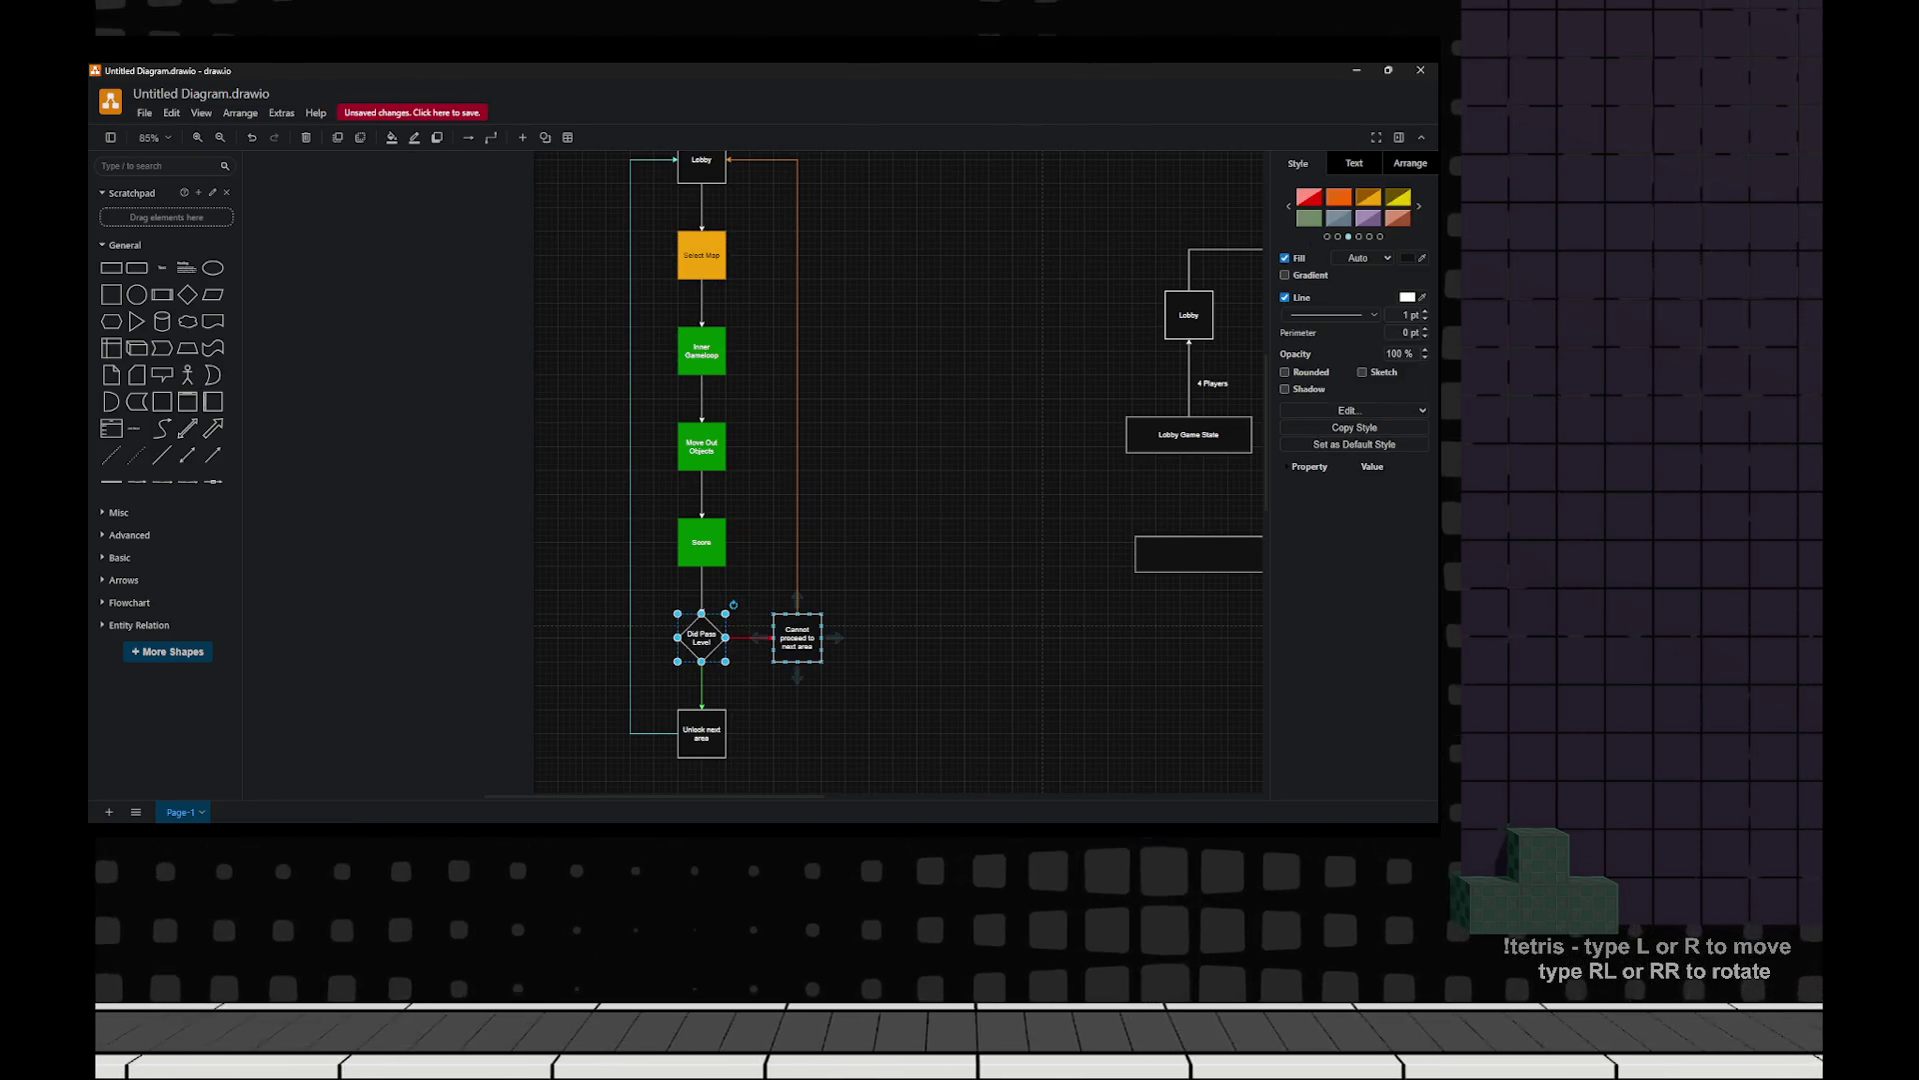
{"action": "scroll", "coordinate": [726, 470], "scroll_direction": "down", "scroll_amount": 1}
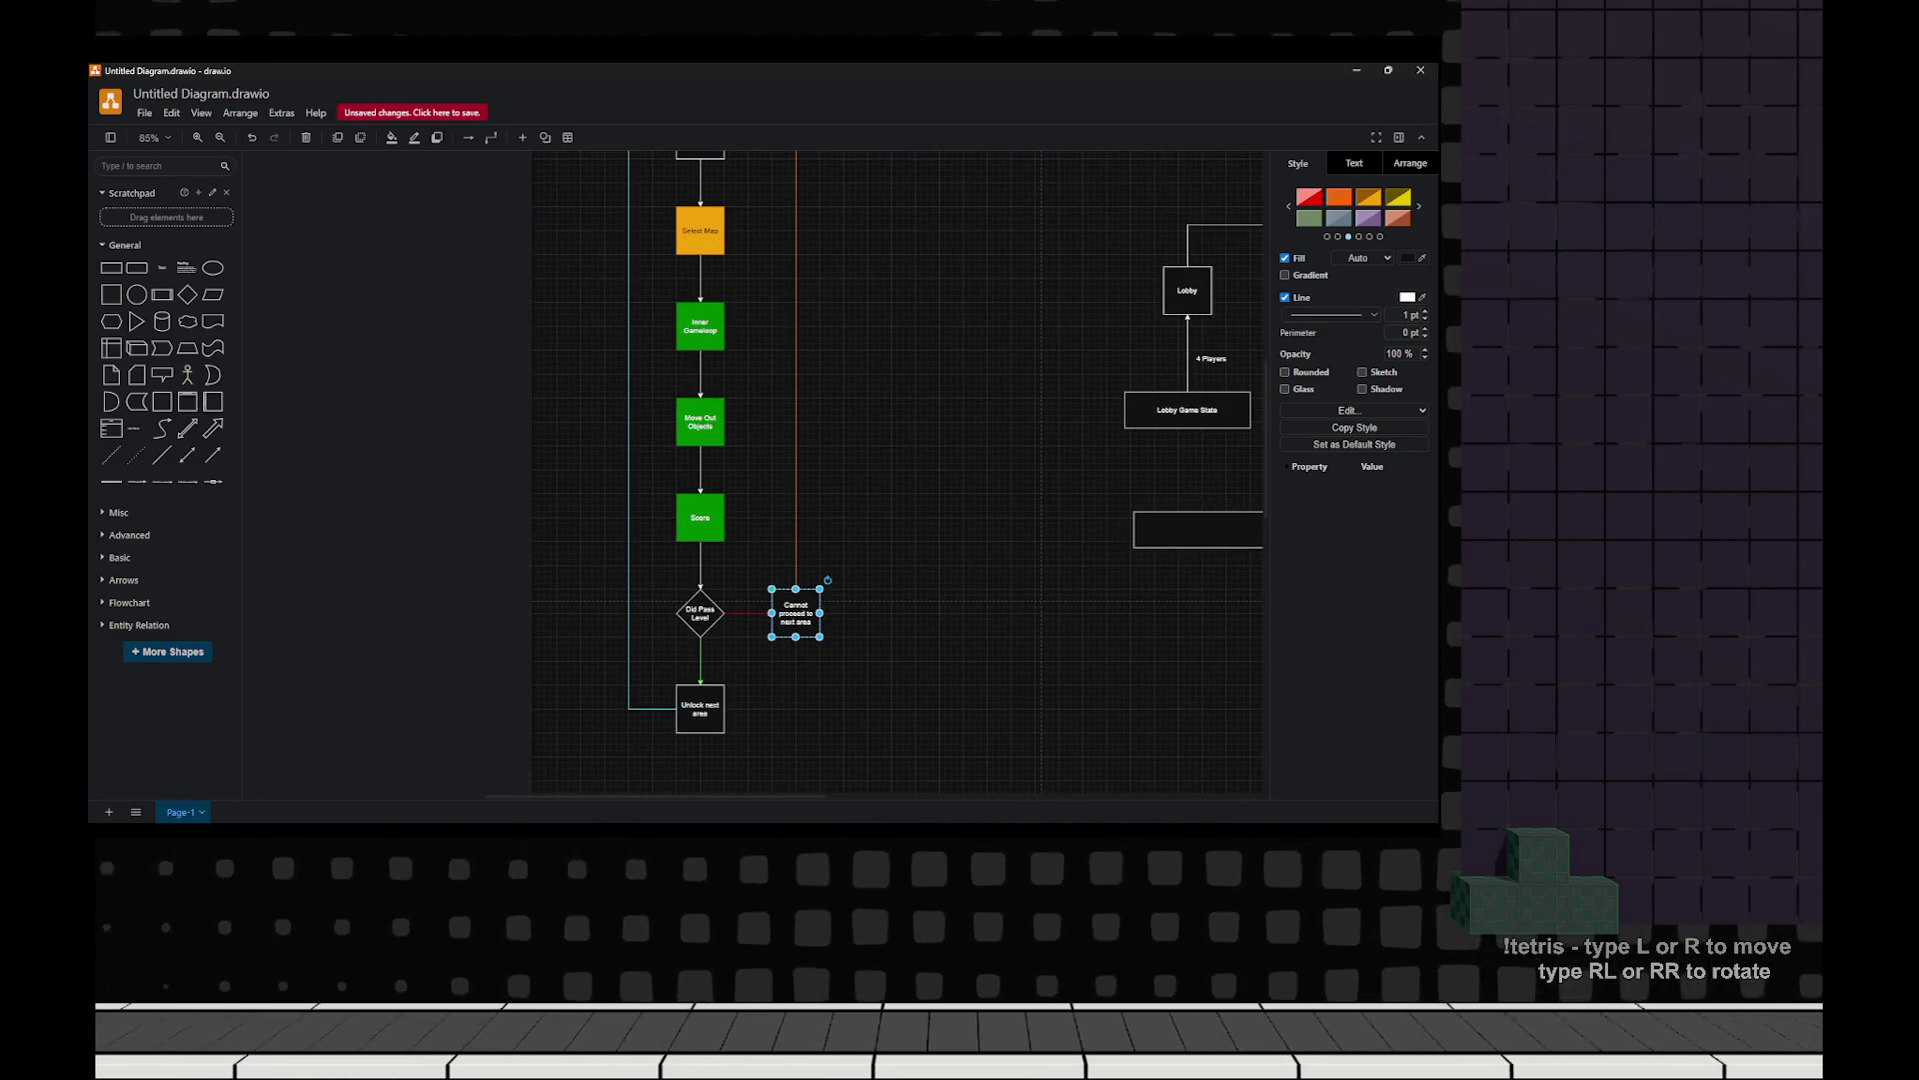
{"action": "left_click", "coordinate": [700, 708]}
{"action": "scroll", "coordinate": [680, 470], "scroll_direction": "up", "scroll_amount": 3}
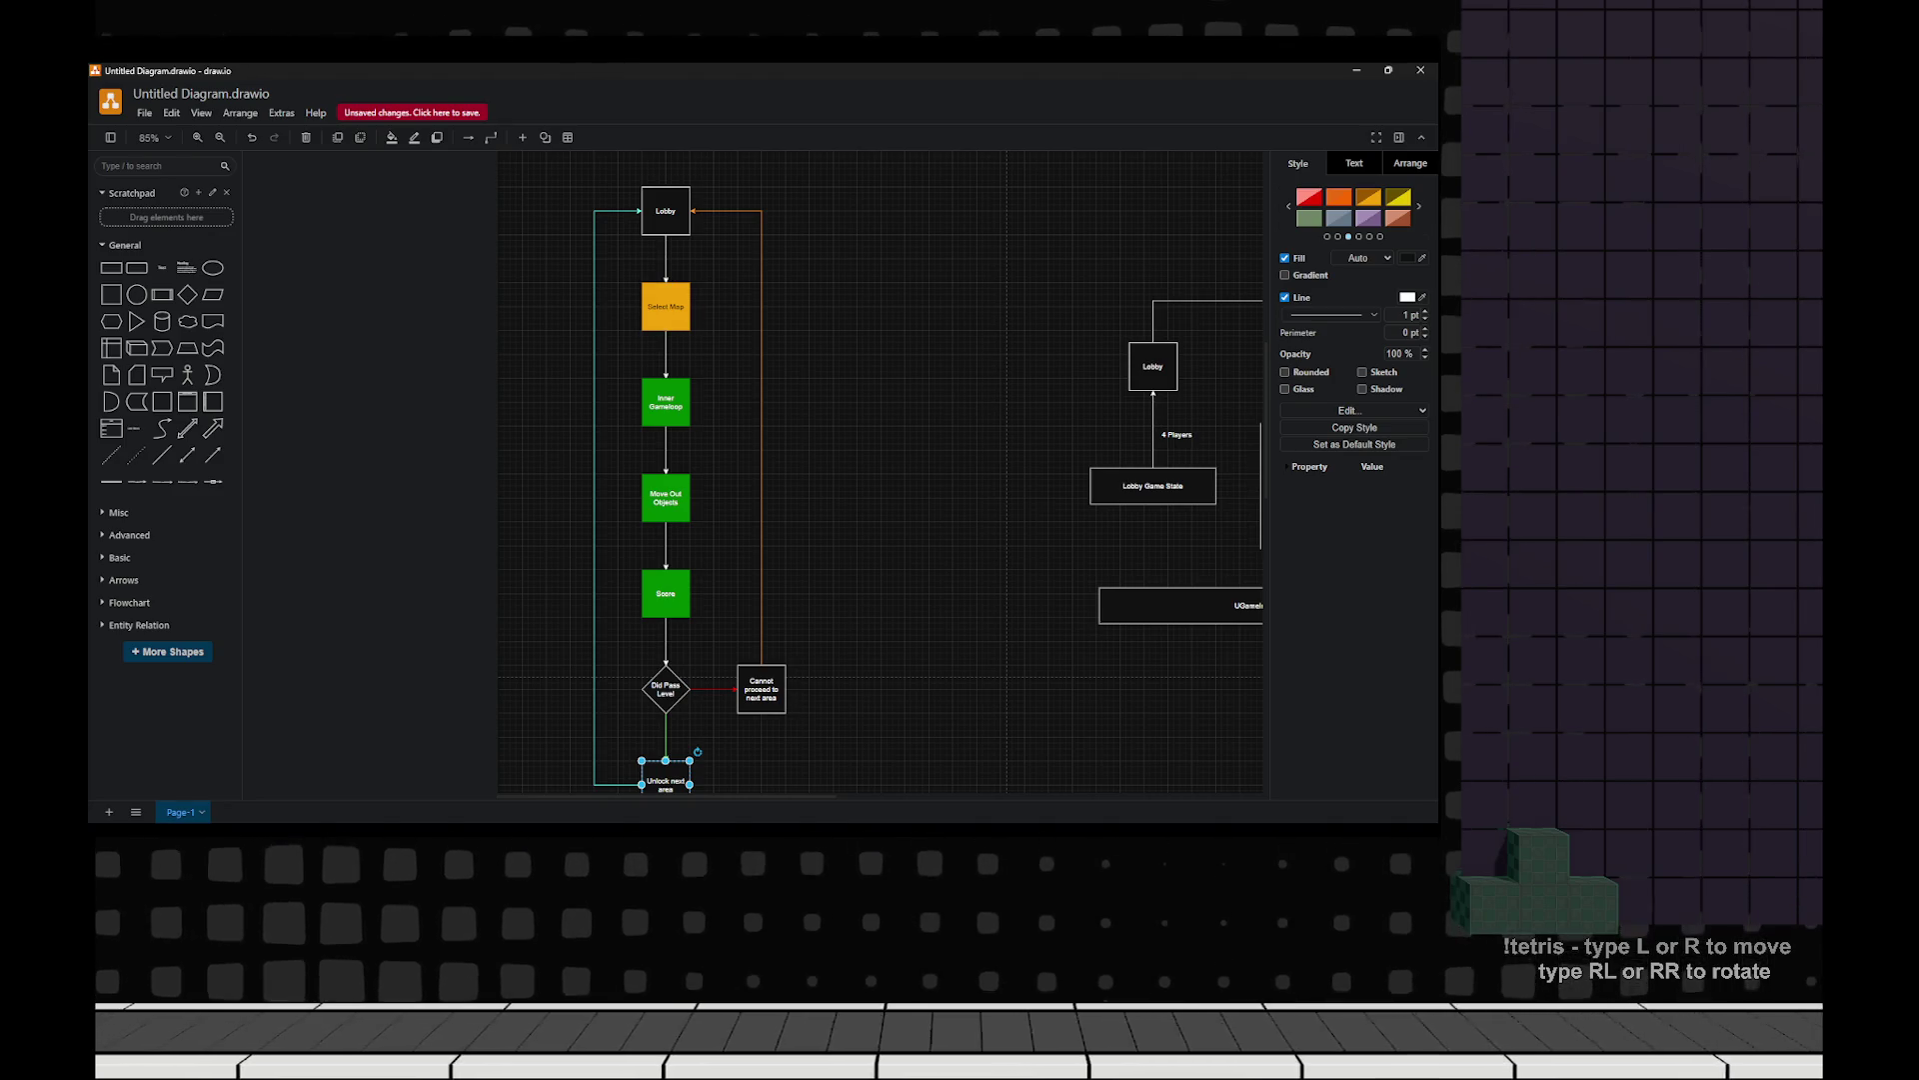
{"action": "key", "text": "alt+Tab"}
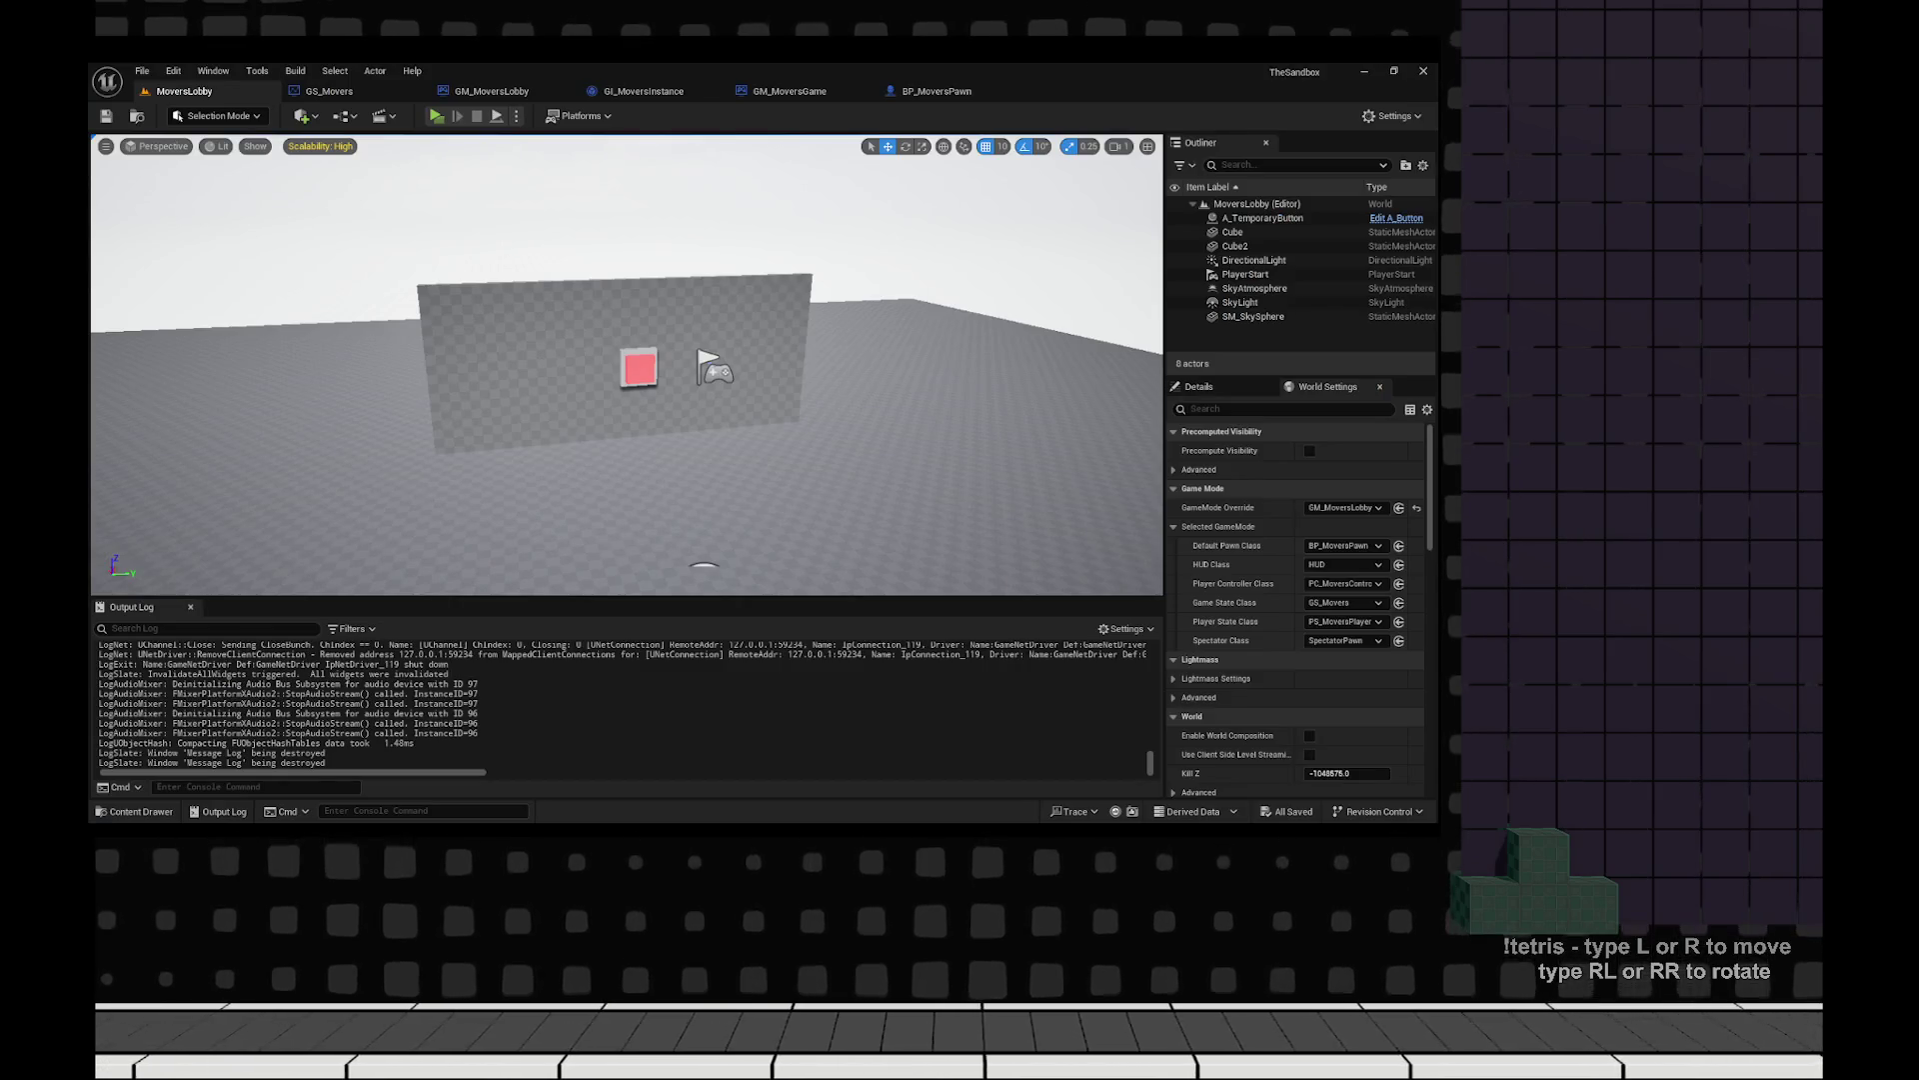
{"action": "key", "text": "alt+Tab"}
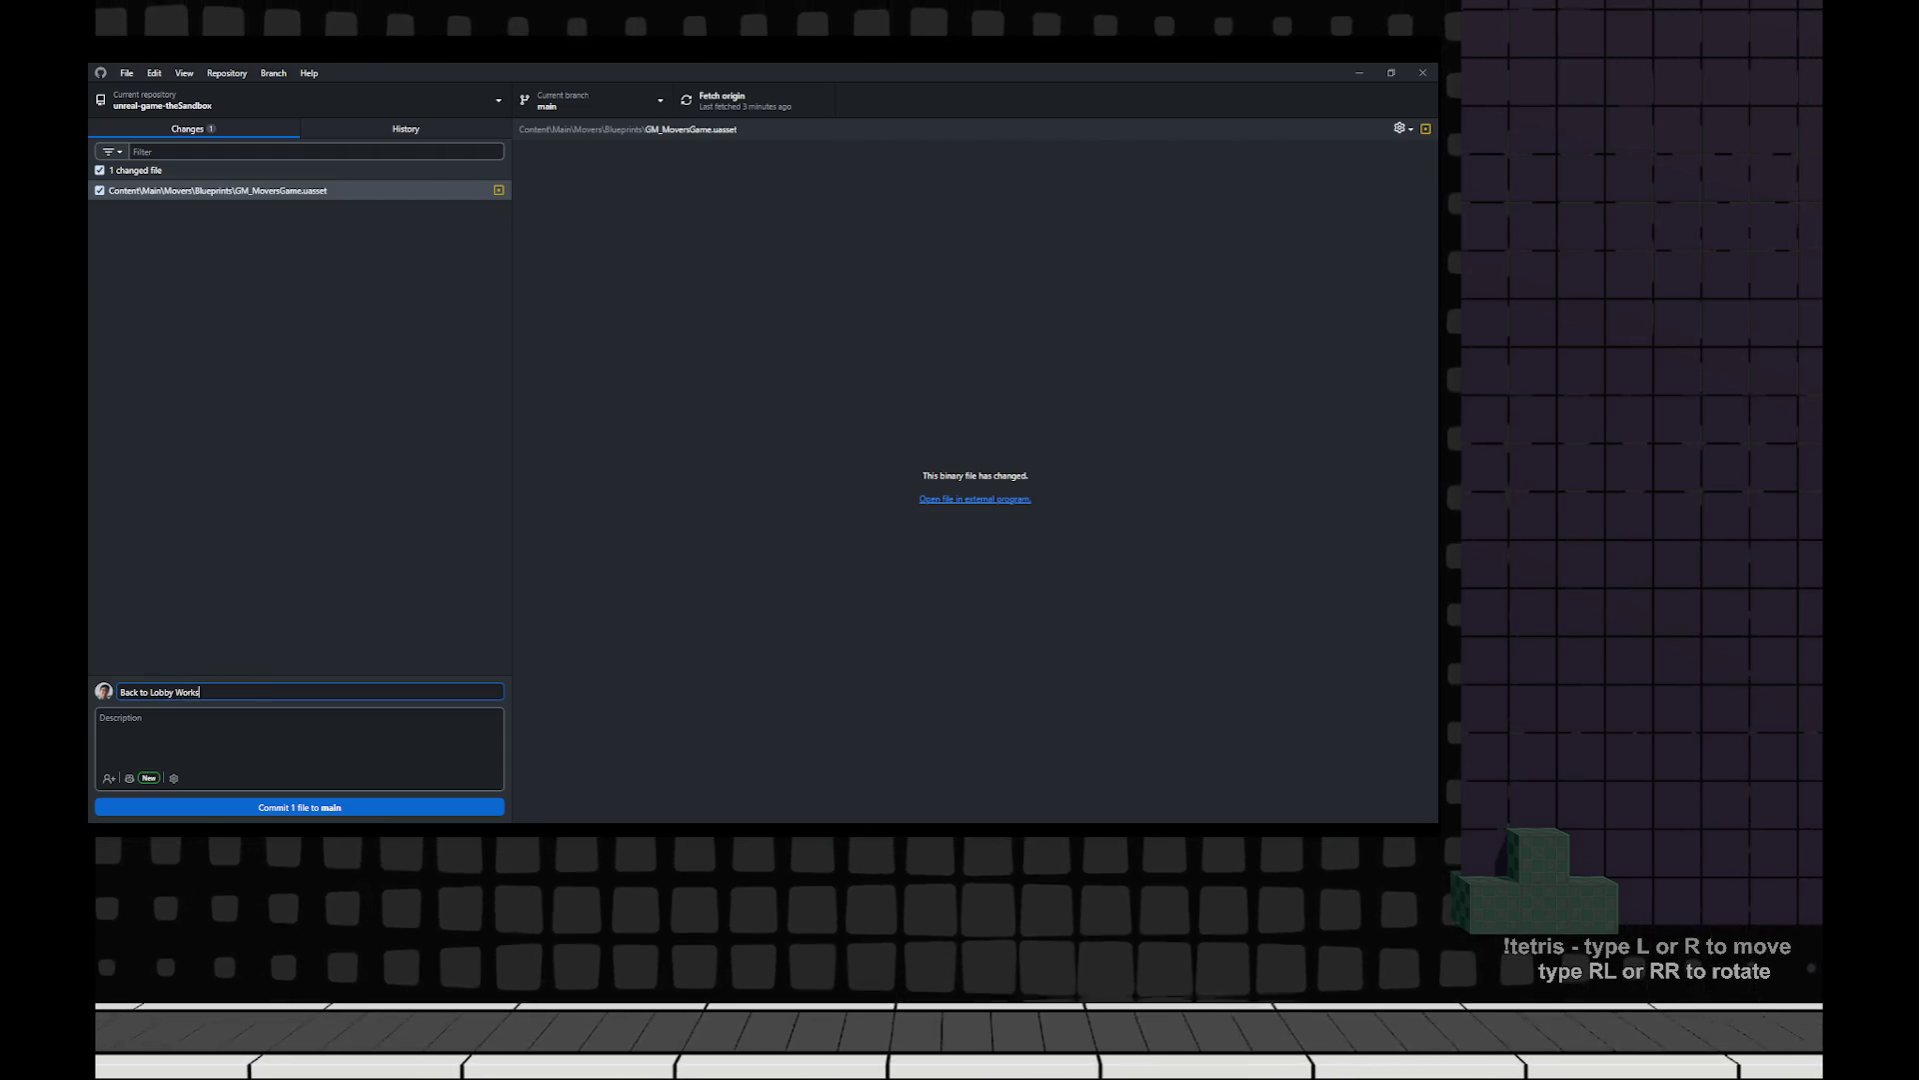
Commit GM_MoversGame.uasset to main as 'Back to Lobby Works' and push it to origin.
{"action": "key", "text": "ctrl+Return"}
{"action": "key", "text": "ctrl+p"}
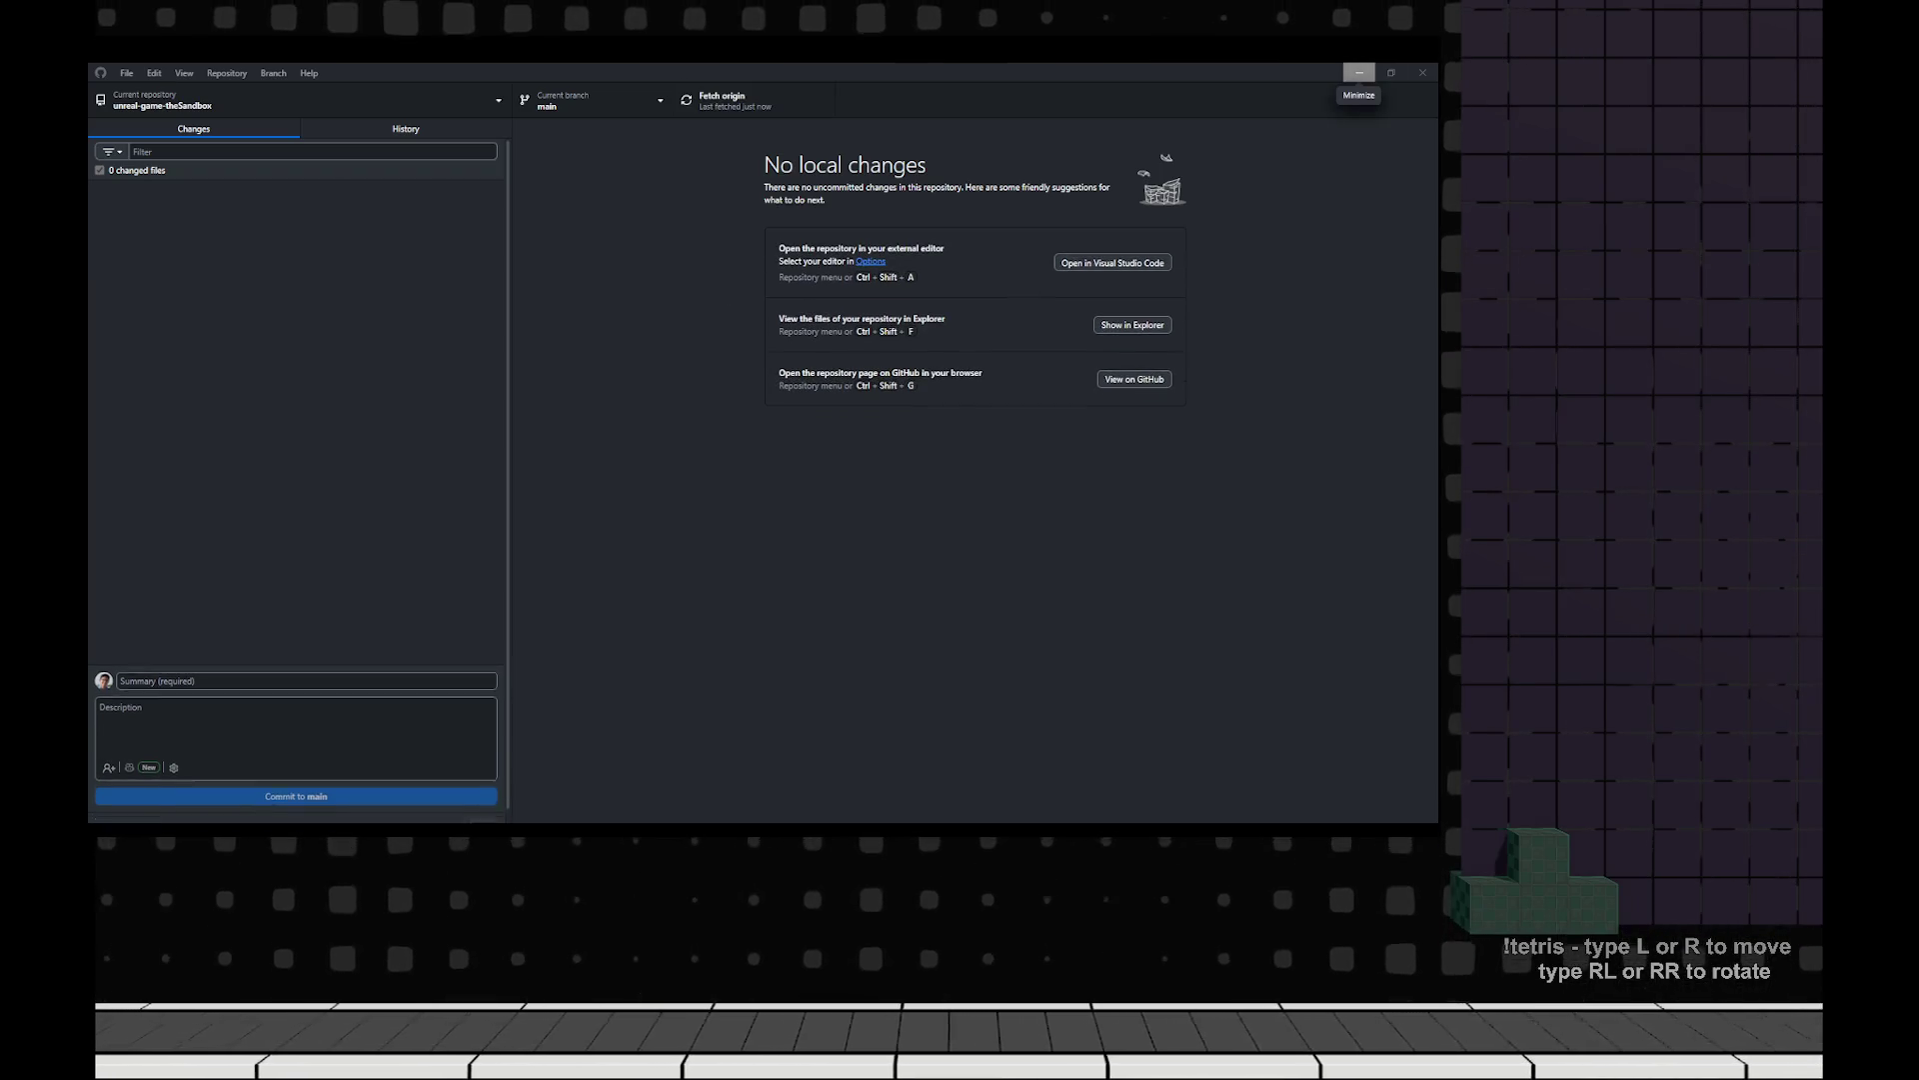
{"action": "key", "text": "alt+Tab"}
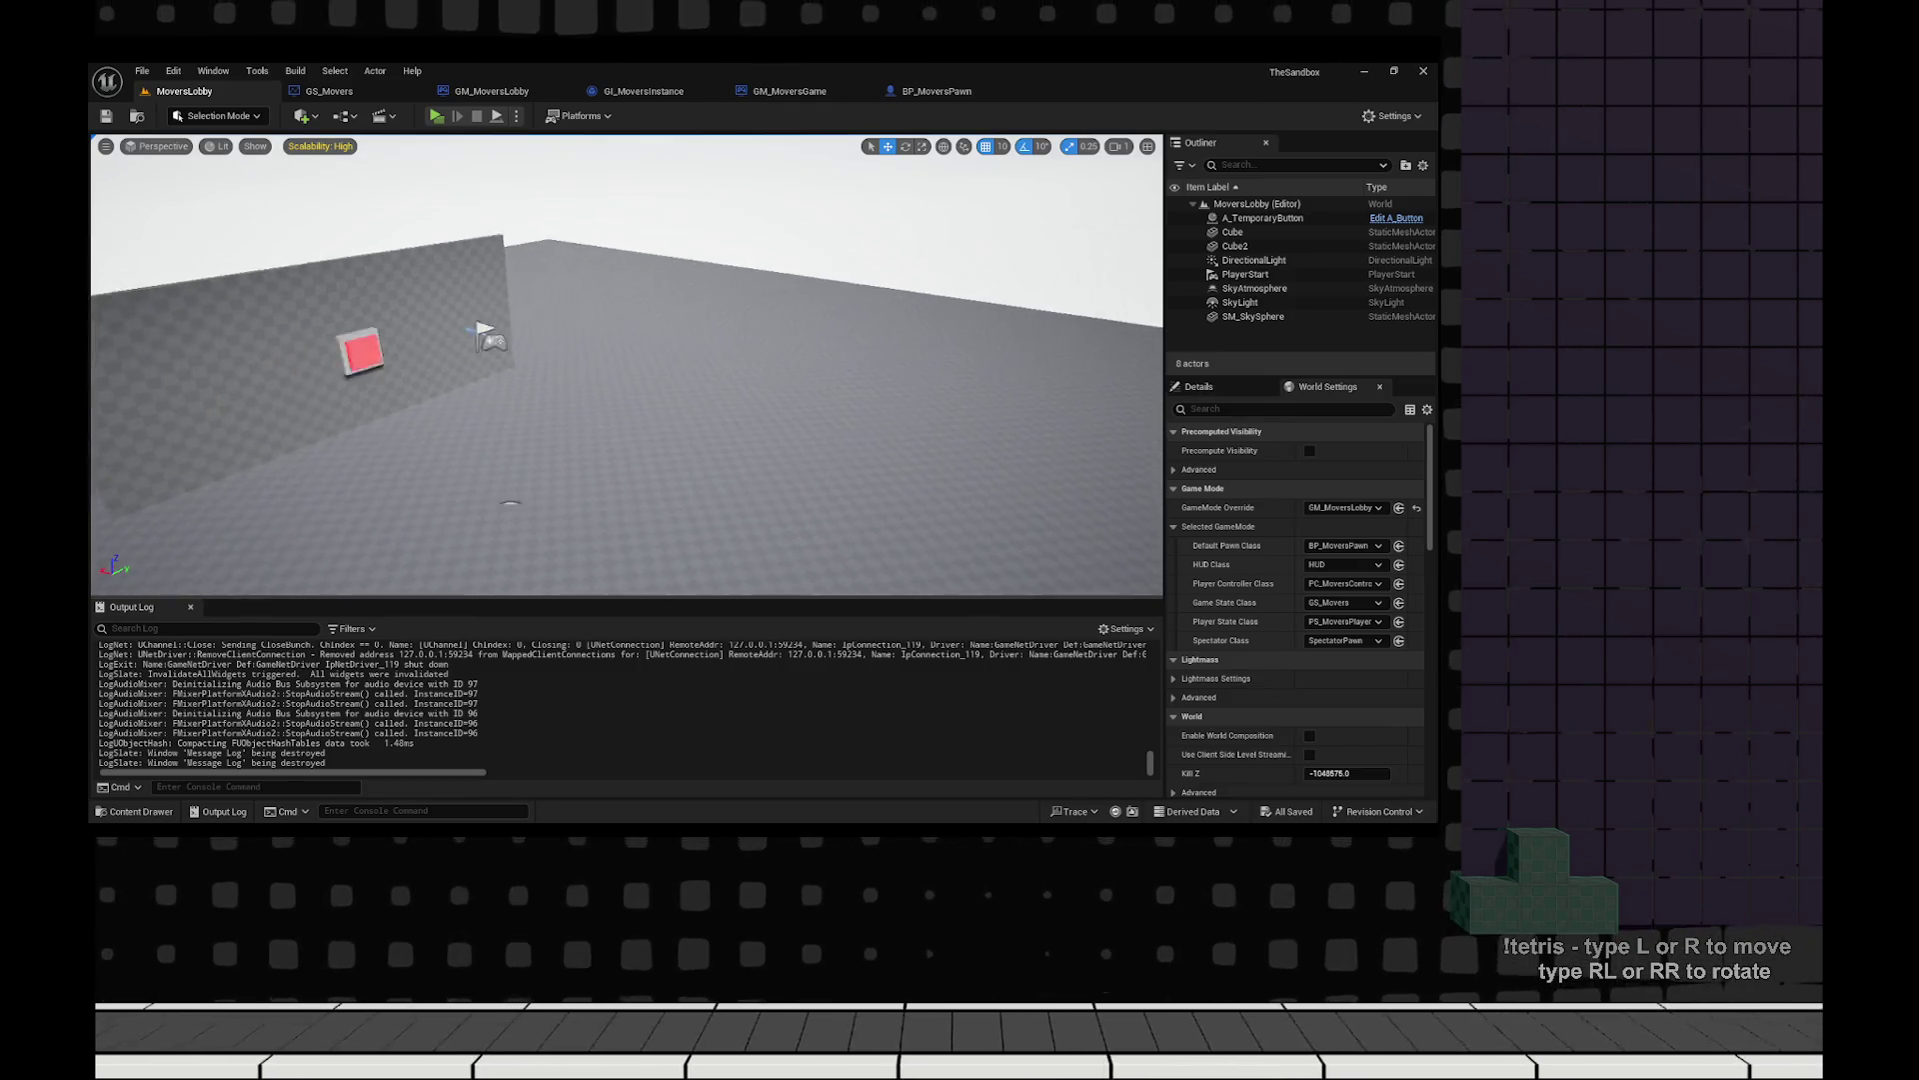
Skim the forum thread in the browser, then go to the Moving Company Game Timeline board.
{"action": "key", "text": "ctrl+space"}
{"action": "key", "text": "ctrl+space"}
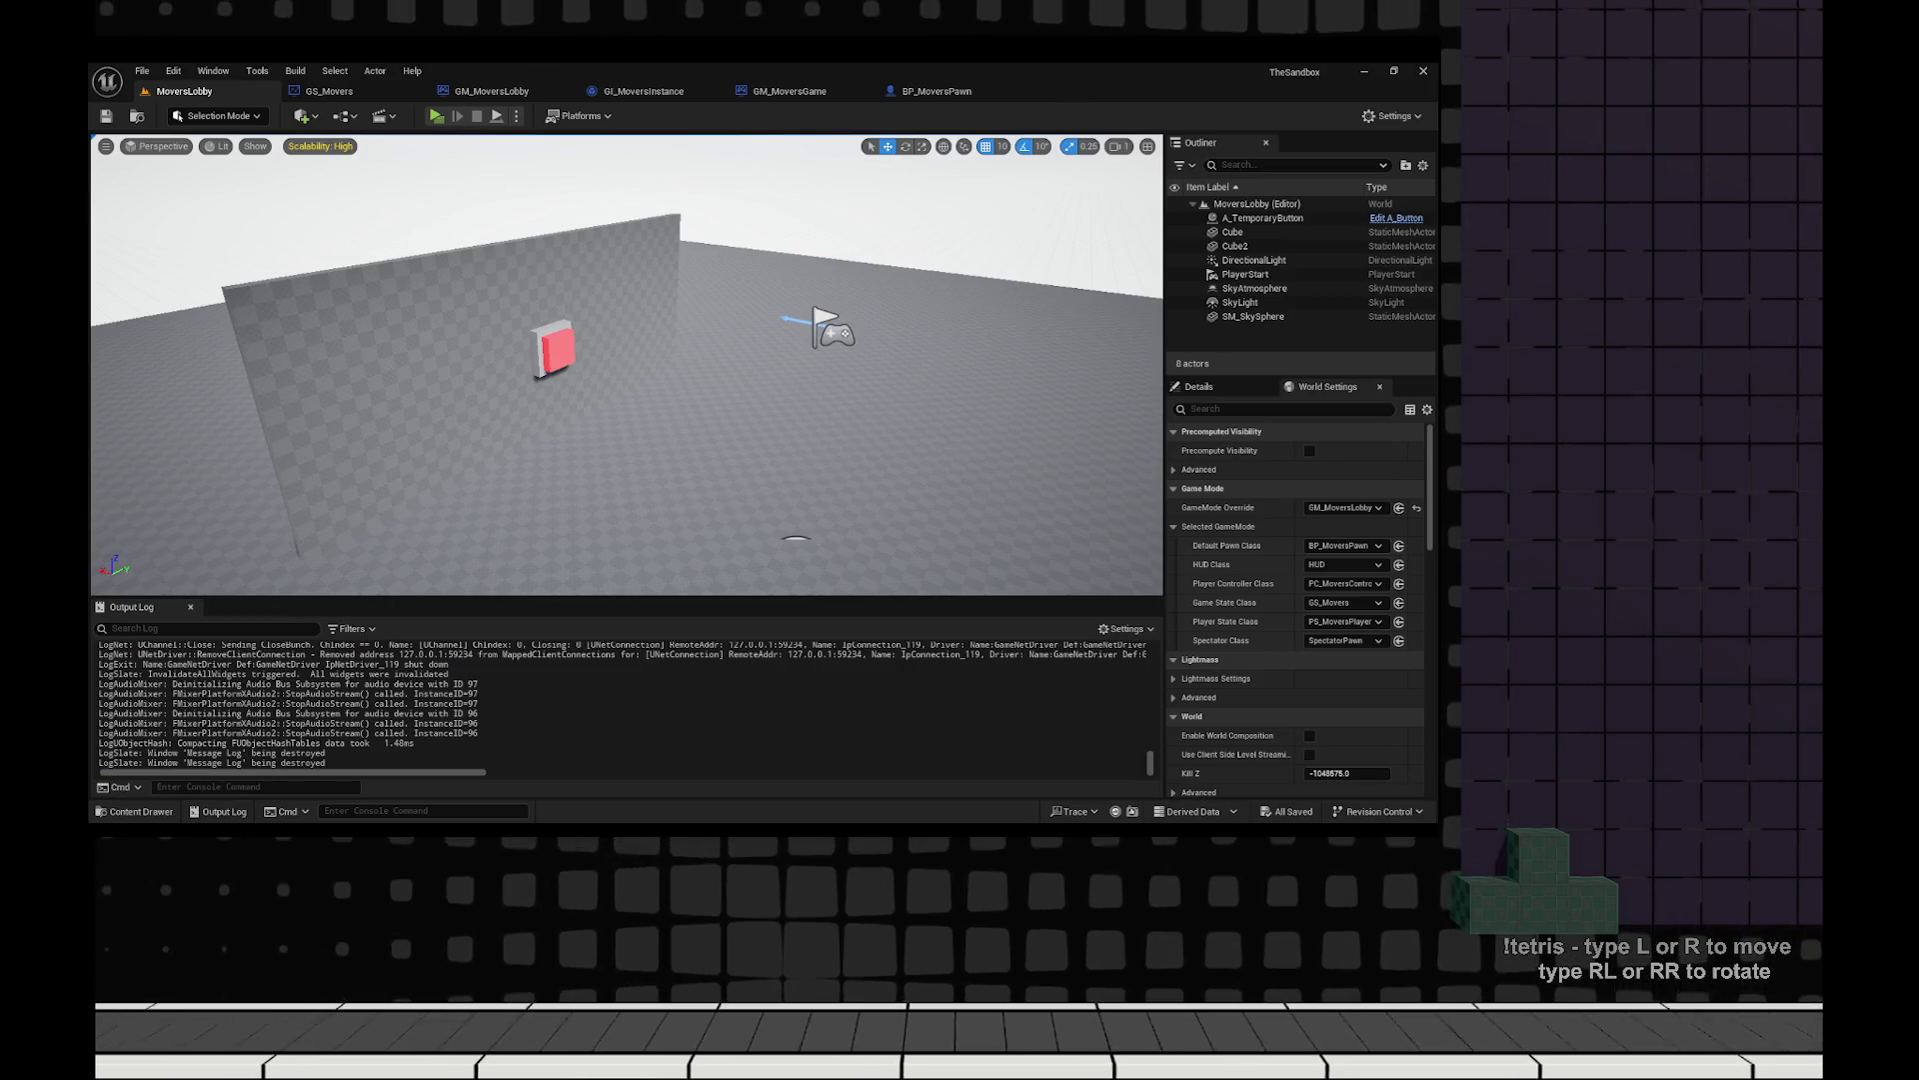
{"action": "key", "text": "alt+Tab"}
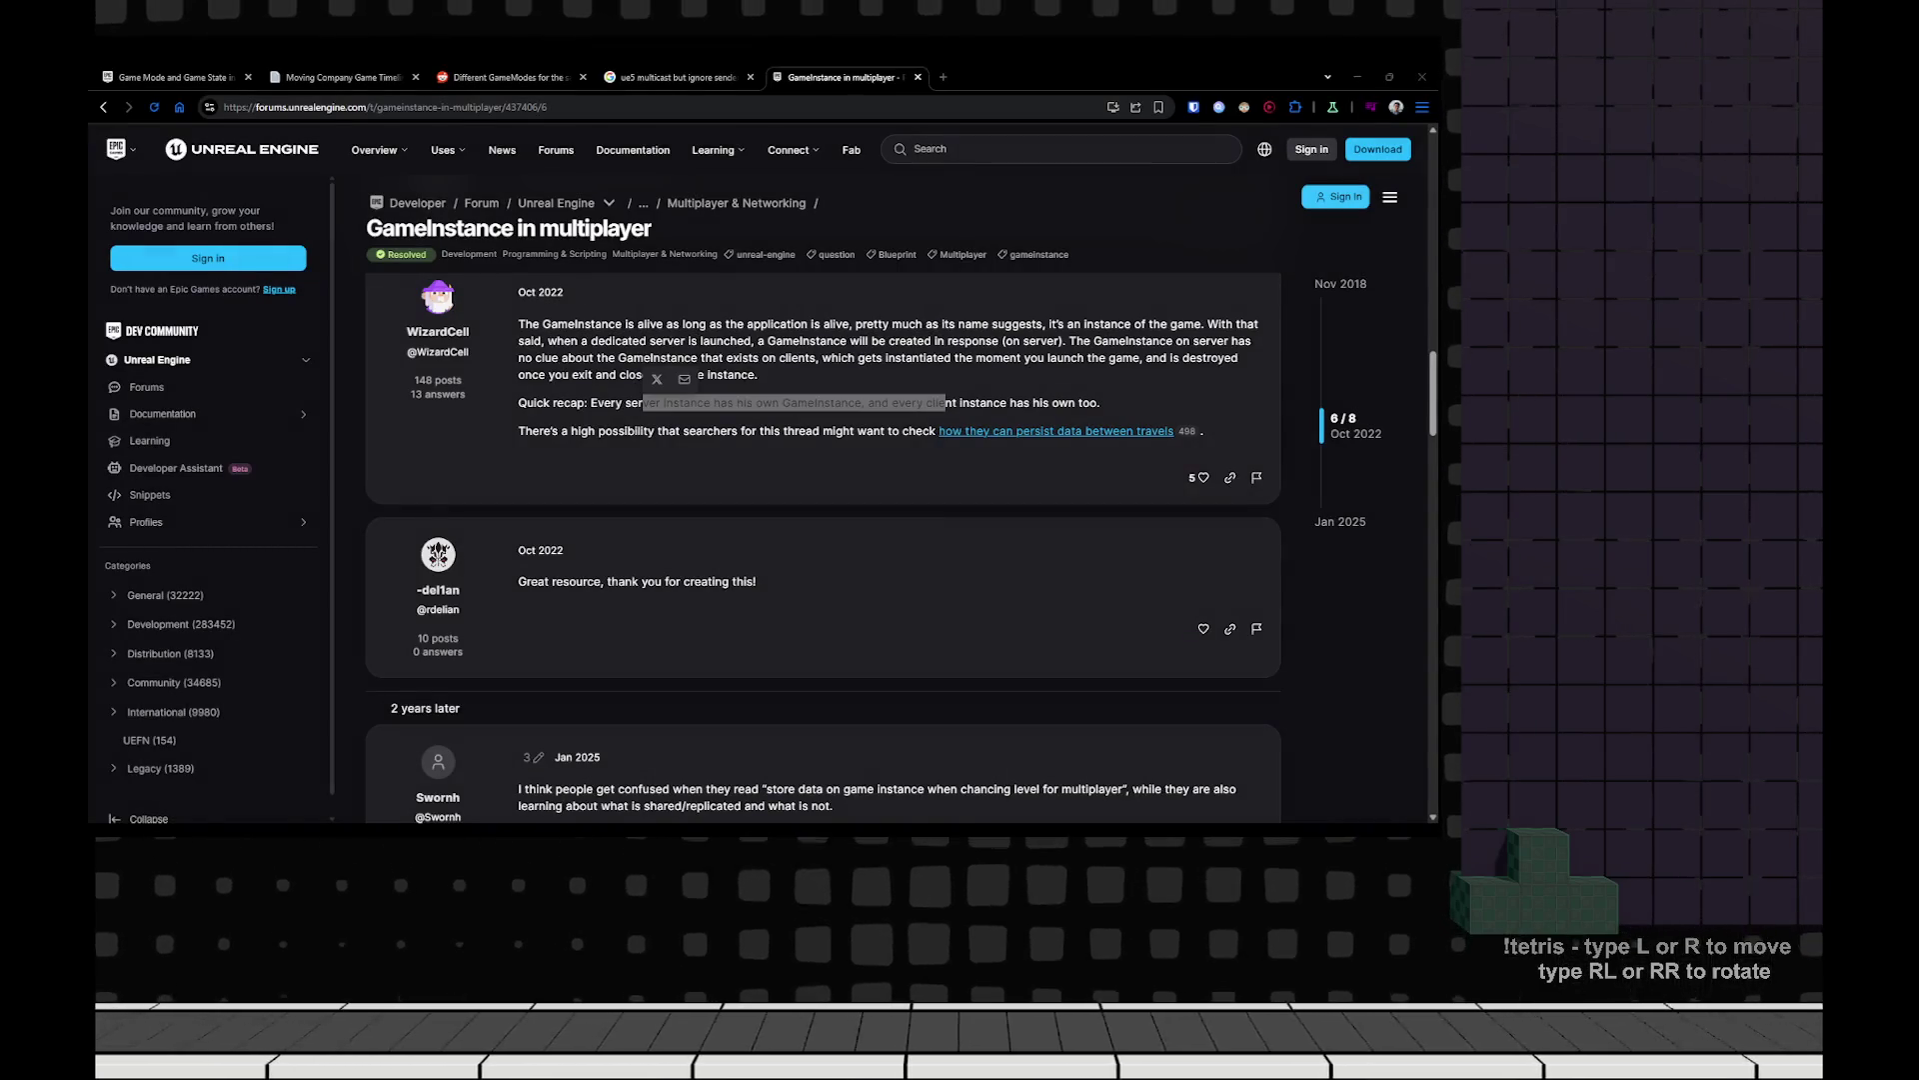
{"action": "scroll", "coordinate": [823, 550], "scroll_direction": "down", "scroll_amount": 2}
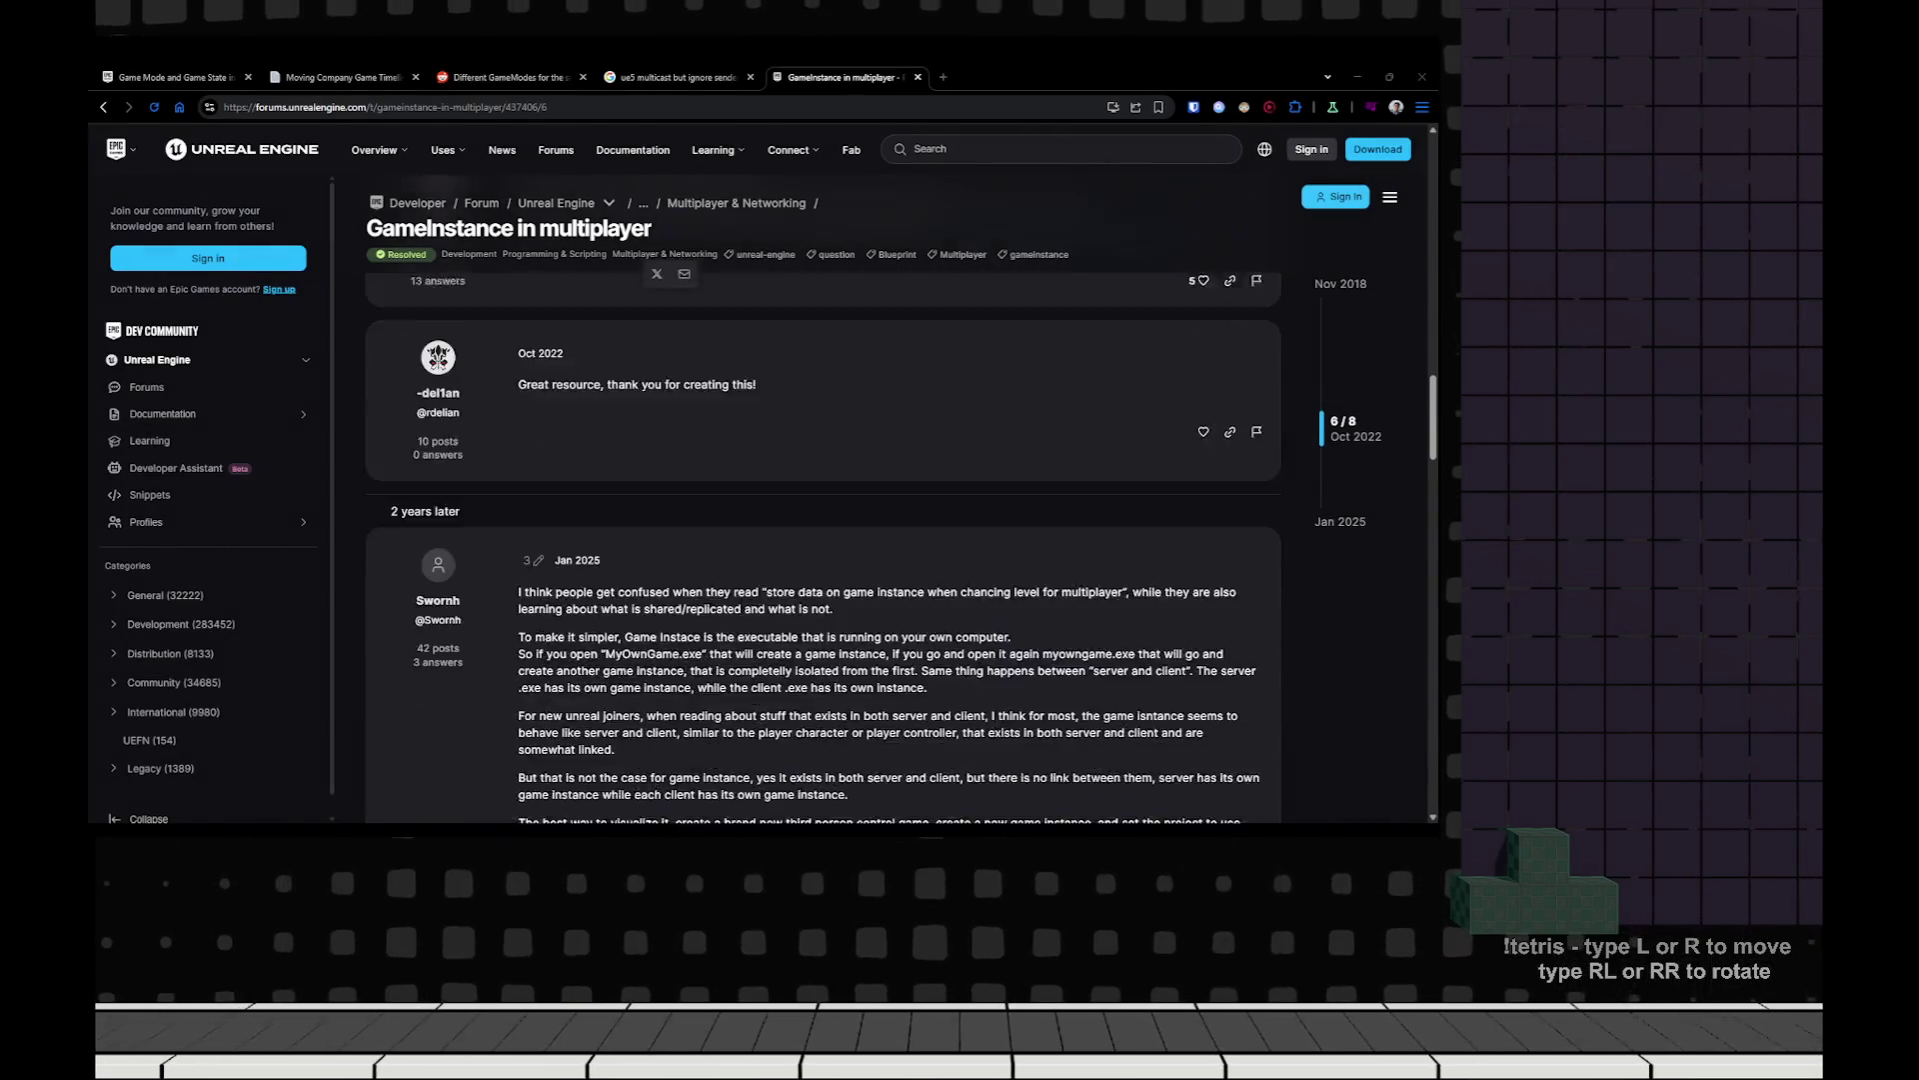
{"action": "scroll", "coordinate": [823, 550], "scroll_direction": "up", "scroll_amount": 6}
{"action": "key", "text": "ctrl+2"}
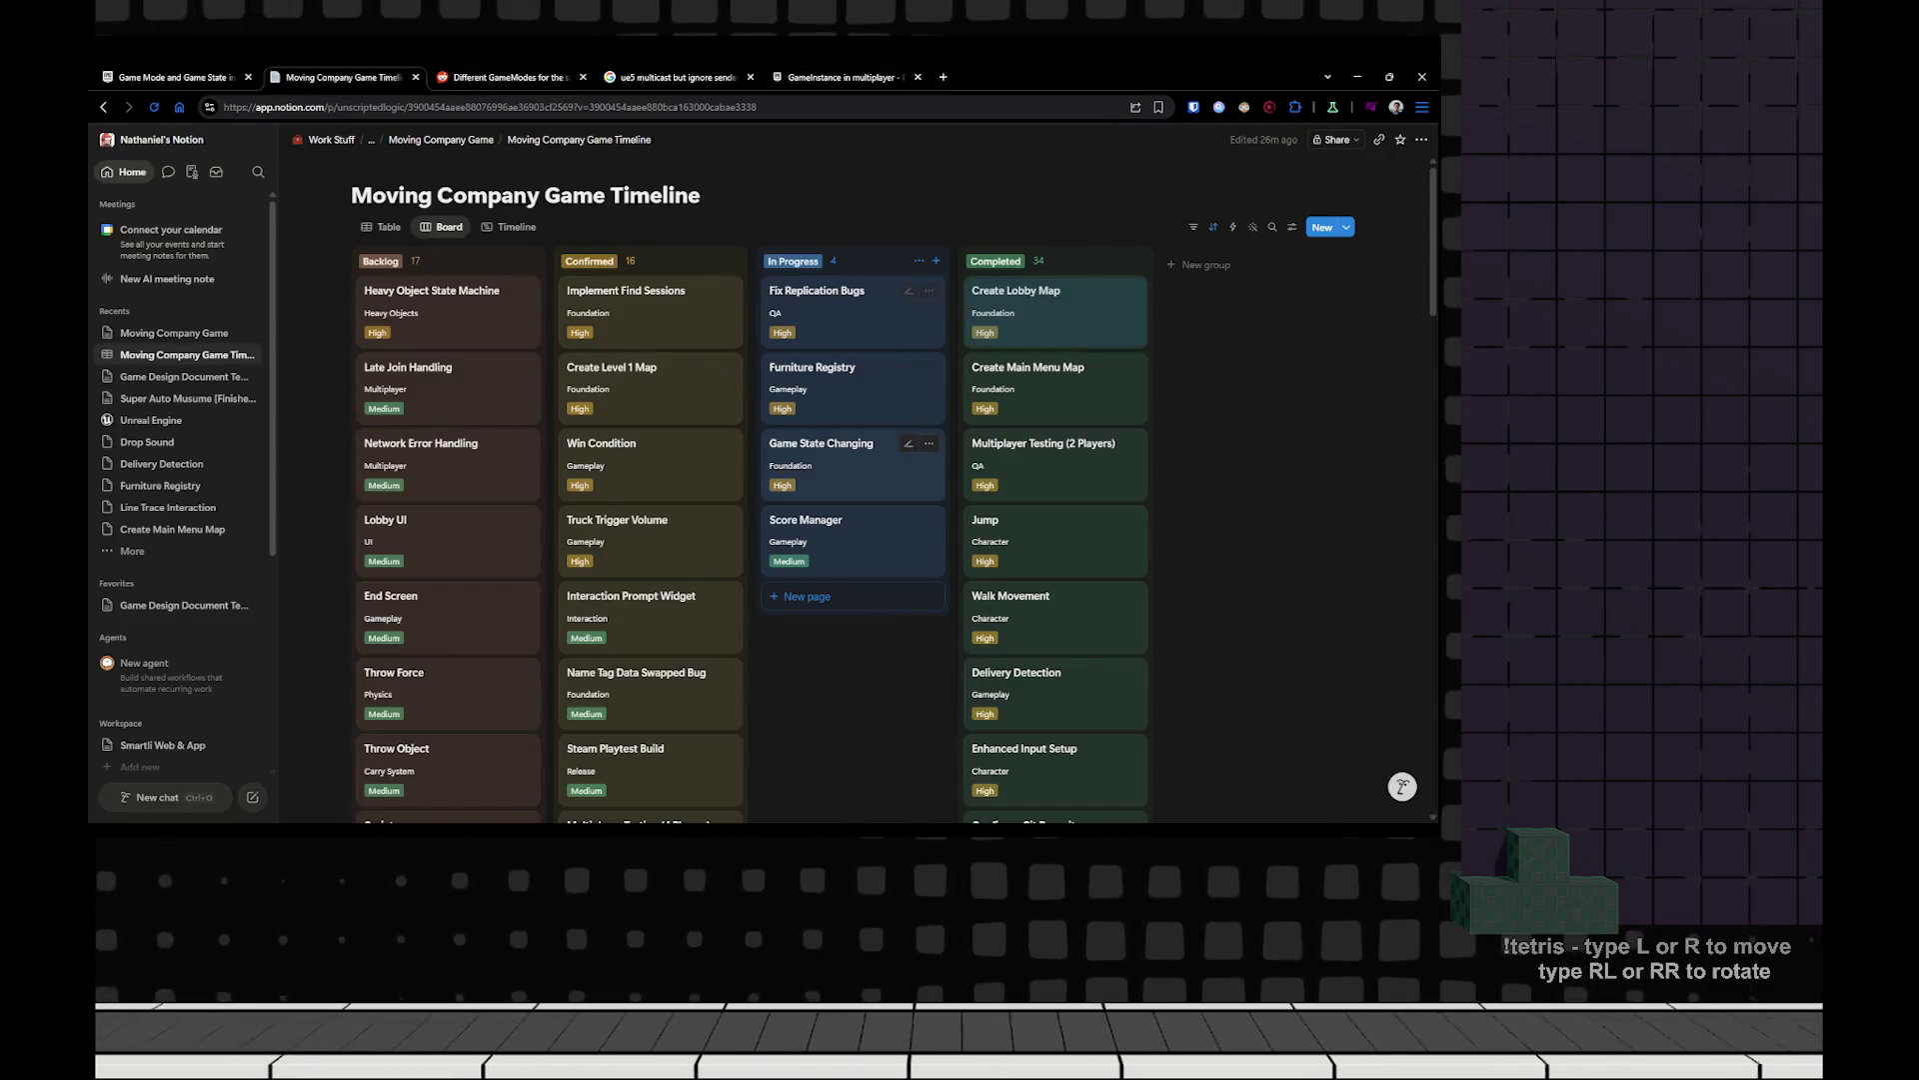
{"action": "scroll", "coordinate": [849, 460], "scroll_direction": "down", "scroll_amount": 1}
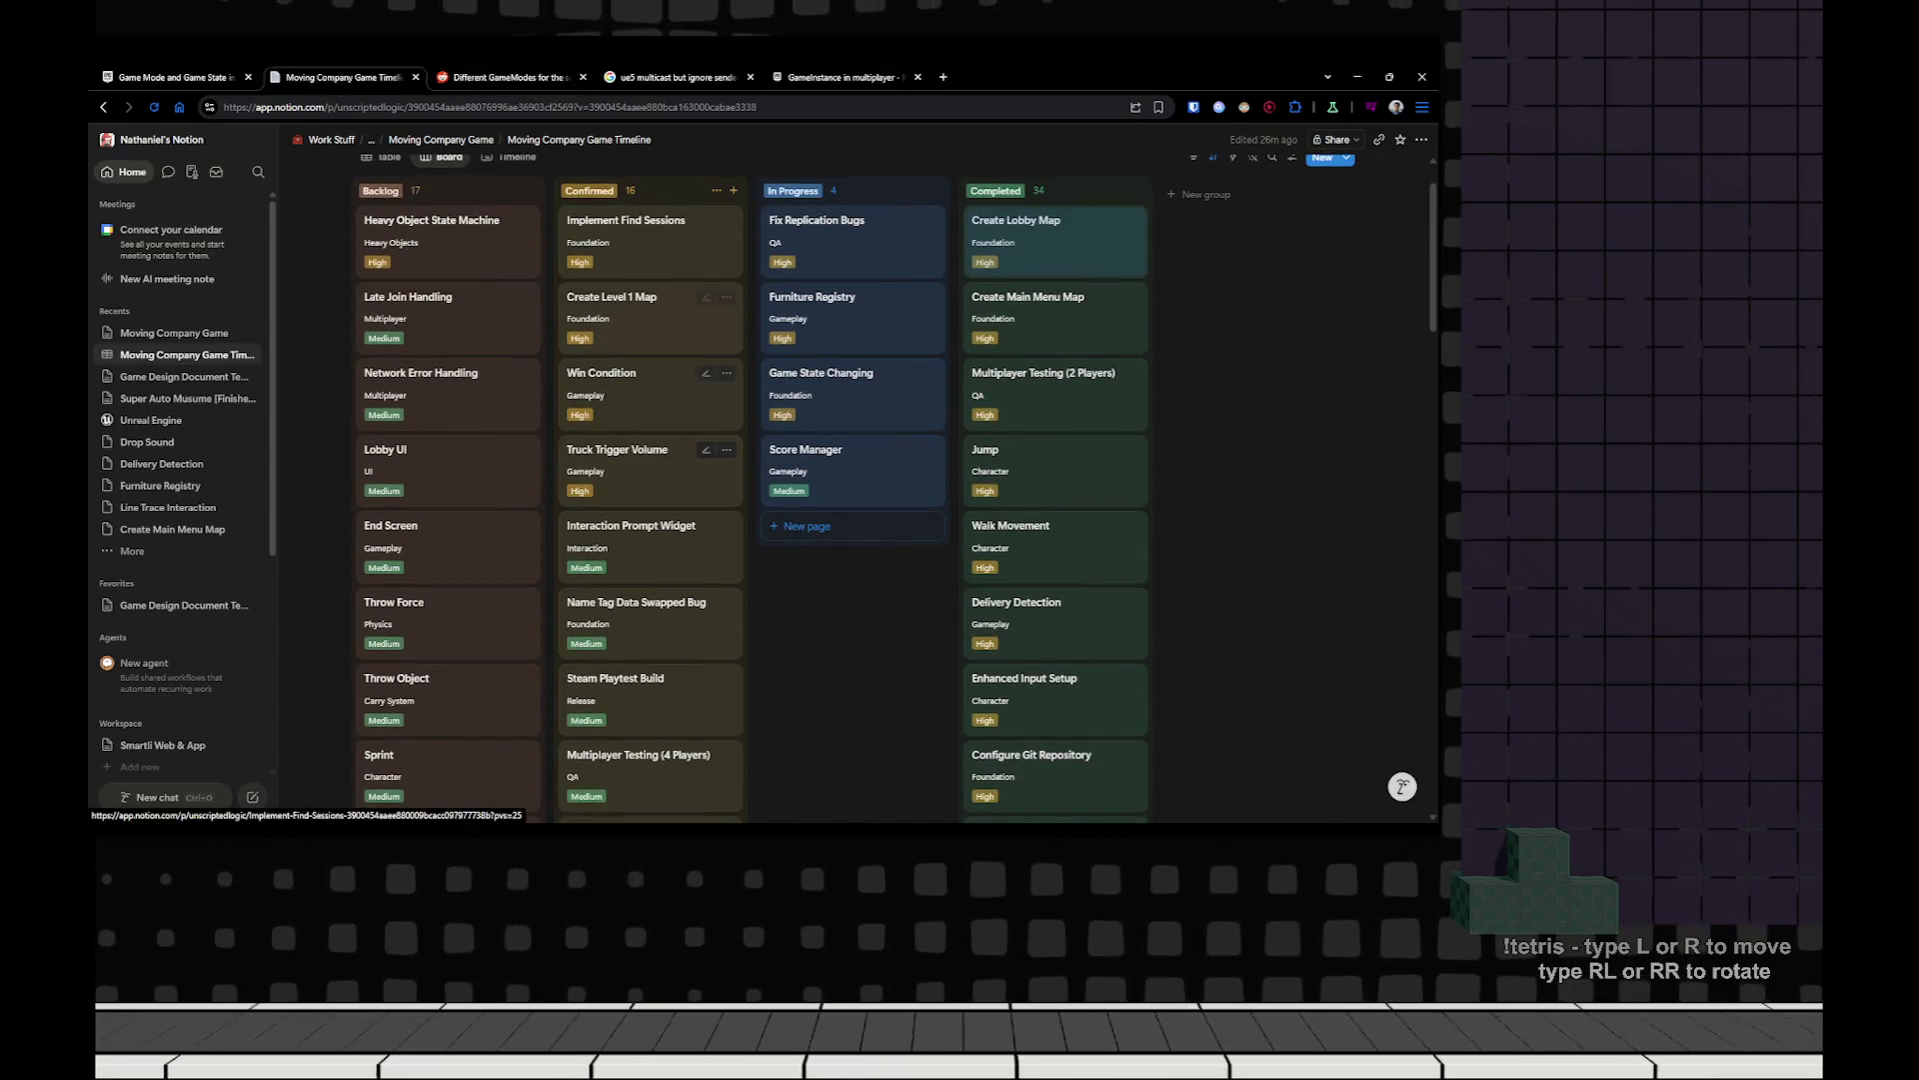
{"action": "scroll", "coordinate": [650, 320], "scroll_direction": "down", "scroll_amount": 2}
{"action": "scroll", "coordinate": [650, 480], "scroll_direction": "down", "scroll_amount": 3}
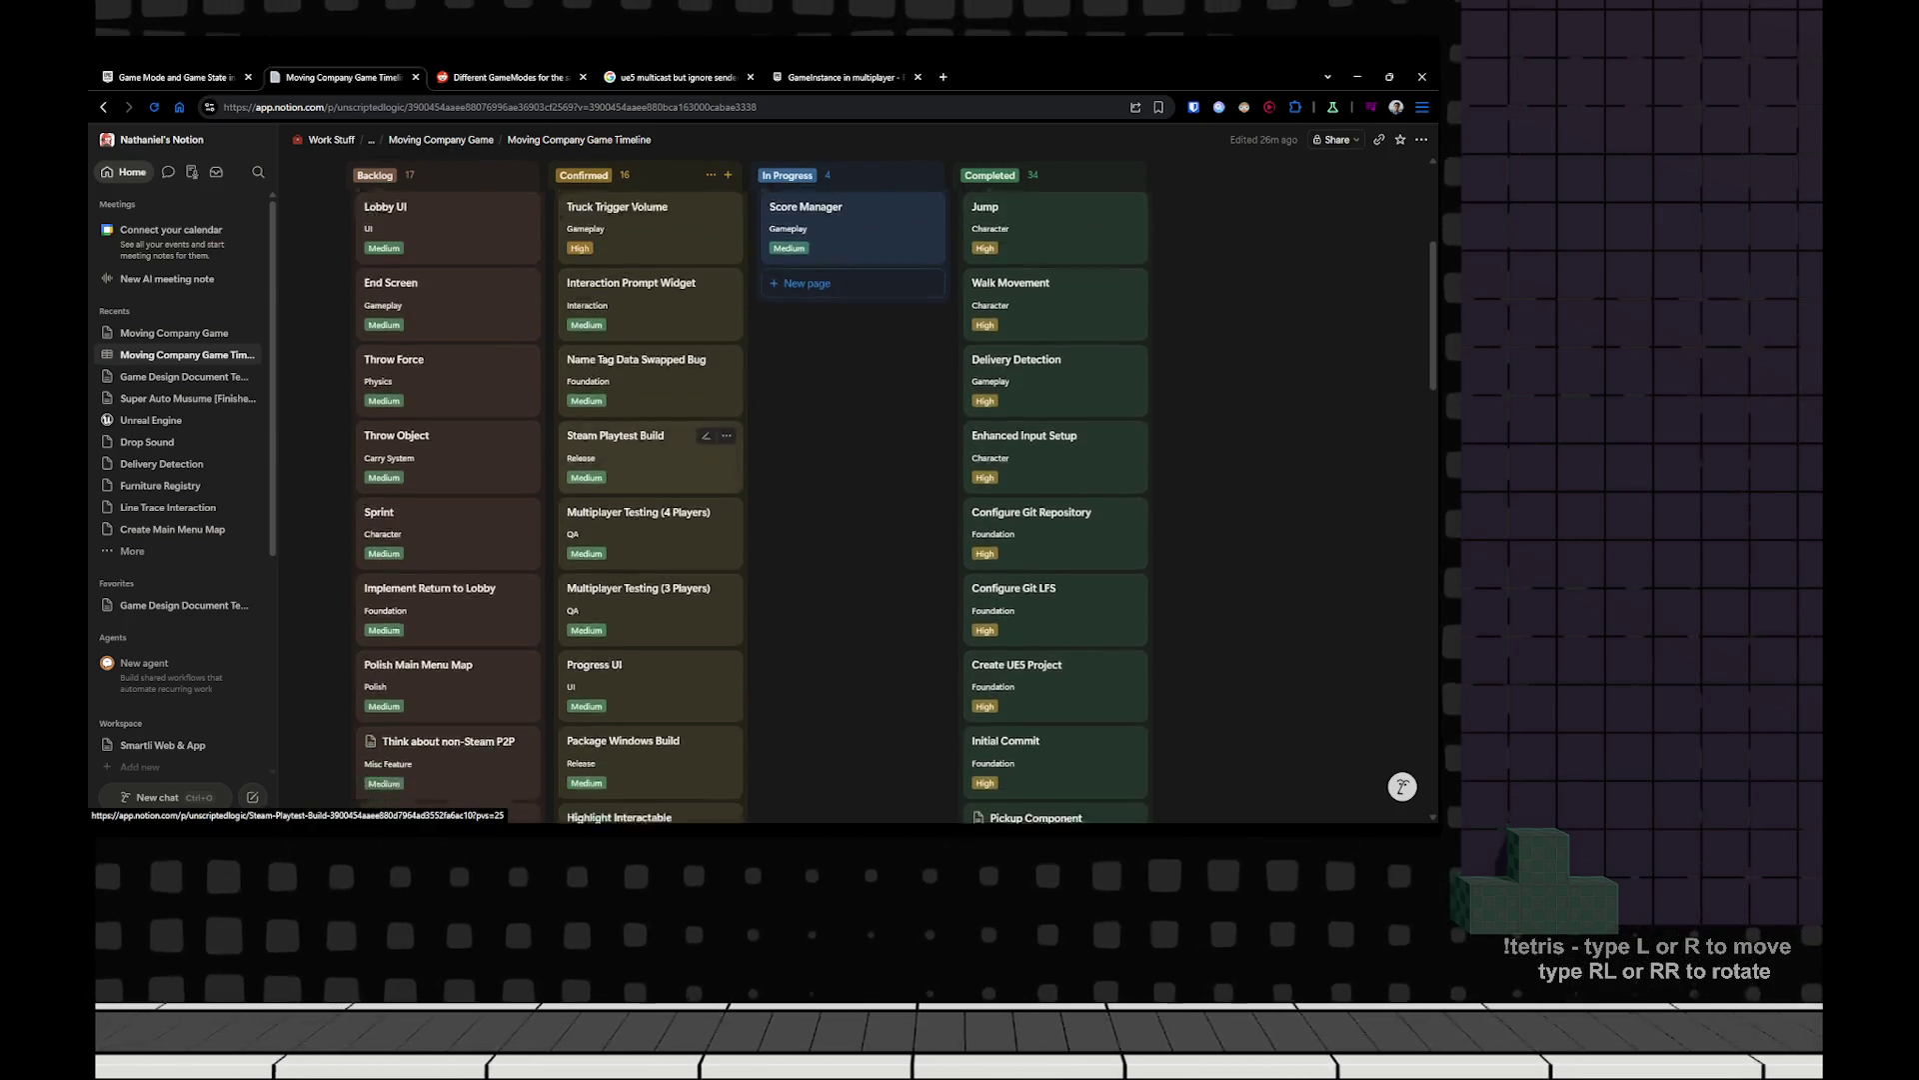
{"action": "scroll", "coordinate": [650, 489], "scroll_direction": "down", "scroll_amount": 4}
{"action": "scroll", "coordinate": [650, 300], "scroll_direction": "down", "scroll_amount": 1}
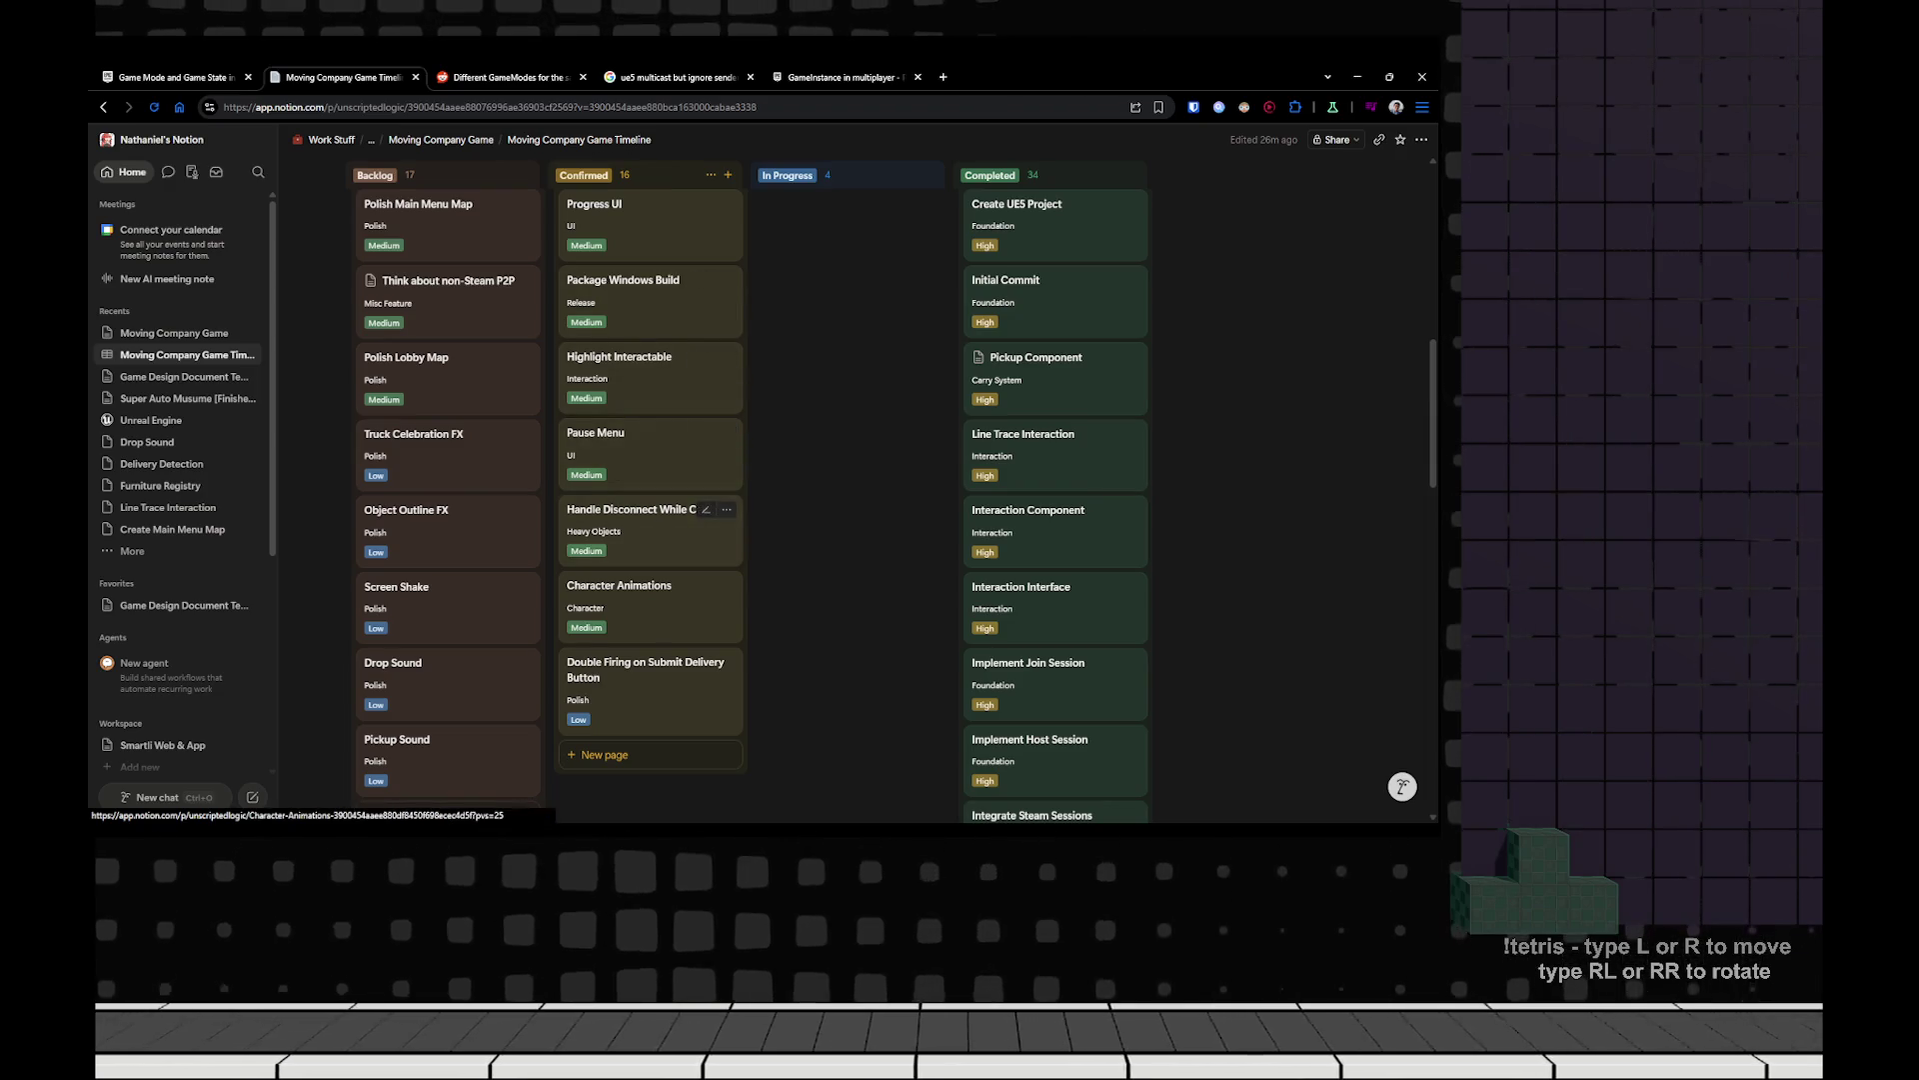
{"action": "scroll", "coordinate": [700, 480], "scroll_direction": "up", "scroll_amount": 4}
{"action": "scroll", "coordinate": [650, 480], "scroll_direction": "up", "scroll_amount": 5}
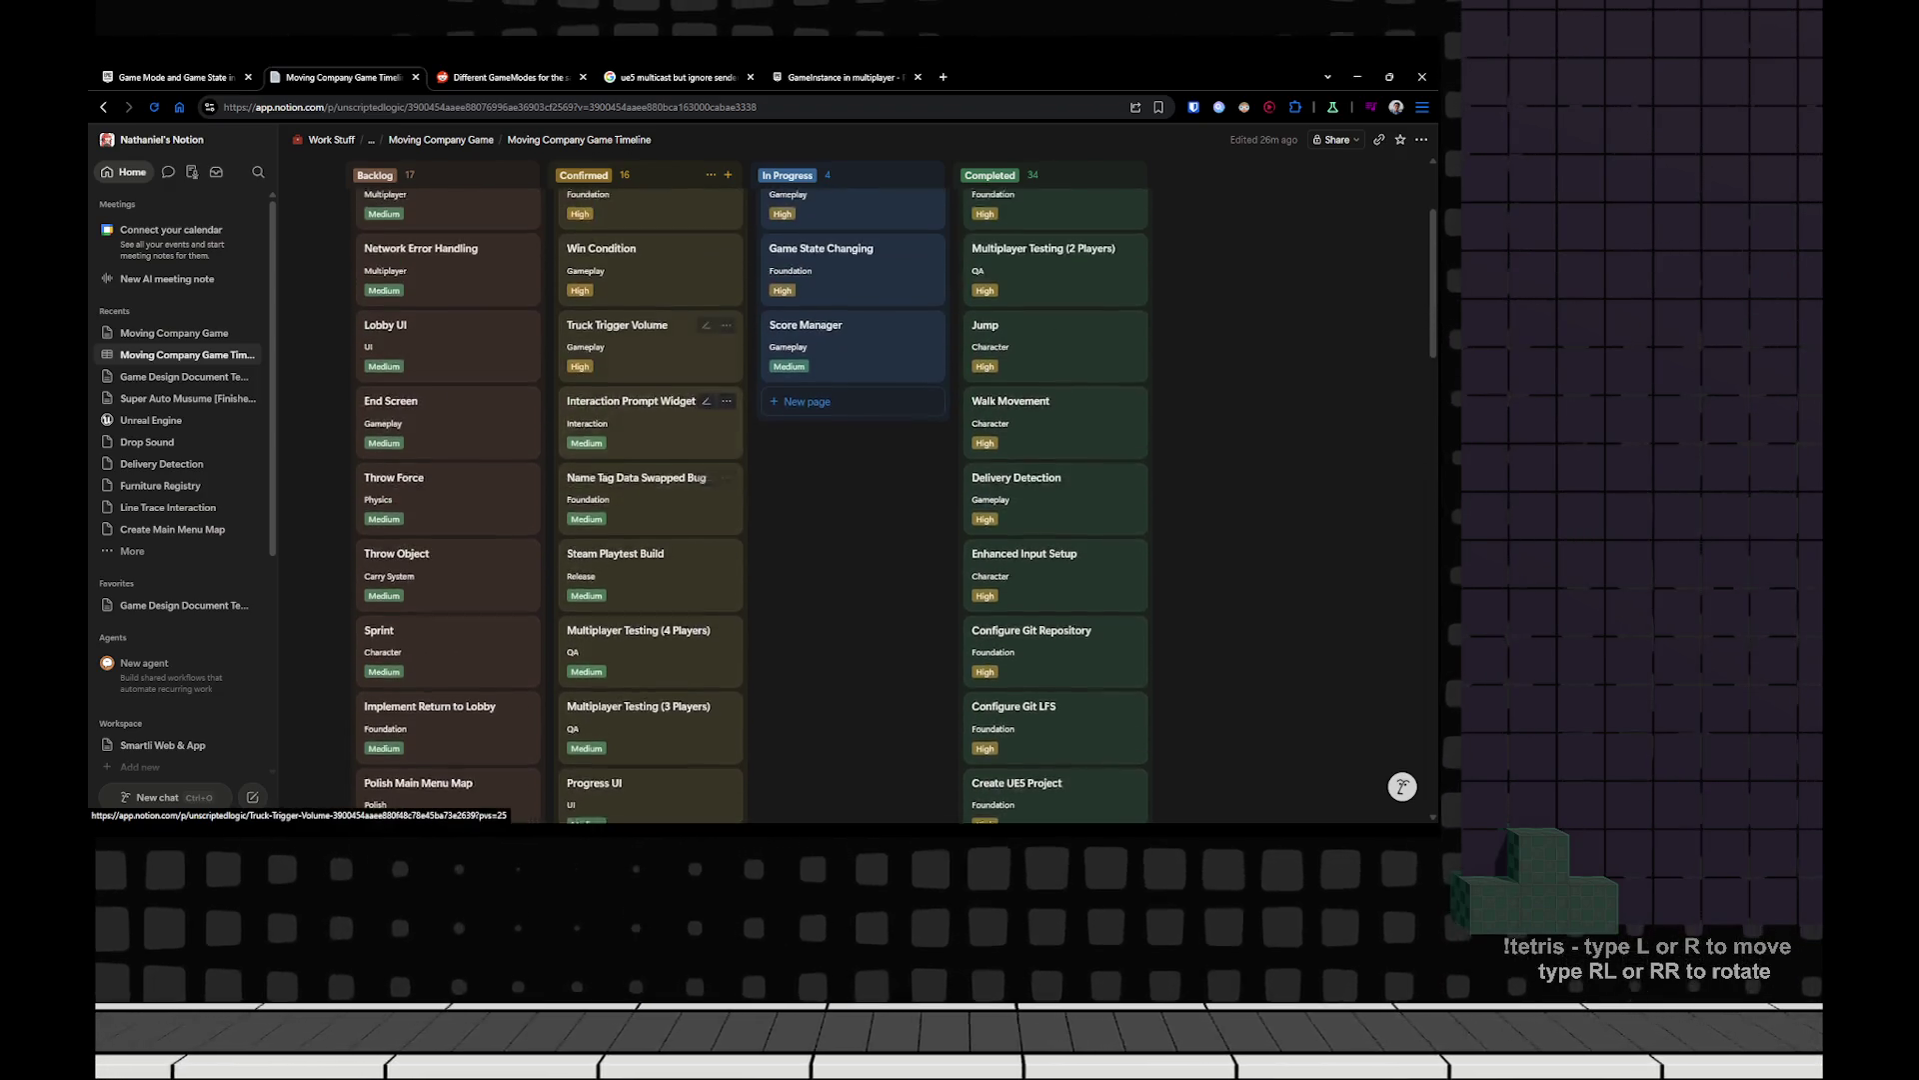
{"action": "scroll", "coordinate": [649, 480], "scroll_direction": "down", "scroll_amount": 3}
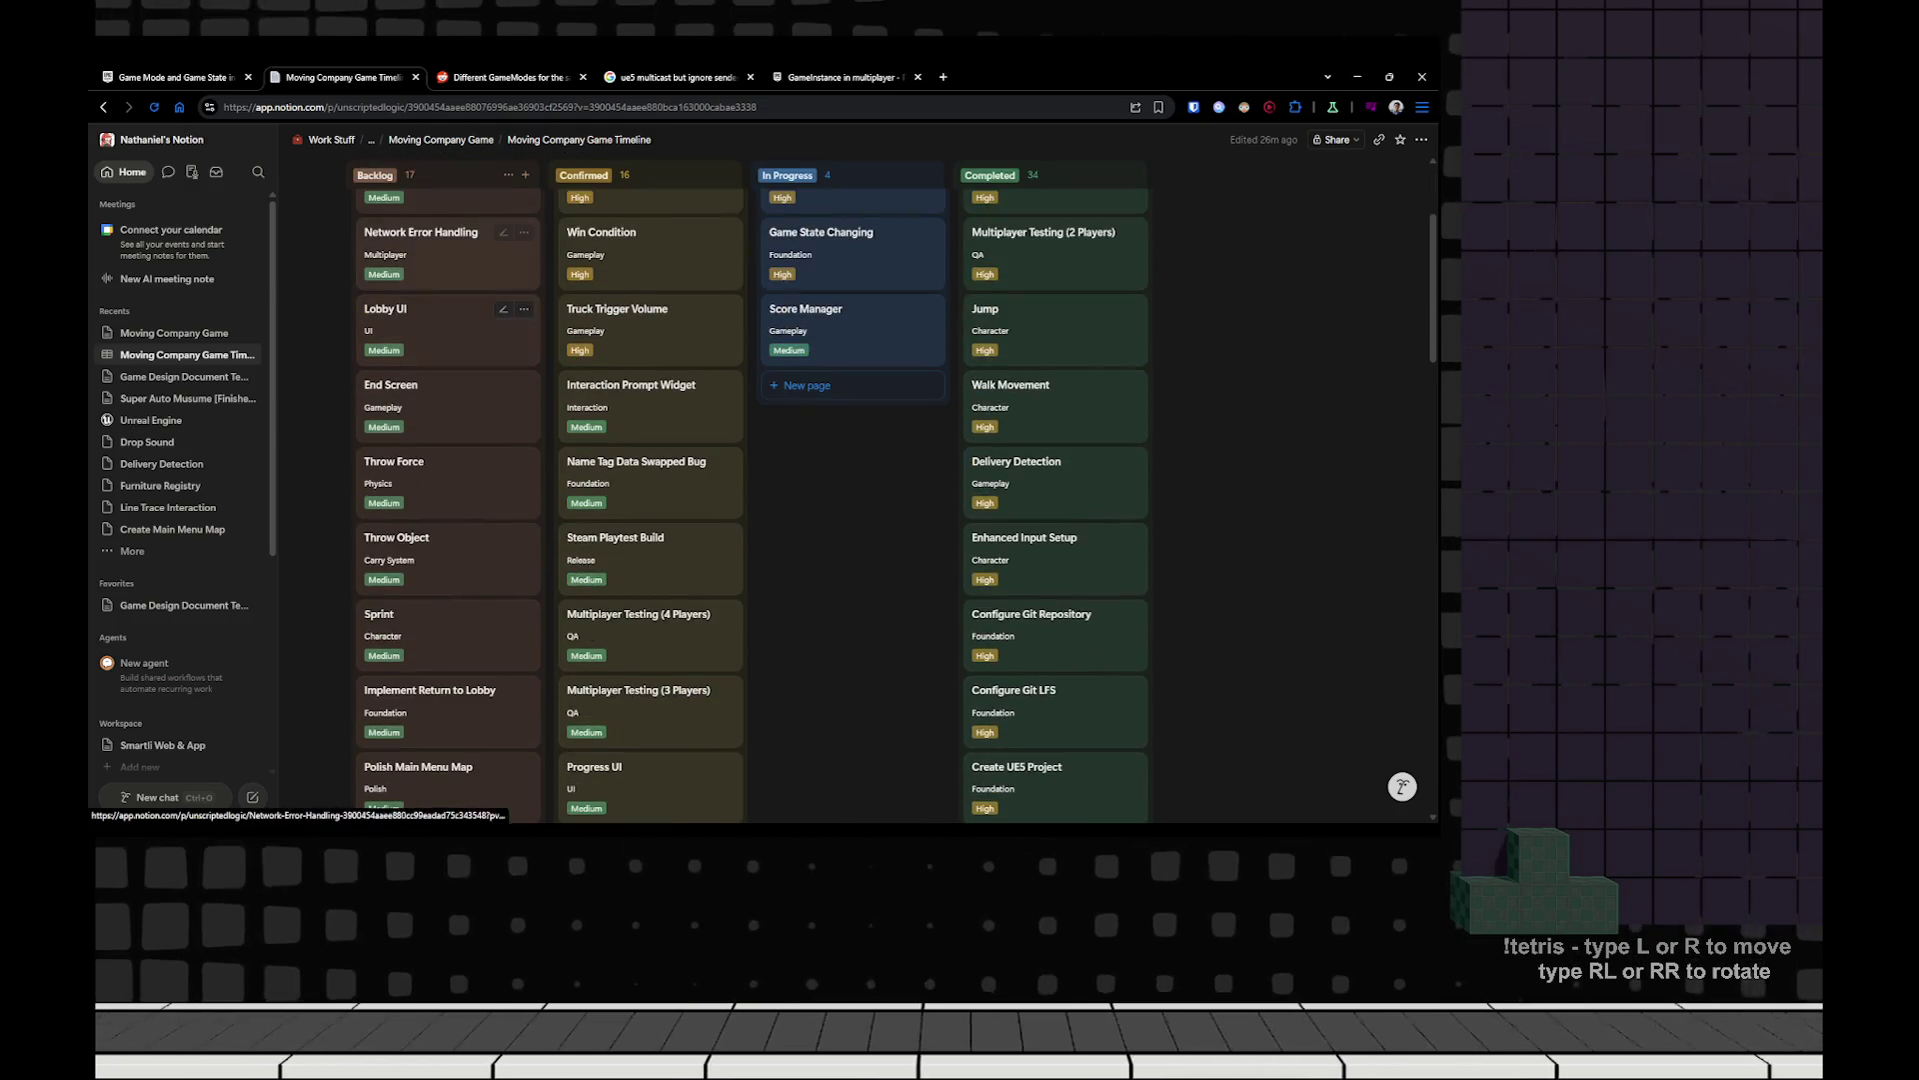
{"action": "scroll", "coordinate": [510, 410], "scroll_direction": "down", "scroll_amount": 3}
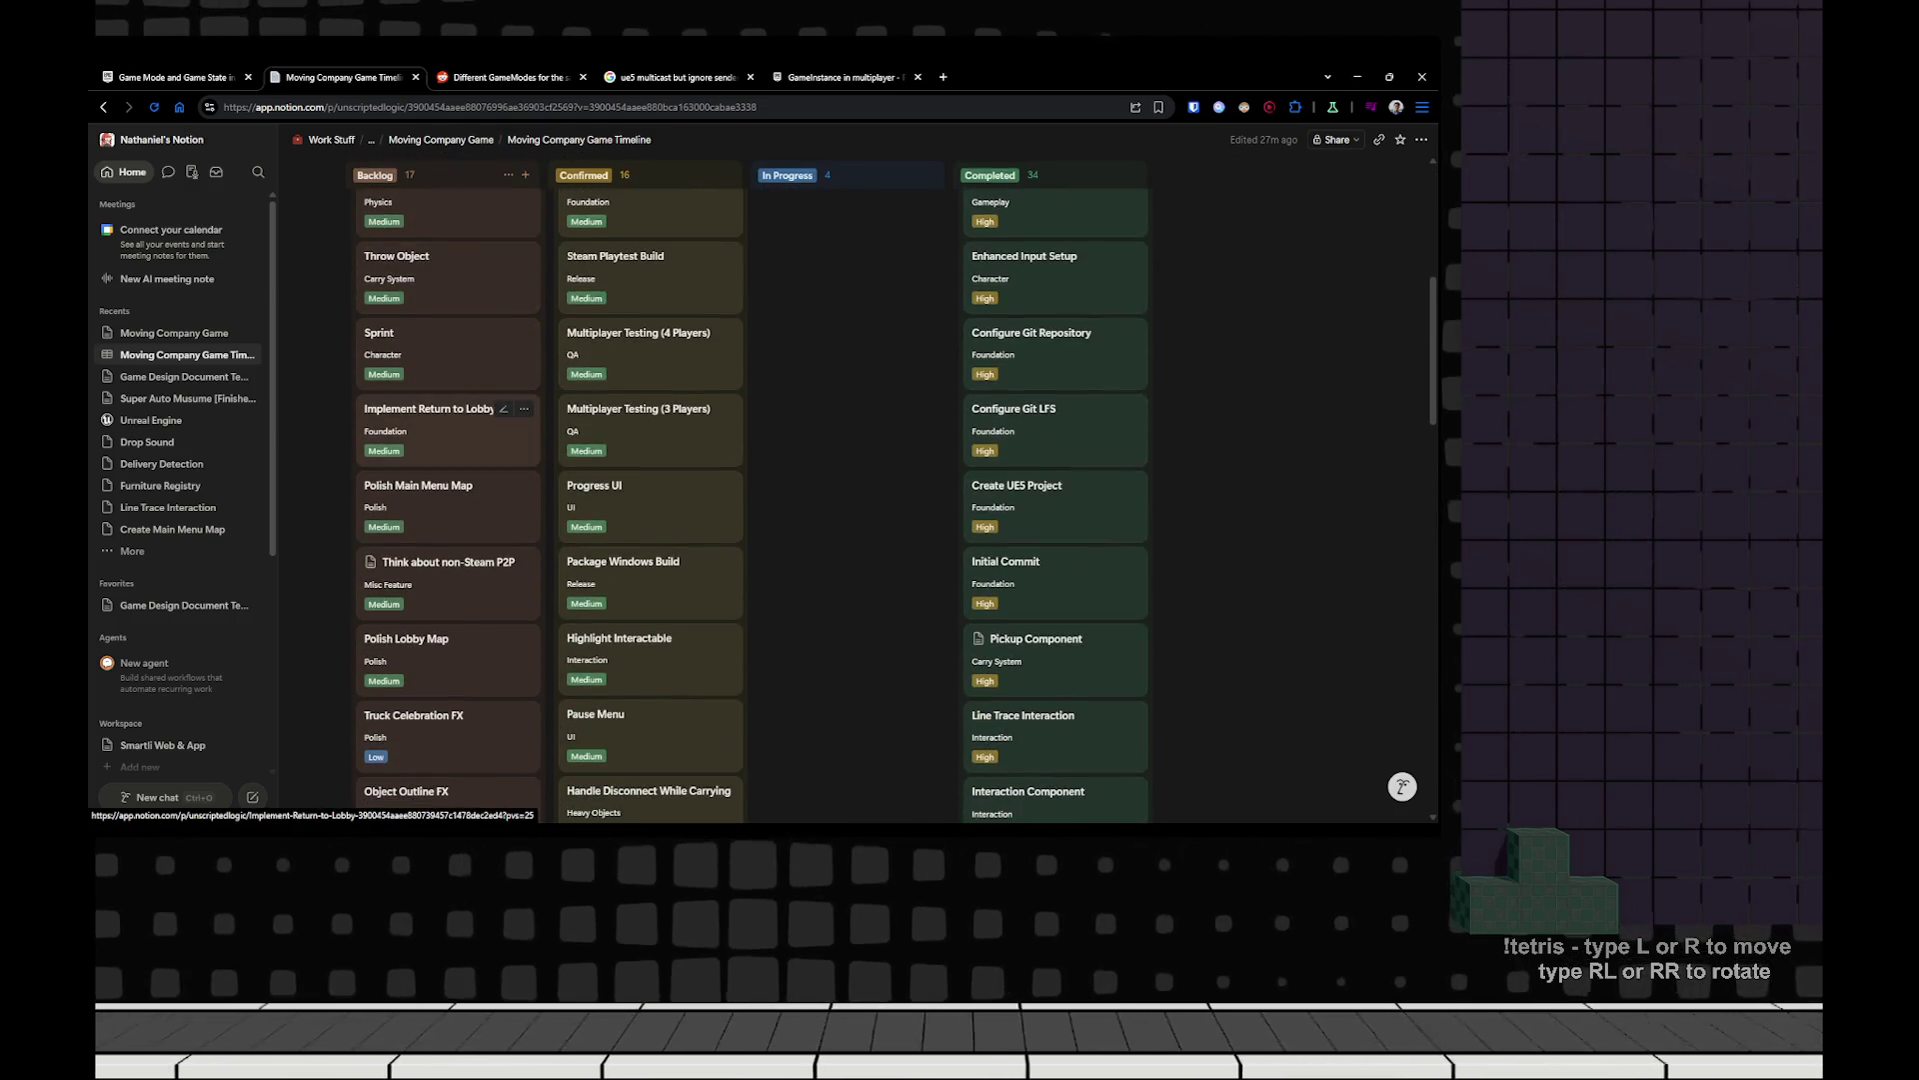
{"action": "scroll", "coordinate": [510, 410], "scroll_direction": "down", "scroll_amount": 2}
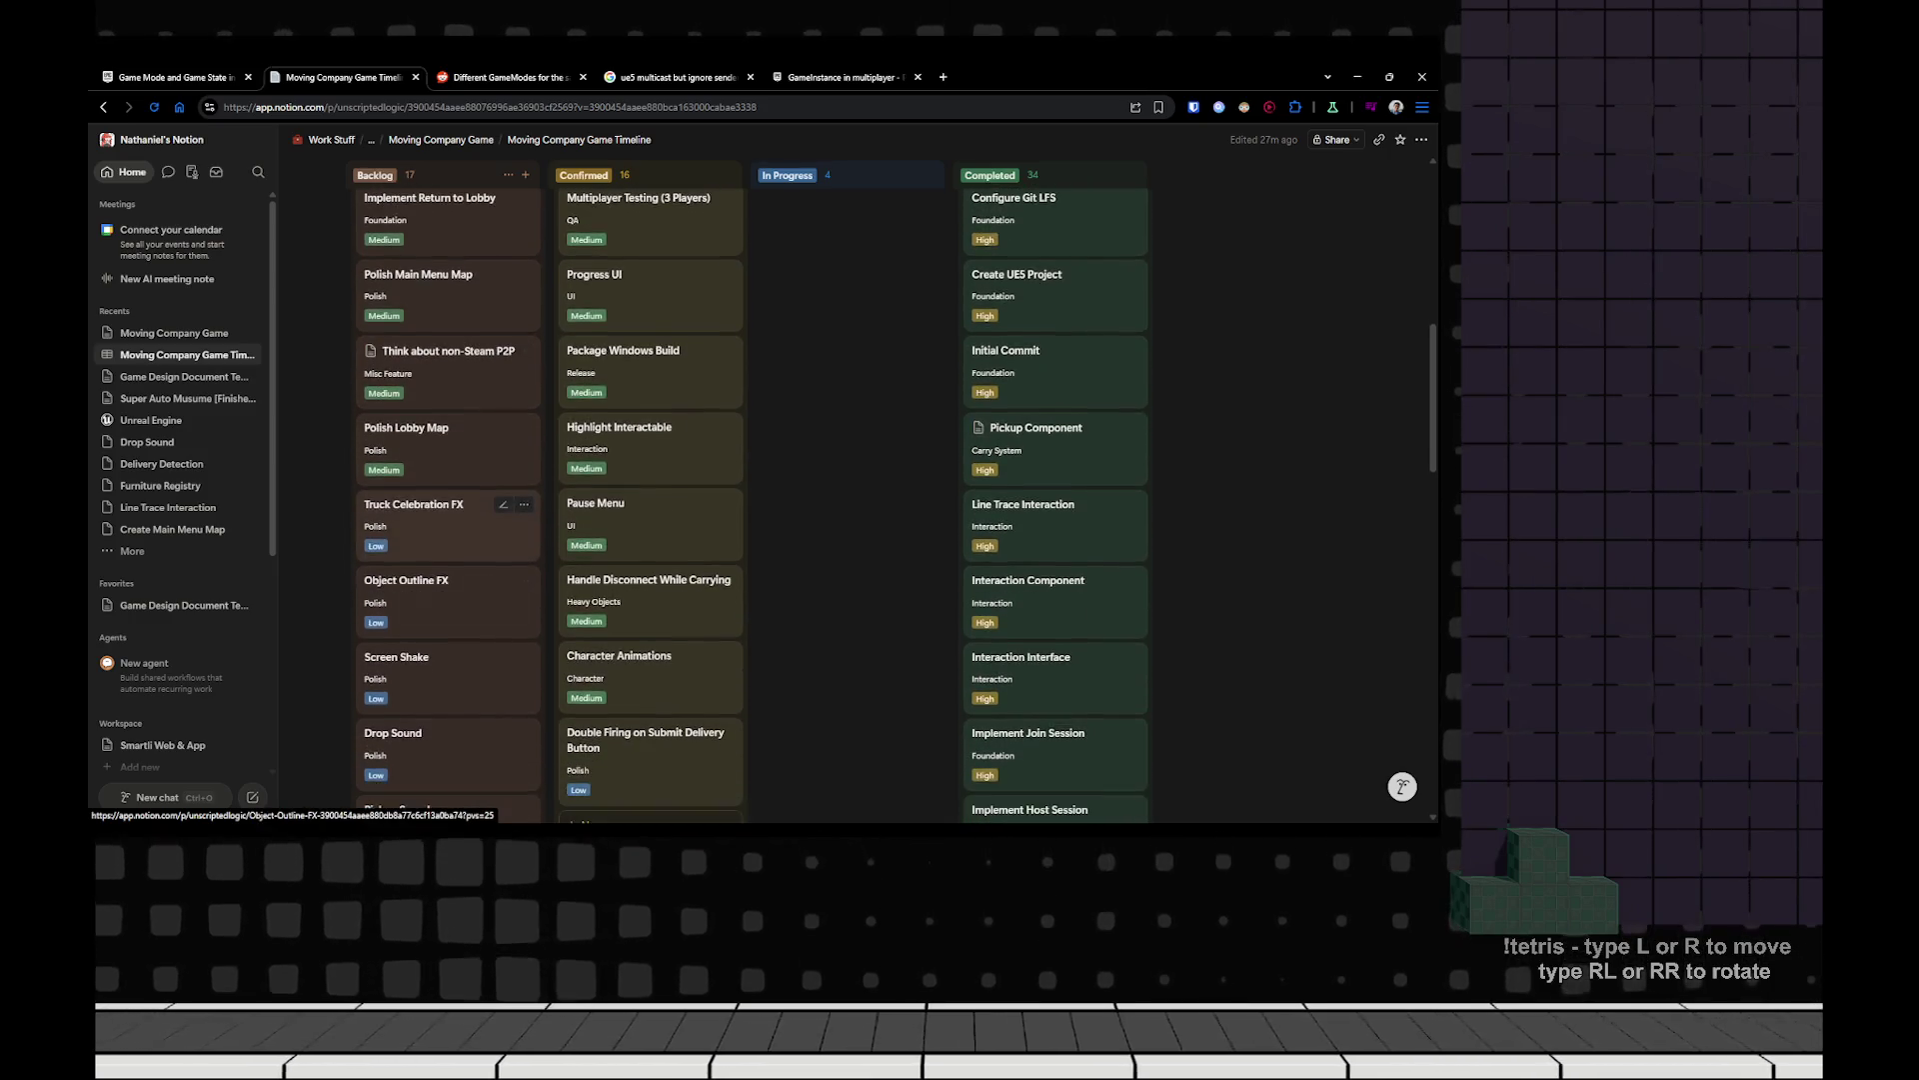
{"action": "scroll", "coordinate": [505, 520], "scroll_direction": "down", "scroll_amount": 3}
{"action": "scroll", "coordinate": [850, 520], "scroll_direction": "up", "scroll_amount": 8}
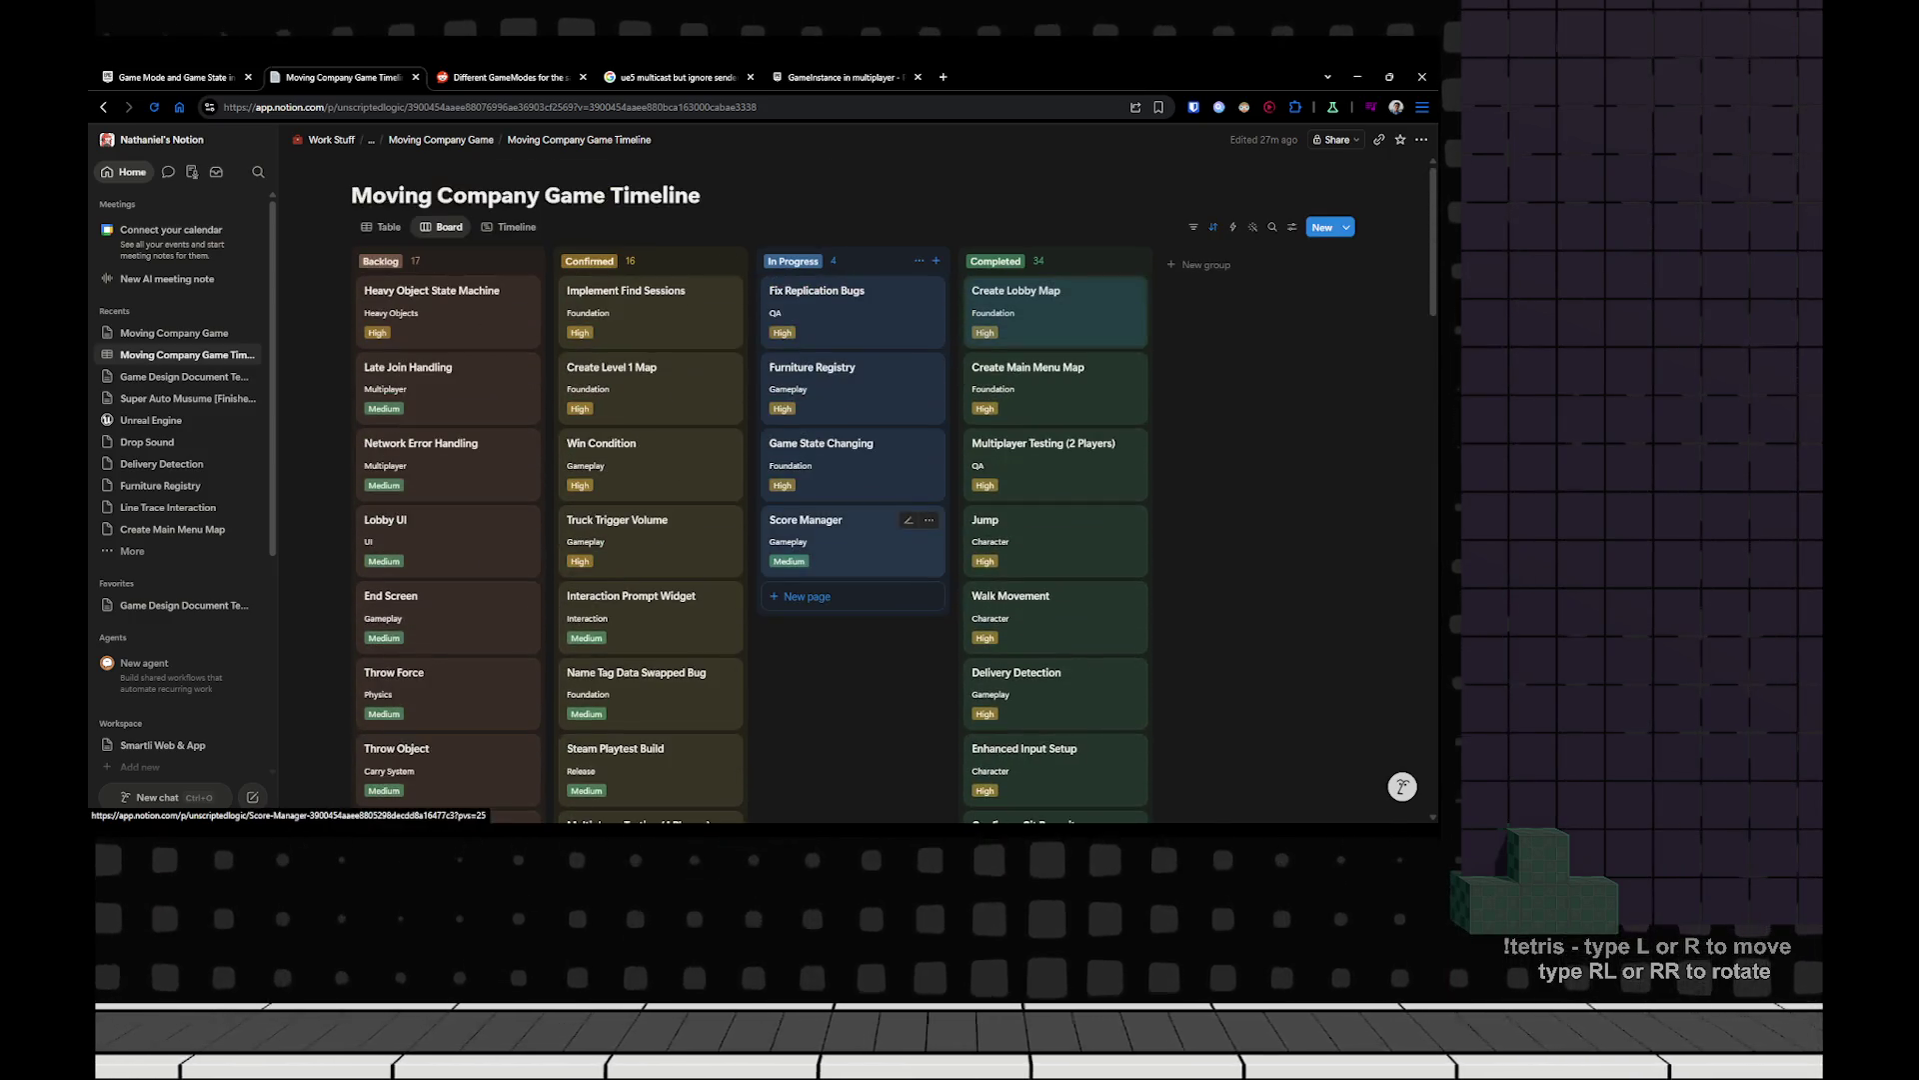
Add a 'Back To Lobby' card with Foundation phase and Medium priority.
{"action": "left_click", "coordinate": [807, 596]}
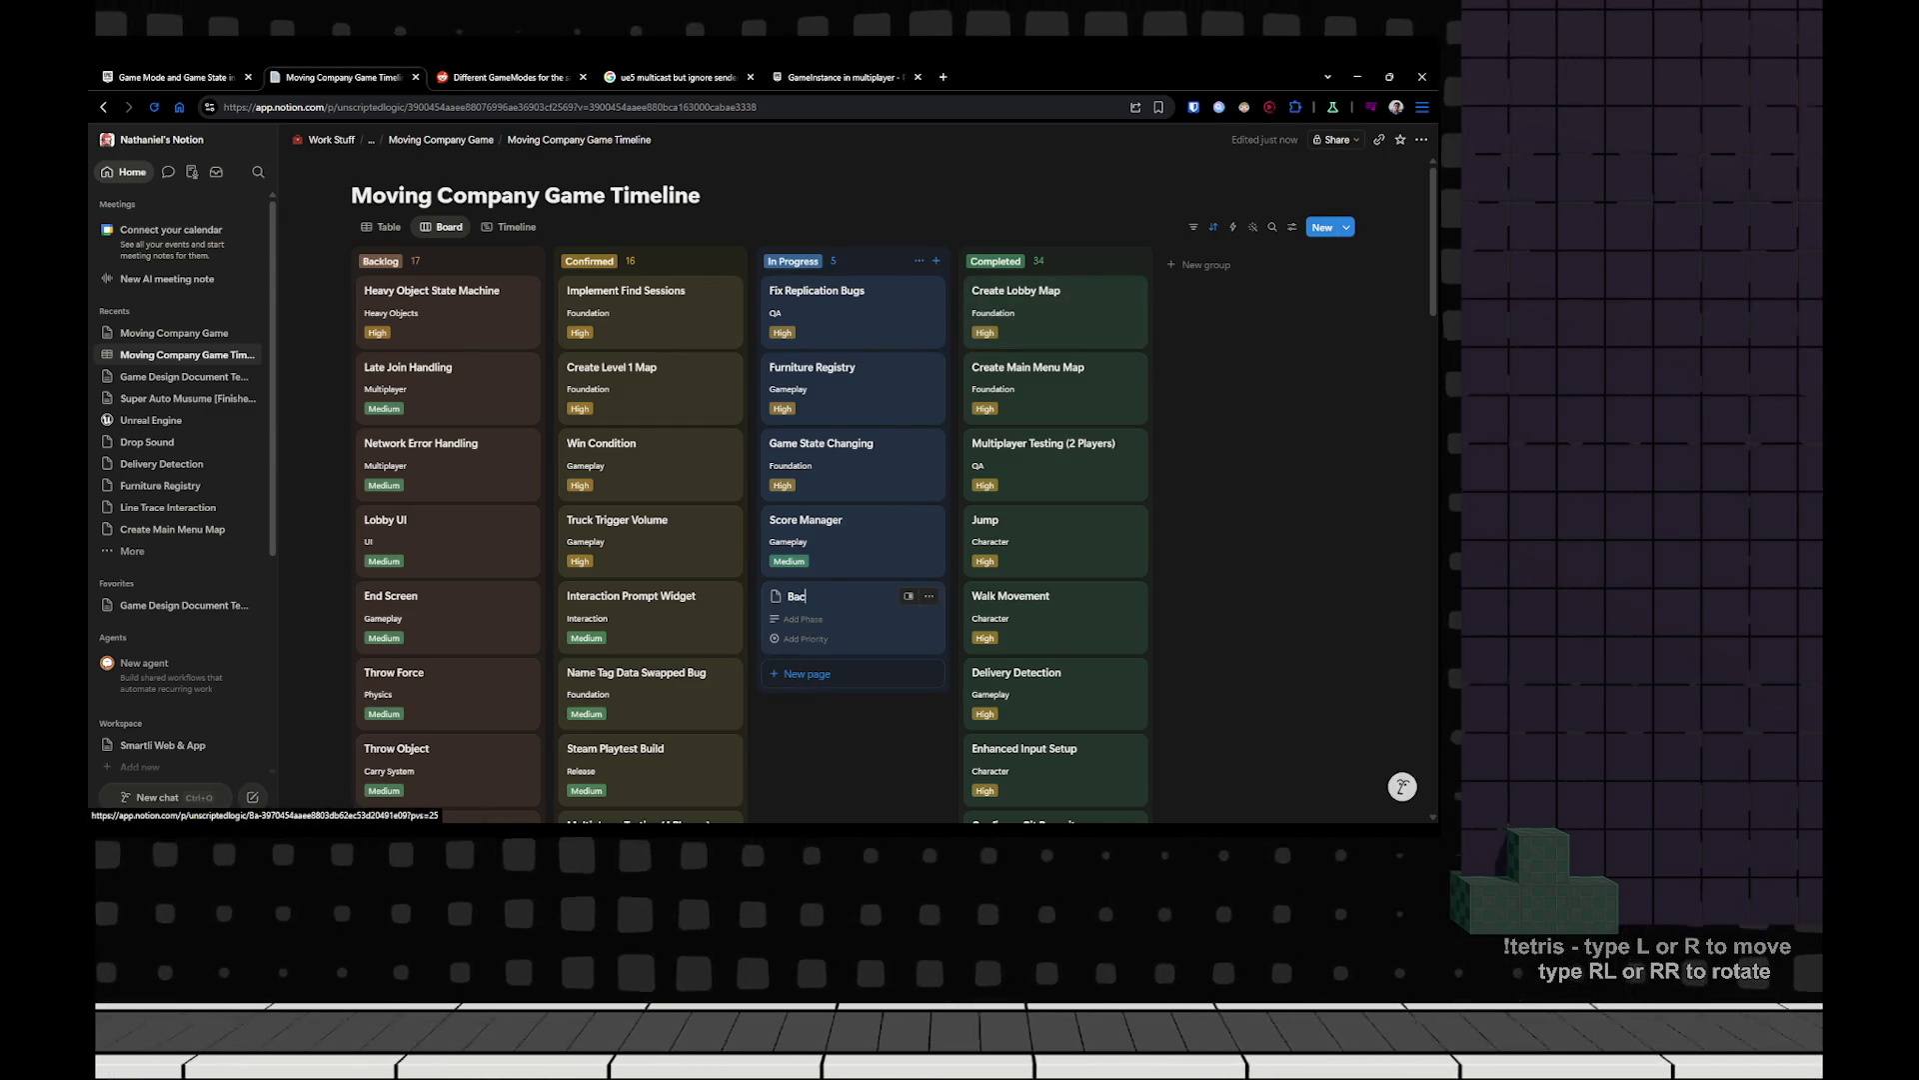
{"action": "type", "text": "Back To"}
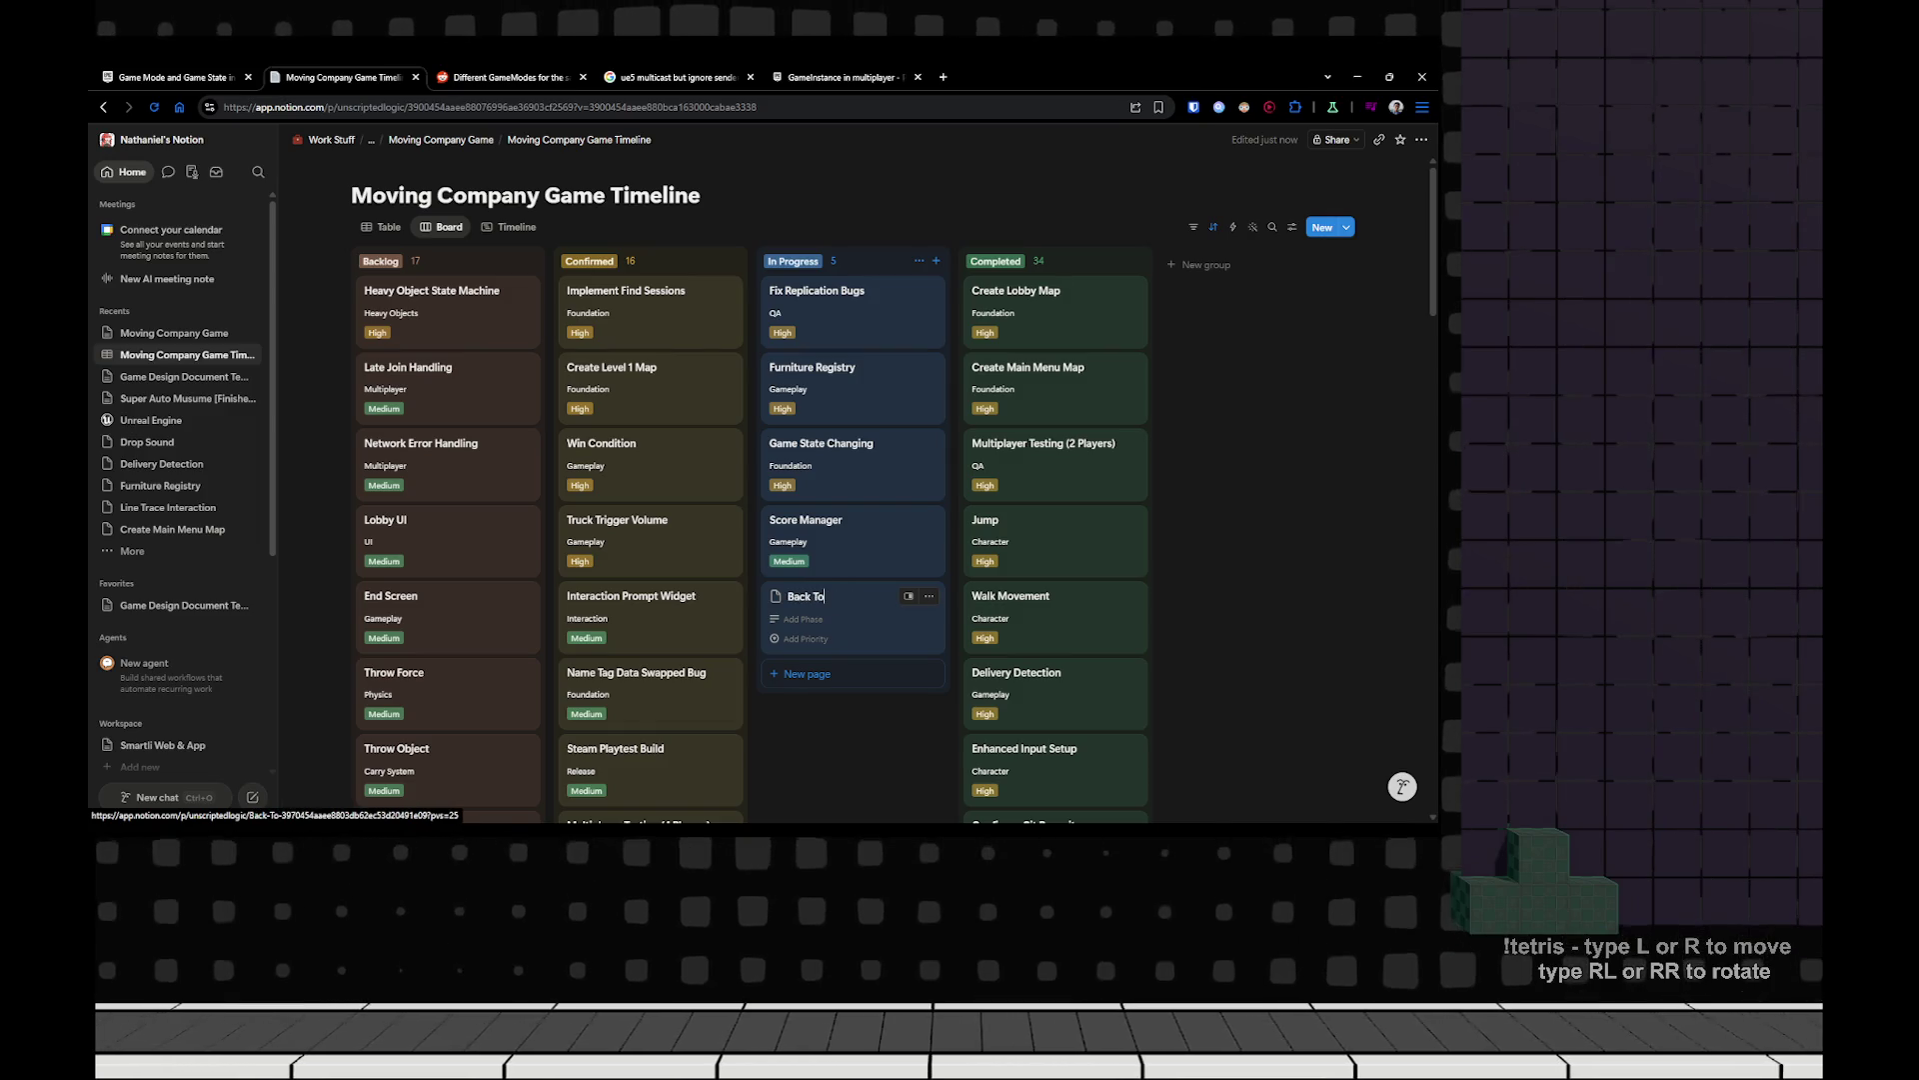
{"action": "type", "text": " Lobby"}
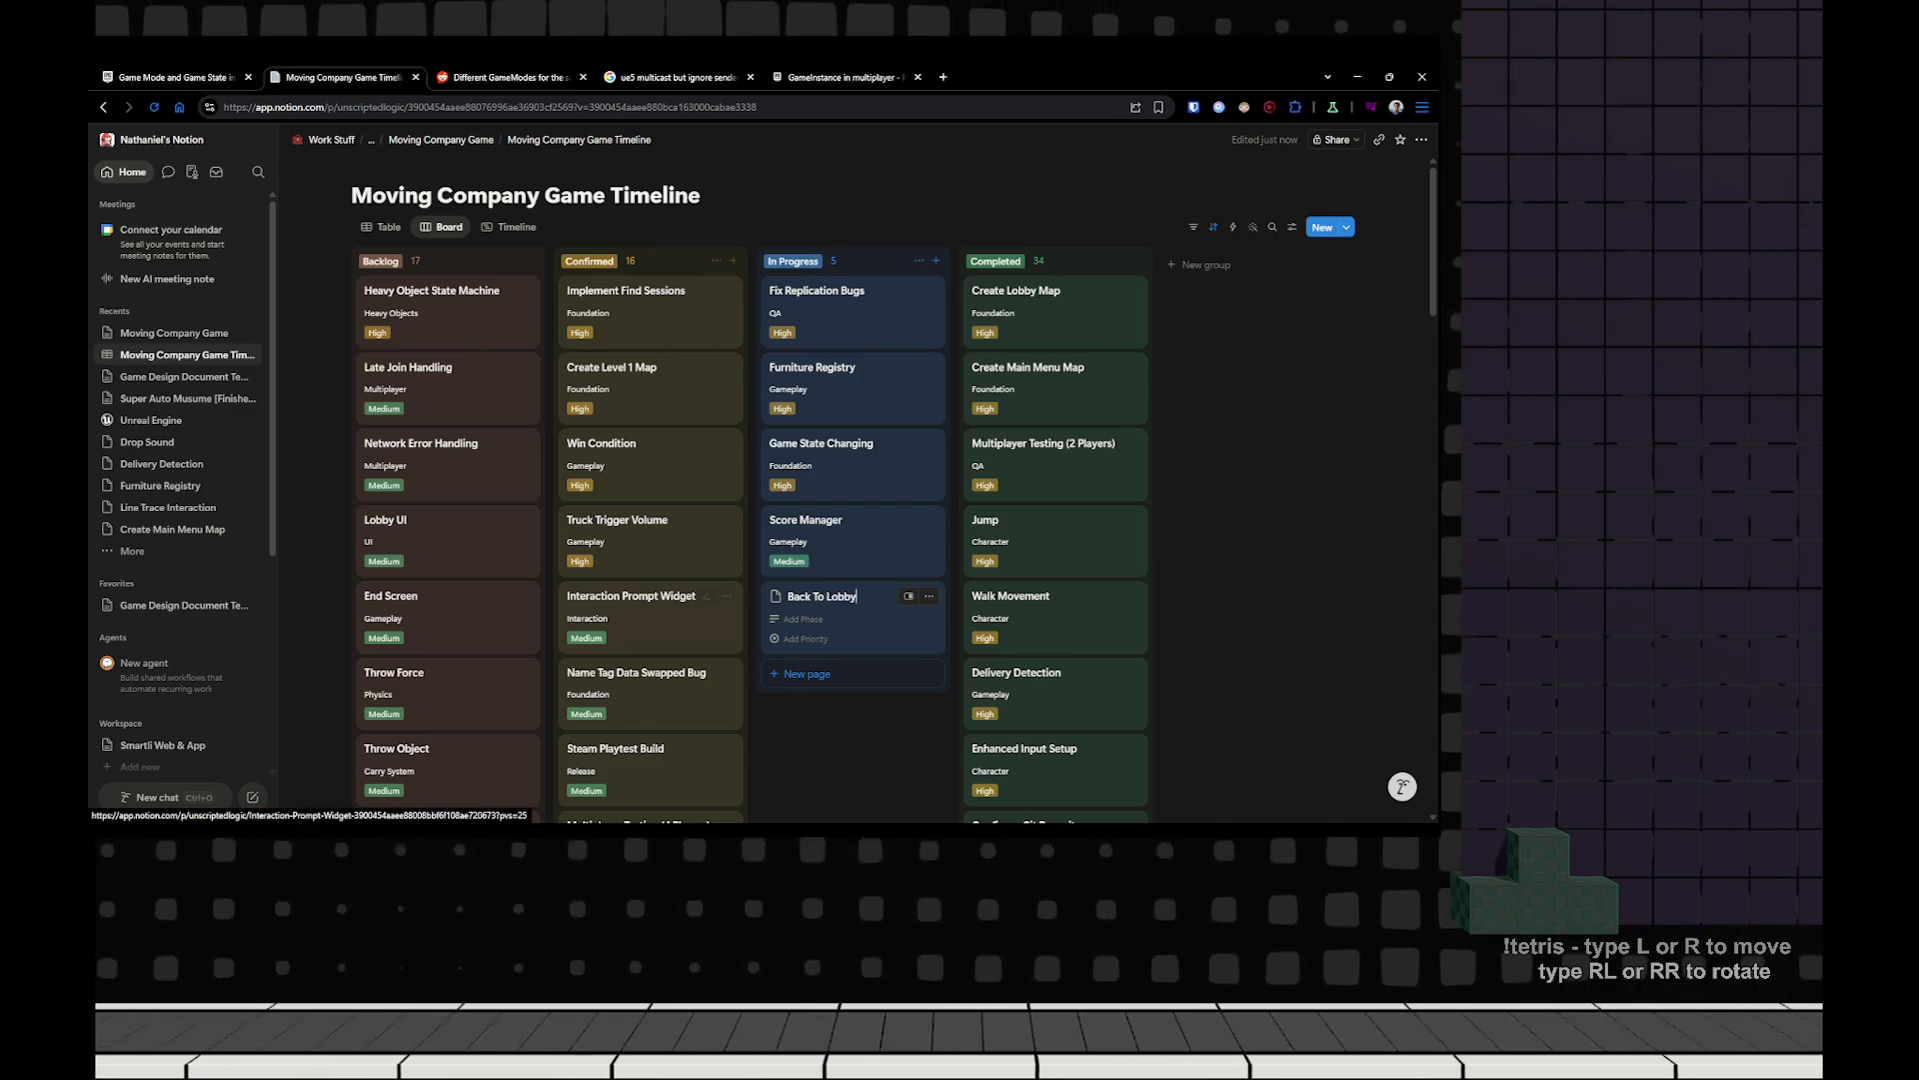
{"action": "left_click", "coordinate": [800, 618]}
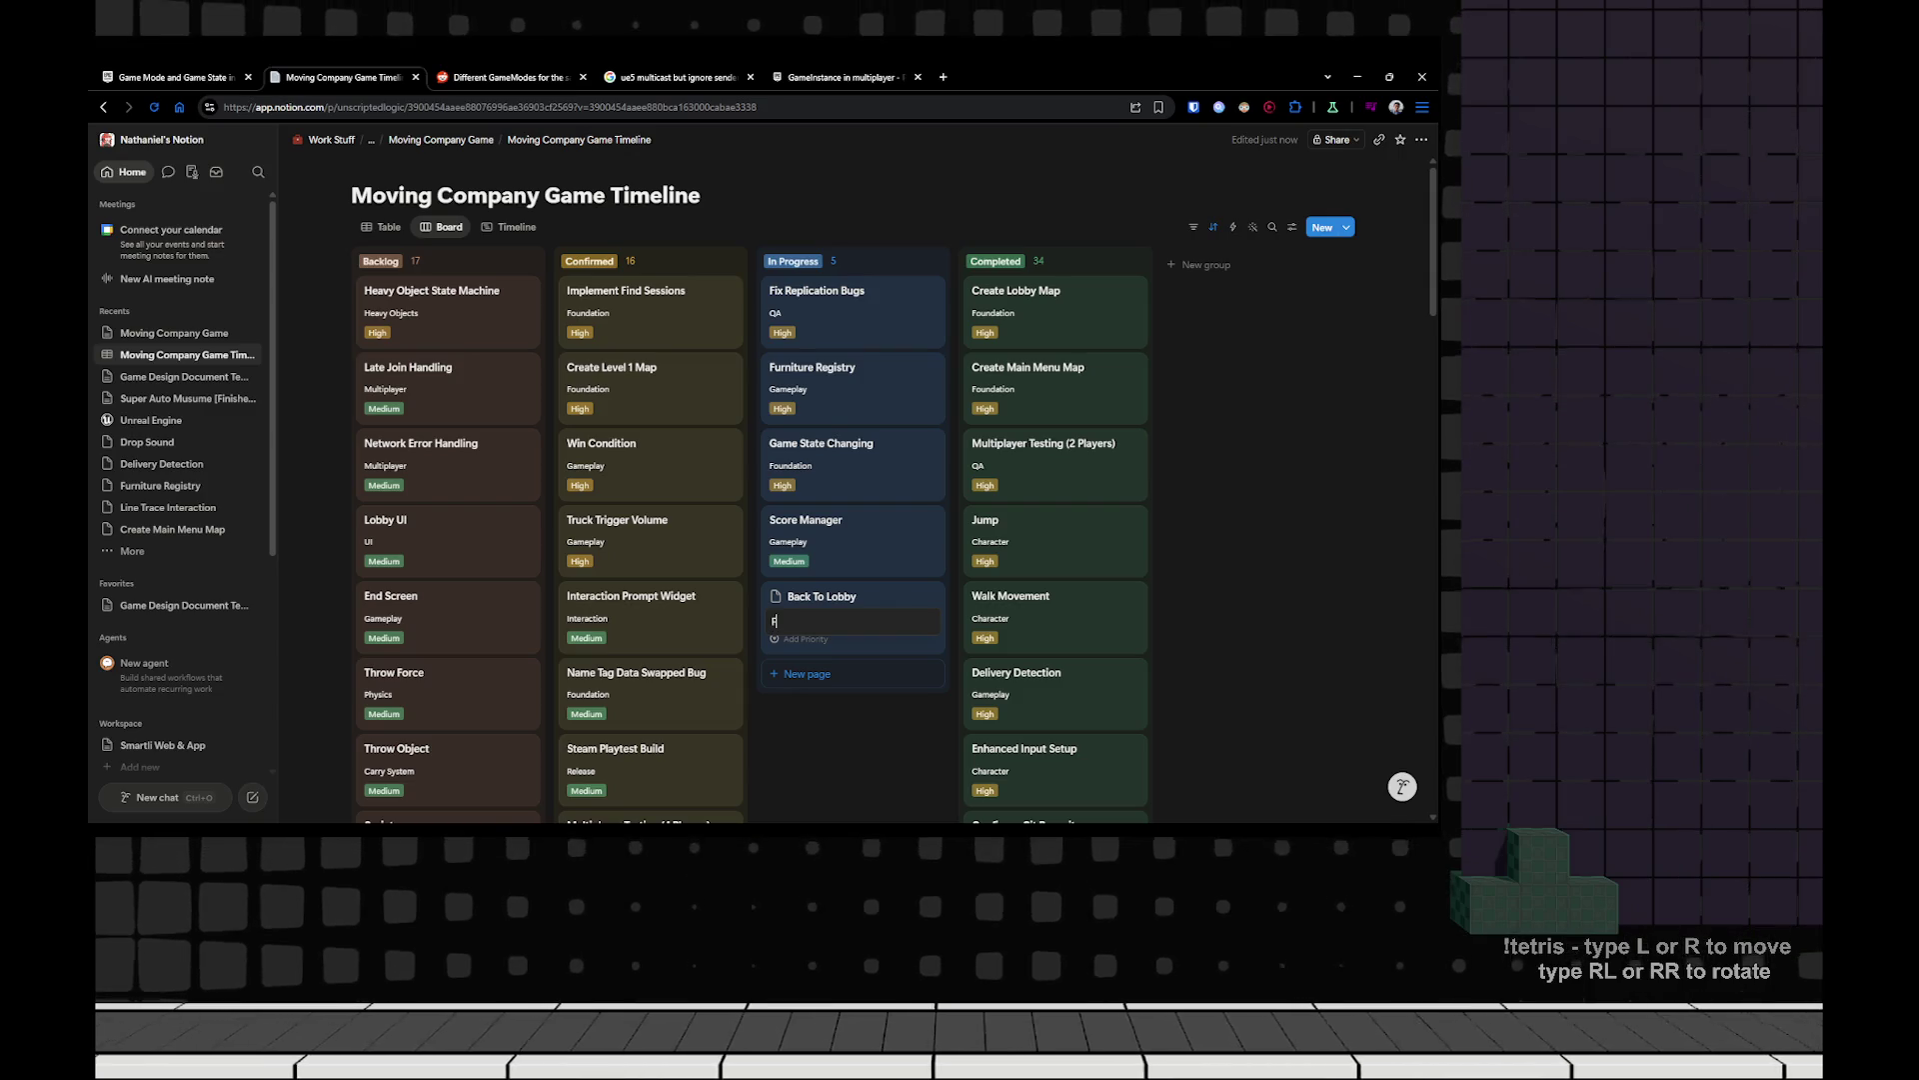
{"action": "type", "text": "ound"}
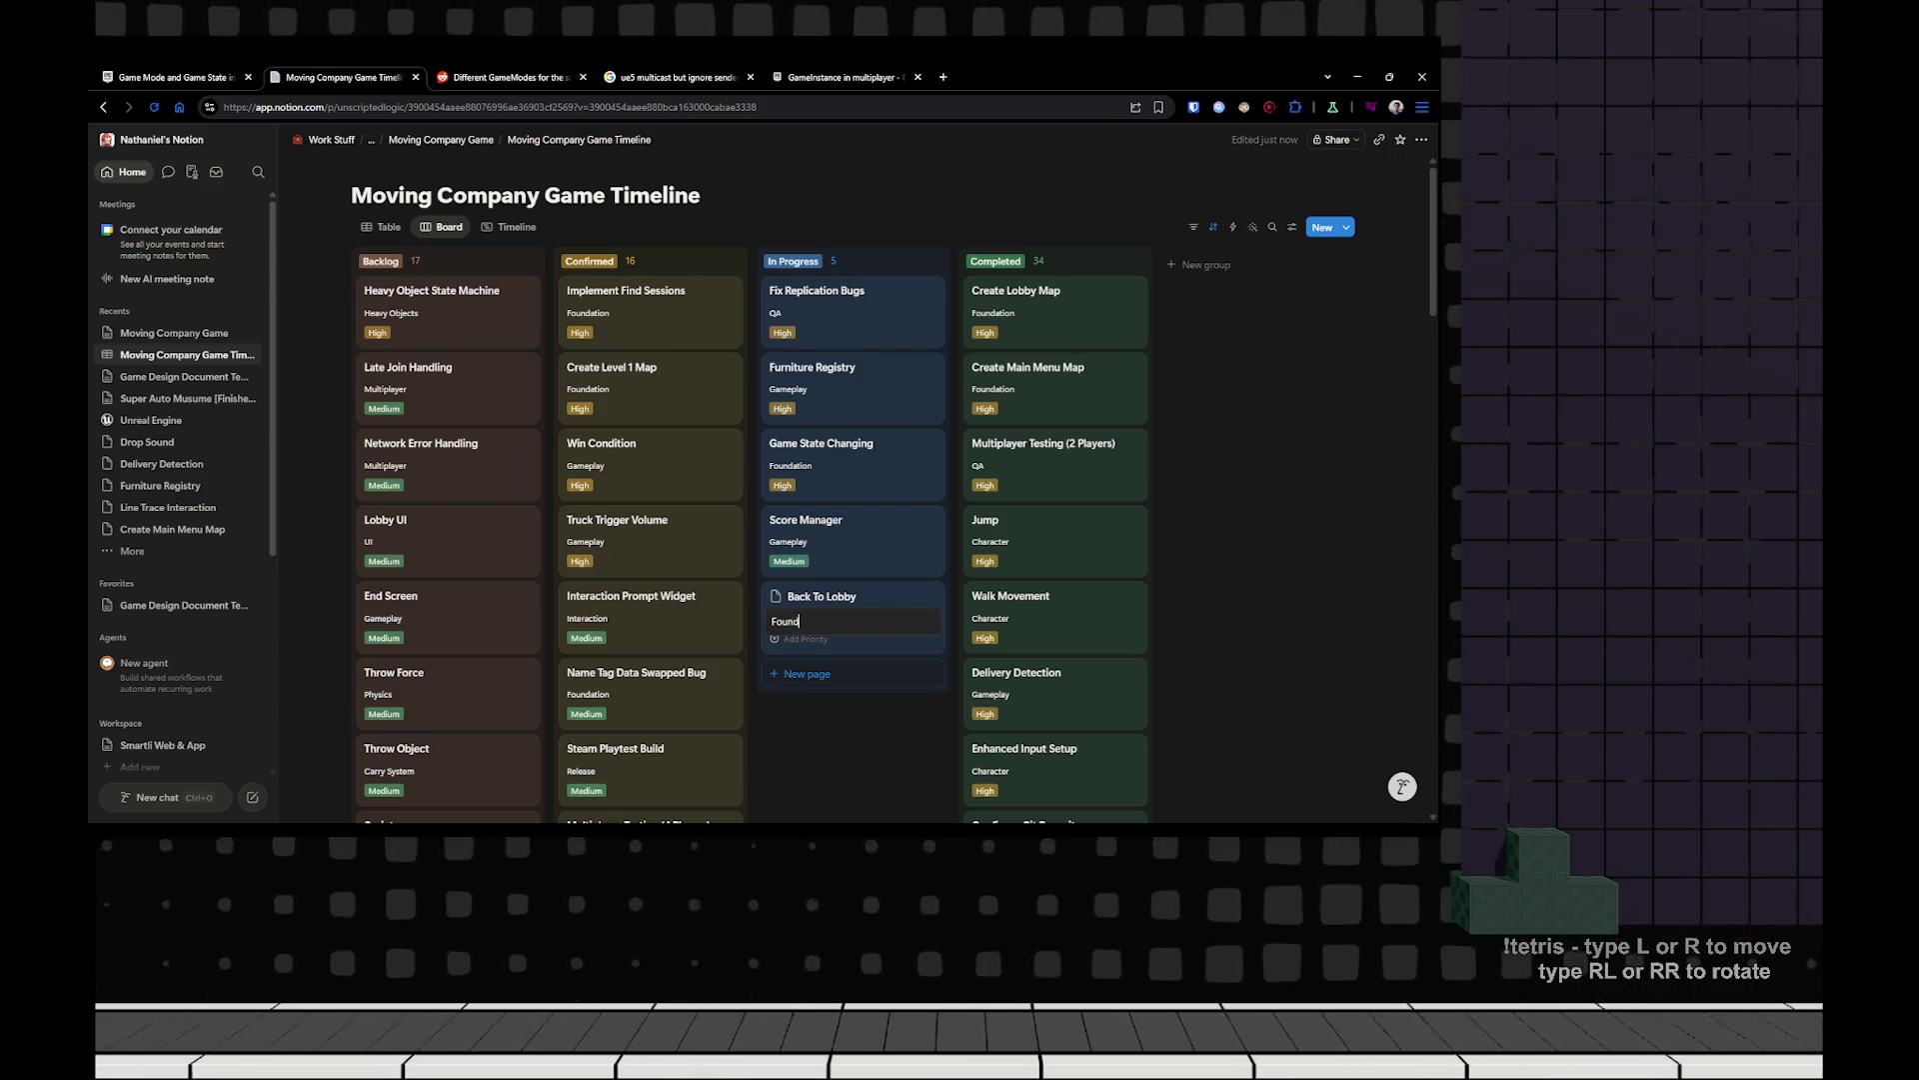
{"action": "key", "text": "Return"}
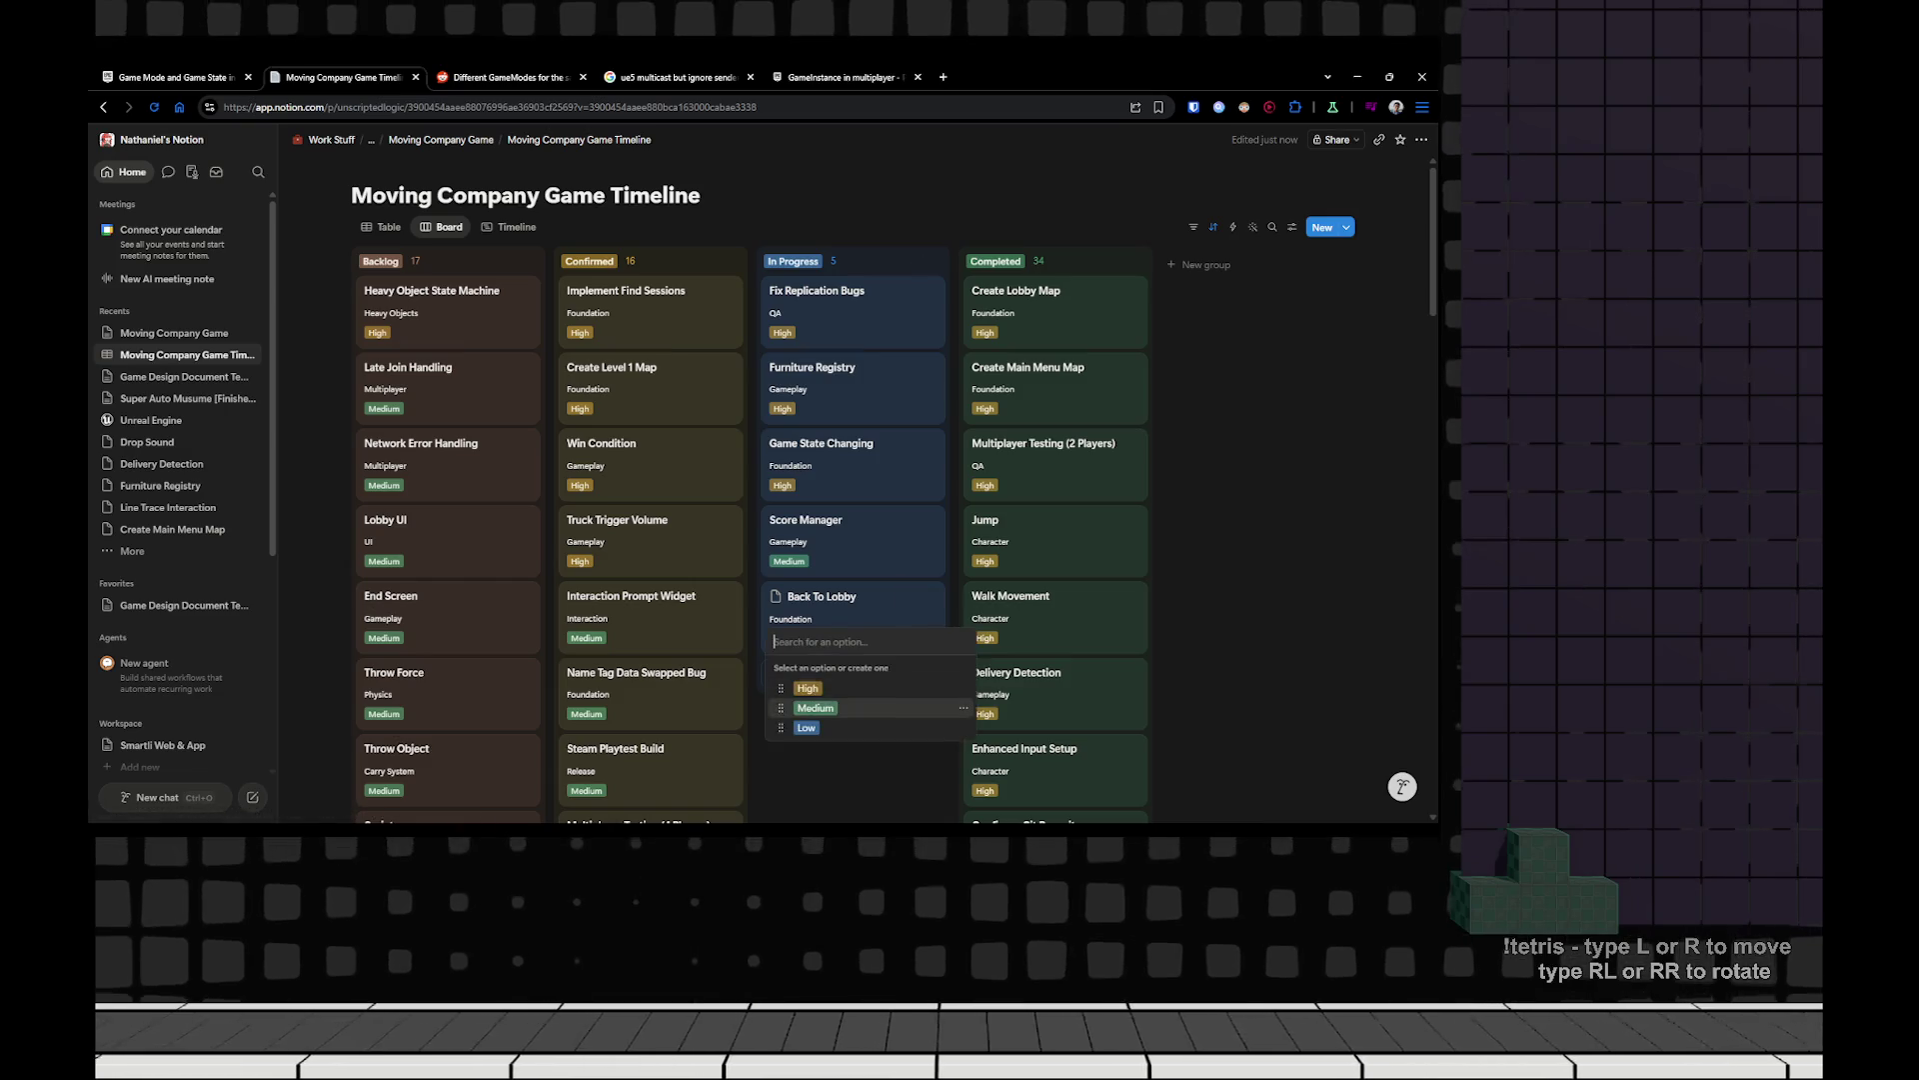
{"action": "key", "text": "Down"}
{"action": "key", "text": "Return"}
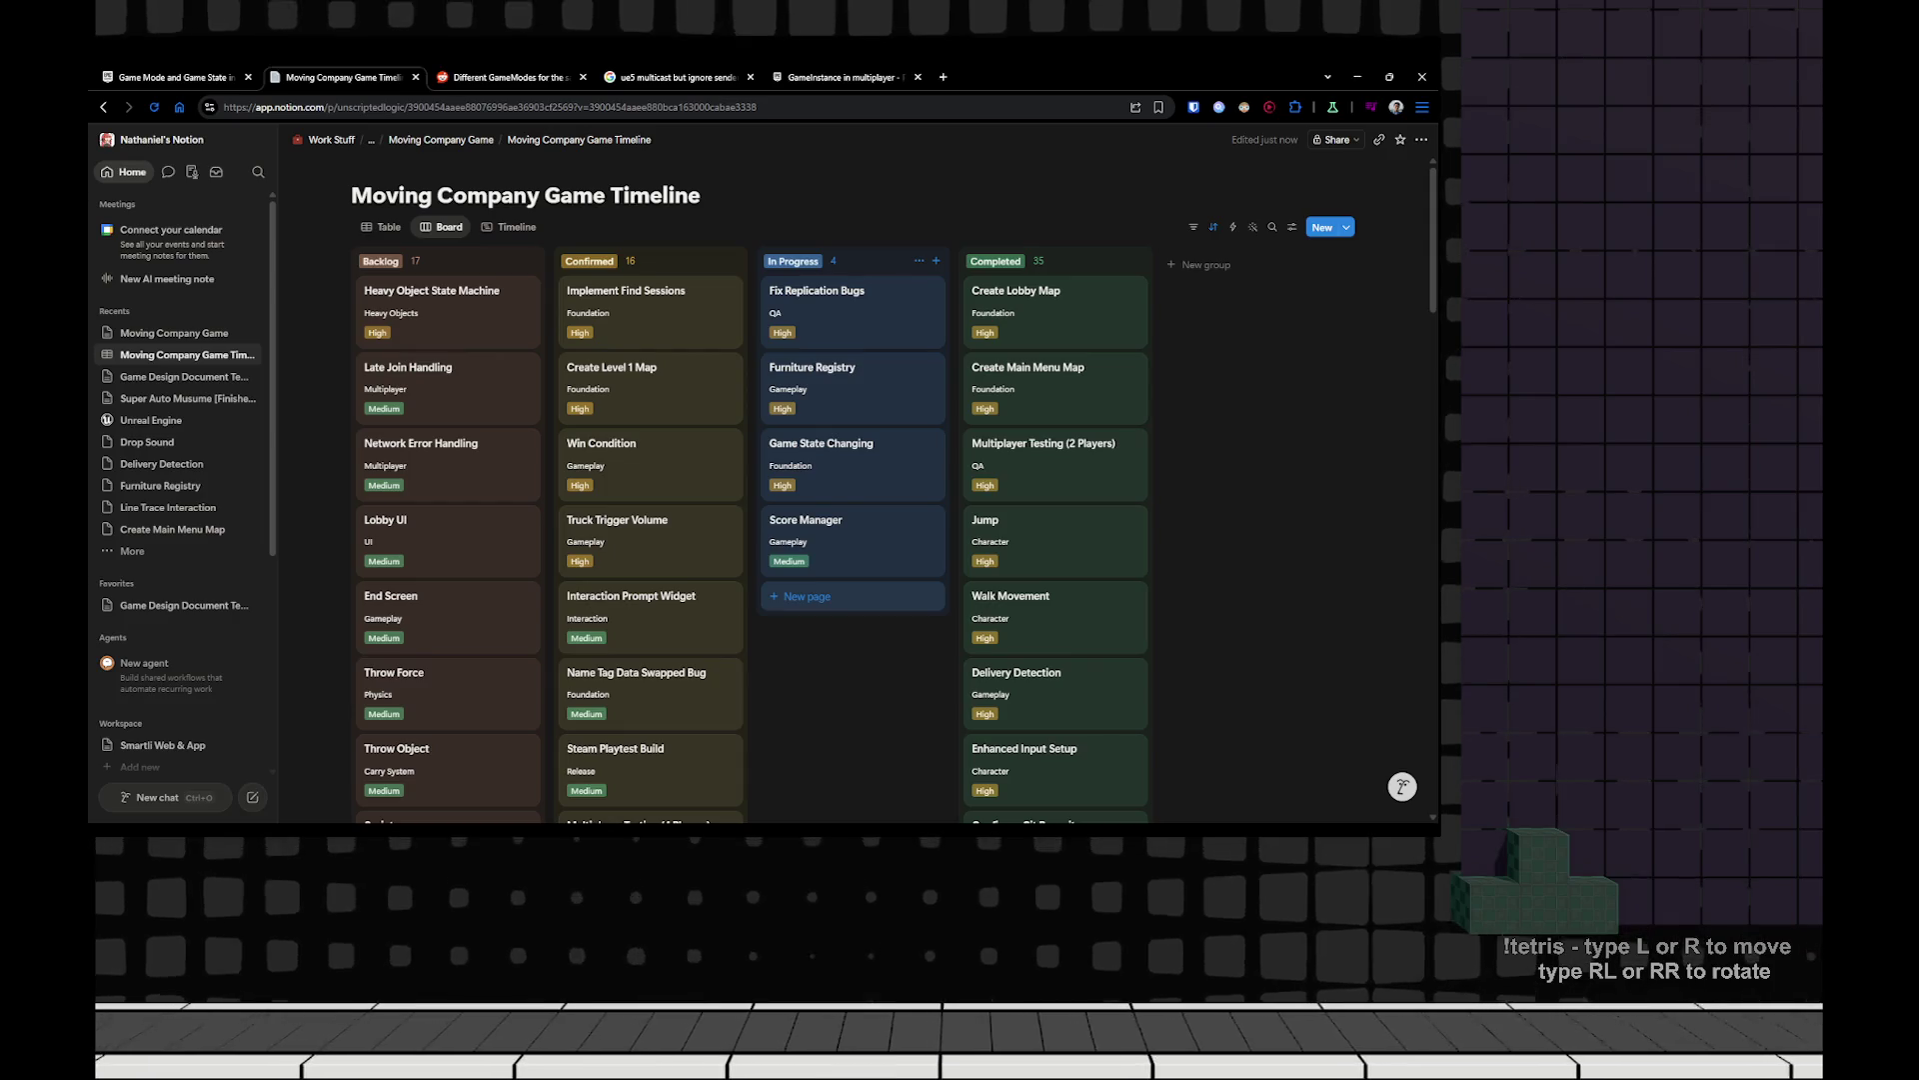
{"action": "scroll", "coordinate": [1050, 440], "scroll_direction": "down", "scroll_amount": 10}
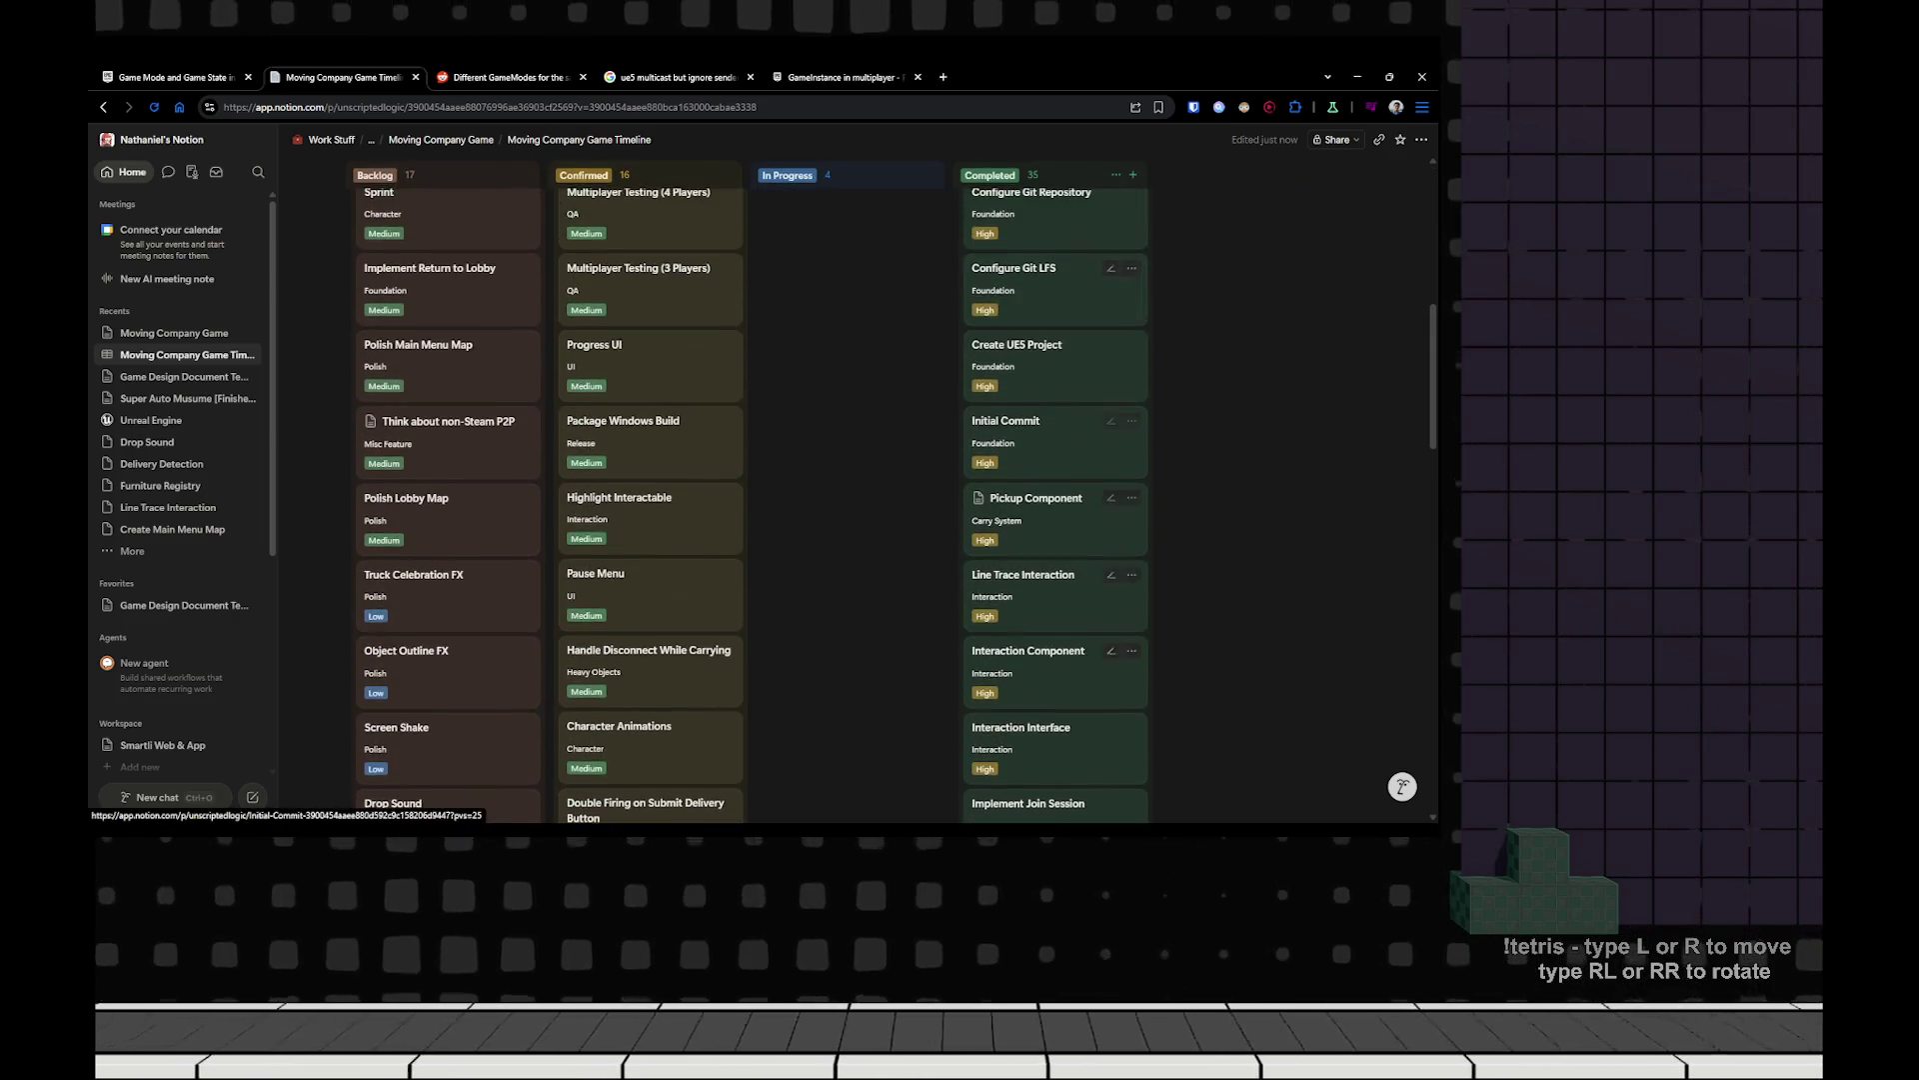
{"action": "scroll", "coordinate": [750, 490], "scroll_direction": "up", "scroll_amount": 10}
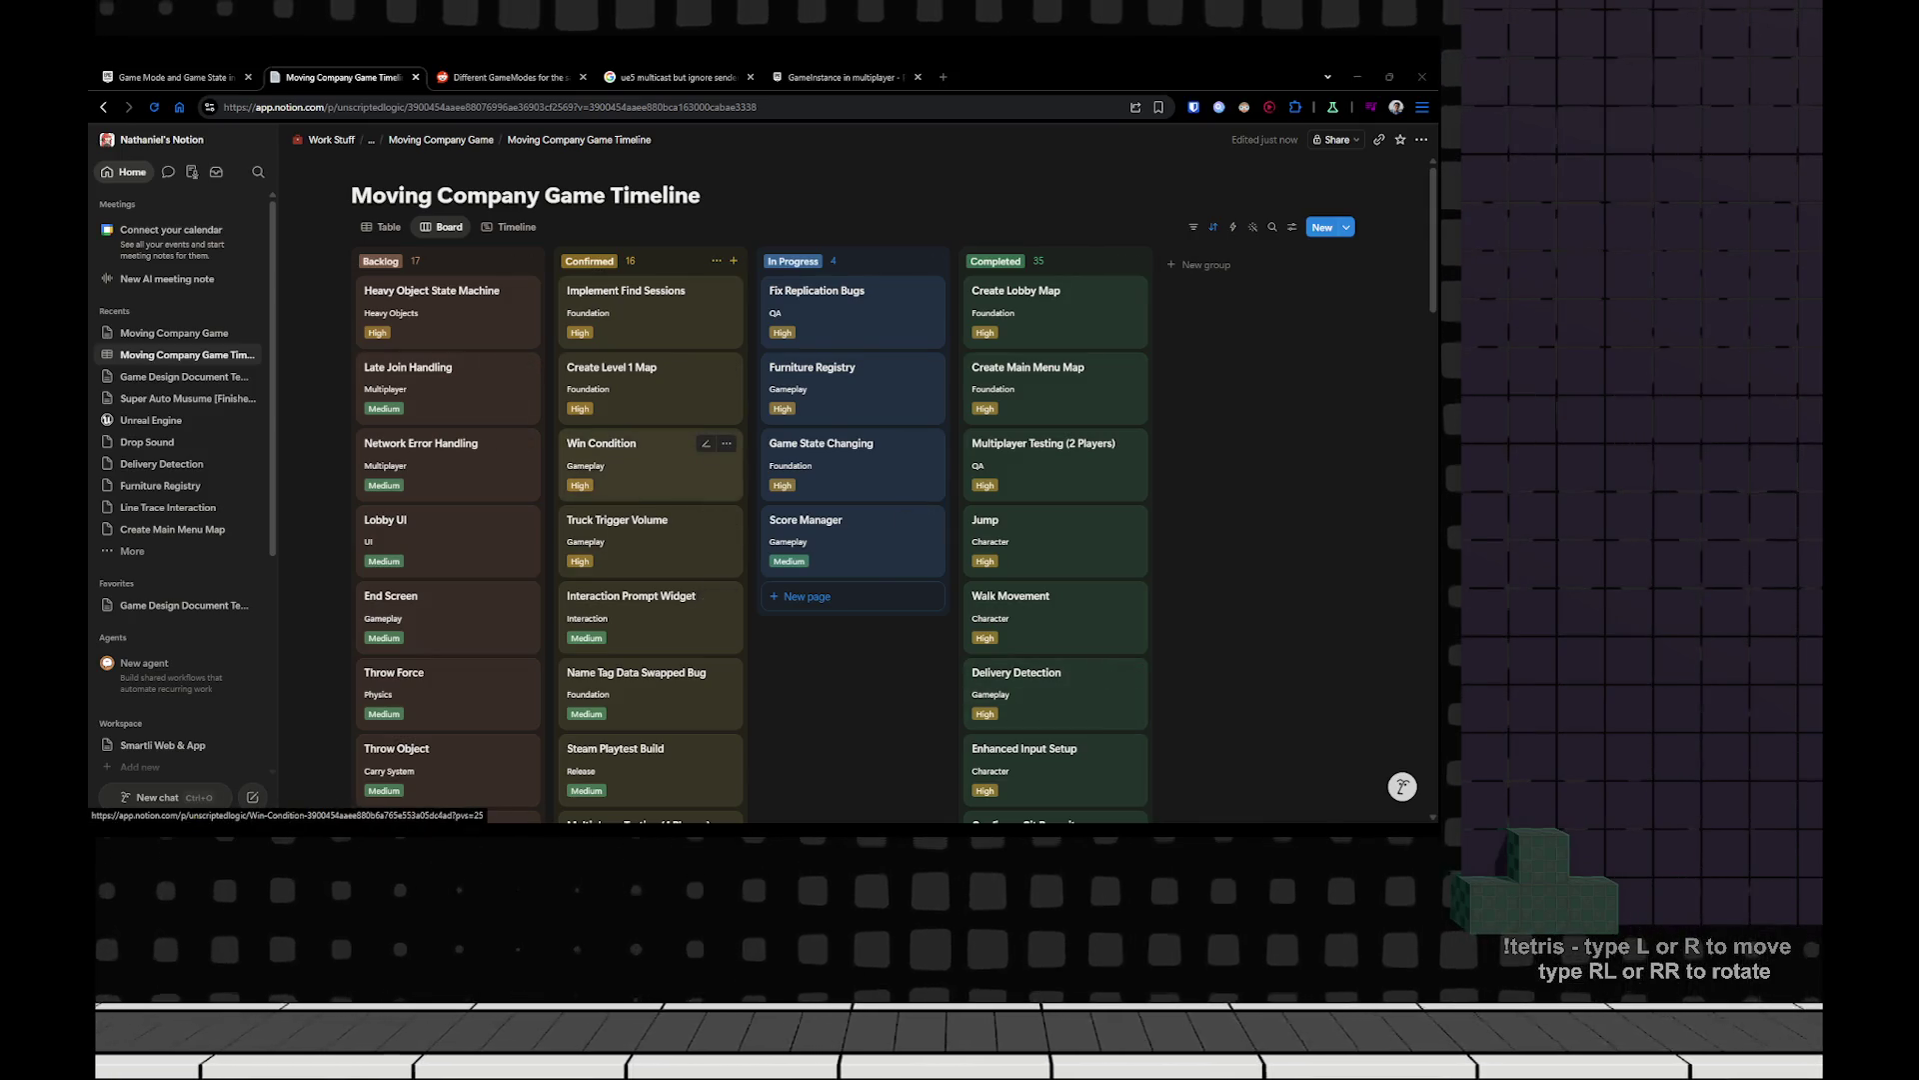
{"action": "key", "text": "alt+Tab"}
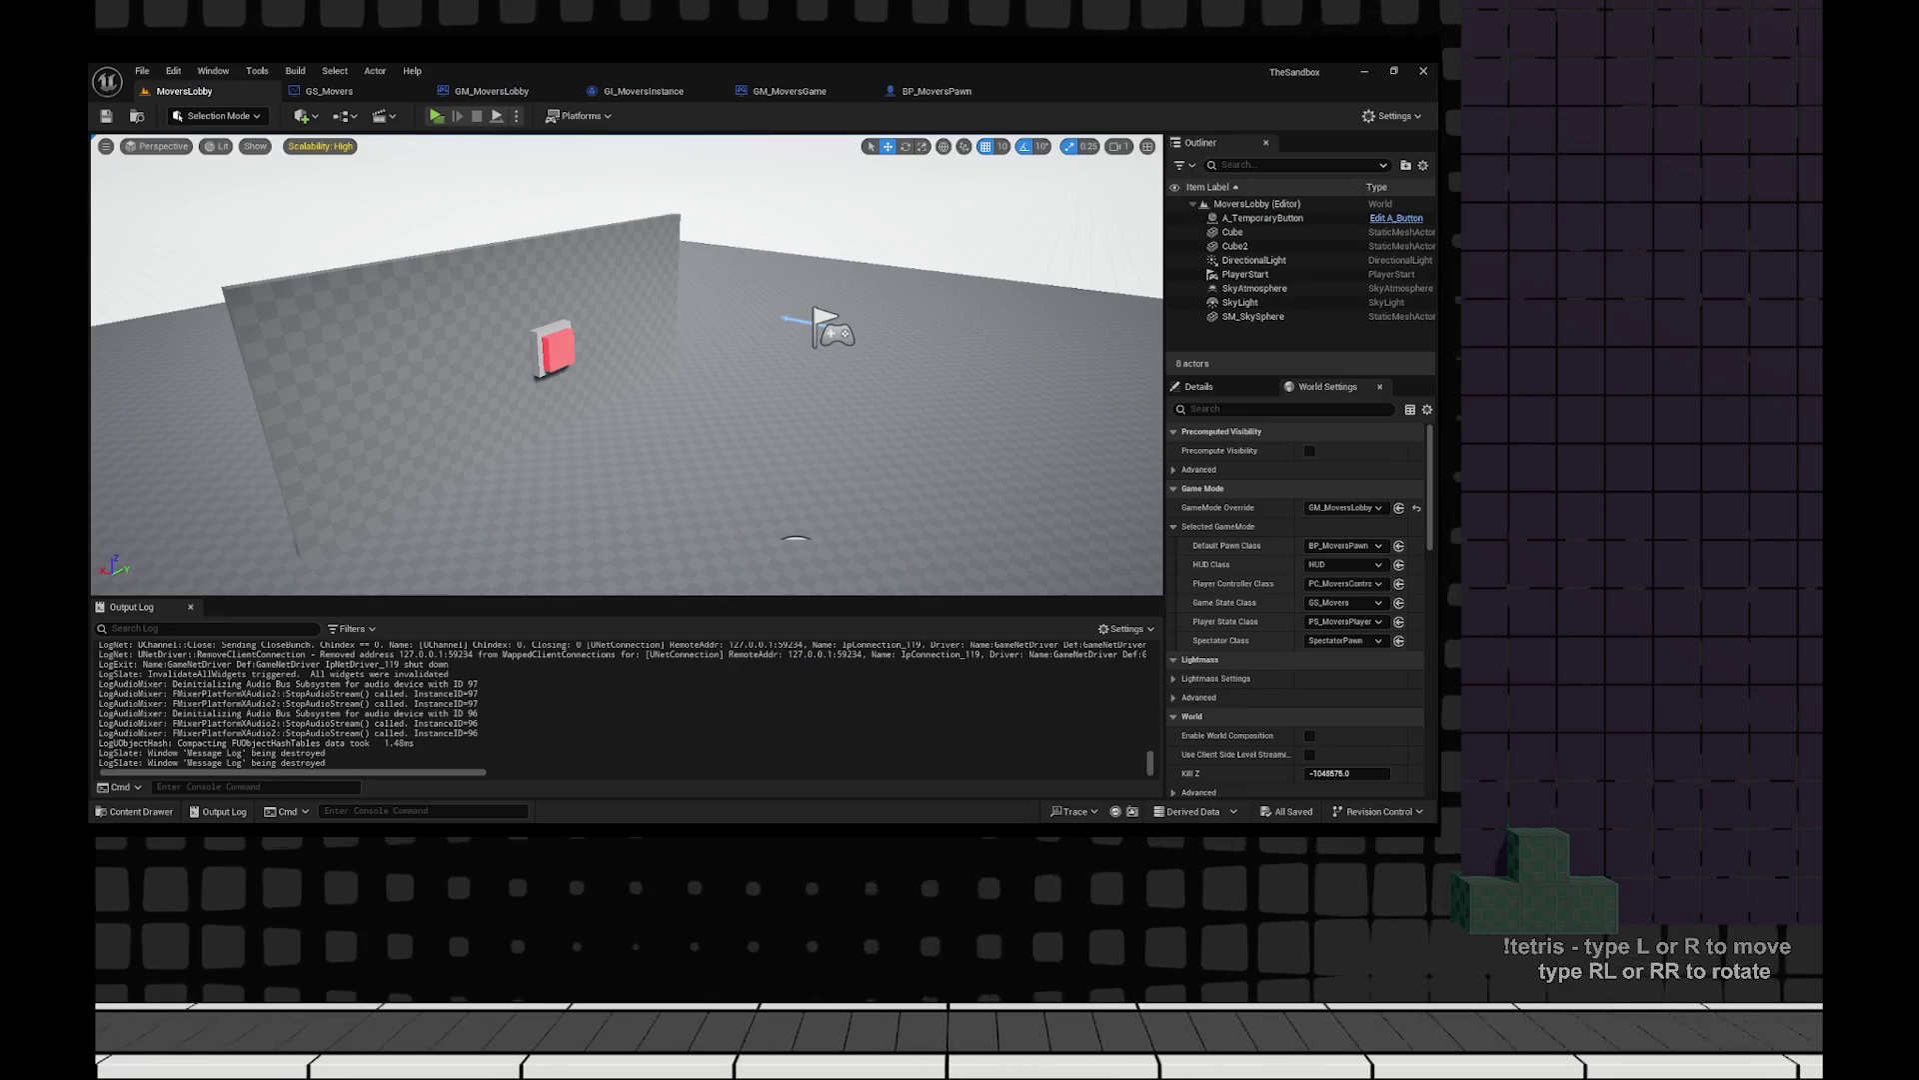
Review GM_MoversLobby's event graph, then open the GI_MoversInstance Blueprint.
{"action": "left_click", "coordinate": [491, 91]}
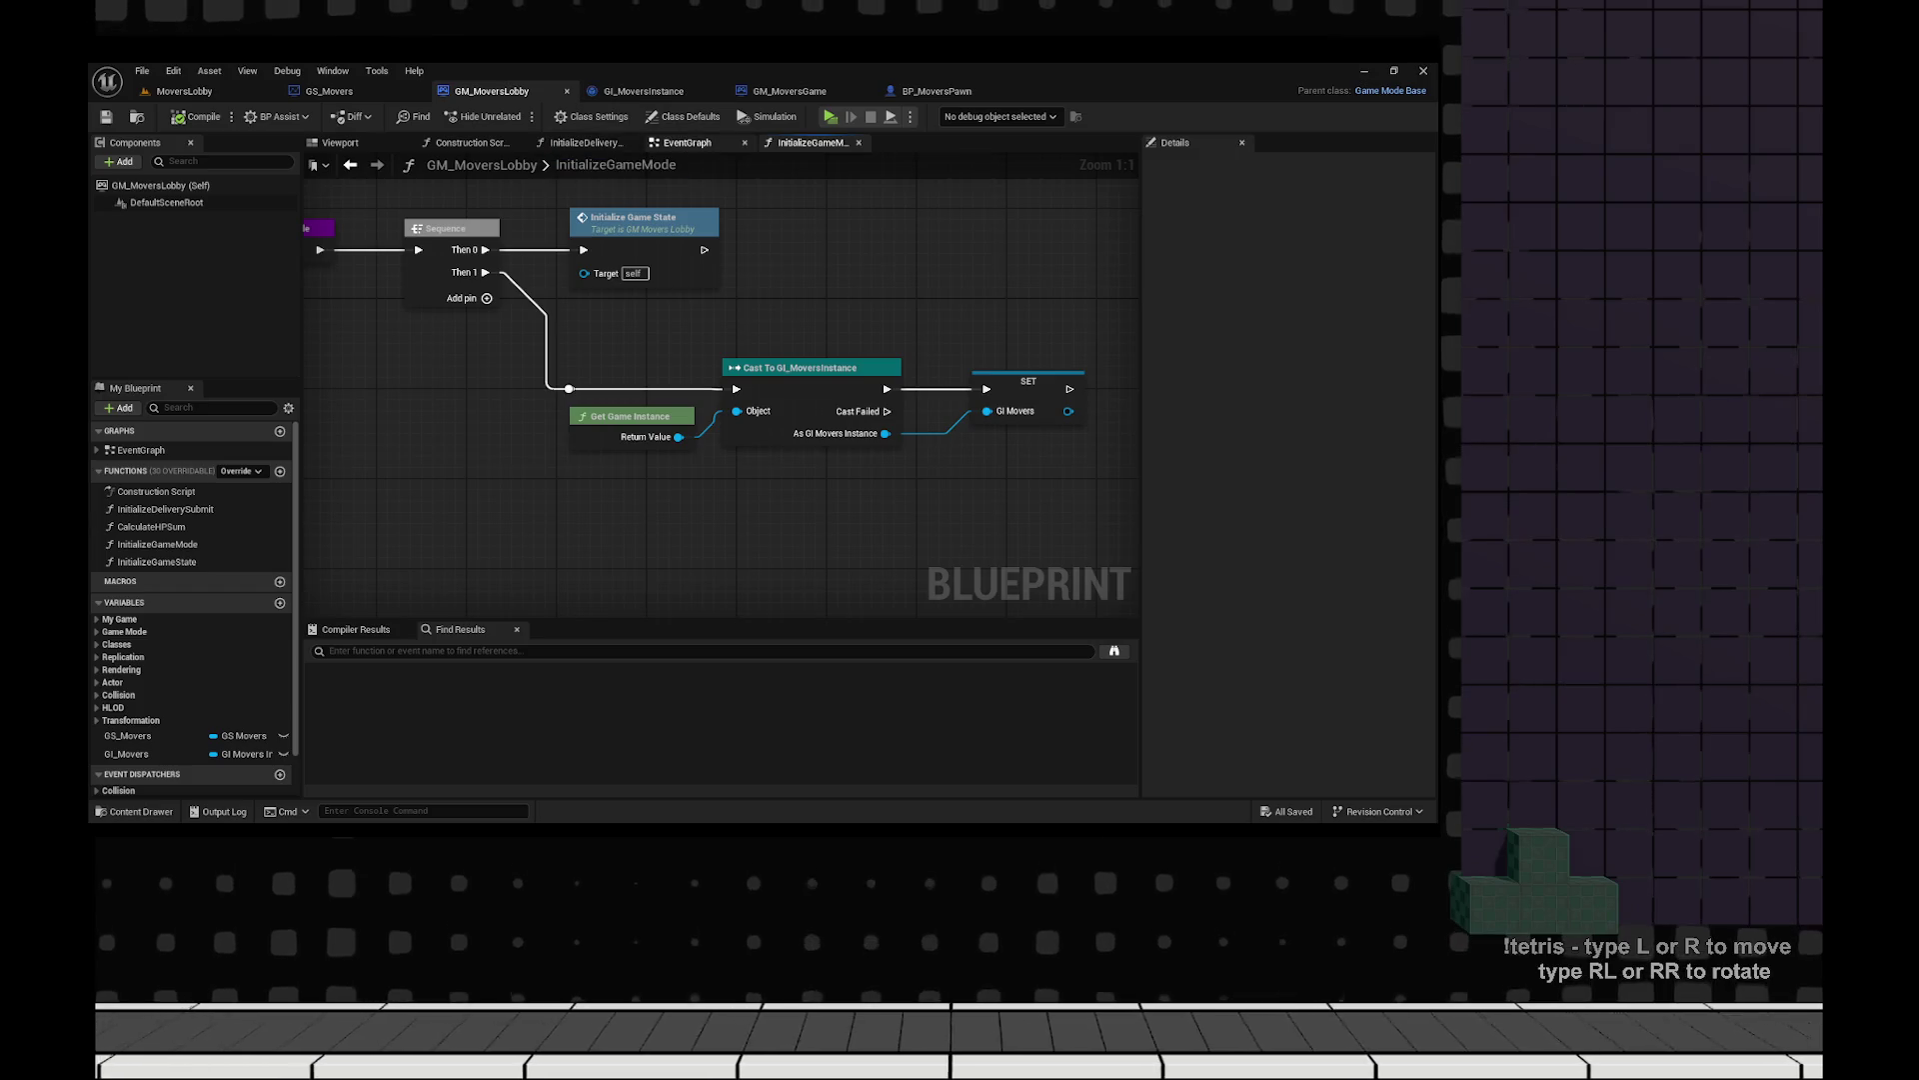
{"action": "left_click", "coordinate": [687, 142]}
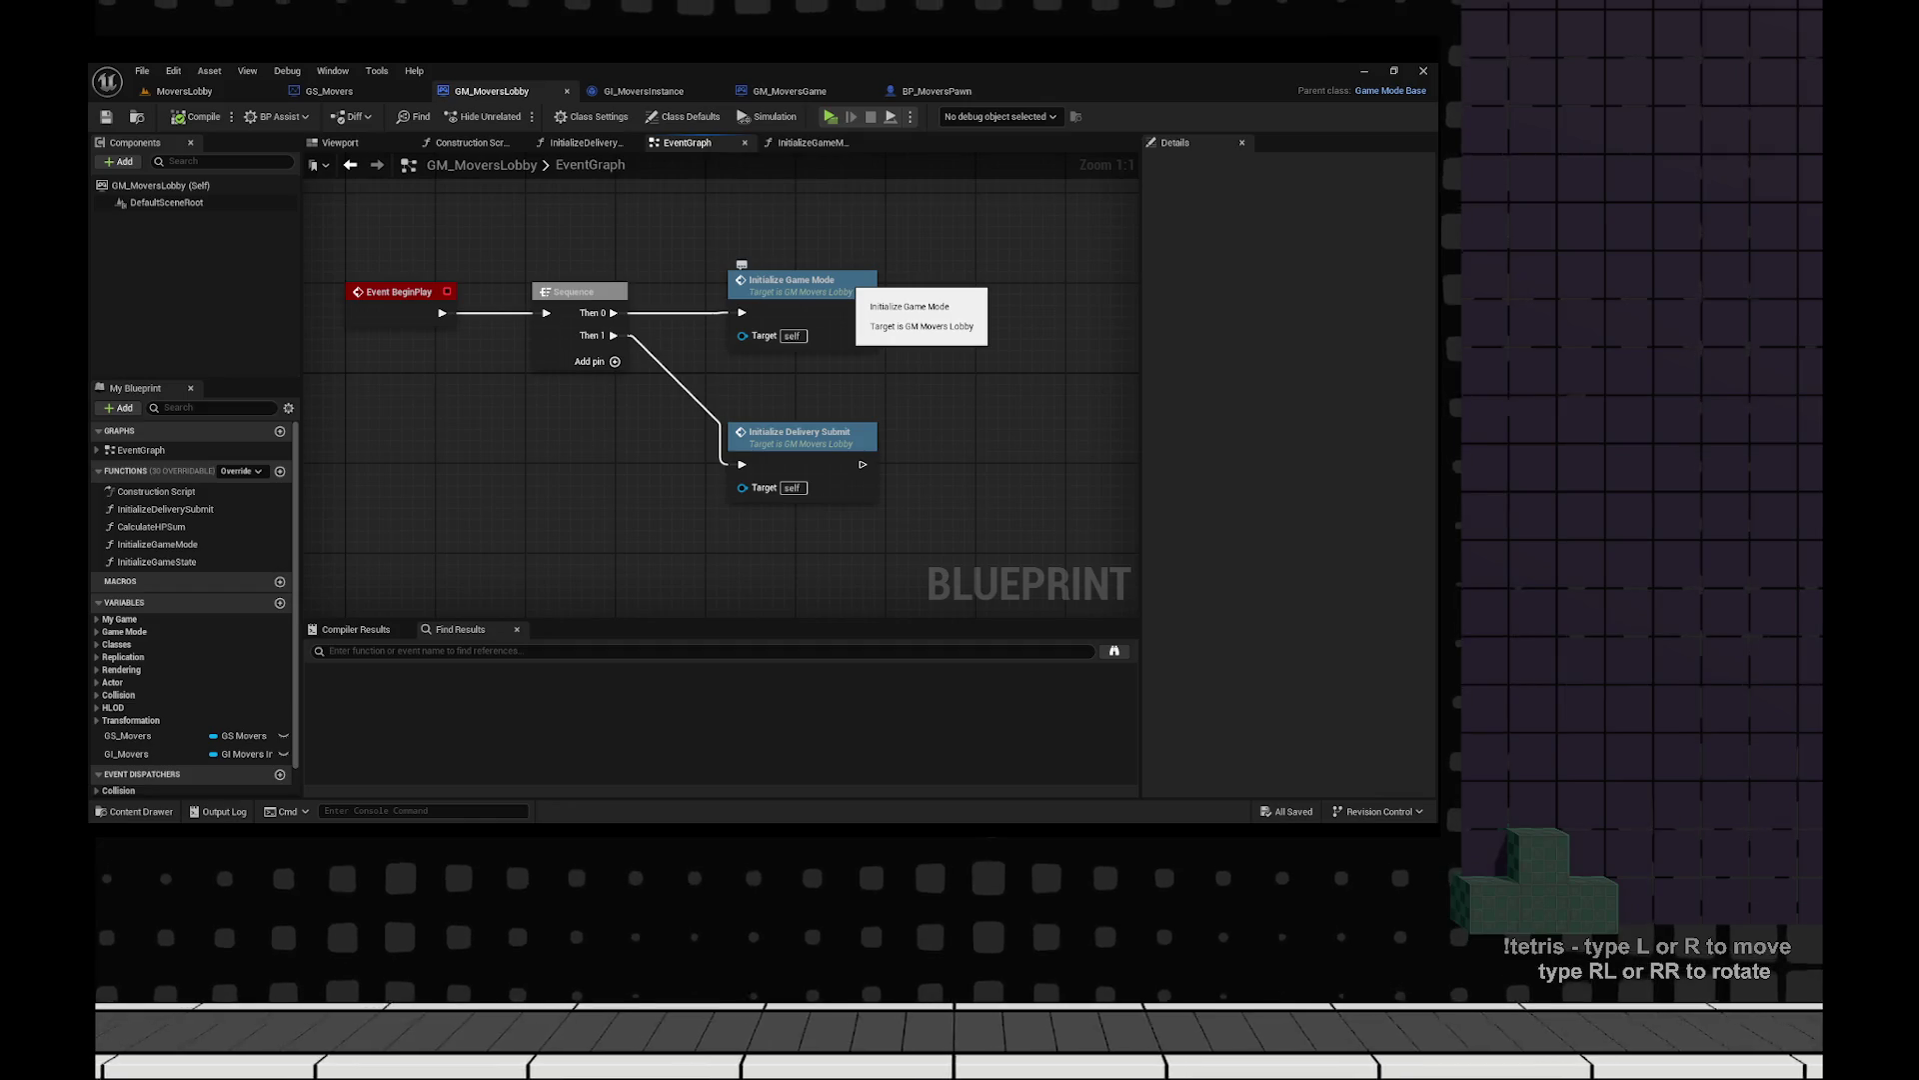
{"action": "scroll", "coordinate": [1038, 412], "scroll_direction": "down", "scroll_amount": 1}
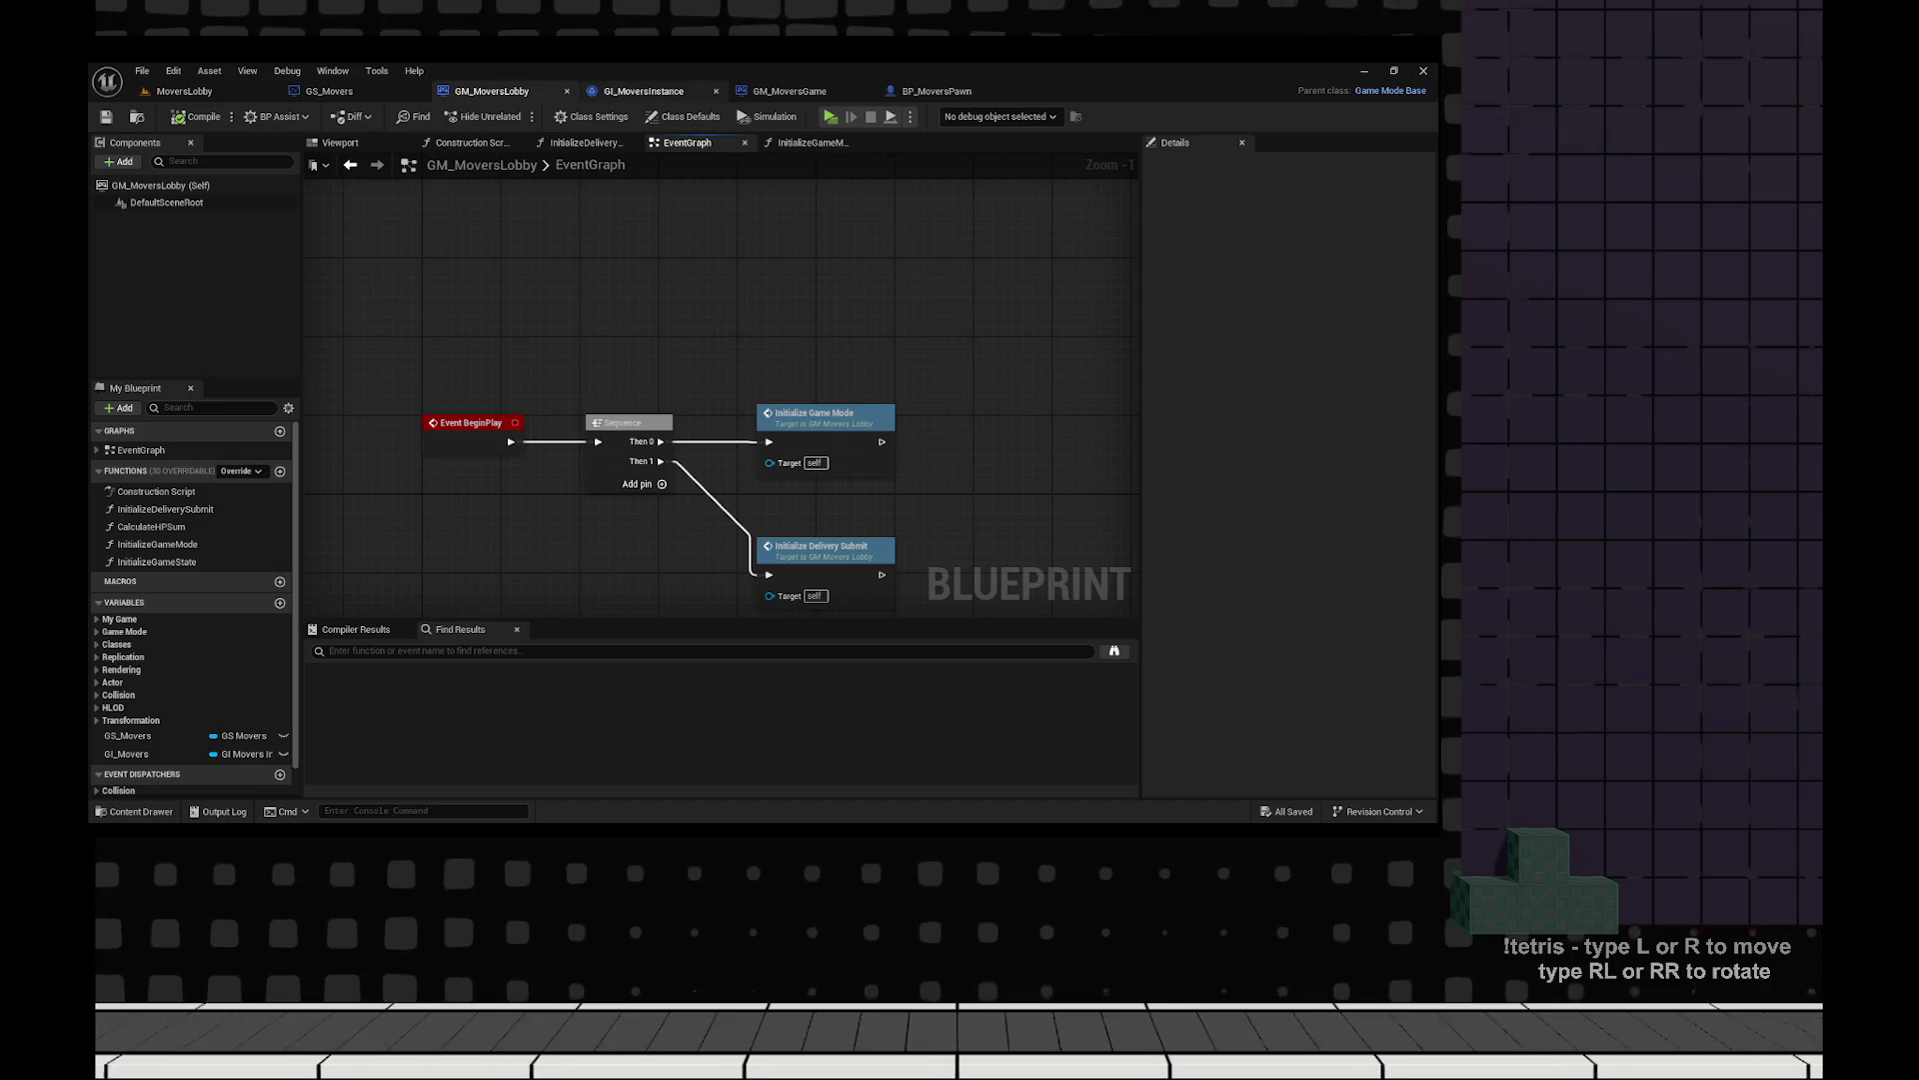
{"action": "left_click", "coordinate": [644, 91]}
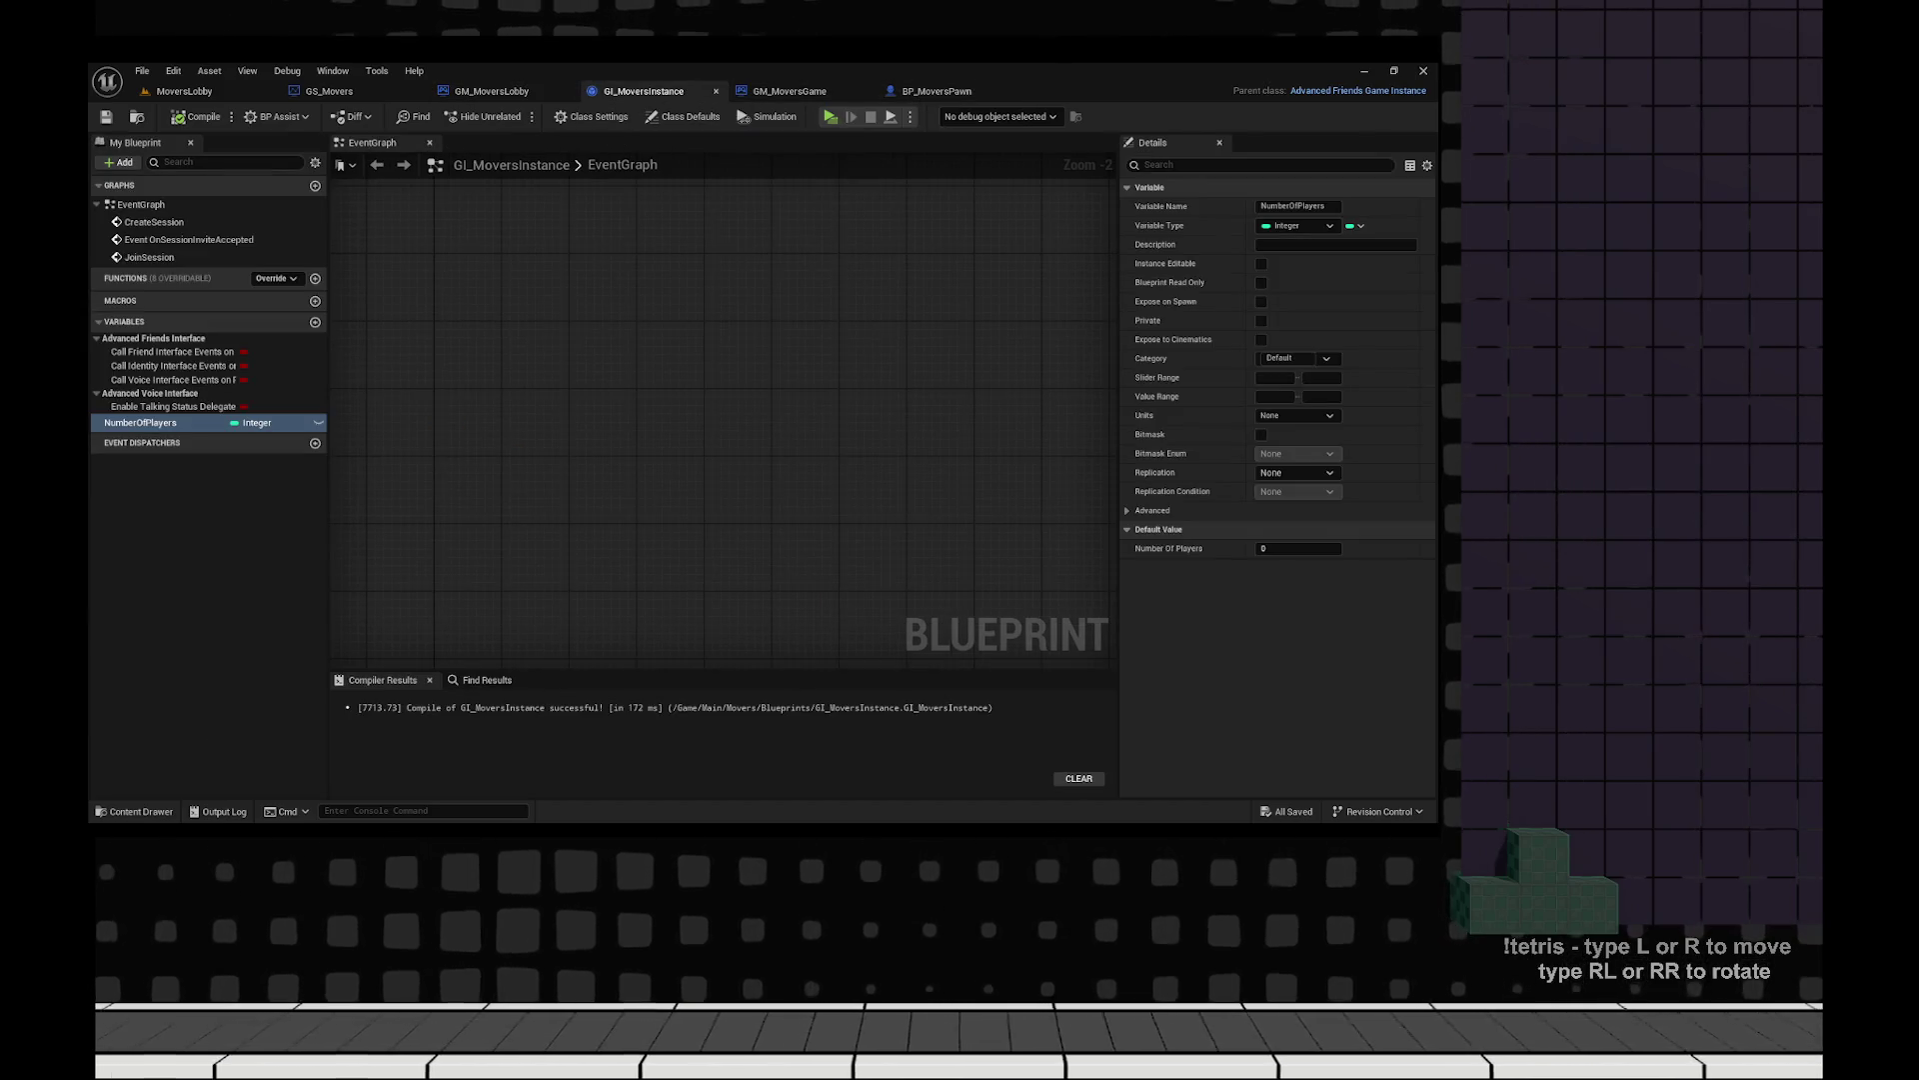
Check the Select Map box in the draw.io game-loop flowchart, then return to Unreal.
{"action": "key", "text": "alt+Tab"}
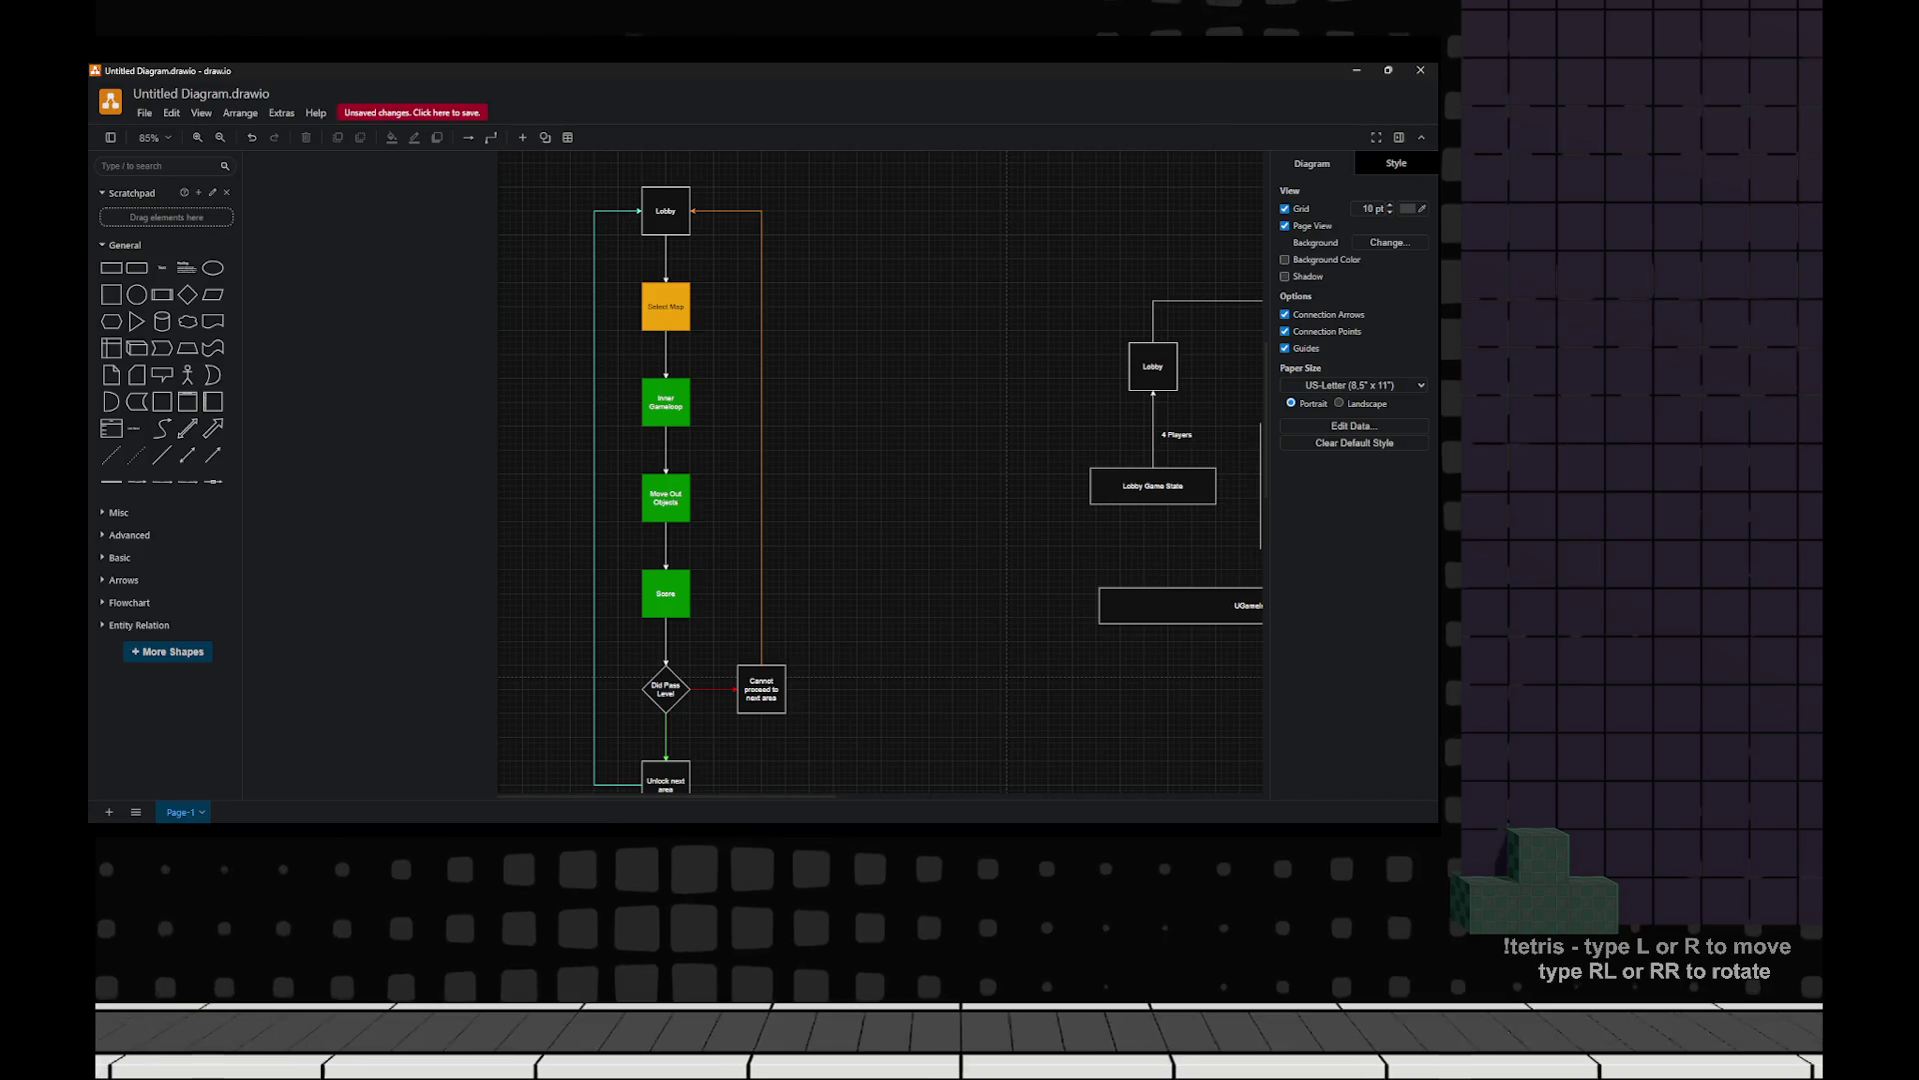
{"action": "scroll", "coordinate": [829, 469], "scroll_direction": "up", "scroll_amount": 3}
{"action": "left_click", "coordinate": [689, 338]}
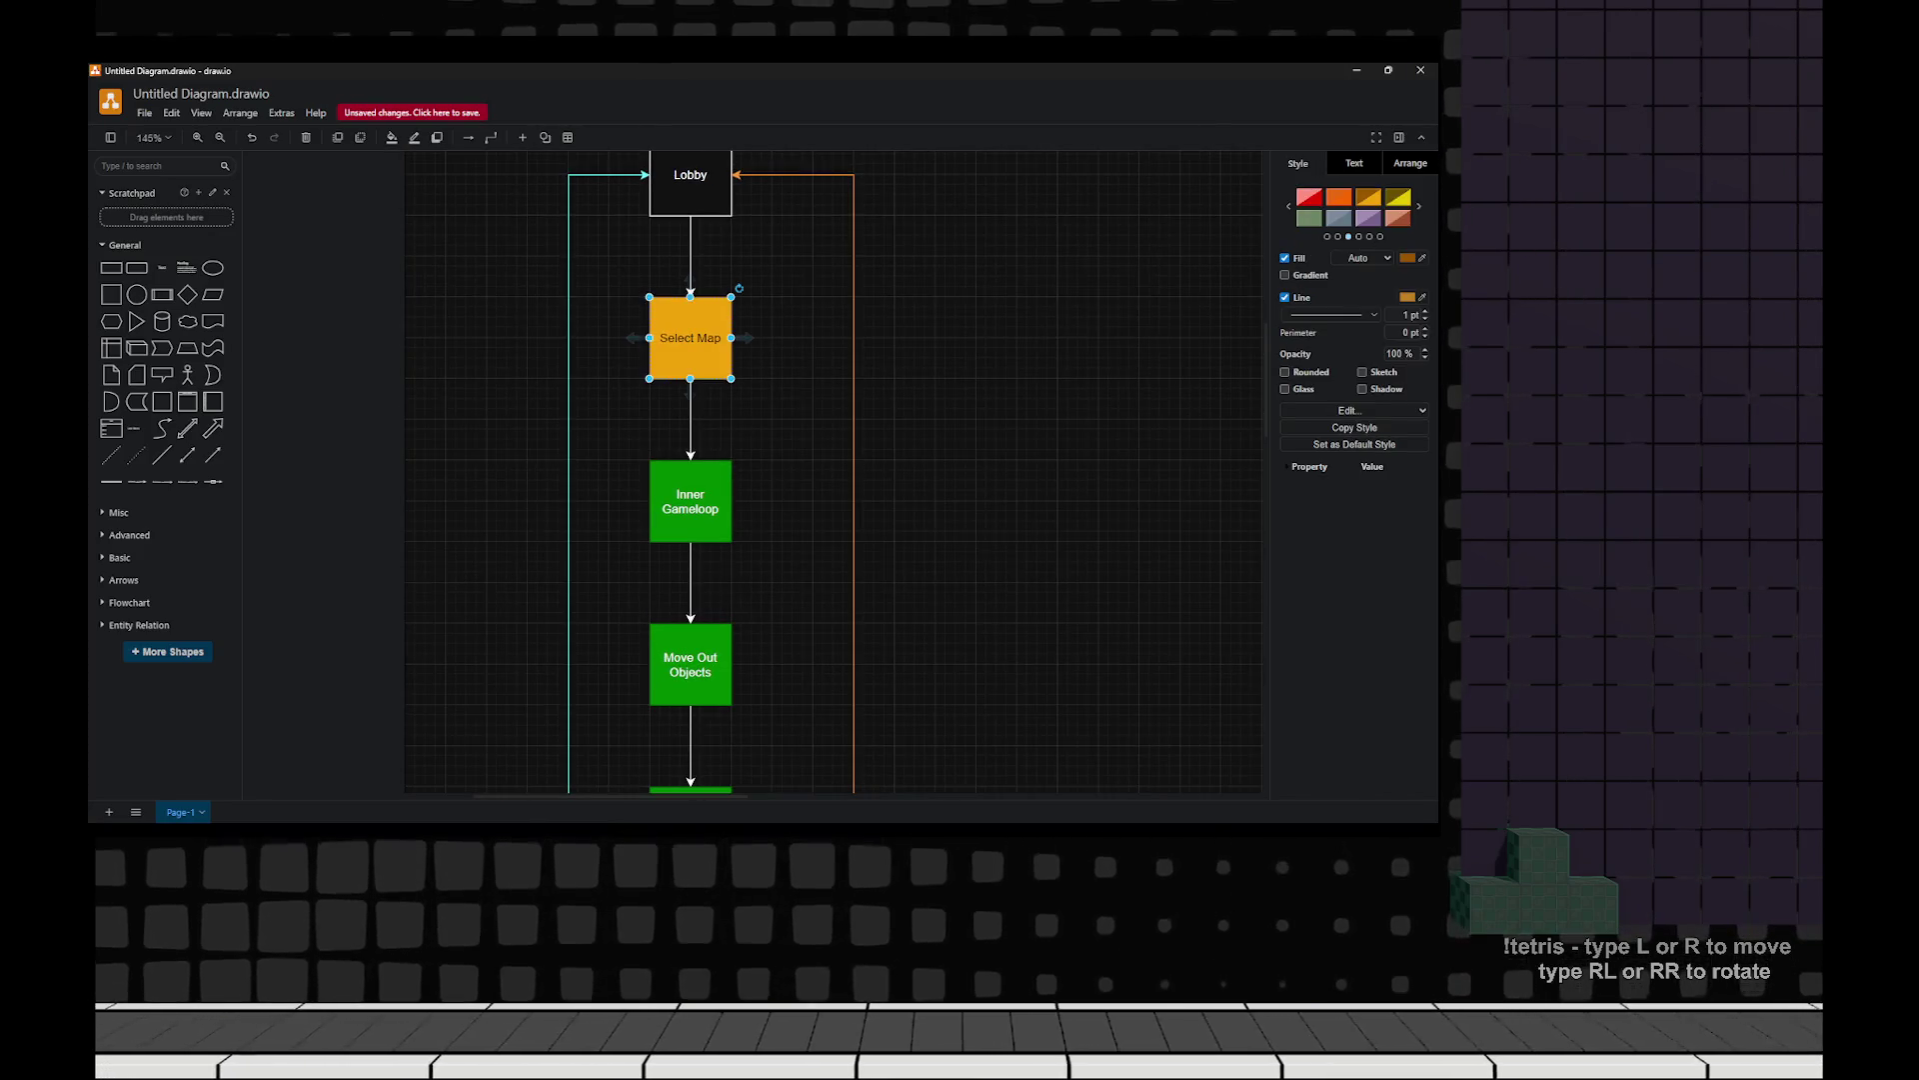
{"action": "key", "text": "alt+Tab"}
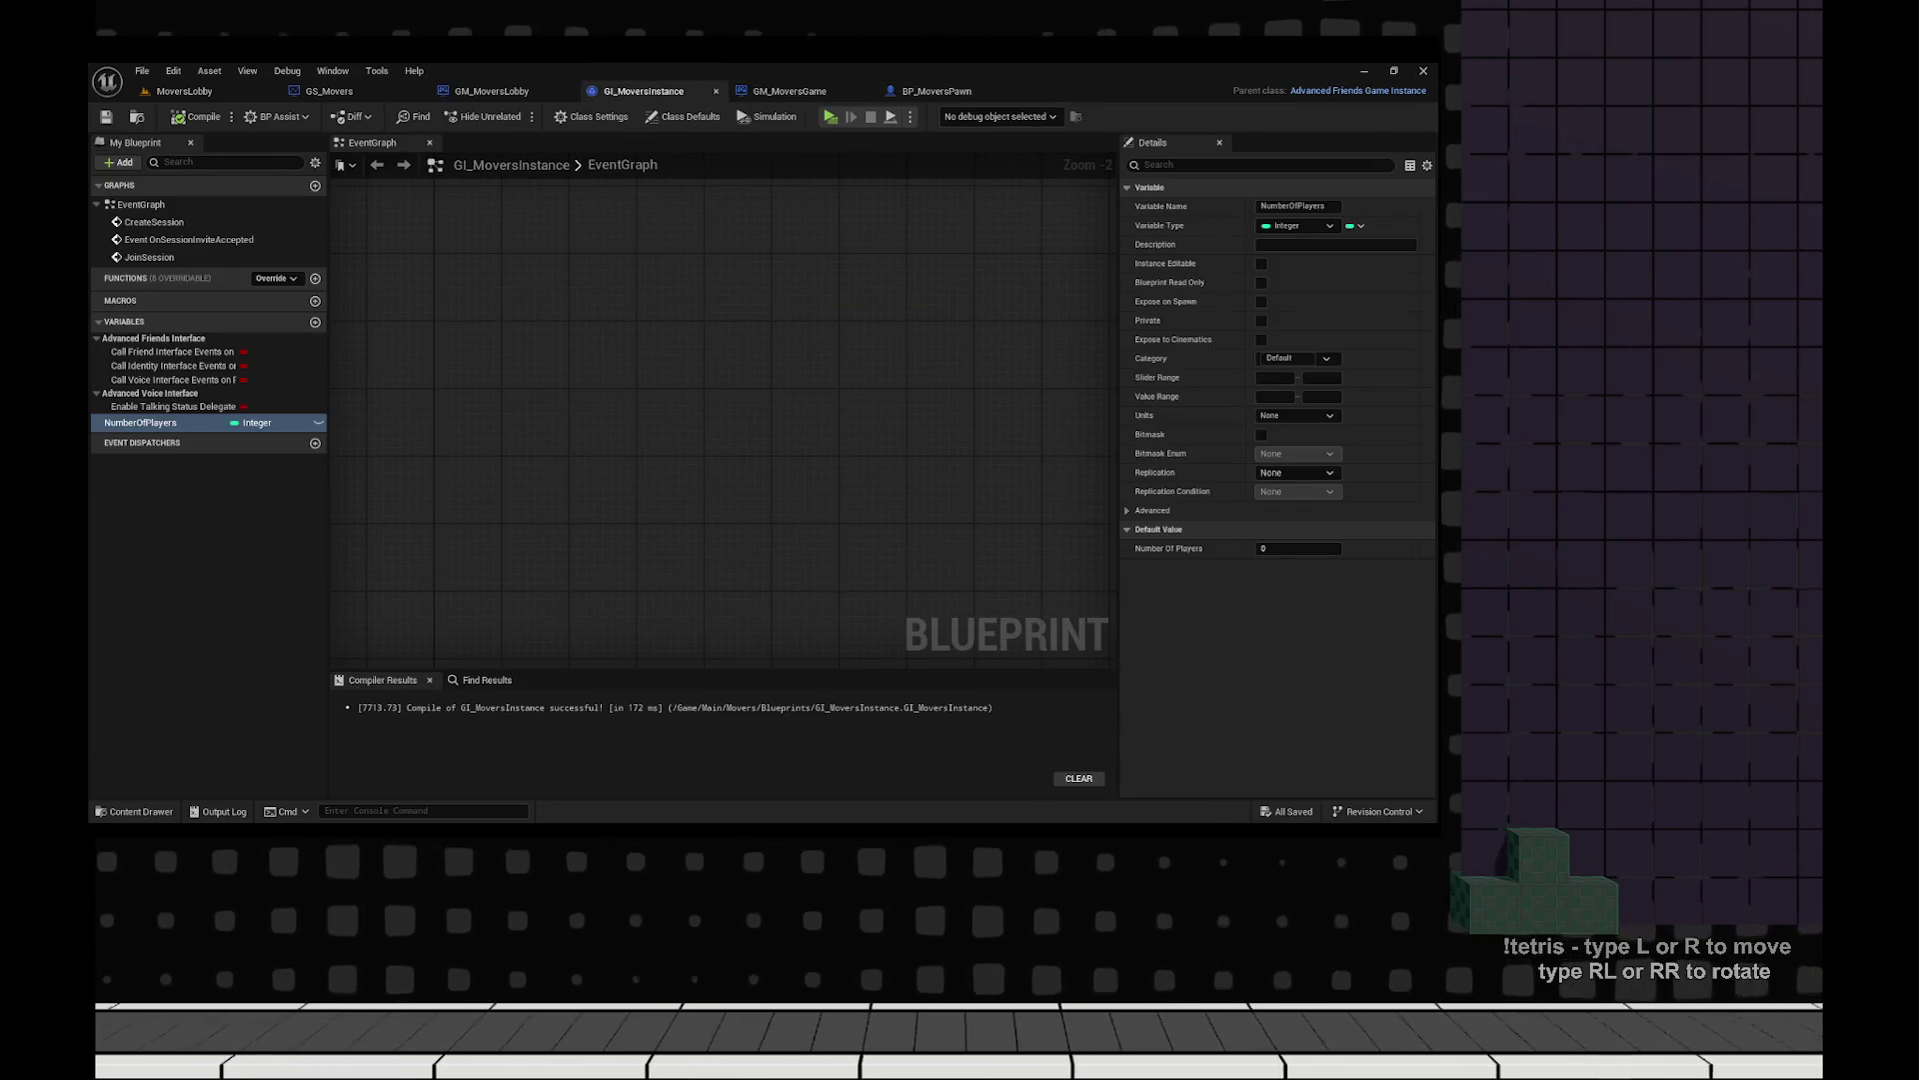
Select the lobby map path in GM_MoversGame's Server Travel In URL field.
{"action": "left_click", "coordinate": [790, 91]}
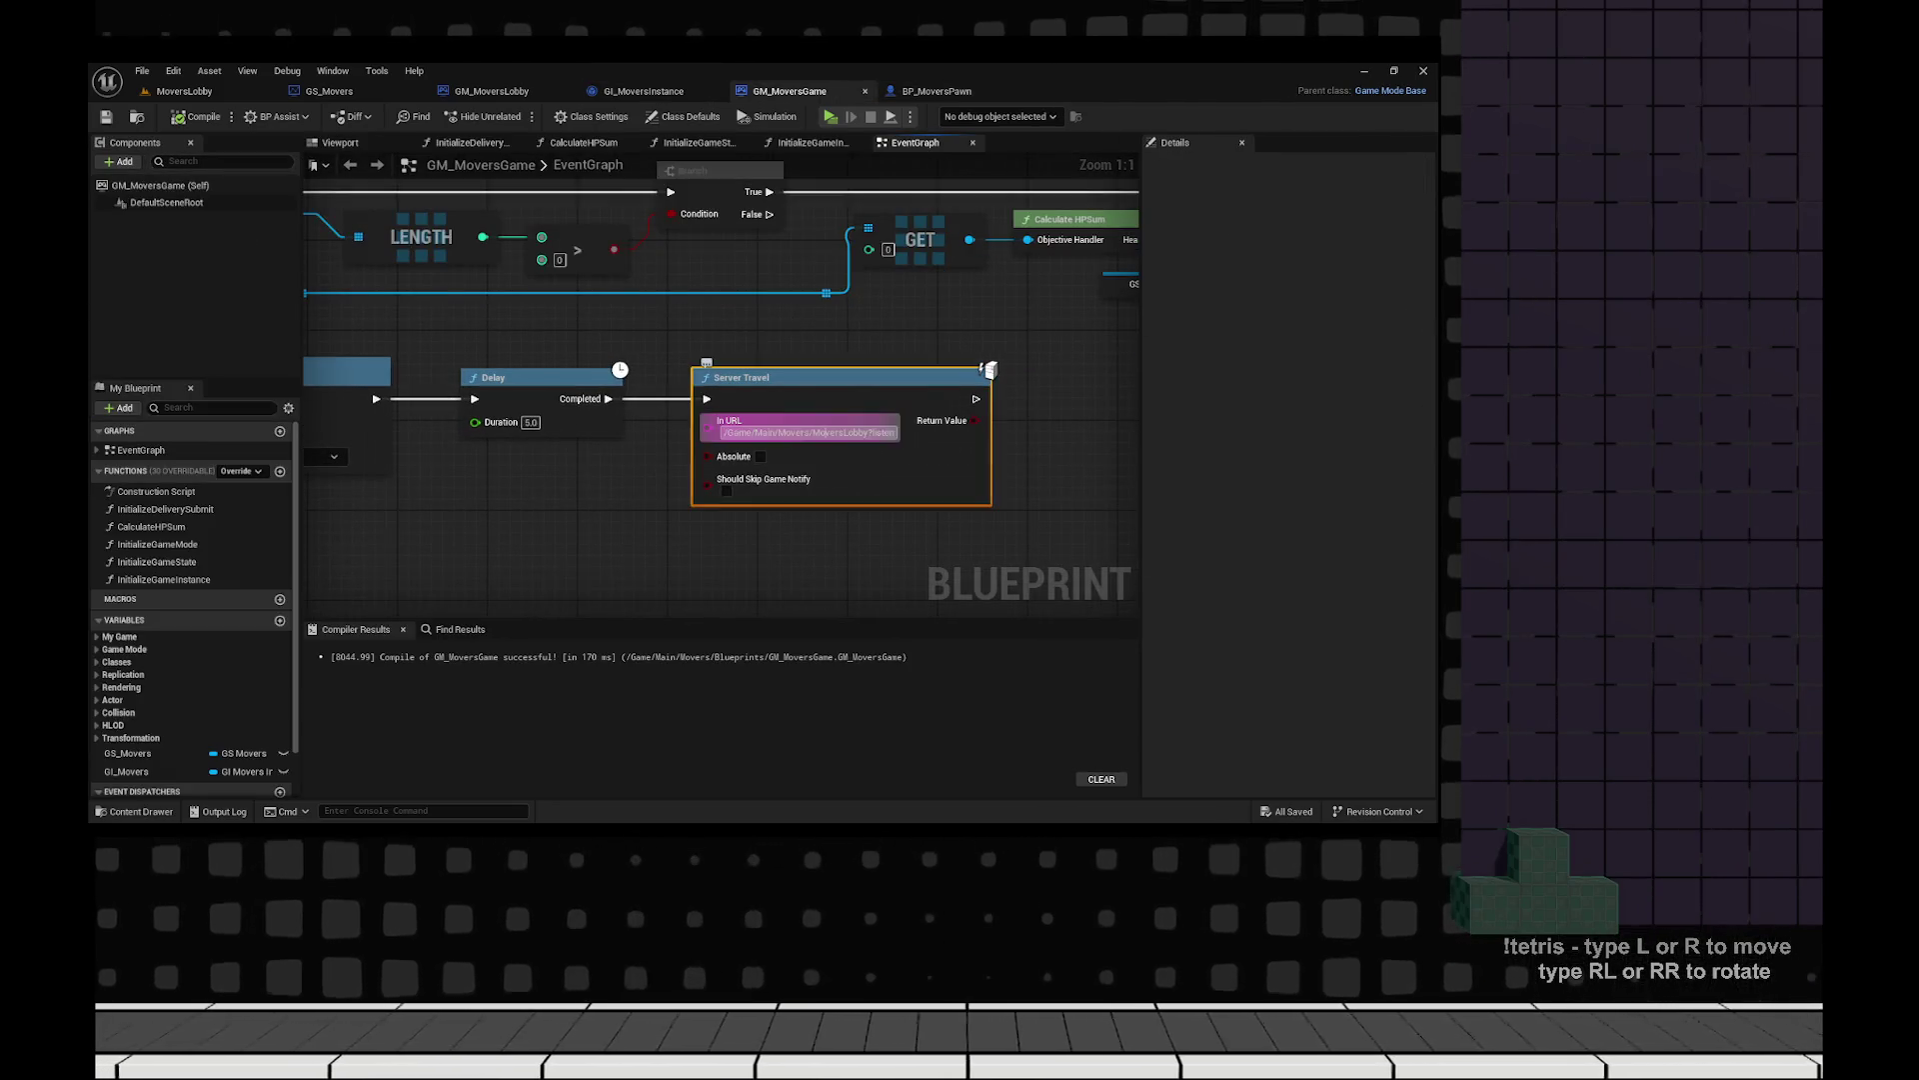
{"action": "left_click", "coordinate": [849, 432]}
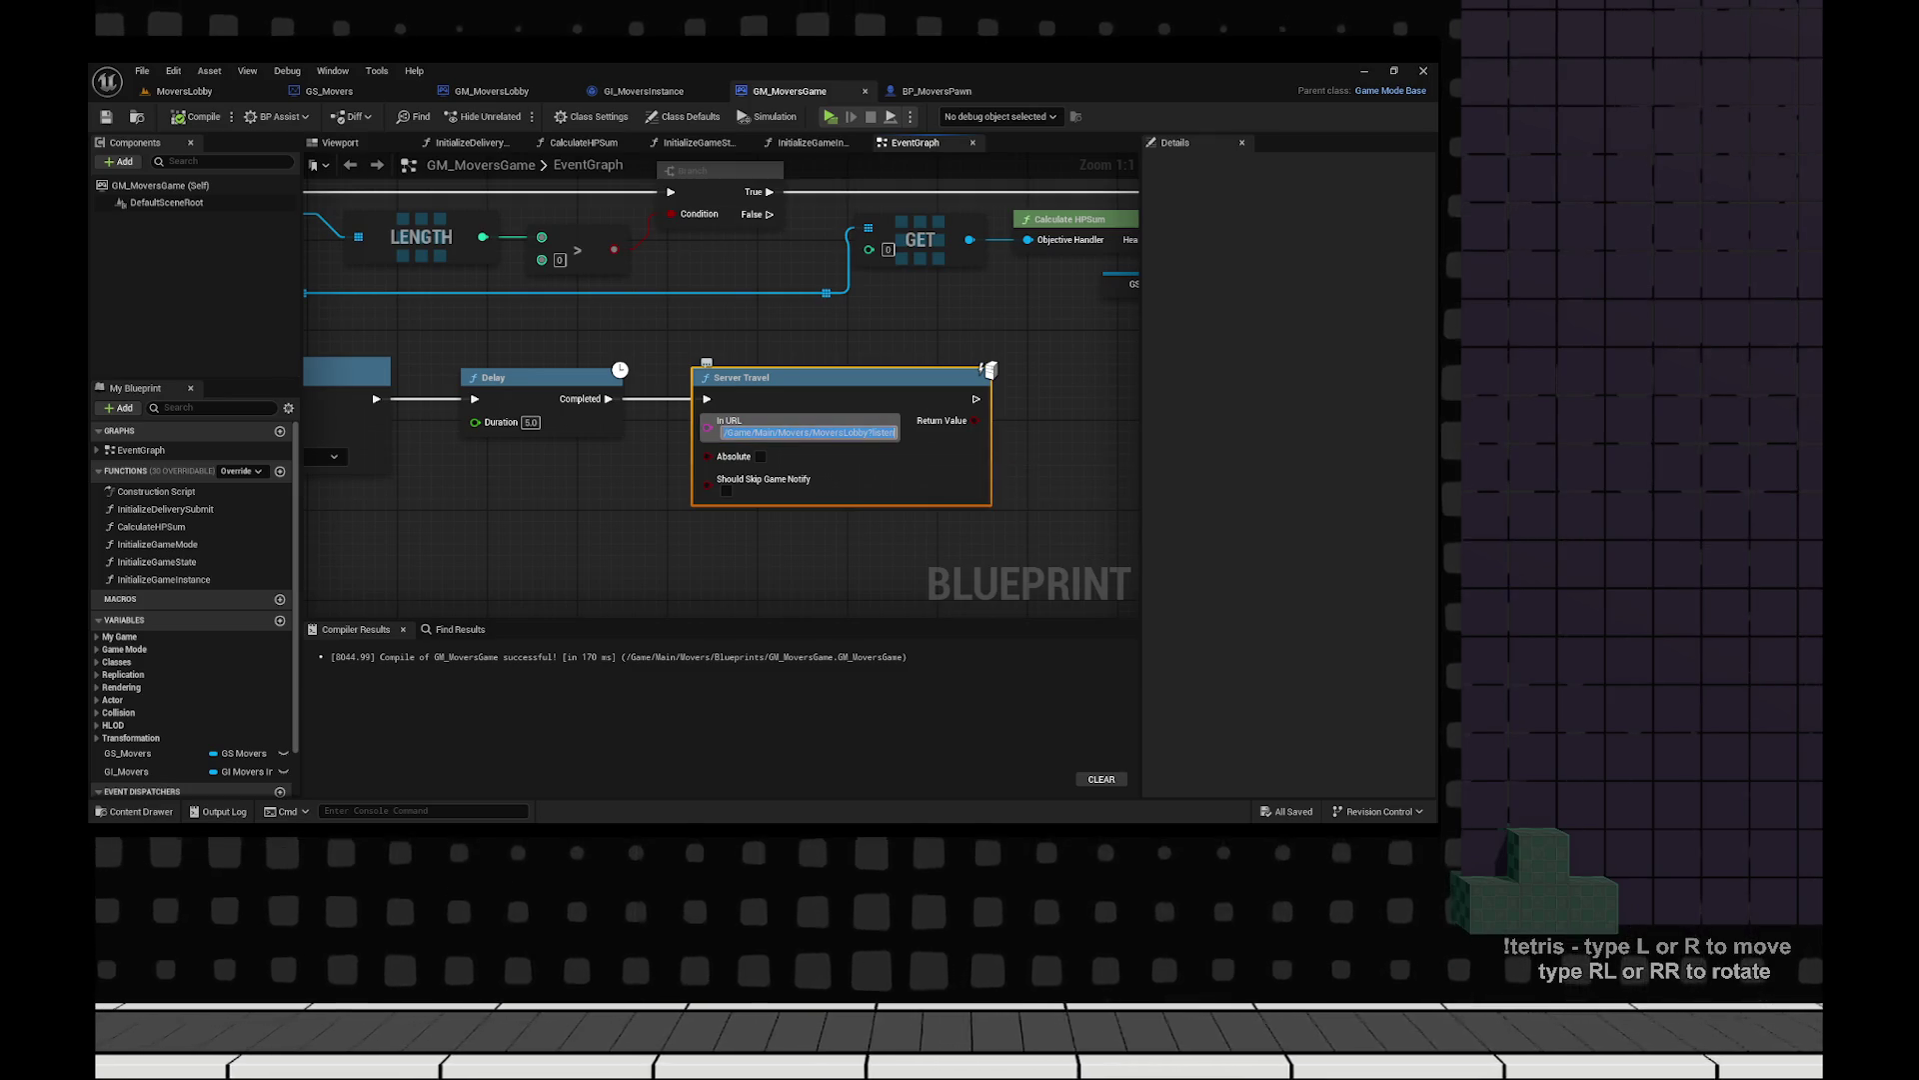
{"action": "key", "text": "Return"}
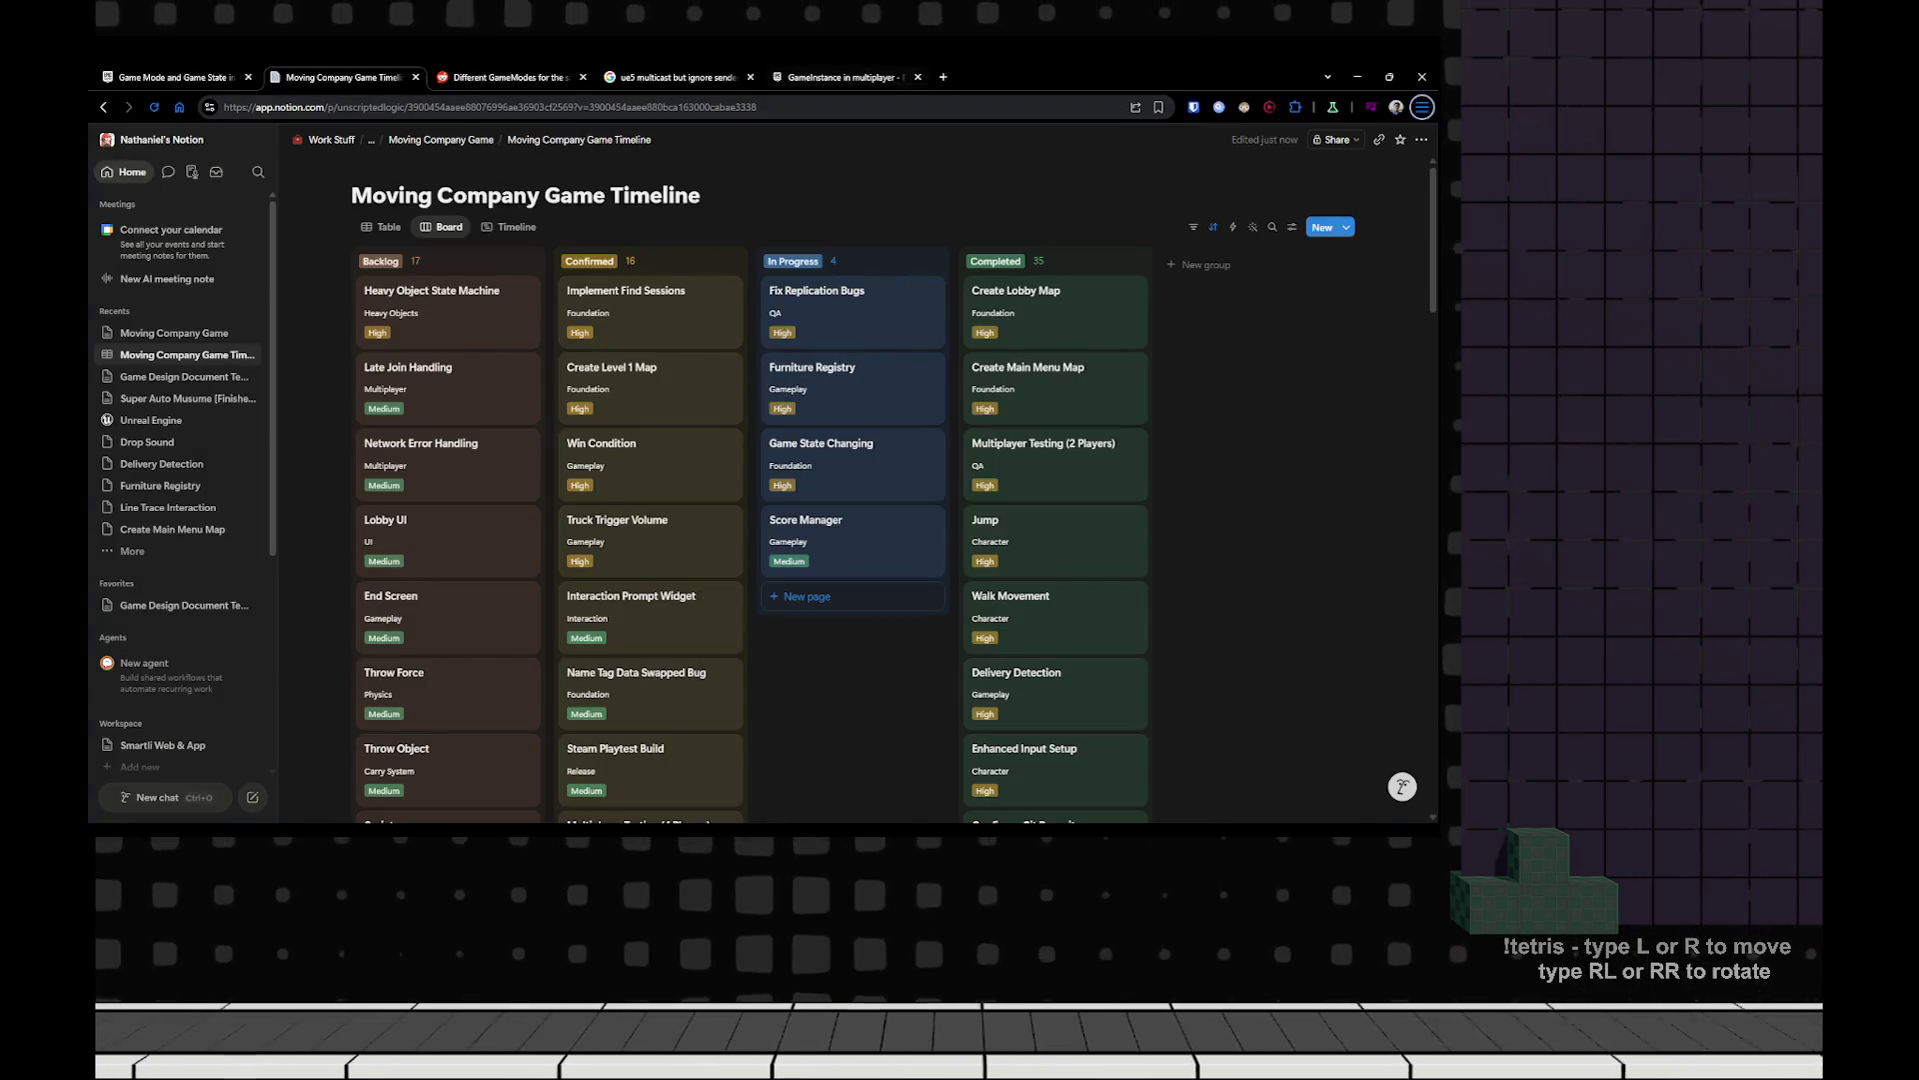
{"action": "key", "text": "ctrl+t"}
Search Google for 'ue5 url map' and skim the results.
{"action": "type", "text": "ur"}
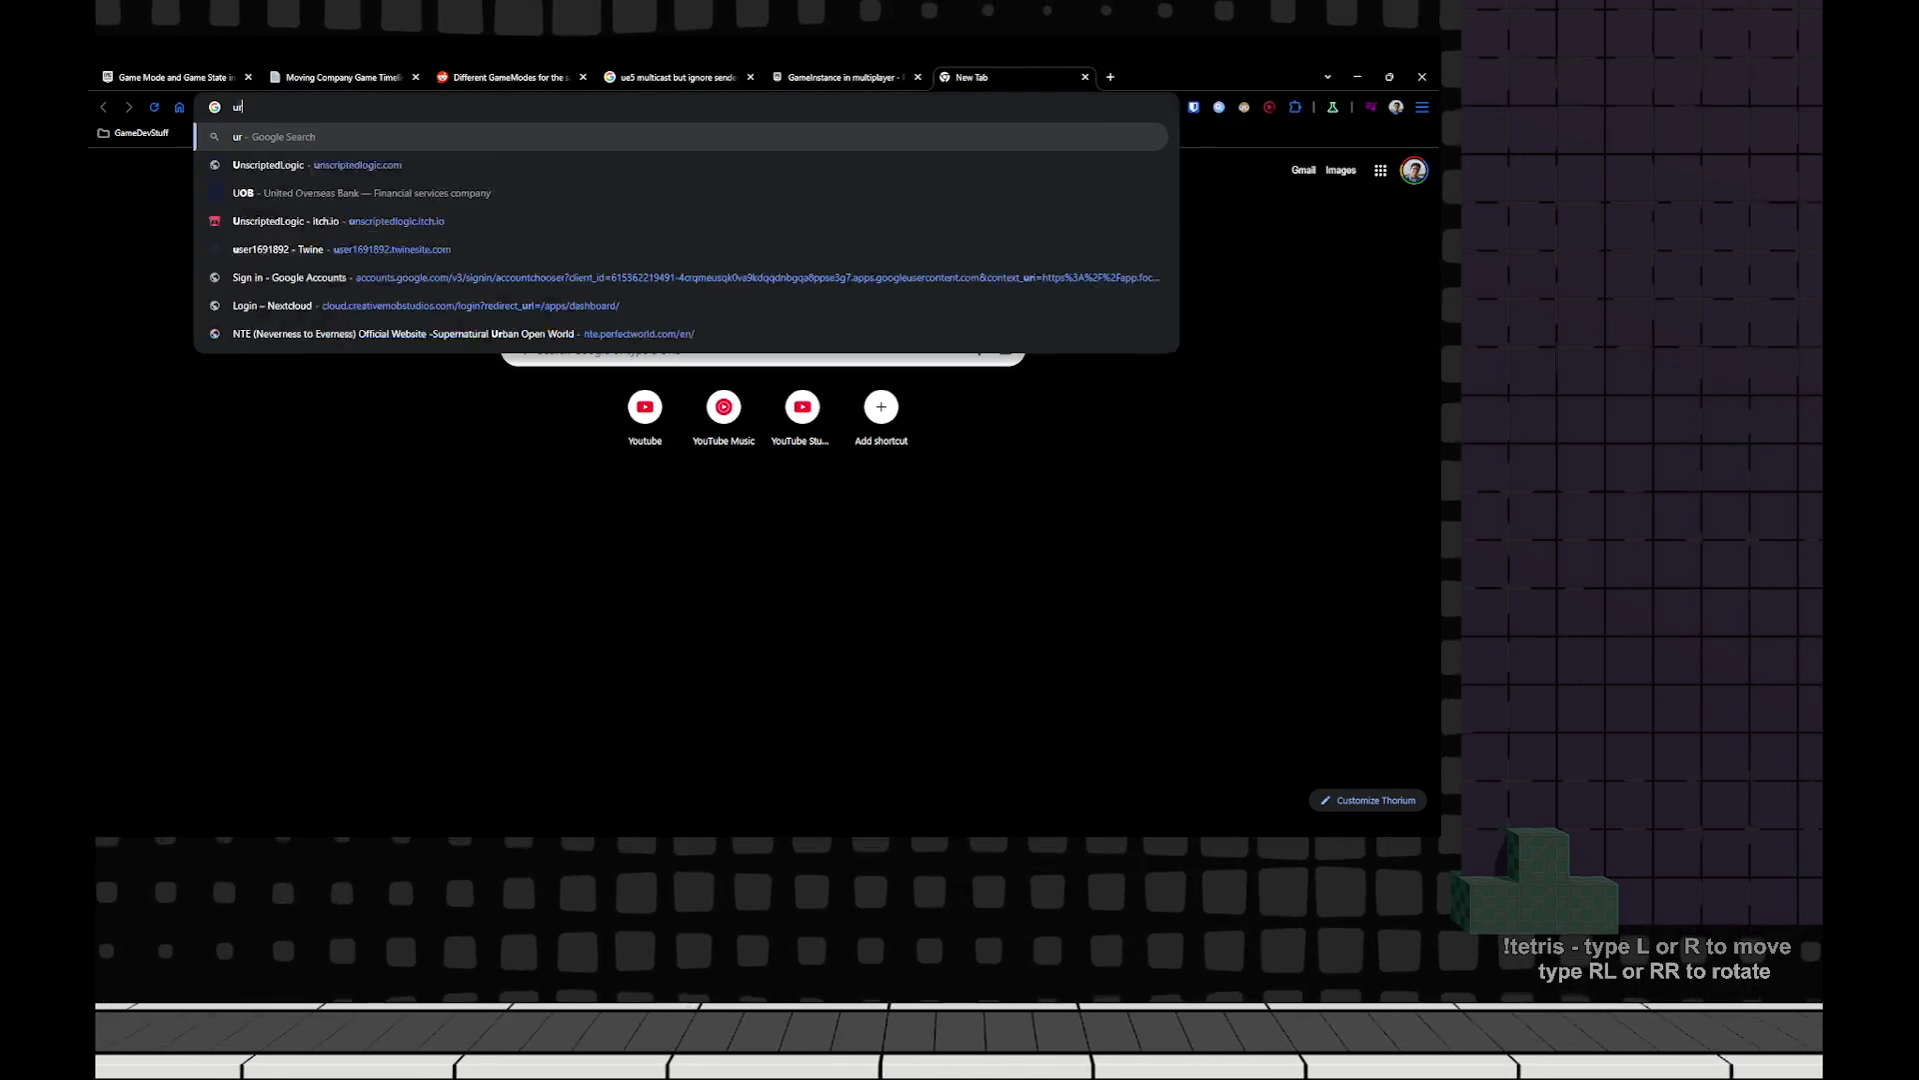
{"action": "type", "text": "l"}
{"action": "key", "text": "BackSpace"}
{"action": "key", "text": "BackSpace"}
{"action": "type", "text": "e5 uel"}
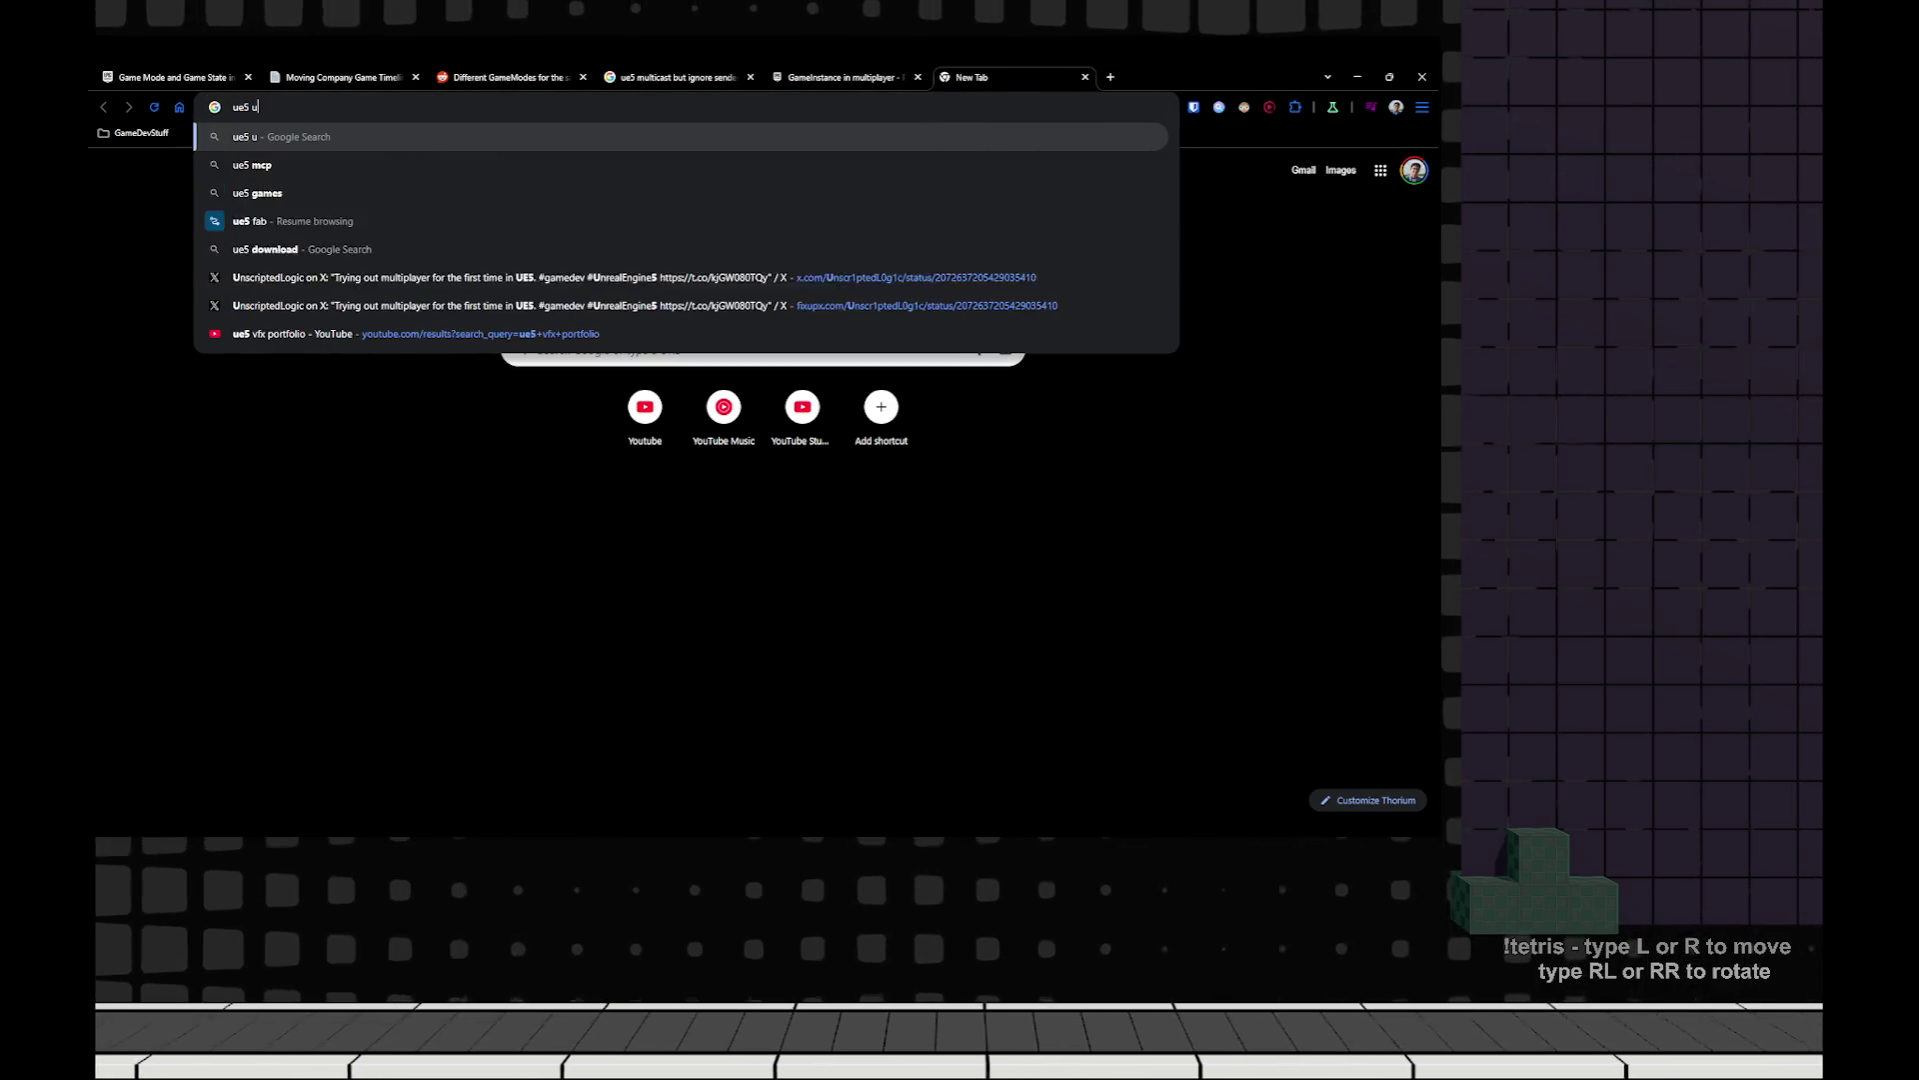
{"action": "key", "text": "BackSpace"}
{"action": "key", "text": "BackSpace"}
{"action": "type", "text": "rl map"}
{"action": "key", "text": "Return"}
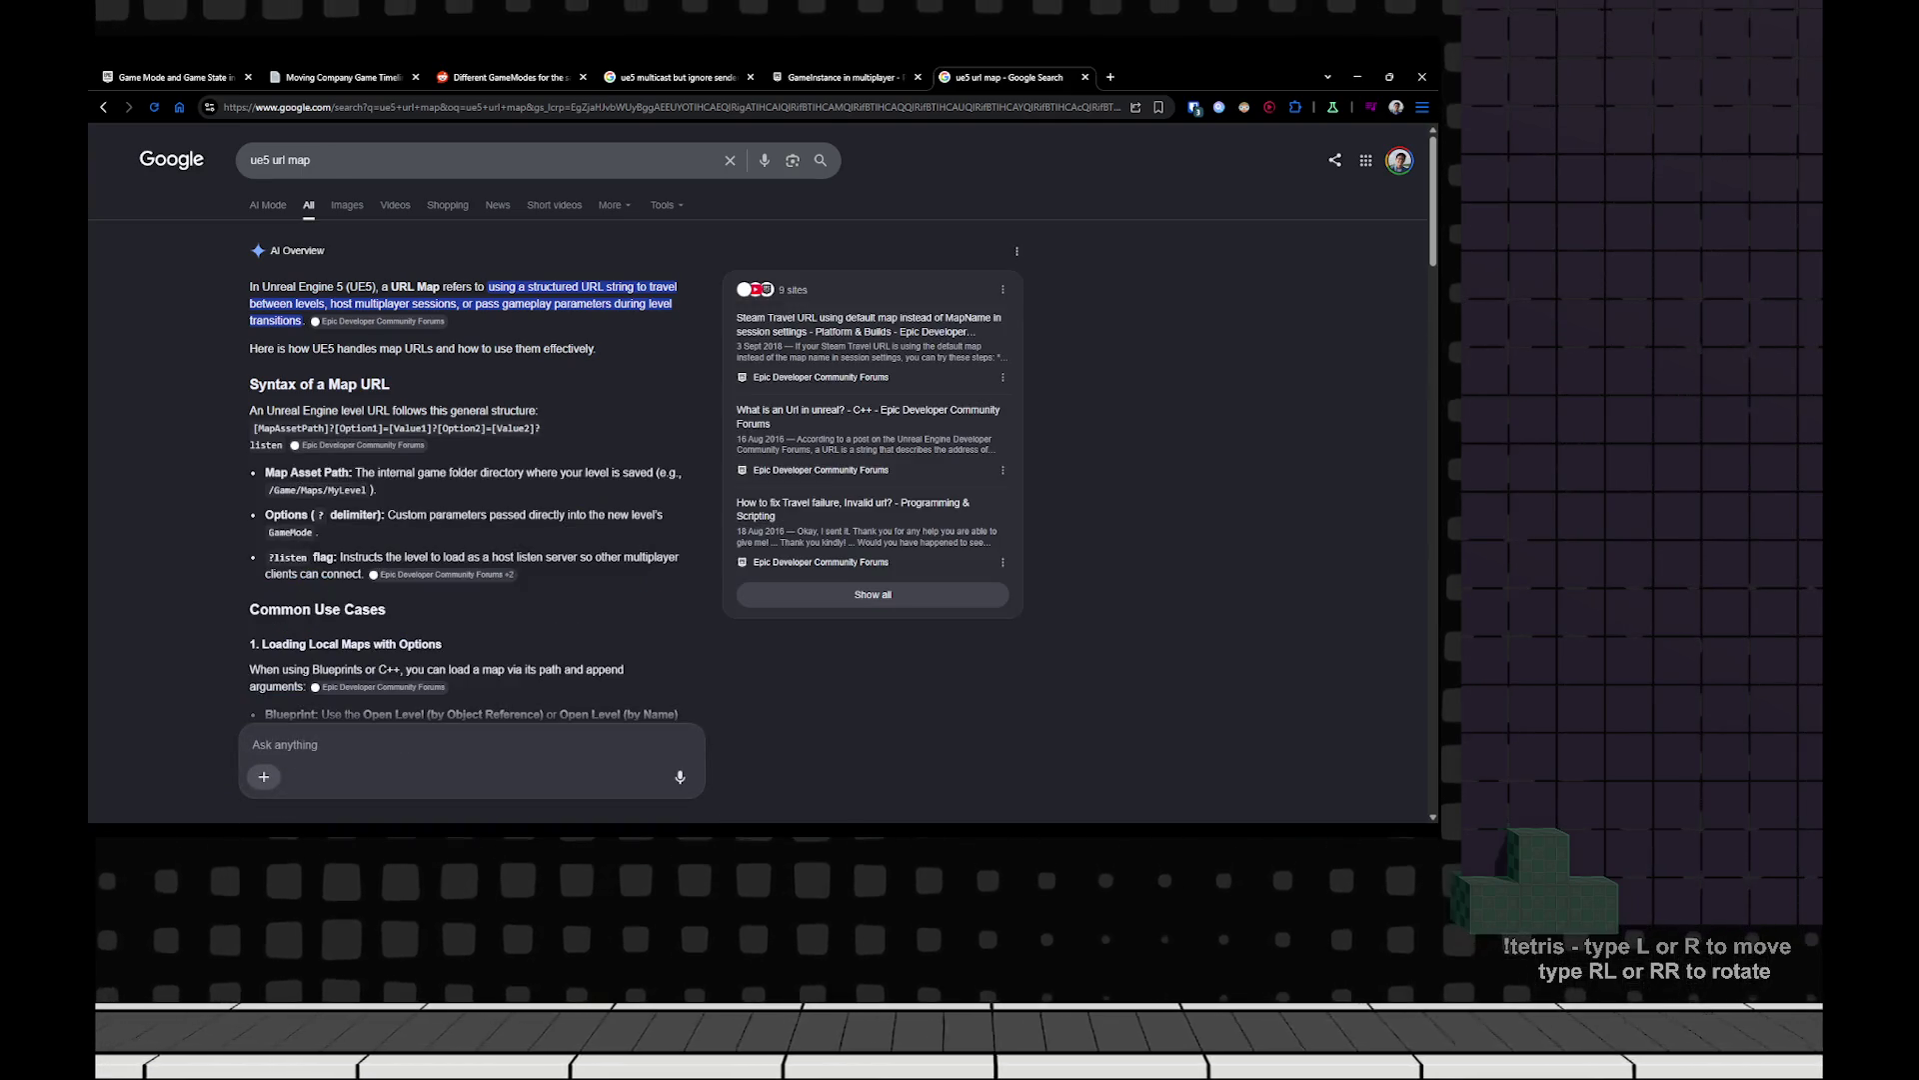
{"action": "scroll", "coordinate": [765, 420], "scroll_direction": "down", "scroll_amount": 3}
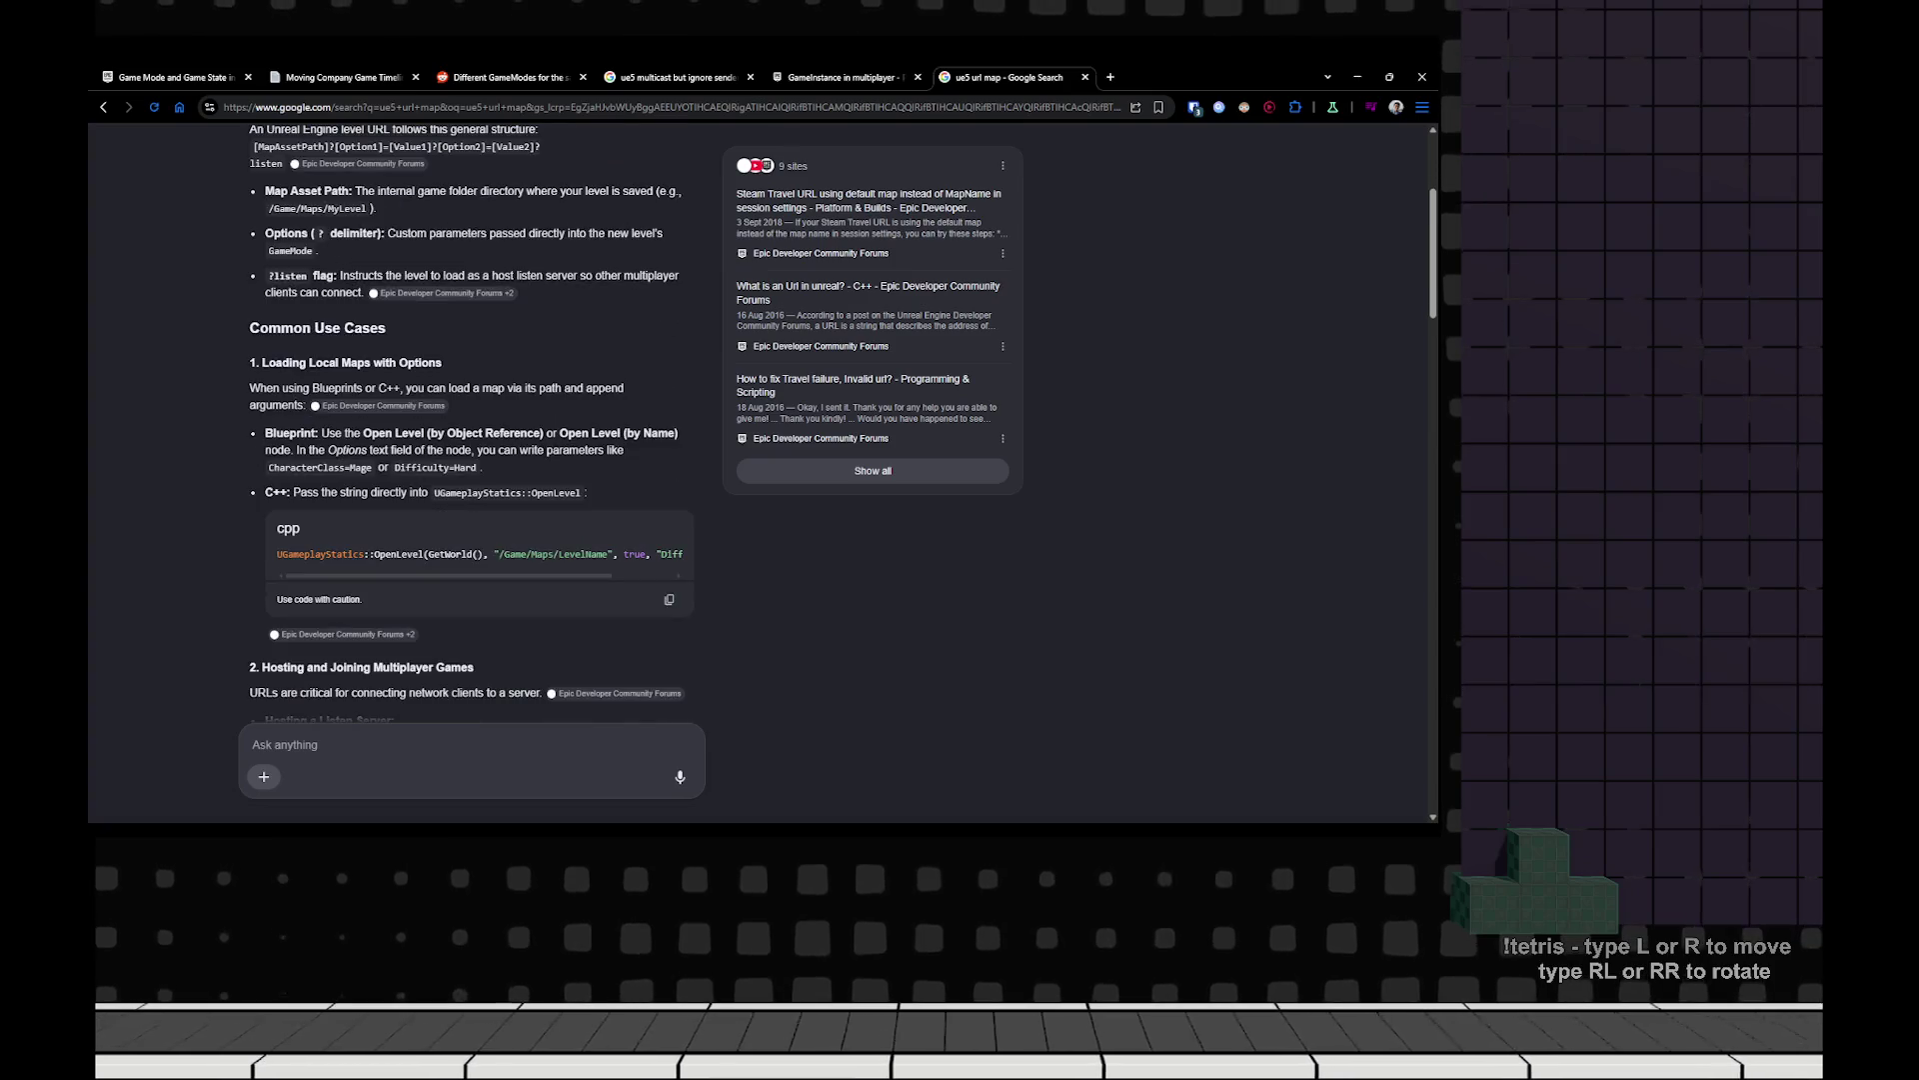
{"action": "scroll", "coordinate": [470, 419], "scroll_direction": "down", "scroll_amount": 2}
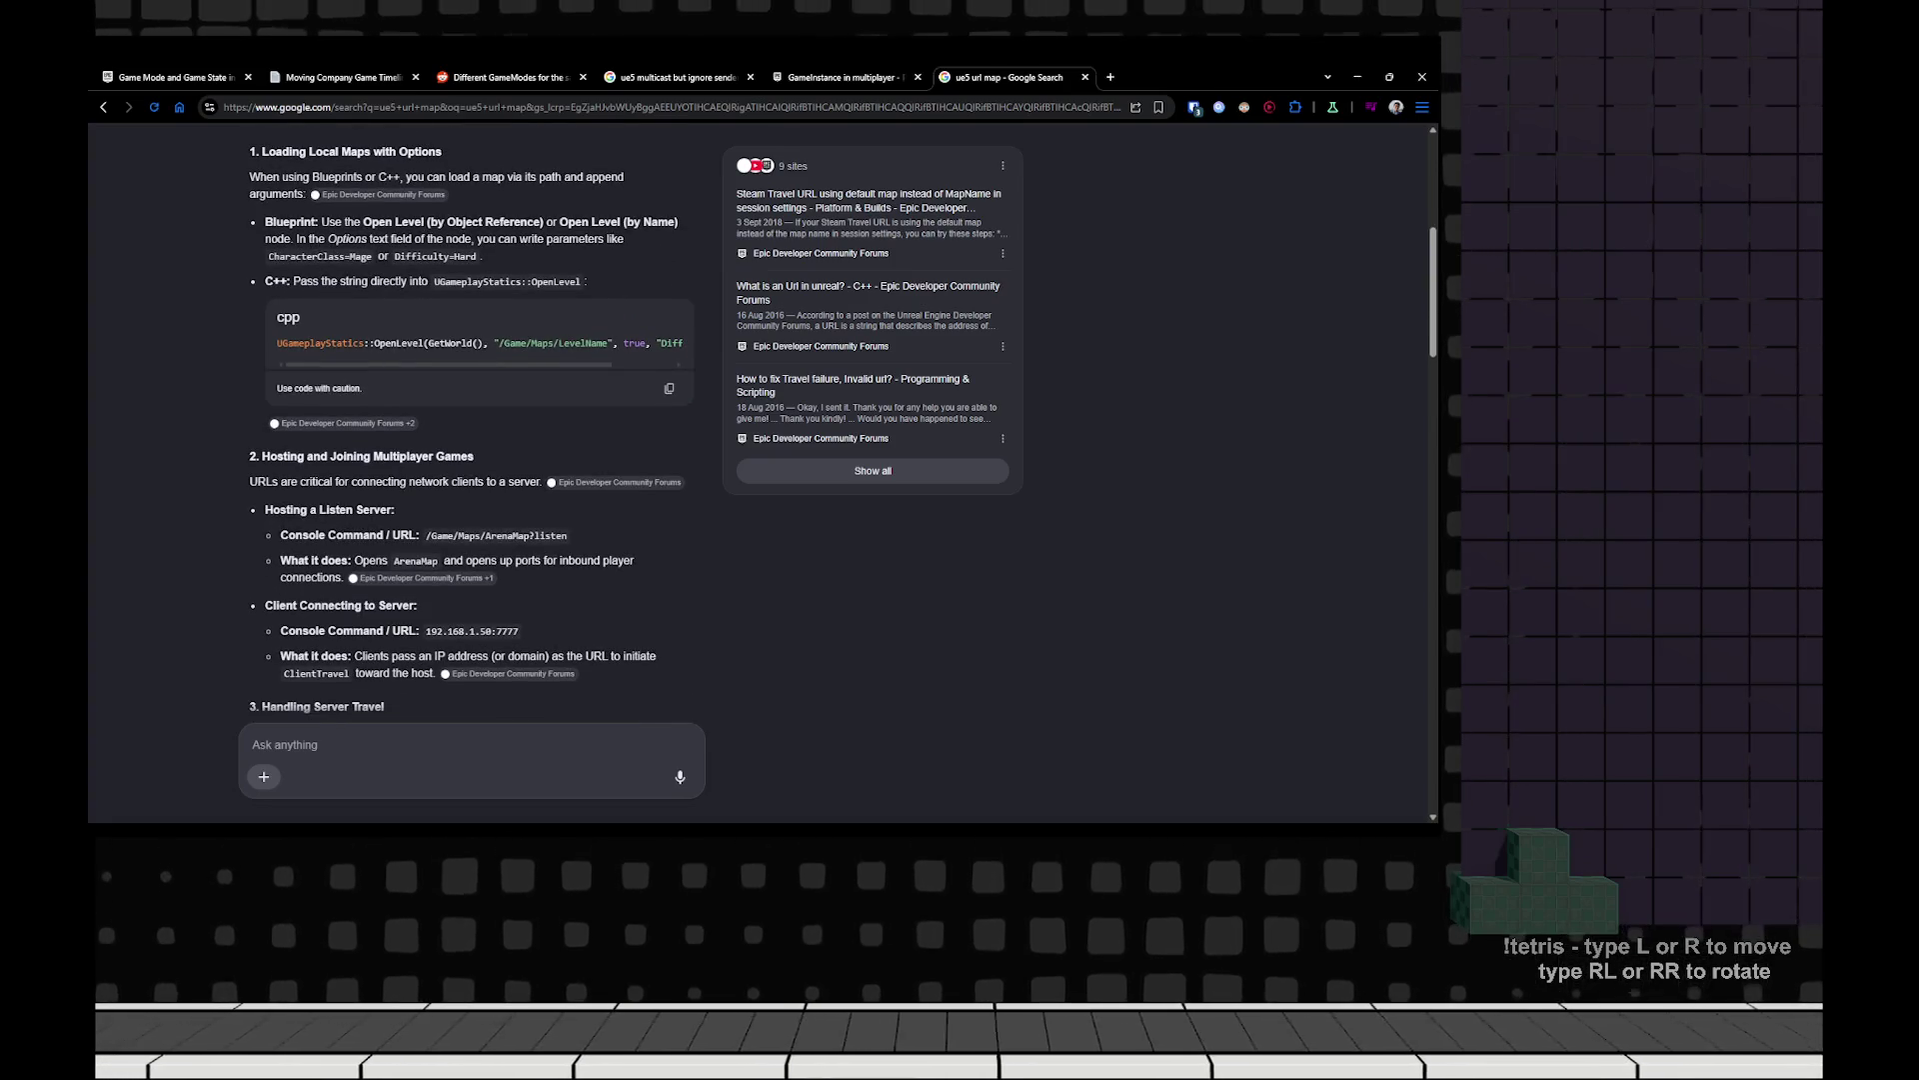
{"action": "scroll", "coordinate": [700, 420], "scroll_direction": "up", "scroll_amount": 6}
Refine the search to 'ue5 url map name' and read the expanded AI Overview and results.
{"action": "key", "text": "slash"}
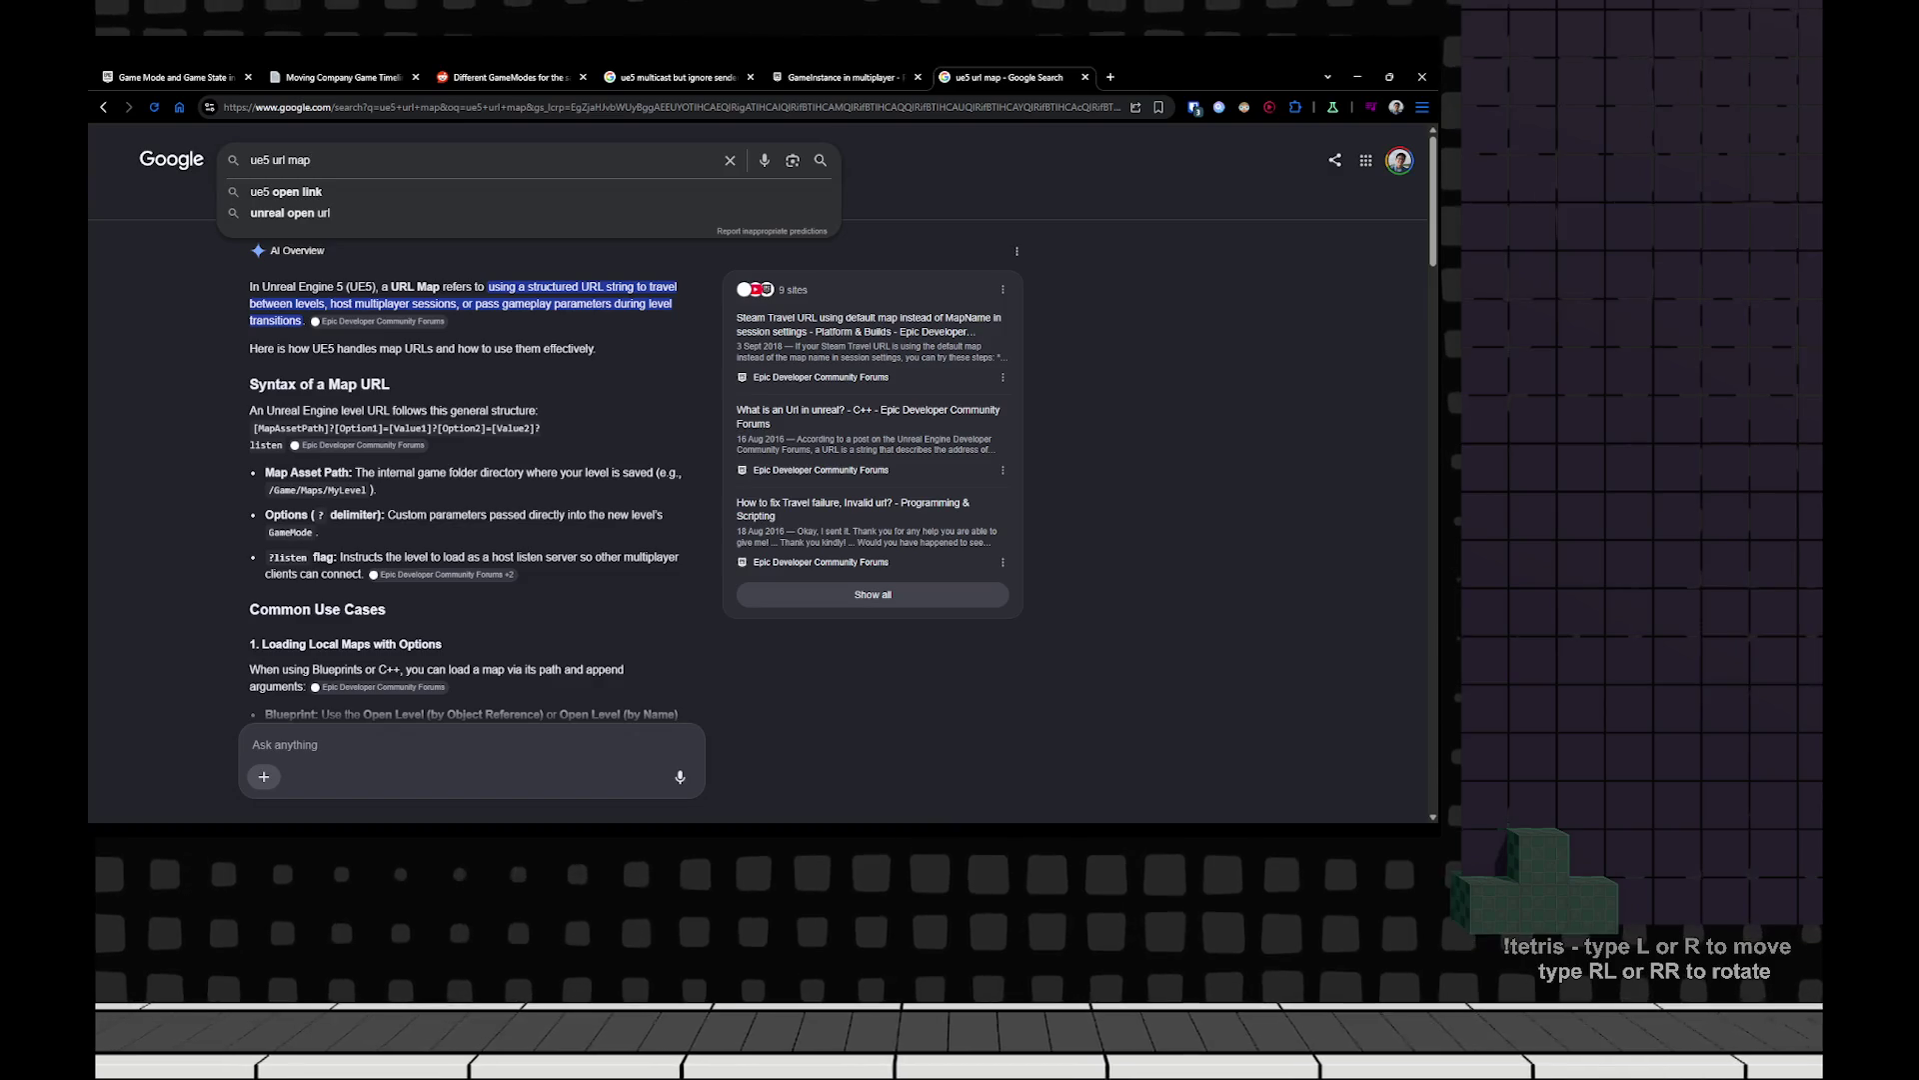
{"action": "type", "text": " name"}
{"action": "key", "text": "Return"}
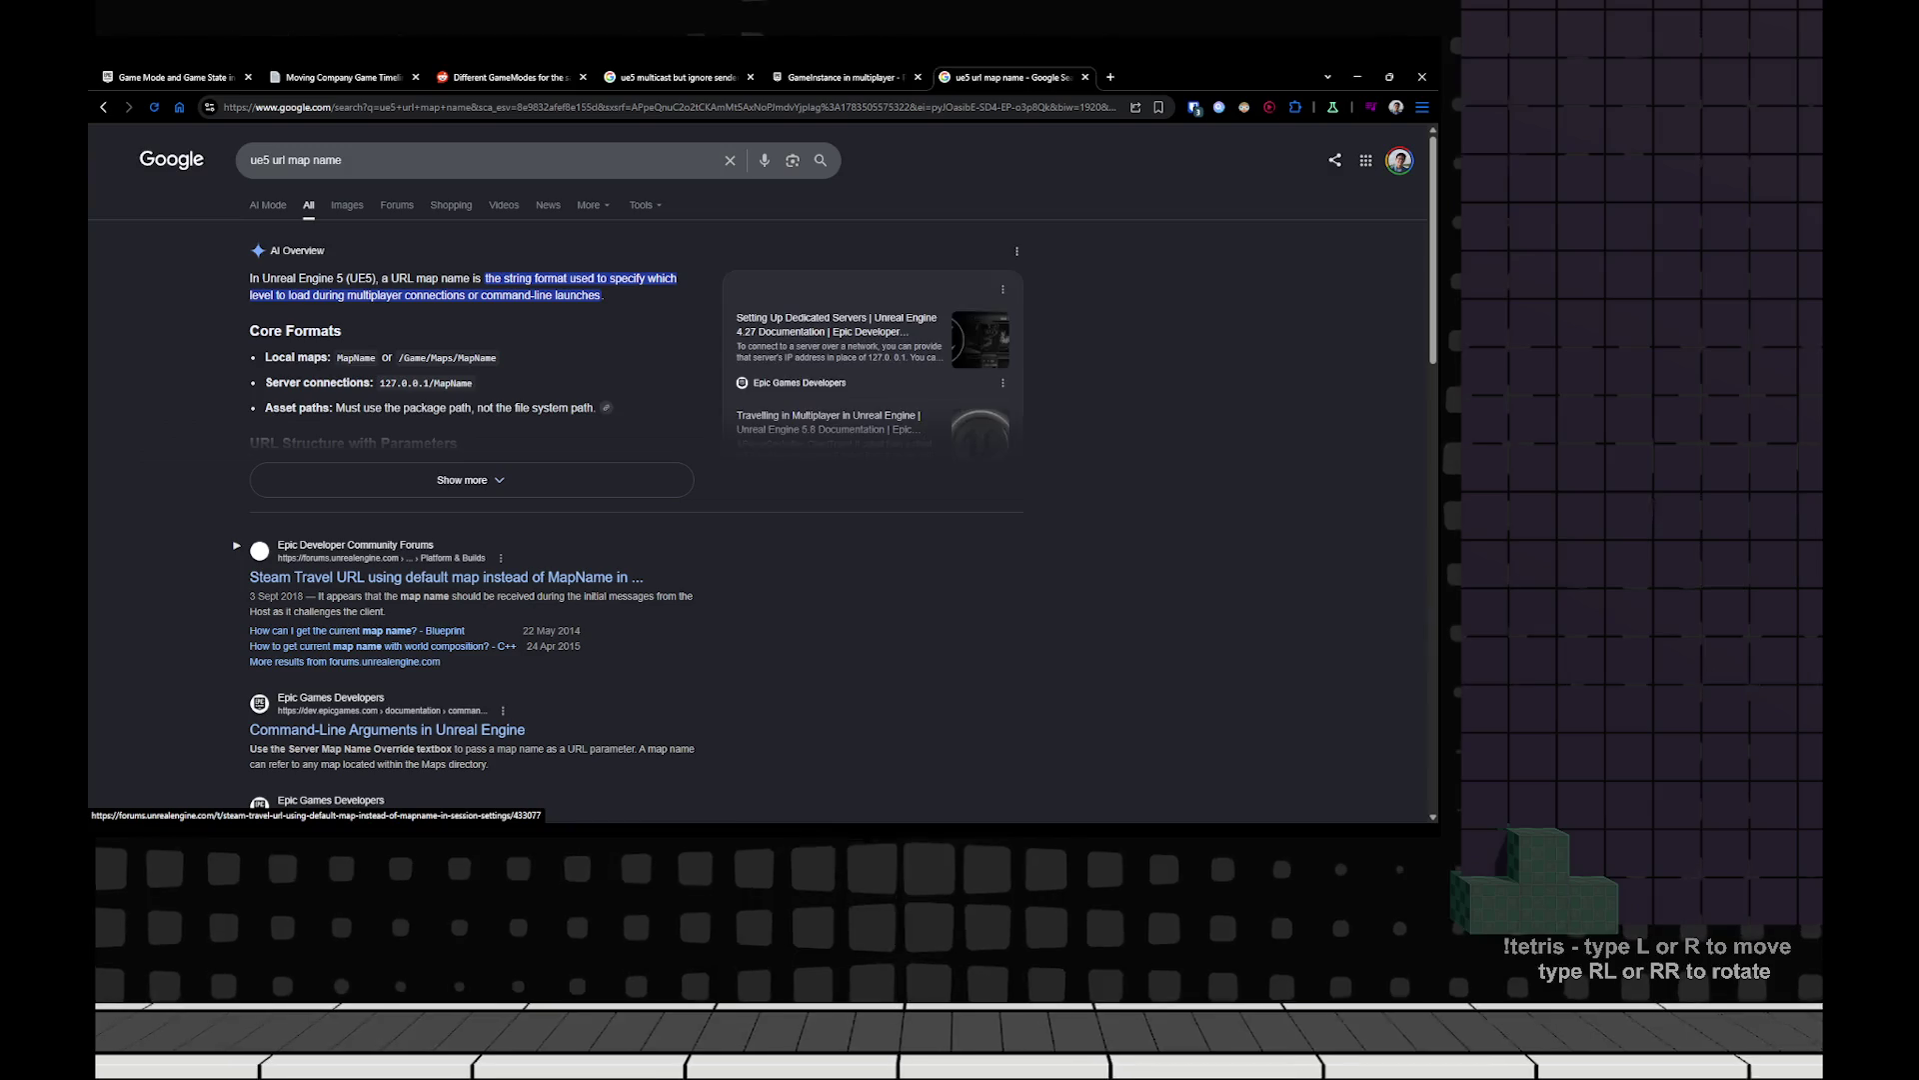
{"action": "left_click", "coordinate": [467, 480]}
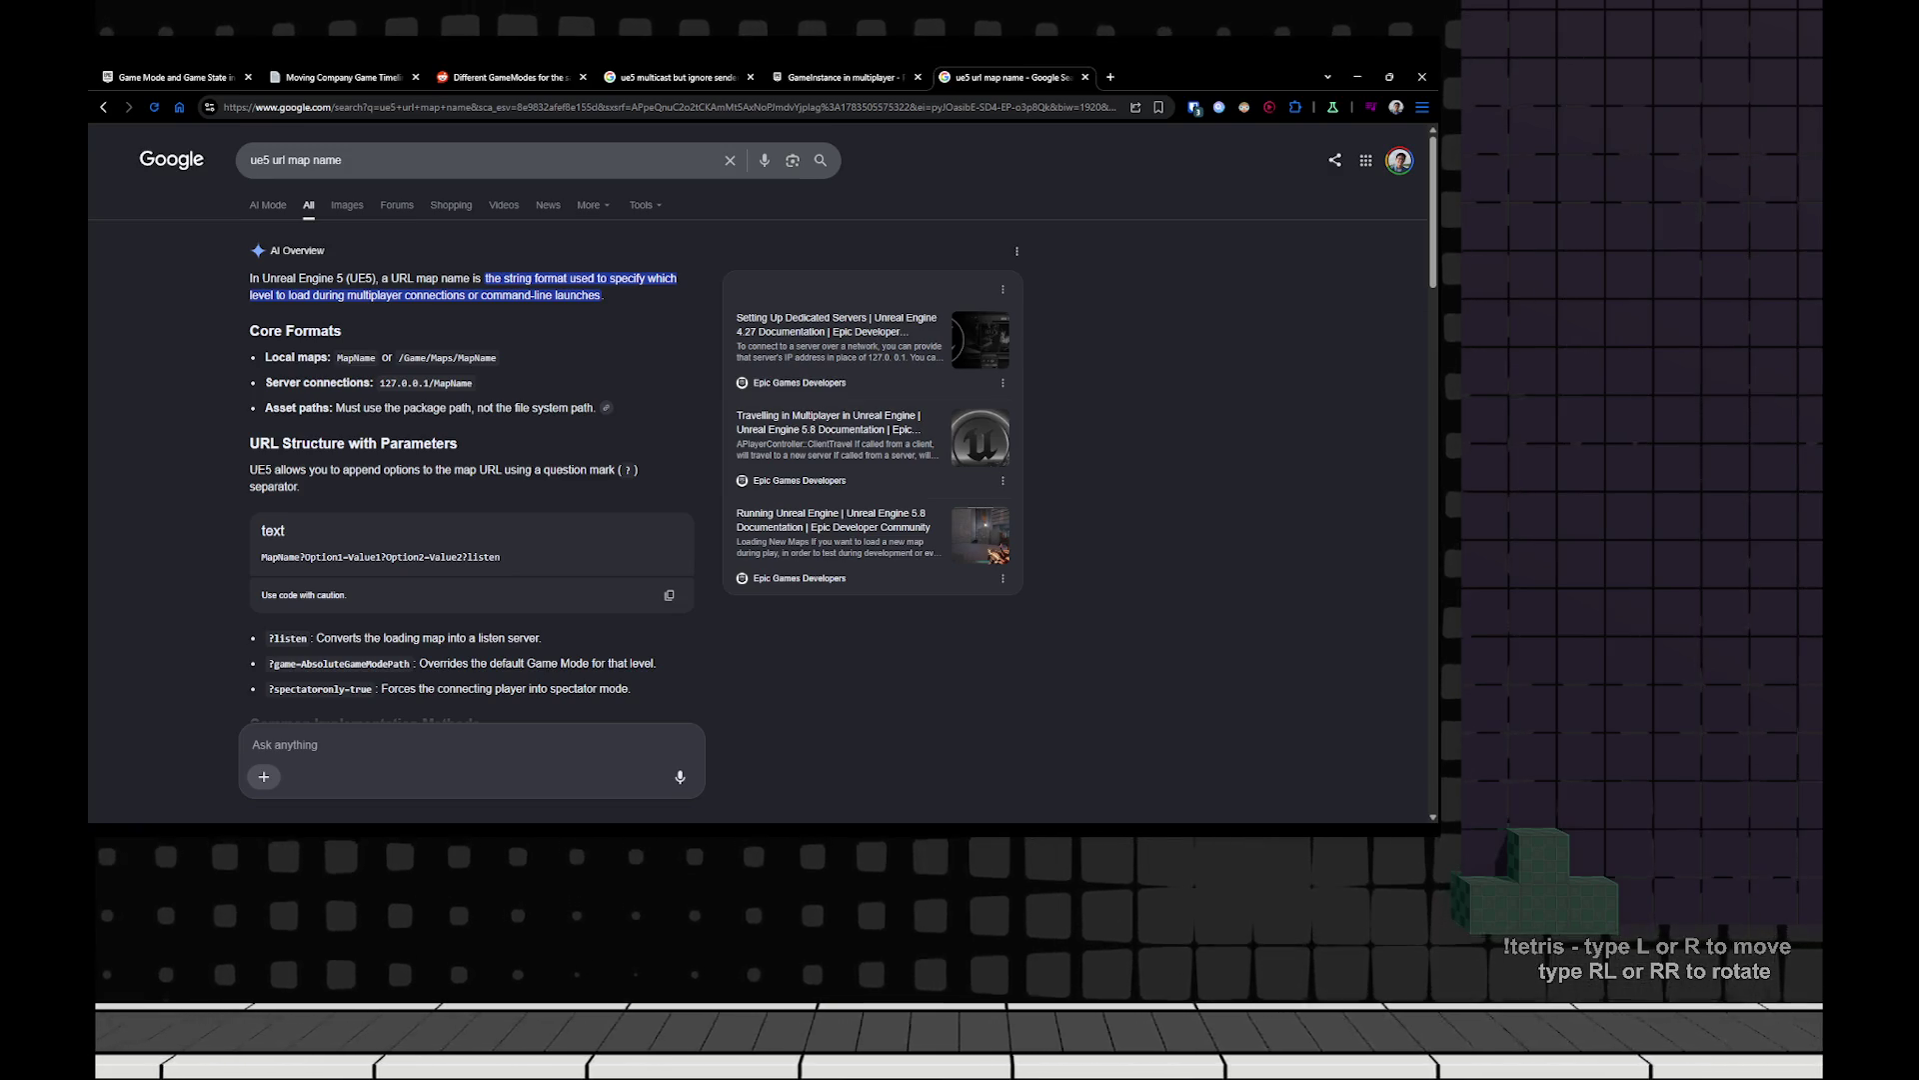
{"action": "scroll", "coordinate": [760, 470], "scroll_direction": "down", "scroll_amount": 3}
{"action": "scroll", "coordinate": [470, 420], "scroll_direction": "up", "scroll_amount": 3}
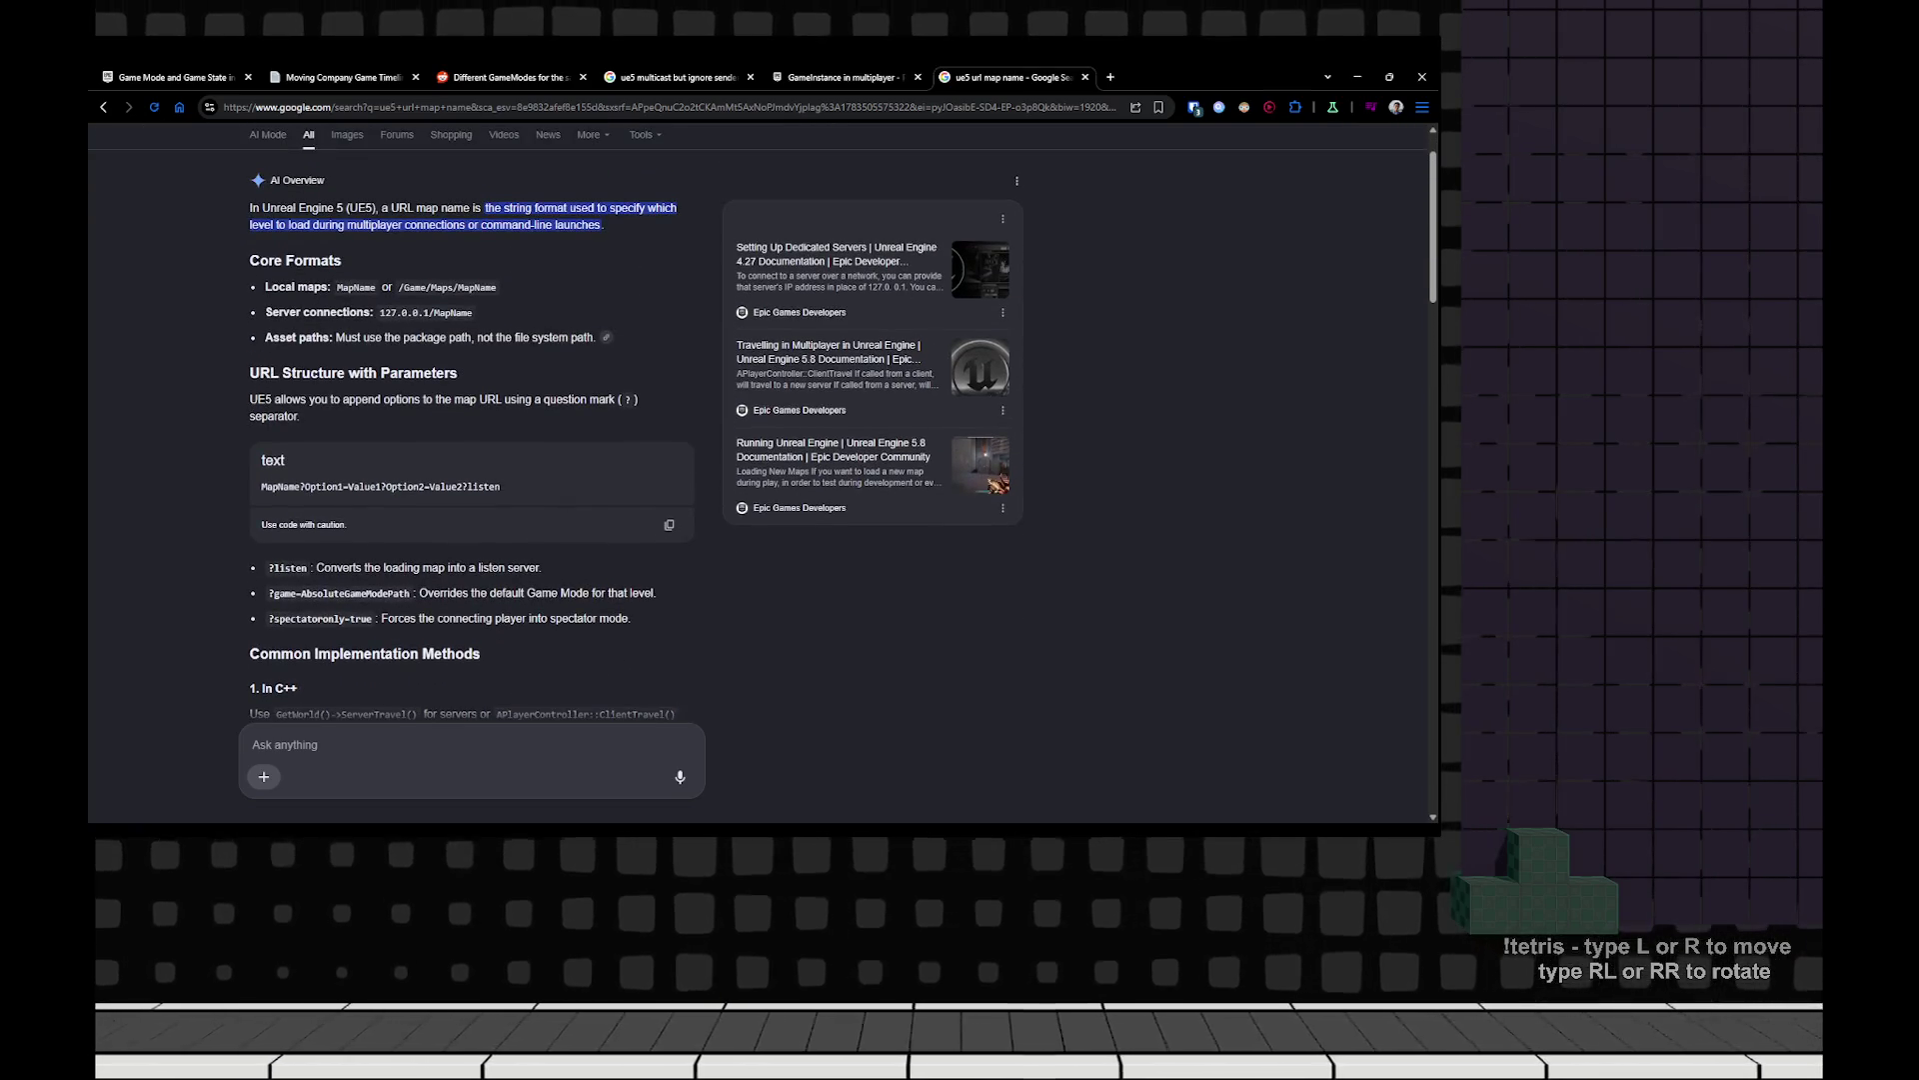
{"action": "scroll", "coordinate": [469, 420], "scroll_direction": "down", "scroll_amount": 2}
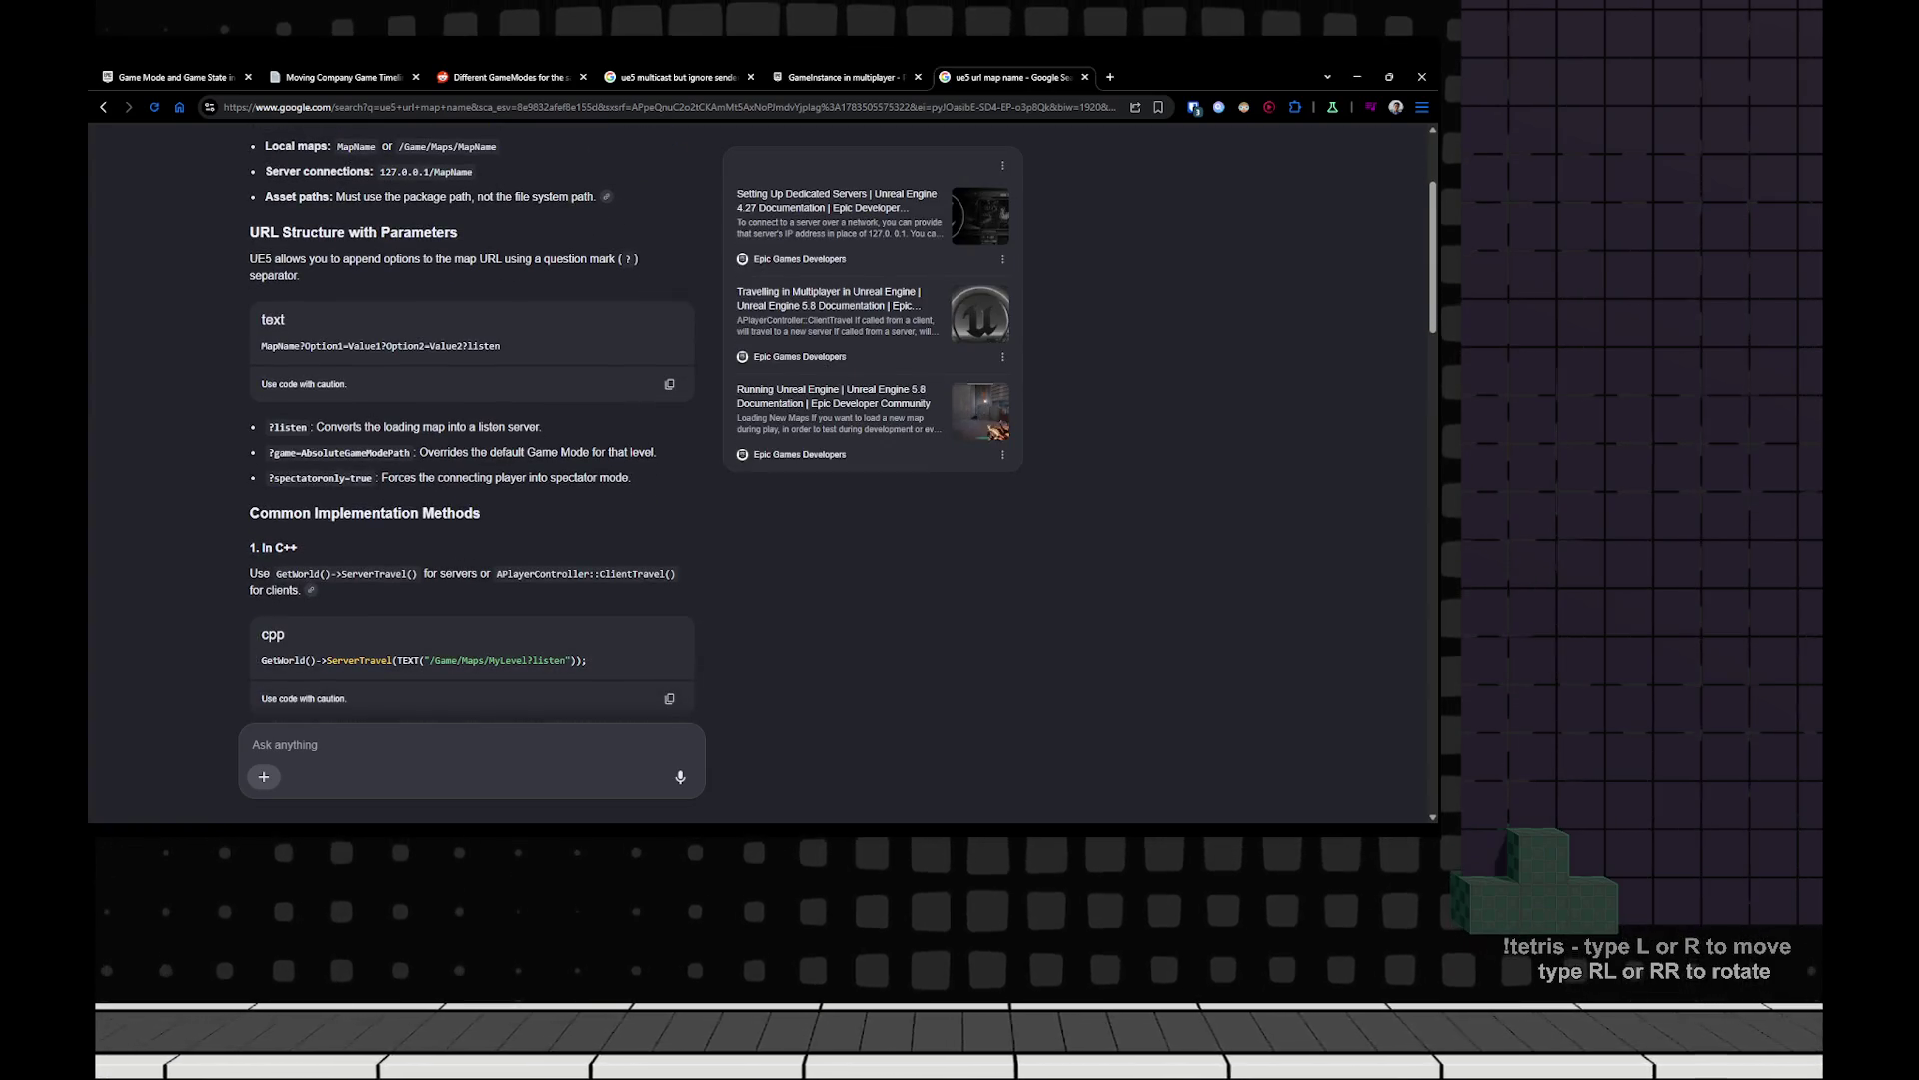
{"action": "scroll", "coordinate": [470, 420], "scroll_direction": "down", "scroll_amount": 2}
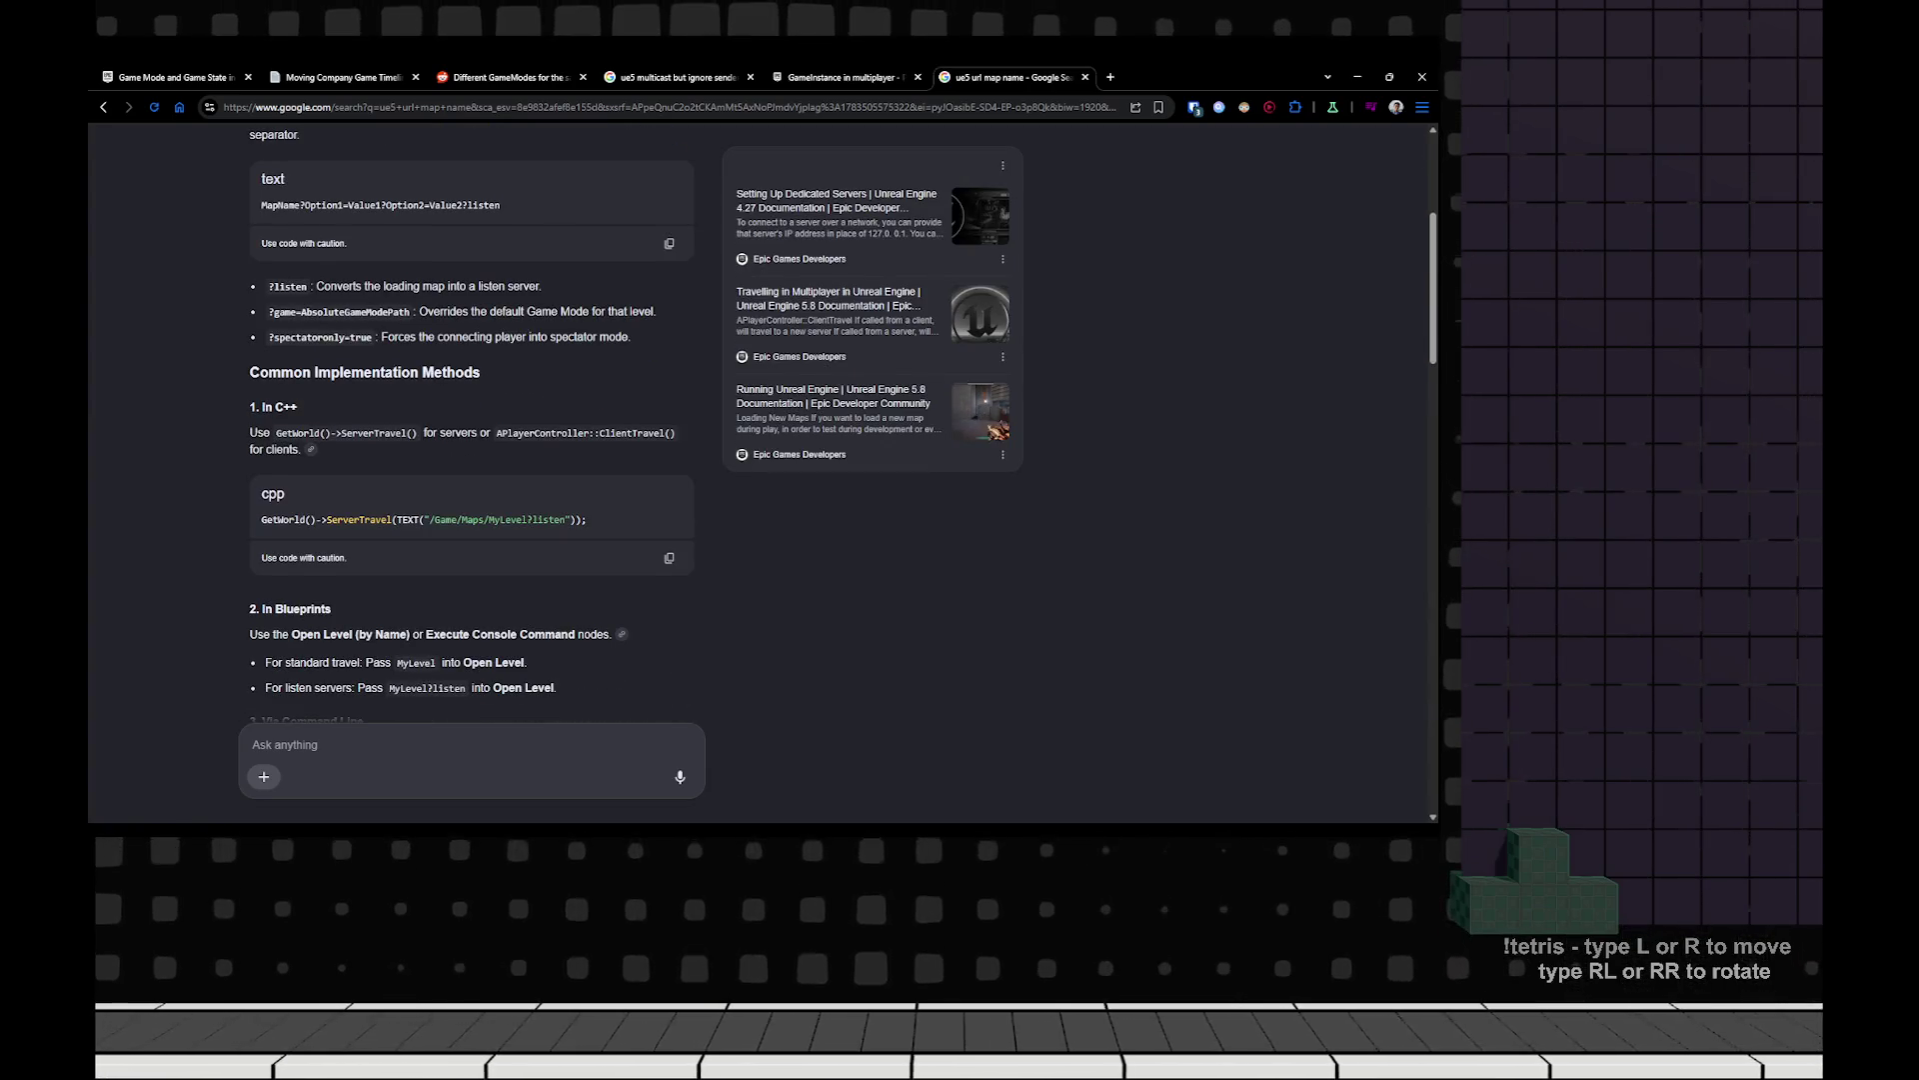
{"action": "scroll", "coordinate": [469, 420], "scroll_direction": "down", "scroll_amount": 5}
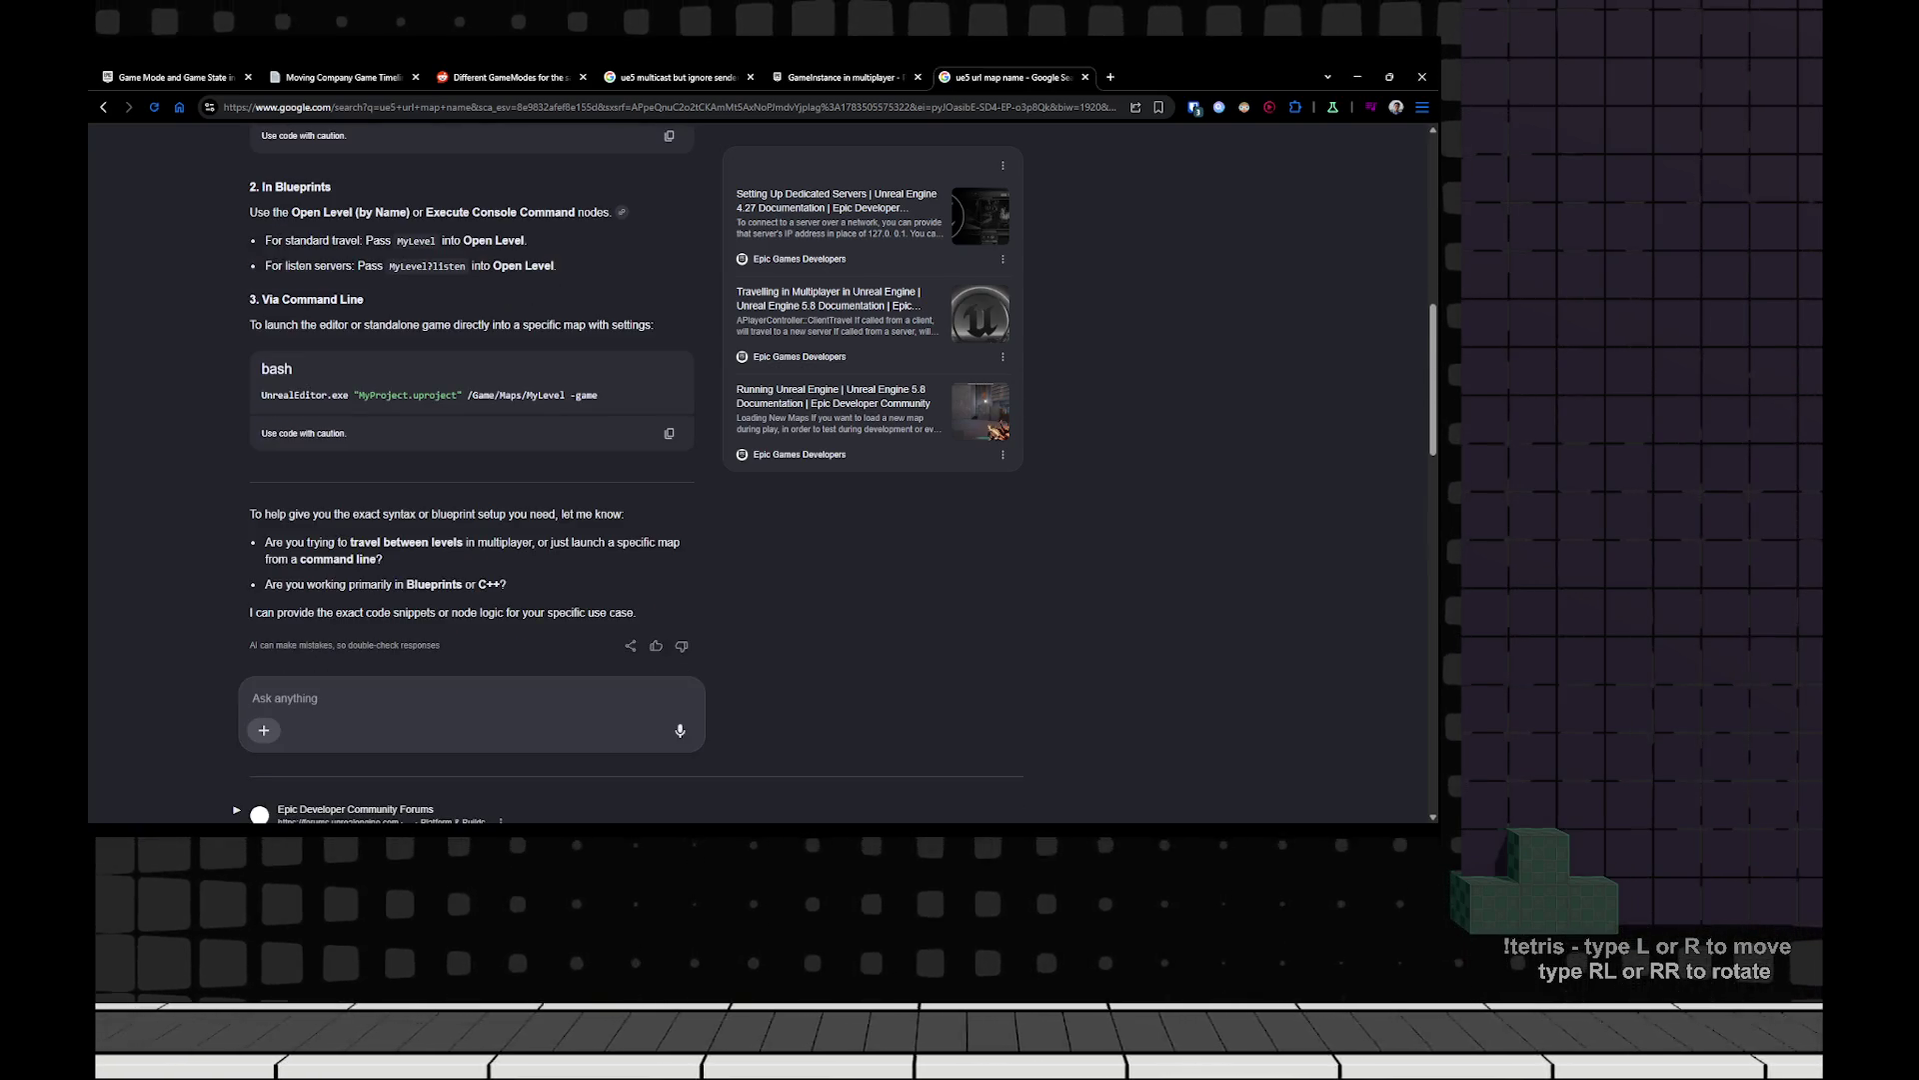
{"action": "scroll", "coordinate": [470, 420], "scroll_direction": "down", "scroll_amount": 4}
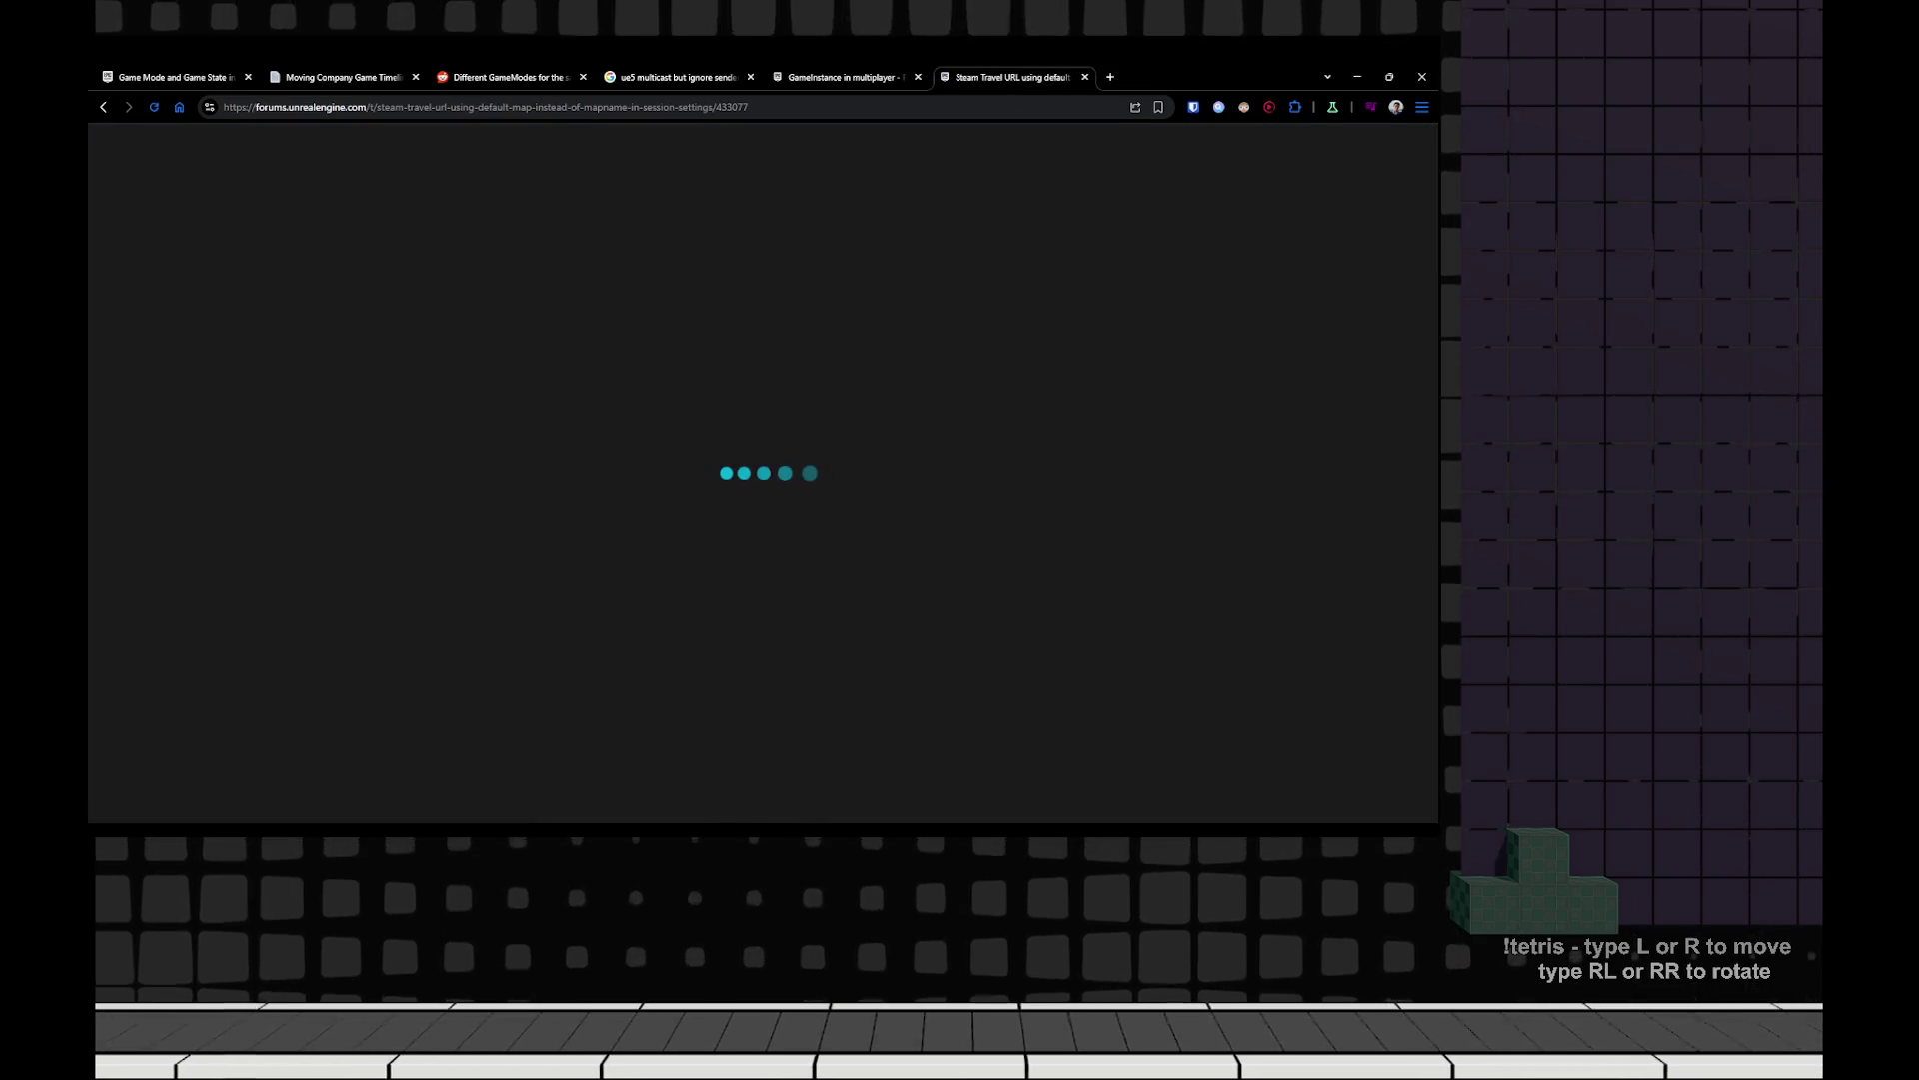
Read down the forum replies to the finding that seamless travel caused the default-map problem.
{"action": "scroll", "coordinate": [820, 499], "scroll_direction": "down", "scroll_amount": 8}
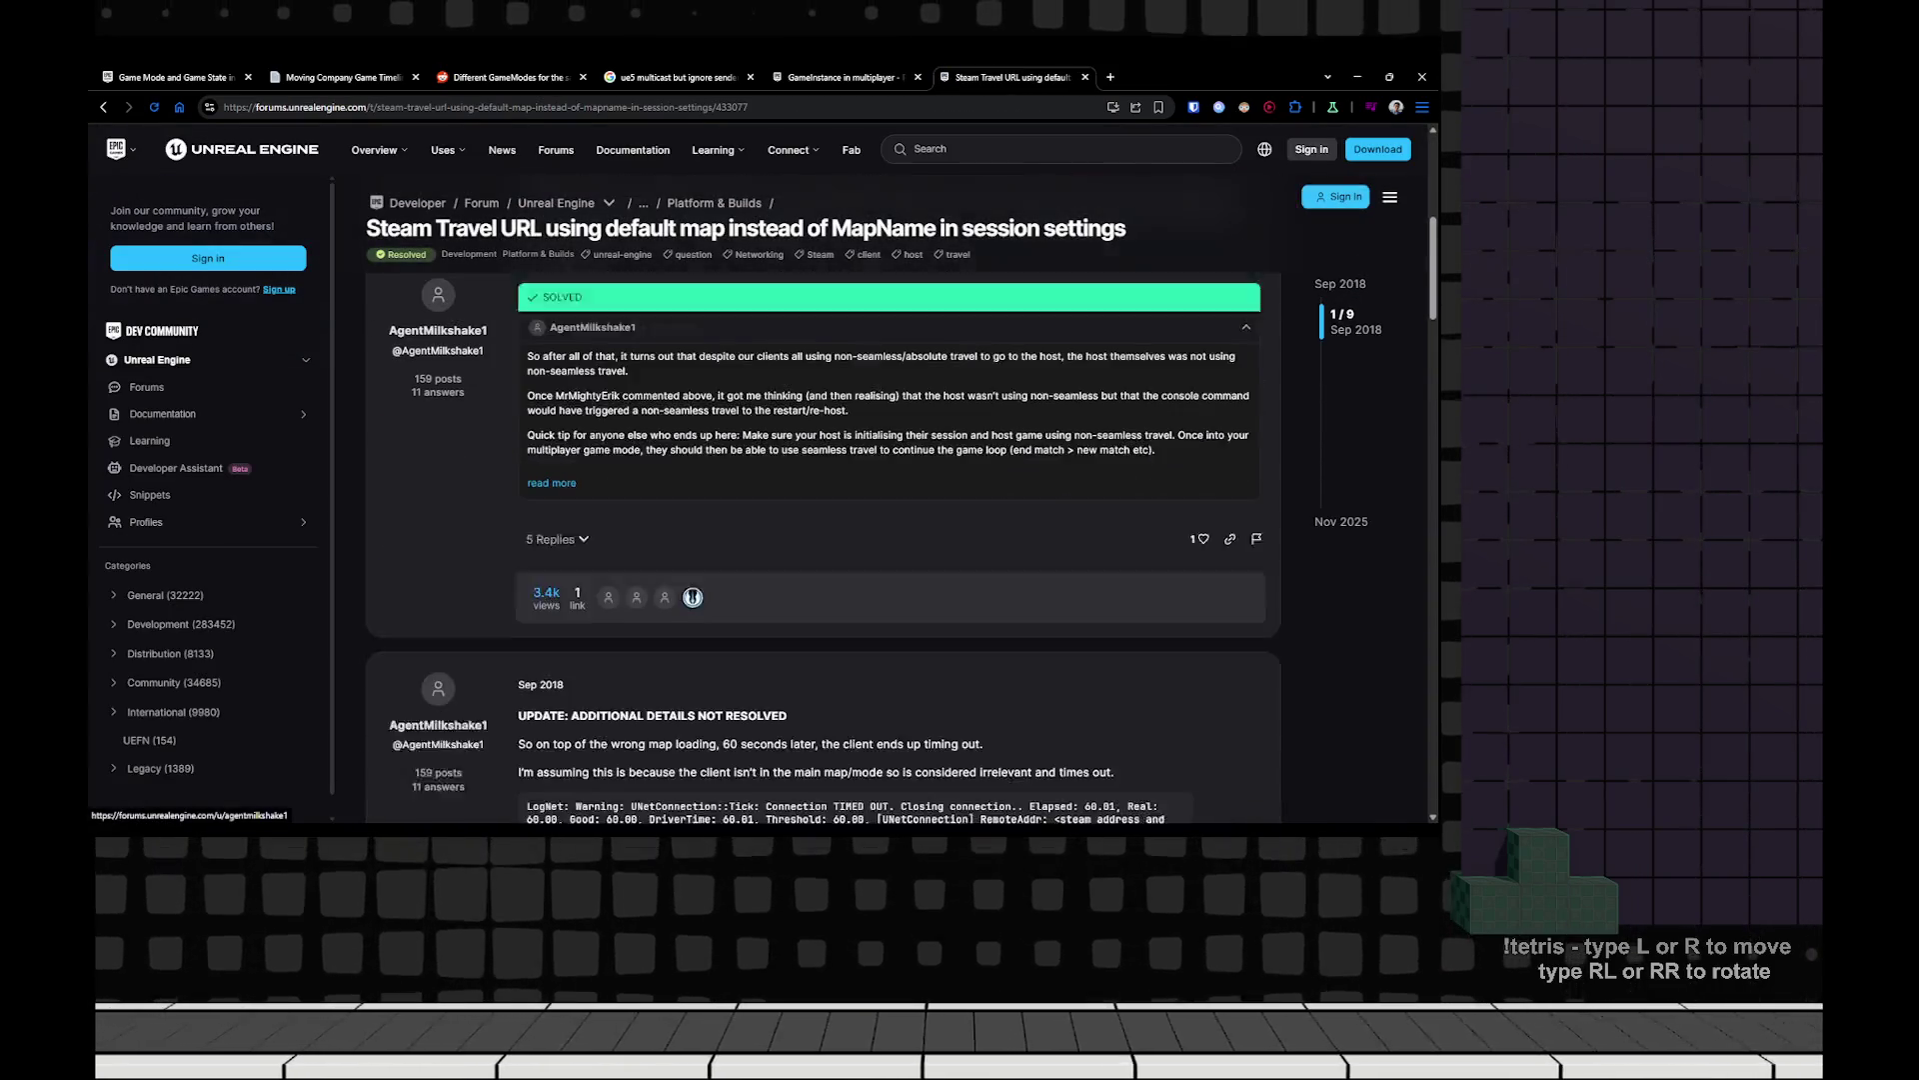
{"action": "scroll", "coordinate": [820, 549], "scroll_direction": "down", "scroll_amount": 3}
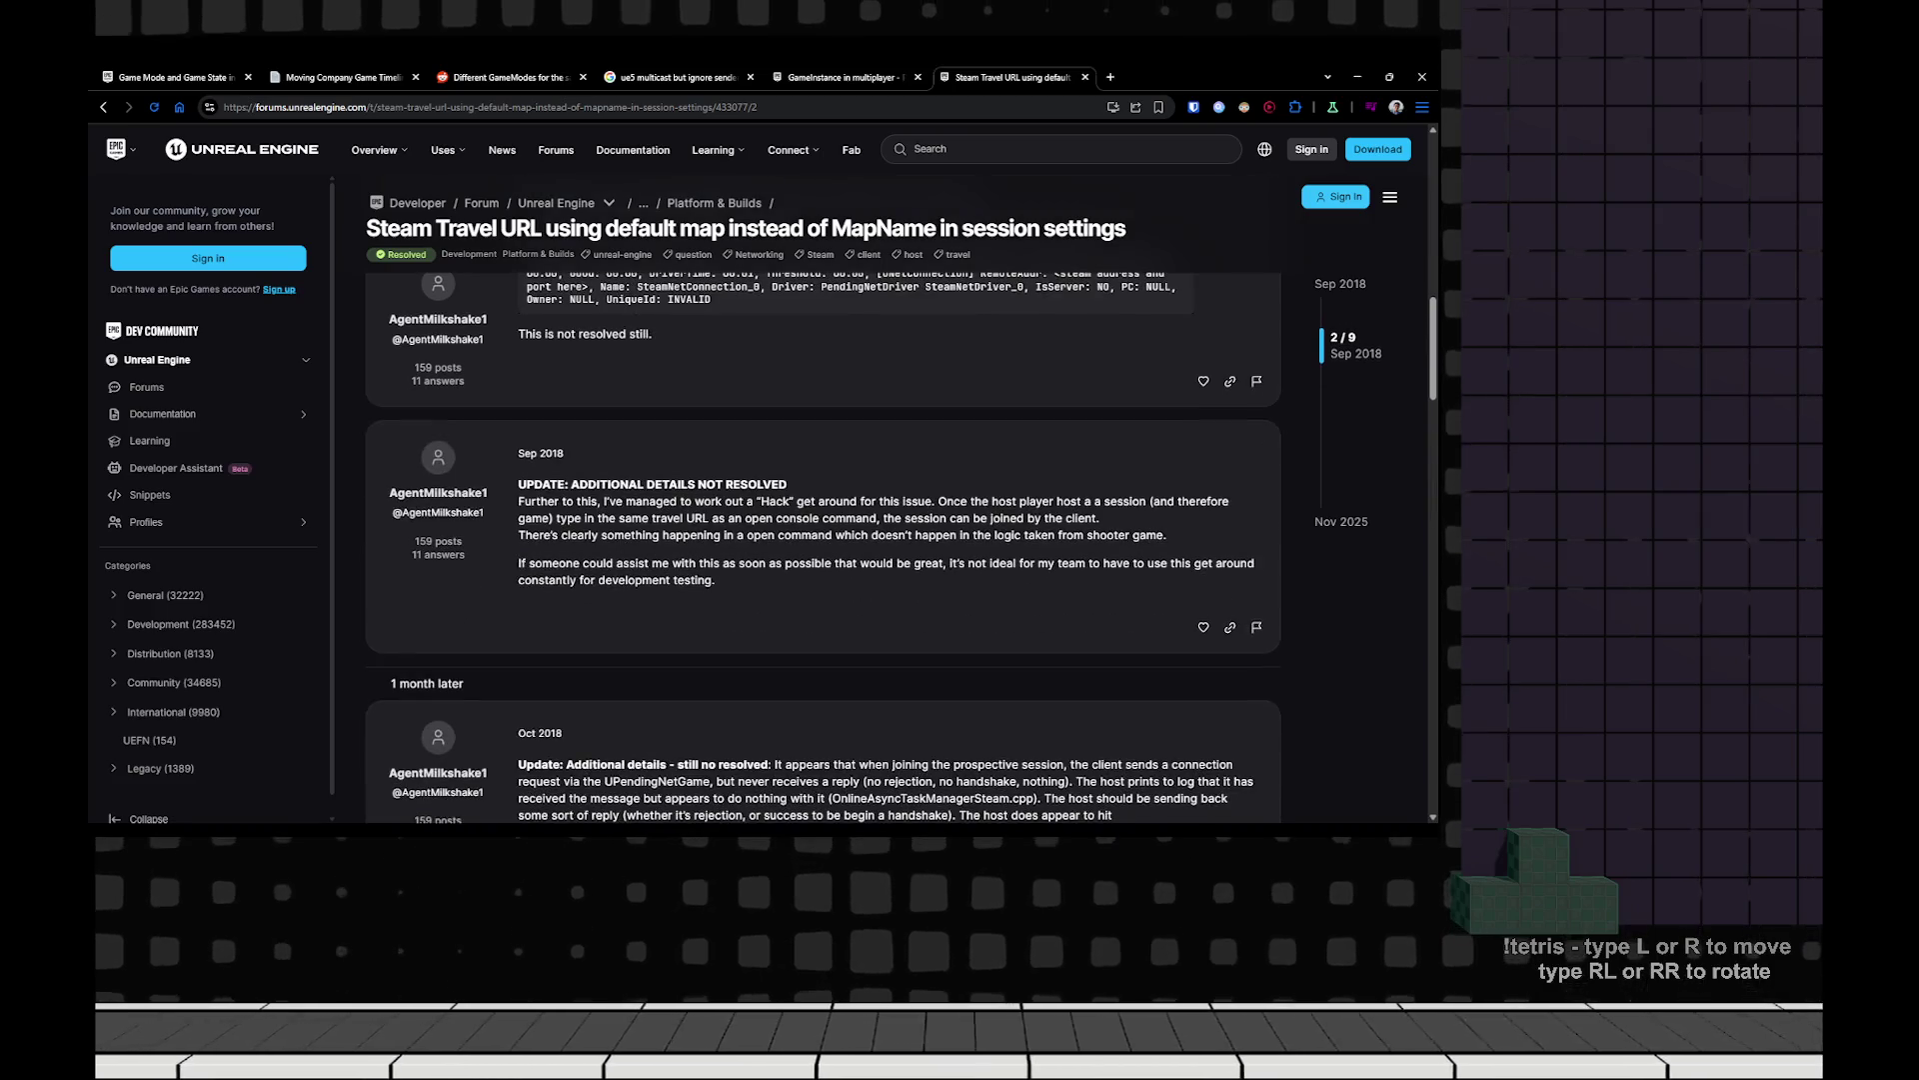
{"action": "scroll", "coordinate": [820, 550], "scroll_direction": "down", "scroll_amount": 4}
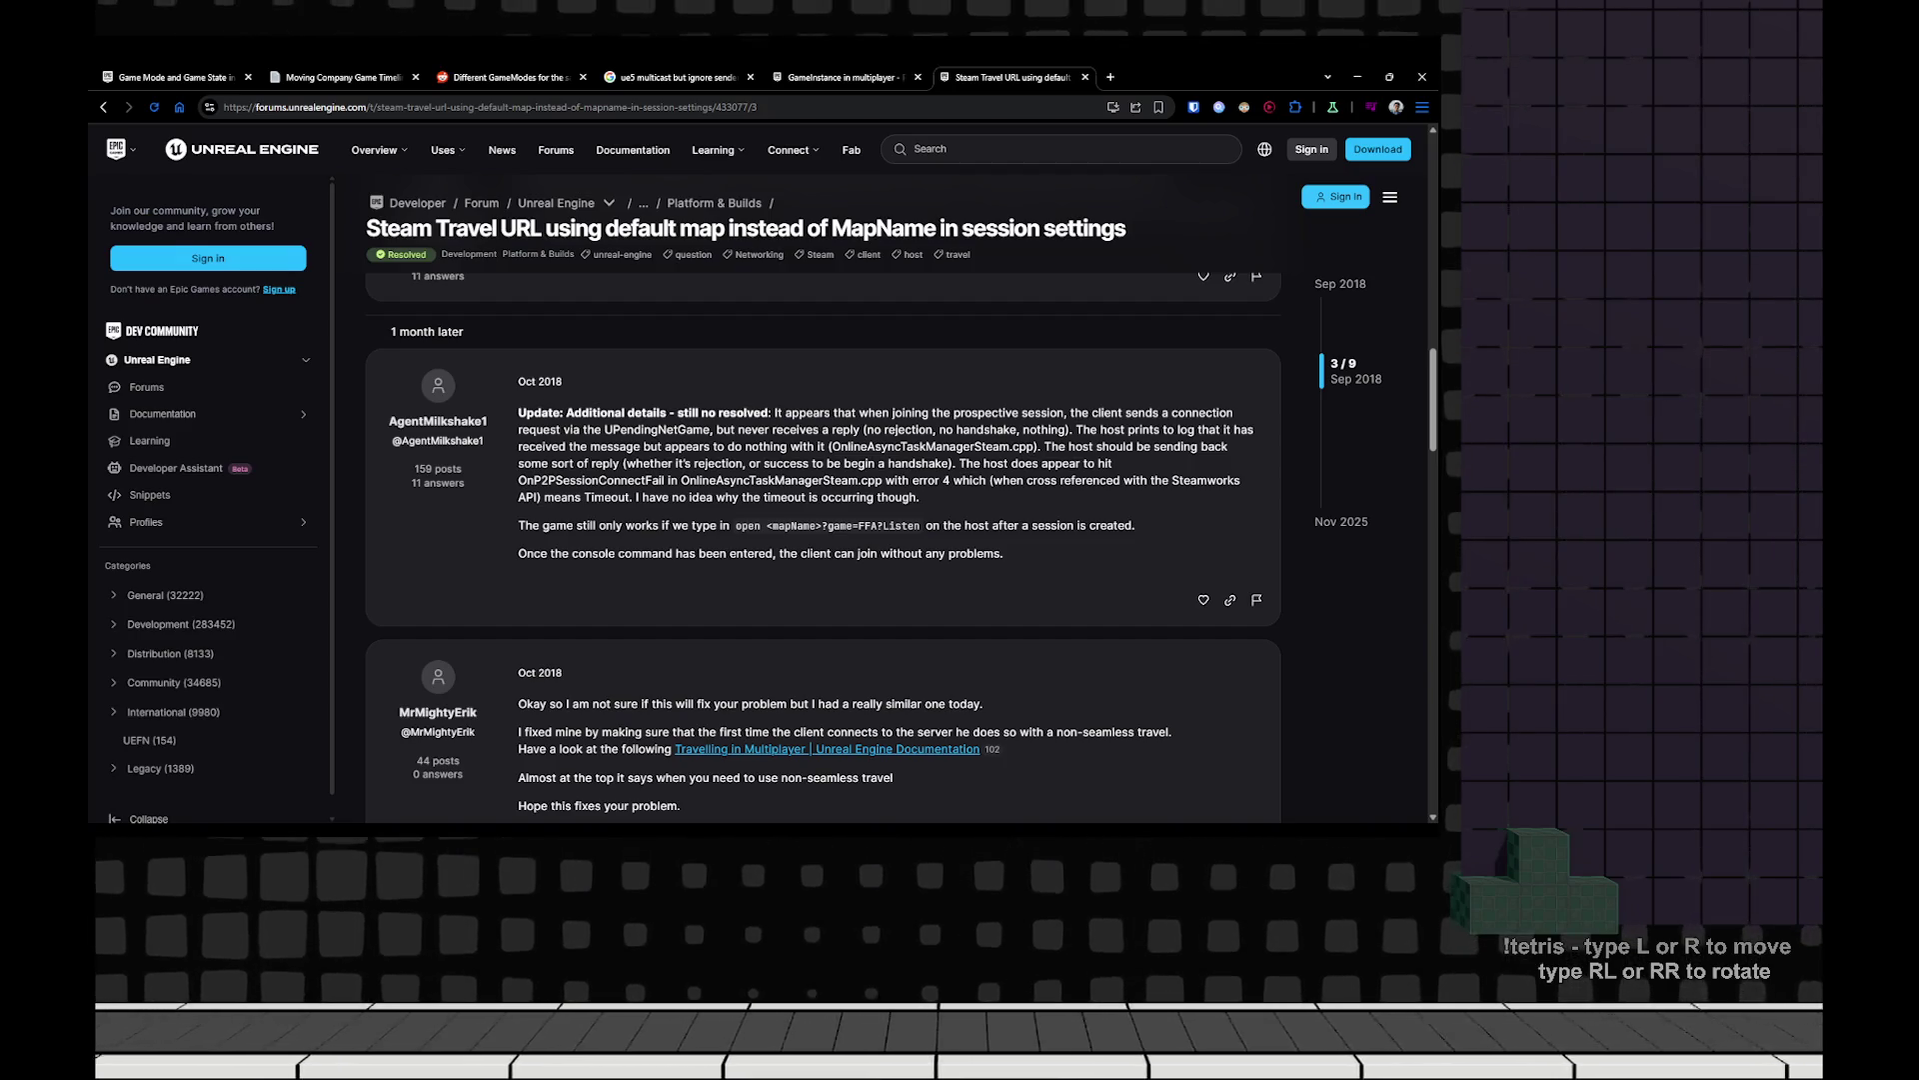
{"action": "scroll", "coordinate": [822, 548], "scroll_direction": "down", "scroll_amount": 5}
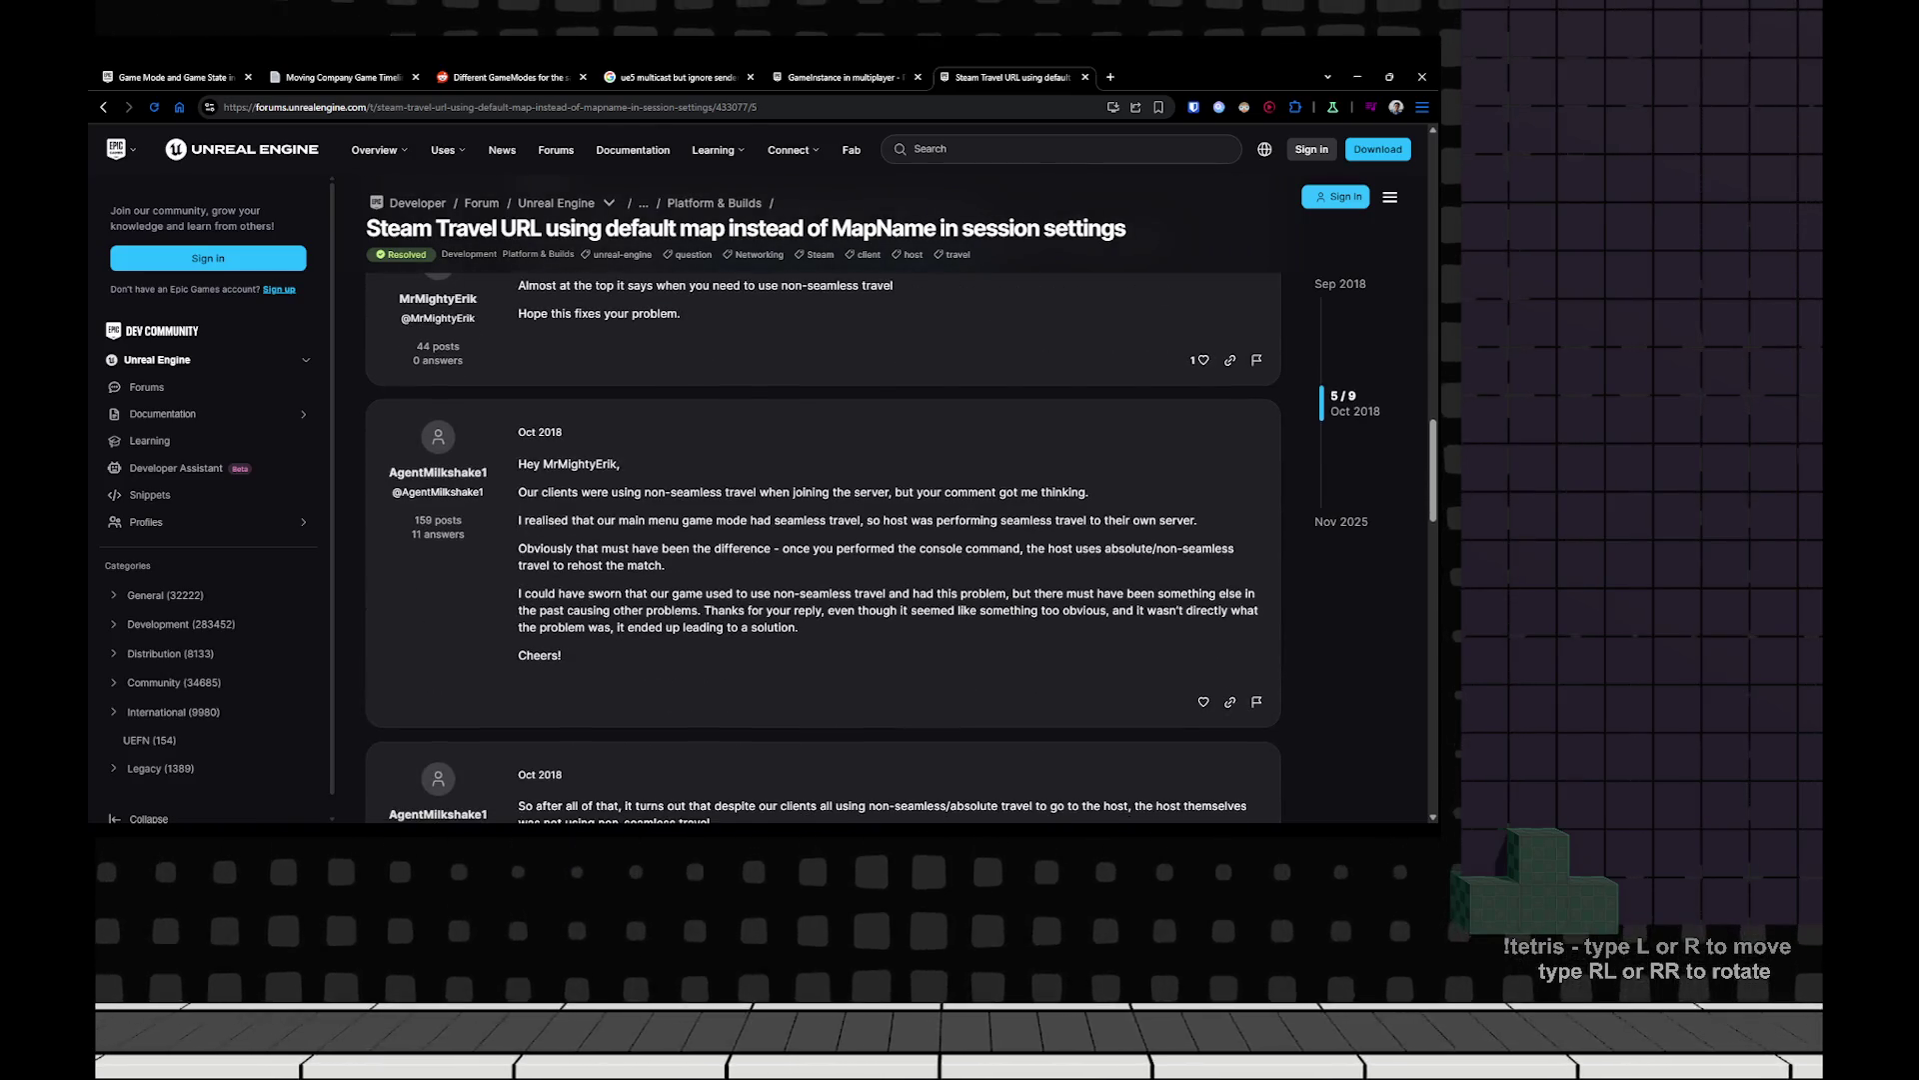
{"action": "key", "text": "alt+Tab"}
{"action": "key", "text": "alt+Tab"}
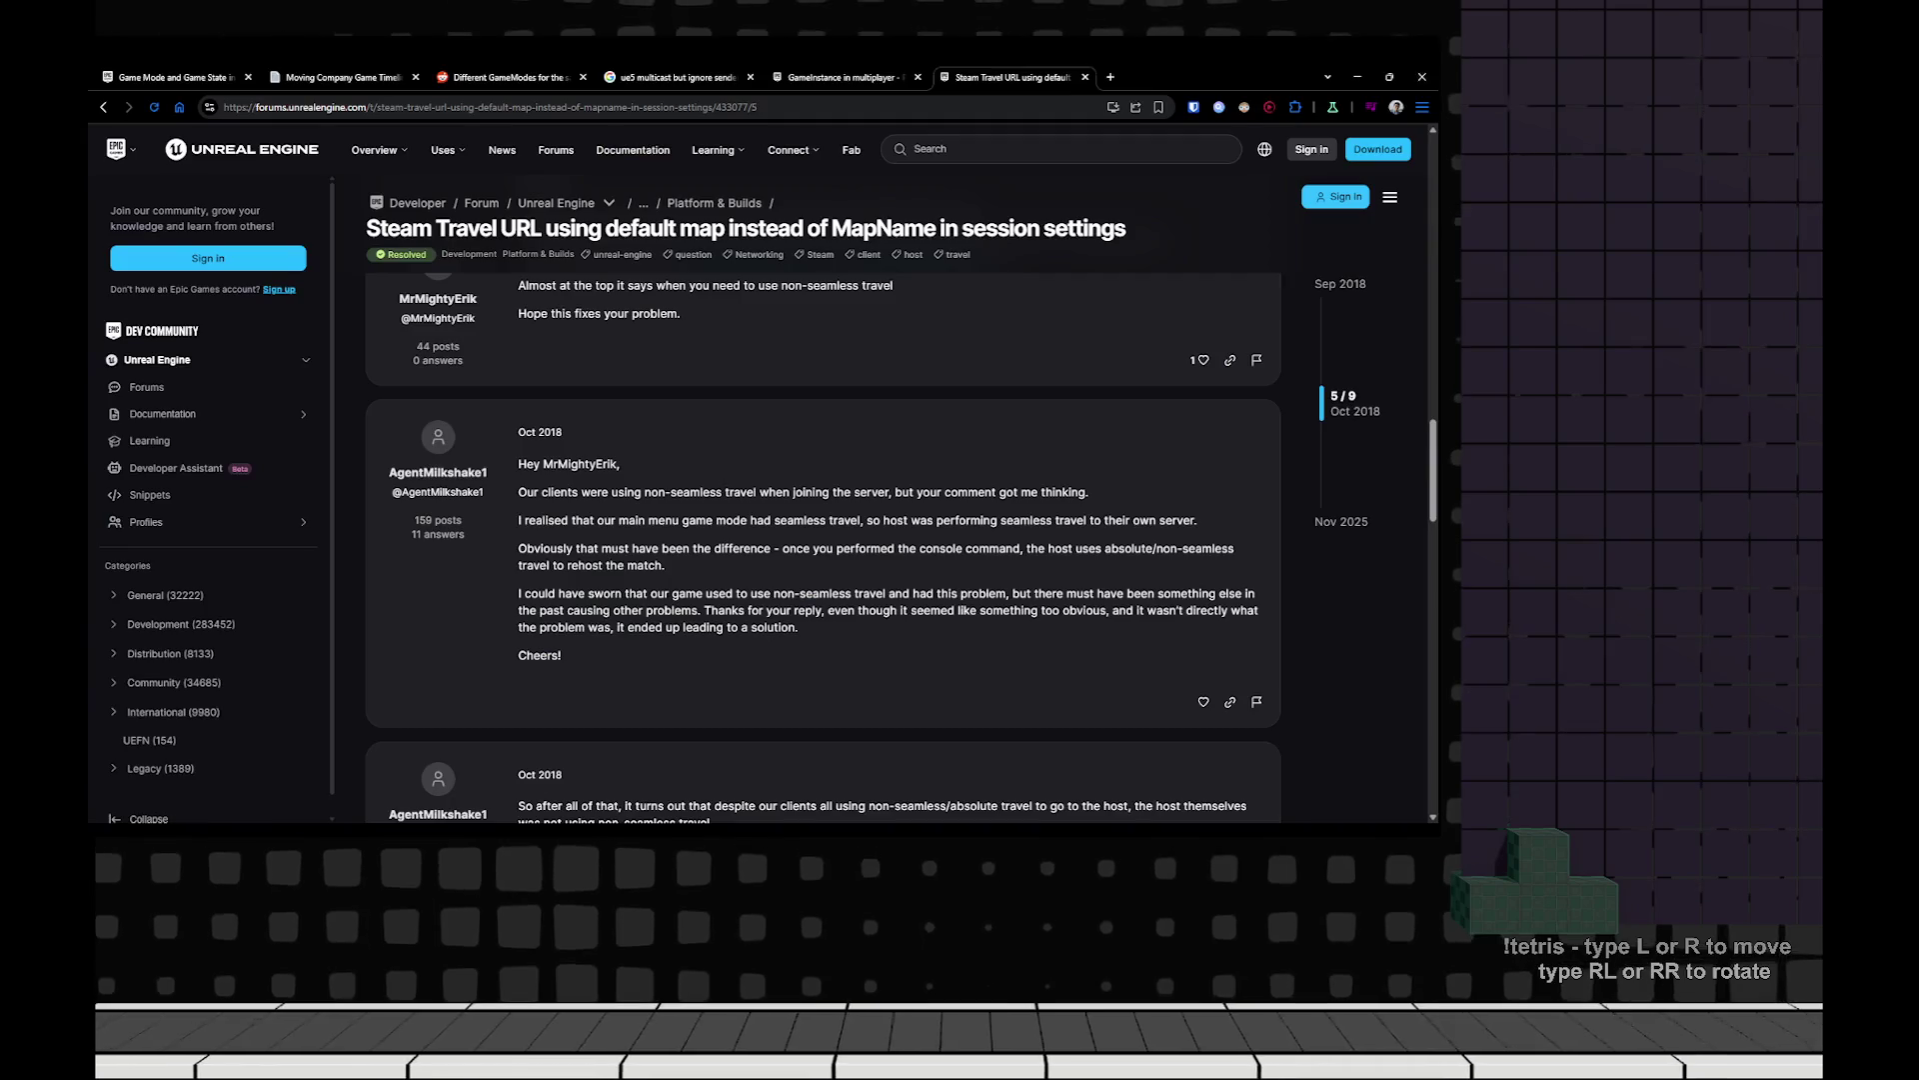
Create a new 'Selection of Maps' card in the Confirmed column.
{"action": "key", "text": "ctrl+2"}
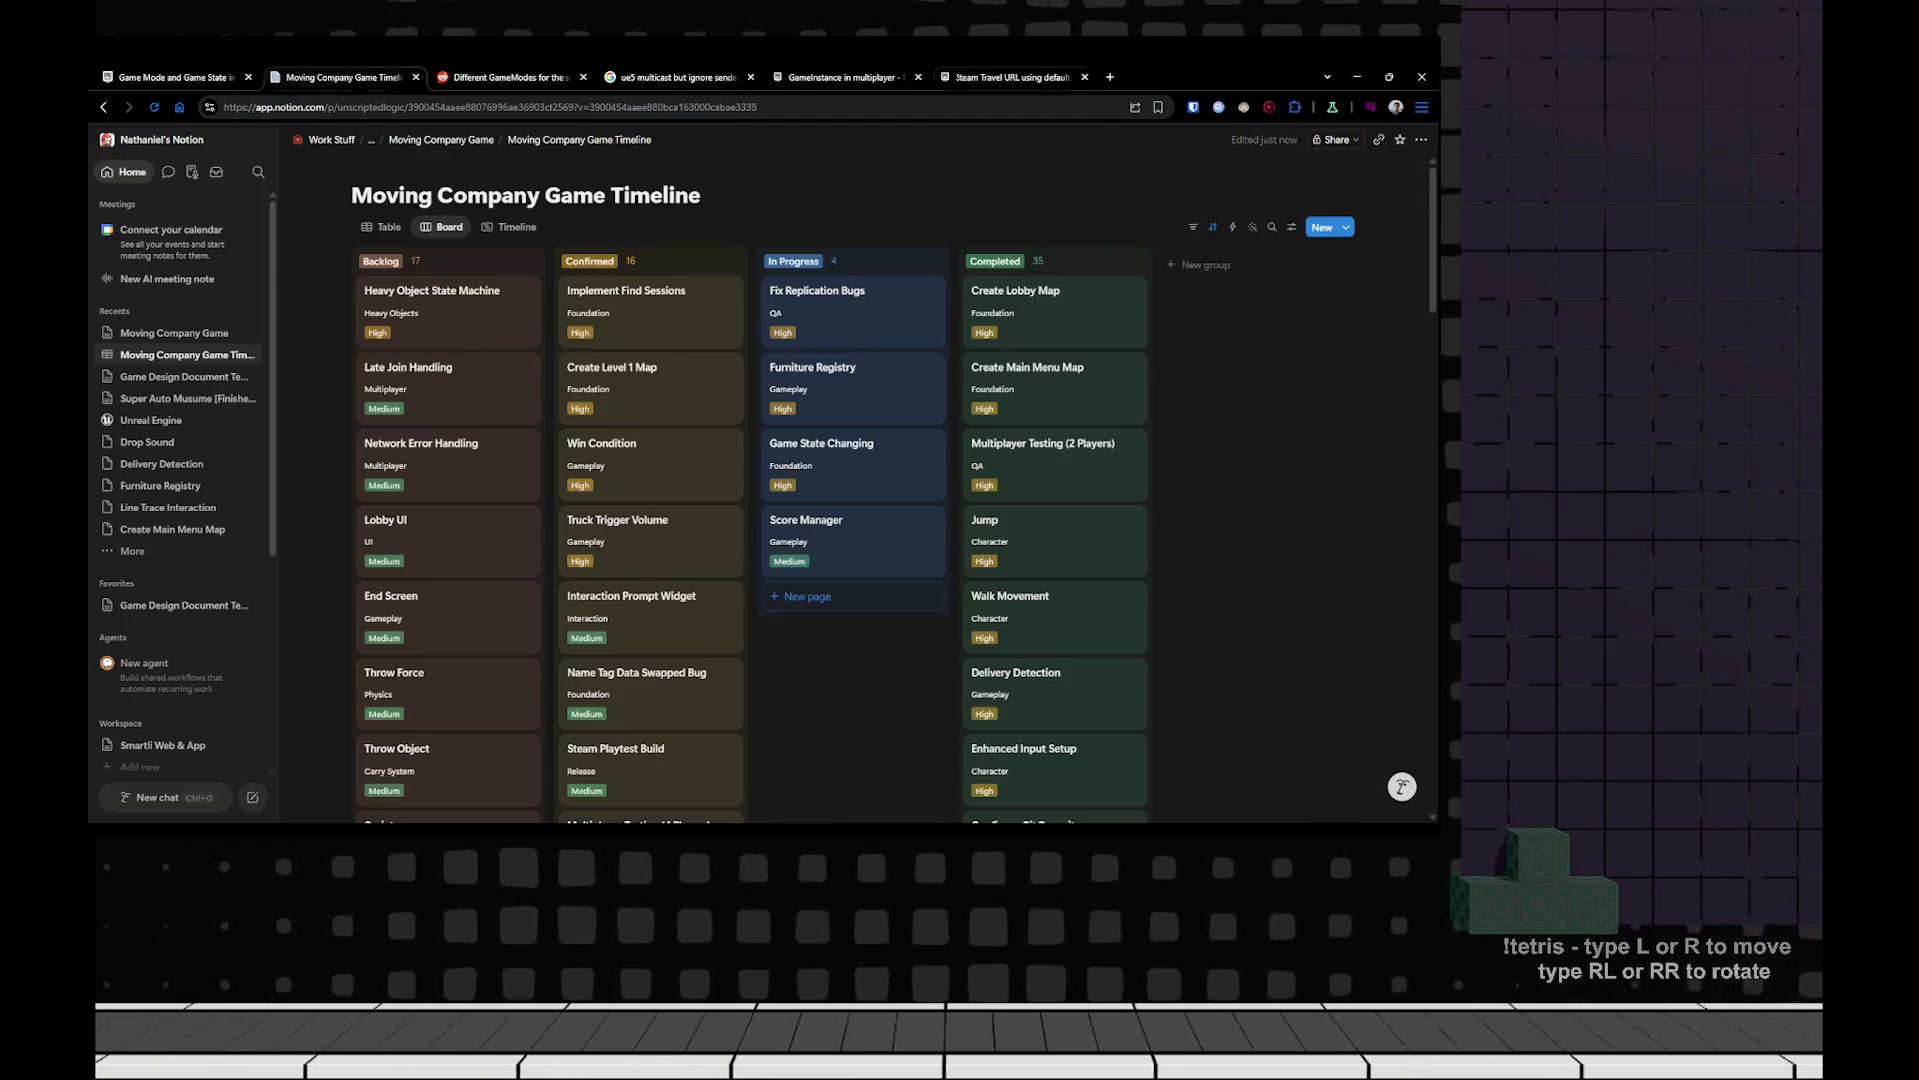
{"action": "scroll", "coordinate": [850, 480], "scroll_direction": "down", "scroll_amount": 10}
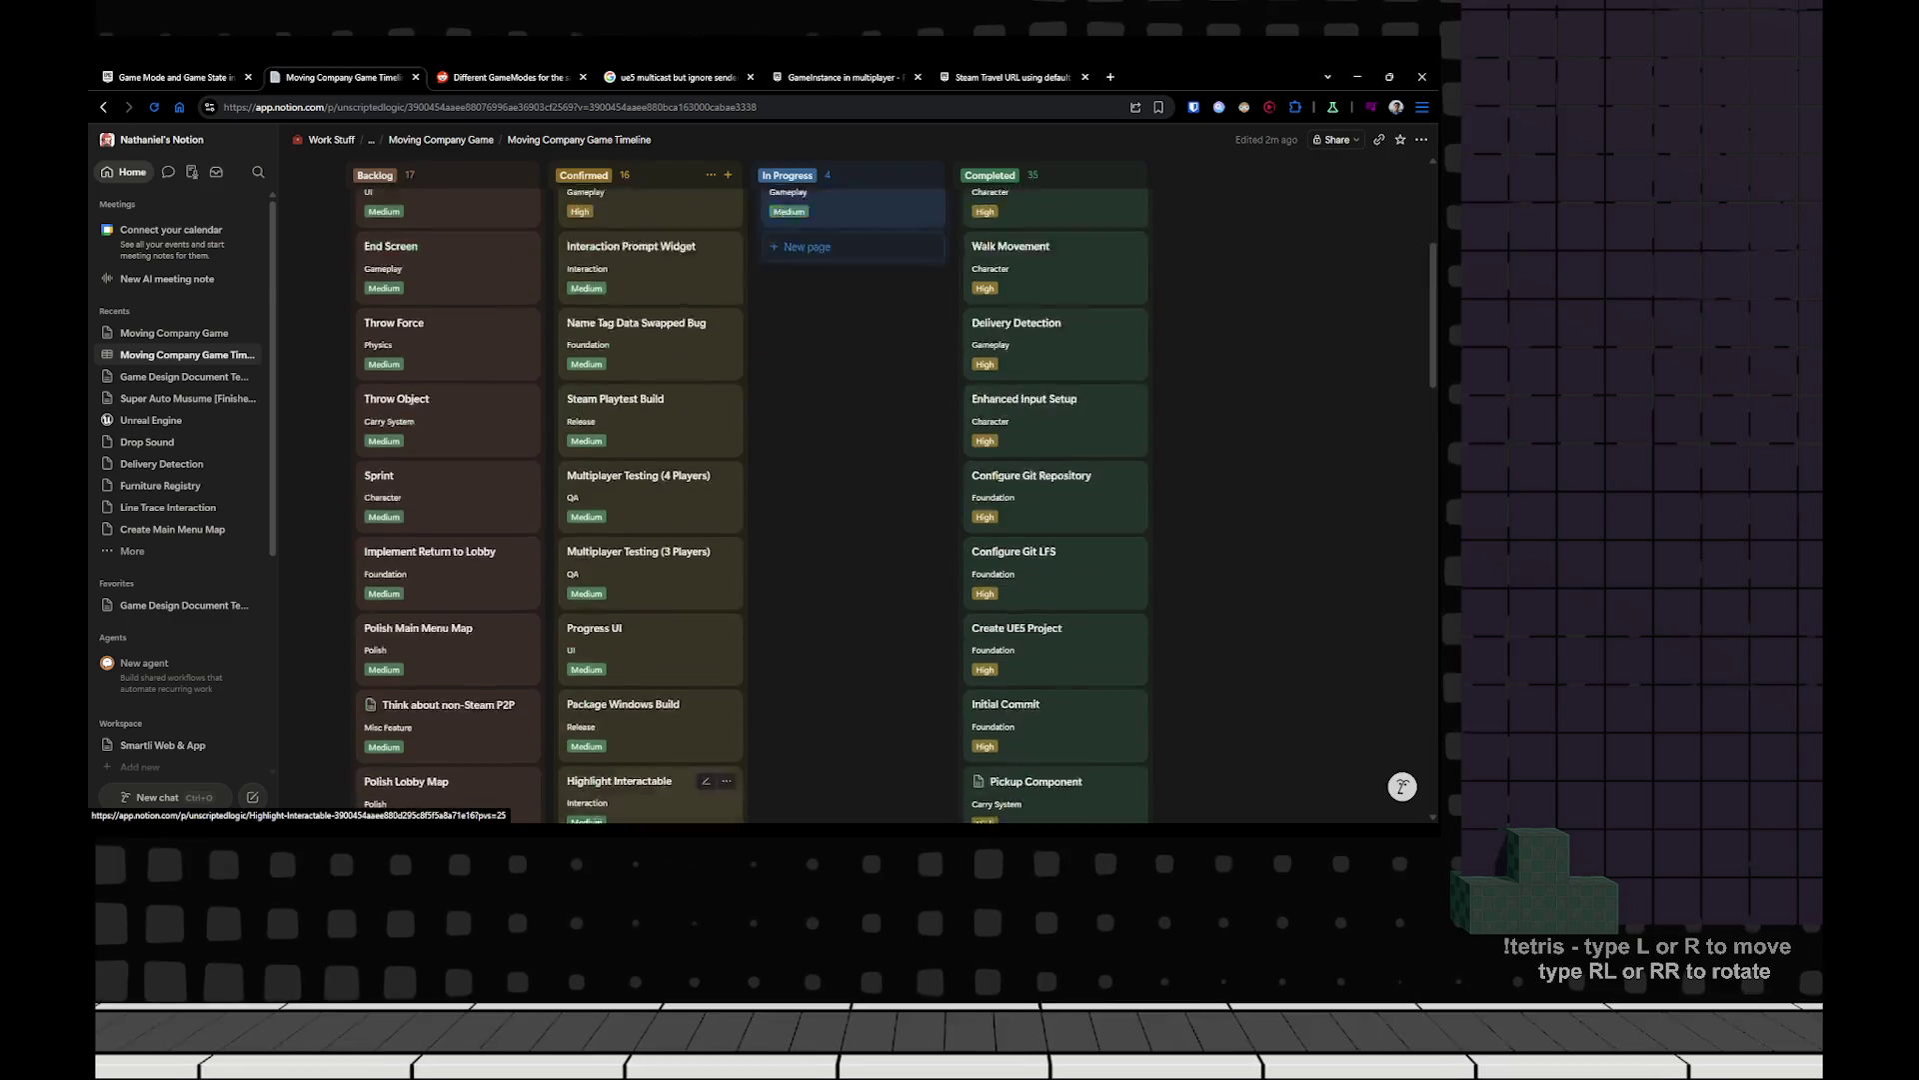
{"action": "scroll", "coordinate": [849, 480], "scroll_direction": "up", "scroll_amount": 15}
{"action": "scroll", "coordinate": [850, 480], "scroll_direction": "down", "scroll_amount": 6}
{"action": "scroll", "coordinate": [650, 450], "scroll_direction": "down", "scroll_amount": 6}
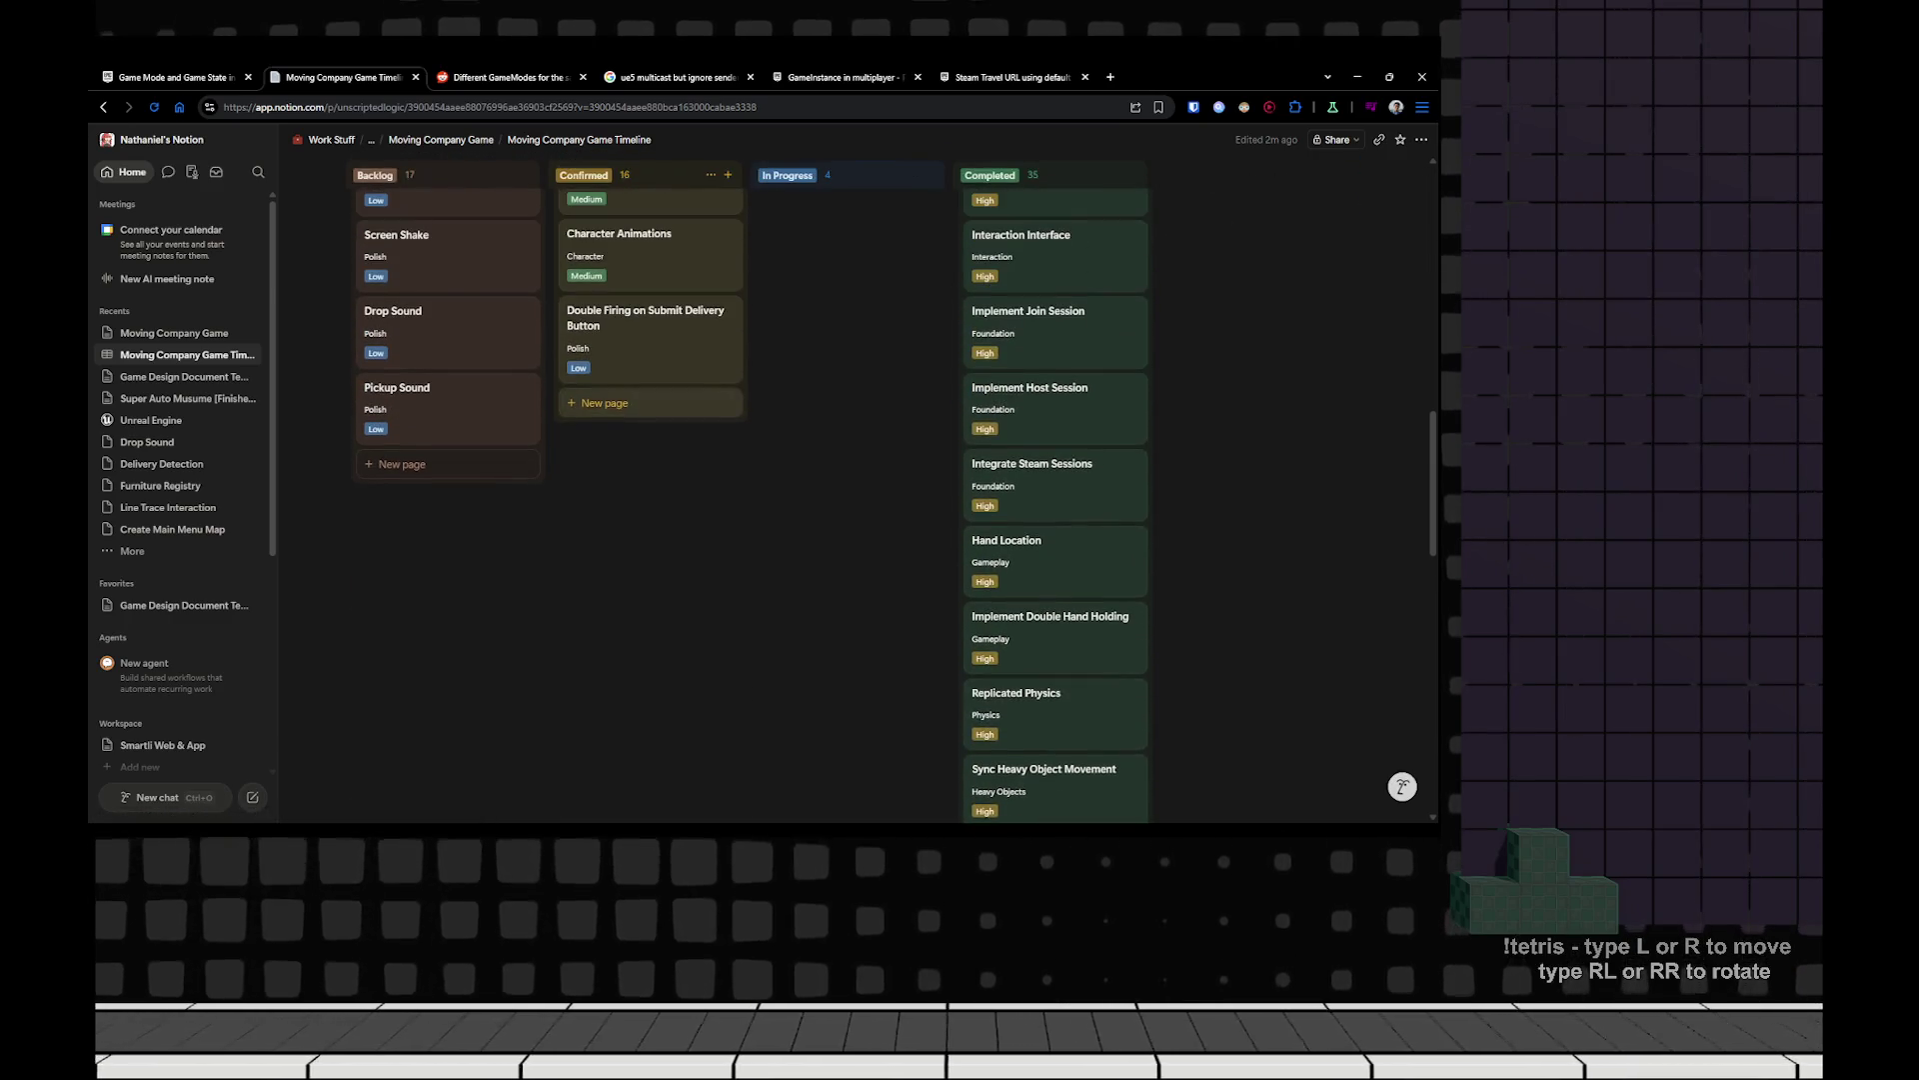
{"action": "left_click", "coordinate": [605, 403]}
{"action": "type", "text": "S"}
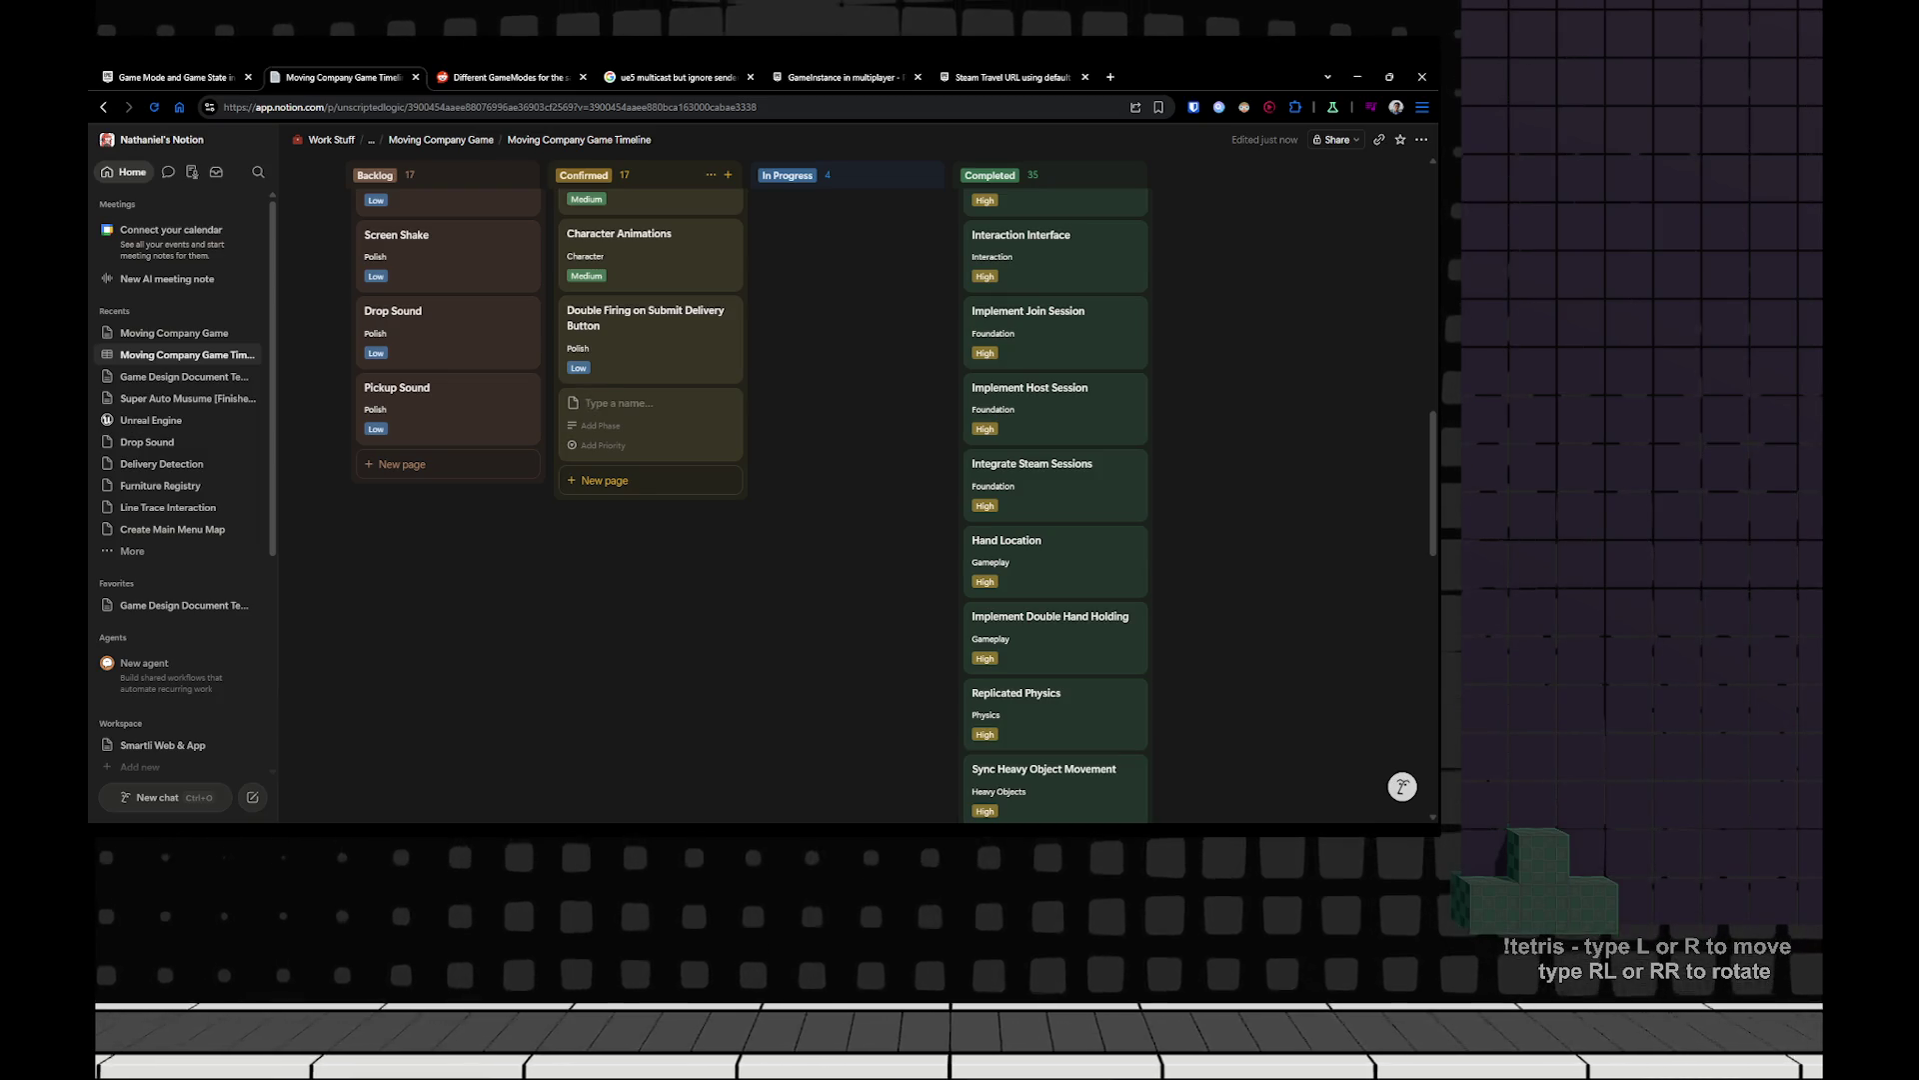
{"action": "type", "text": "election of Maps"}
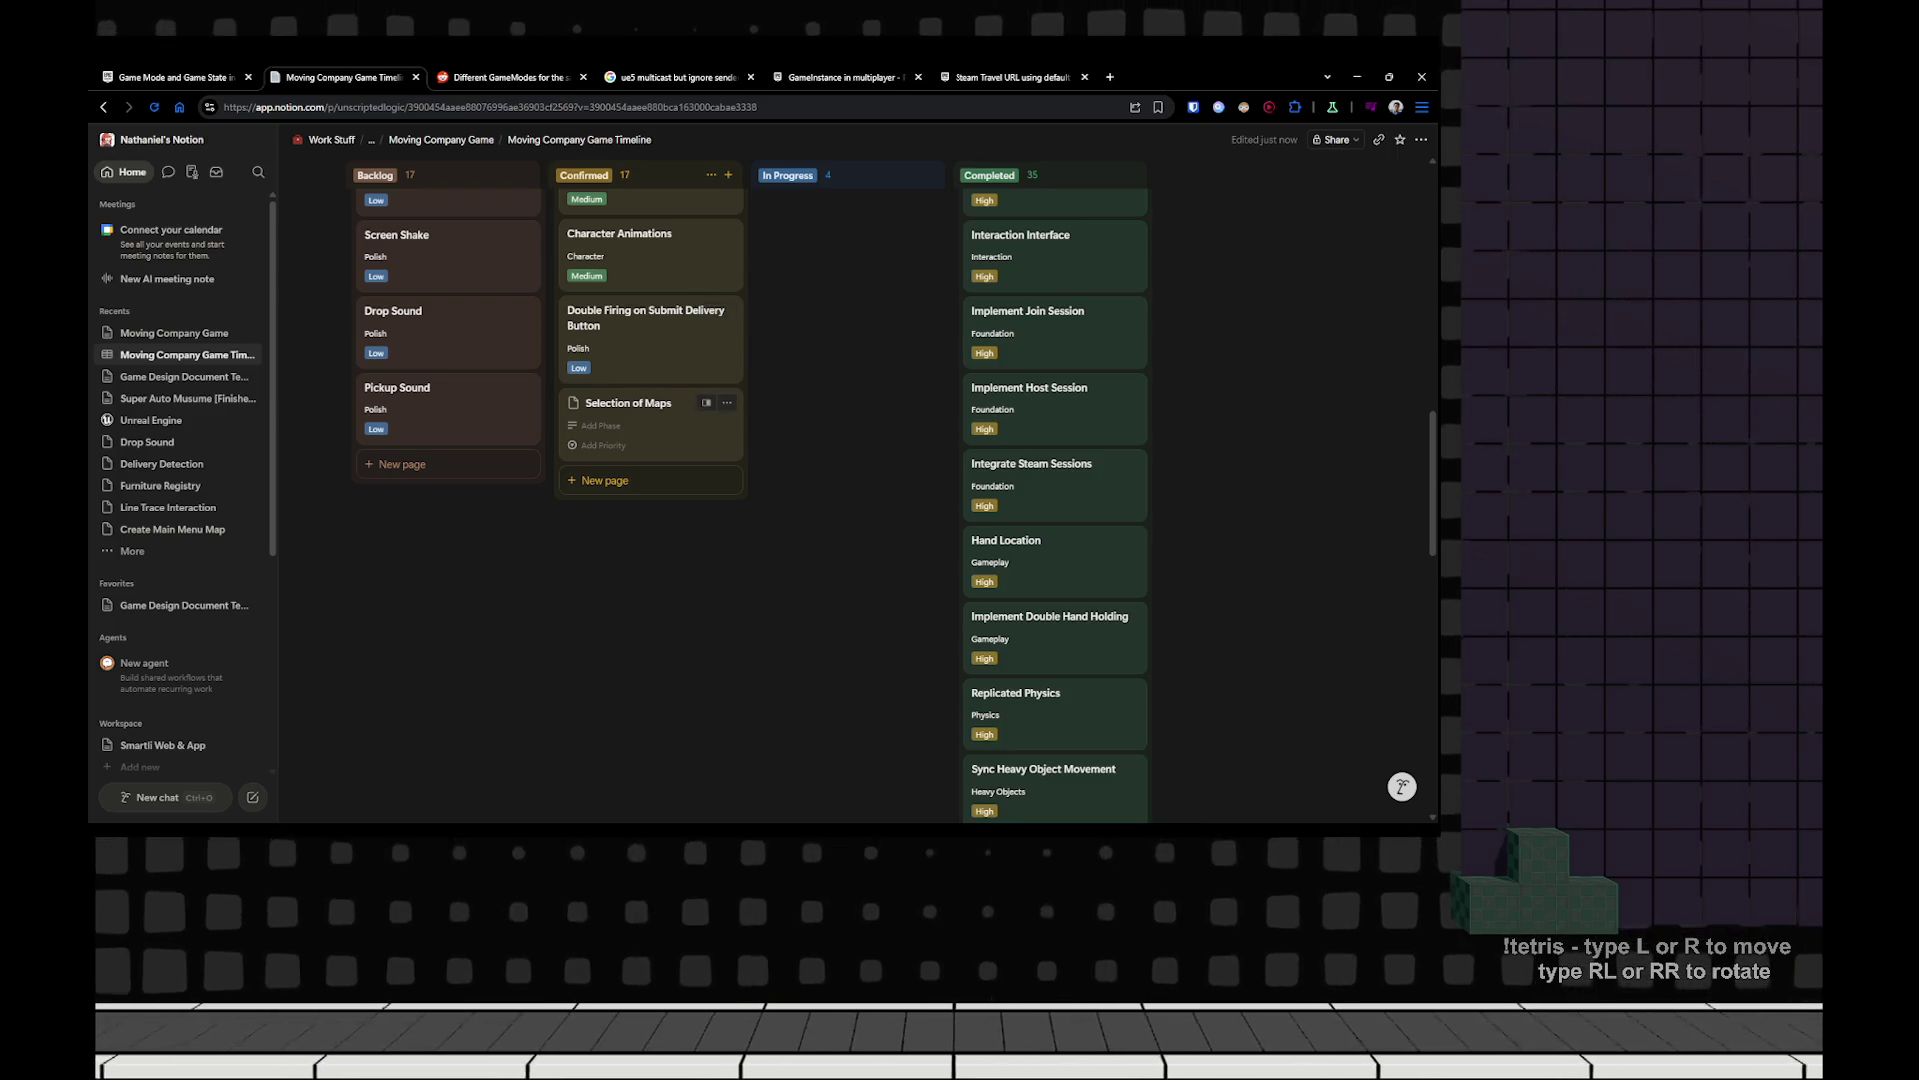
Tag the new card with the Polish phase, leaving priority unset.
{"action": "left_click", "coordinate": [600, 426]}
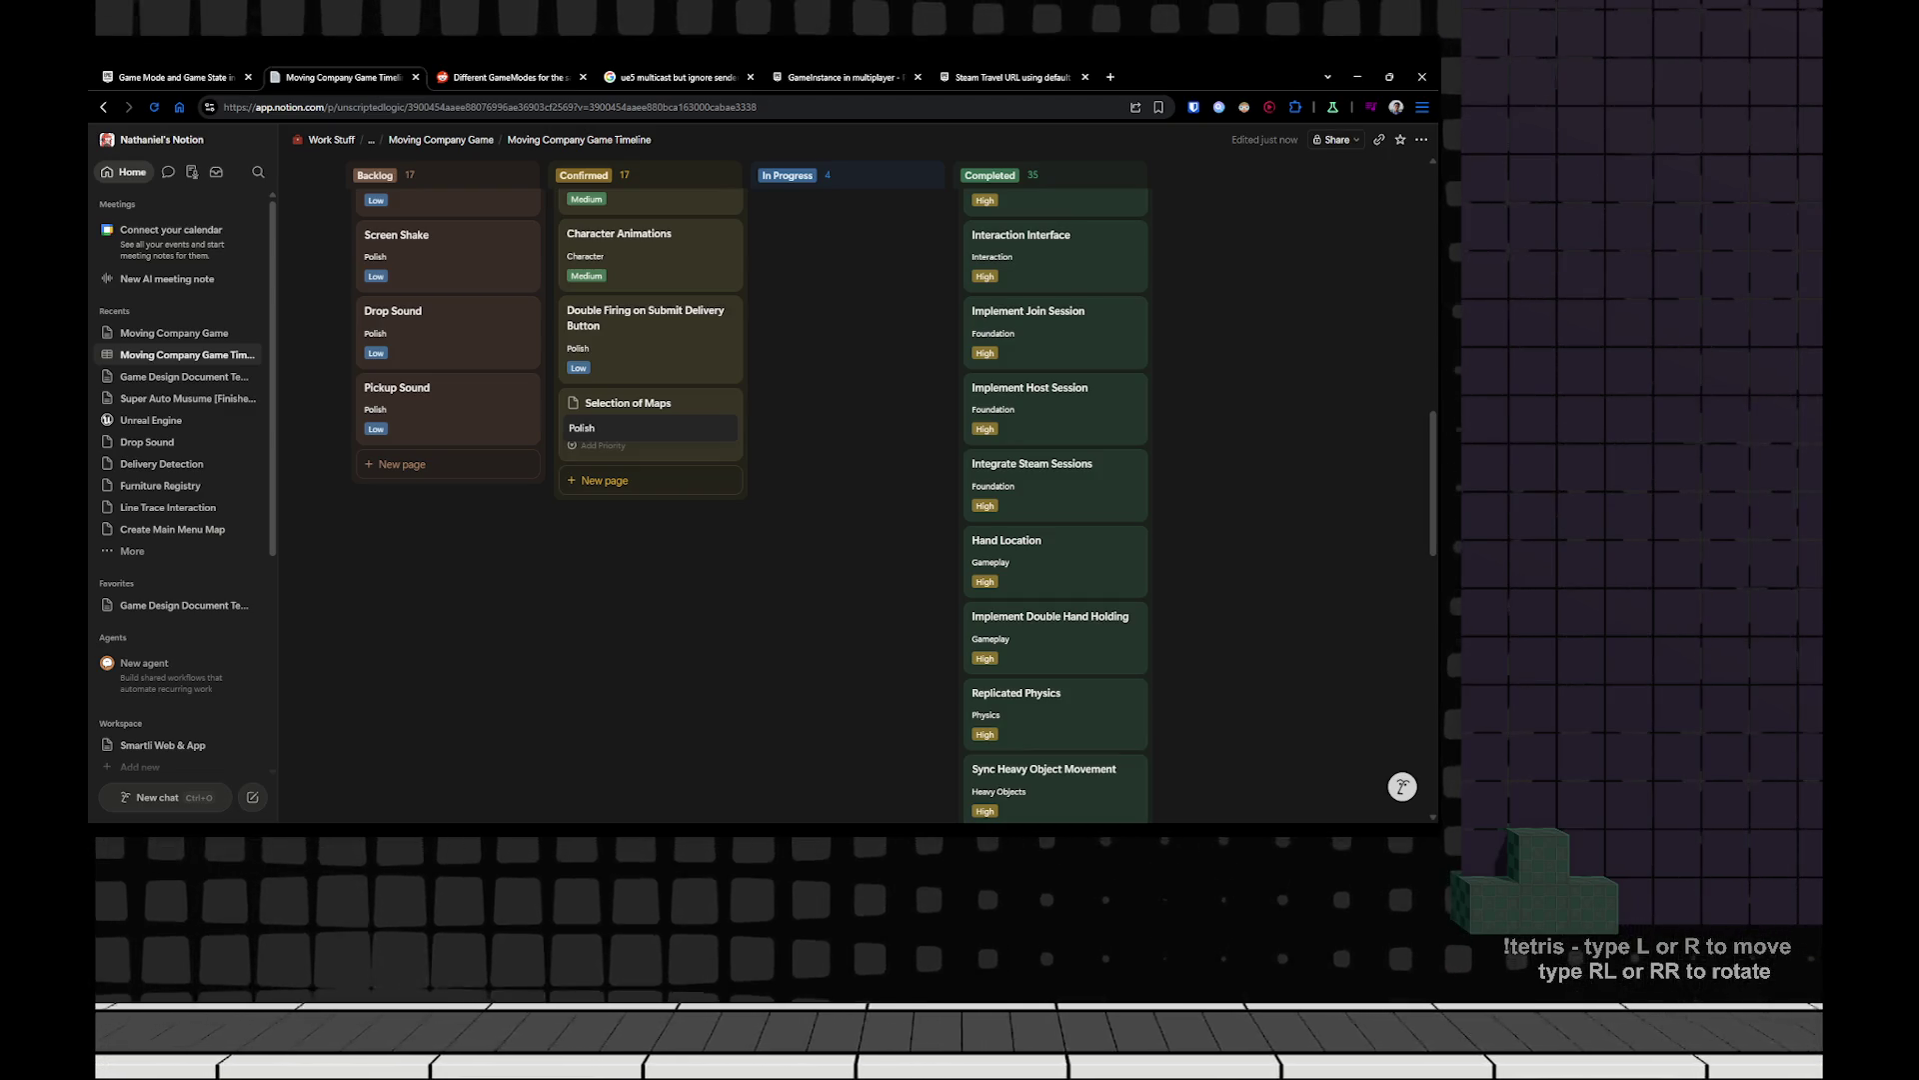
{"action": "left_click", "coordinate": [603, 446]}
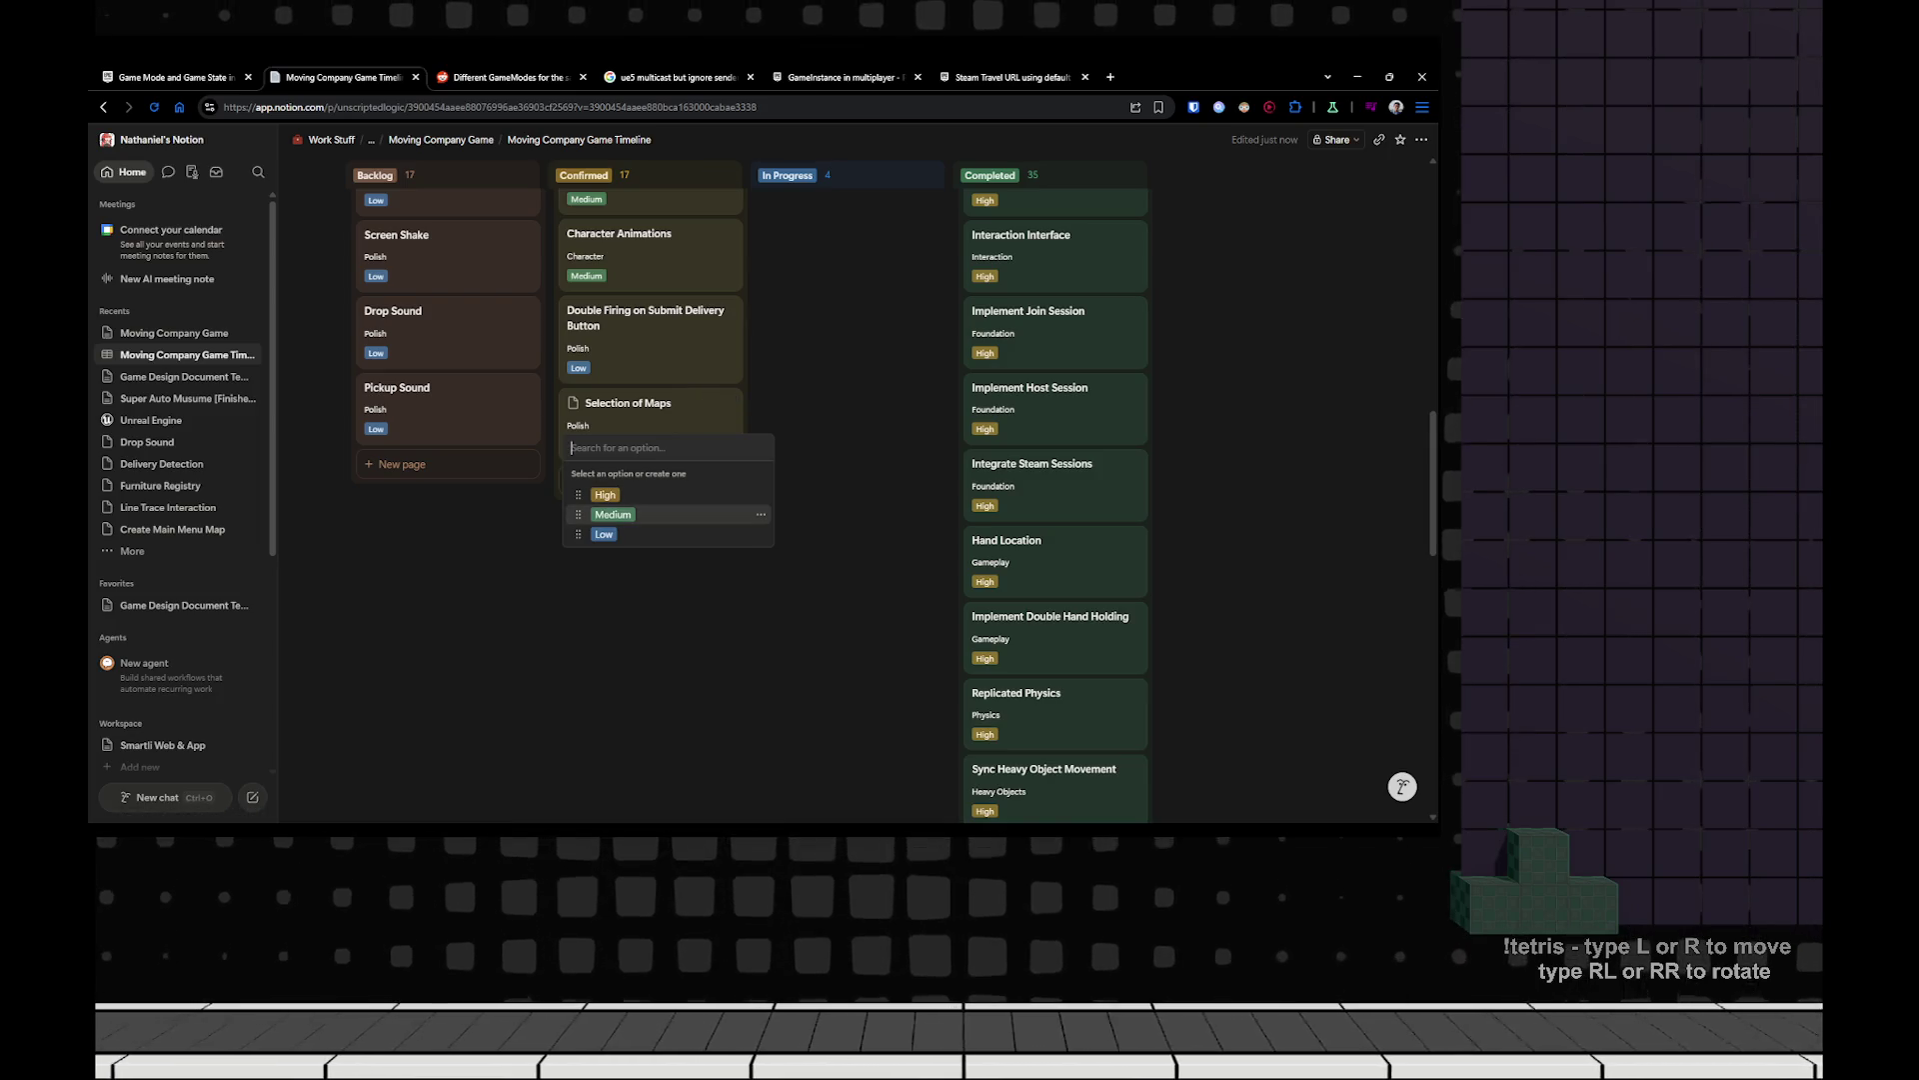
{"action": "key", "text": "Escape"}
{"action": "scroll", "coordinate": [650, 600], "scroll_direction": "up", "scroll_amount": 5}
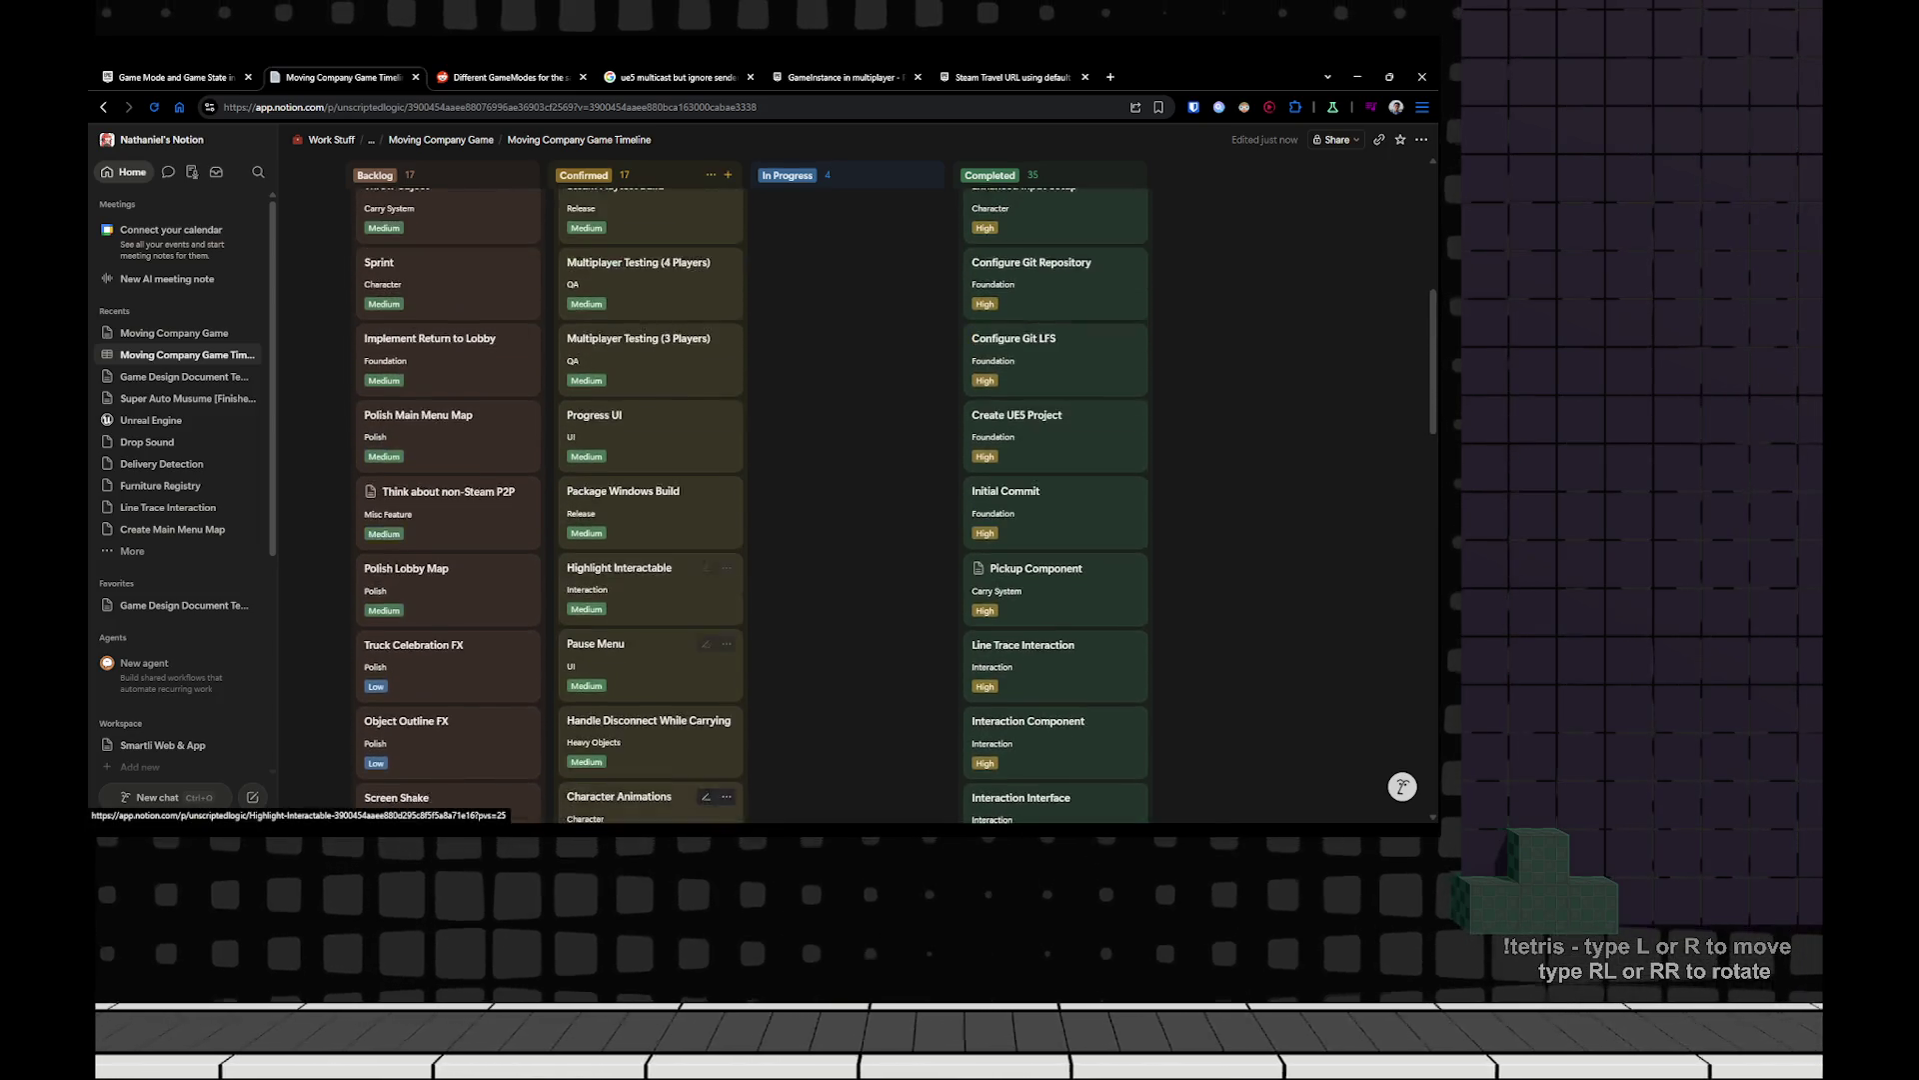
{"action": "scroll", "coordinate": [649, 545], "scroll_direction": "down", "scroll_amount": 5}
{"action": "scroll", "coordinate": [650, 545], "scroll_direction": "up", "scroll_amount": 5}
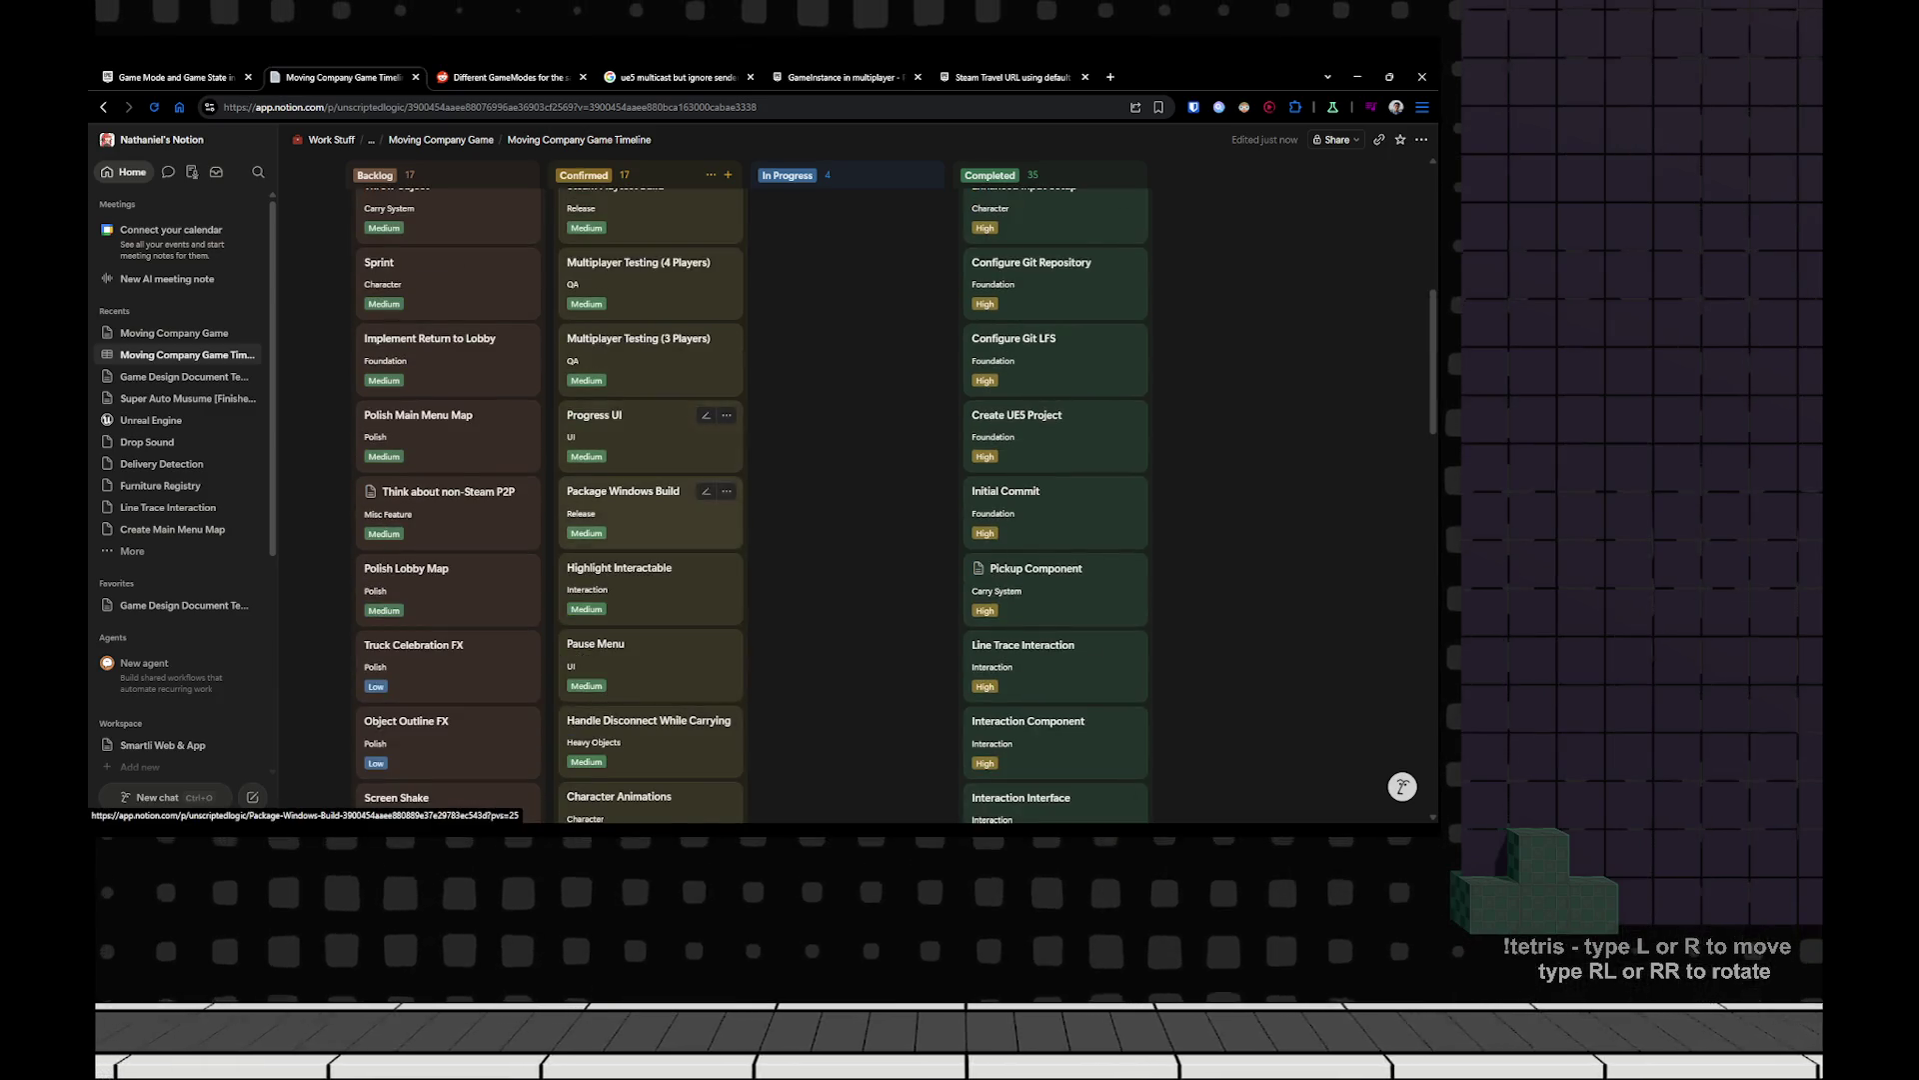
{"action": "scroll", "coordinate": [650, 499], "scroll_direction": "up", "scroll_amount": 3}
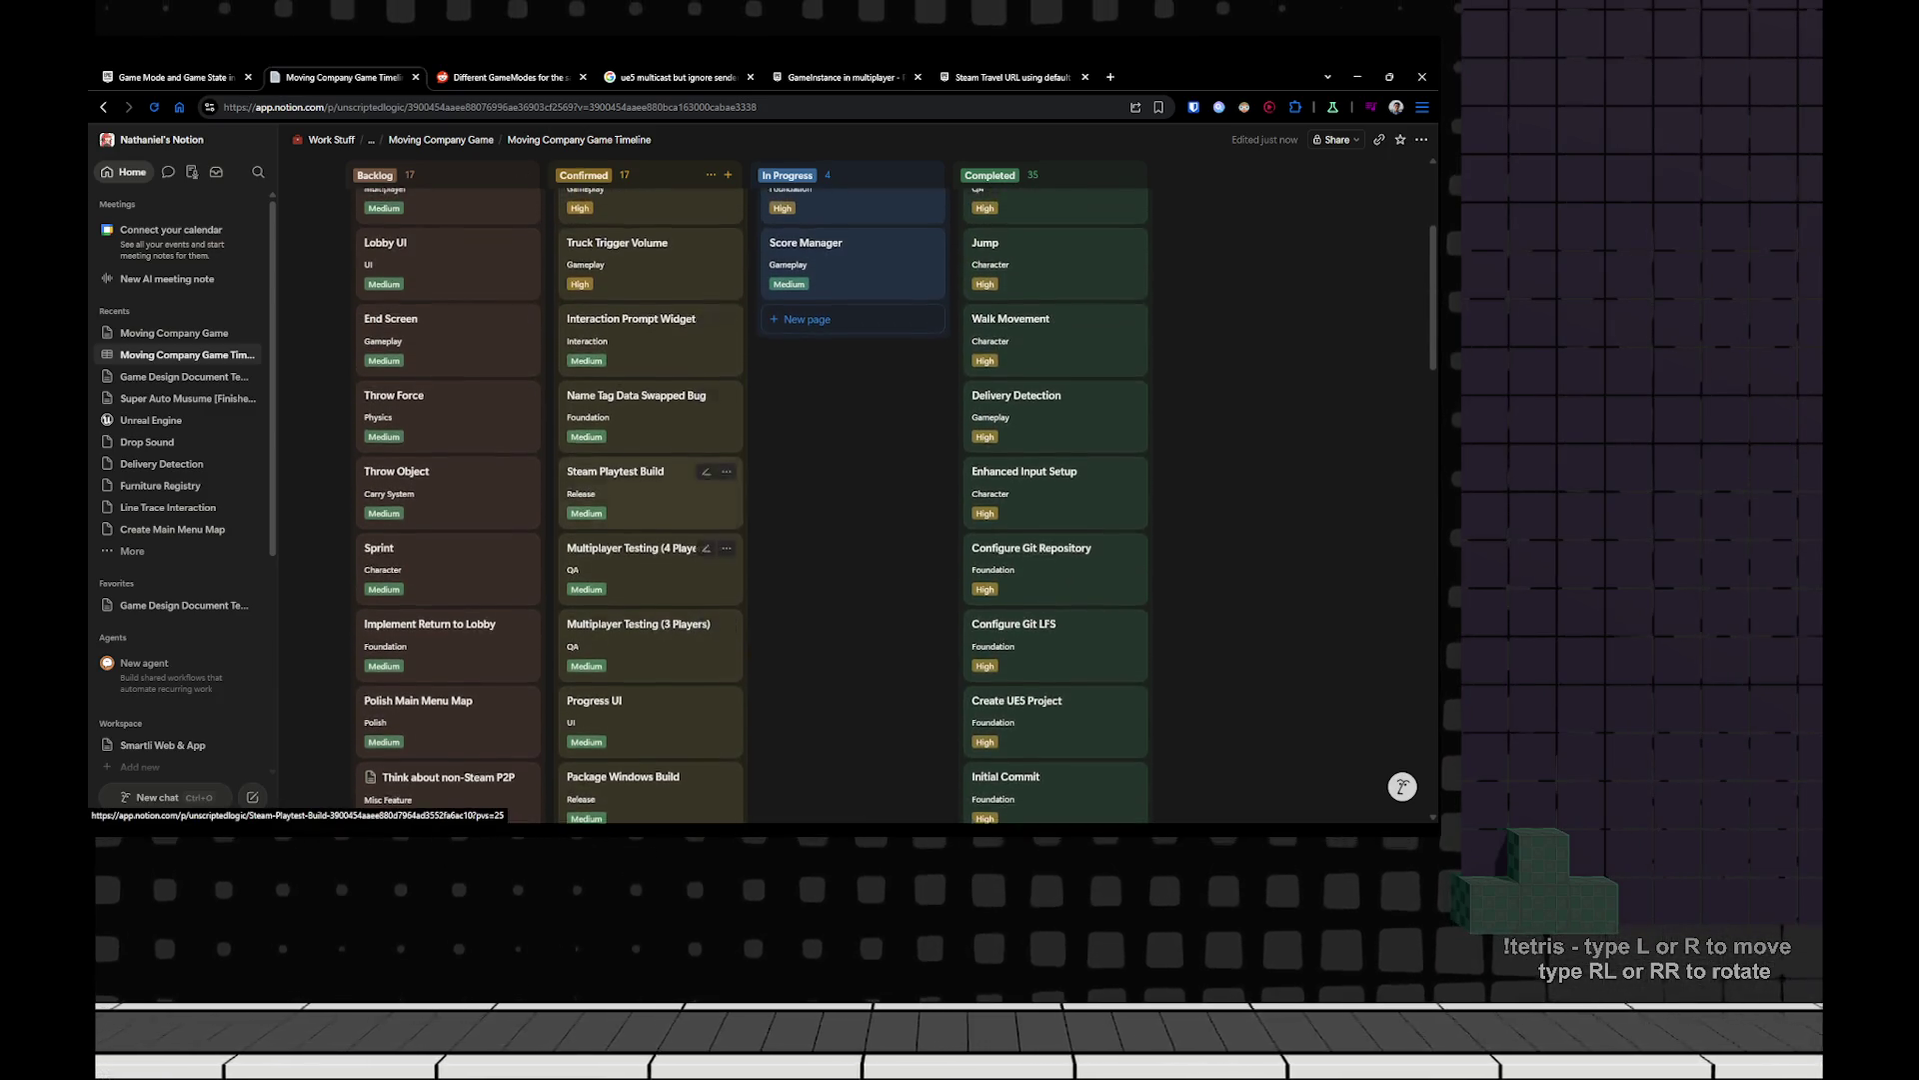
{"action": "scroll", "coordinate": [580, 490], "scroll_direction": "up", "scroll_amount": 3}
{"action": "key", "text": "alt+Tab"}
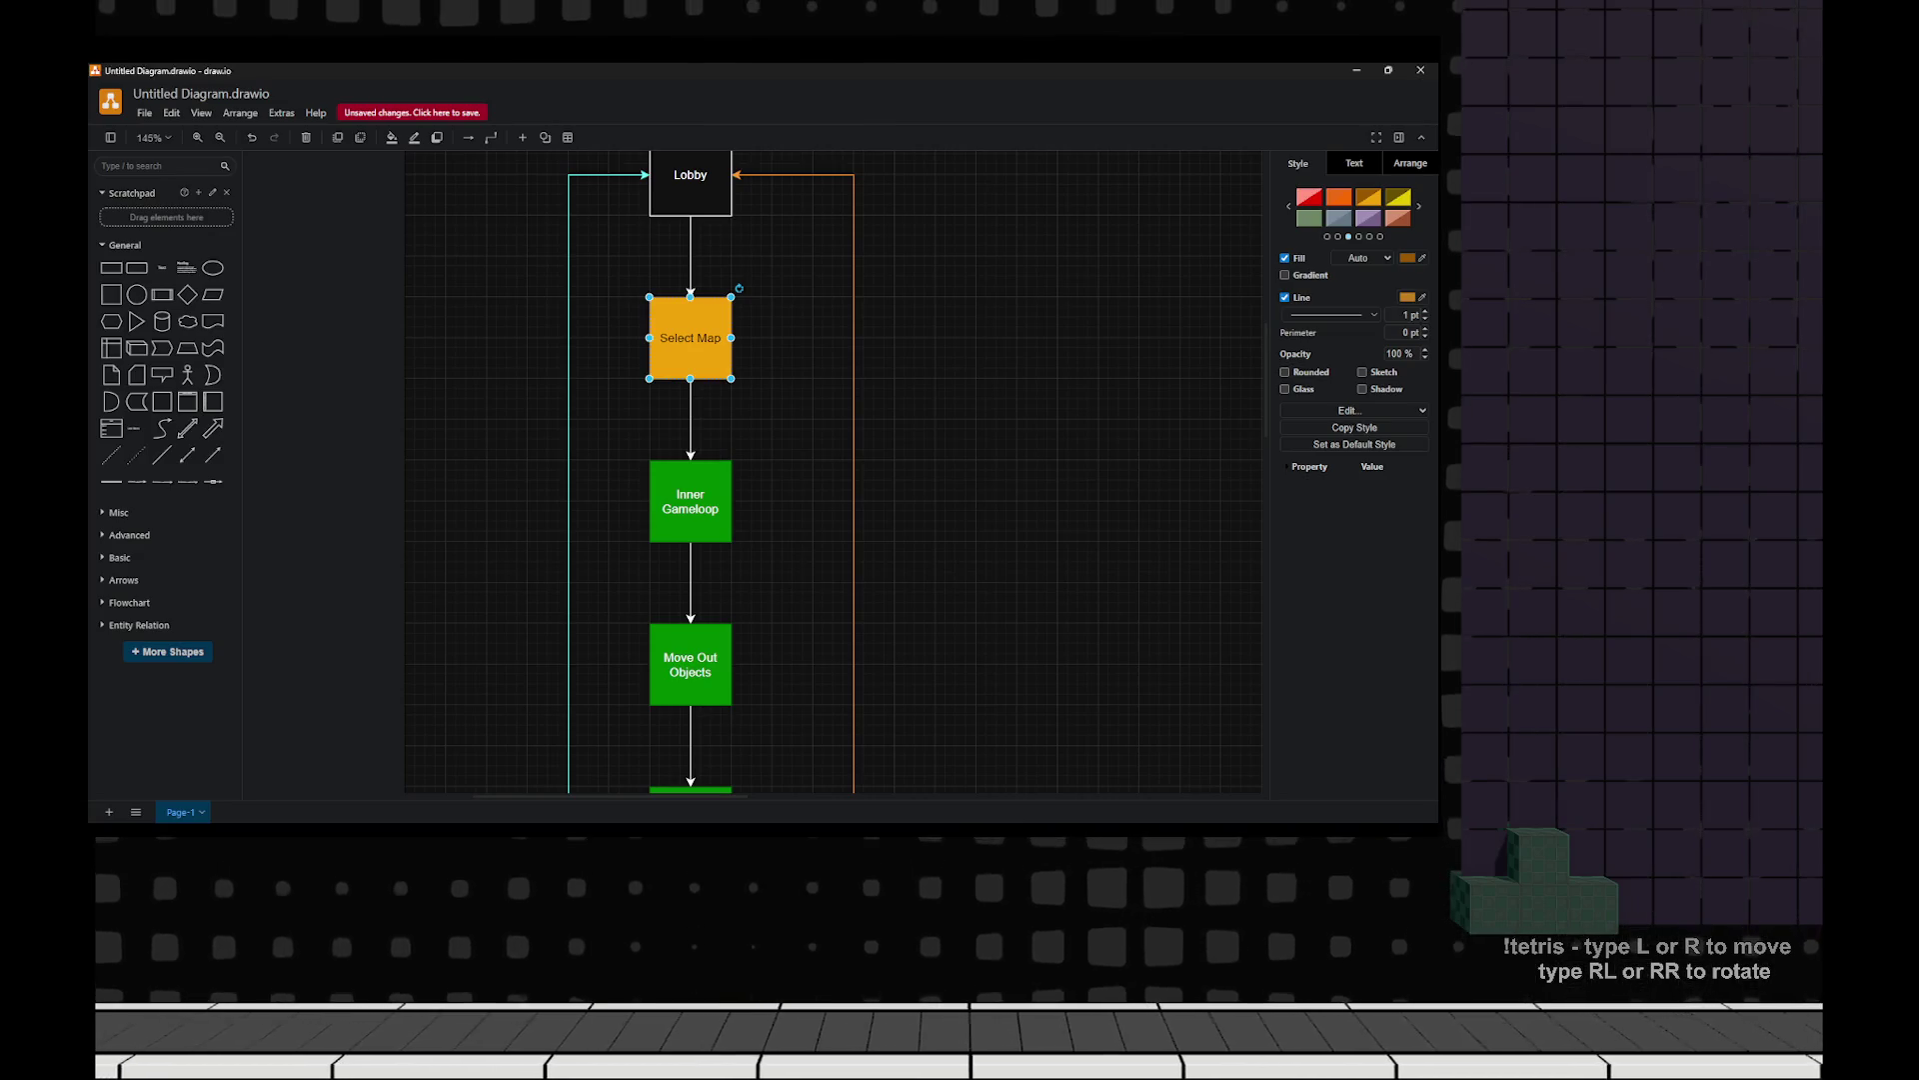
Fill the Lobby box with the green style swatch.
{"action": "scroll", "coordinate": [789, 457], "scroll_direction": "down", "scroll_amount": 4}
{"action": "scroll", "coordinate": [830, 470], "scroll_direction": "down", "scroll_amount": 5}
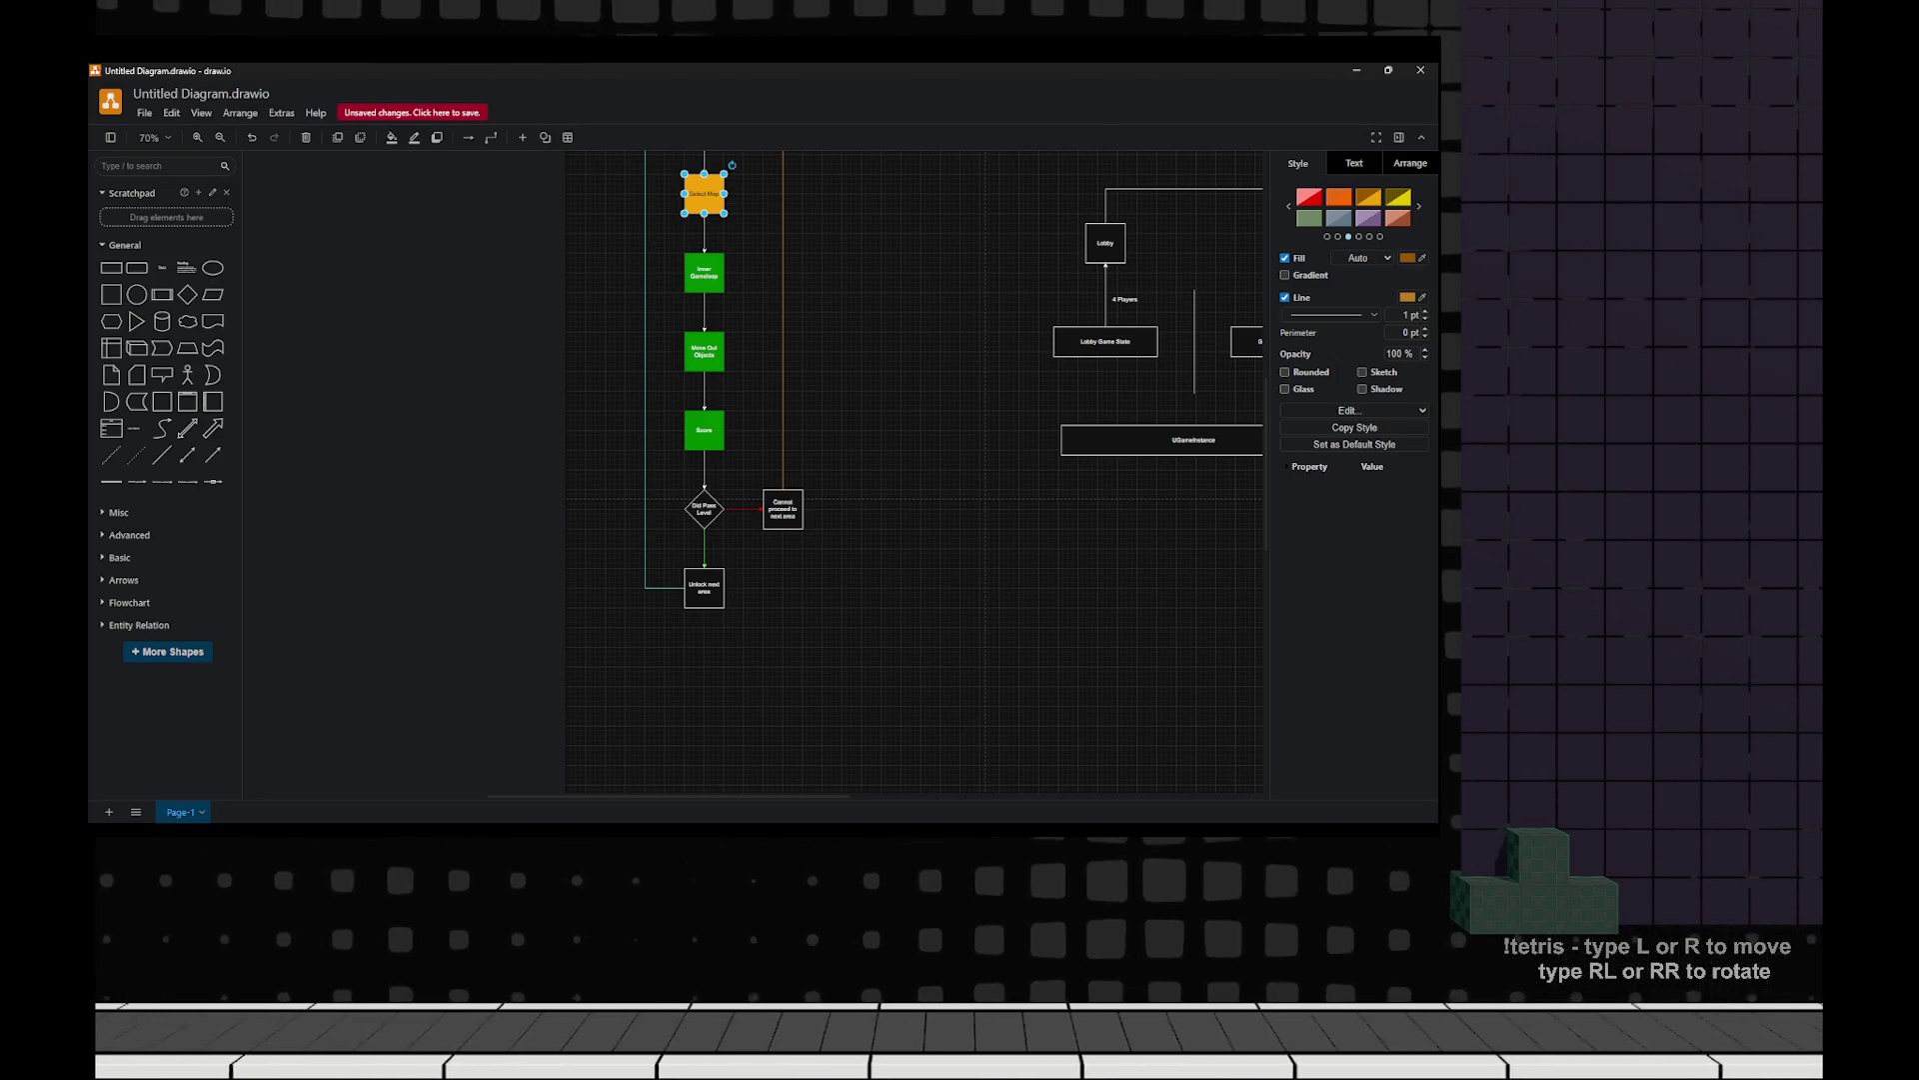
{"action": "scroll", "coordinate": [900, 470], "scroll_direction": "up", "scroll_amount": 3}
{"action": "key", "text": "Escape"}
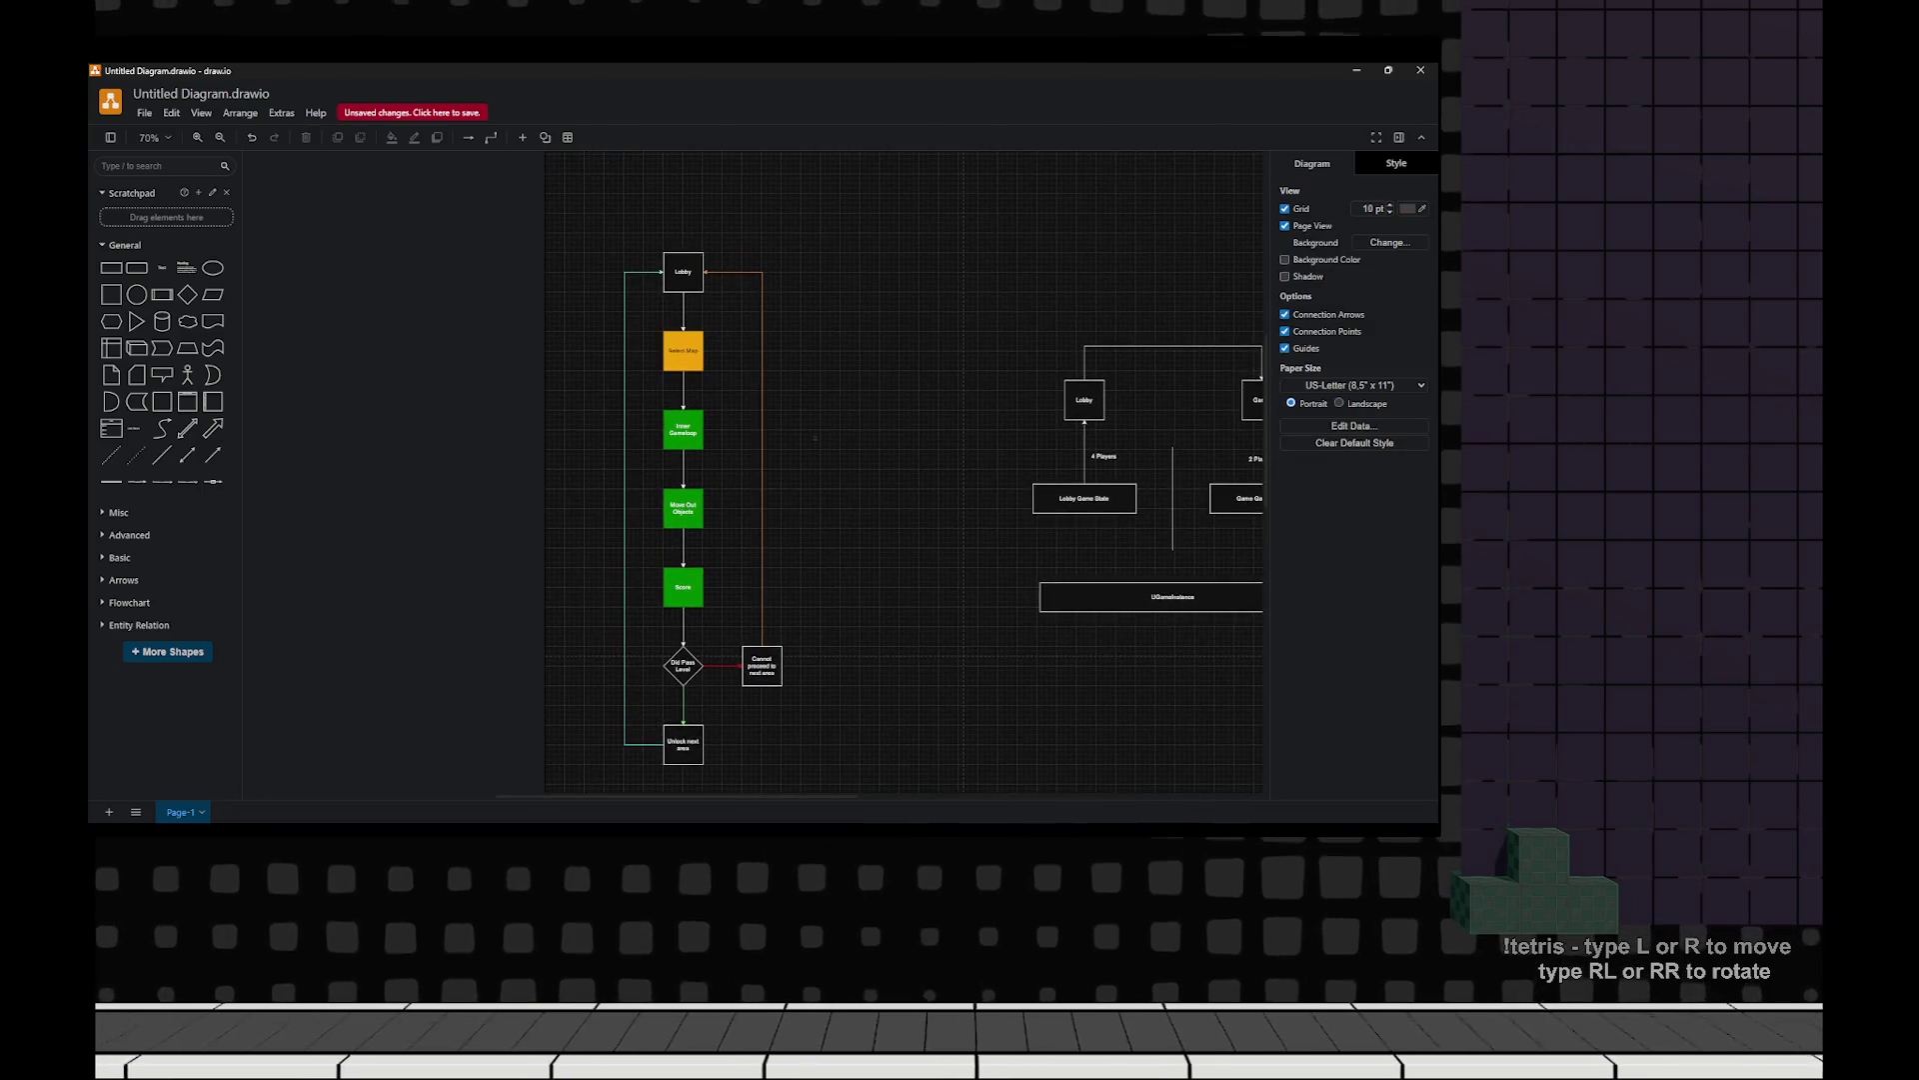
{"action": "scroll", "coordinate": [700, 400], "scroll_direction": "up", "scroll_amount": 5}
{"action": "scroll", "coordinate": [830, 470], "scroll_direction": "up", "scroll_amount": 2}
{"action": "left_click", "coordinate": [637, 412]}
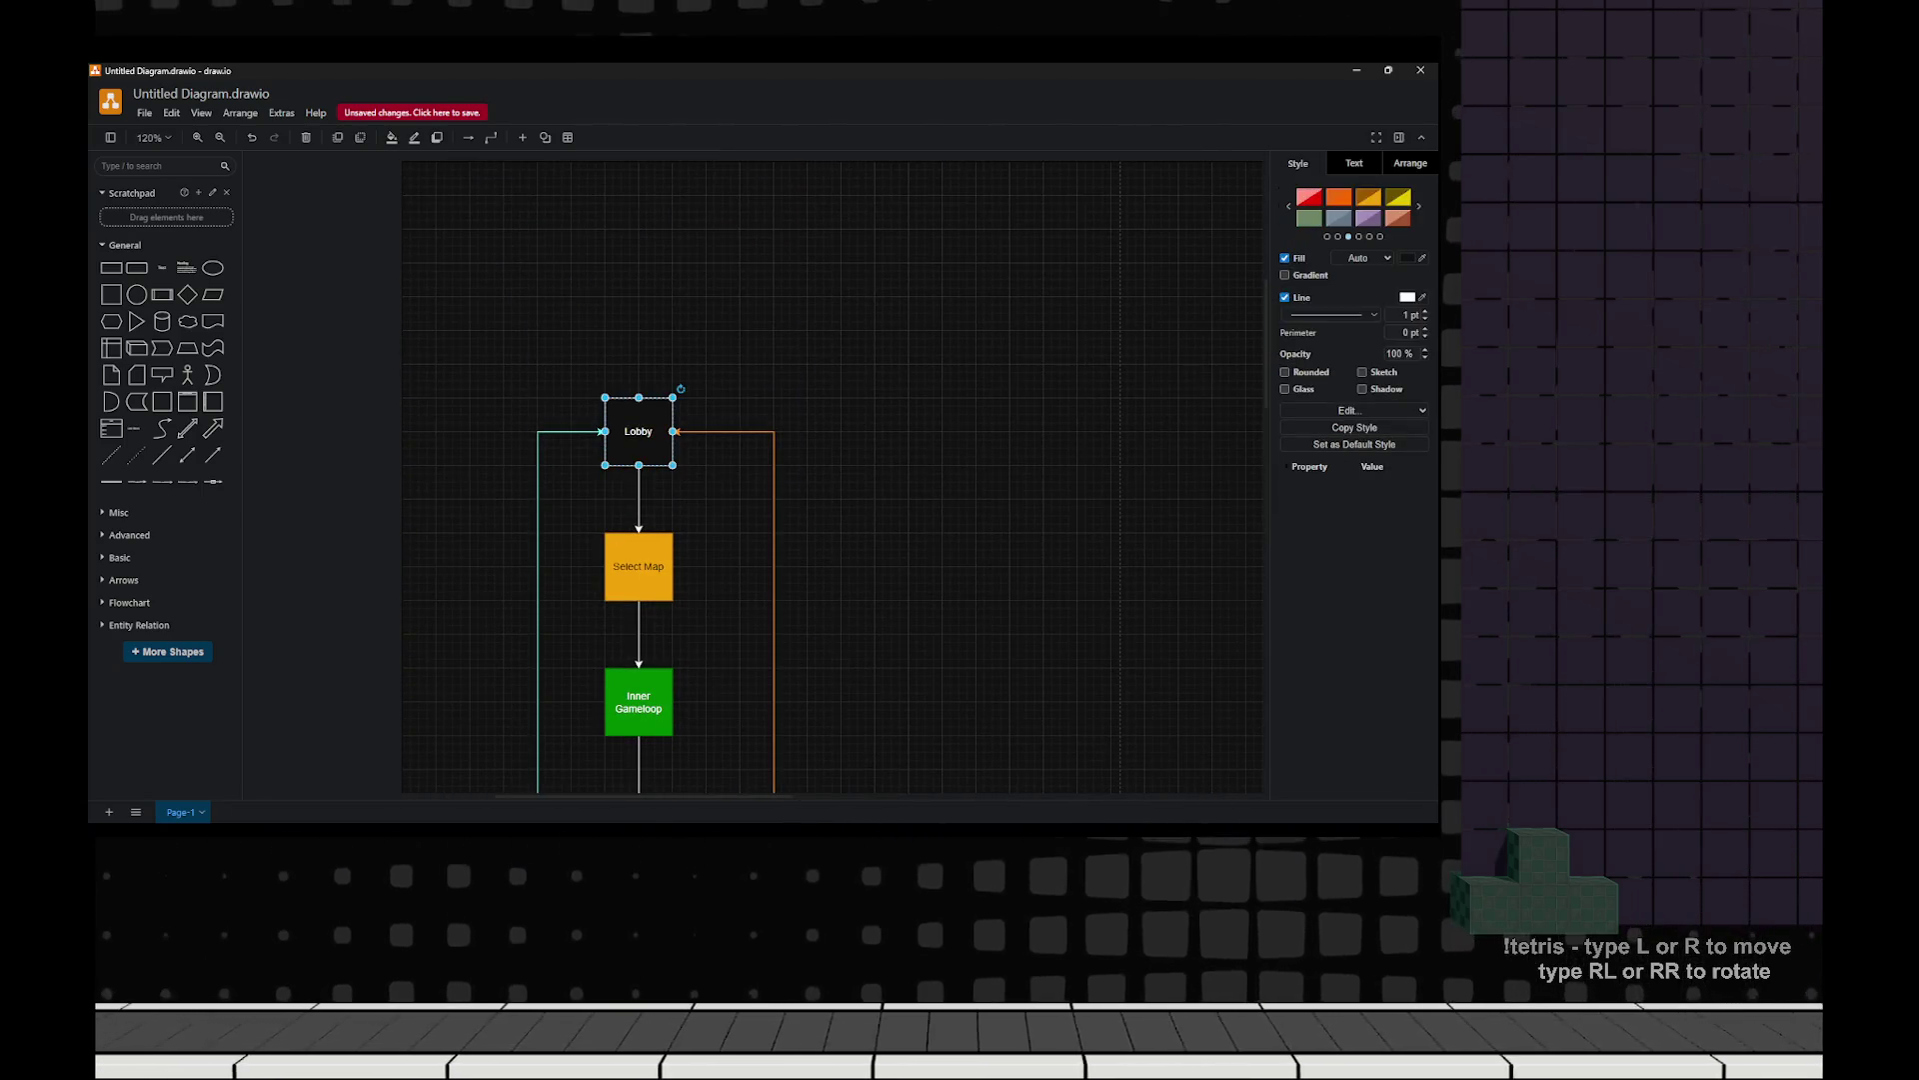
{"action": "left_click", "coordinate": [1288, 206]}
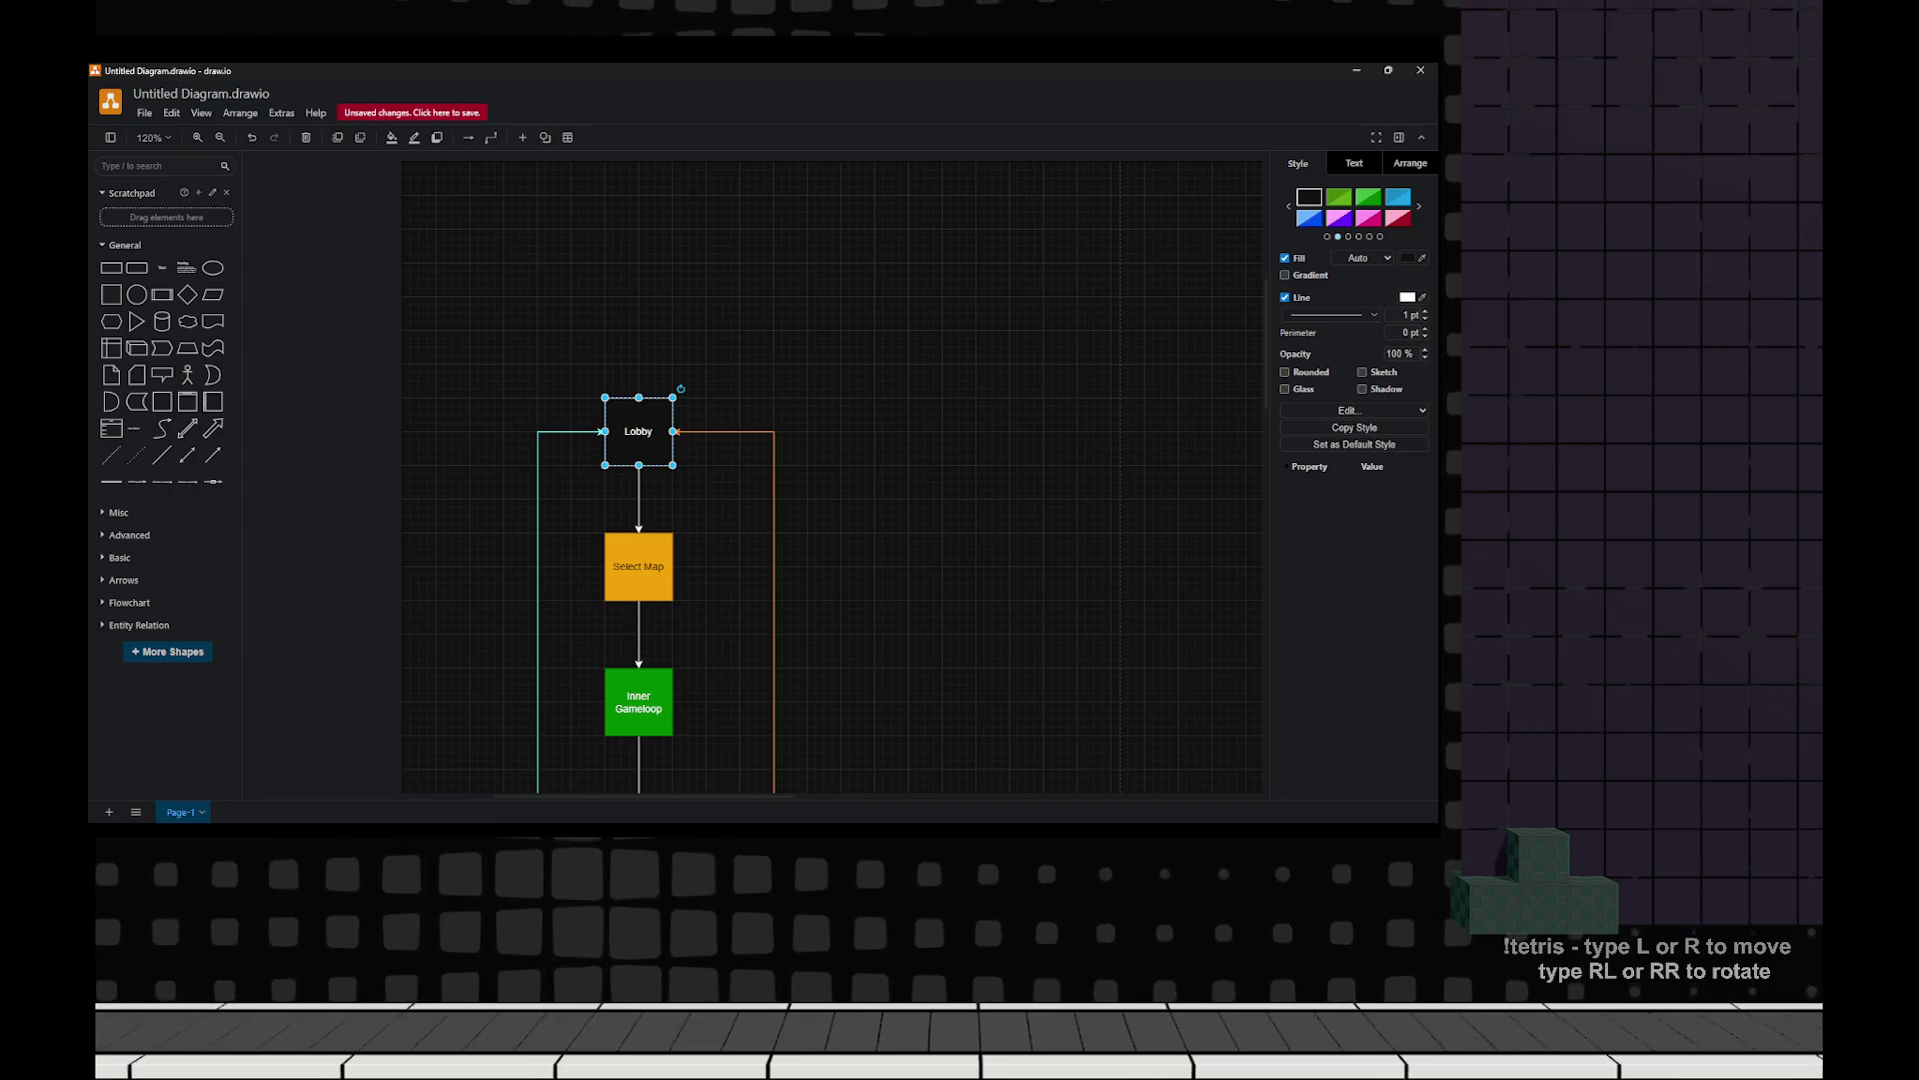
{"action": "left_click", "coordinate": [1368, 197]}
{"action": "key", "text": "Escape"}
Select the Did Pass Level decision with its two outcome boxes and move the chat window aside.
{"action": "scroll", "coordinate": [850, 470], "scroll_direction": "down", "scroll_amount": 5}
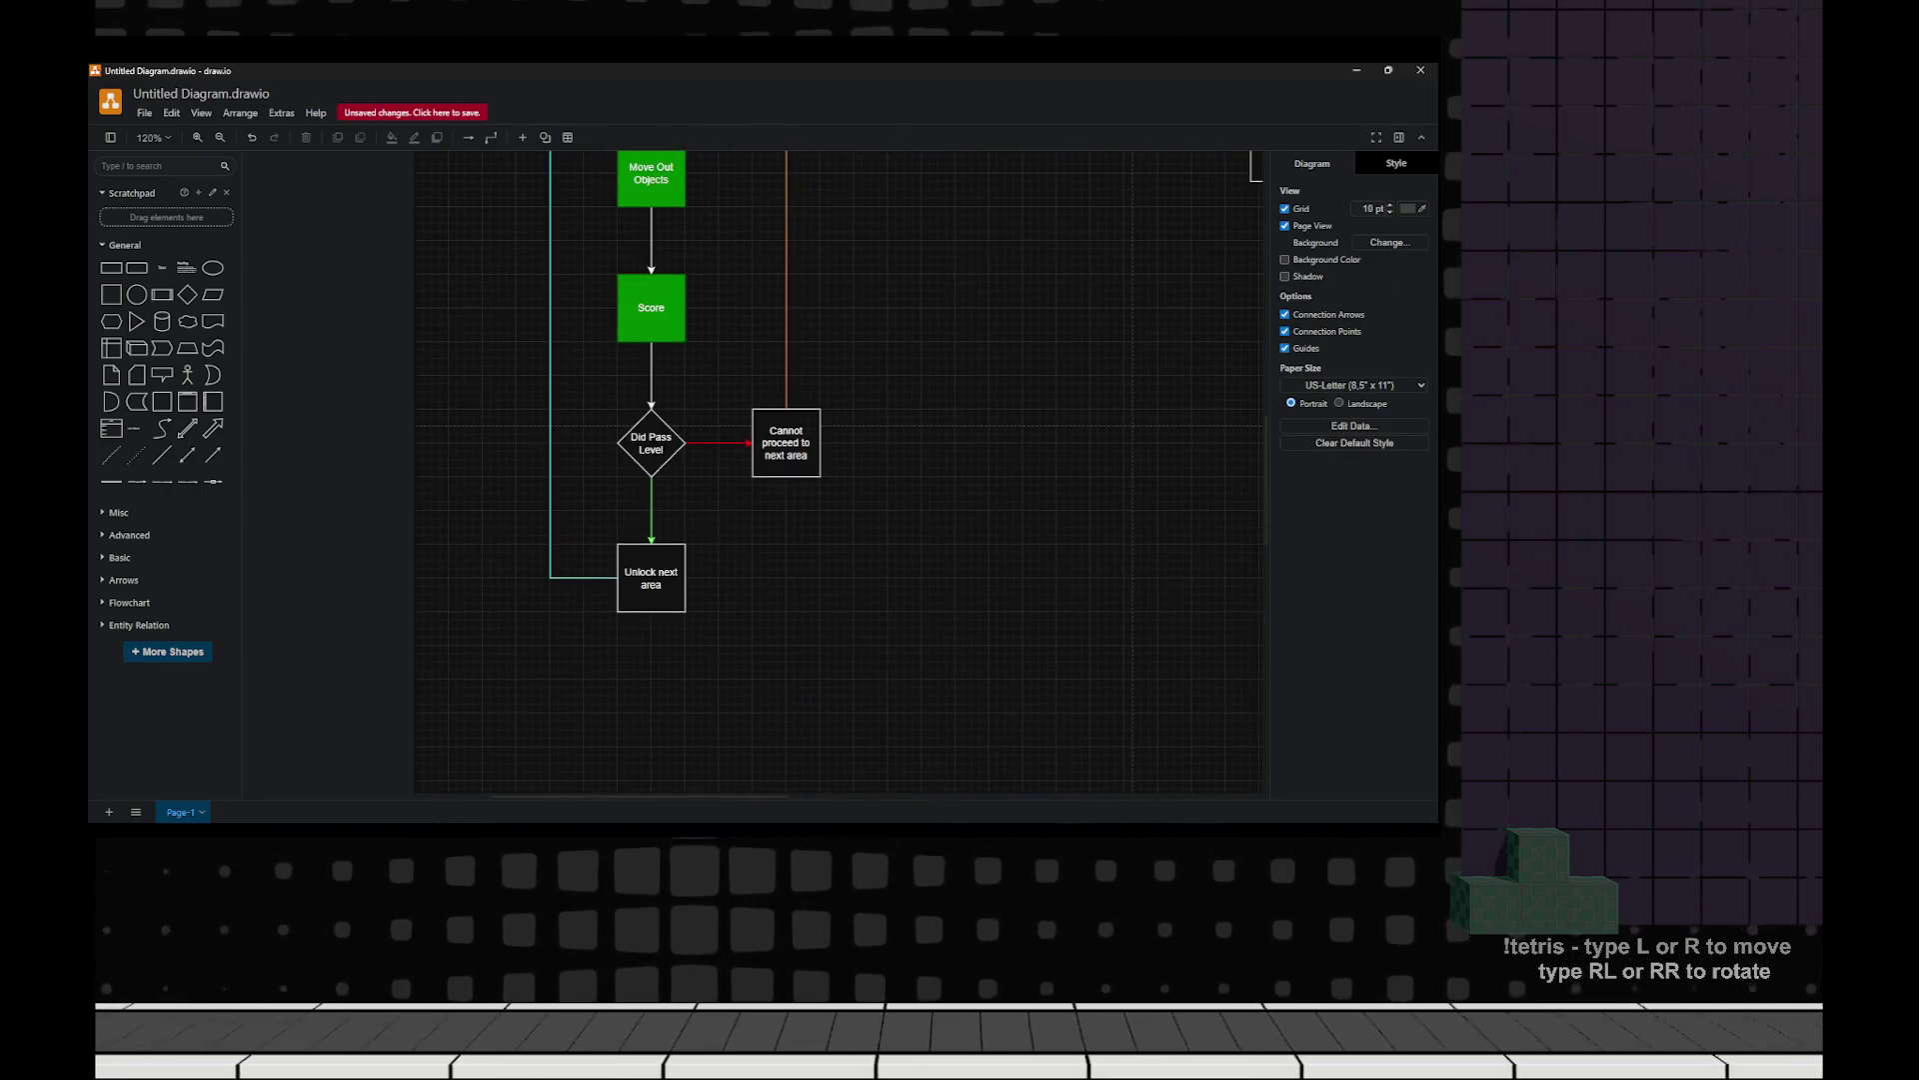
{"action": "mouse_move", "coordinate": [576, 381]}
{"action": "left_mouse_down"}
{"action": "mouse_move", "coordinate": [936, 645]}
{"action": "mouse_move", "coordinate": [938, 675]}
{"action": "left_mouse_up"}
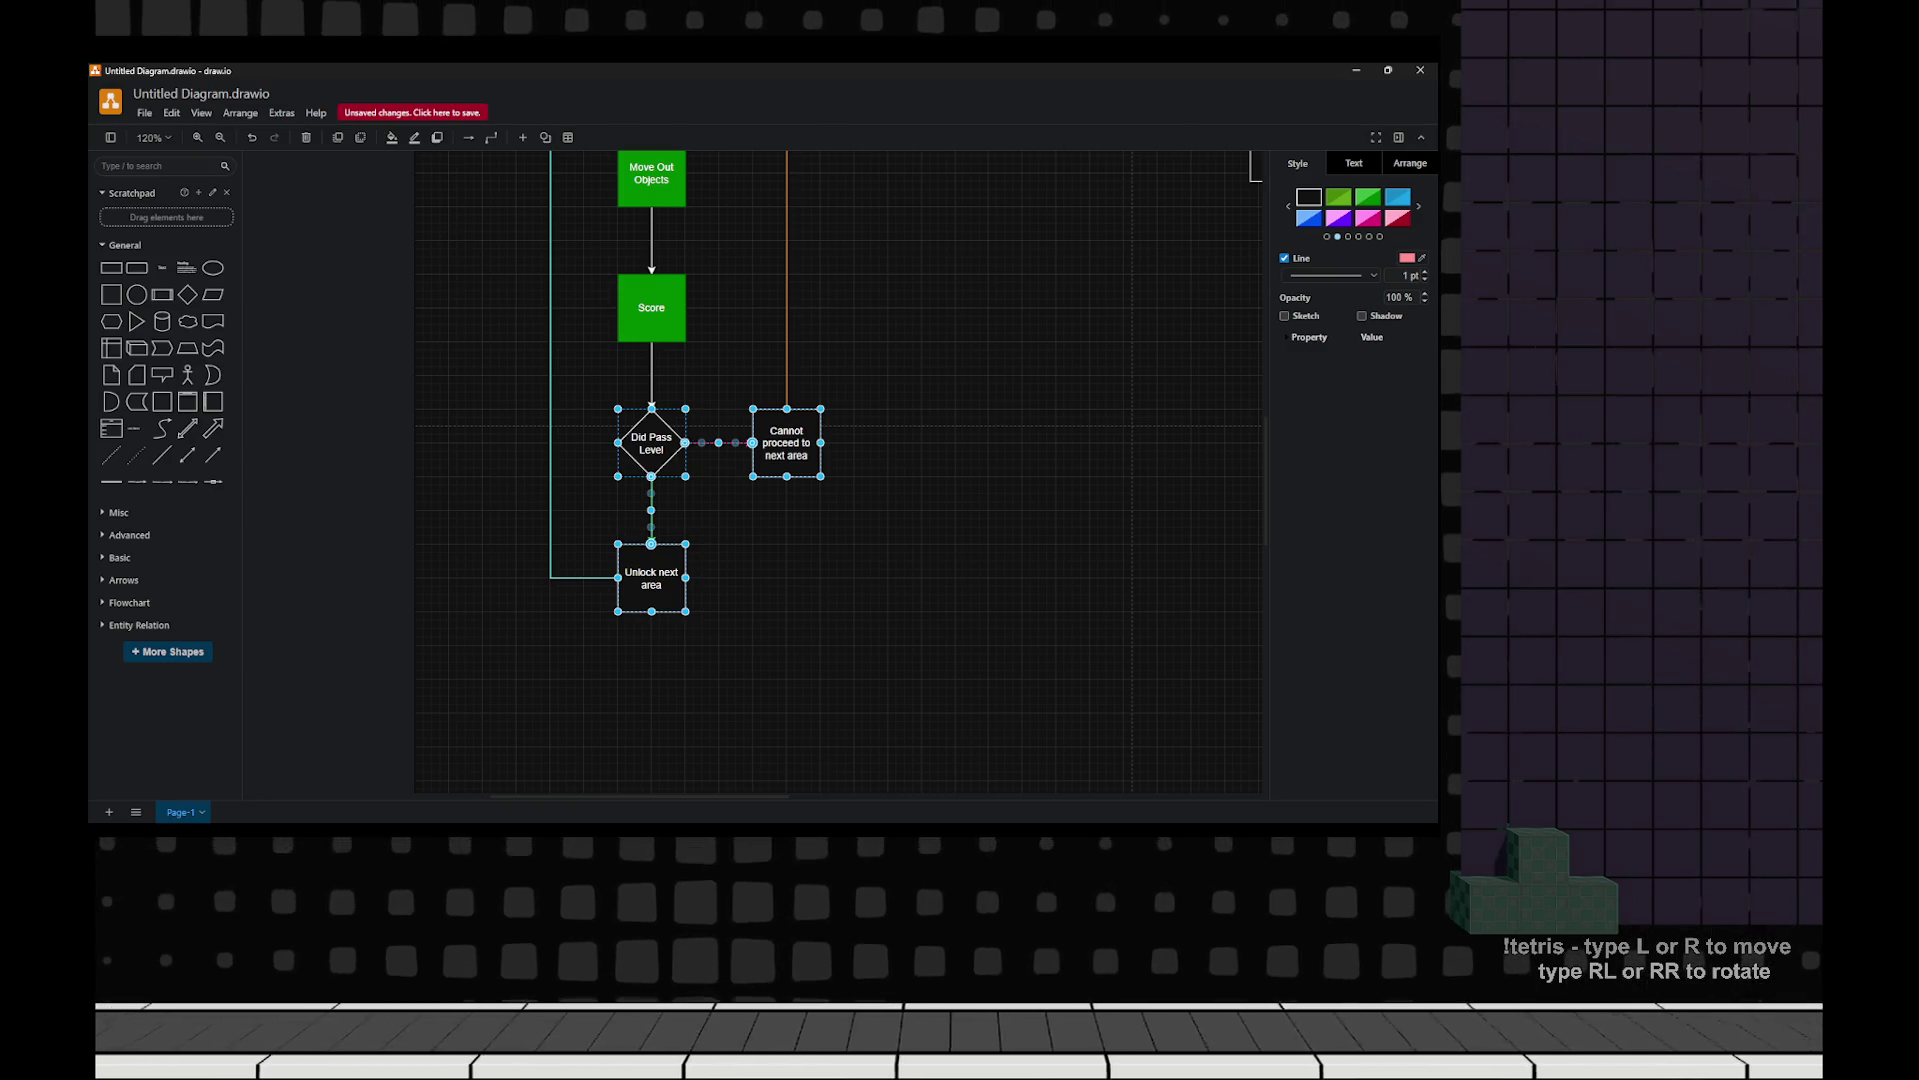
{"action": "scroll", "coordinate": [839, 470], "scroll_direction": "up", "scroll_amount": 5}
{"action": "scroll", "coordinate": [840, 470], "scroll_direction": "down", "scroll_amount": 4}
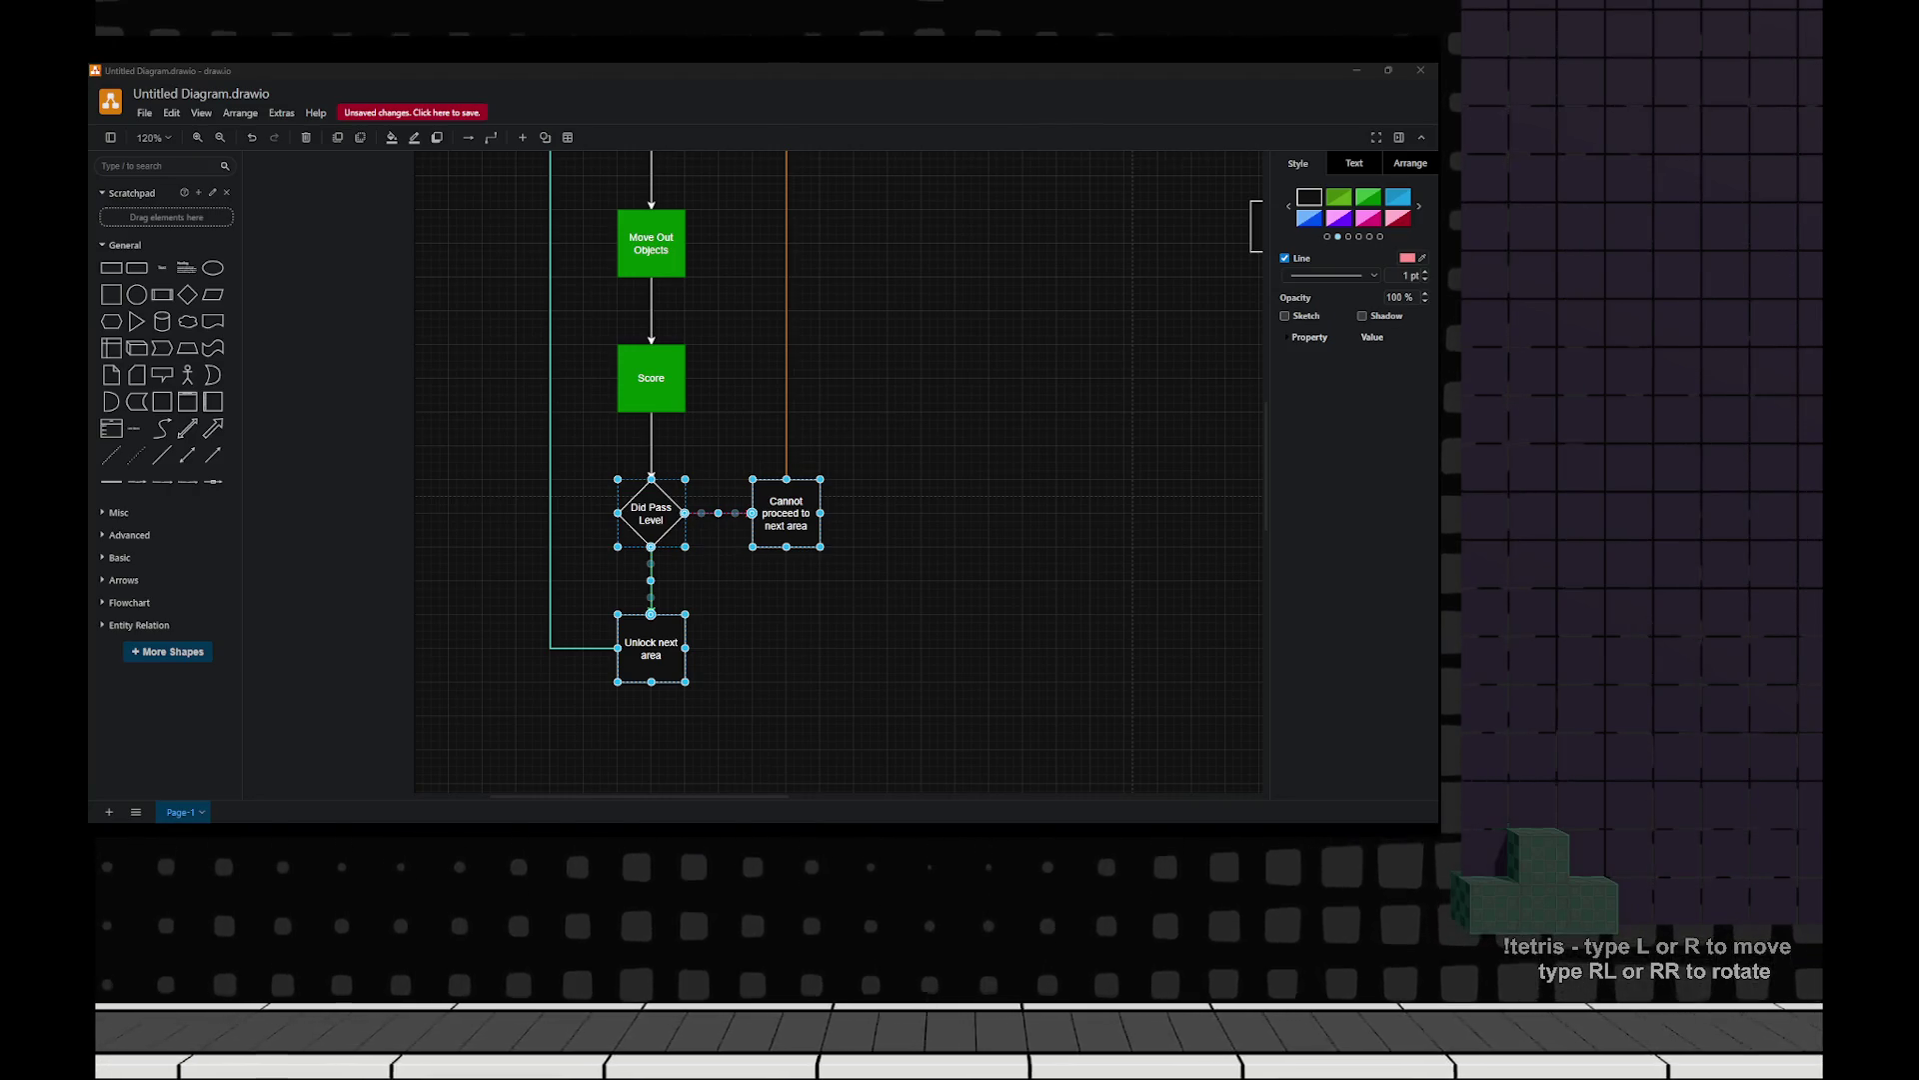
{"action": "left_click_drag", "start_coordinate": [440, 375], "coordinate": [190, 402]}
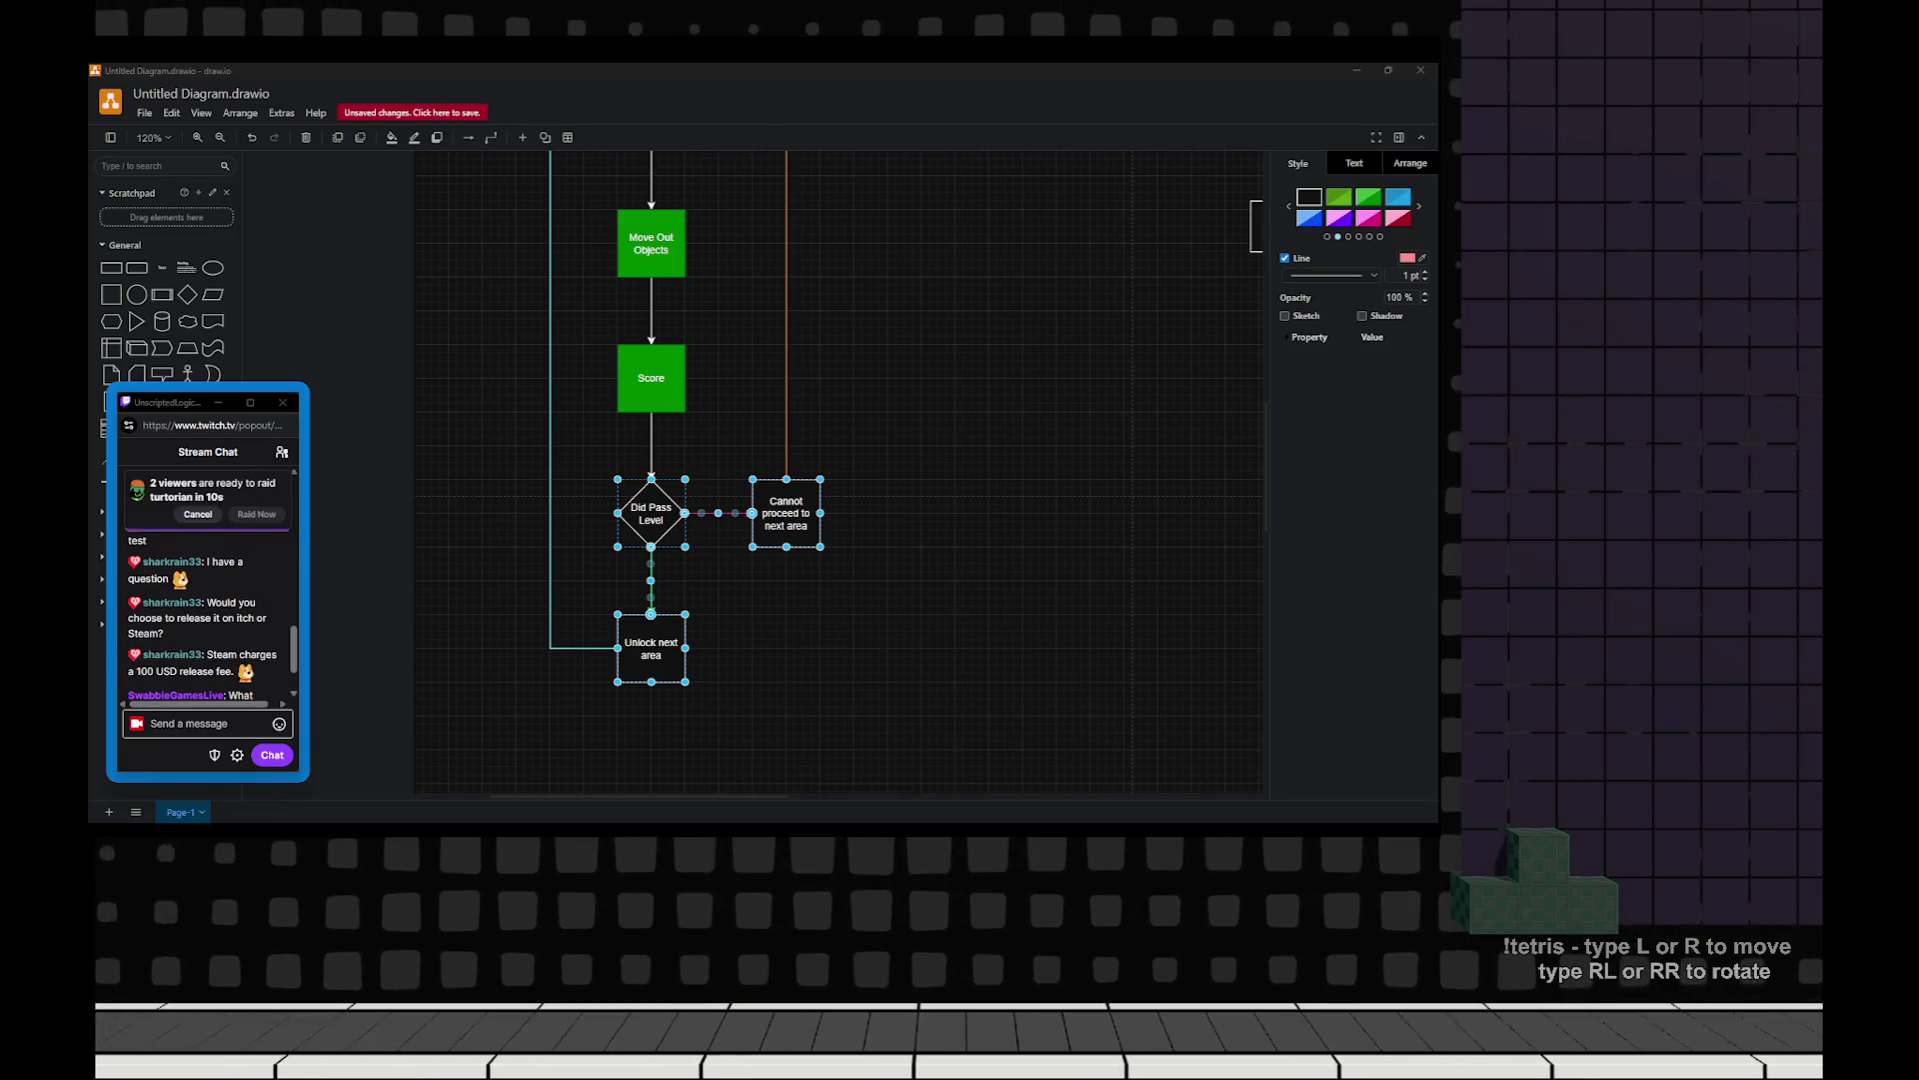
Read through the Twitch chat, then bring up OBS showing the 'Chill Development of Multiplayer Game' stream.
{"action": "scroll", "coordinate": [205, 559], "scroll_direction": "down", "scroll_amount": 2}
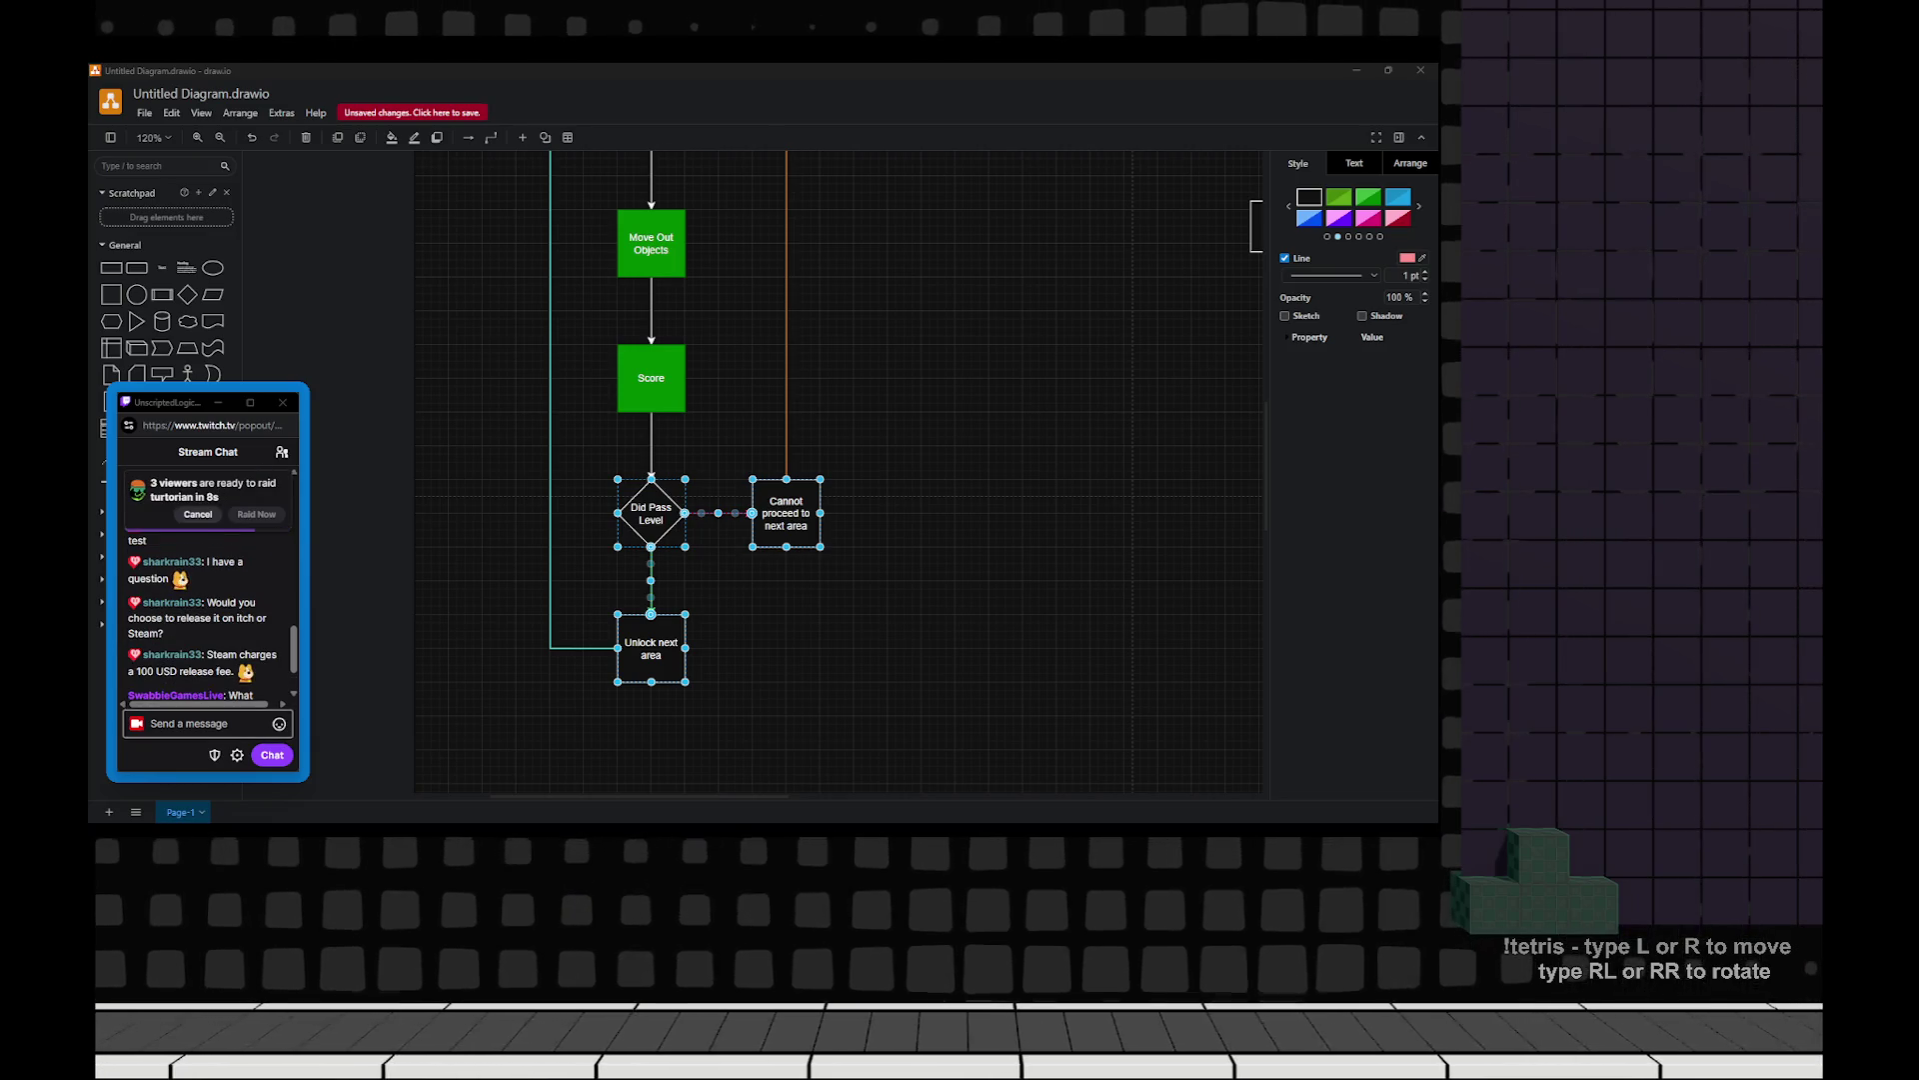
{"action": "scroll", "coordinate": [204, 580], "scroll_direction": "down", "scroll_amount": 2}
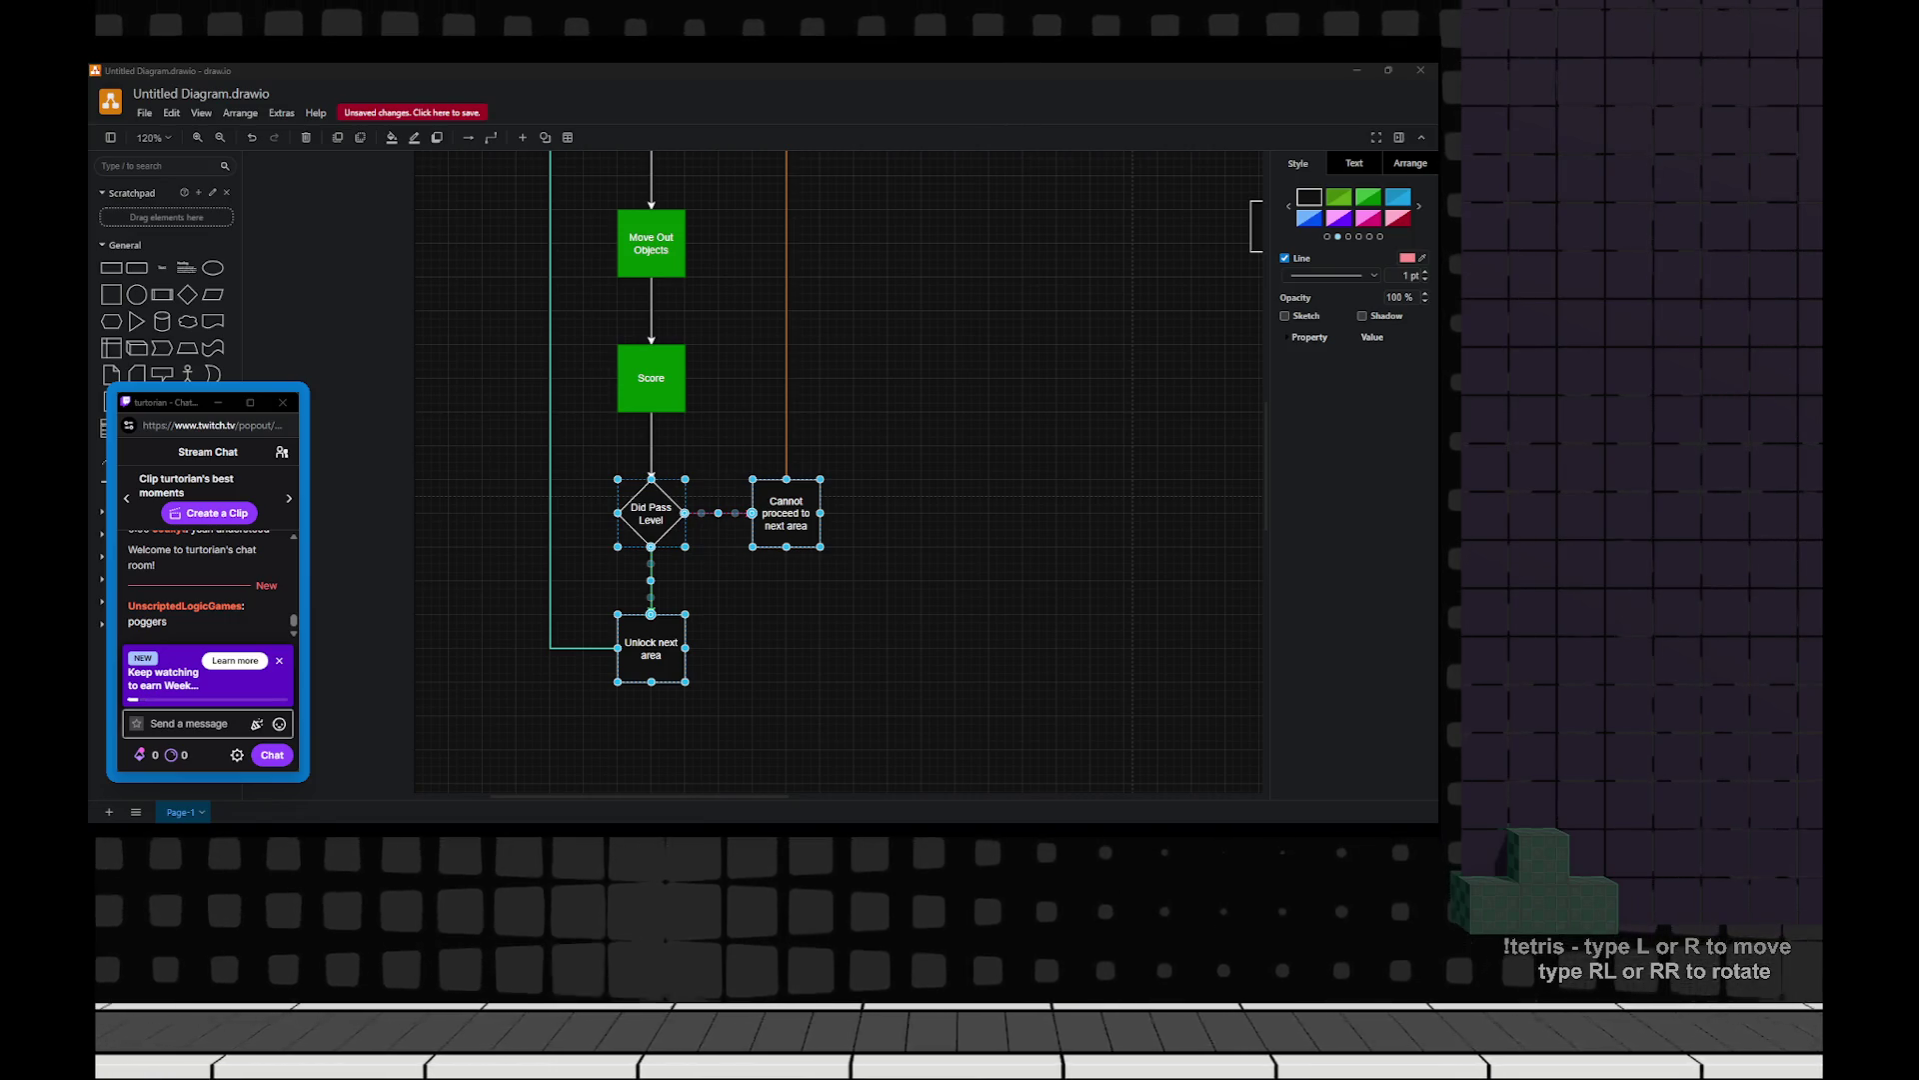
{"action": "key", "text": "alt+Tab"}
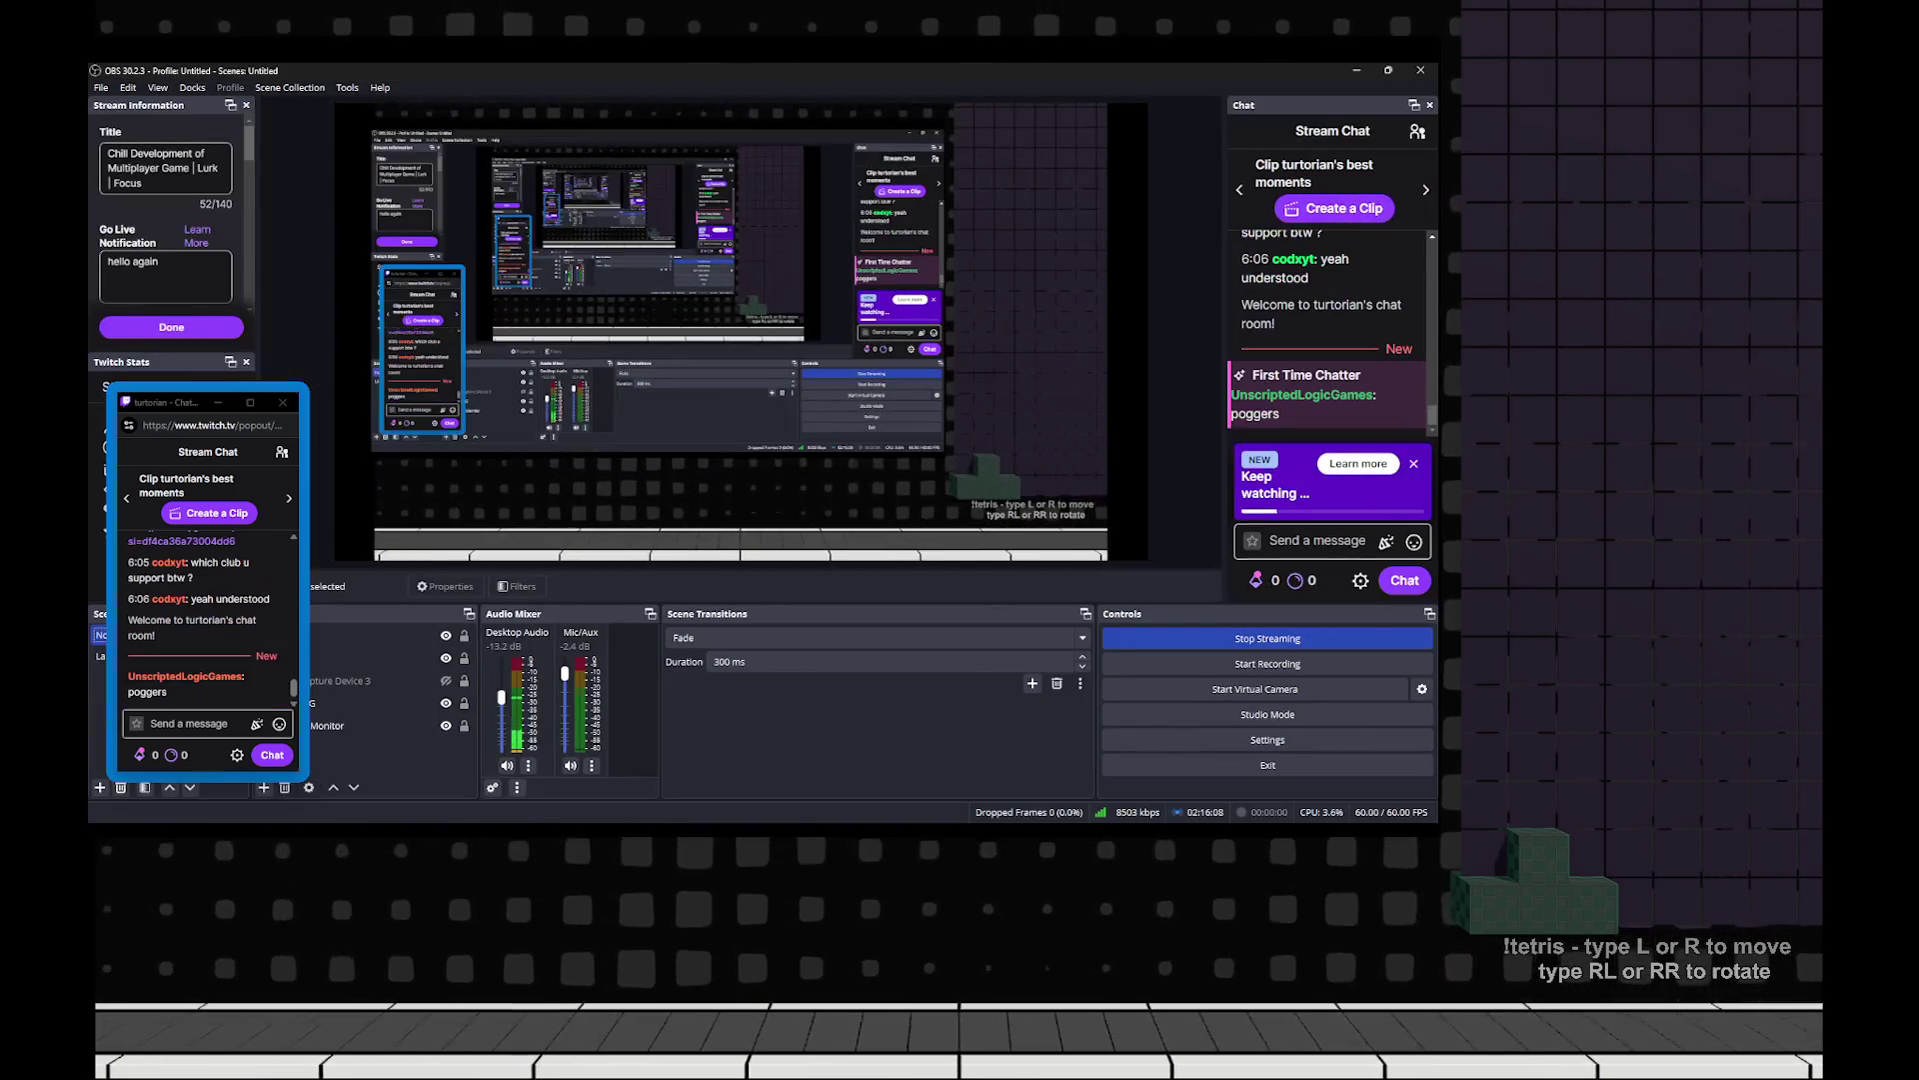